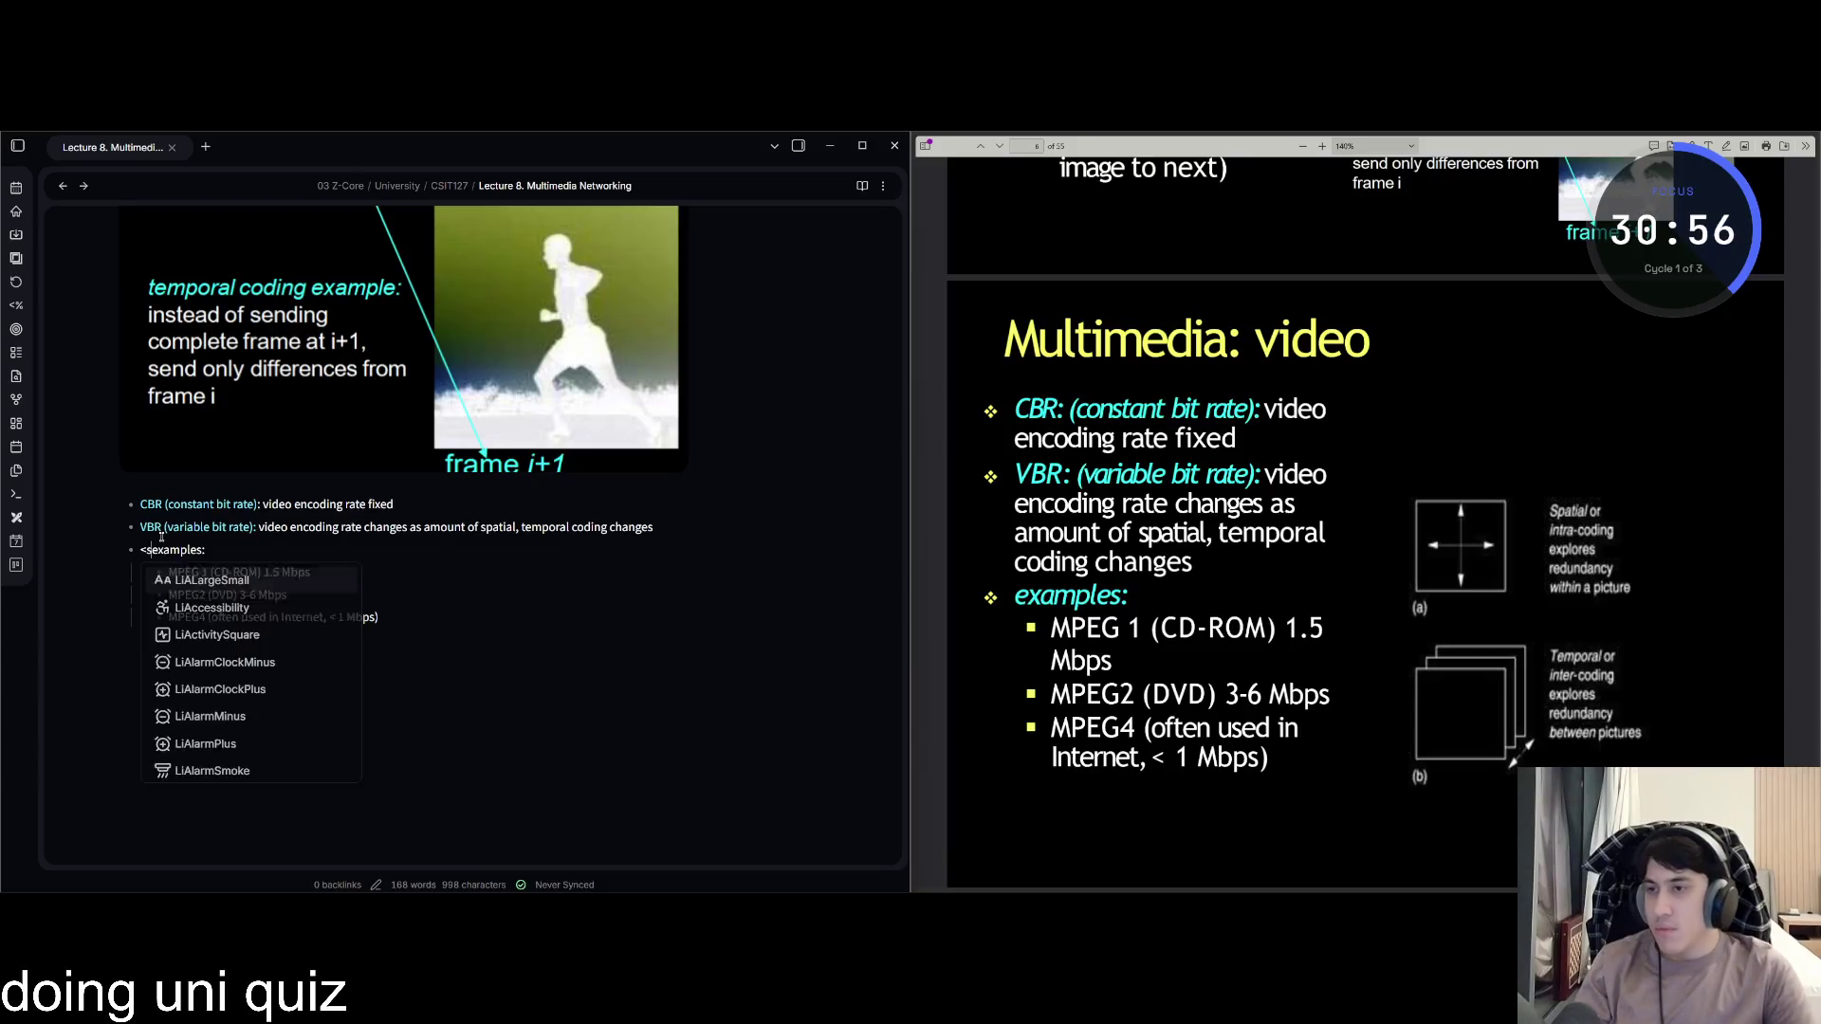
Wrap the 'examples:' label in <span class=blue>…</span> so it renders blue.
{"action": "type", "text": "pan class=blue>"}
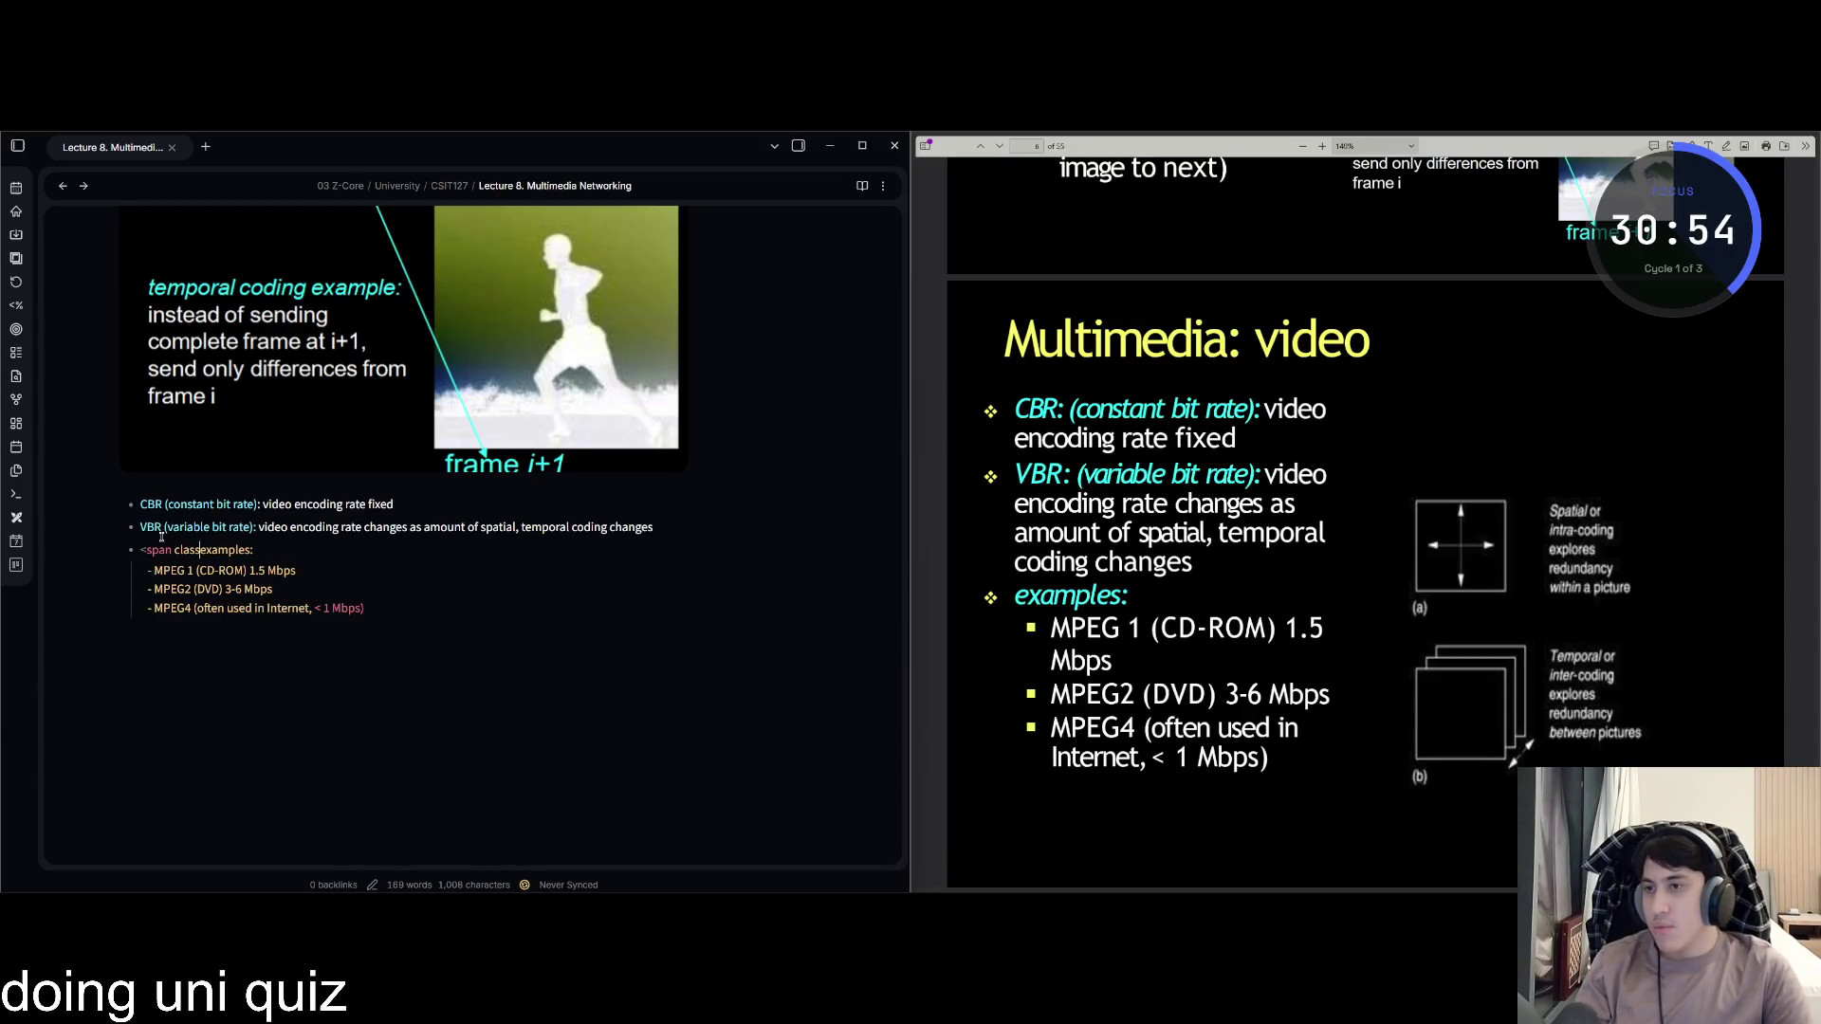
{"action": "key", "text": "Down"}
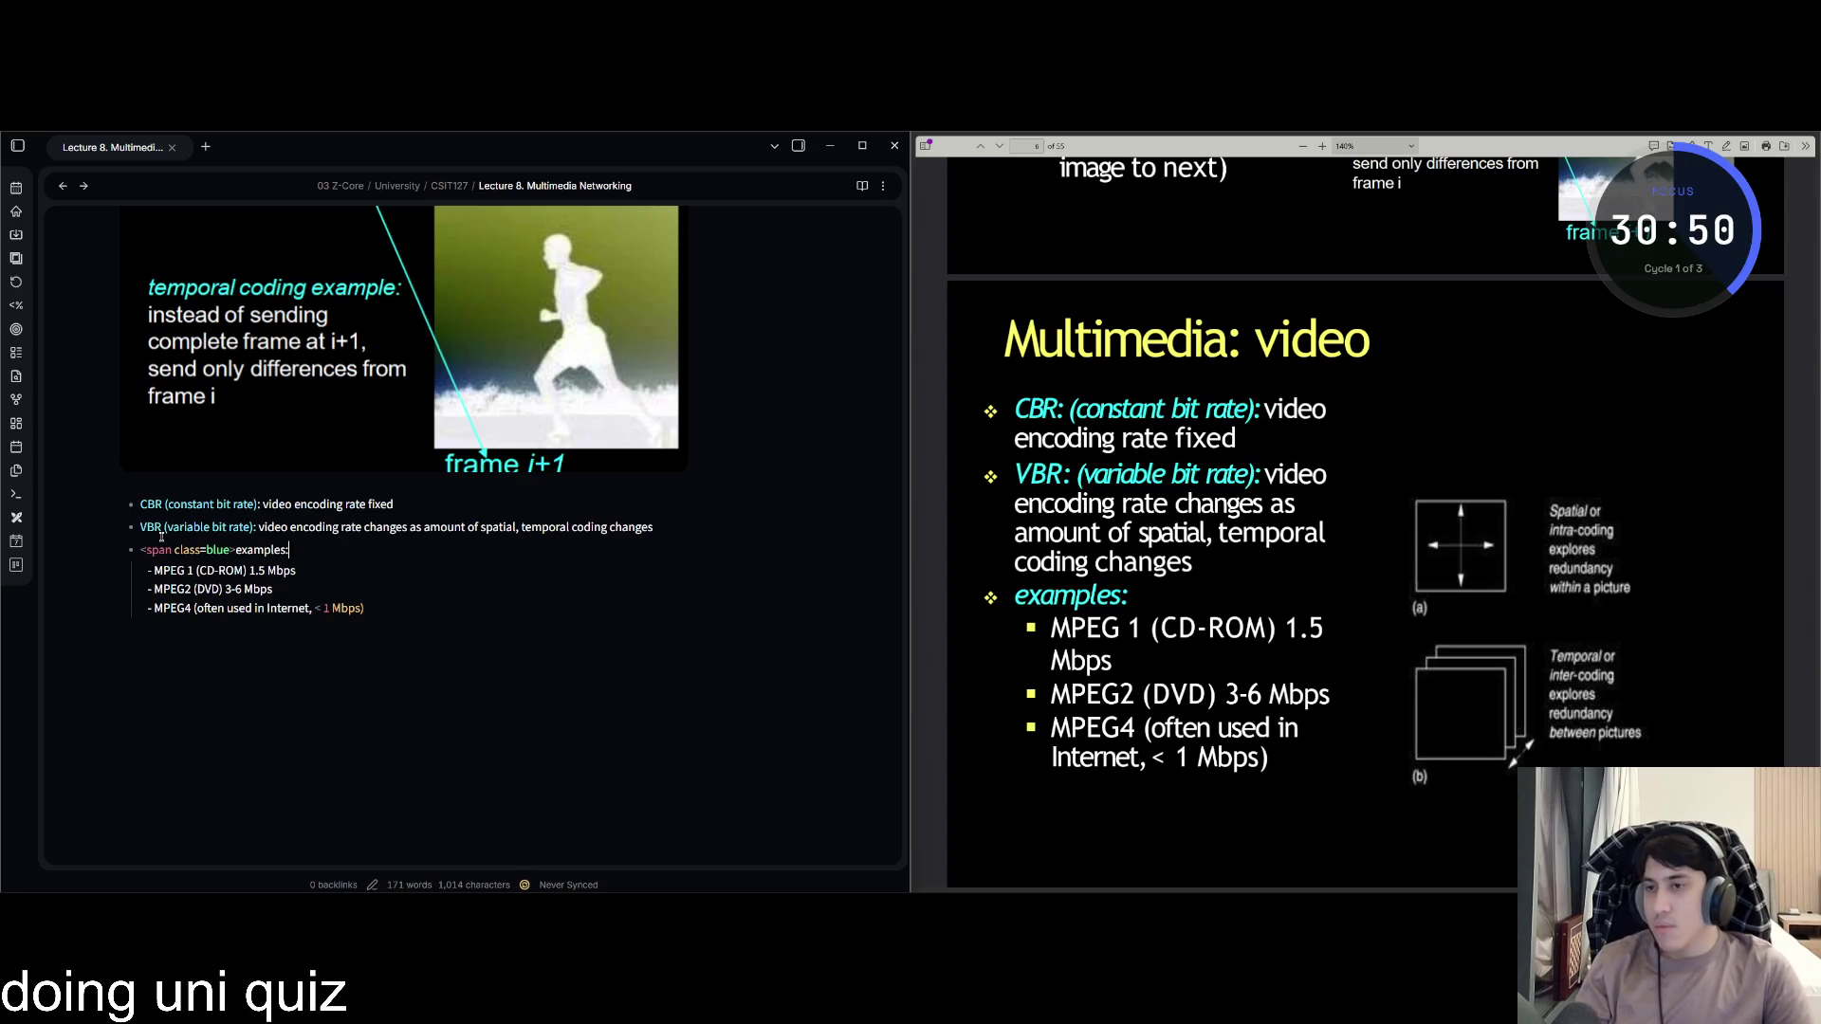
{"action": "type", "text": "<sp"}
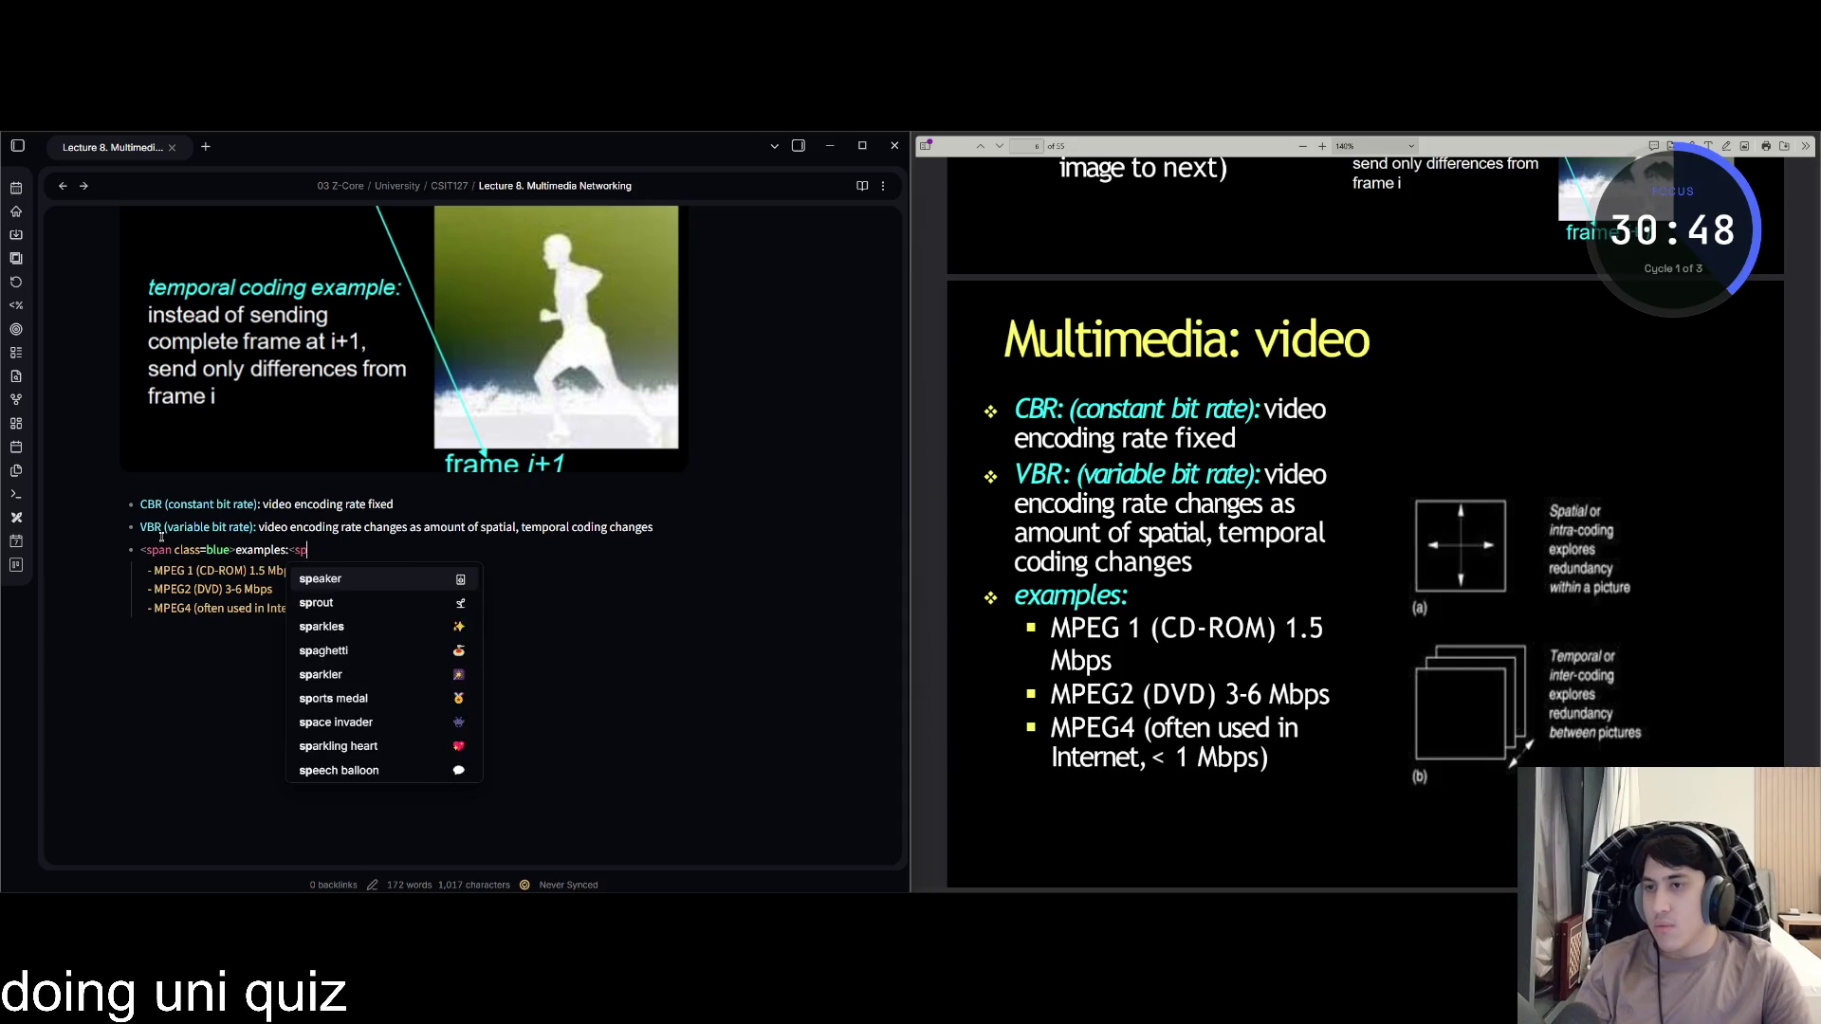
{"action": "key", "text": "BackSpace"}
{"action": "key", "text": "BackSpace"}
{"action": "type", "text": "/span>"}
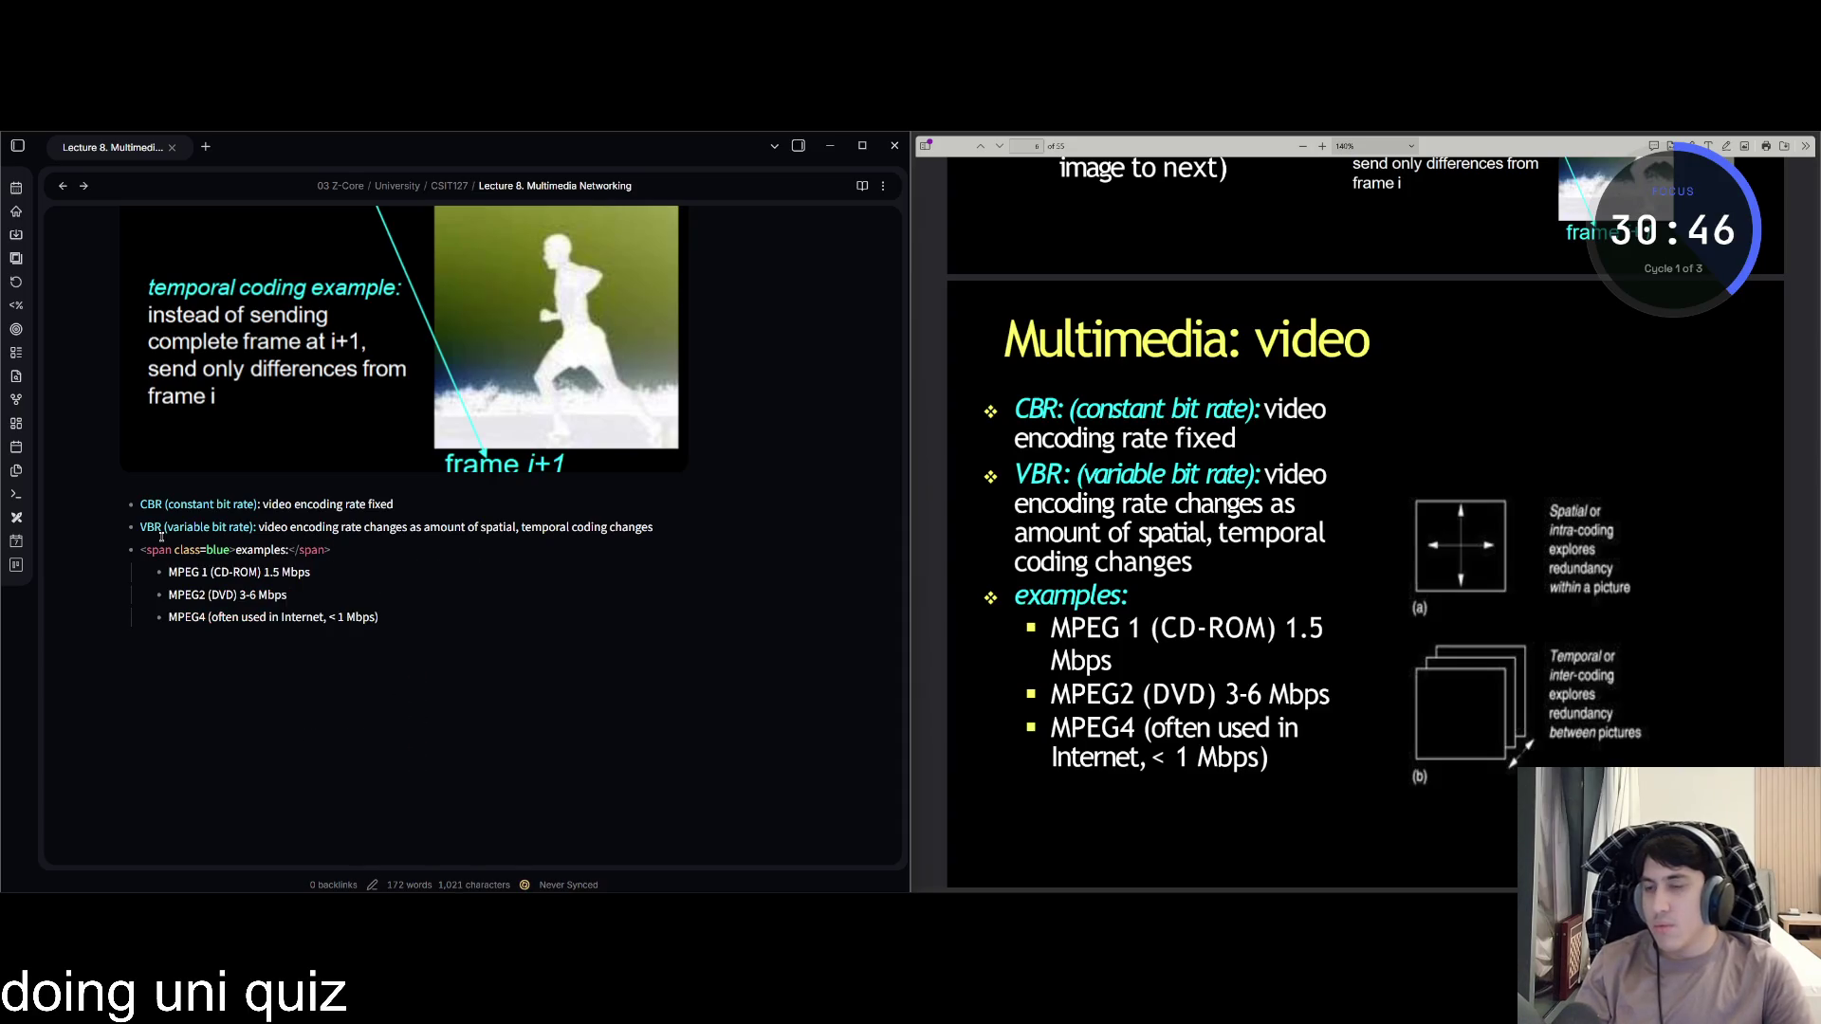
{"action": "left_click", "coordinate": [353, 604]}
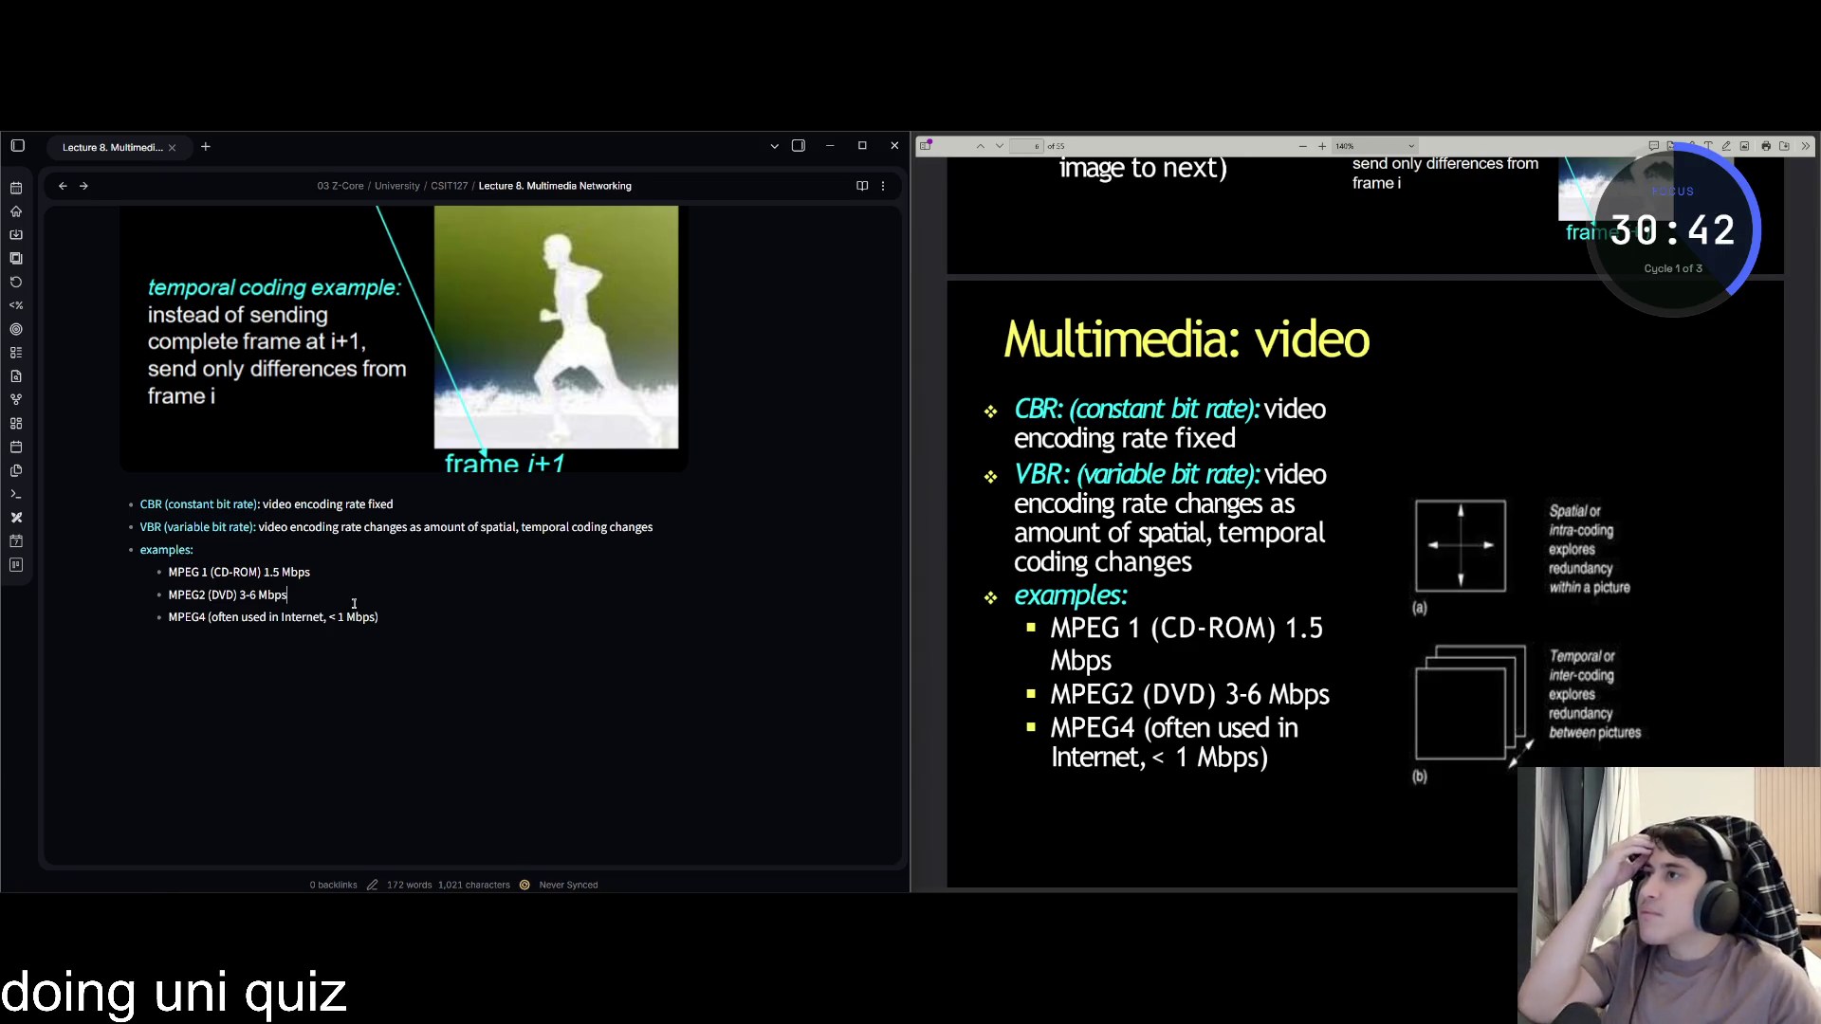
{"action": "left_click", "coordinate": [381, 550]}
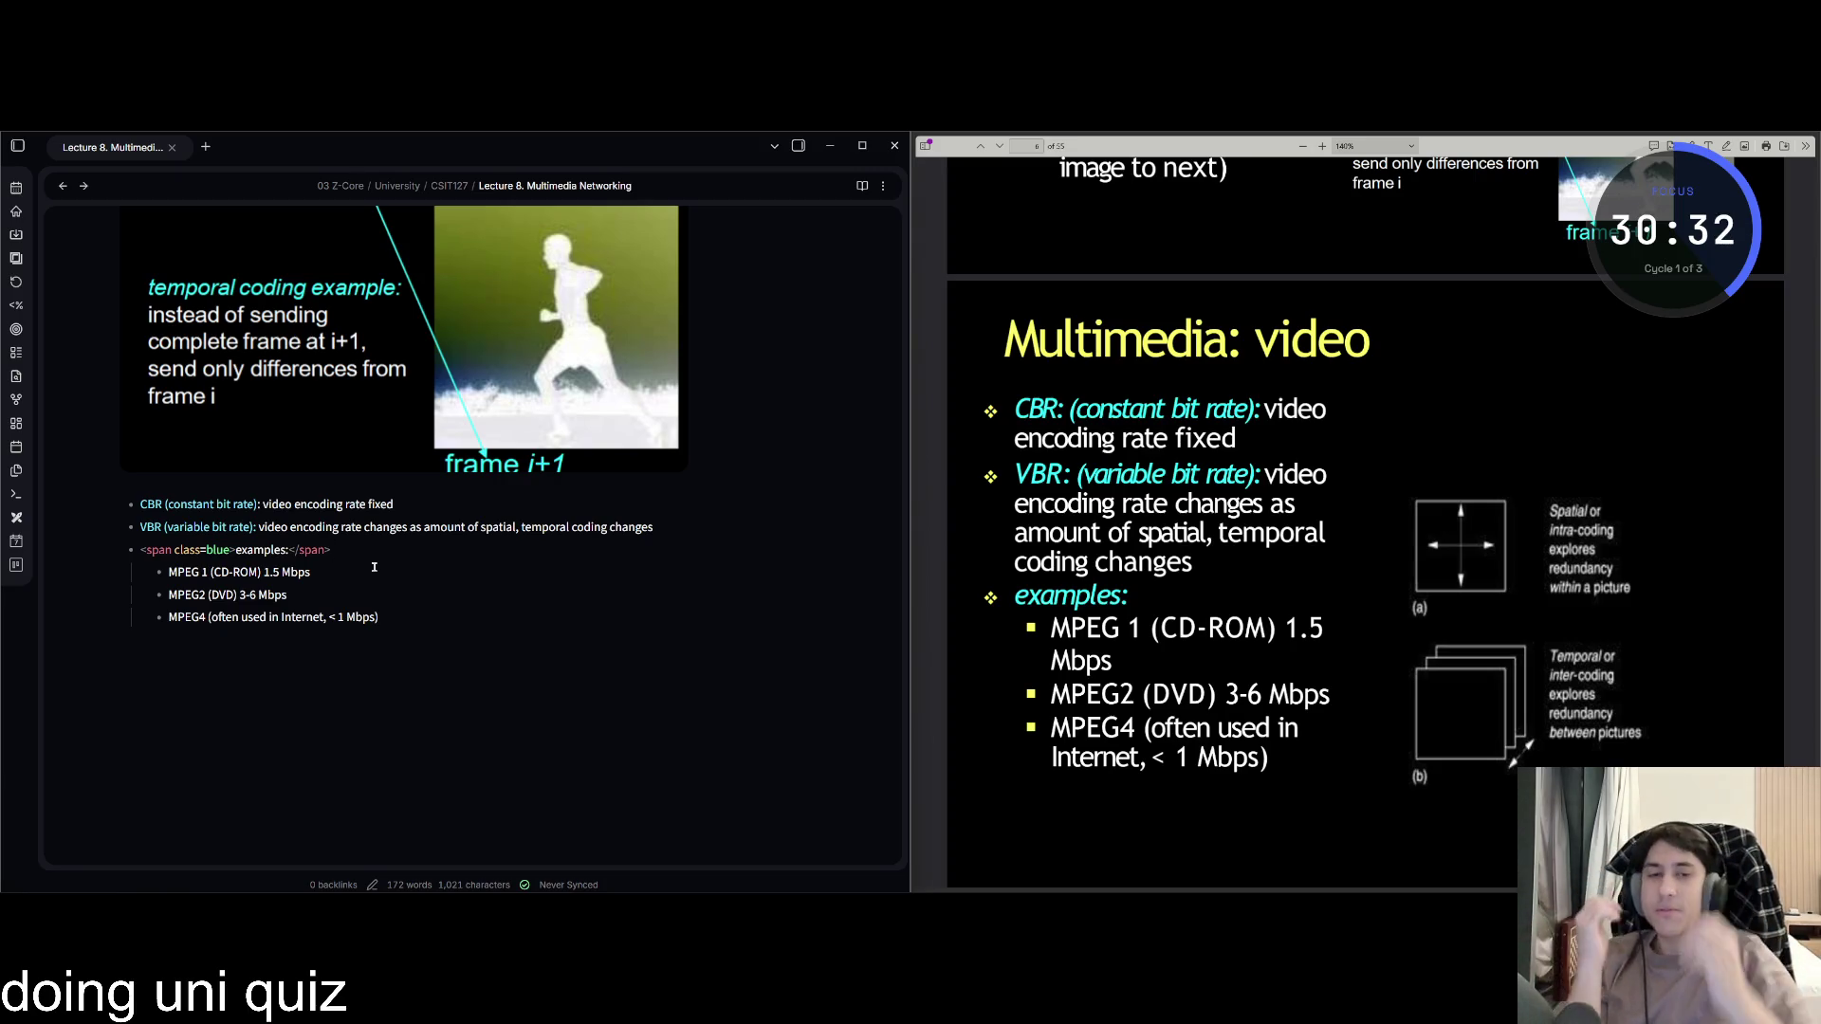
Screenshot the slide's spatial and temporal coding diagrams and paste them below the MPEG4 line.
{"action": "key", "text": "ctrl+Print"}
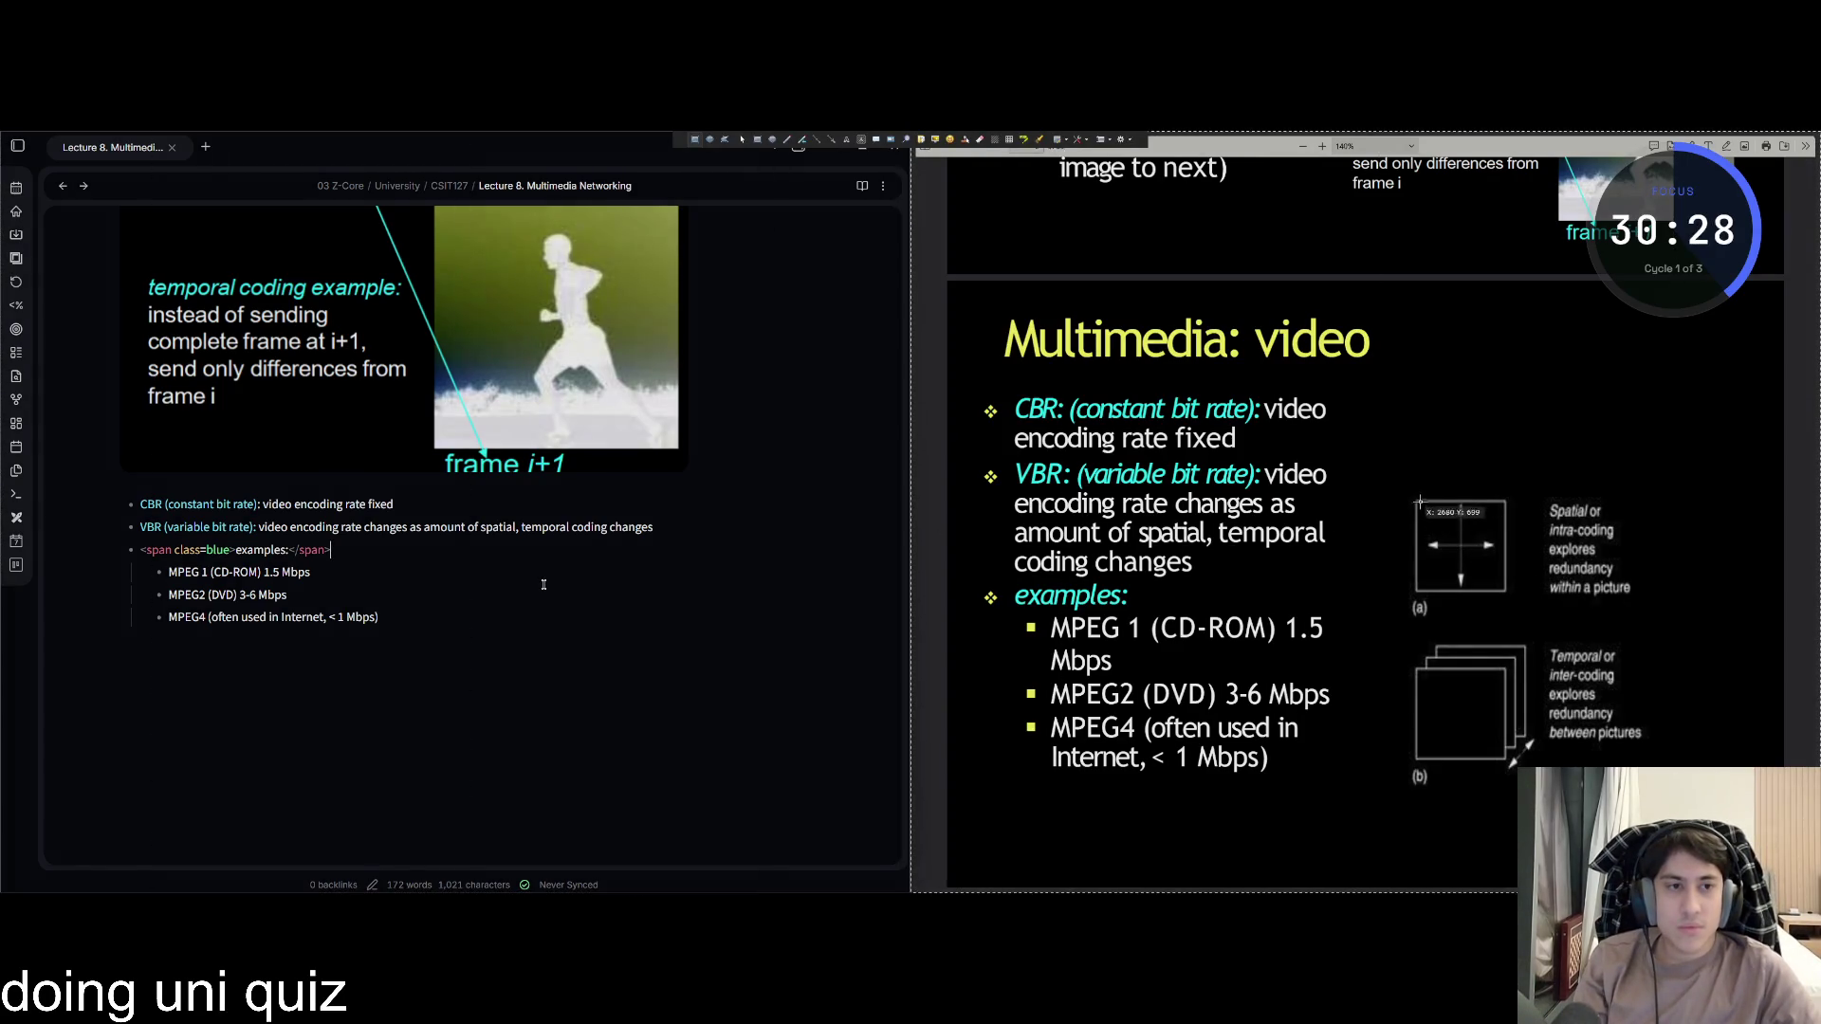
{"action": "mouse_move", "coordinate": [1415, 500]}
{"action": "left_mouse_down"}
{"action": "mouse_move", "coordinate": [1449, 515]}
{"action": "mouse_move", "coordinate": [1644, 786]}
{"action": "left_mouse_up"}
{"action": "key", "text": "Return"}
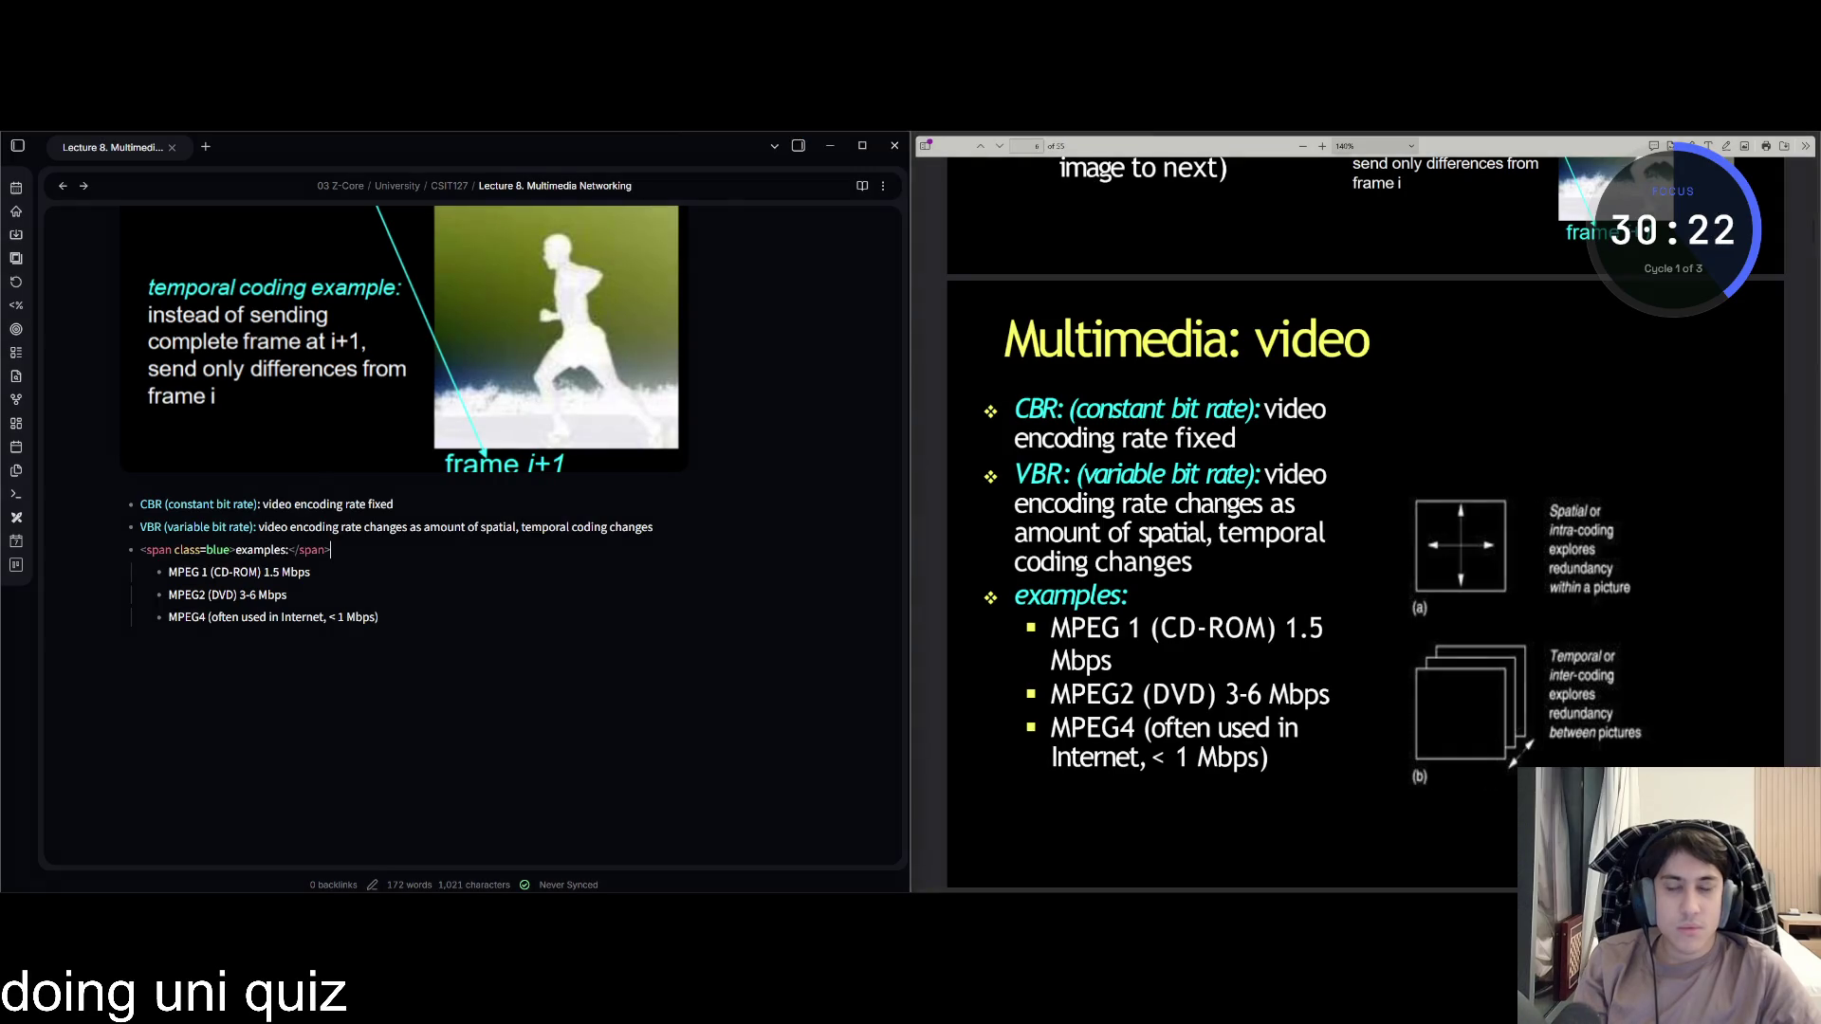
{"action": "left_click", "coordinate": [430, 623]}
{"action": "key", "text": "Return"}
{"action": "key", "text": "Return"}
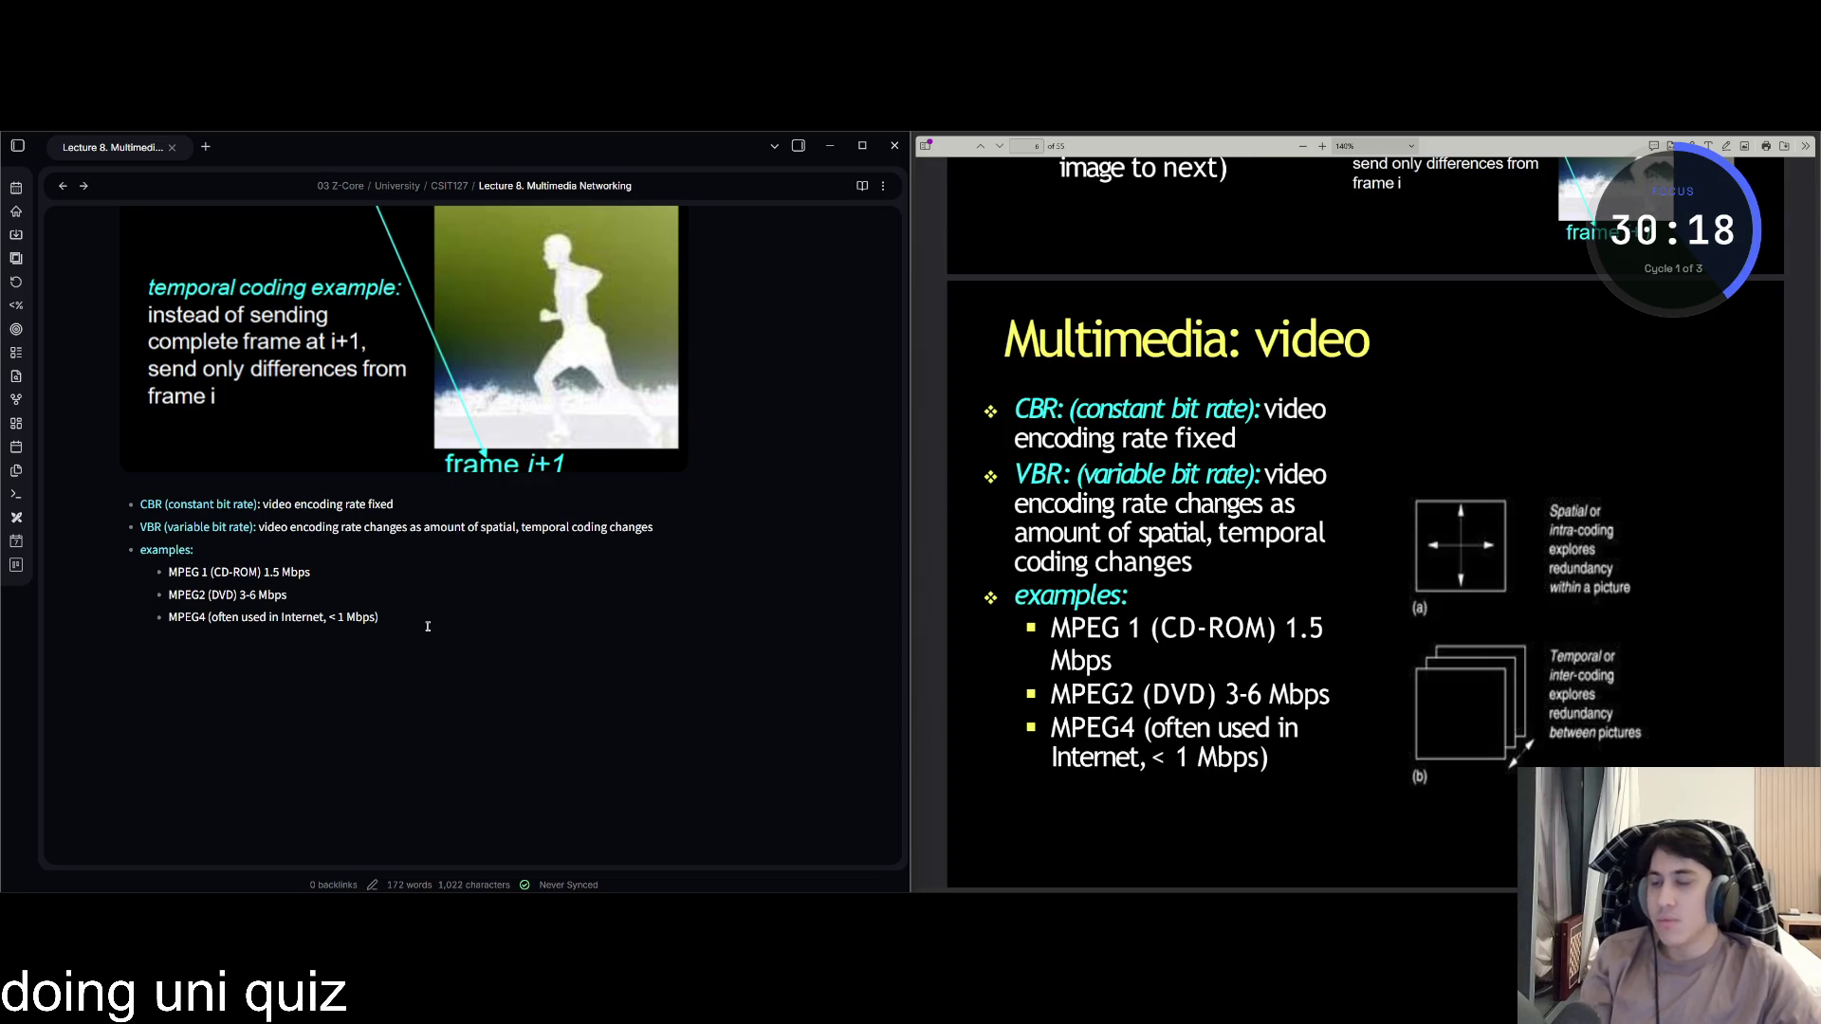
{"action": "key", "text": "ctrl+v"}
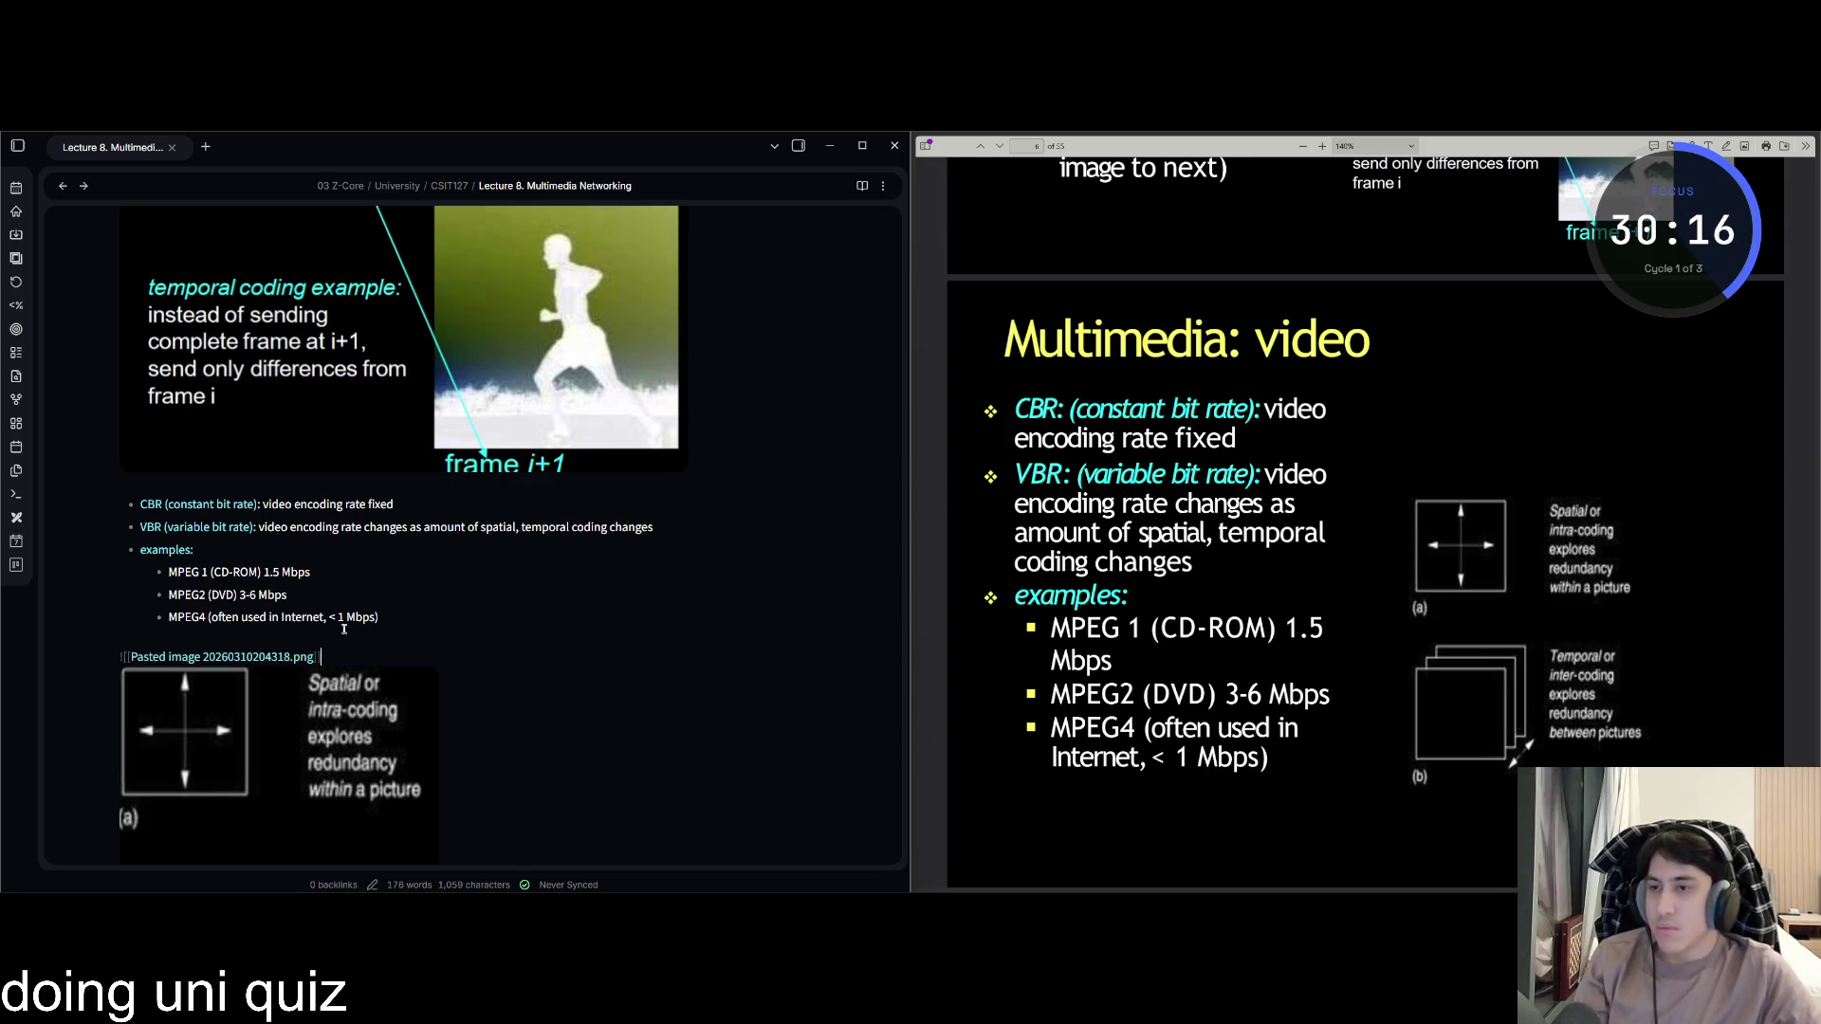
Scroll around the note to review the pasted coding diagram image.
{"action": "scroll", "coordinate": [528, 626], "scroll_direction": "down", "scroll_amount": 5}
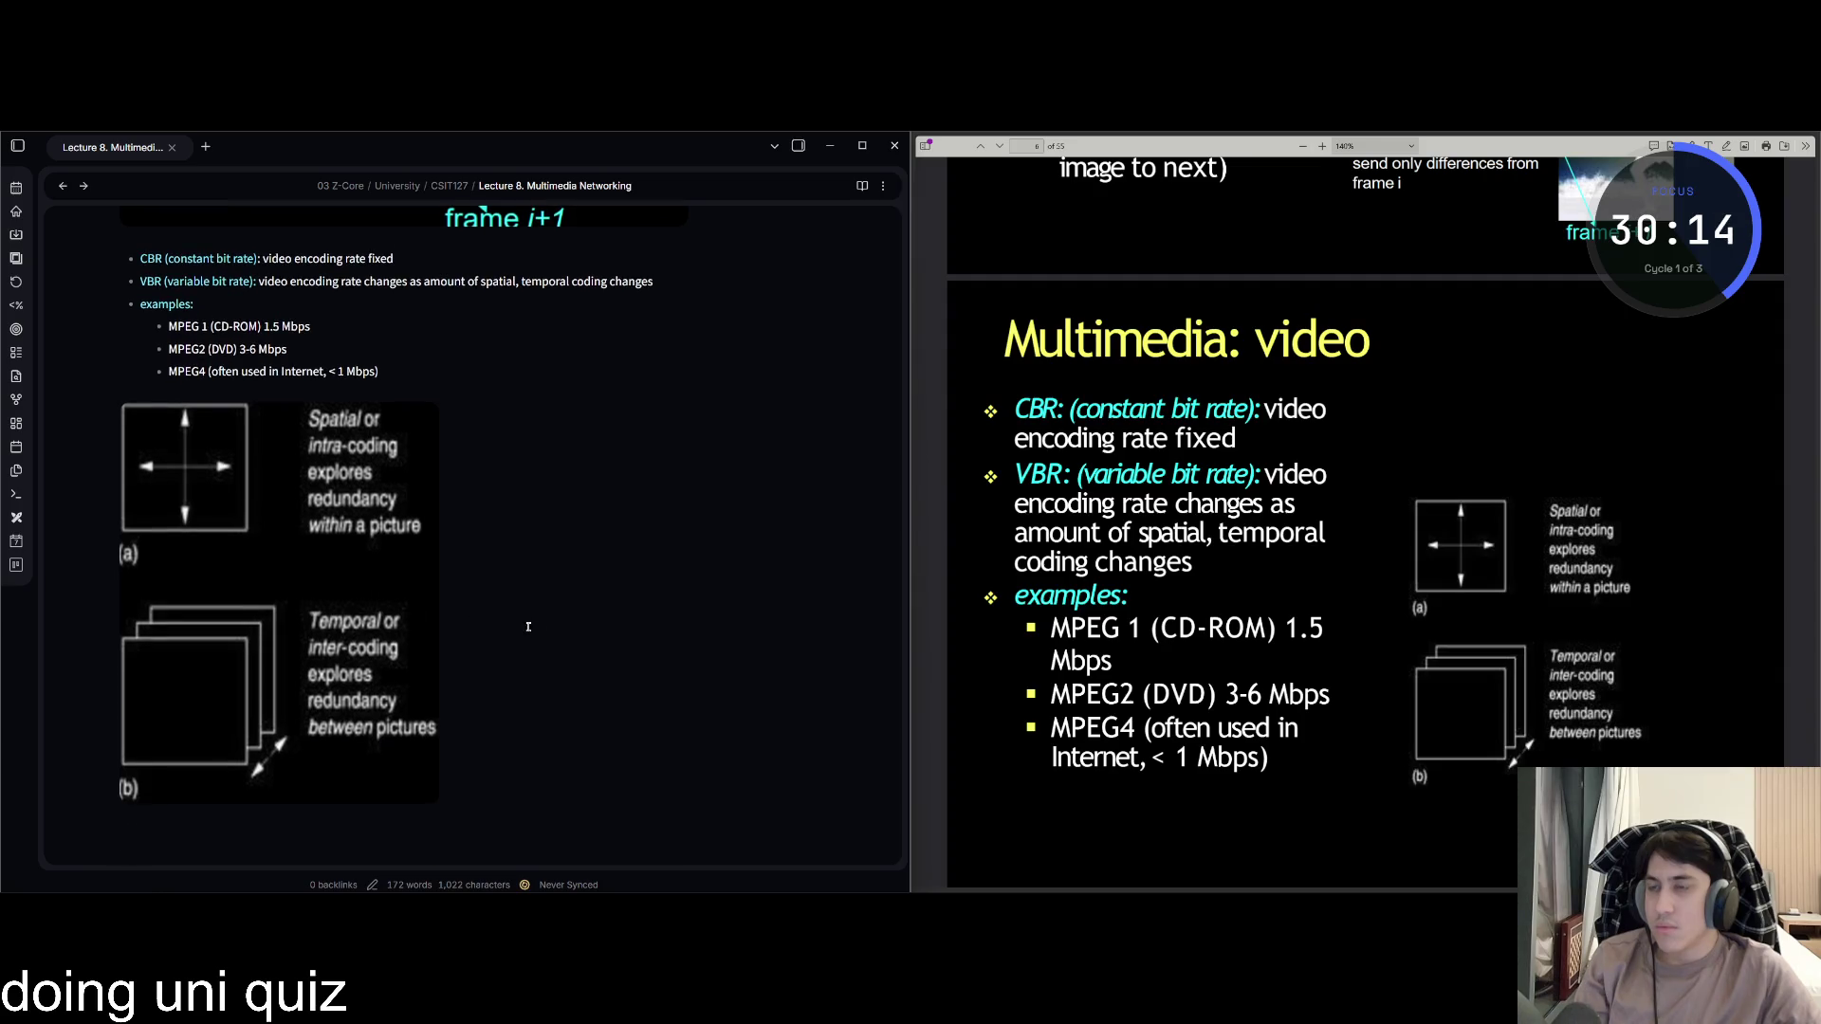
{"action": "scroll", "coordinate": [527, 626], "scroll_direction": "up", "scroll_amount": 4}
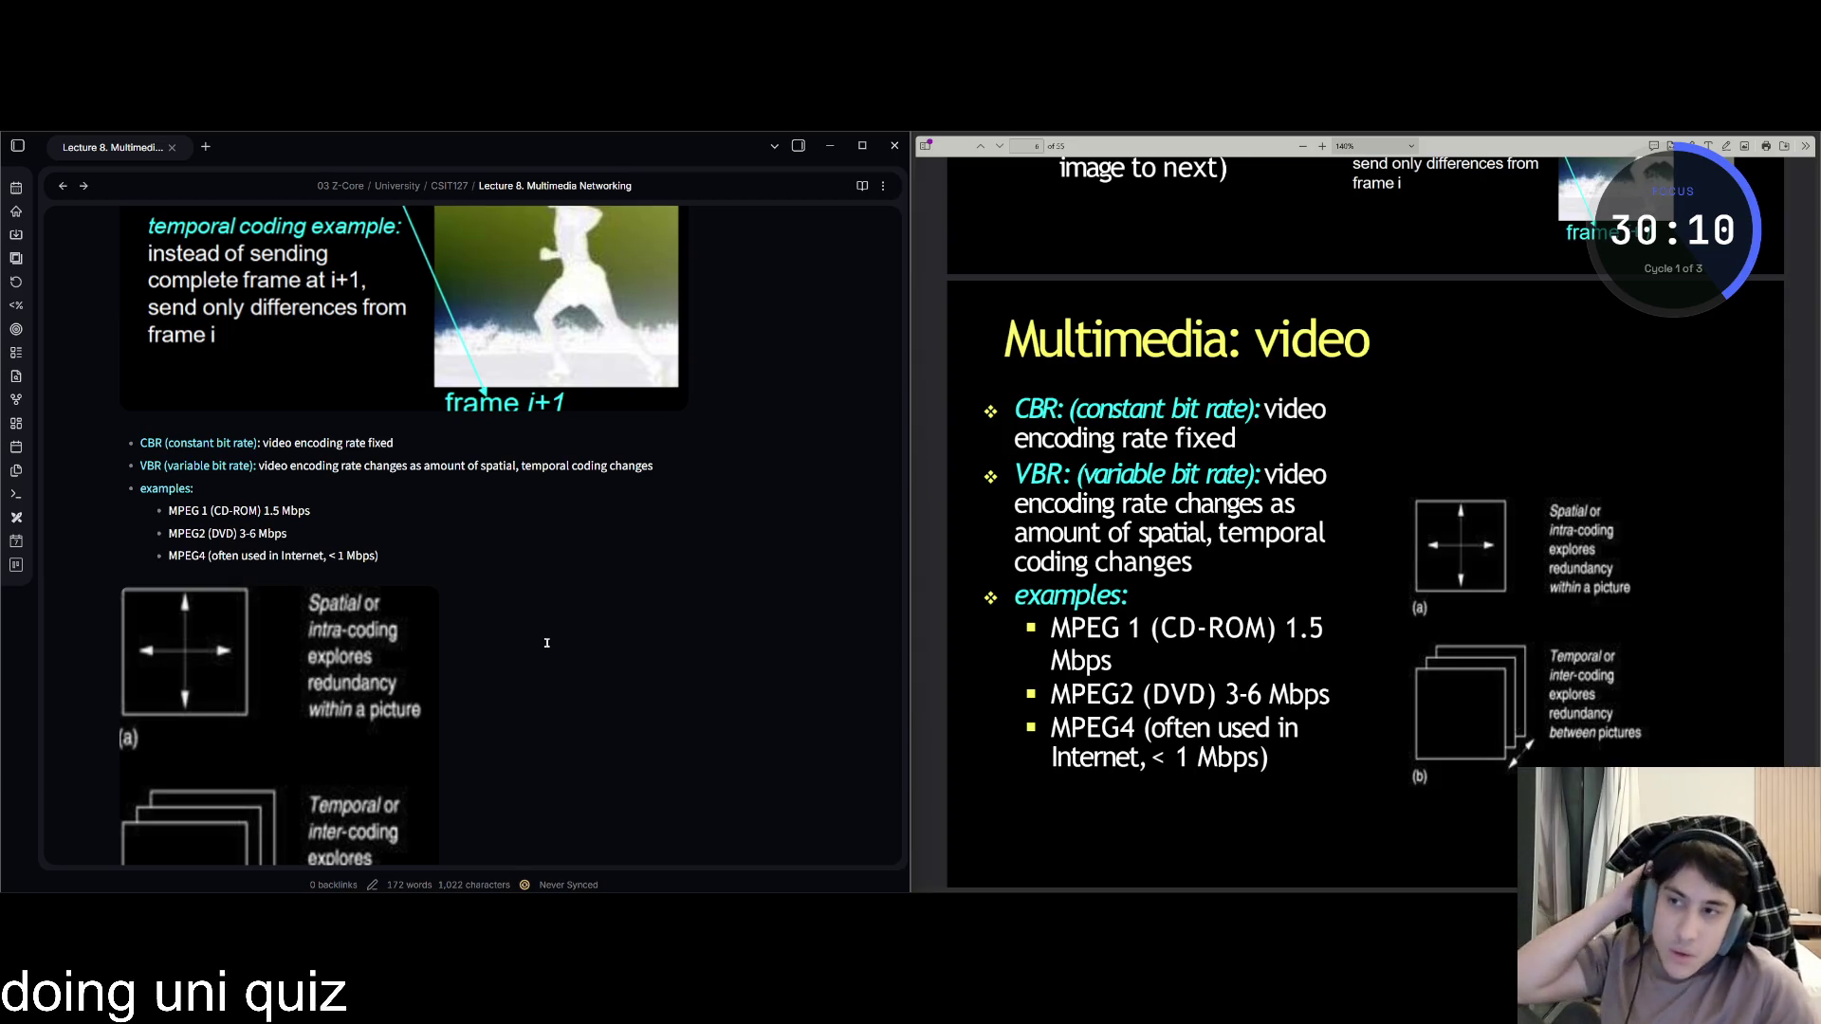
{"action": "scroll", "coordinate": [311, 528], "scroll_direction": "up", "scroll_amount": 14}
{"action": "scroll", "coordinate": [312, 529], "scroll_direction": "up", "scroll_amount": 2}
{"action": "scroll", "coordinate": [238, 484], "scroll_direction": "down", "scroll_amount": 14}
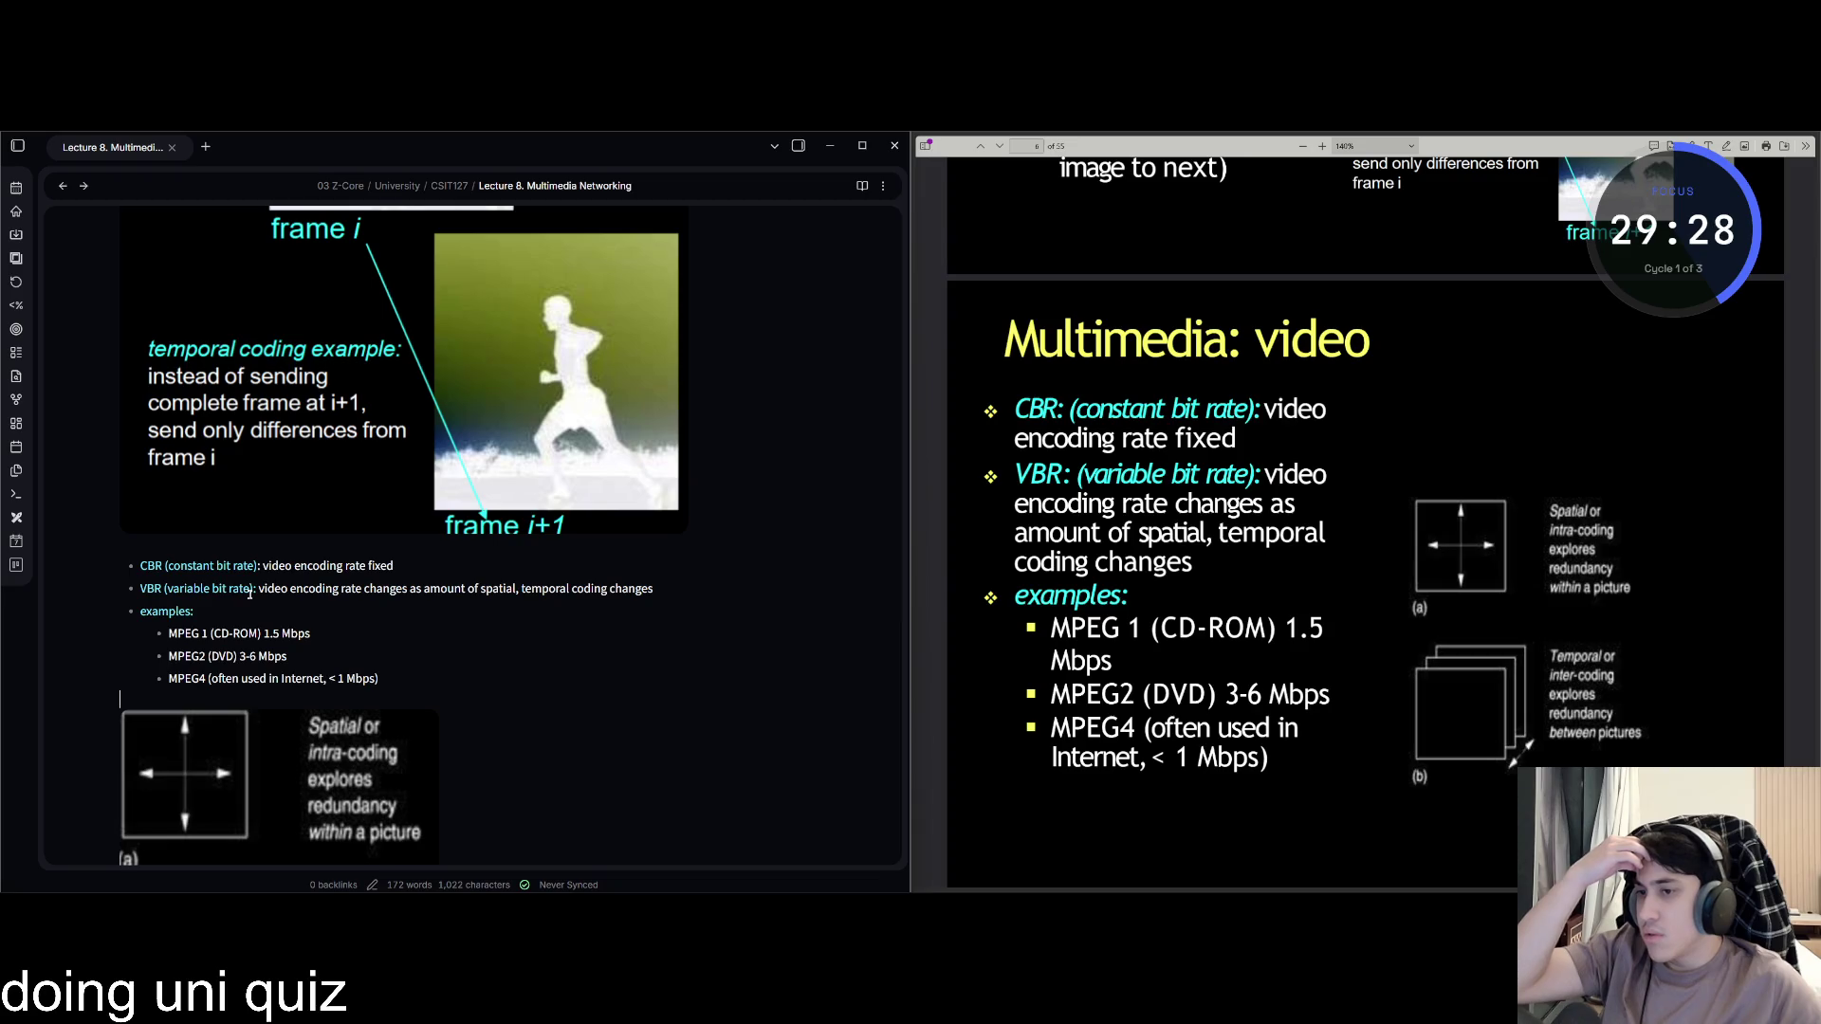
Scroll the PDF to the '3 application types' slide and start a '## Multimedia' heading below the image.
{"action": "scroll", "coordinate": [248, 593], "scroll_direction": "down", "scroll_amount": 5}
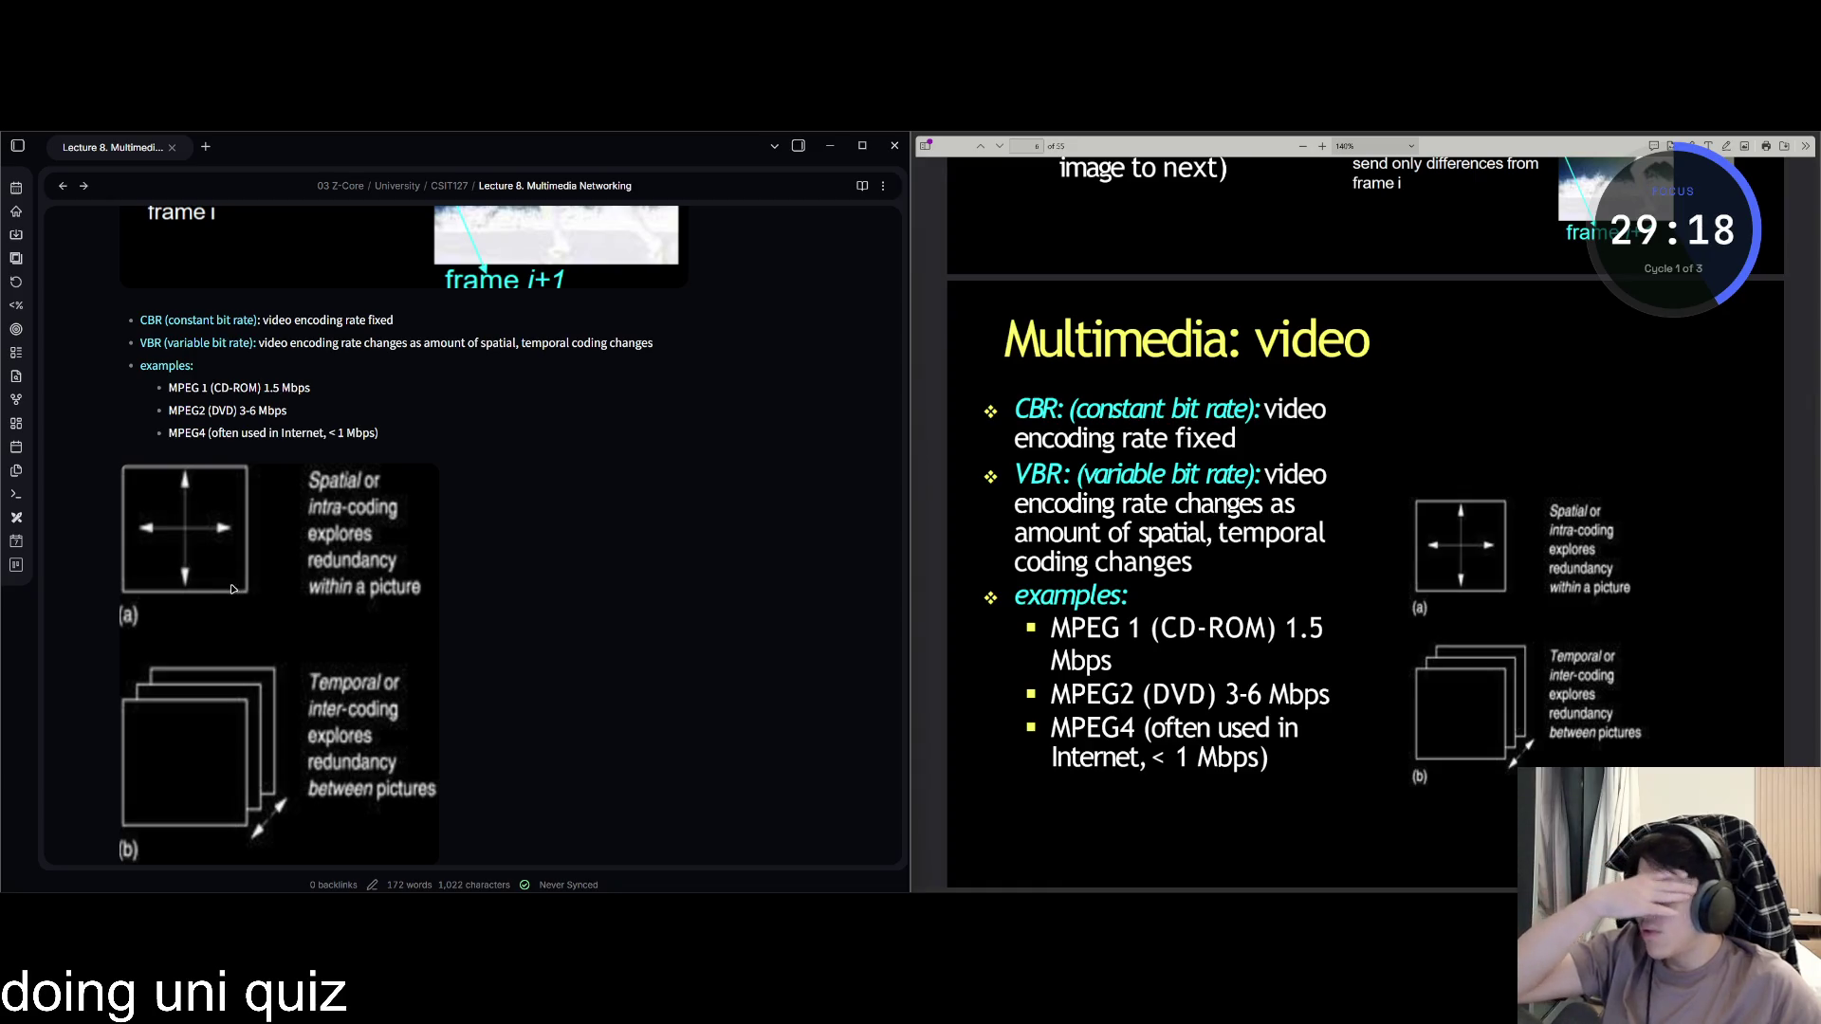
{"action": "scroll", "coordinate": [1323, 419], "scroll_direction": "down", "scroll_amount": 1}
{"action": "scroll", "coordinate": [1205, 448], "scroll_direction": "down", "scroll_amount": 5}
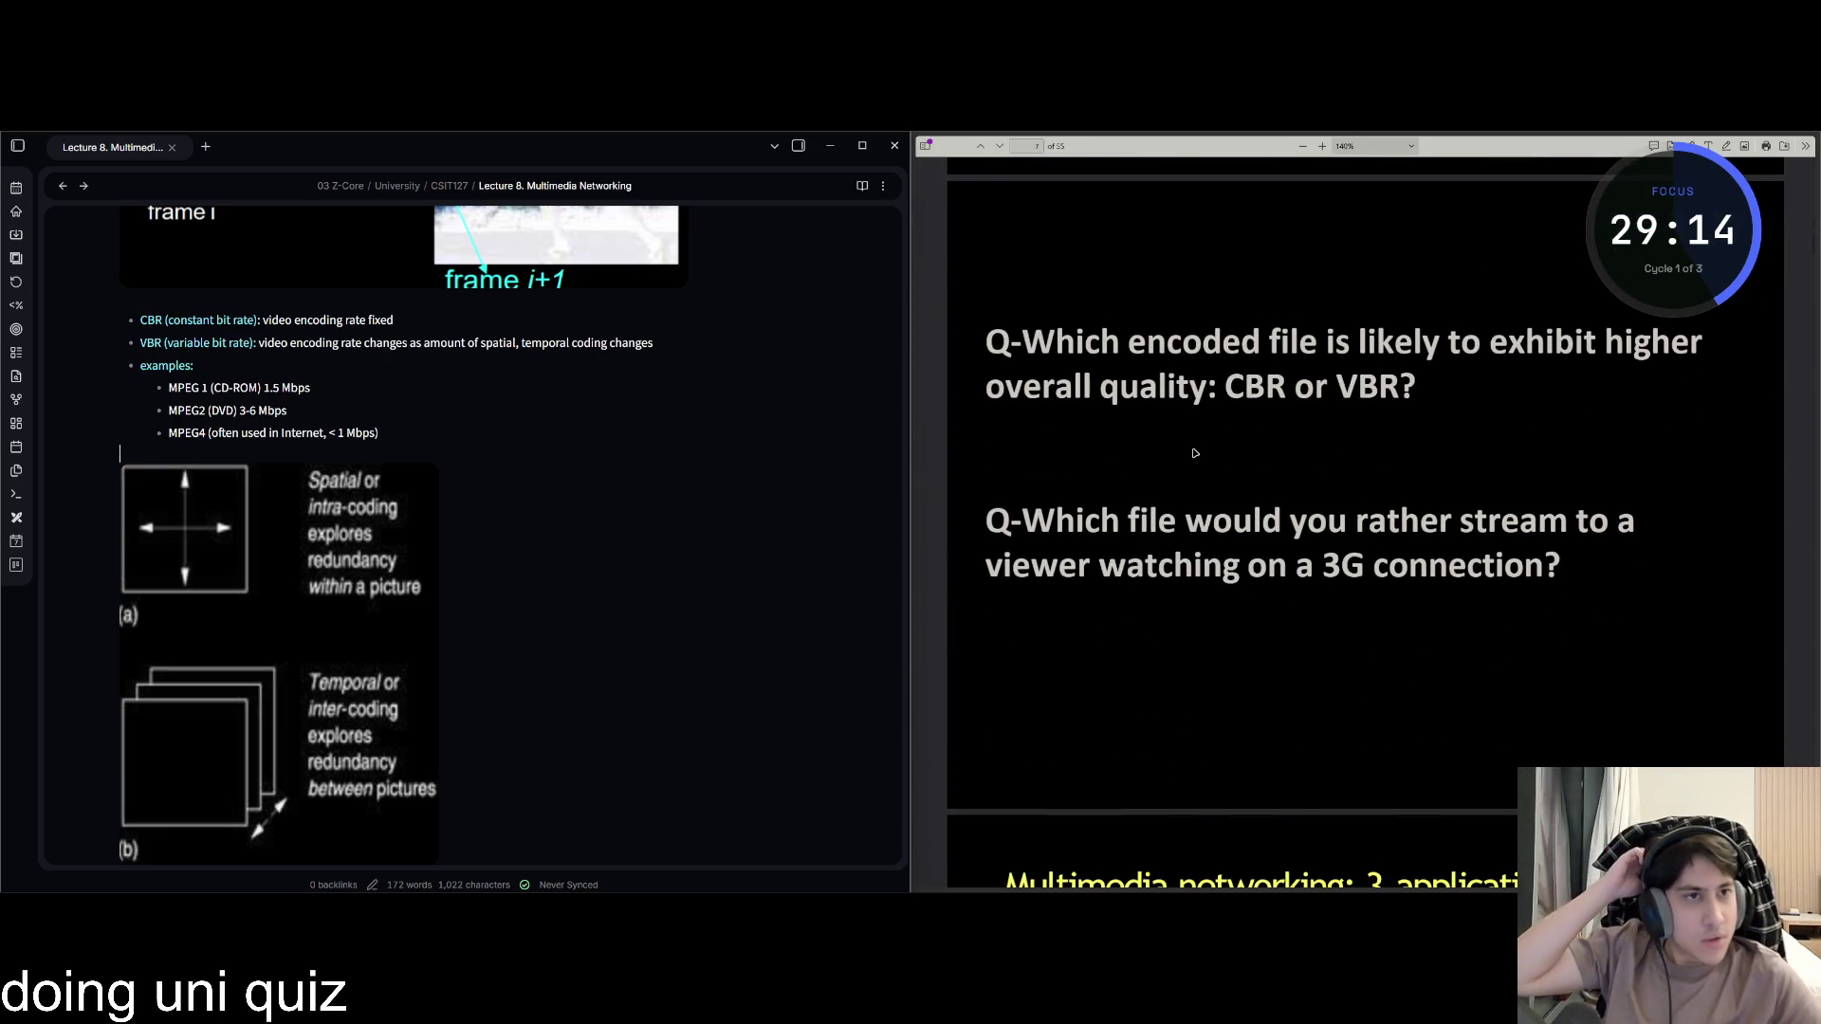
{"action": "scroll", "coordinate": [1190, 448], "scroll_direction": "down", "scroll_amount": 5}
{"action": "scroll", "coordinate": [1182, 444], "scroll_direction": "down", "scroll_amount": 2}
{"action": "scroll", "coordinate": [500, 731], "scroll_direction": "down", "scroll_amount": 4}
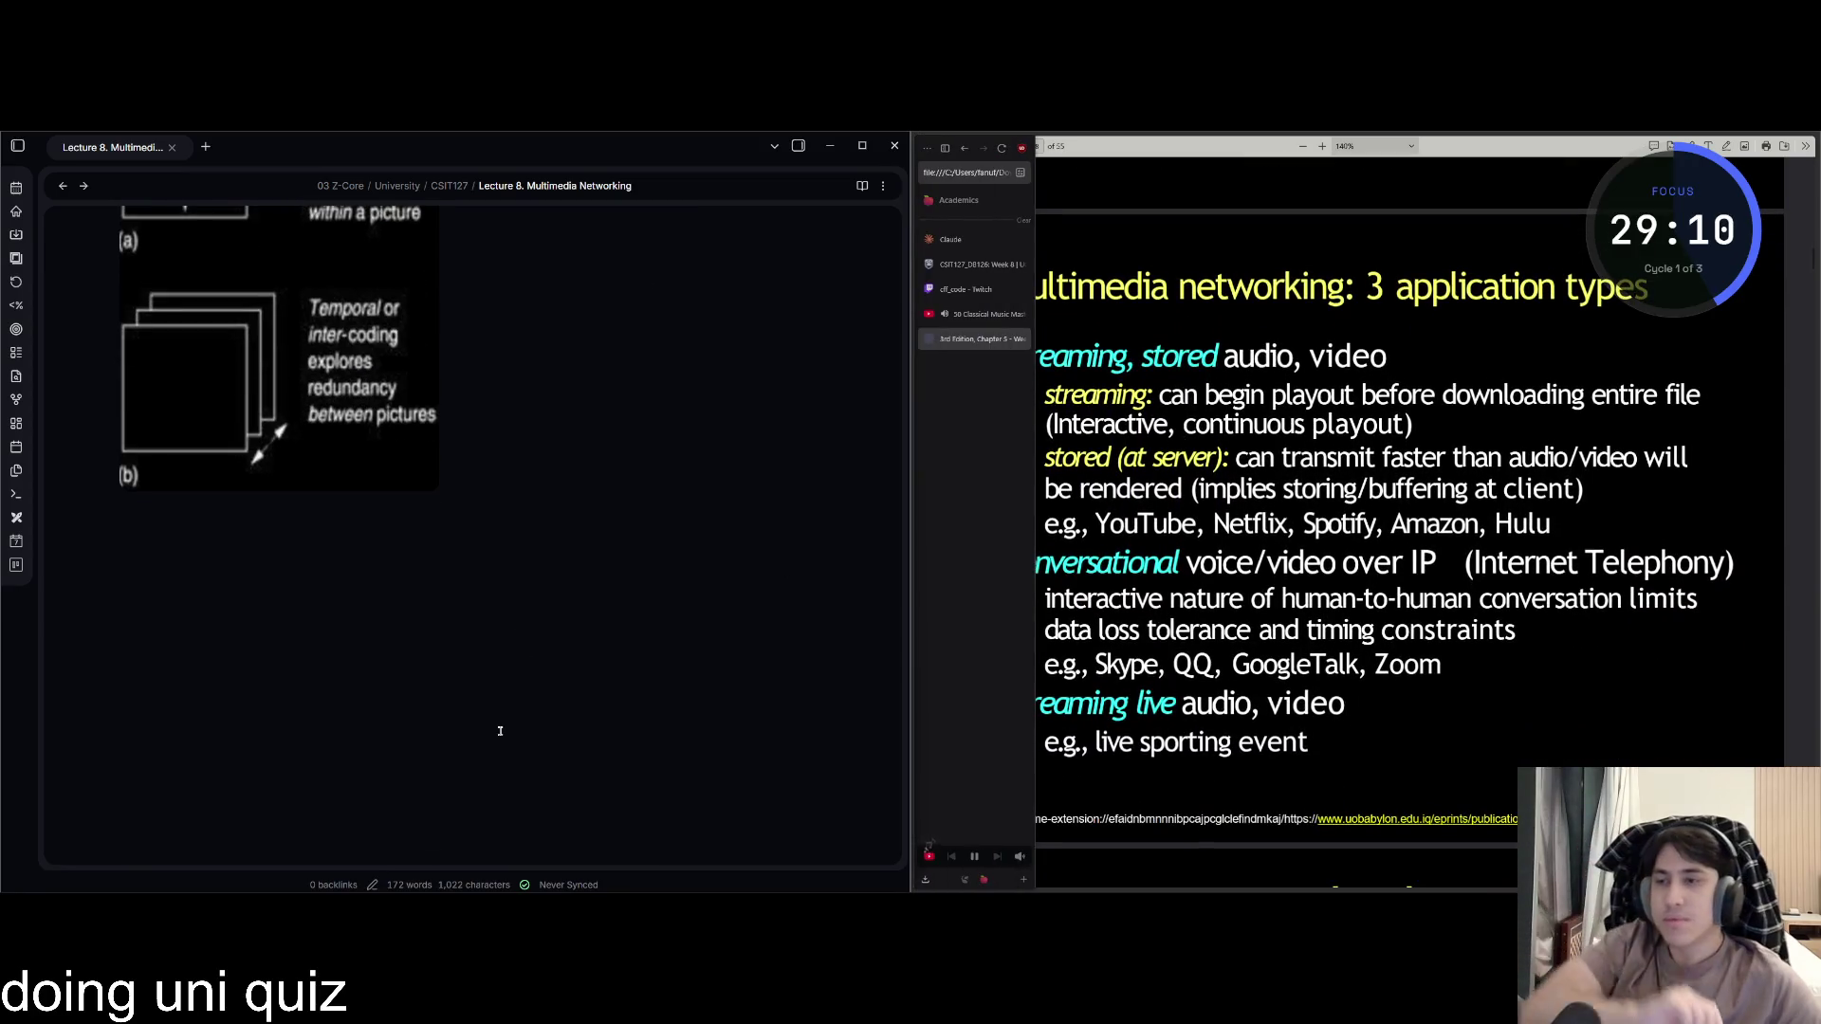
{"action": "left_click", "coordinate": [273, 565]}
{"action": "type", "text": "#"}
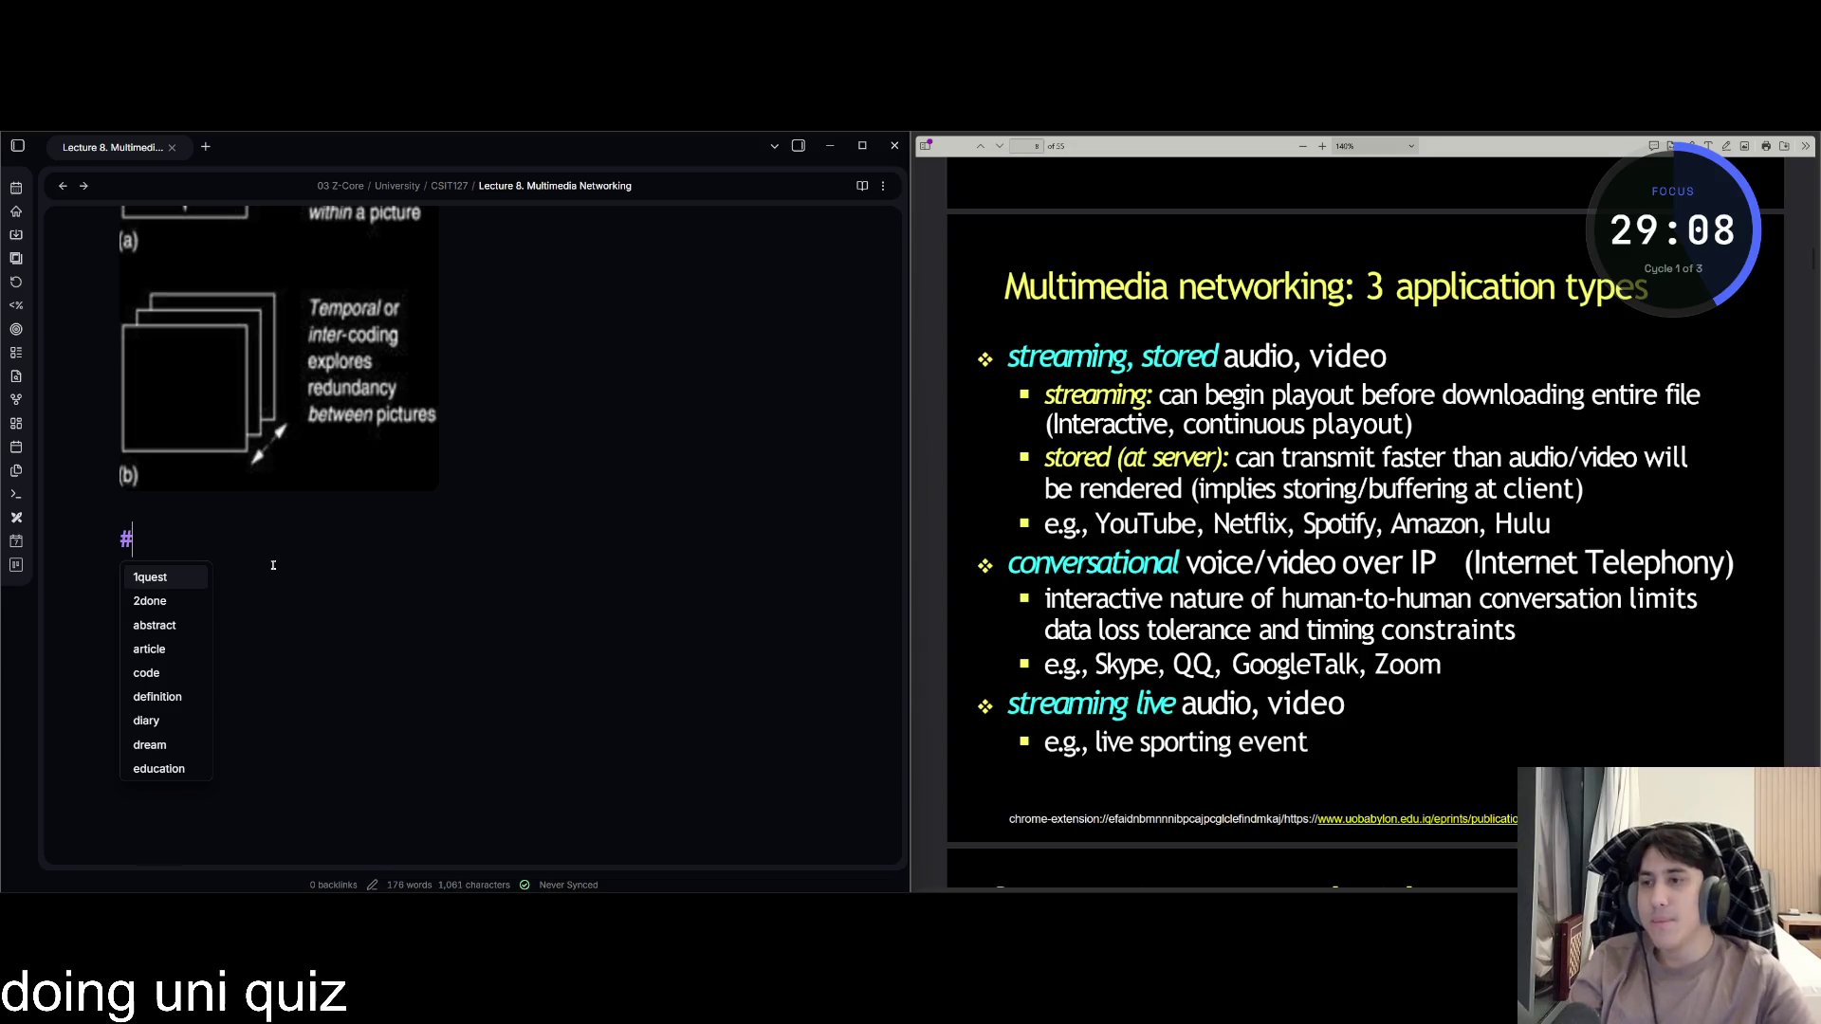
{"action": "type", "text": "# Multi"}
{"action": "type", "text": "meid"}
Complete the heading '## Multimedia networking: 3 application types'.
{"action": "key", "text": "BackSpace"}
{"action": "key", "text": "BackSpace"}
{"action": "type", "text": "dia networking"}
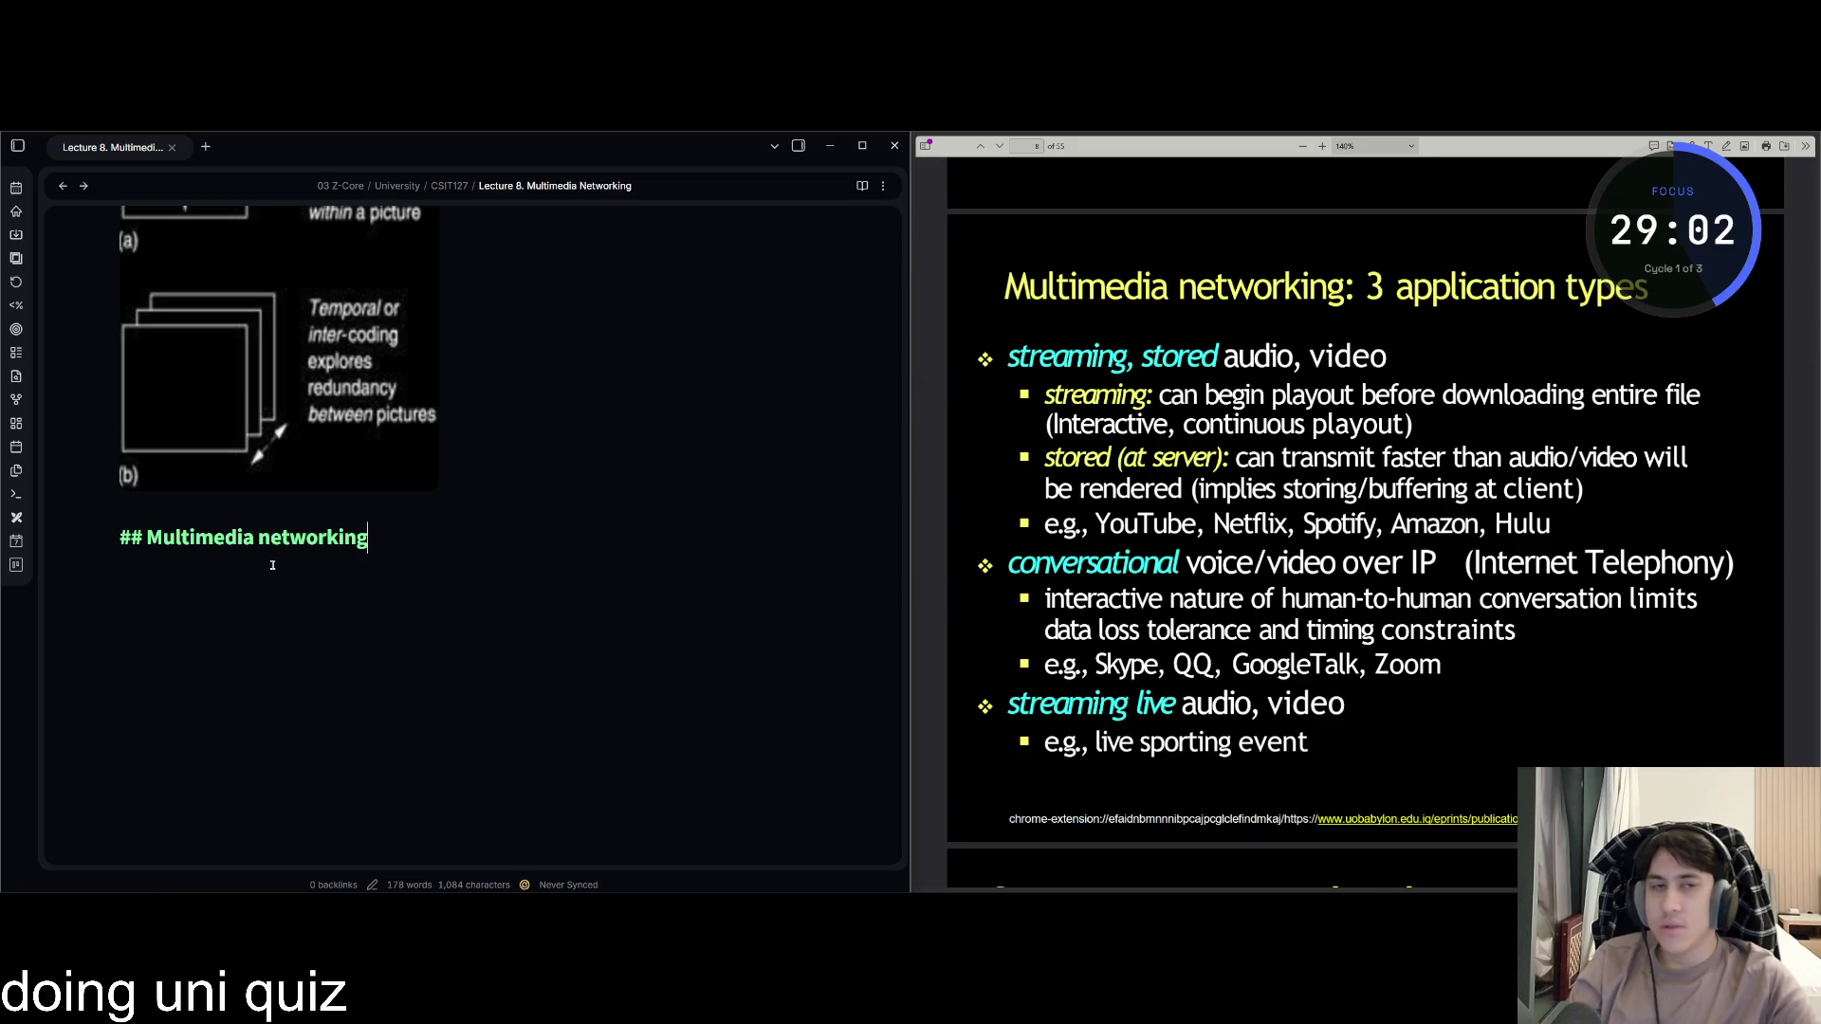
{"action": "type", "text": ": 32"}
{"action": "key", "text": "BackSpace"}
{"action": "type", "text": "application types"}
{"action": "key", "text": "Return"}
Add the 'streaming, stored audio, video' bullet with continuous-playout and stored (at server) sub-points.
{"action": "type", "text": "streaming"}
{"action": "type", "text": "stor"}
{"action": "type", "text": "ed au"}
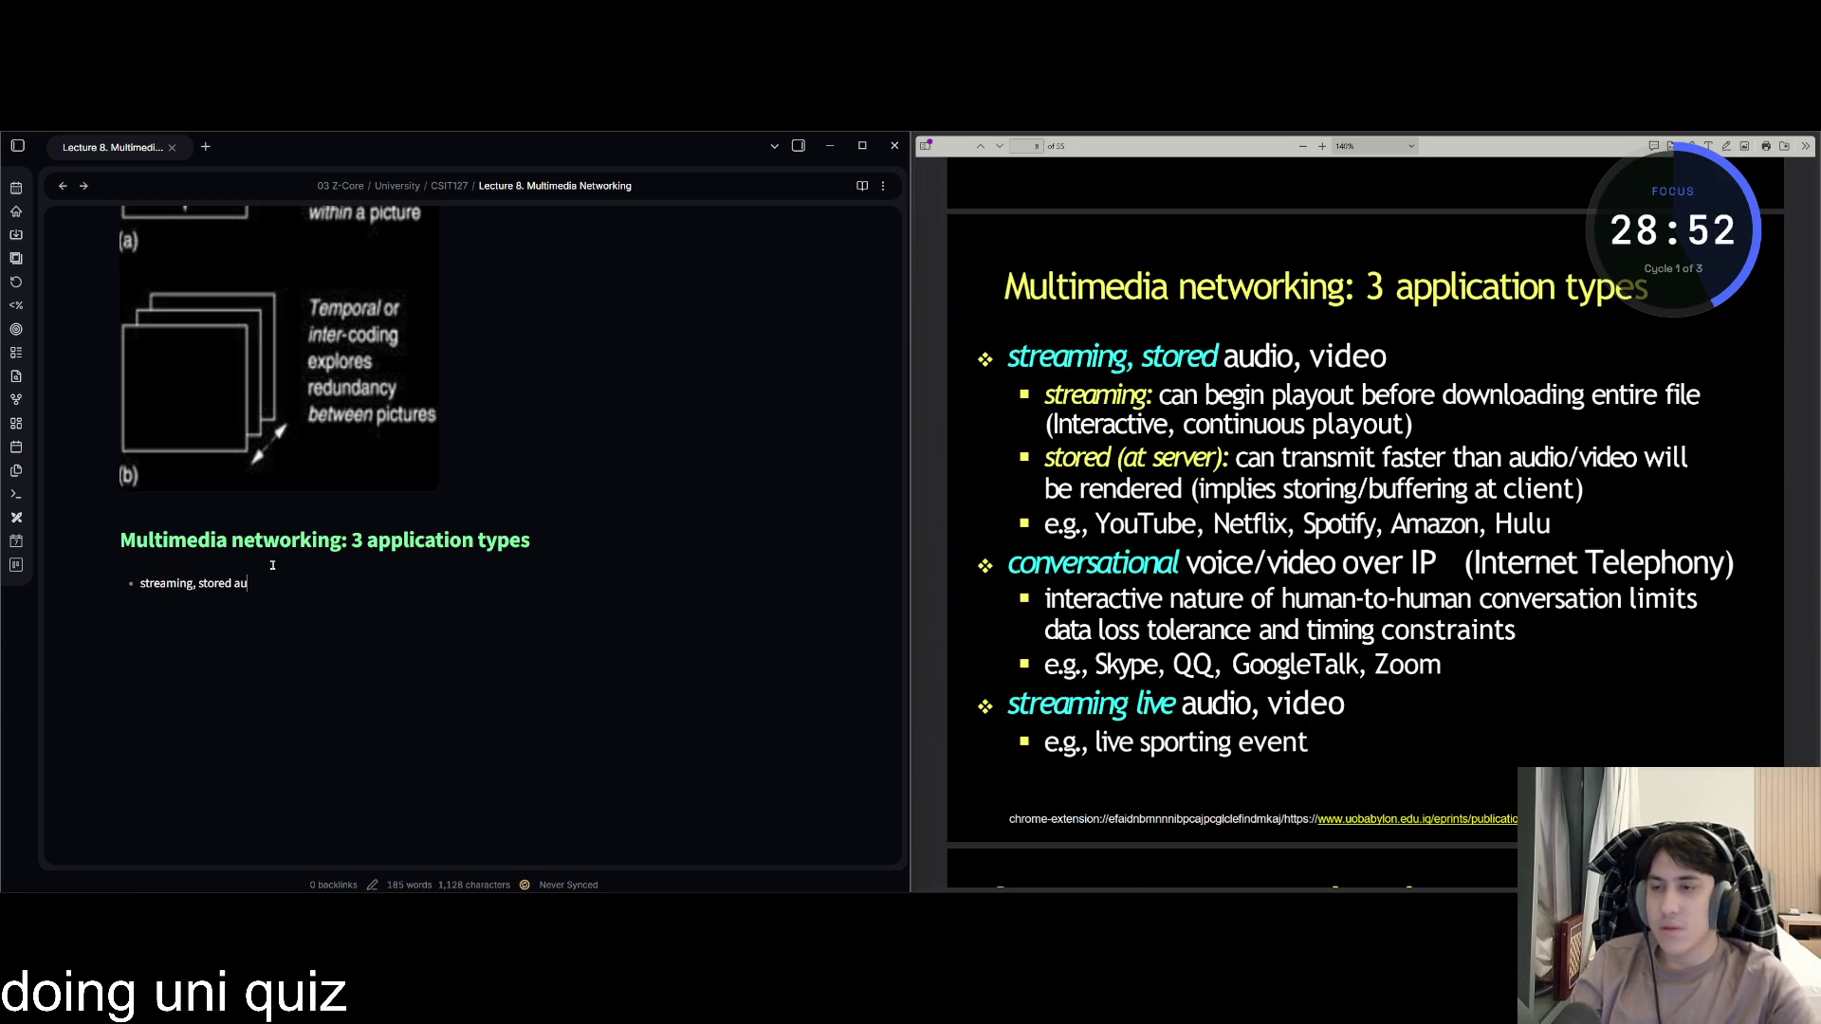
{"action": "type", "text": "dio, vid"}
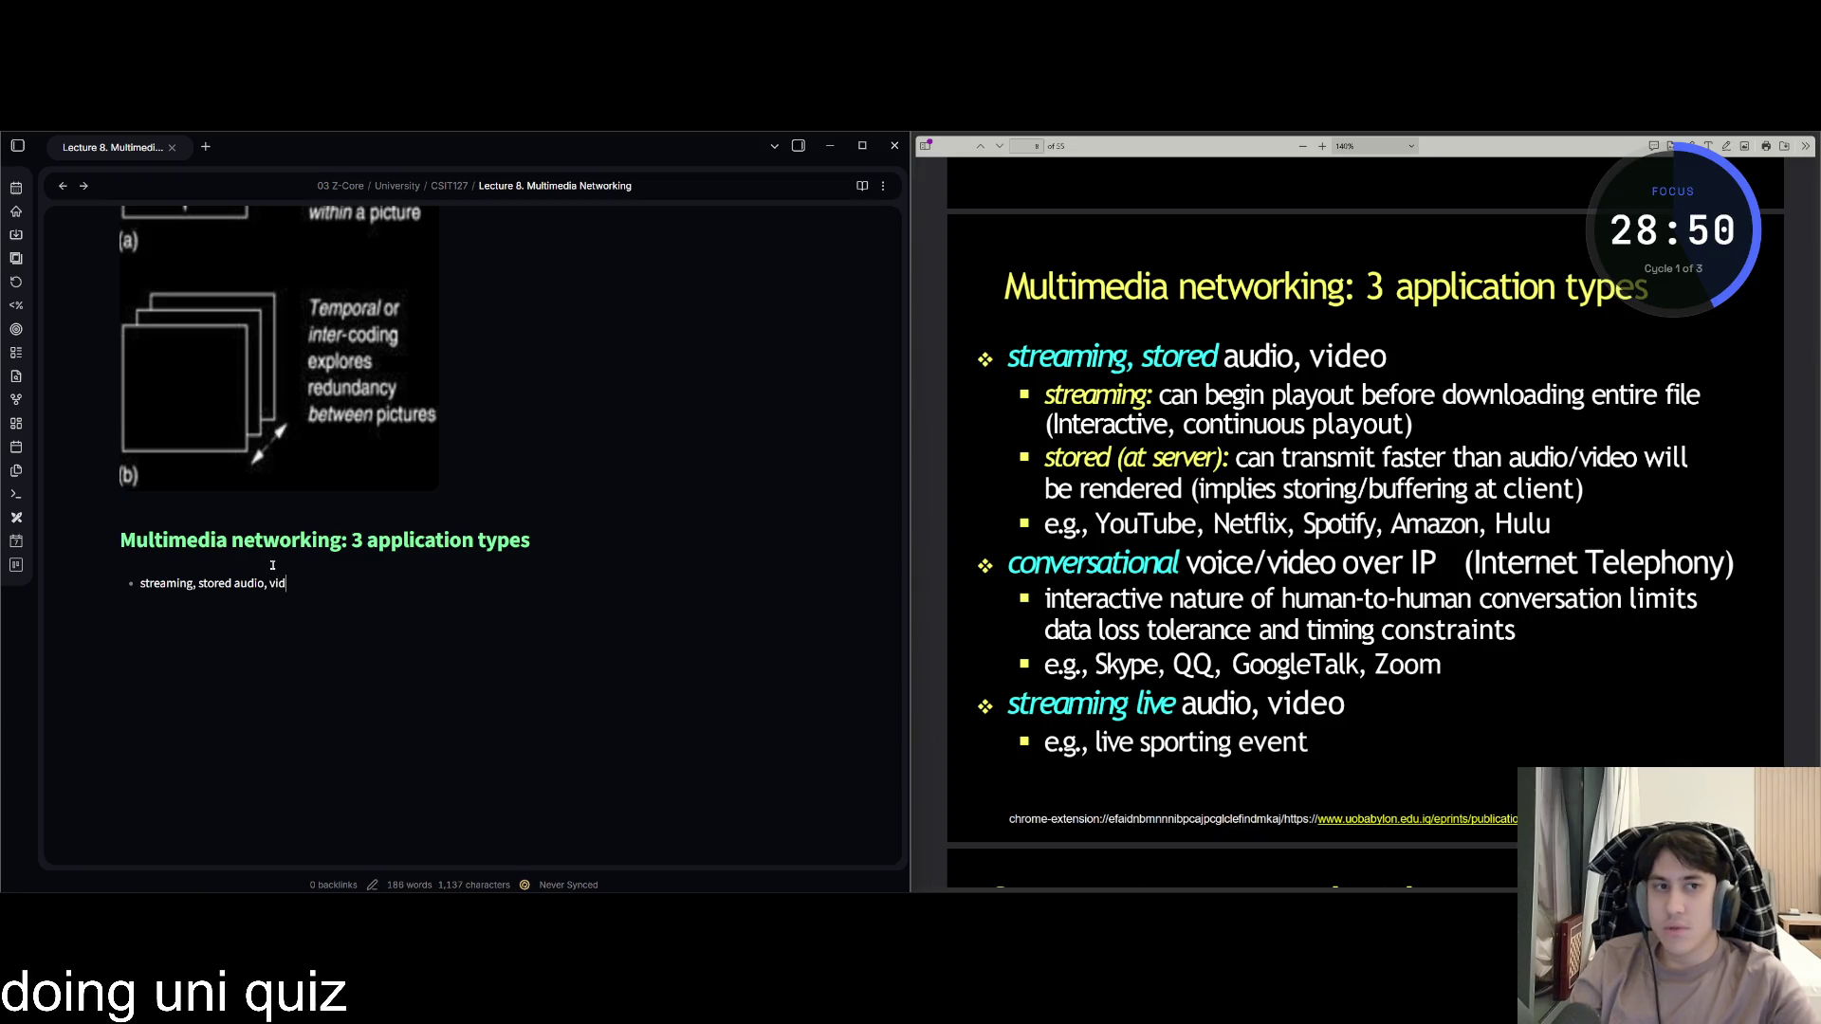
{"action": "type", "text": "eostrea"}
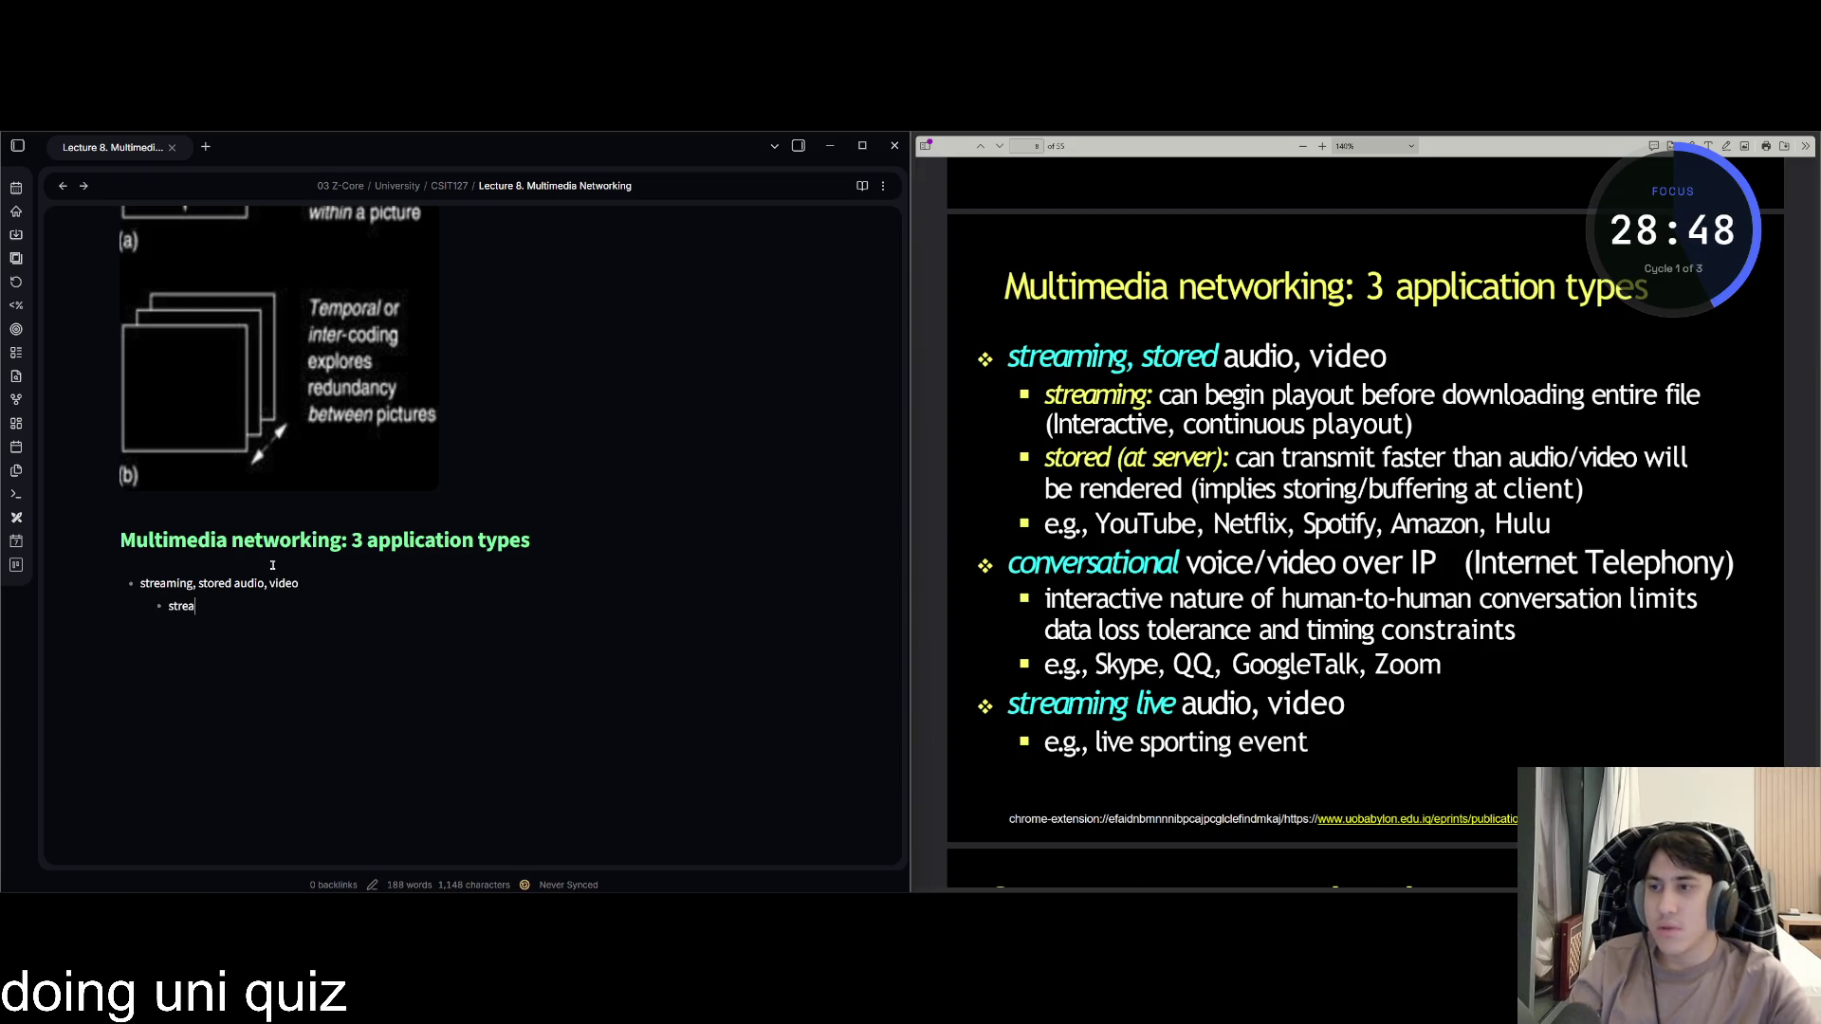
{"action": "type", "text": "ming: can "}
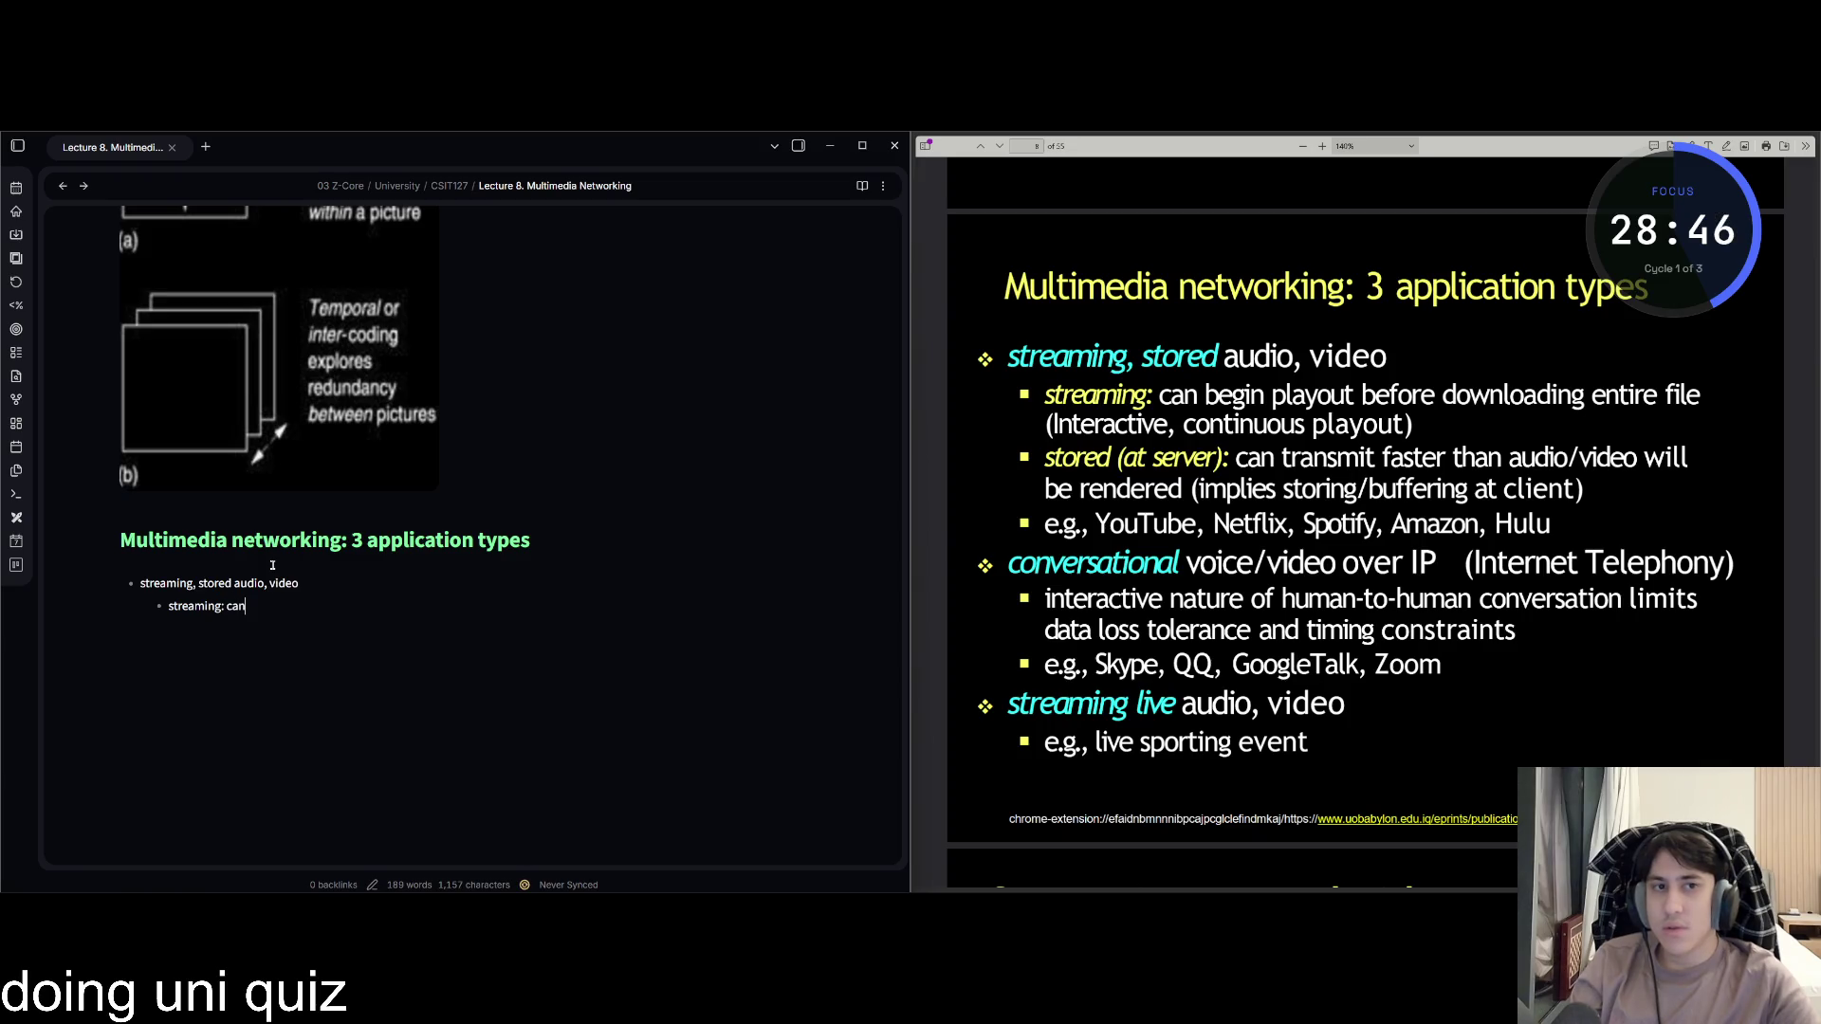
{"action": "type", "text": " begin play"}
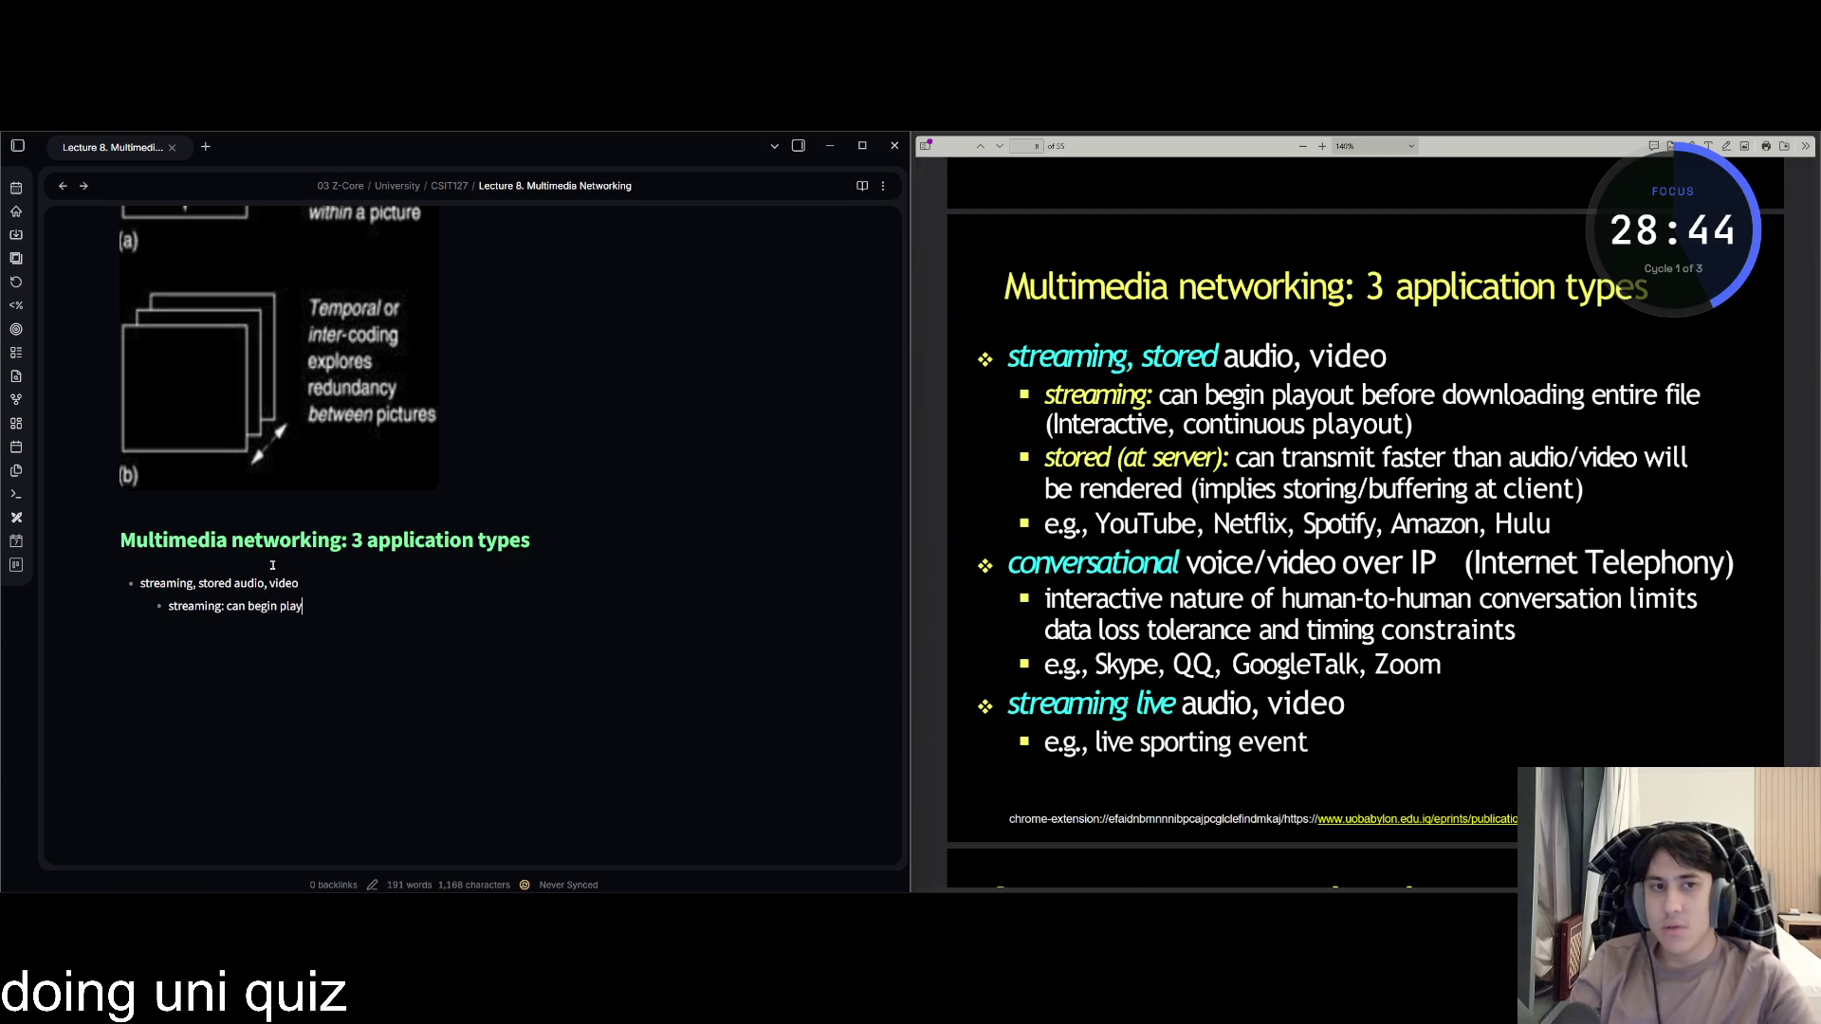
{"action": "type", "text": "out be"}
{"action": "type", "text": "oredownlaod"}
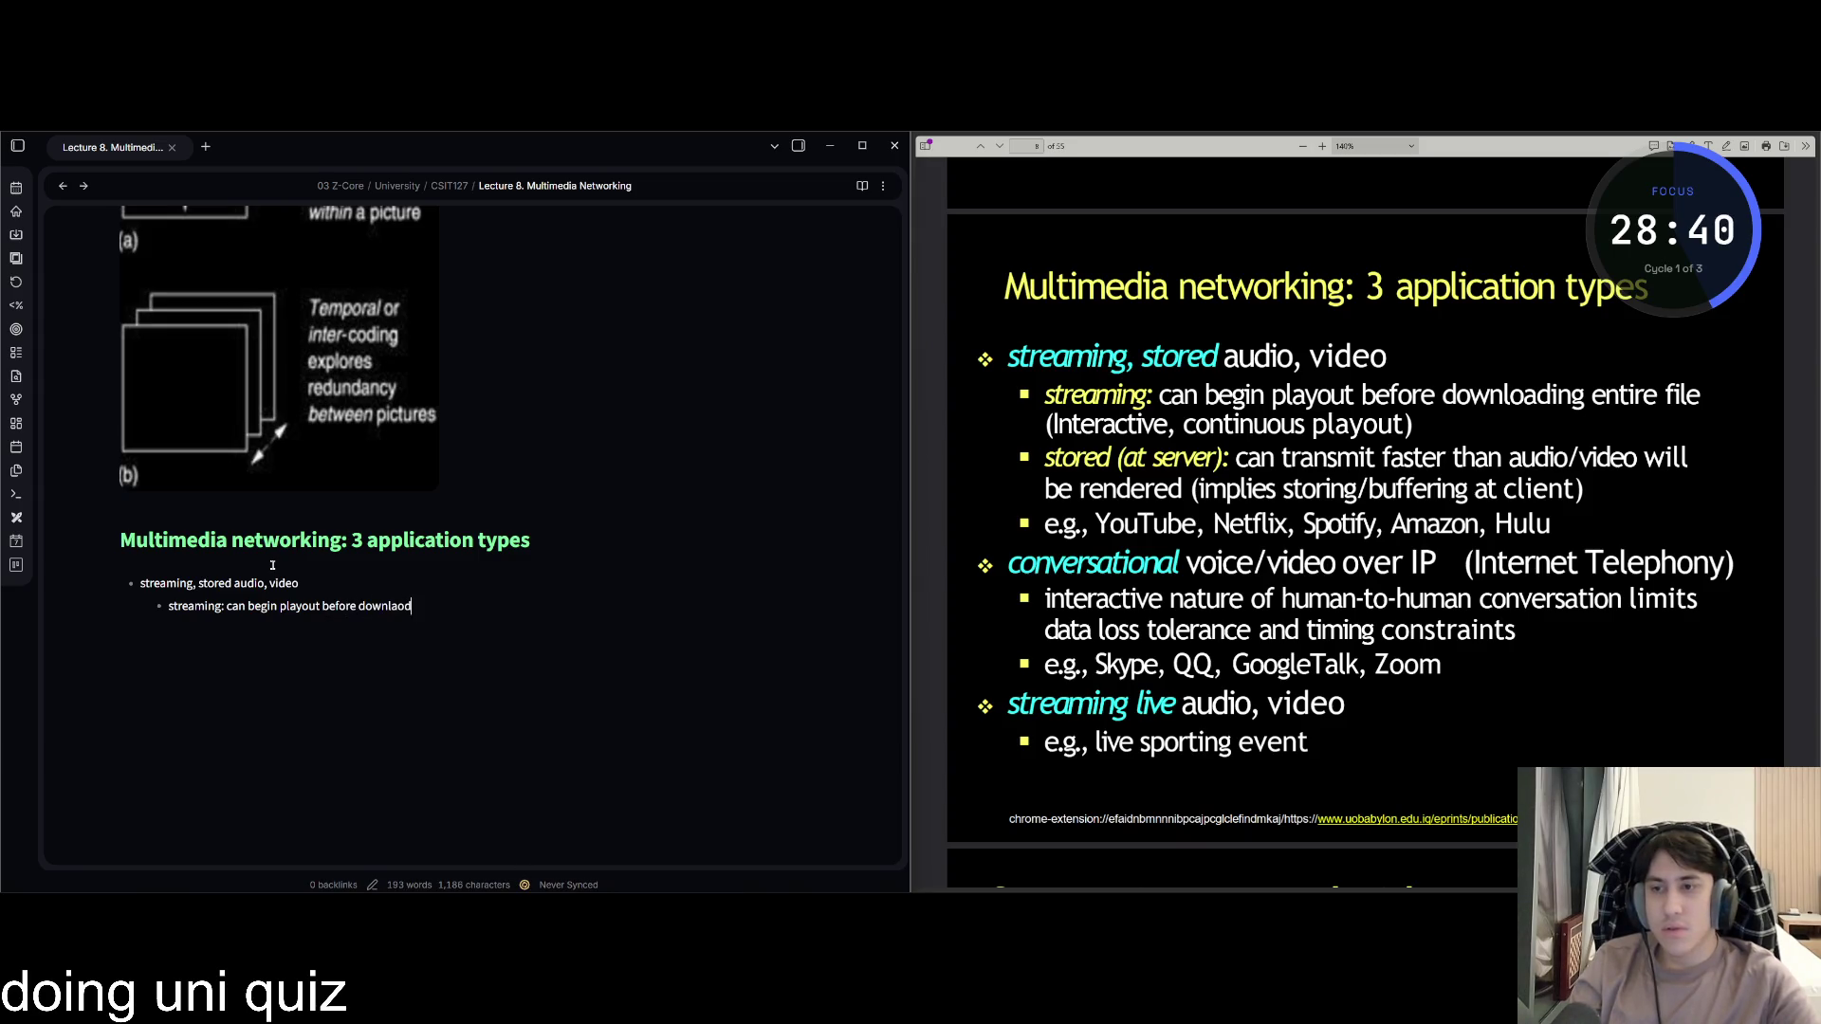
{"action": "type", "text": "oa"}
{"action": "type", "text": "ng ent"}
{"action": "key", "text": "BackSpace"}
{"action": "key", "text": "BackSpace"}
{"action": "type", "text": "(In"}
{"action": "type", "text": "teractive"}
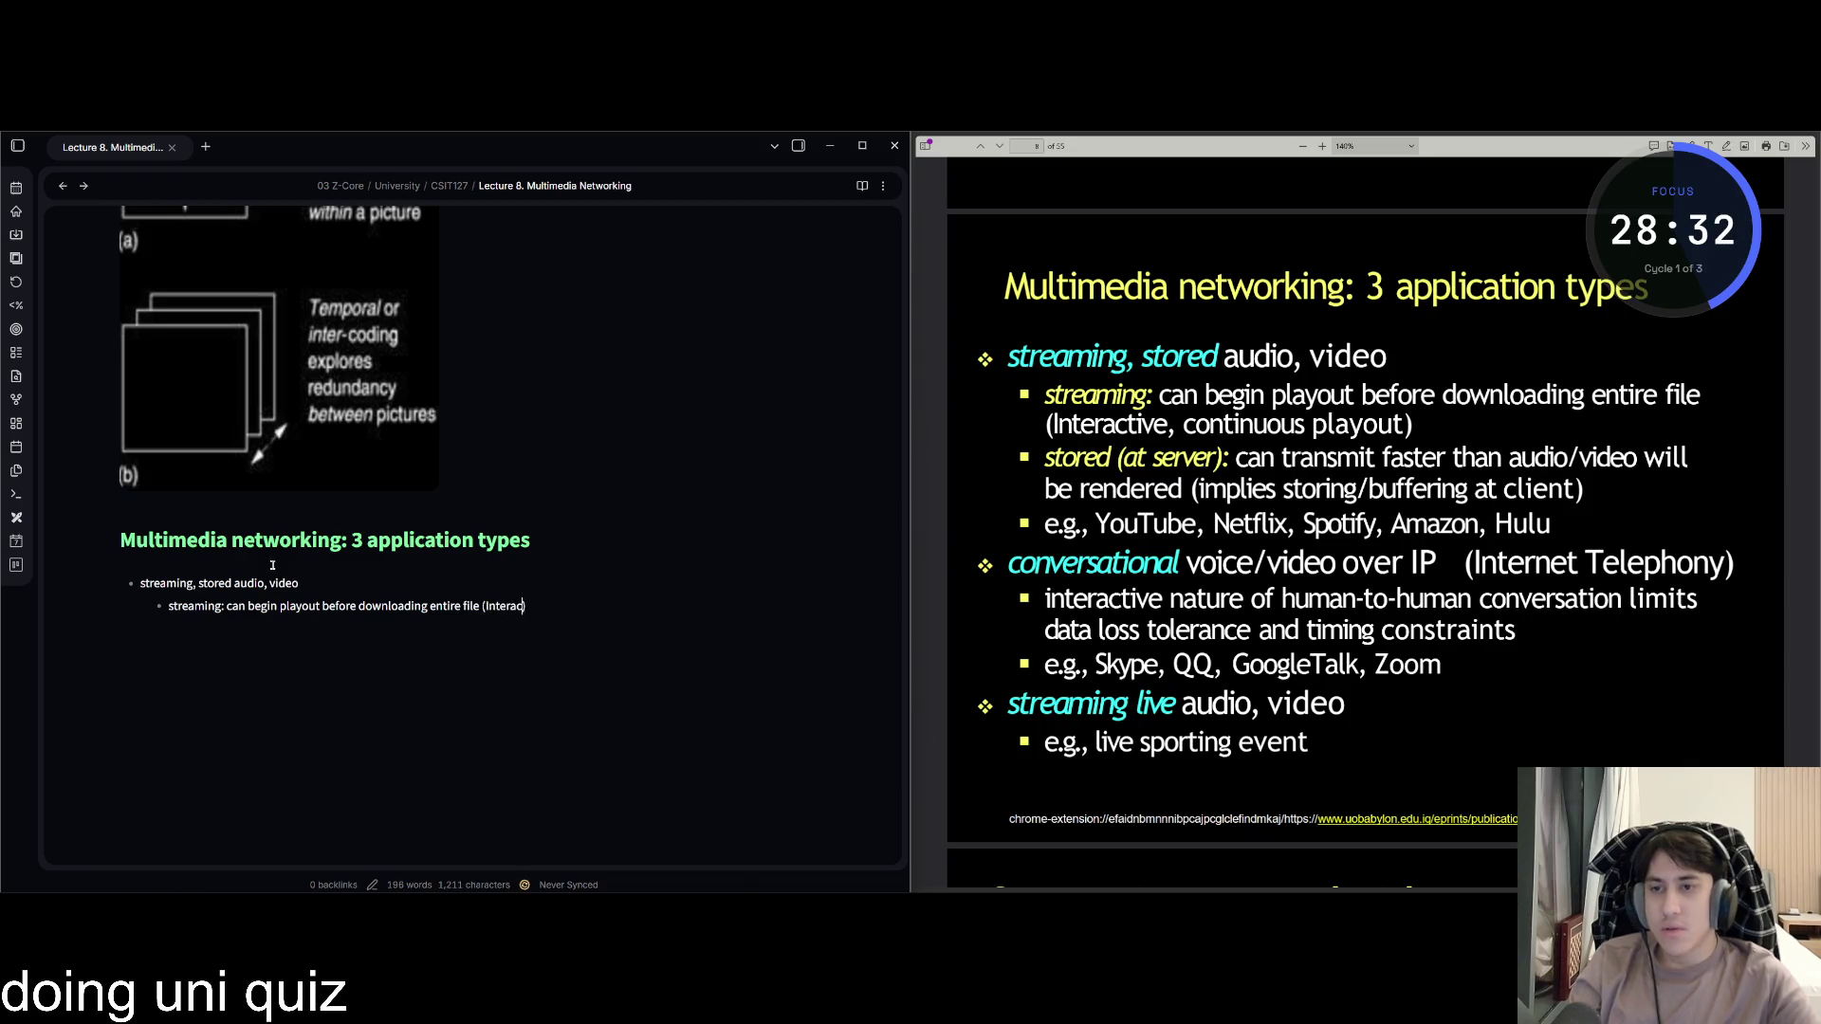
{"action": "type", "text": "con"}
{"action": "type", "text": "tin"}
{"action": "type", "text": "uous playout"}
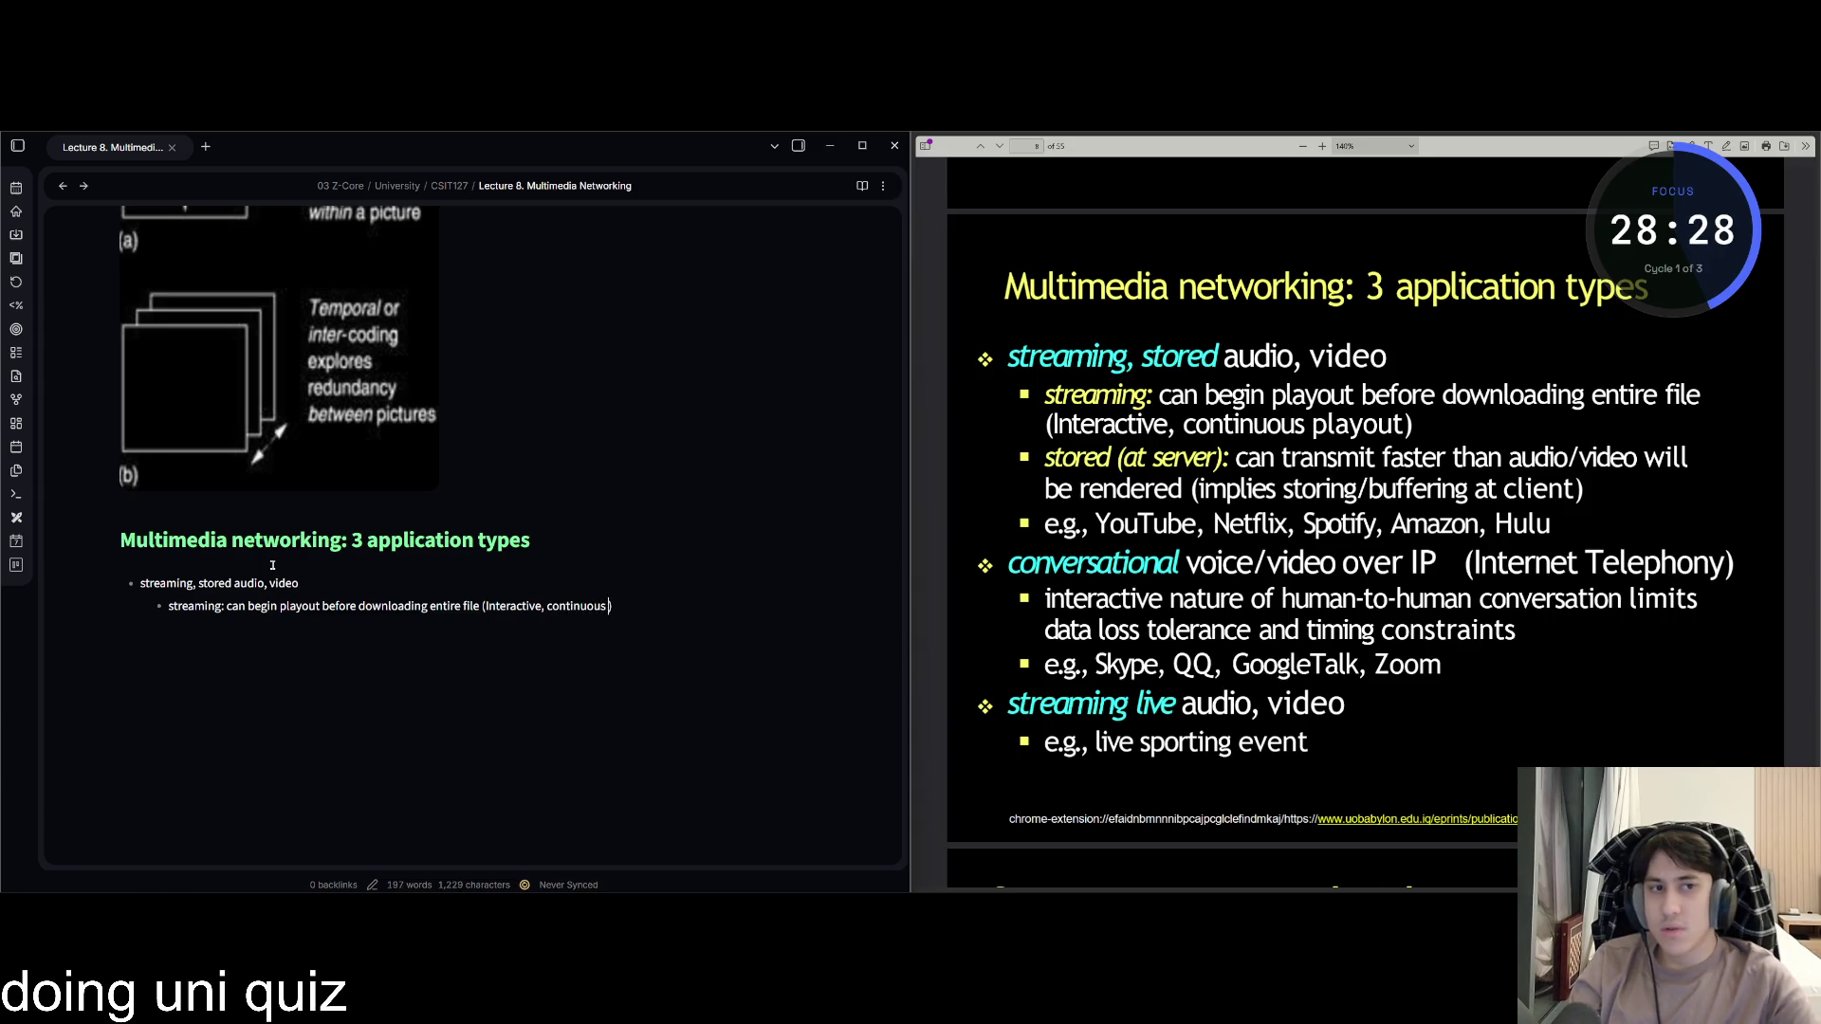
{"action": "key", "text": "Return"}
{"action": "type", "text": "ed"}
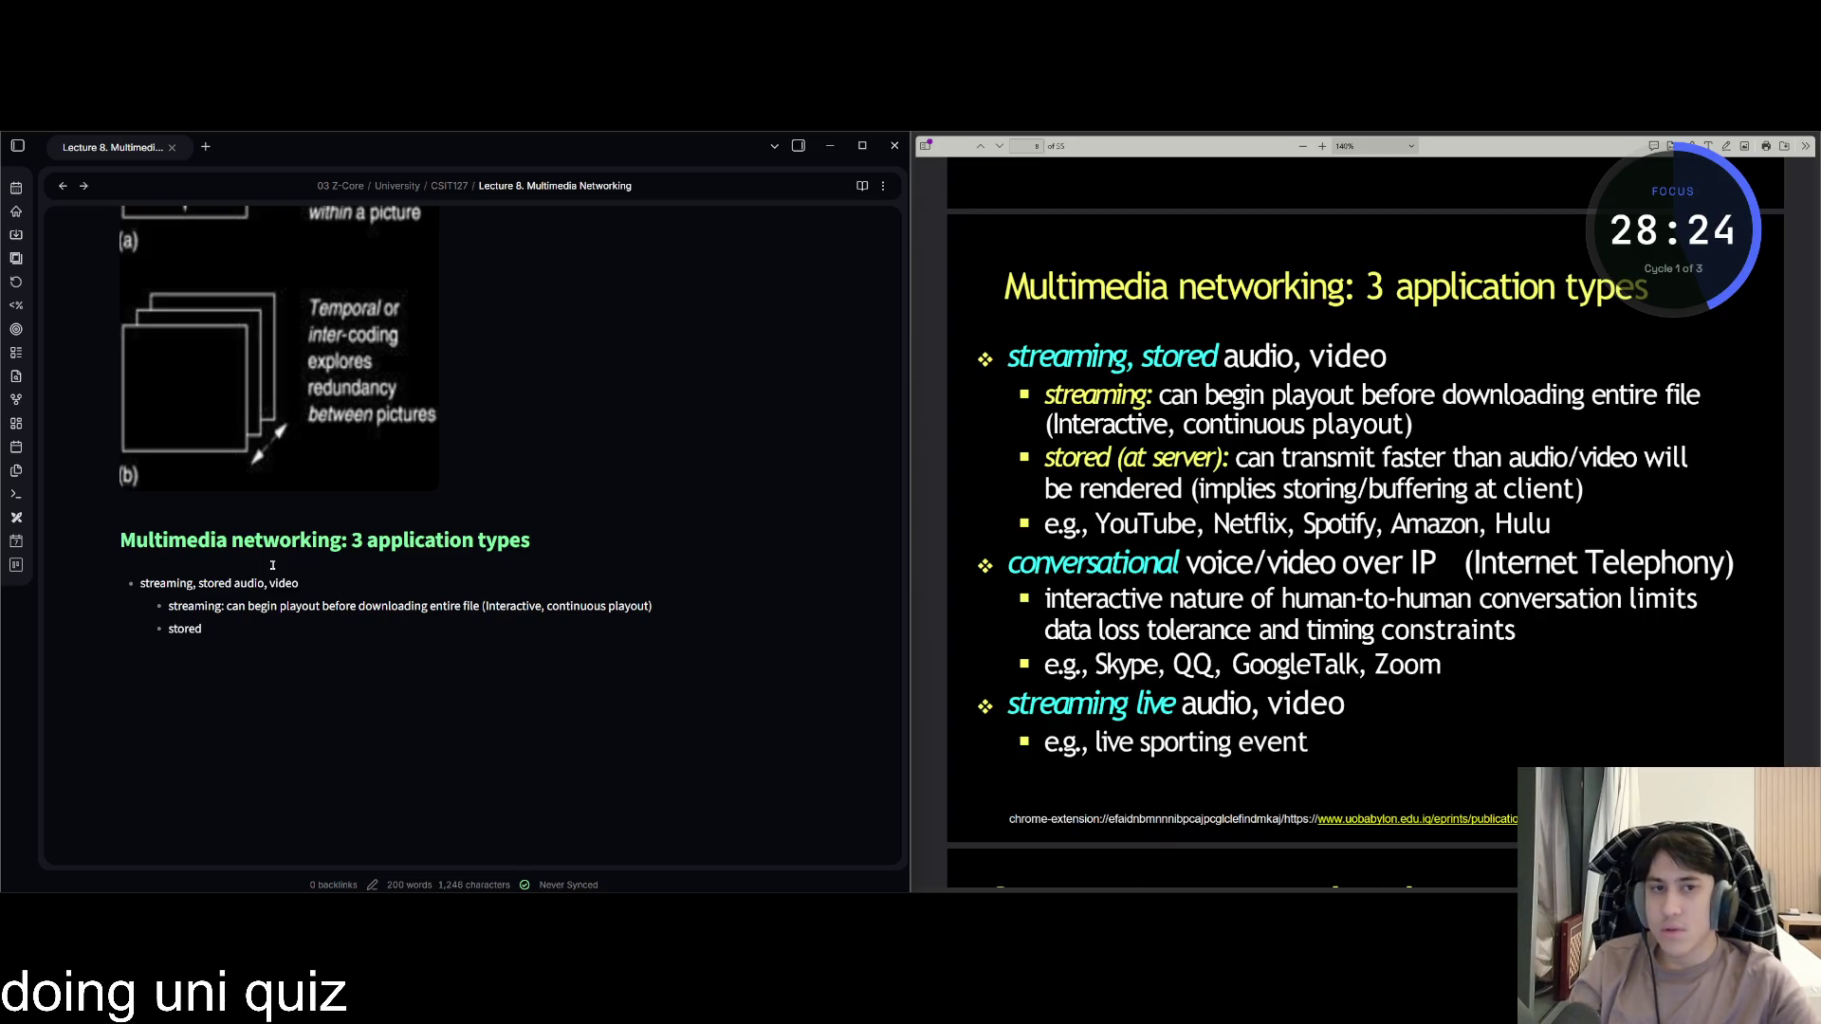
{"action": "type", "text": " (at server)"}
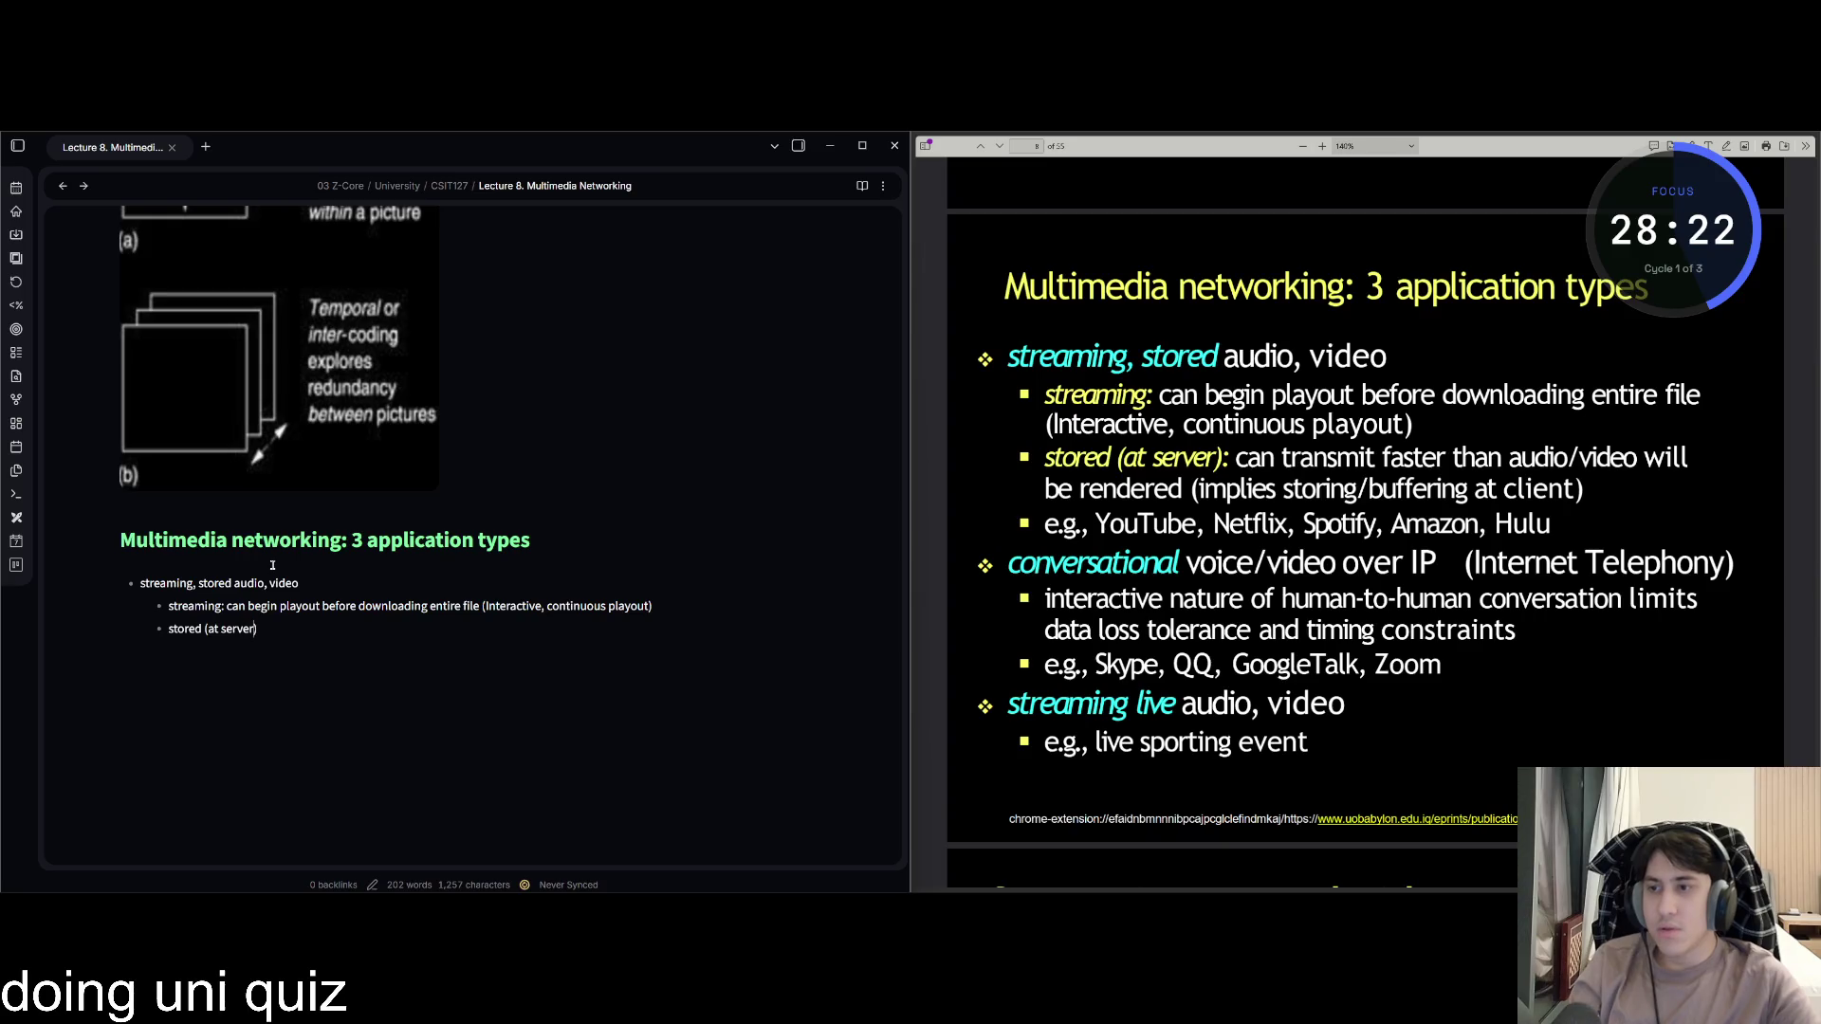
{"action": "type", "text": " : "}
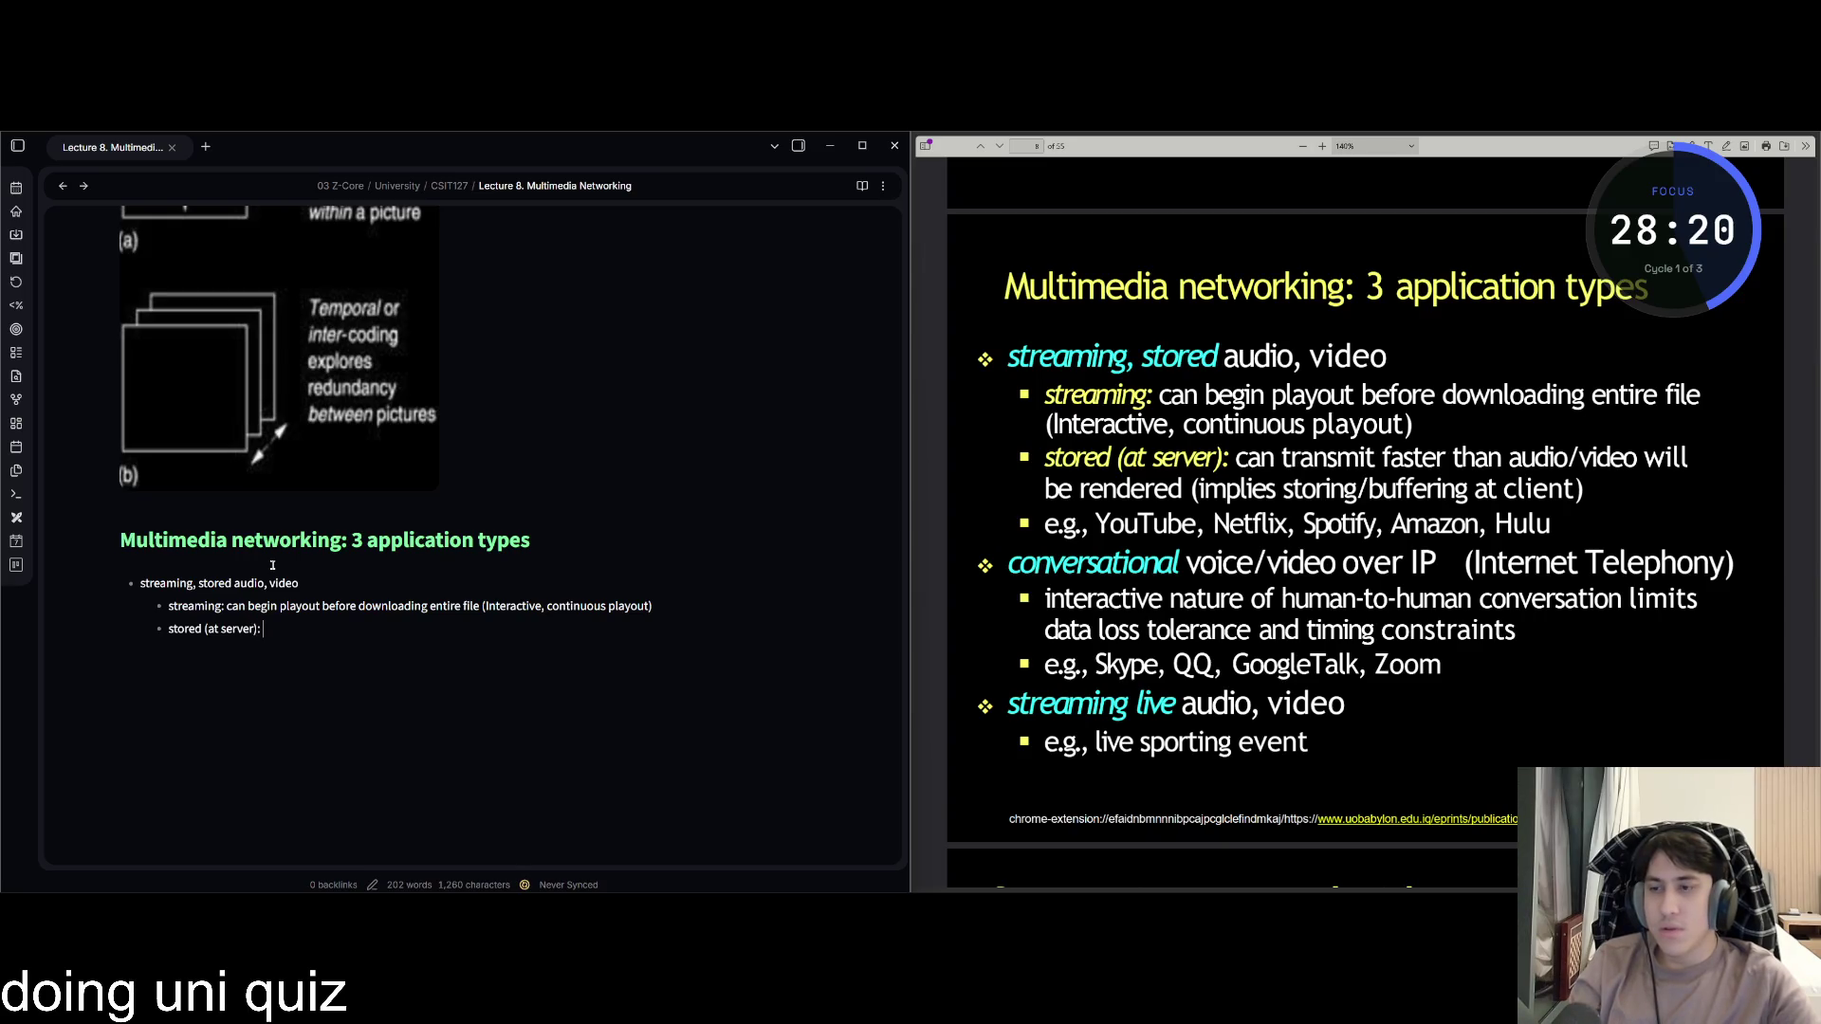
{"action": "type", "text": "can trait faster than audio"}
{"action": "key", "text": "BackSpace"}
{"action": "type", "text": "video will be "}
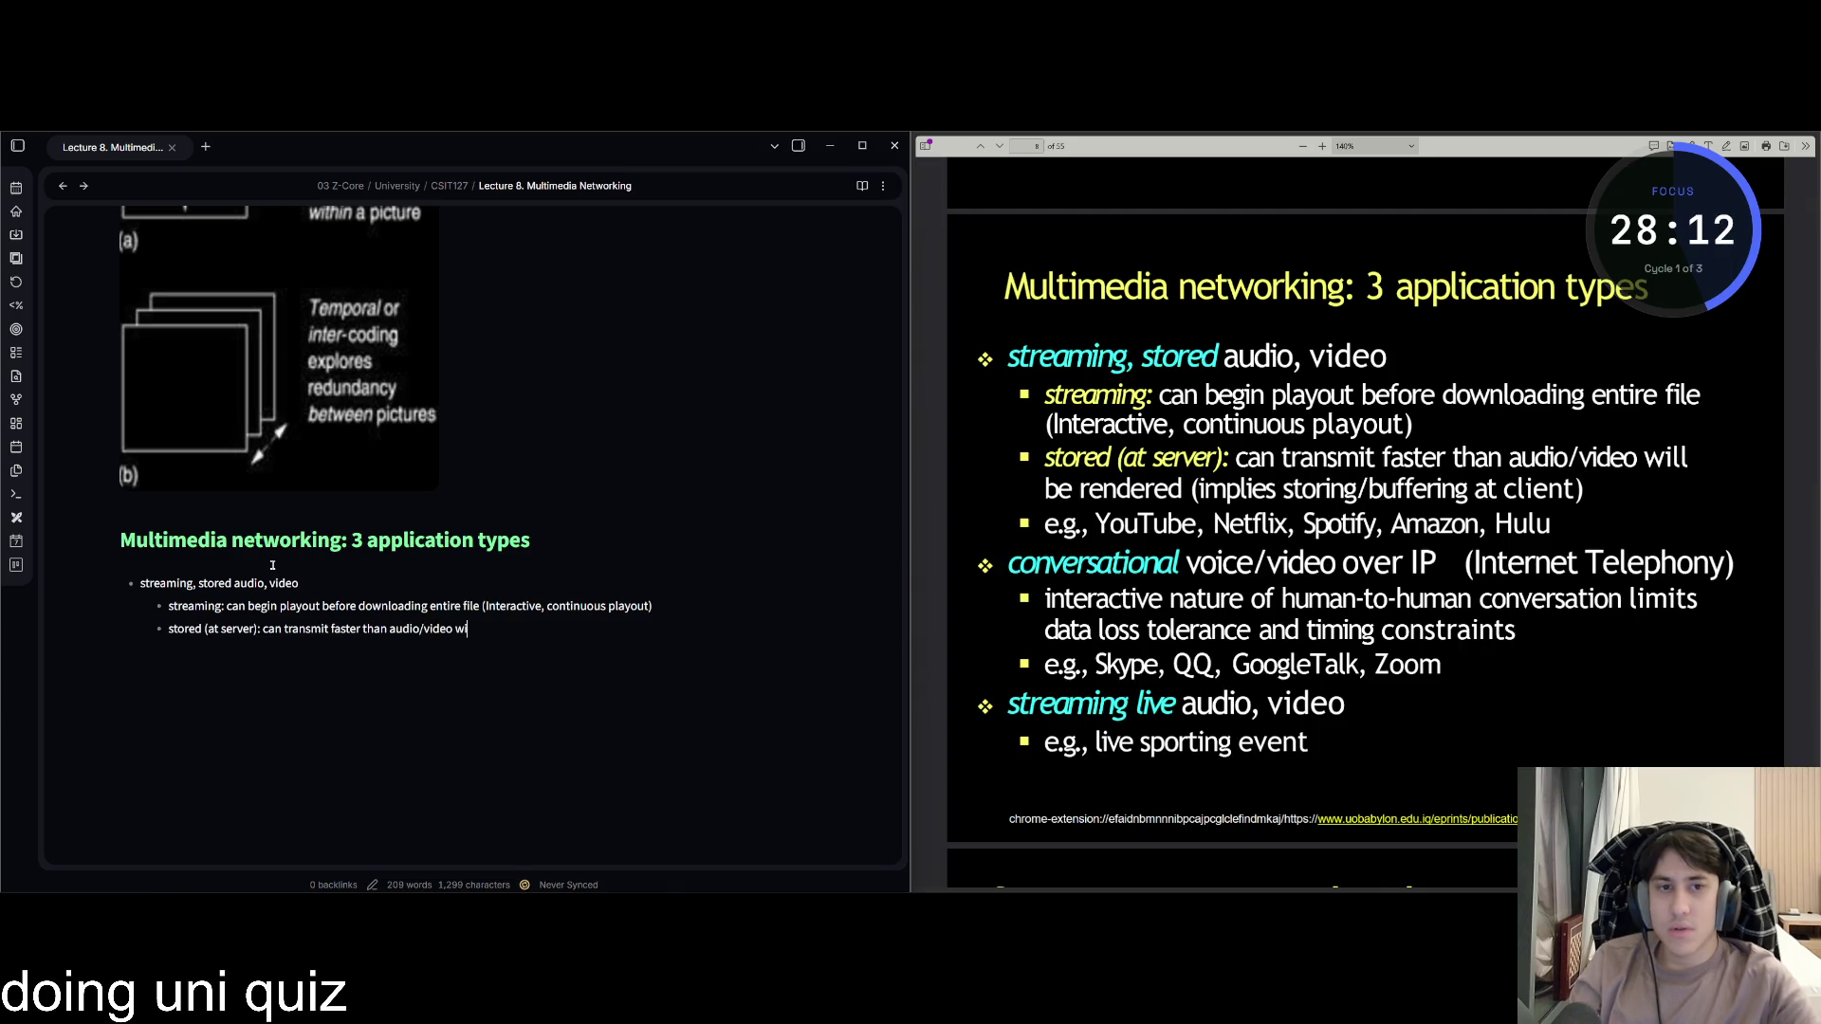
{"action": "type", "text": "rendere"}
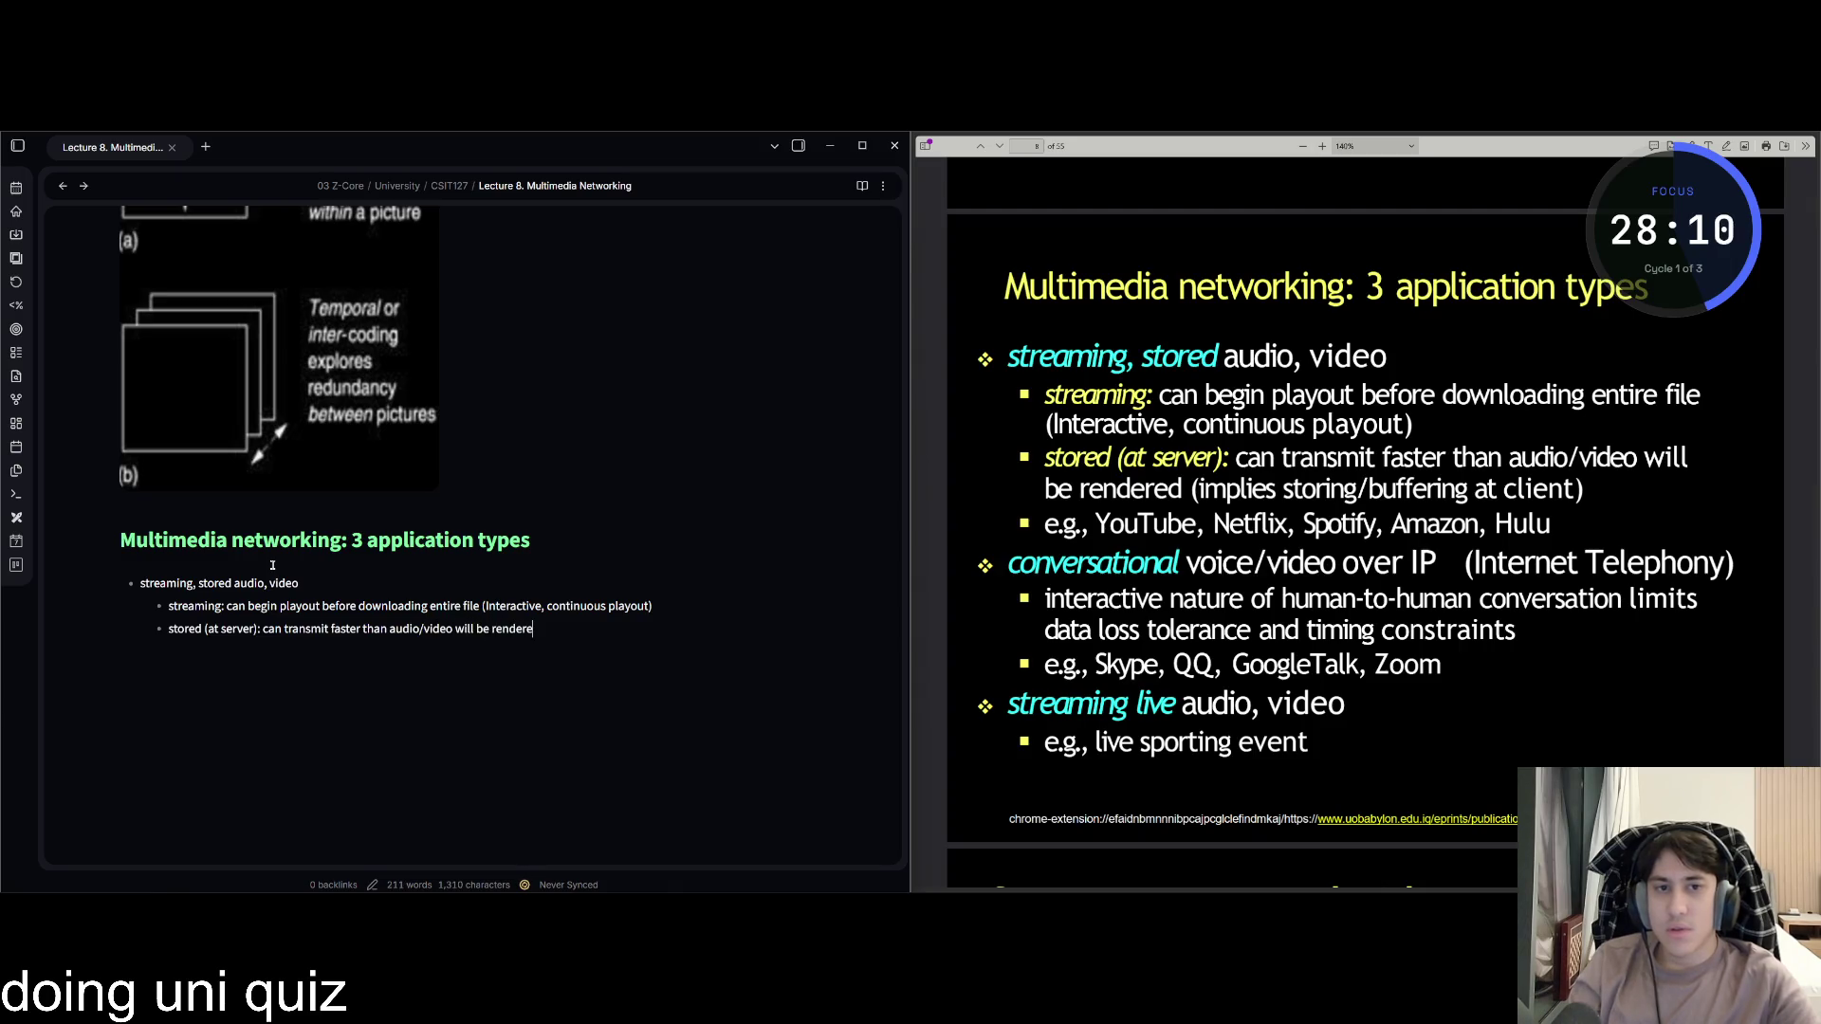
{"action": "type", "text": "d (implies storing/buffereing at client"}
Correct 'buffereing' to 'buffering' in the stored (at server) bullet.
{"action": "key", "text": "End"}
{"action": "key", "text": "Return"}
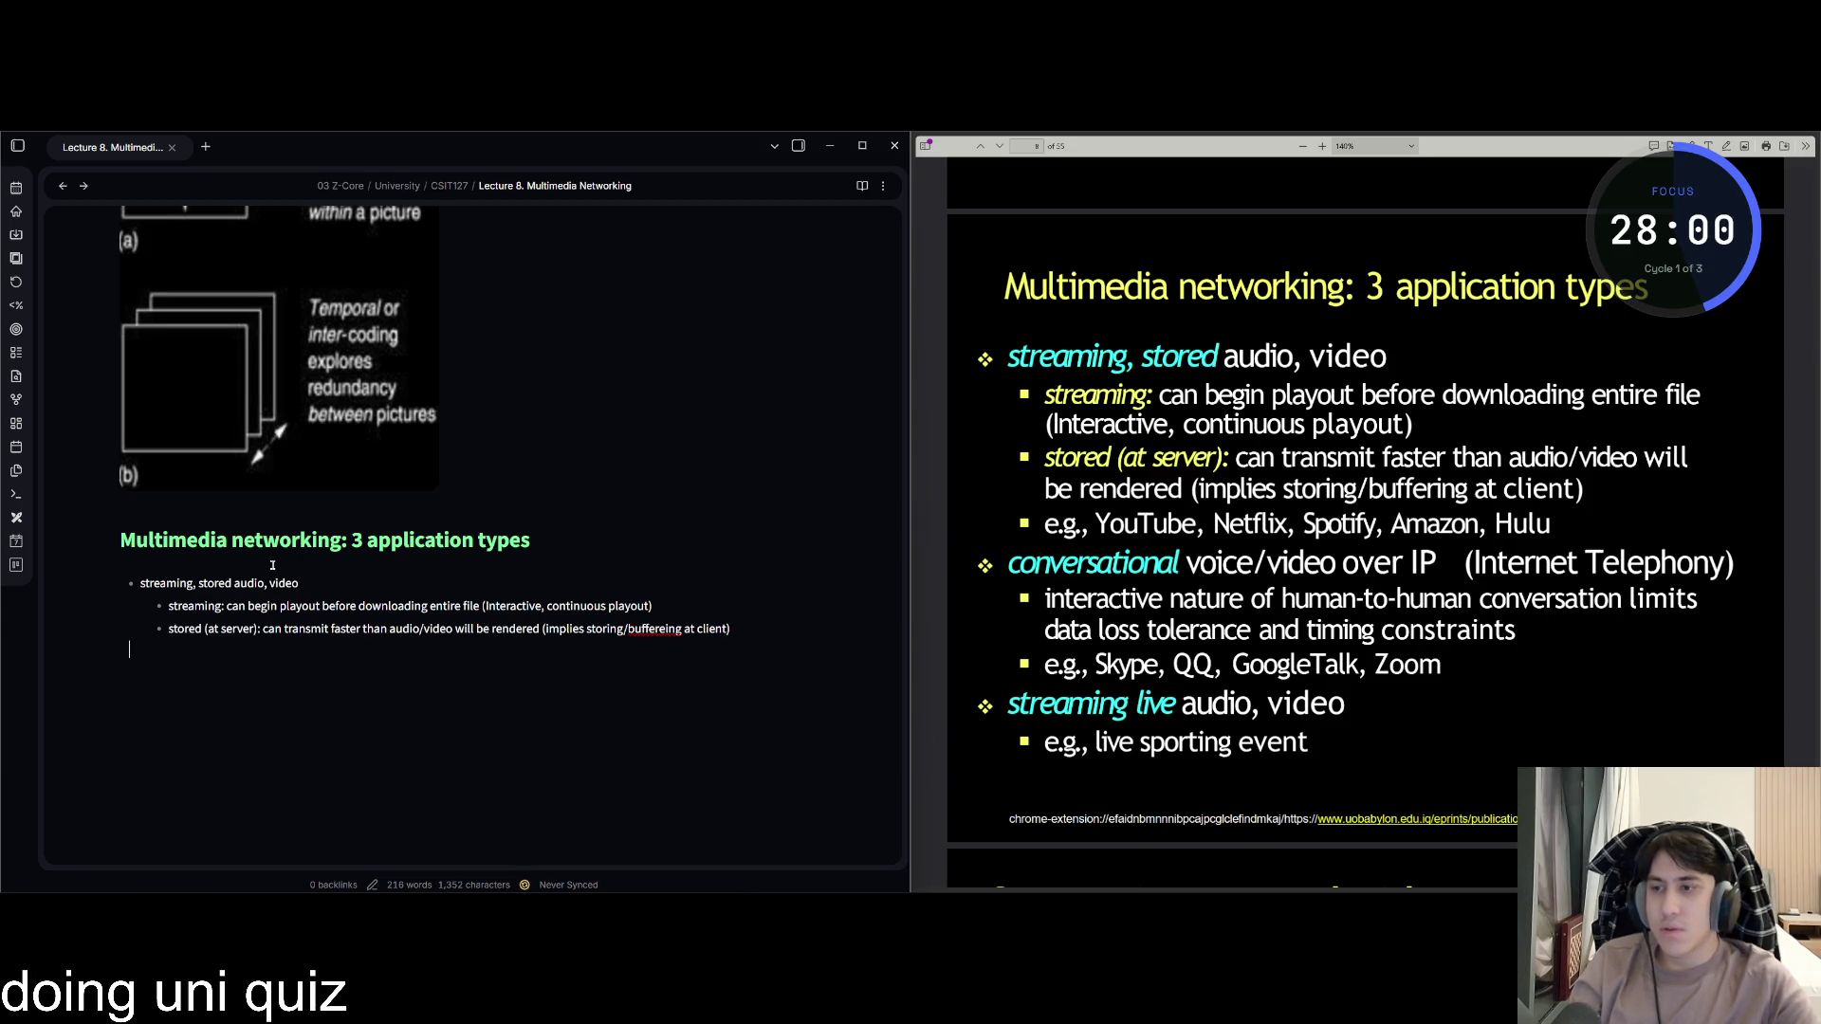
{"action": "key", "text": "Up"}
{"action": "key", "text": "Up"}
{"action": "key", "text": "Down"}
{"action": "key", "text": "ctrl+Right"}
{"action": "key", "text": "ctrl+Right"}
{"action": "key", "text": "ctrl+Right"}
{"action": "key", "text": "ctrl+Right"}
{"action": "key", "text": "ctrl+Right"}
{"action": "key", "text": "ctrl+Right"}
{"action": "key", "text": "Right"}
{"action": "key", "text": "Right"}
{"action": "key", "text": "Right"}
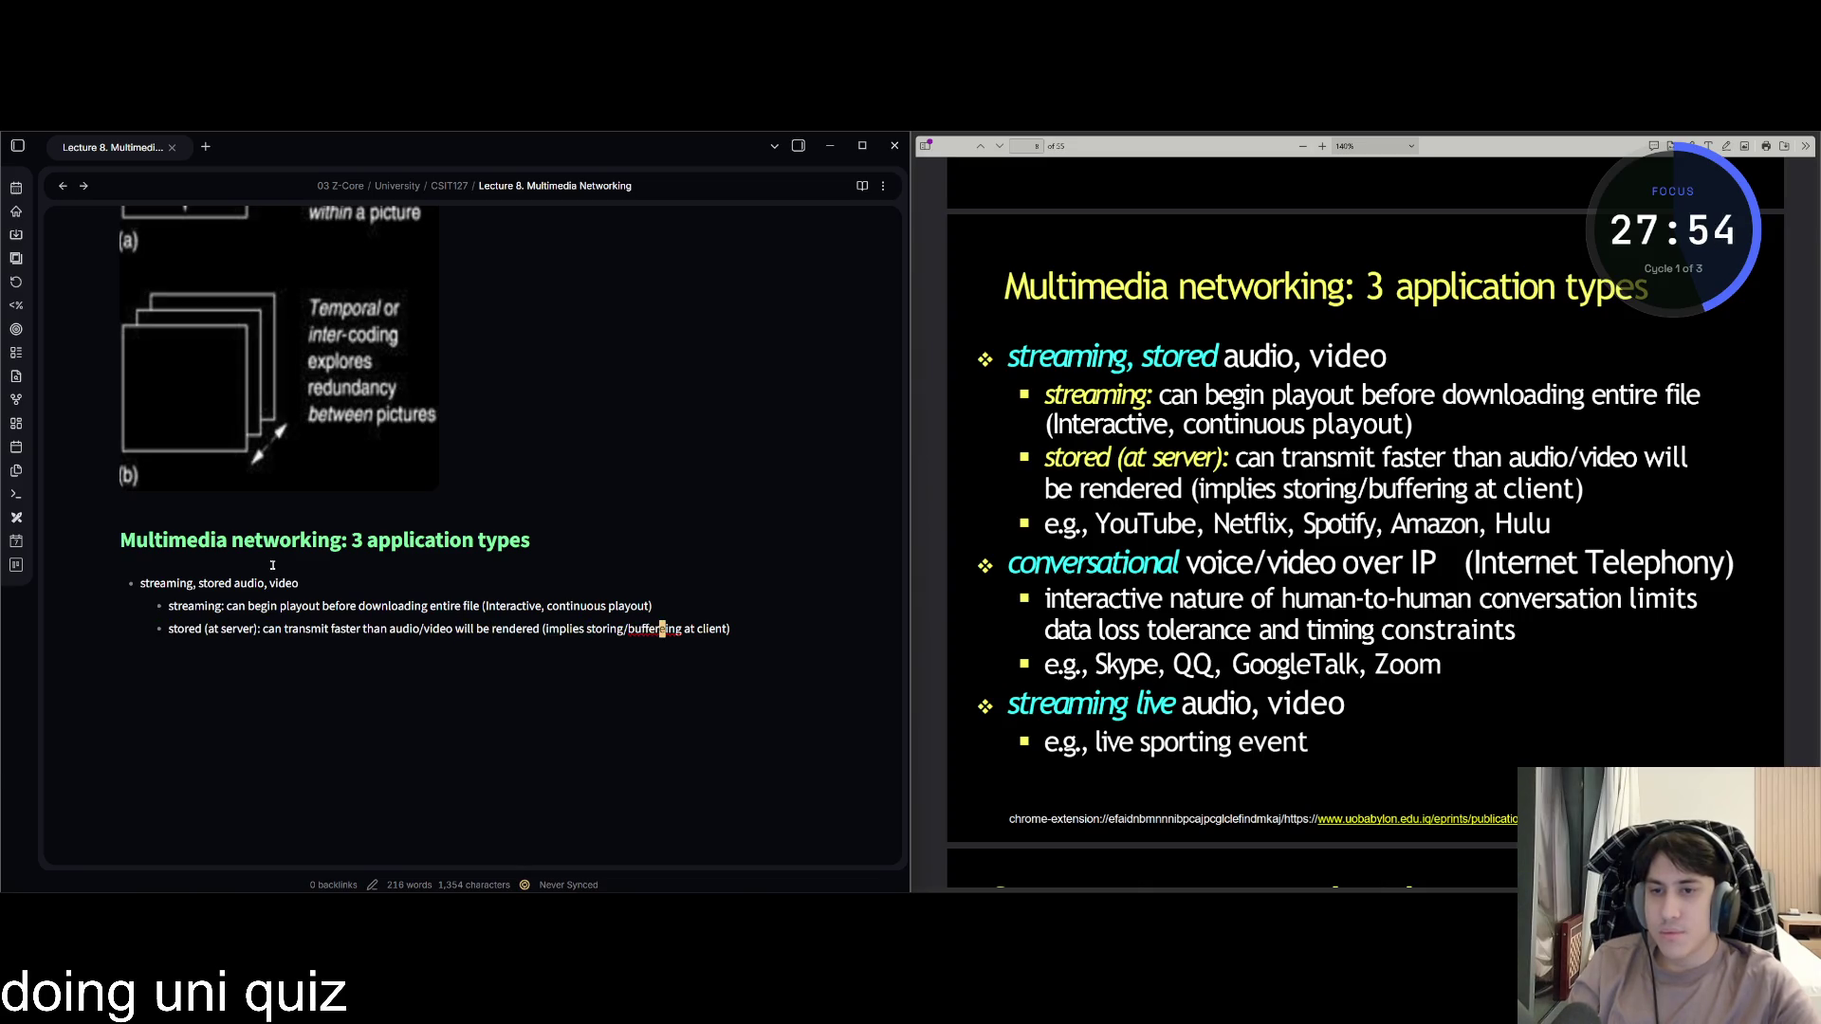
{"action": "key", "text": "Delete"}
{"action": "key", "text": "ctrl+Right"}
{"action": "key", "text": "End"}
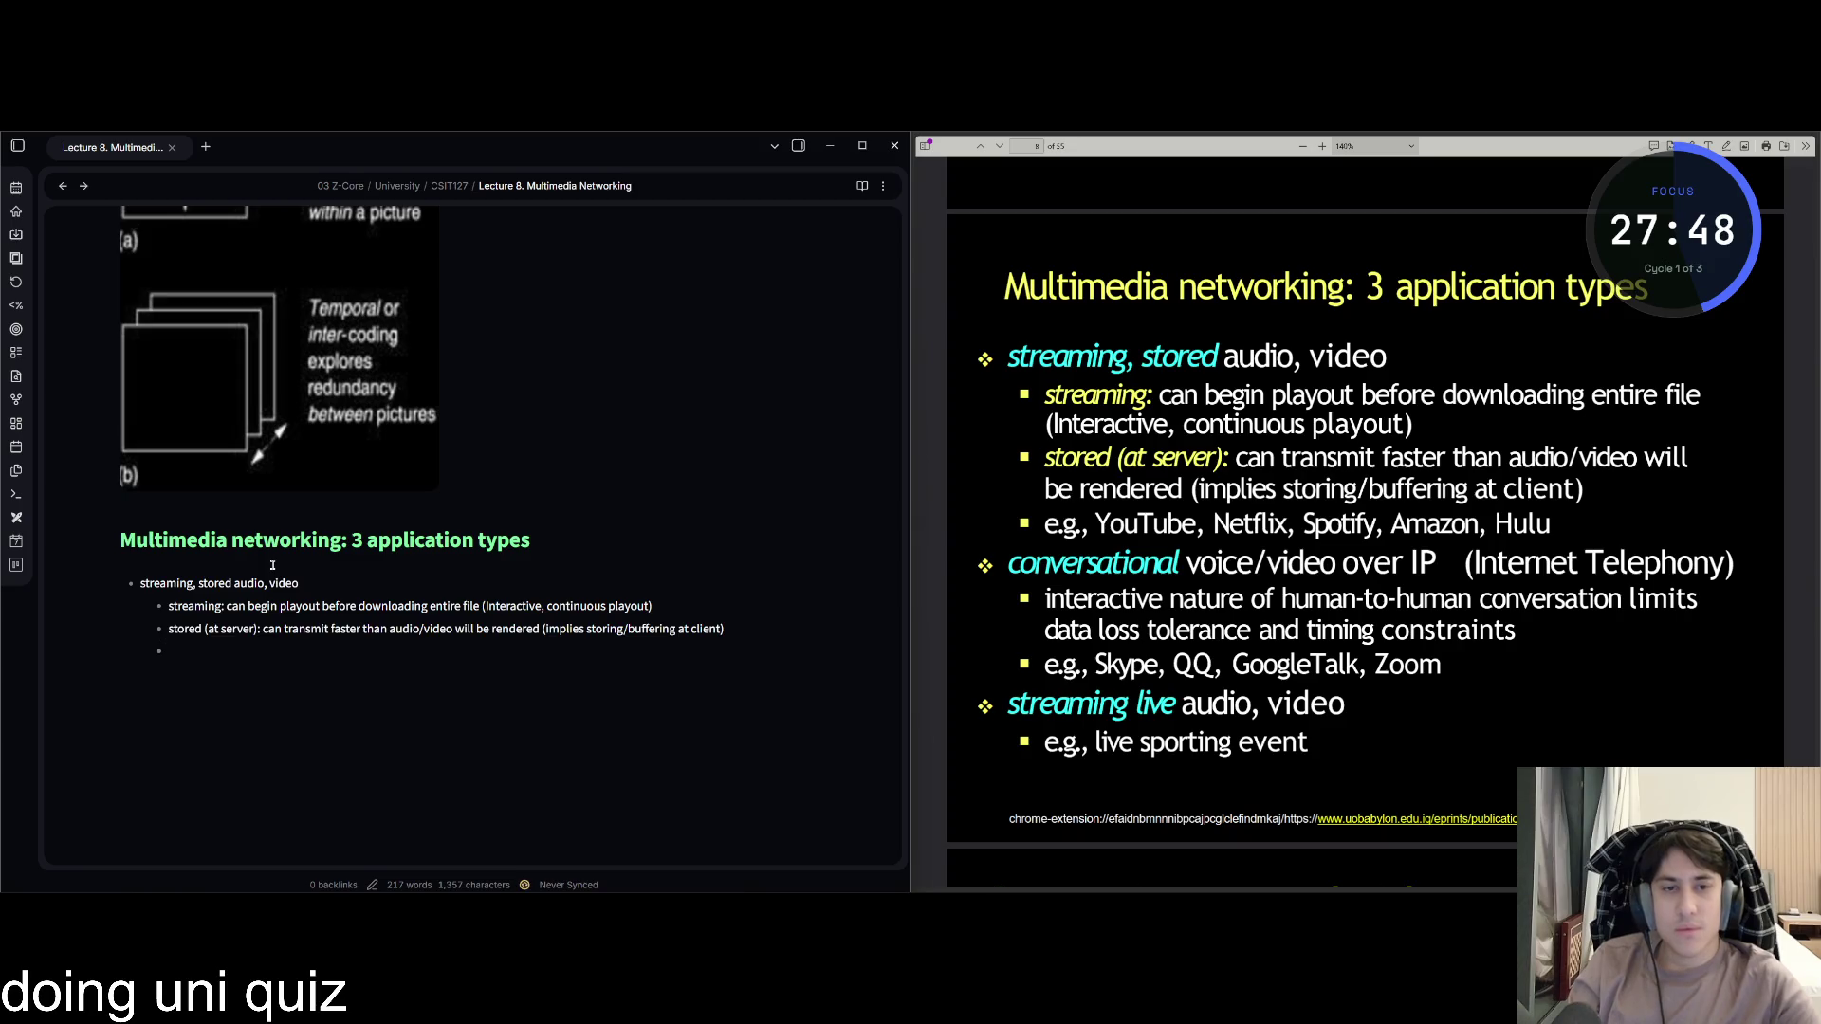
Add the examples line 'e.g., Youtube, Netflix, Spotify, Amazon, Hulu'.
{"action": "type", "text": "e.g.,"}
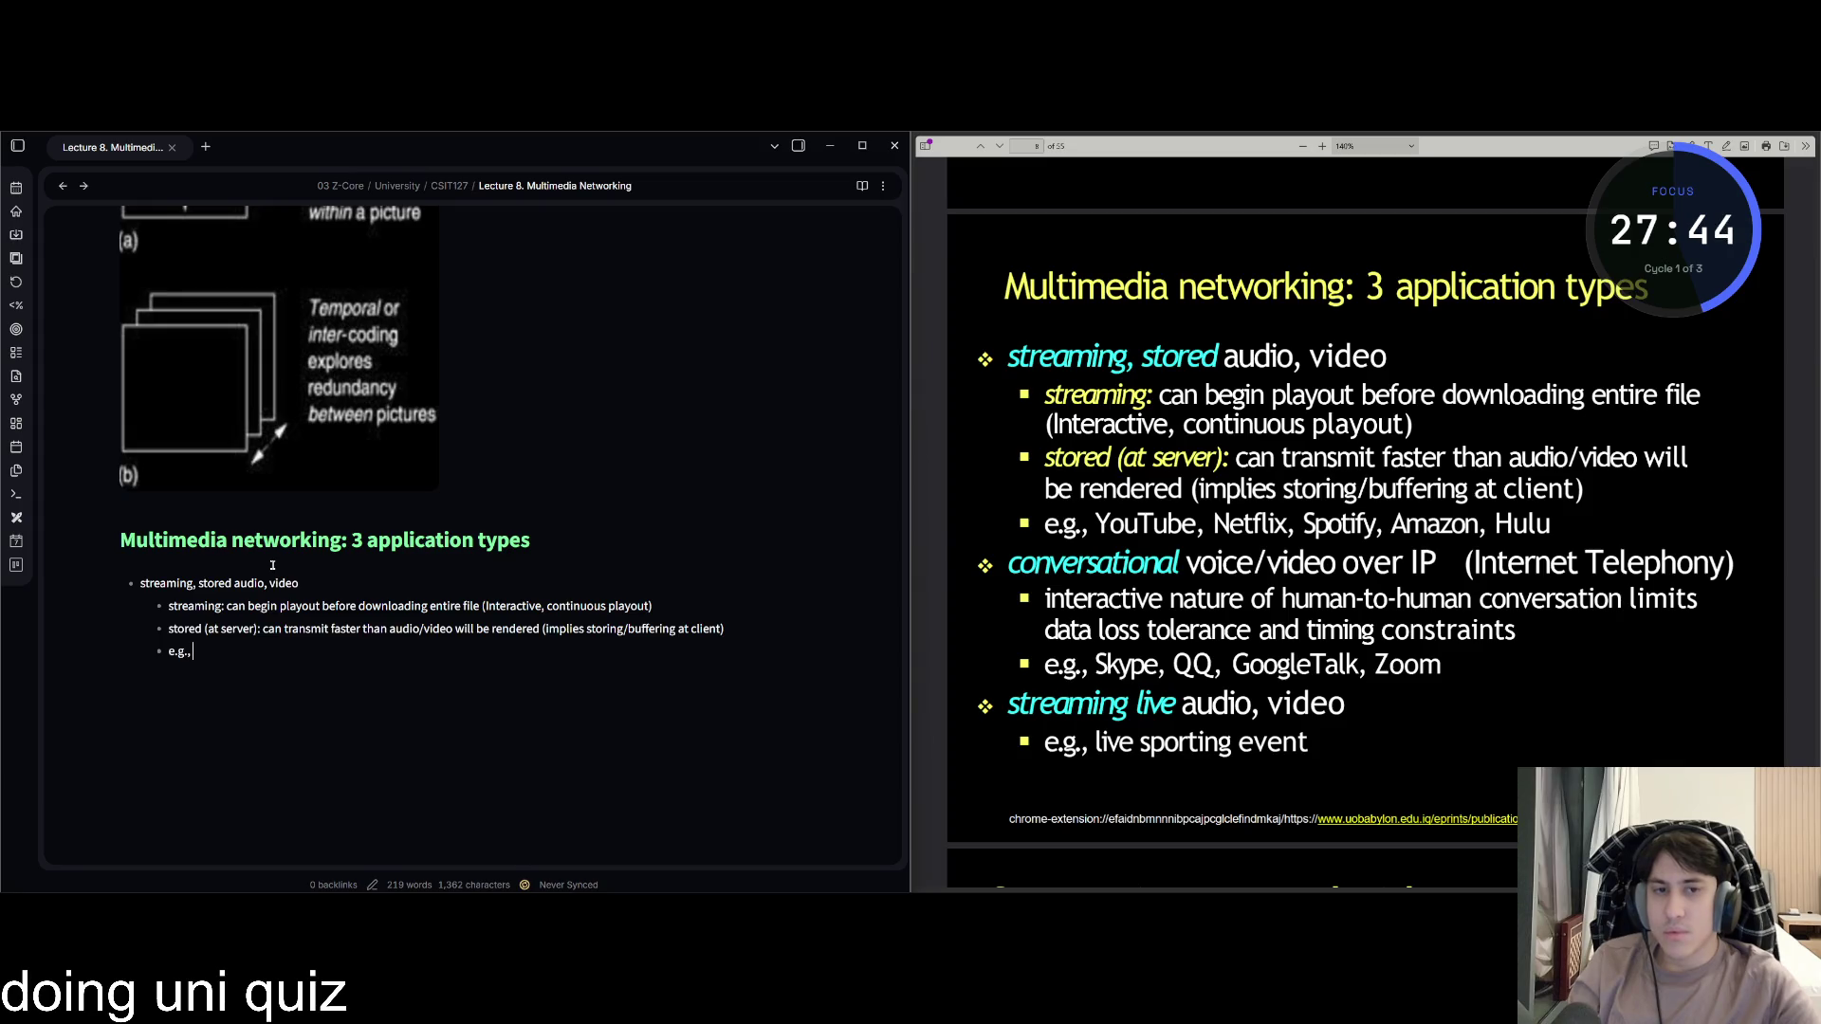
{"action": "type", "text": " Youtube, Netfilx, Spotify, "}
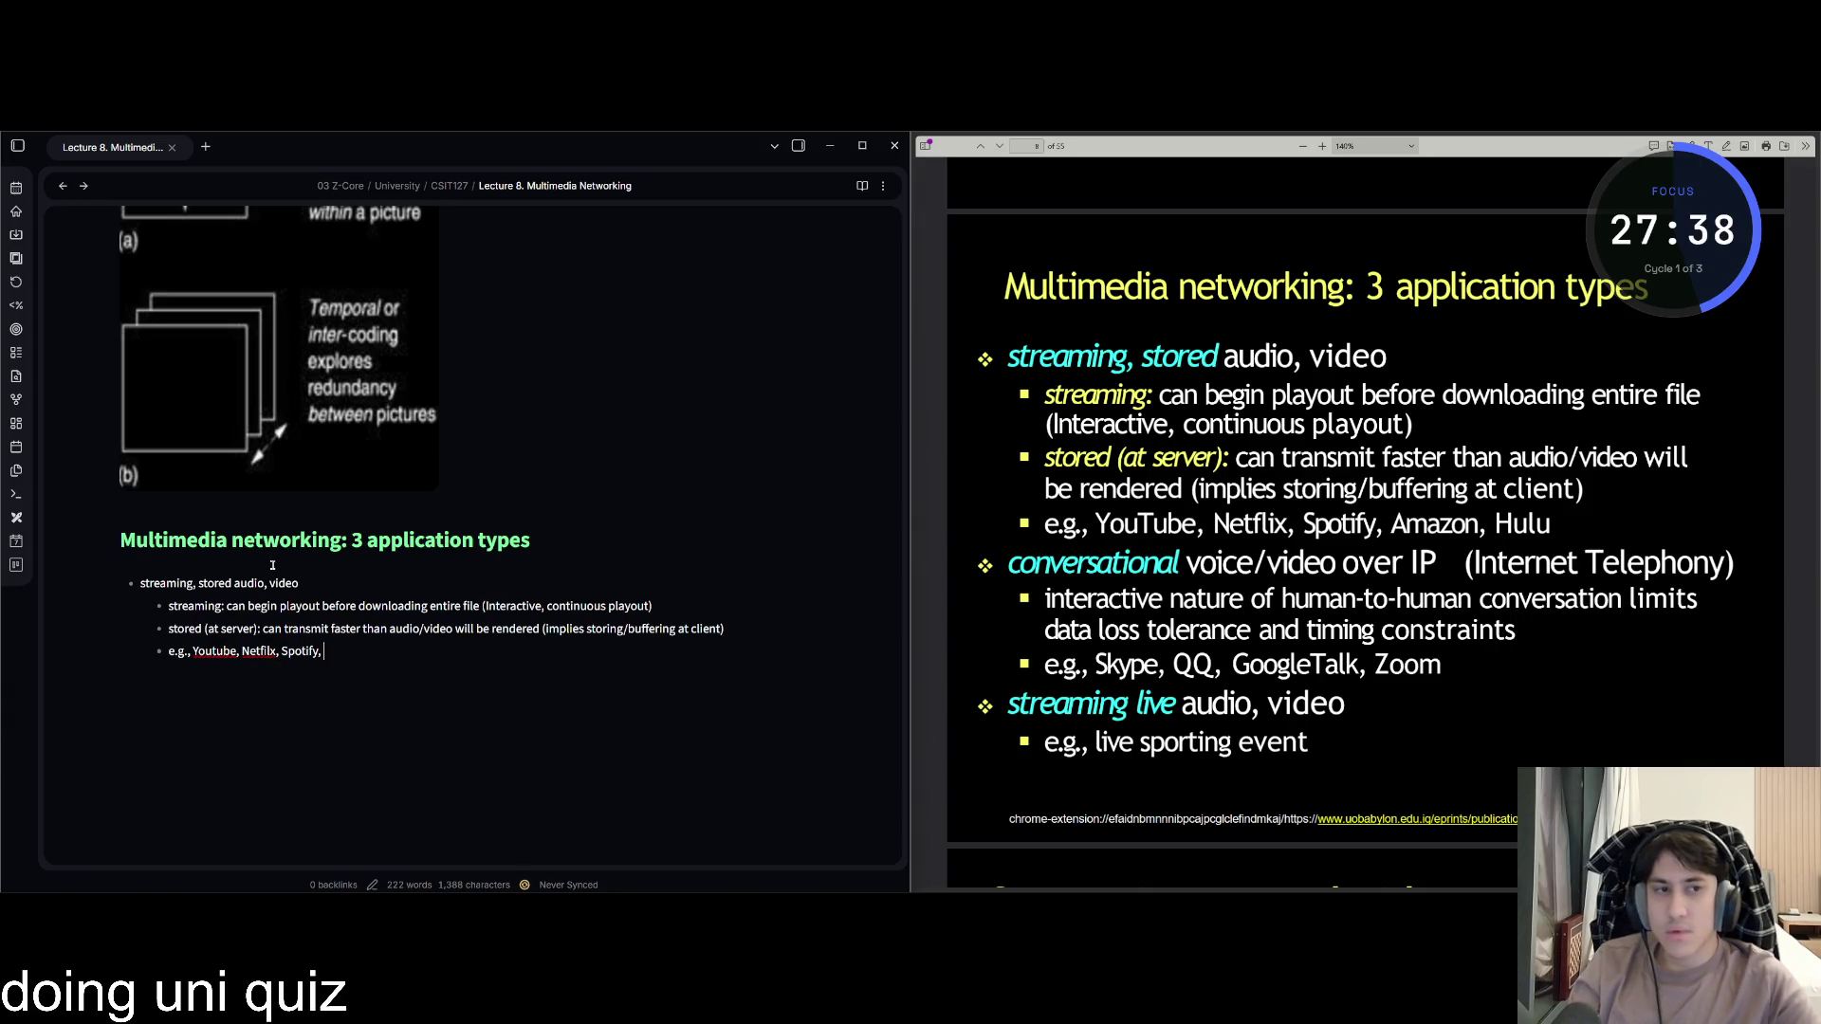
{"action": "type", "text": "A"}
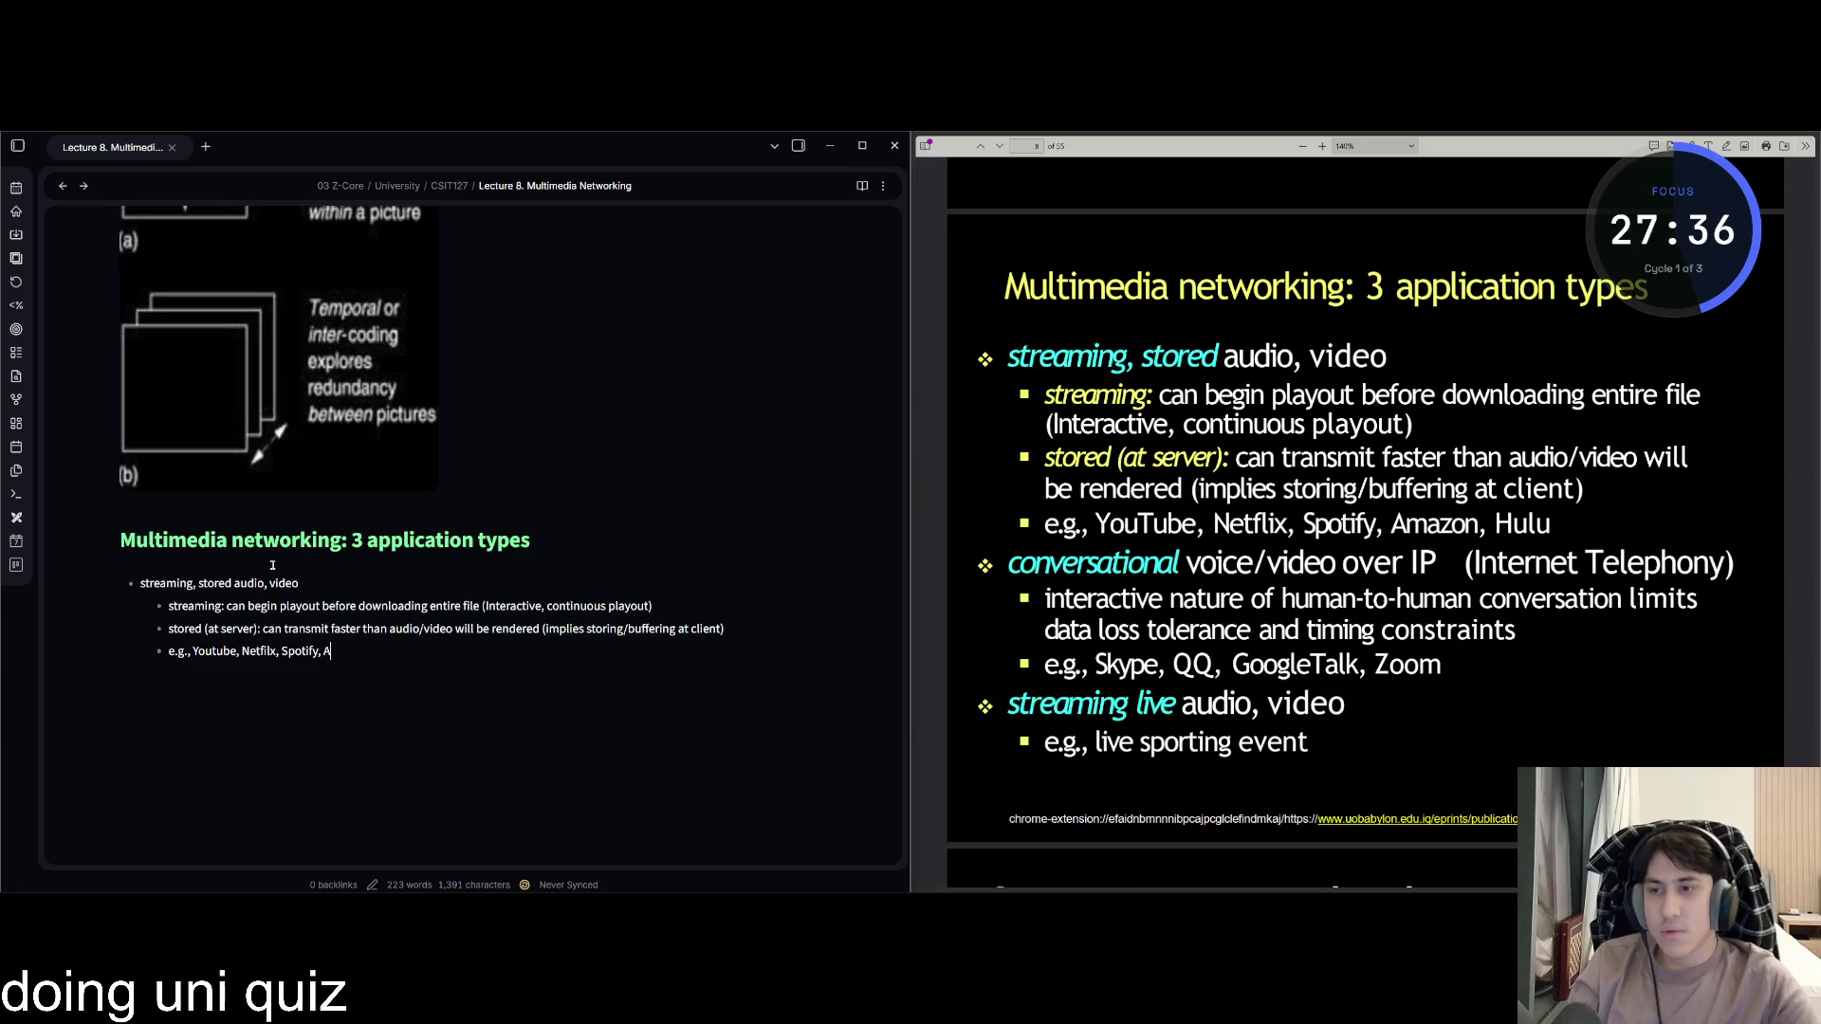
{"action": "type", "text": "maxin"}
{"action": "type", "text": "on"}
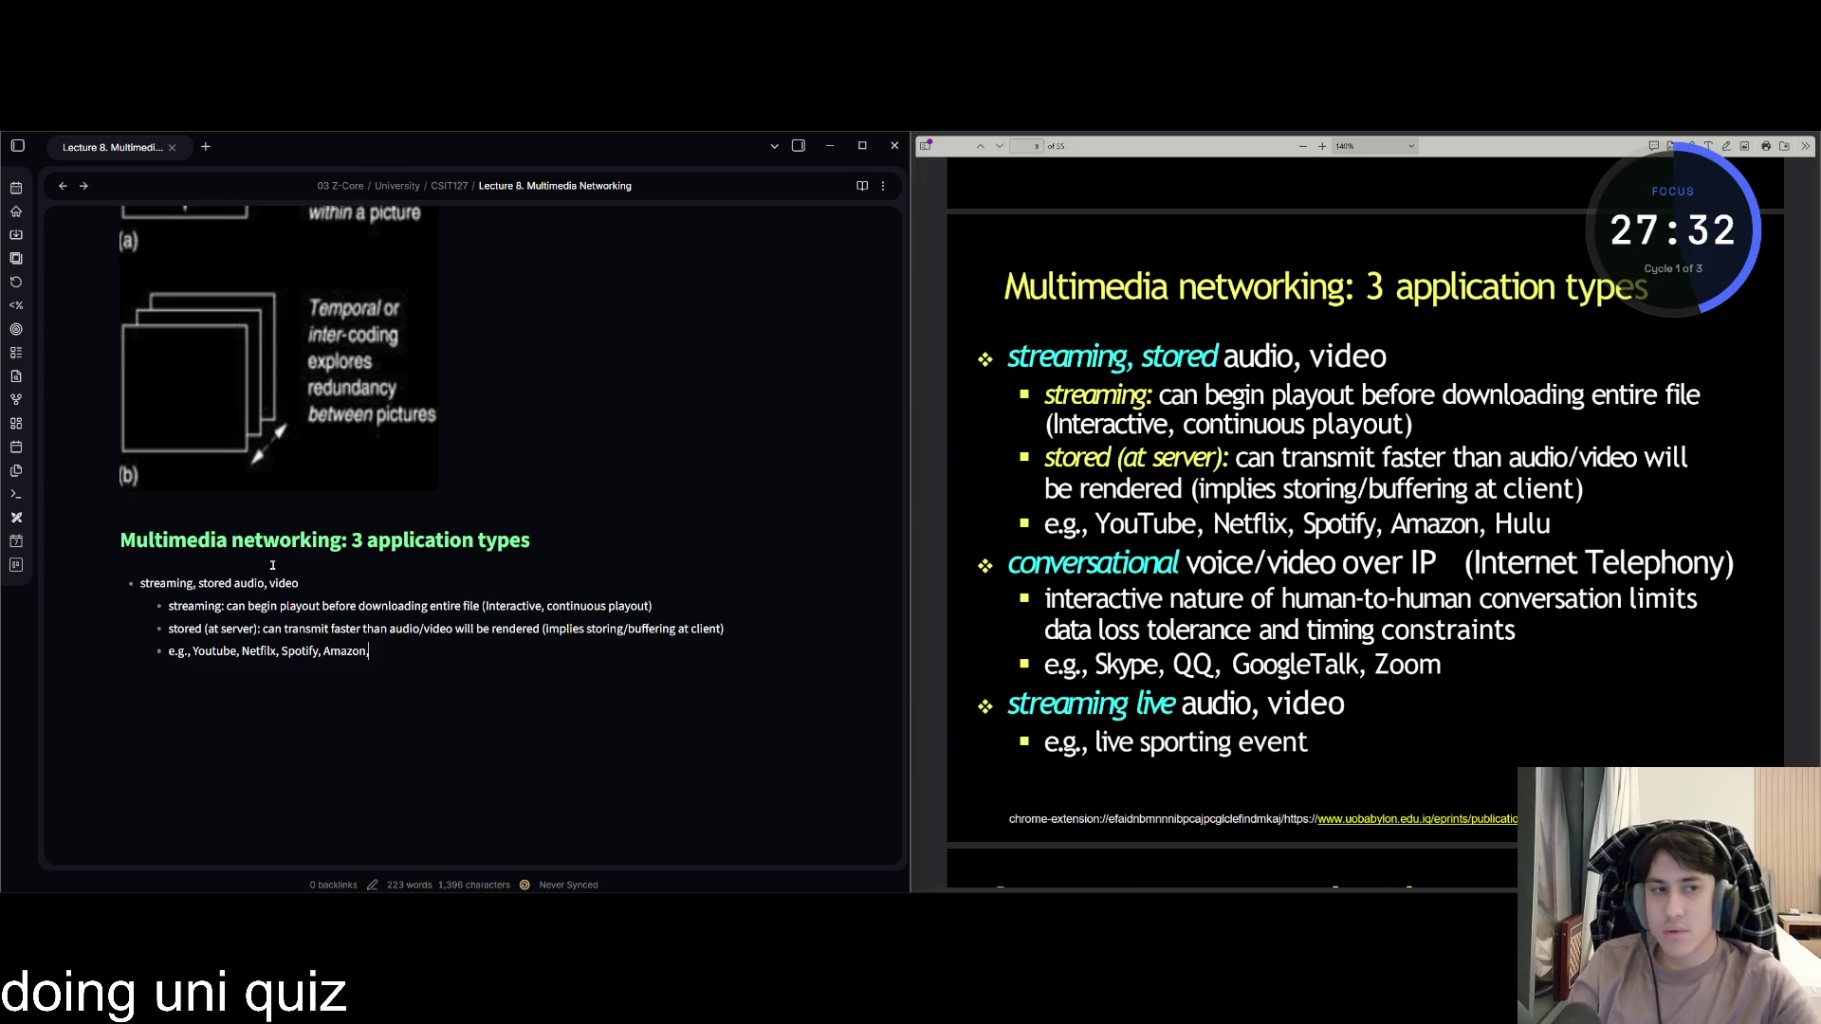
{"action": "type", "text": " Hulu"}
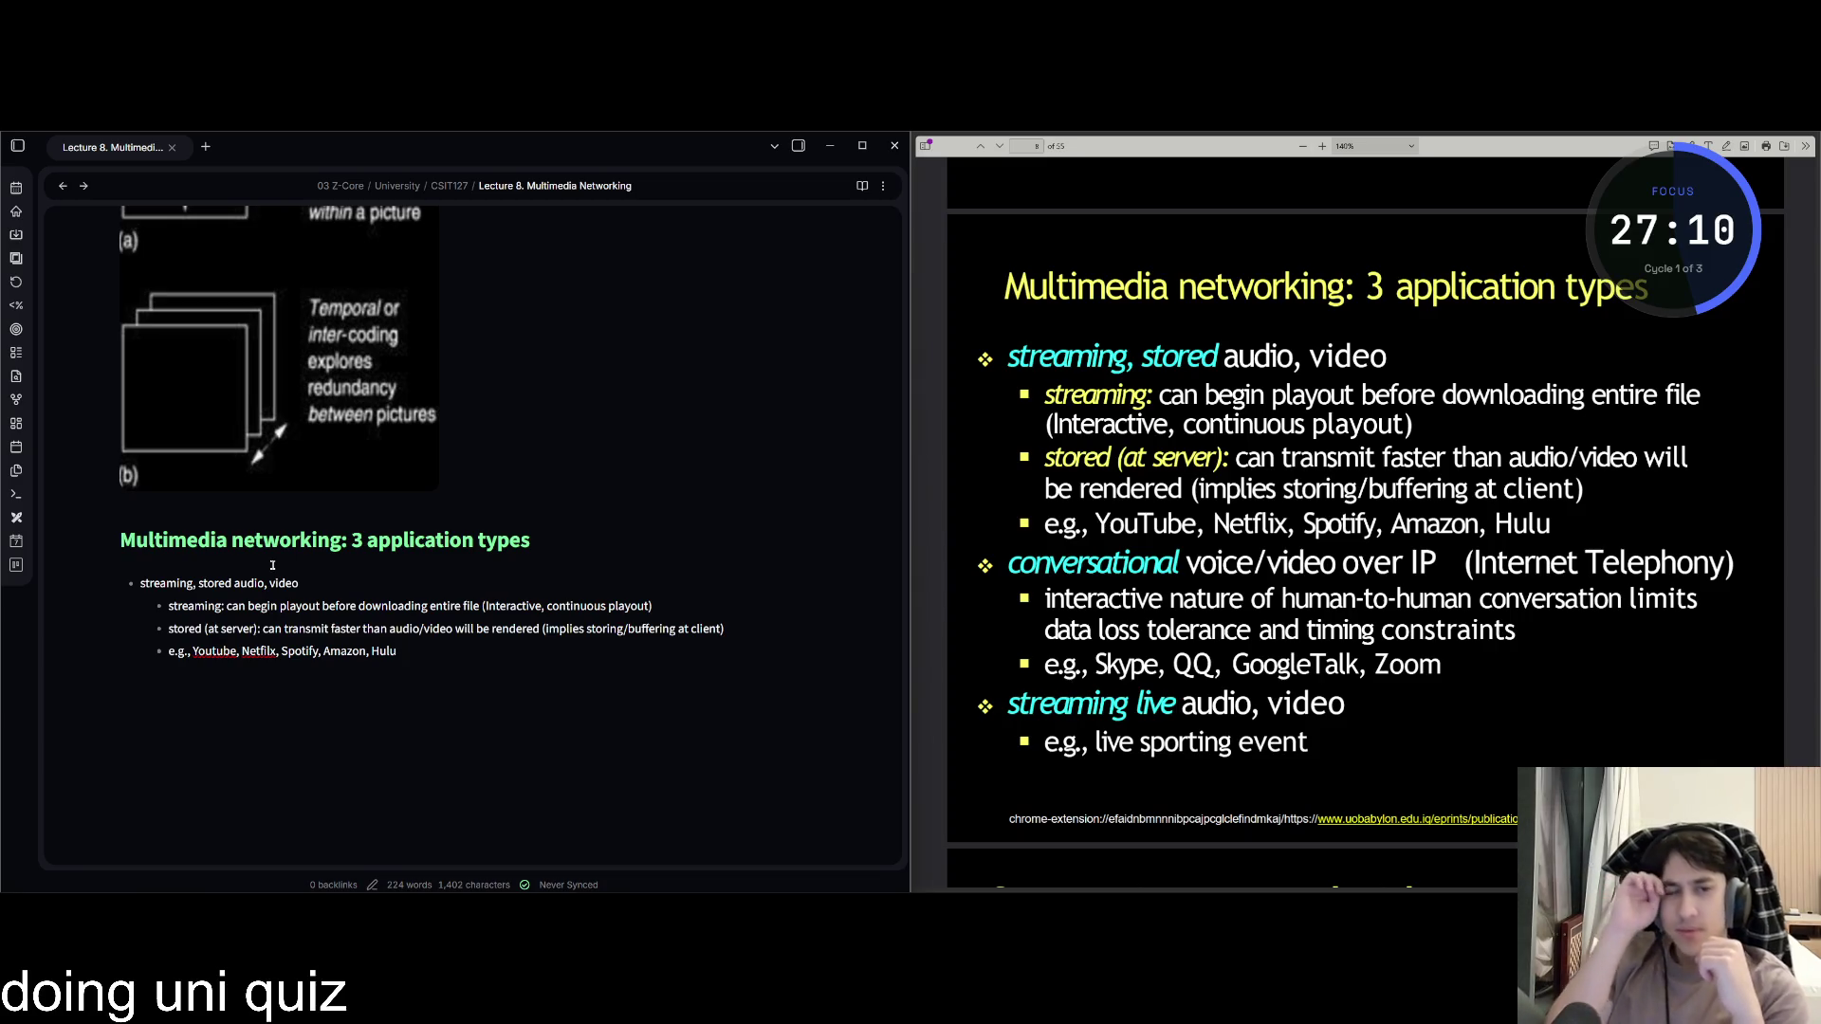
{"action": "key", "text": "Return"}
{"action": "key", "text": "Return"}
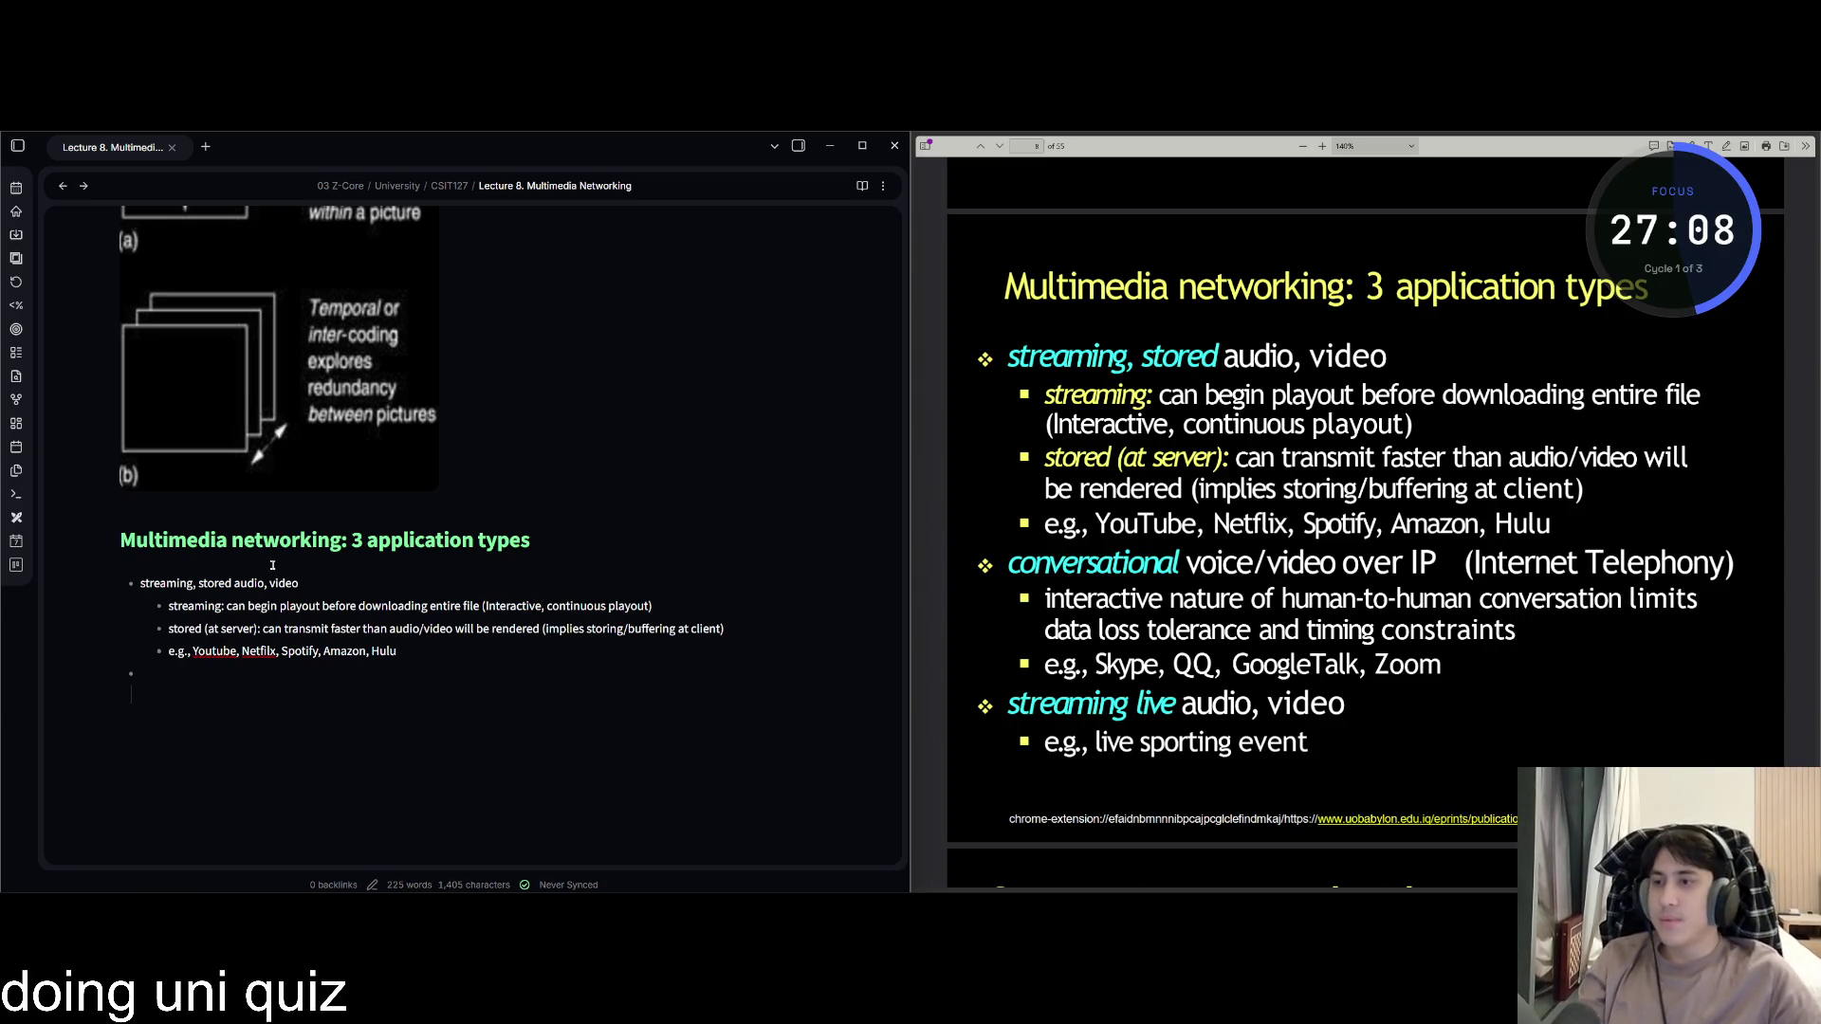
Add the 'conversational voice/video over IP (Internet Telephony)' bullet with a nested human-to-human conversation point.
{"action": "type", "text": "conver"}
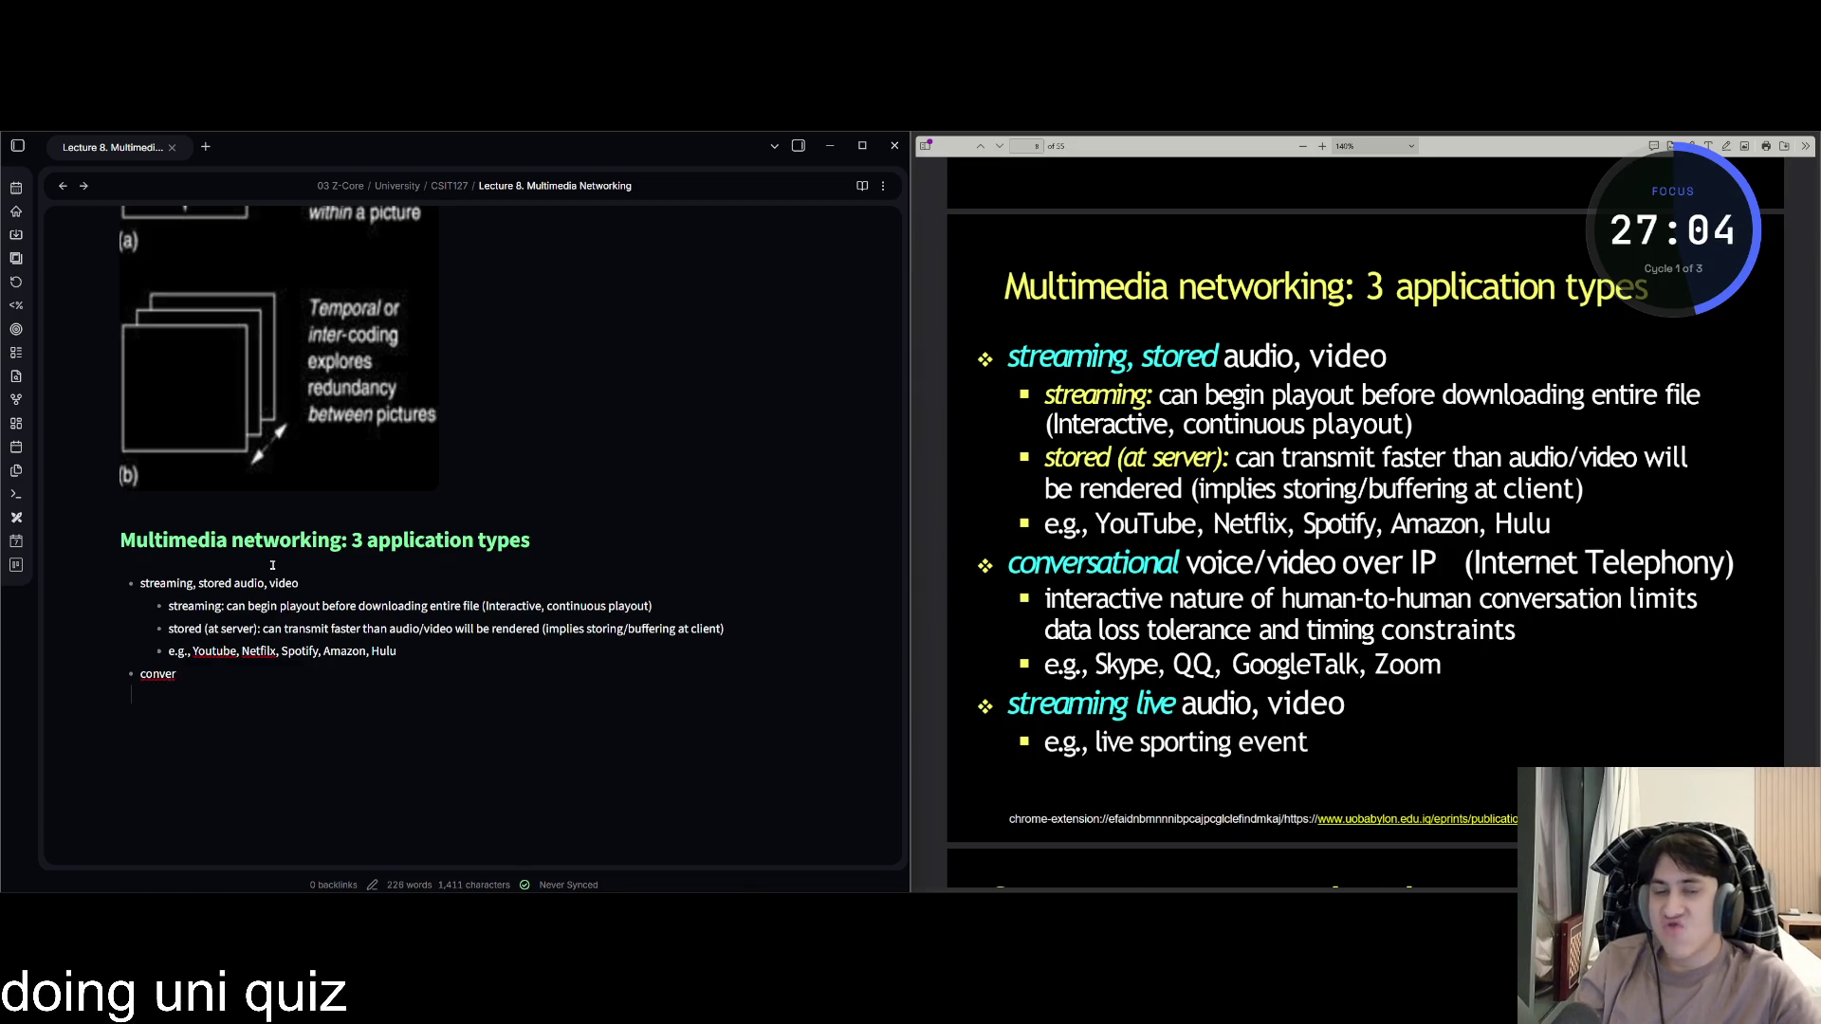
{"action": "type", "text": "sational voice"}
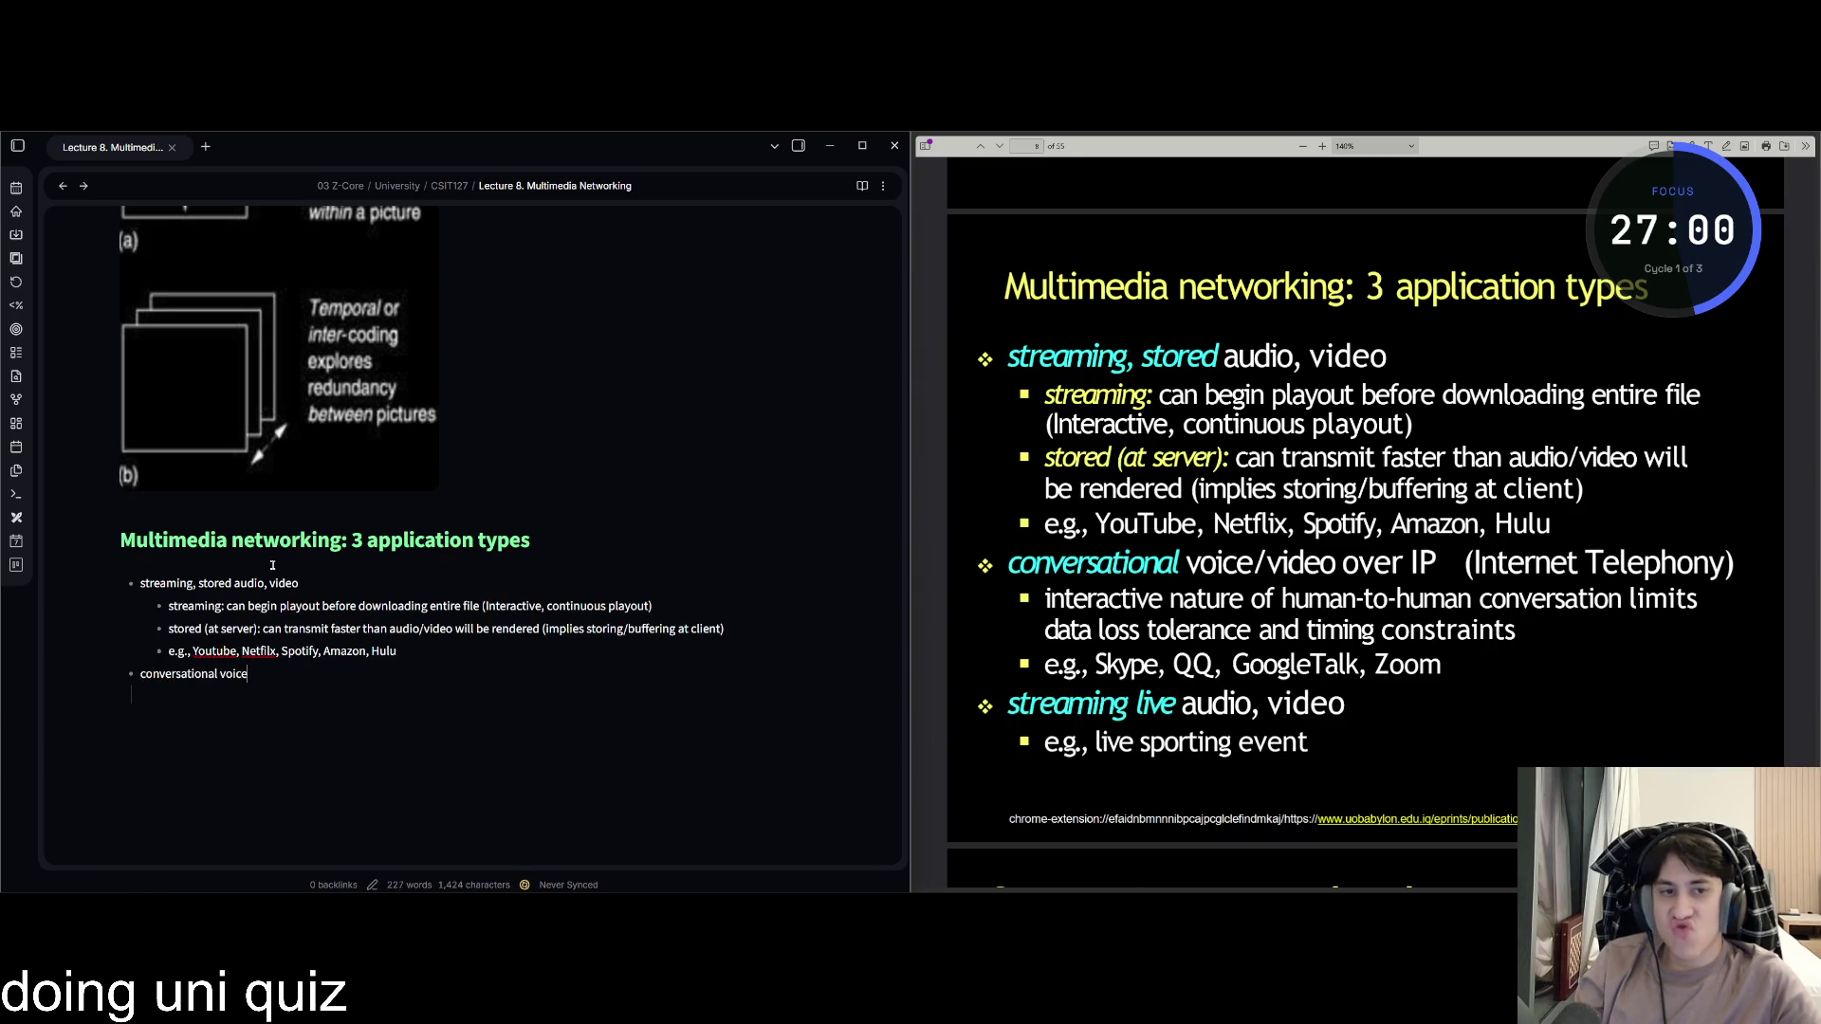
{"action": "type", "text": "/video over IP (Internet Telephony)"}
{"action": "key", "text": "Return"}
{"action": "key", "text": "Return"}
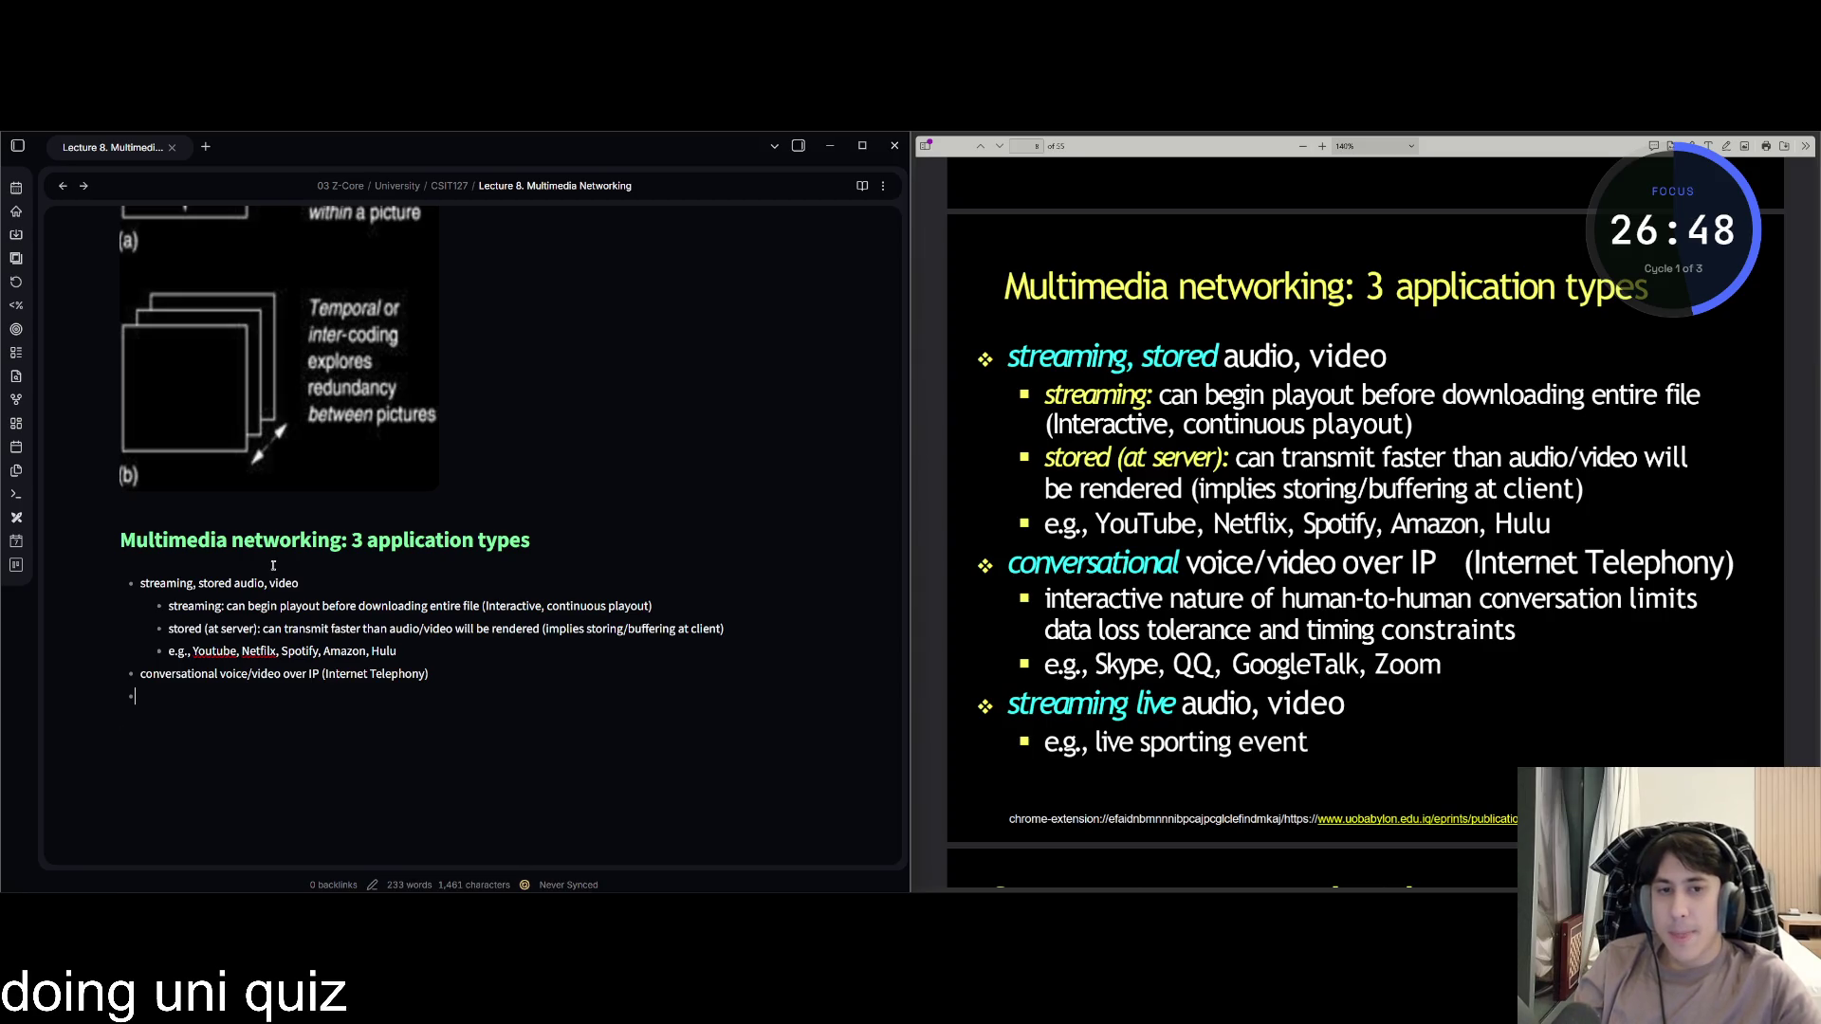
{"action": "key", "text": "Tab"}
{"action": "type", "text": "interactive nature"}
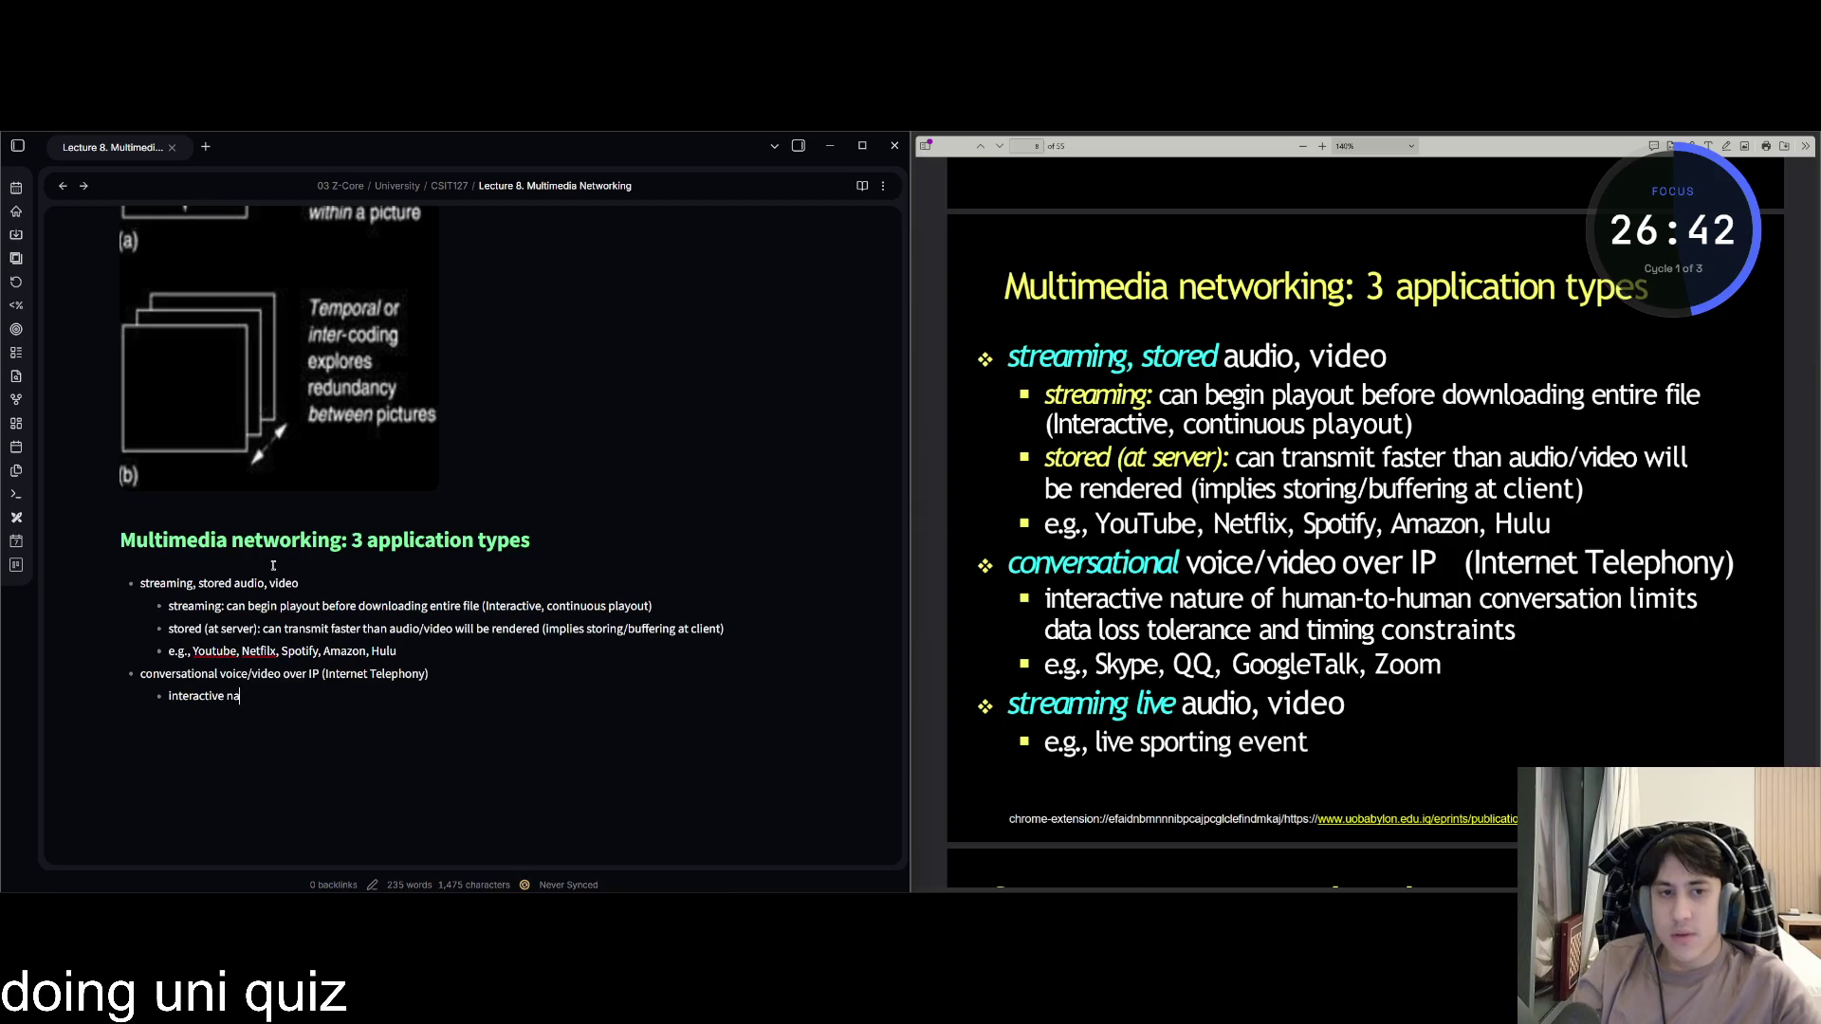
{"action": "type", "text": " of nu"}
{"action": "key", "text": "BackSpace"}
{"action": "key", "text": "BackSpace"}
{"action": "type", "text": "man-to-human conversation limitas"}
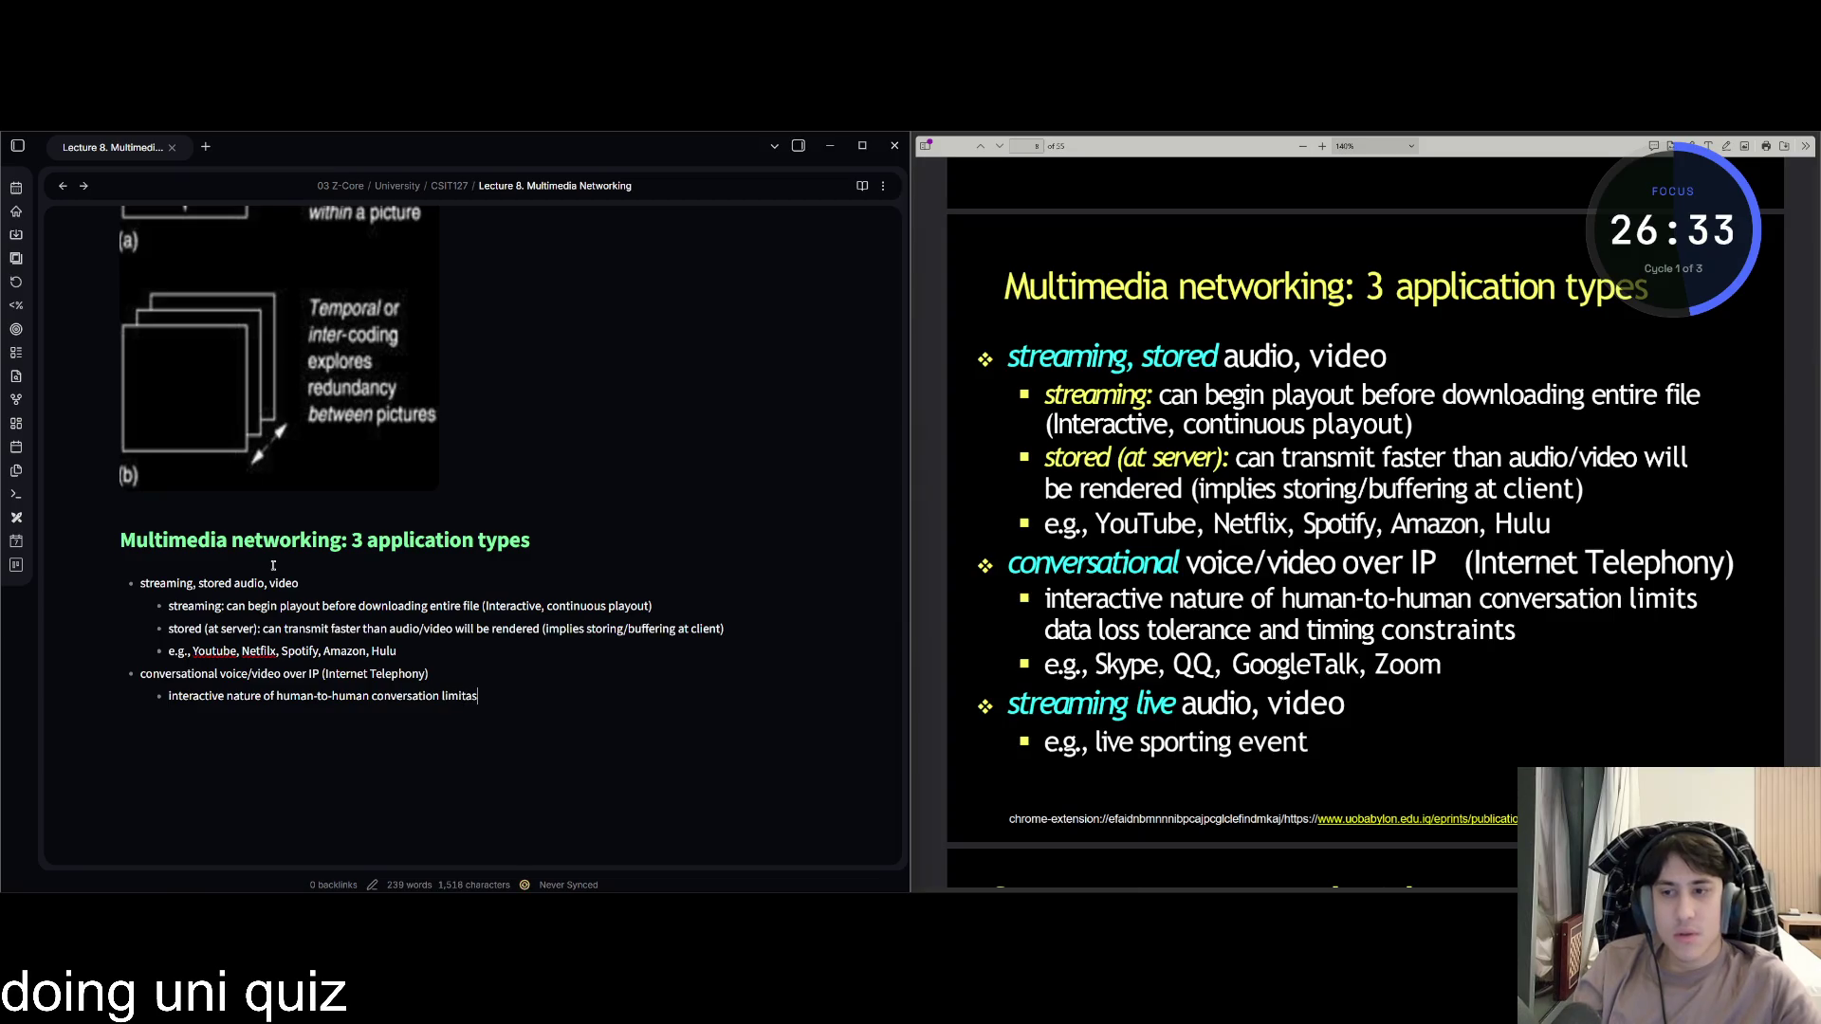
Finish the sub-point on data loss tolerance and timing constraints, then list Skype, QQ, GoogleTalk, Zoom.
{"action": "key", "text": "BackSpace"}
{"action": "type", "text": "data loss tolerance and timining"}
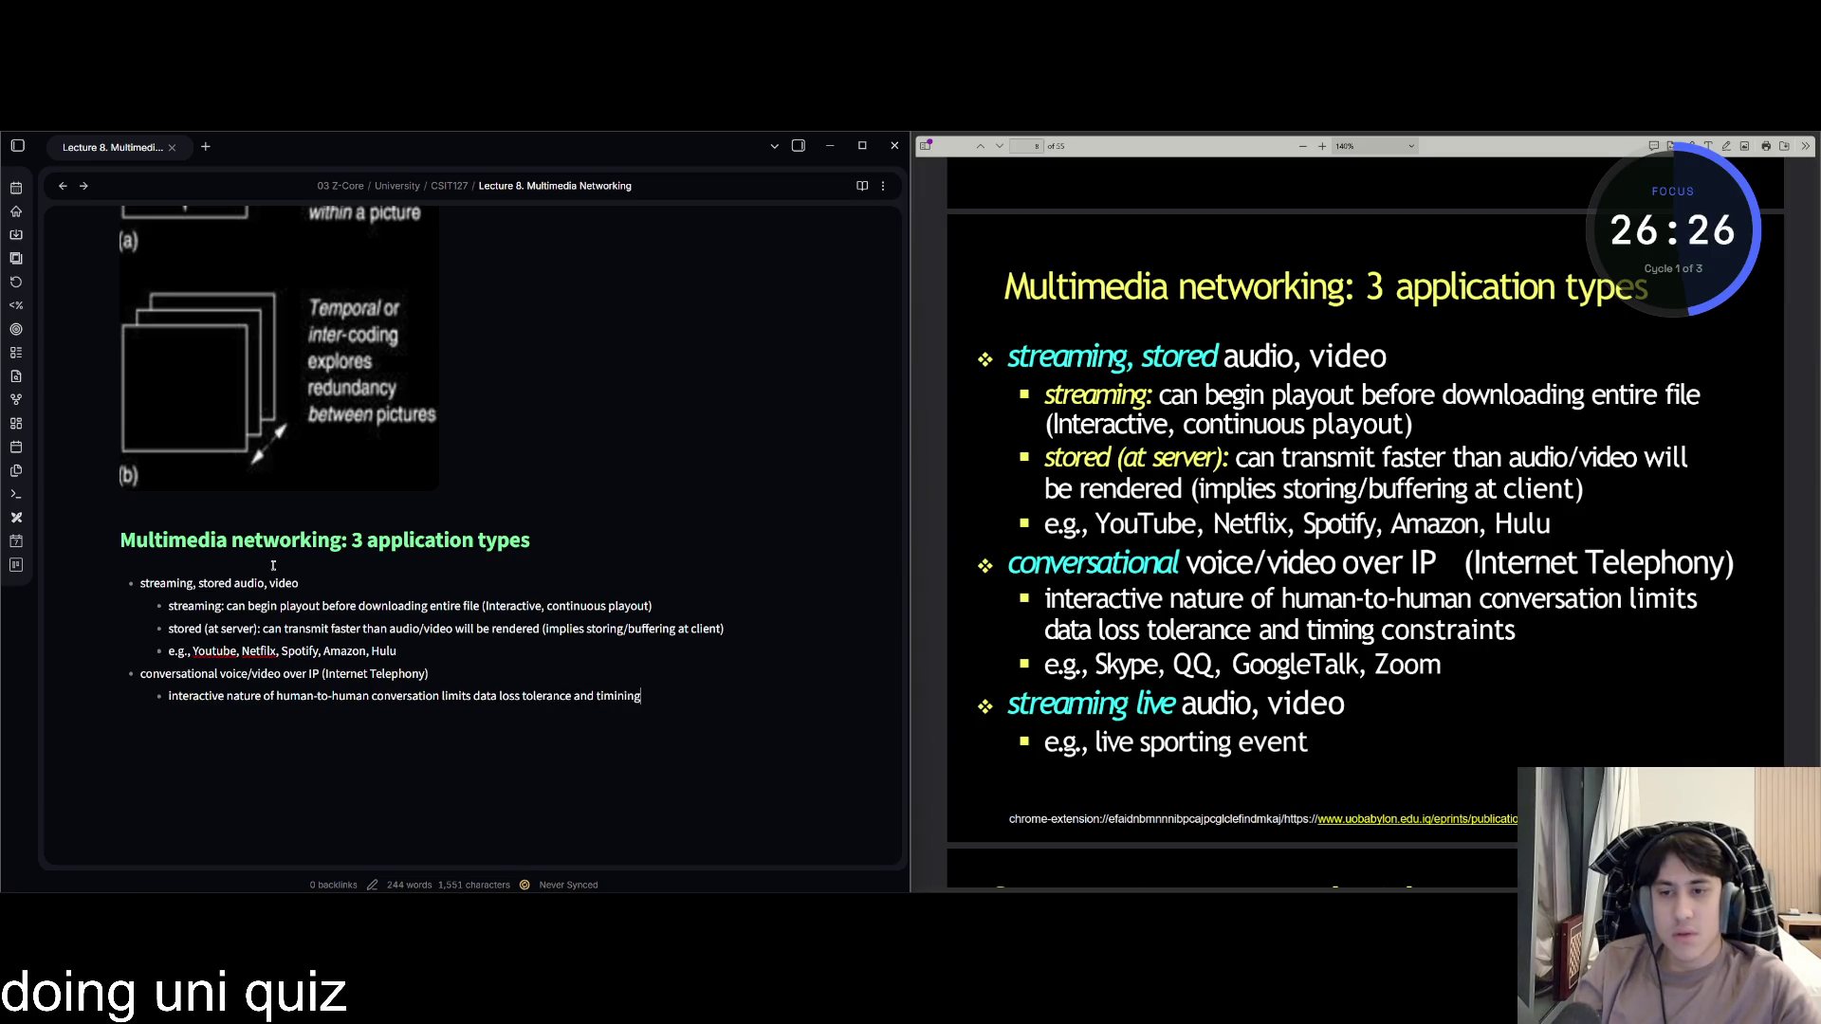
{"action": "key", "text": "BackSpace"}
{"action": "type", "text": "timing"}
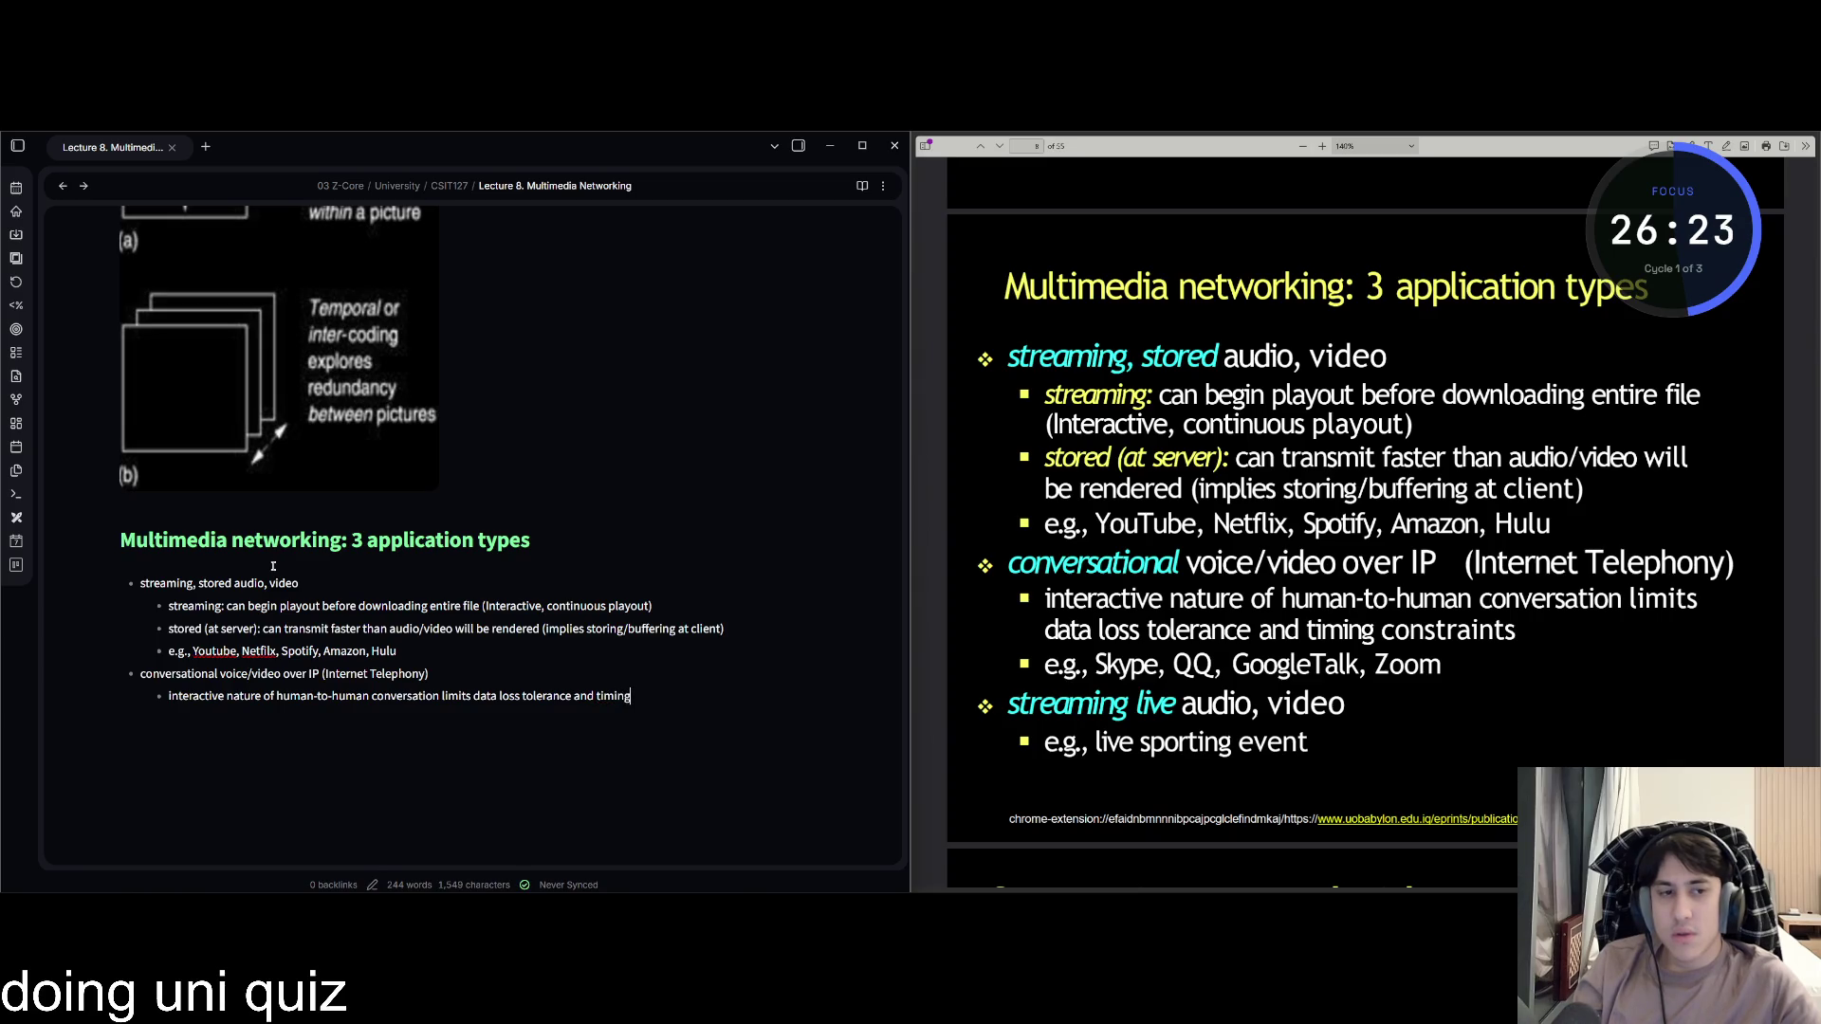
{"action": "type", "text": "constrain"}
{"action": "key", "text": "BackSpace"}
{"action": "key", "text": "BackSpace"}
{"action": "type", "text": "ts"}
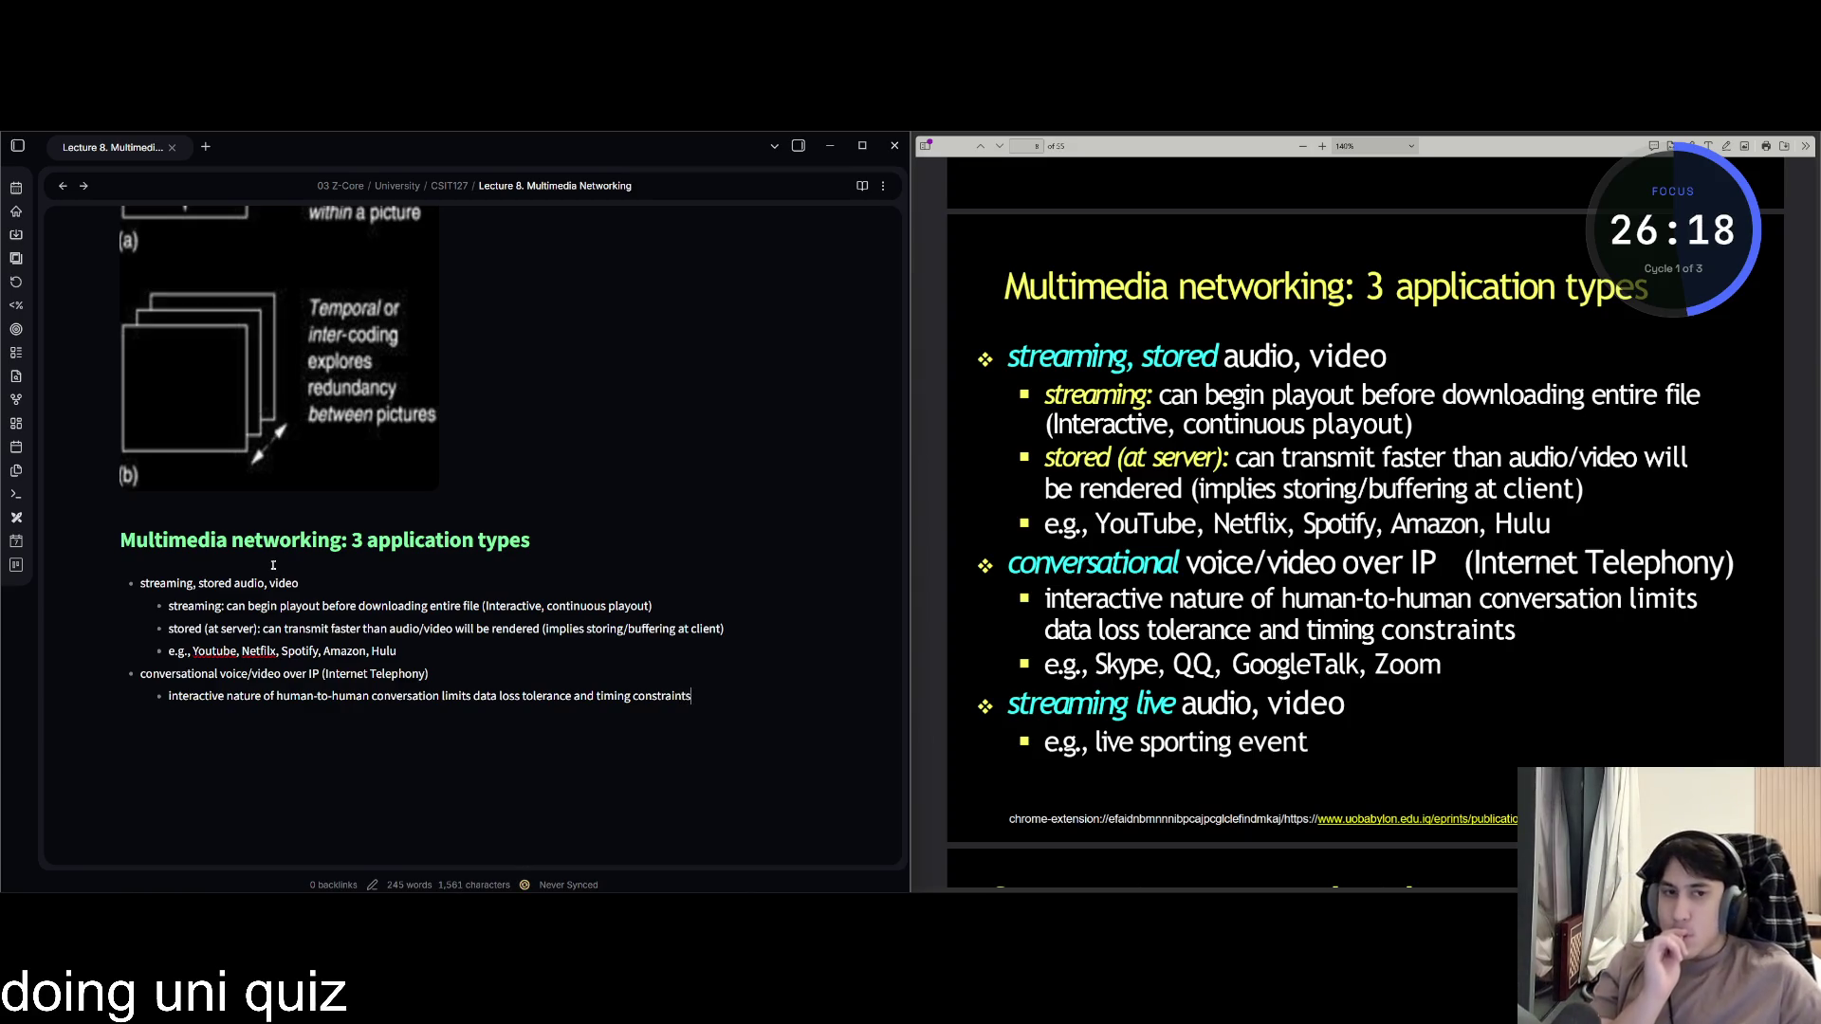
{"action": "key", "text": "Return"}
{"action": "type", "text": "e.g., Skype,"}
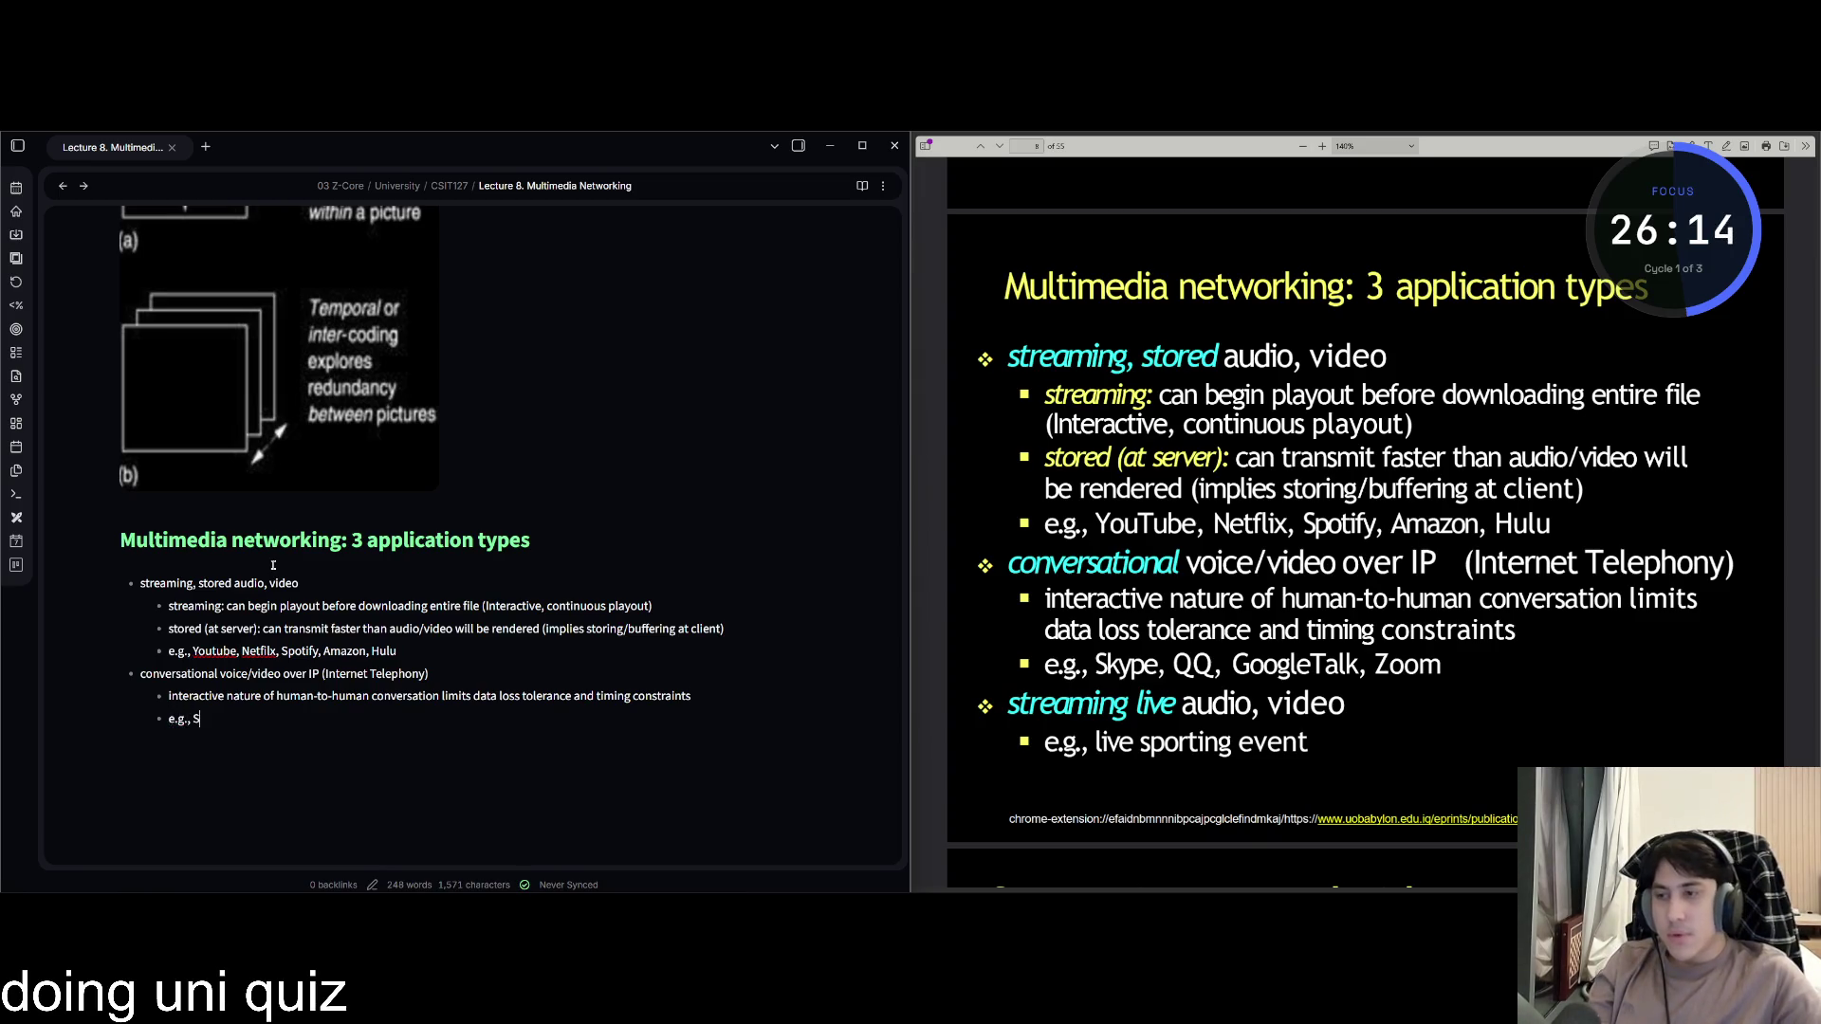
{"action": "type", "text": " QQ, GoogleTalk, ZOo"}
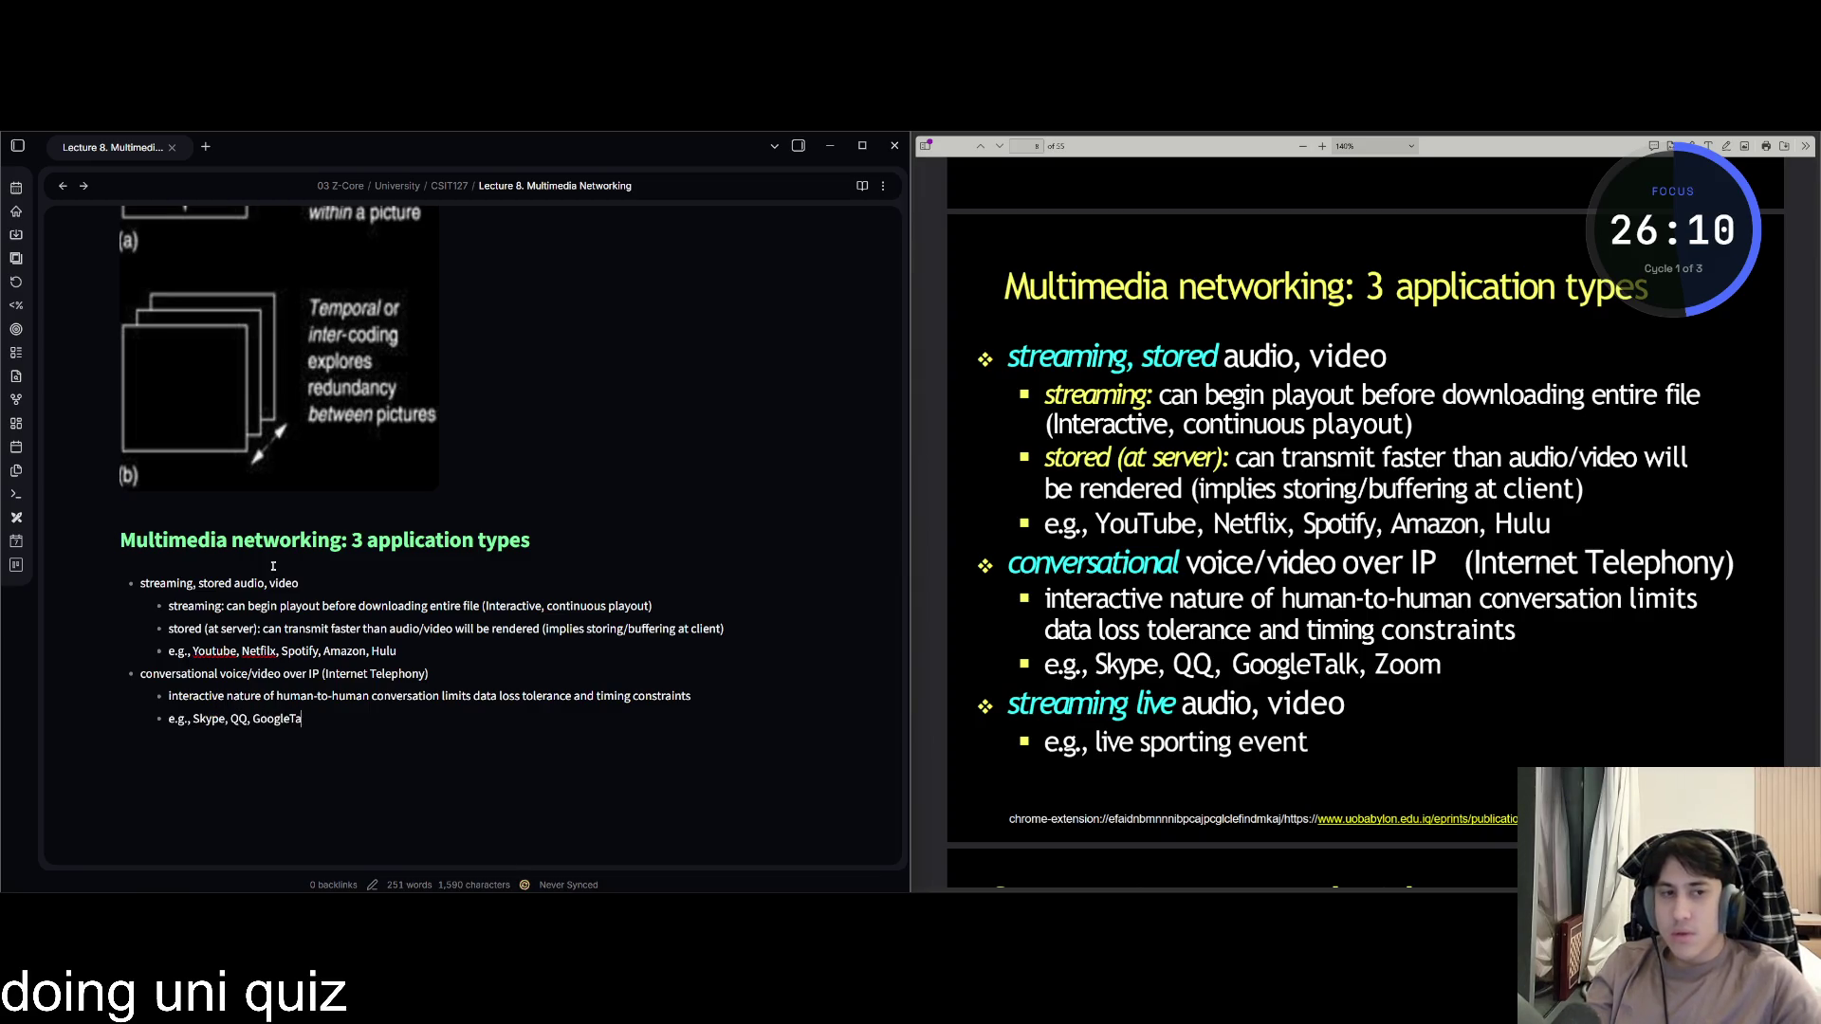
{"action": "type", "text": "m"}
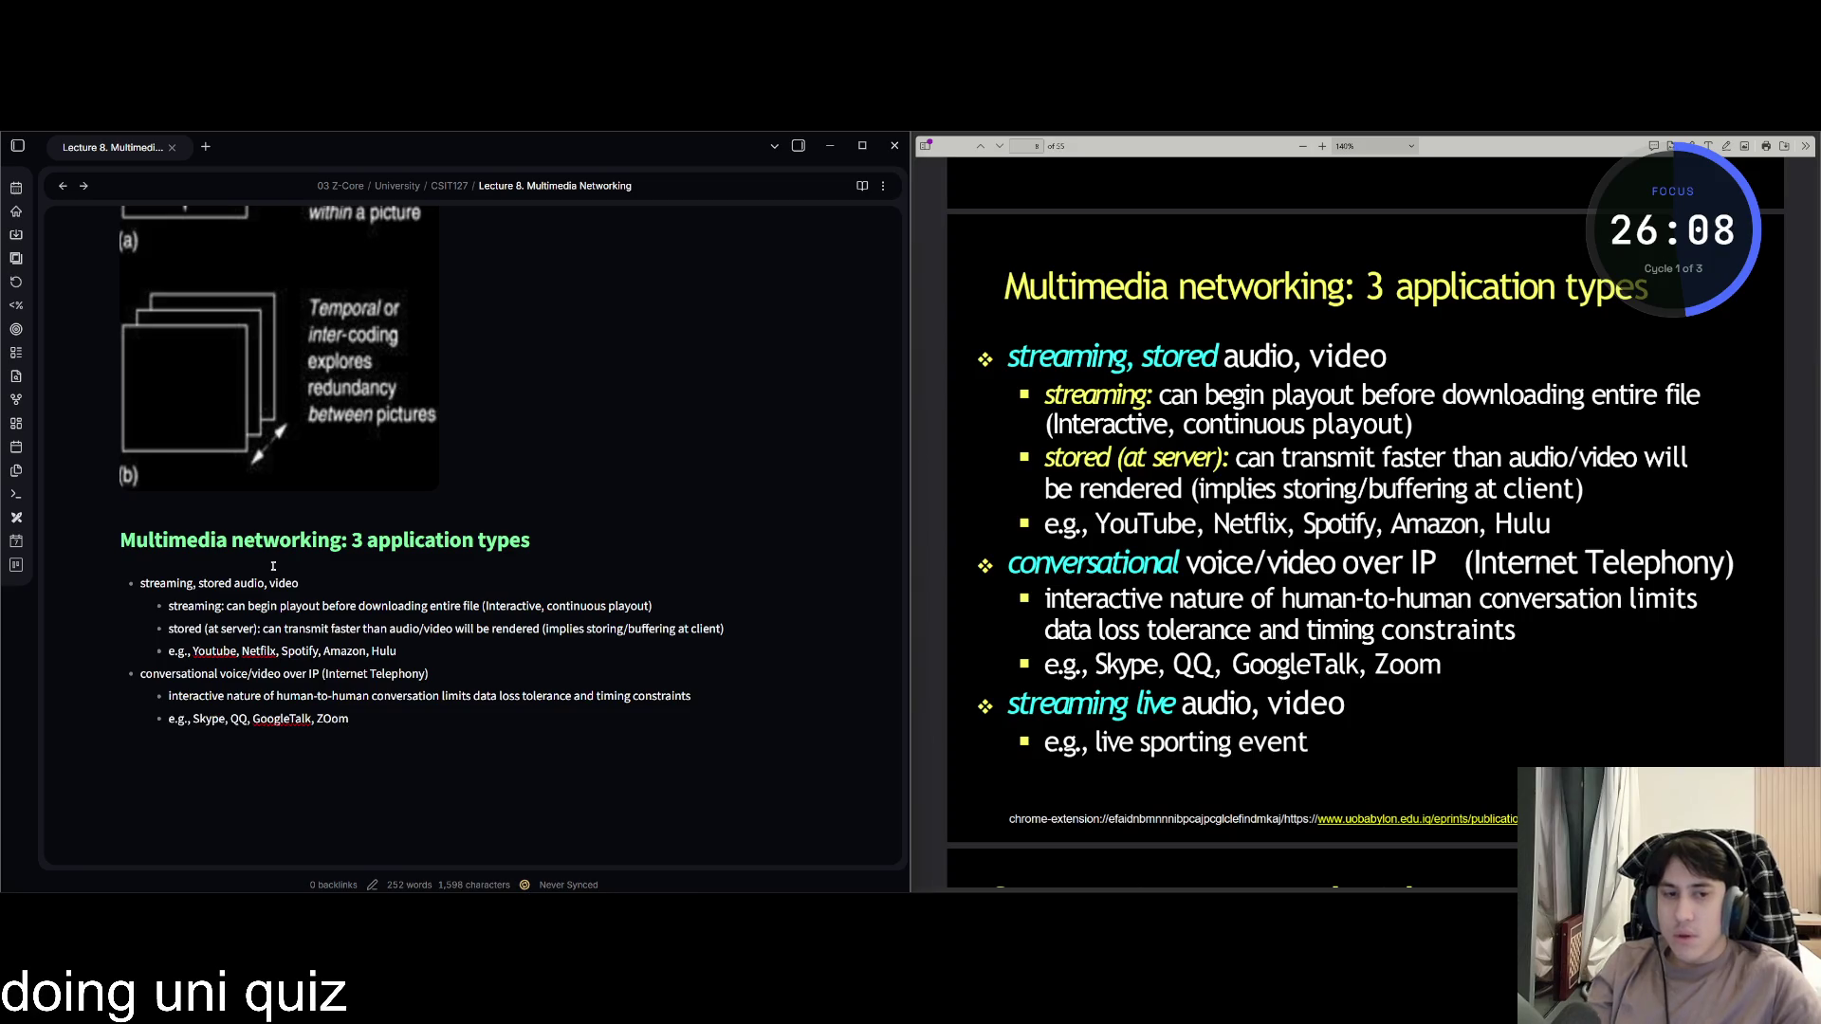
Add the 'streaming live audio, video' bullet with the example 'live sporting event'.
{"action": "key", "text": "BackSpace"}
{"action": "type", "text": "- "}
{"action": "type", "text": "streaming live"}
{"action": "type", "text": " audio"}
{"action": "type", "text": " video"}
{"action": "key", "text": "Return"}
{"action": "type", "text": "."}
{"action": "type", "text": ".g"}
{"action": "key", "text": "BackSpace"}
{"action": "type", "text": "live sporting event"}
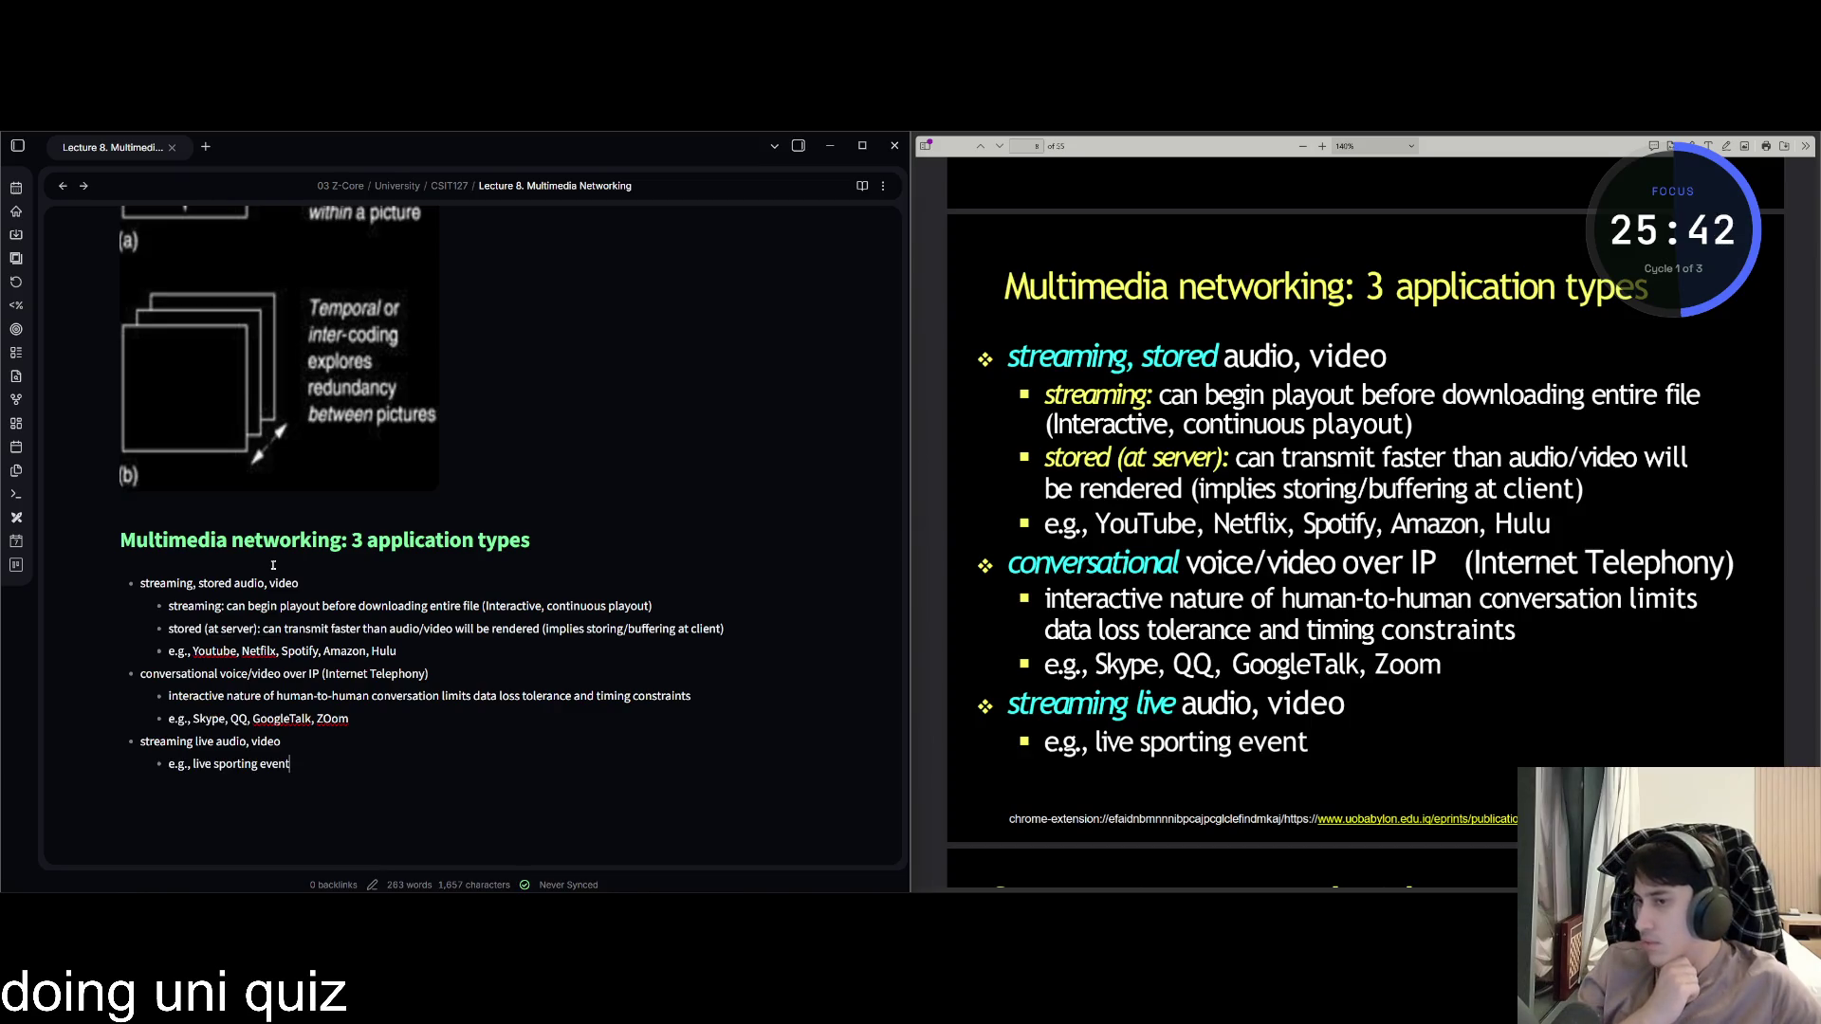
Capture the cumulative-data diagram from the Streaming stored video slide.
{"action": "left_click", "coordinate": [1007, 527]}
{"action": "scroll", "coordinate": [1095, 567], "scroll_direction": "down", "scroll_amount": 5}
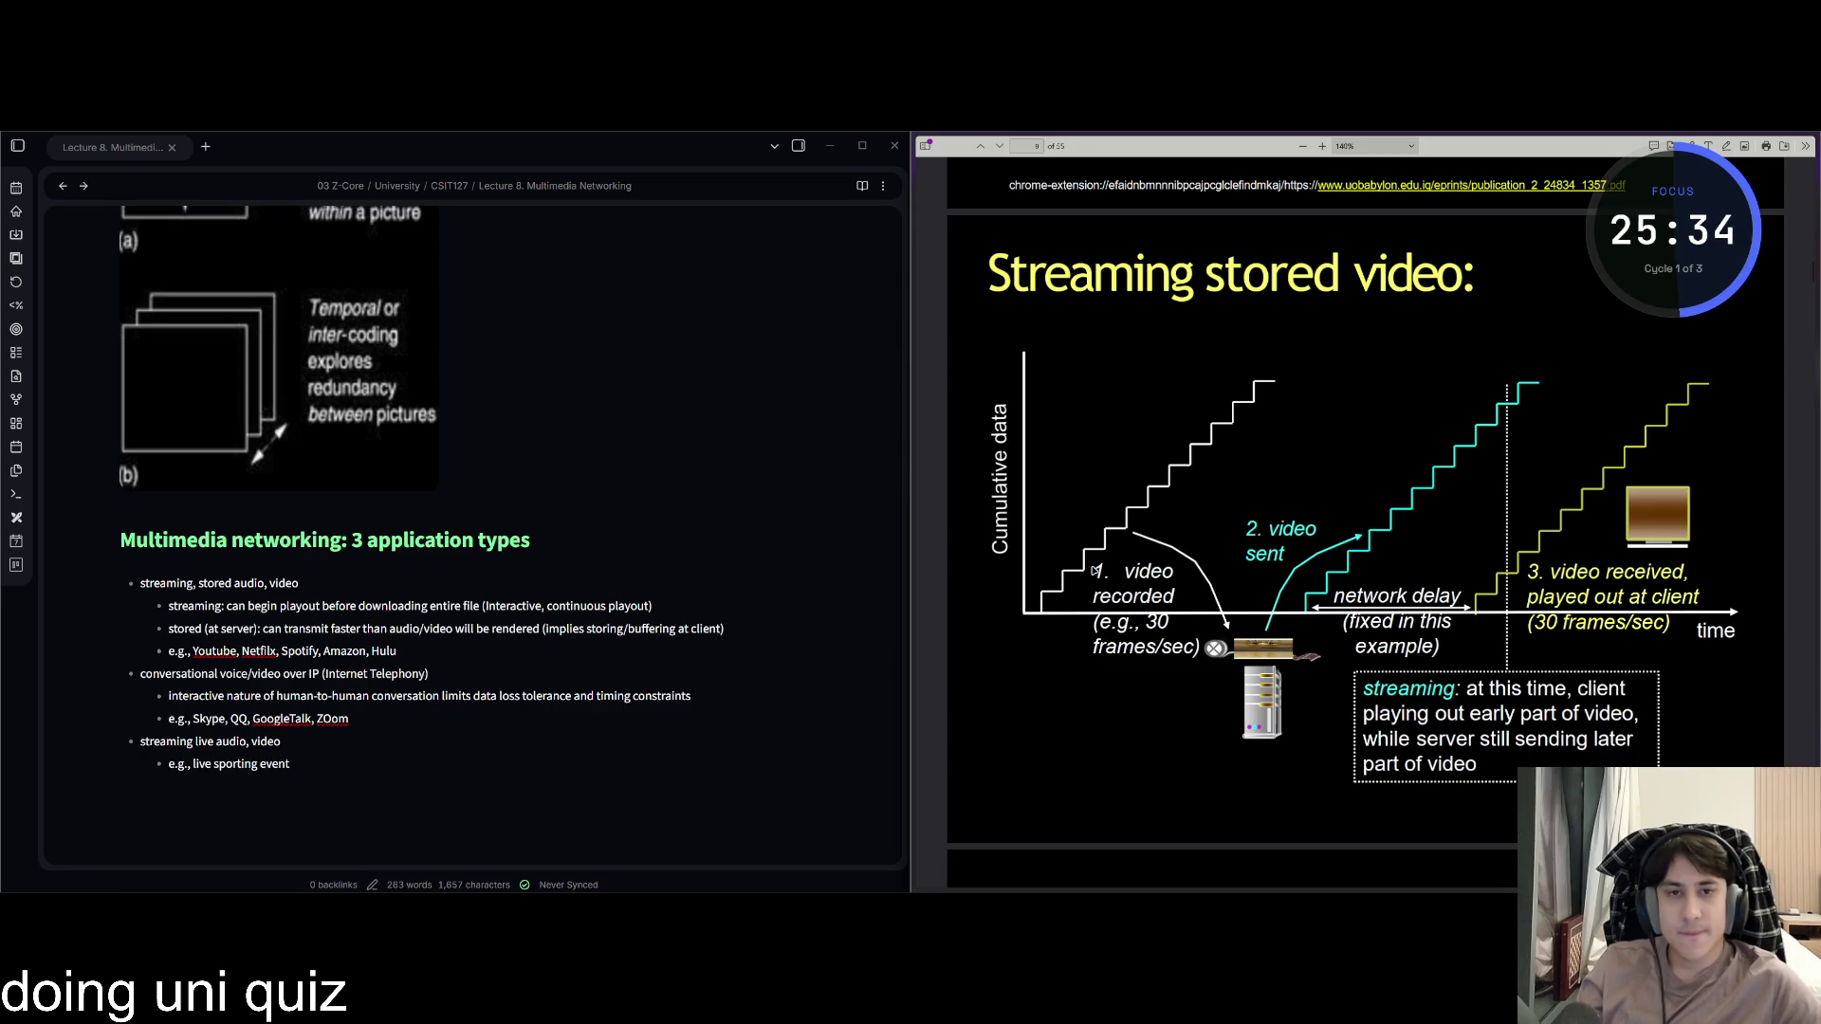
{"action": "key", "text": "ctrl+Print"}
{"action": "left_click_drag", "start_coordinate": [969, 327], "coordinate": [1434, 535]}
{"action": "mouse_move", "coordinate": [1508, 586]}
{"action": "left_mouse_down"}
{"action": "mouse_move", "coordinate": [1777, 757]}
{"action": "mouse_move", "coordinate": [1742, 788]}
{"action": "left_mouse_up"}
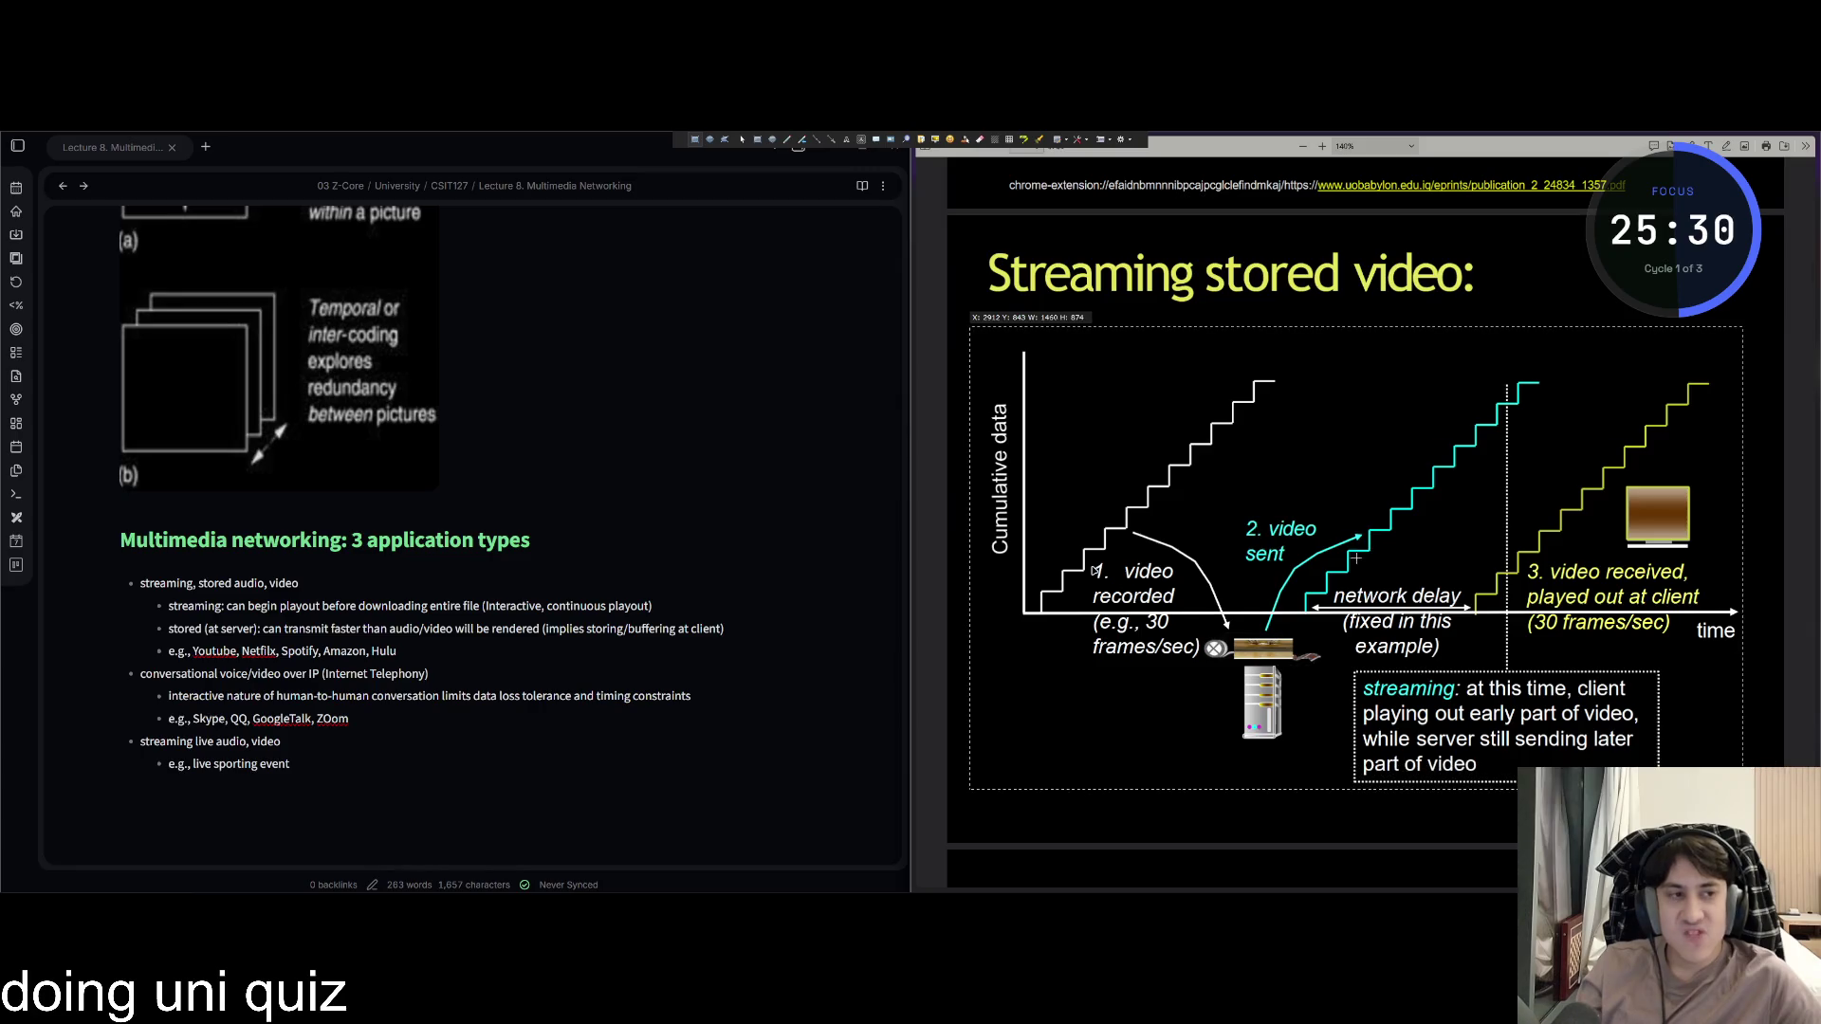
{"action": "key", "text": "ctrl+c"}
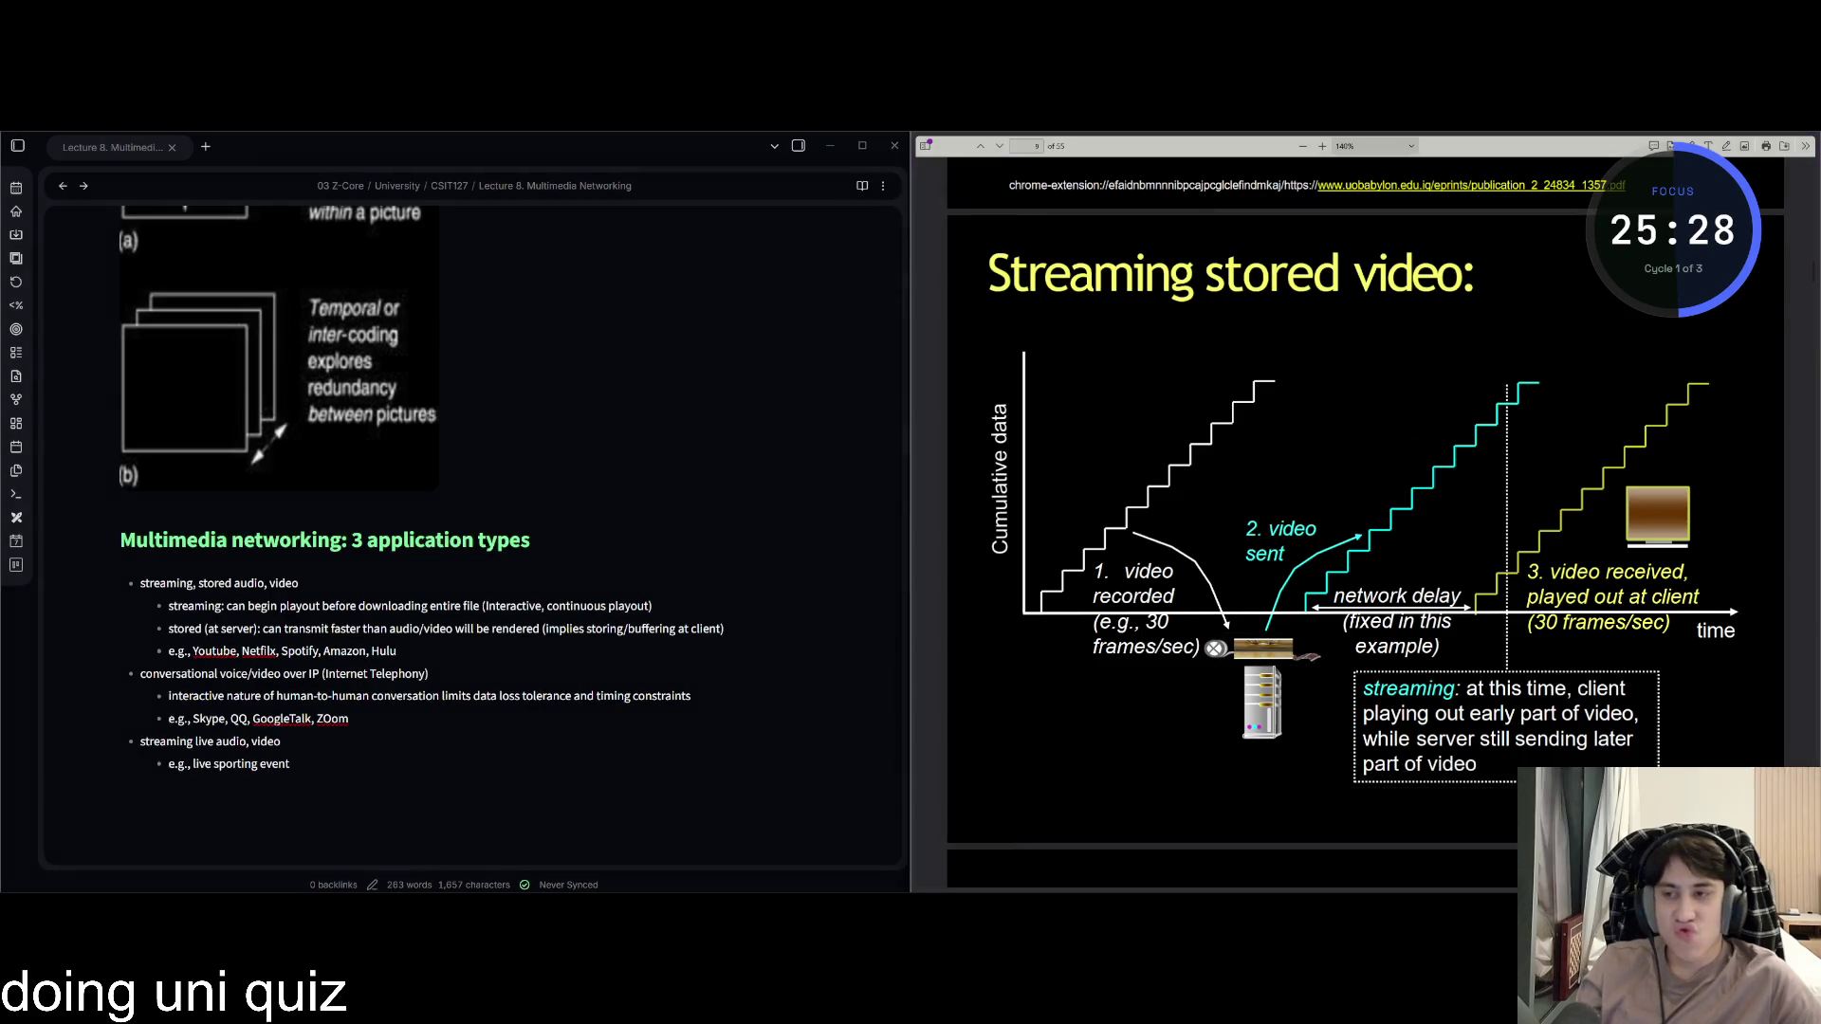
Paste the diagram into the note below the live sporting event example.
{"action": "scroll", "coordinate": [357, 619], "scroll_direction": "down", "scroll_amount": 2}
{"action": "left_click", "coordinate": [357, 619]}
{"action": "key", "text": "BackSpace"}
{"action": "key", "text": "ctrl+v"}
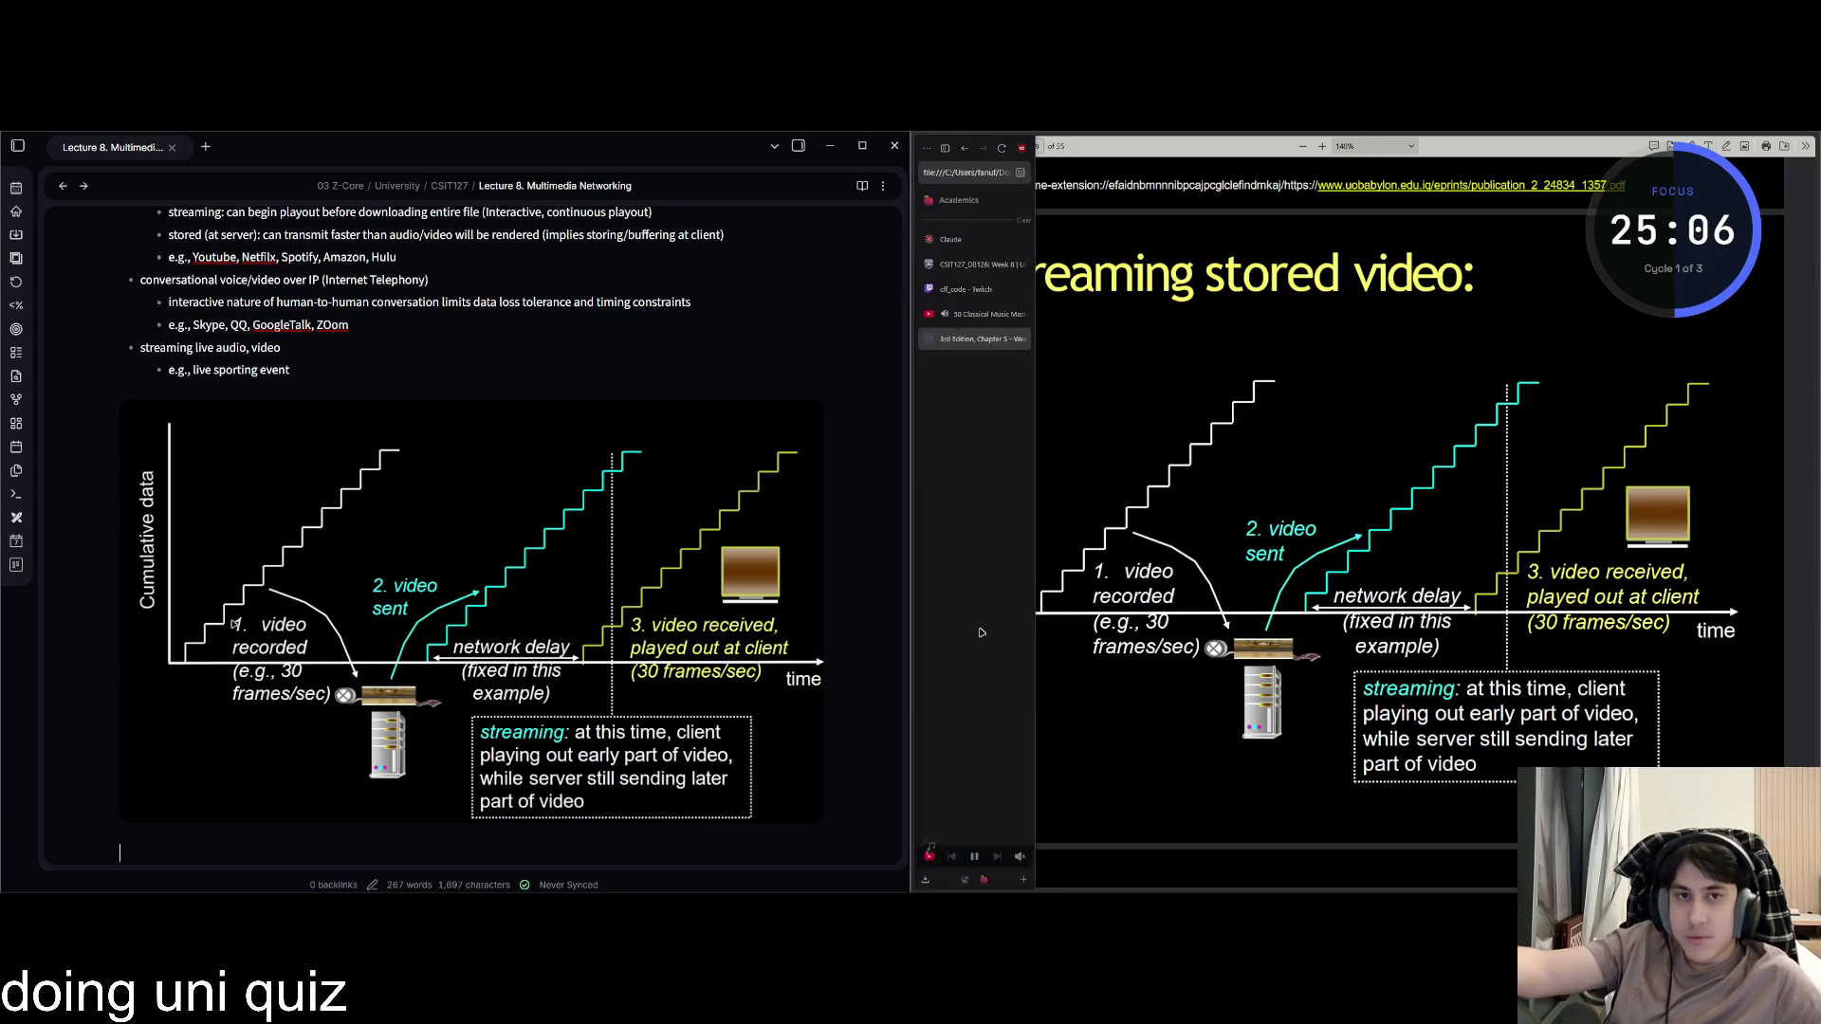
{"action": "scroll", "coordinate": [1181, 667], "scroll_direction": "down", "scroll_amount": 5}
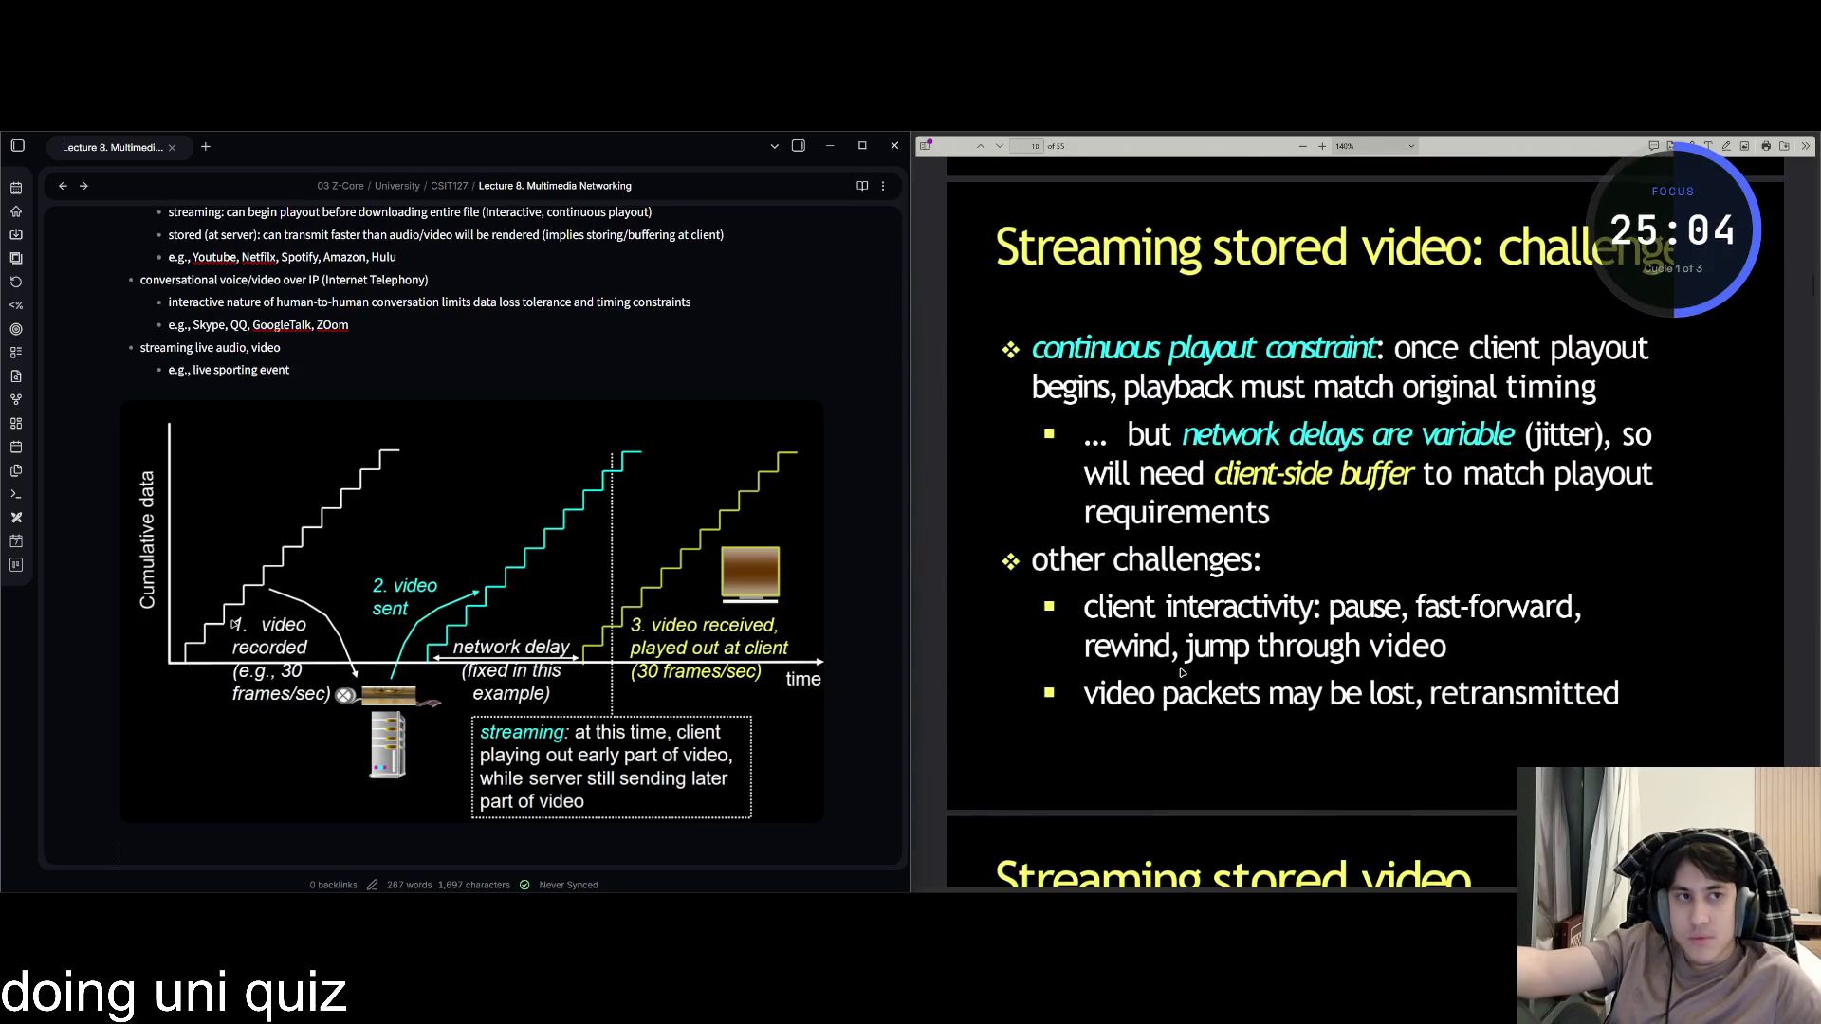
{"action": "scroll", "coordinate": [474, 691], "scroll_direction": "up", "scroll_amount": 3}
Add the heading '## Streaming stored video: challenges'.
{"action": "scroll", "coordinate": [465, 690], "scroll_direction": "down", "scroll_amount": 5}
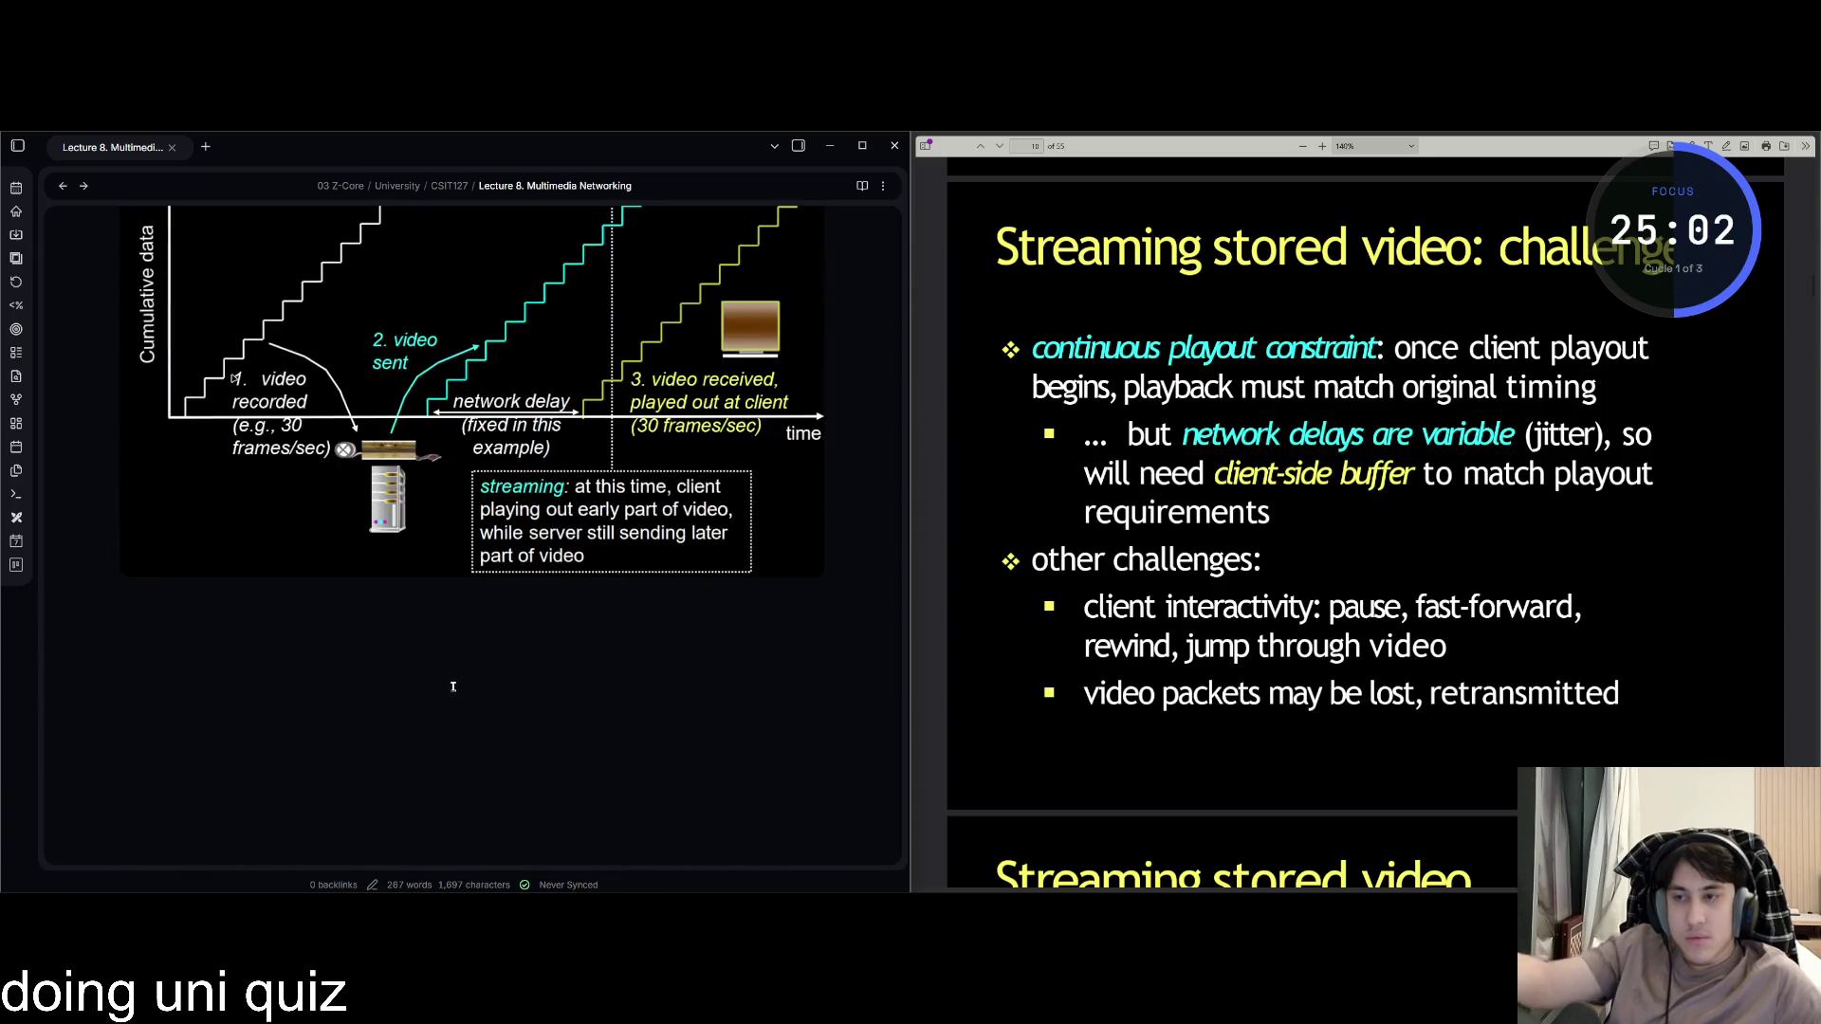
{"action": "type", "text": "##"}
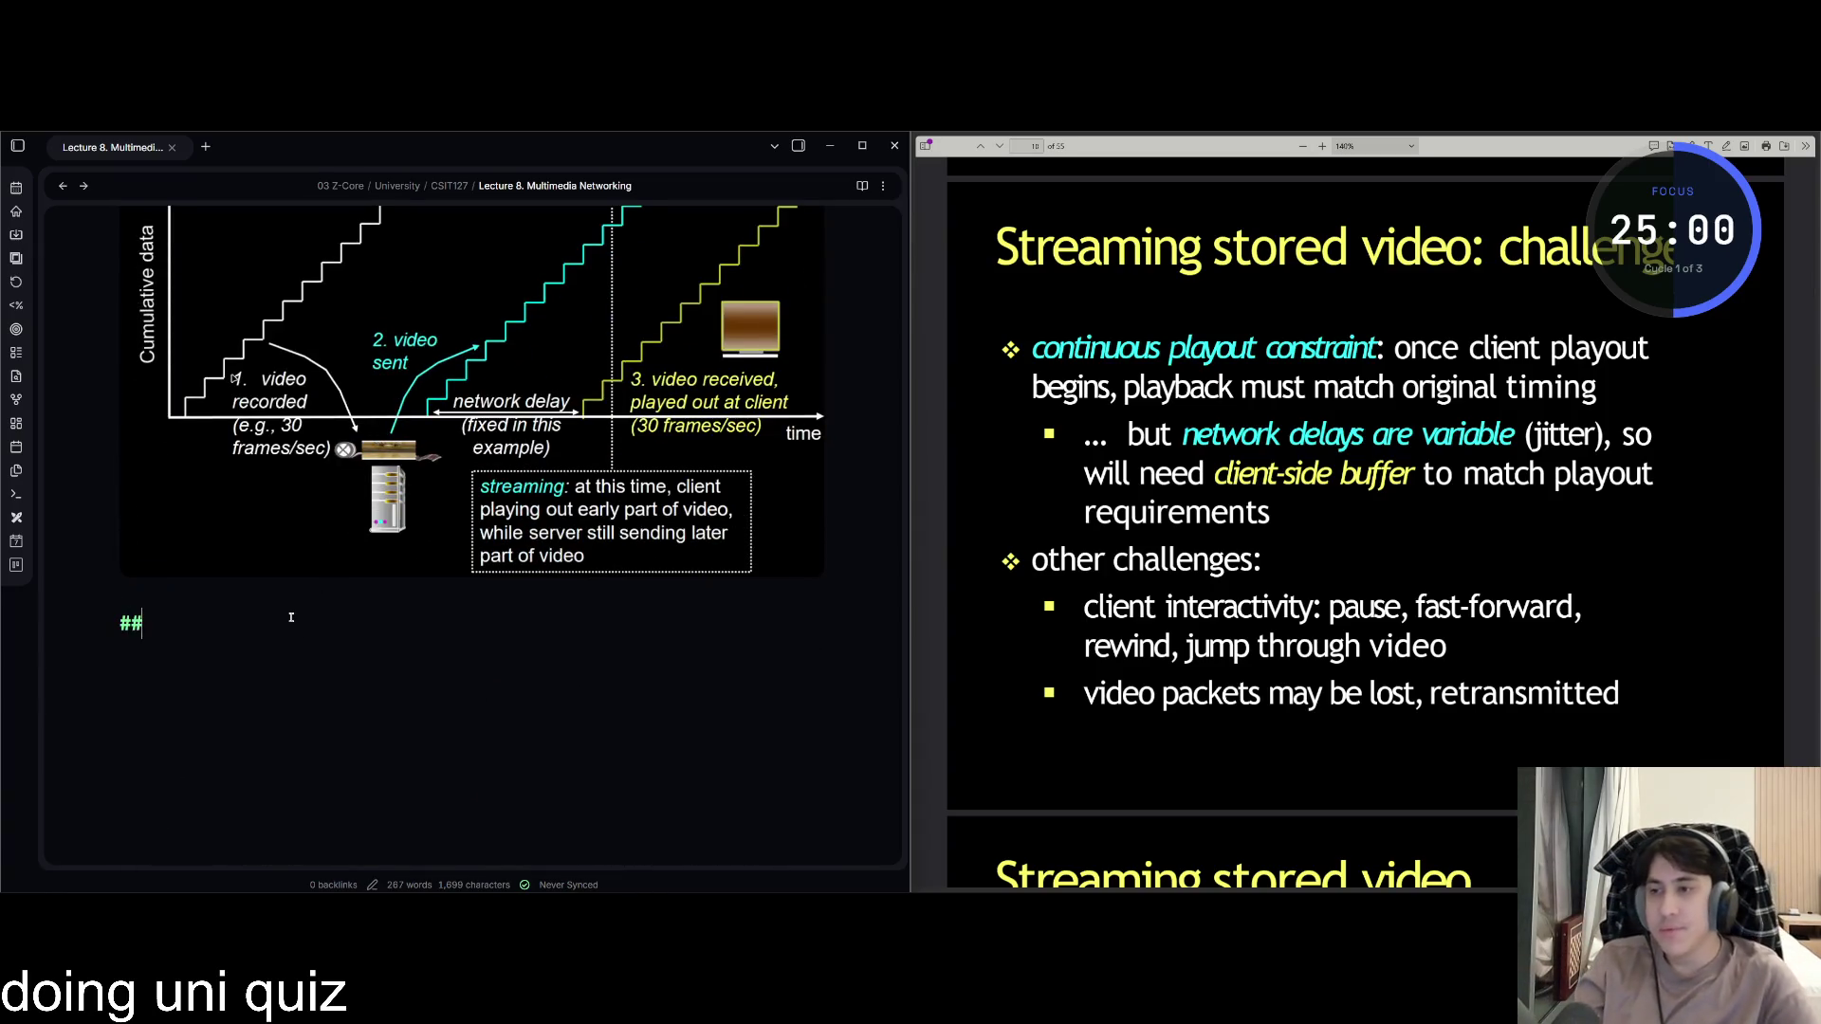
{"action": "type", "text": " Streaming "}
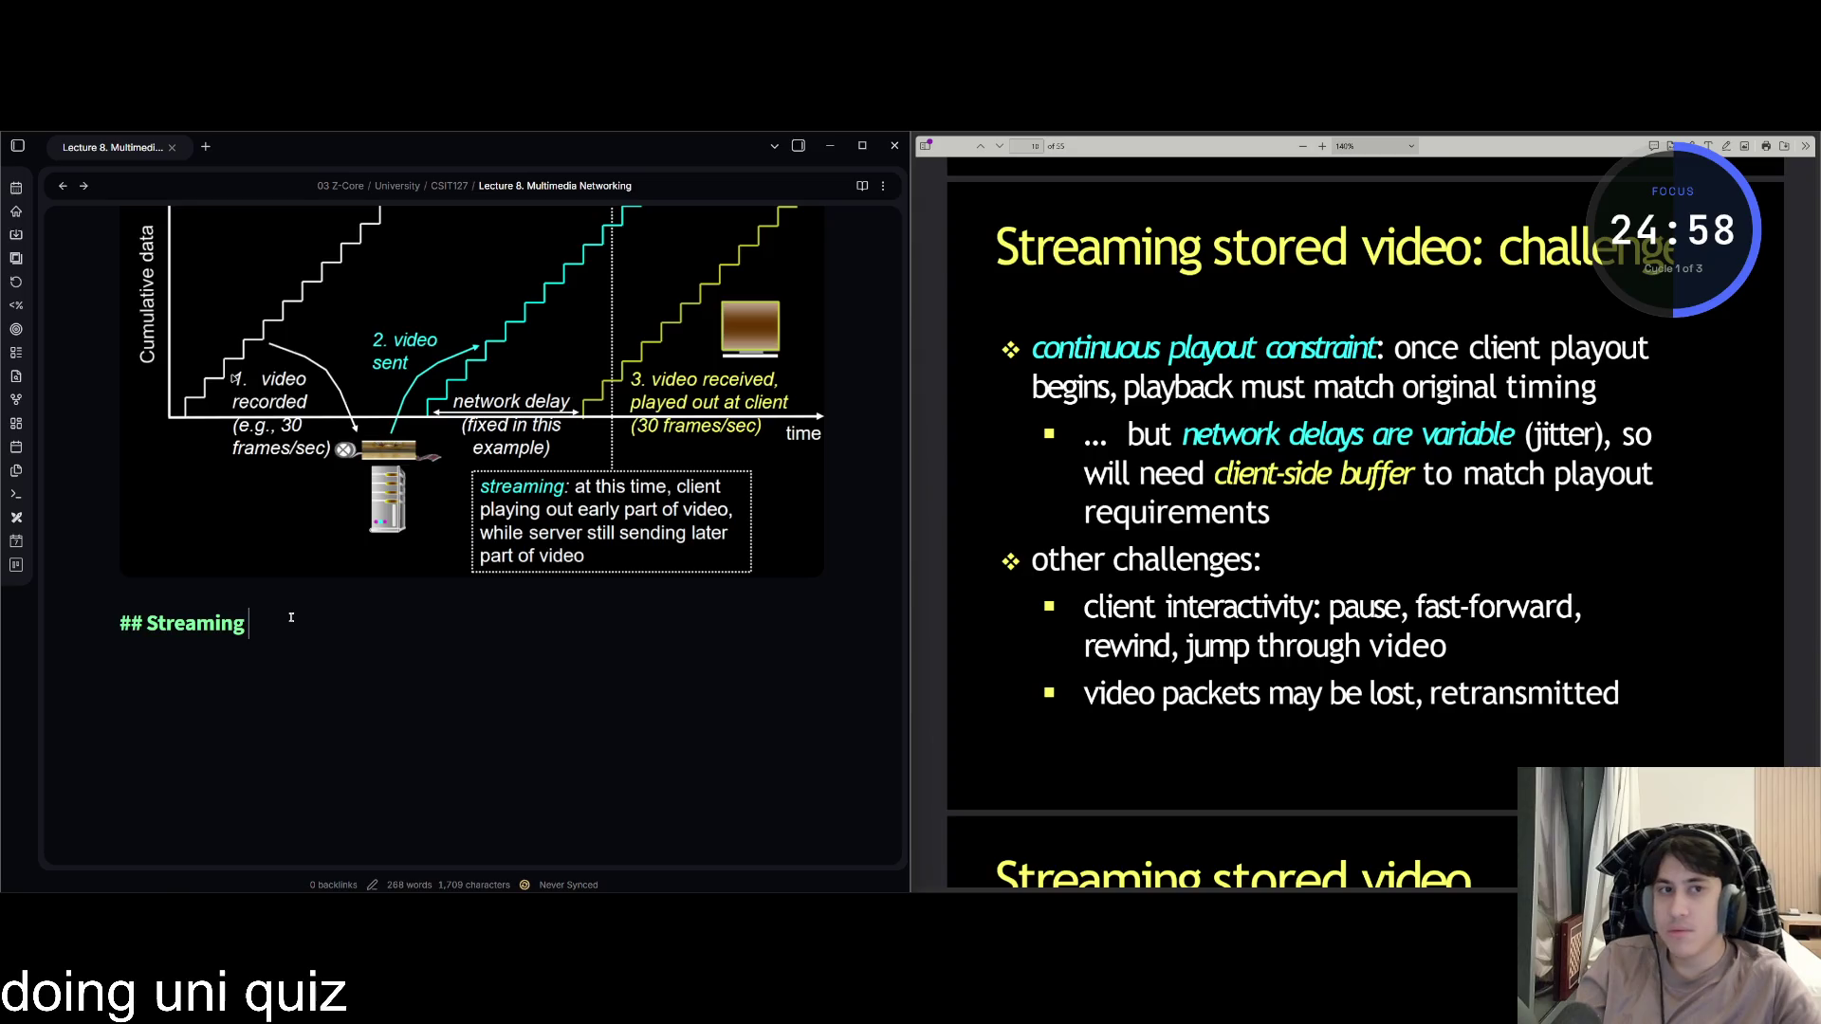
{"action": "type", "text": "stored video:"}
{"action": "type", "text": " challenges"}
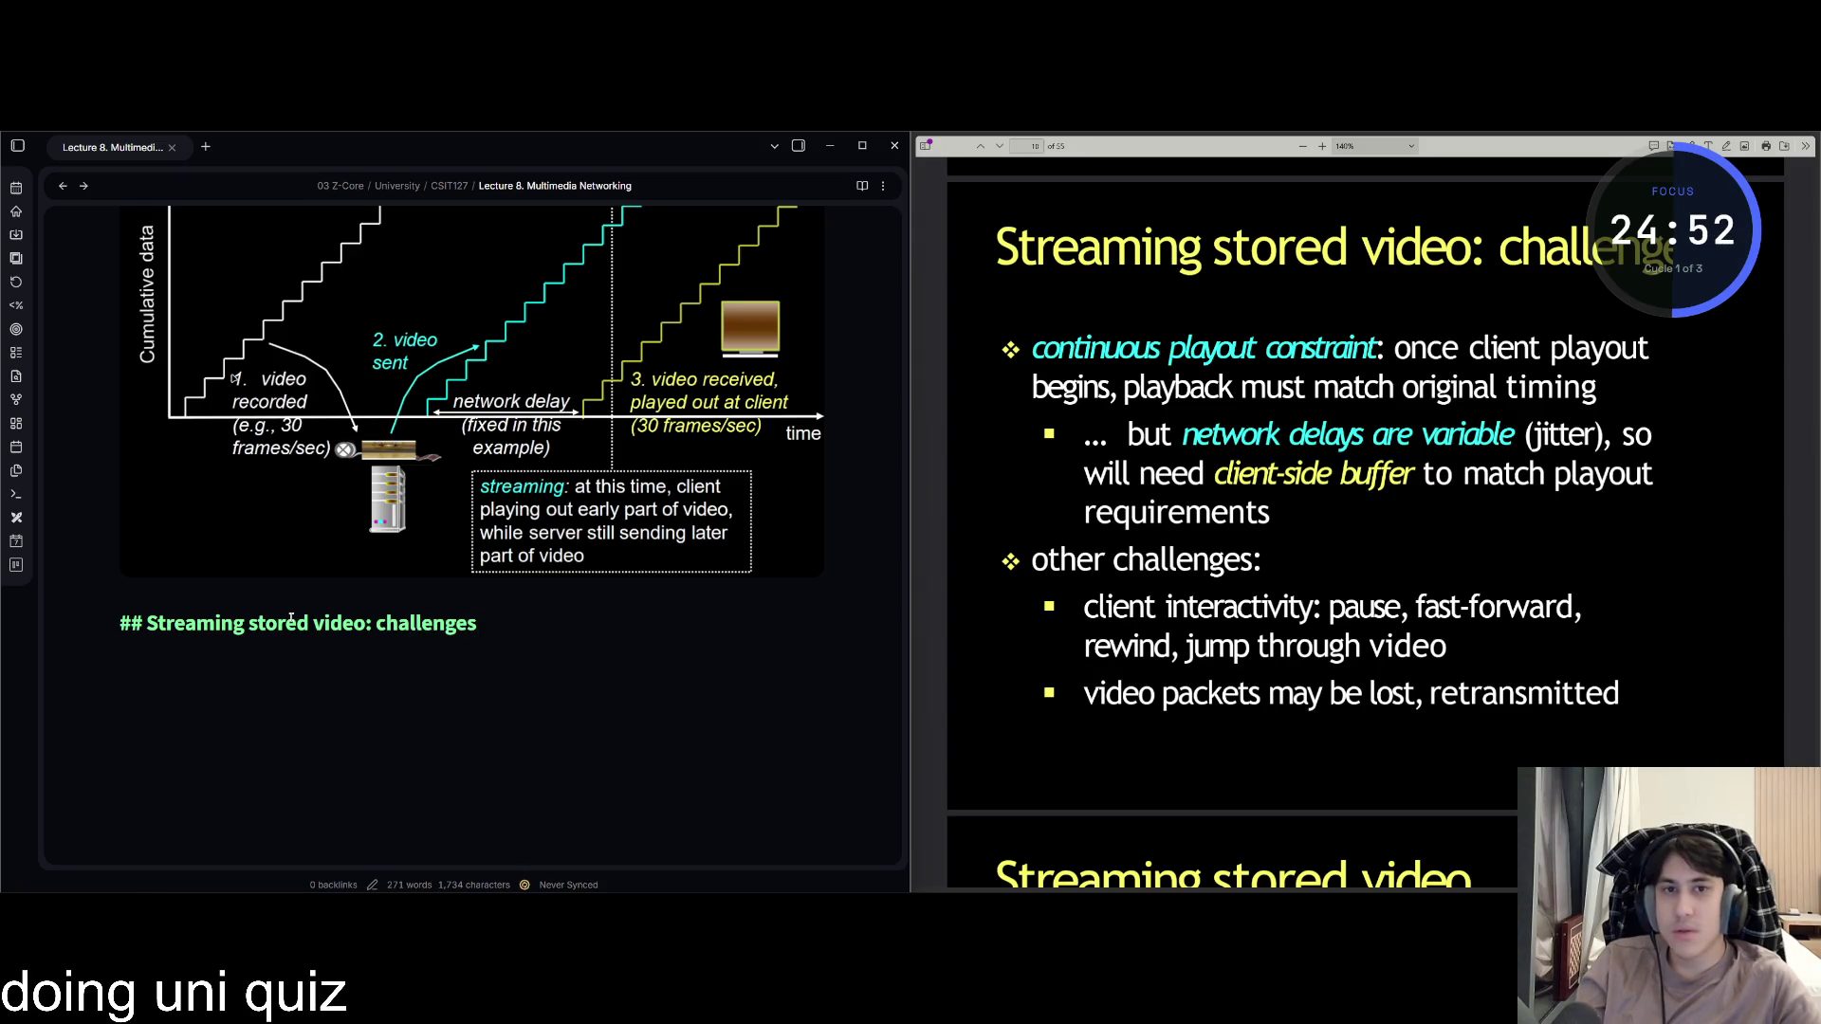
{"action": "key", "text": "Return"}
Add the continuous playout constraint bullet: playback must match original timing once client playout begins.
{"action": "type", "text": "continuous playout"}
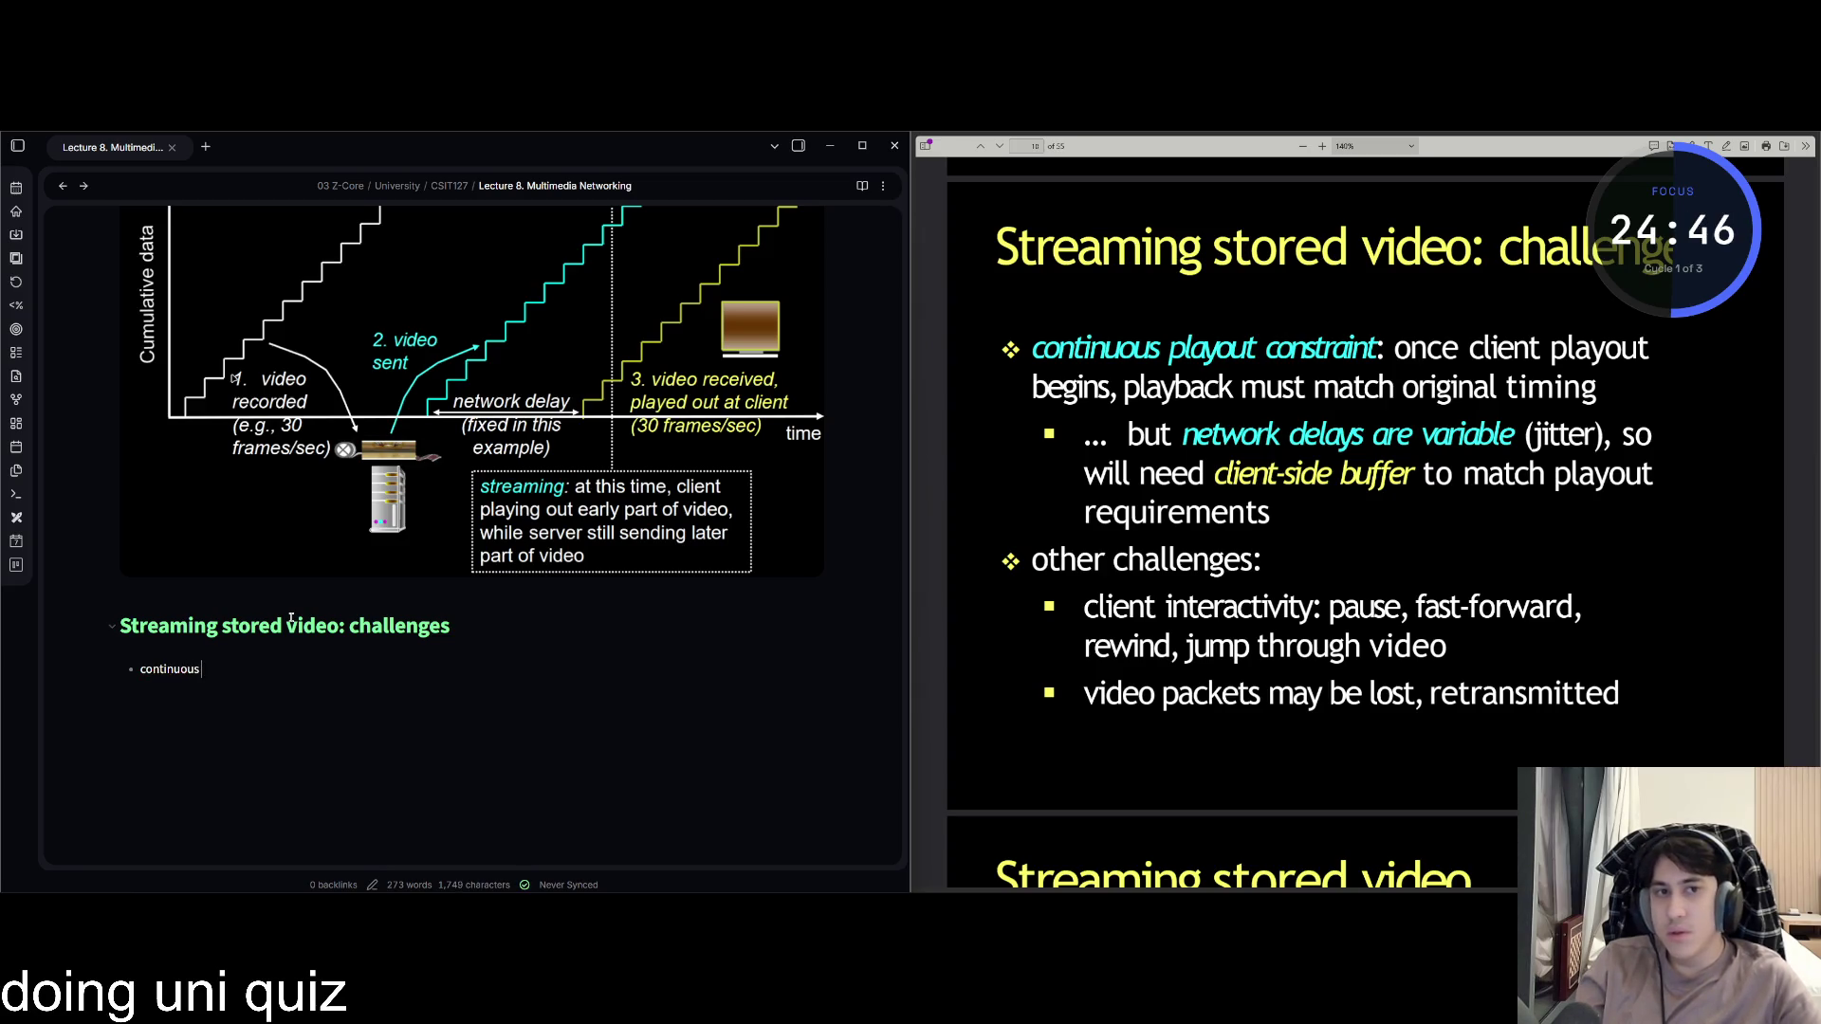
{"action": "type", "text": " contraint: once client play"}
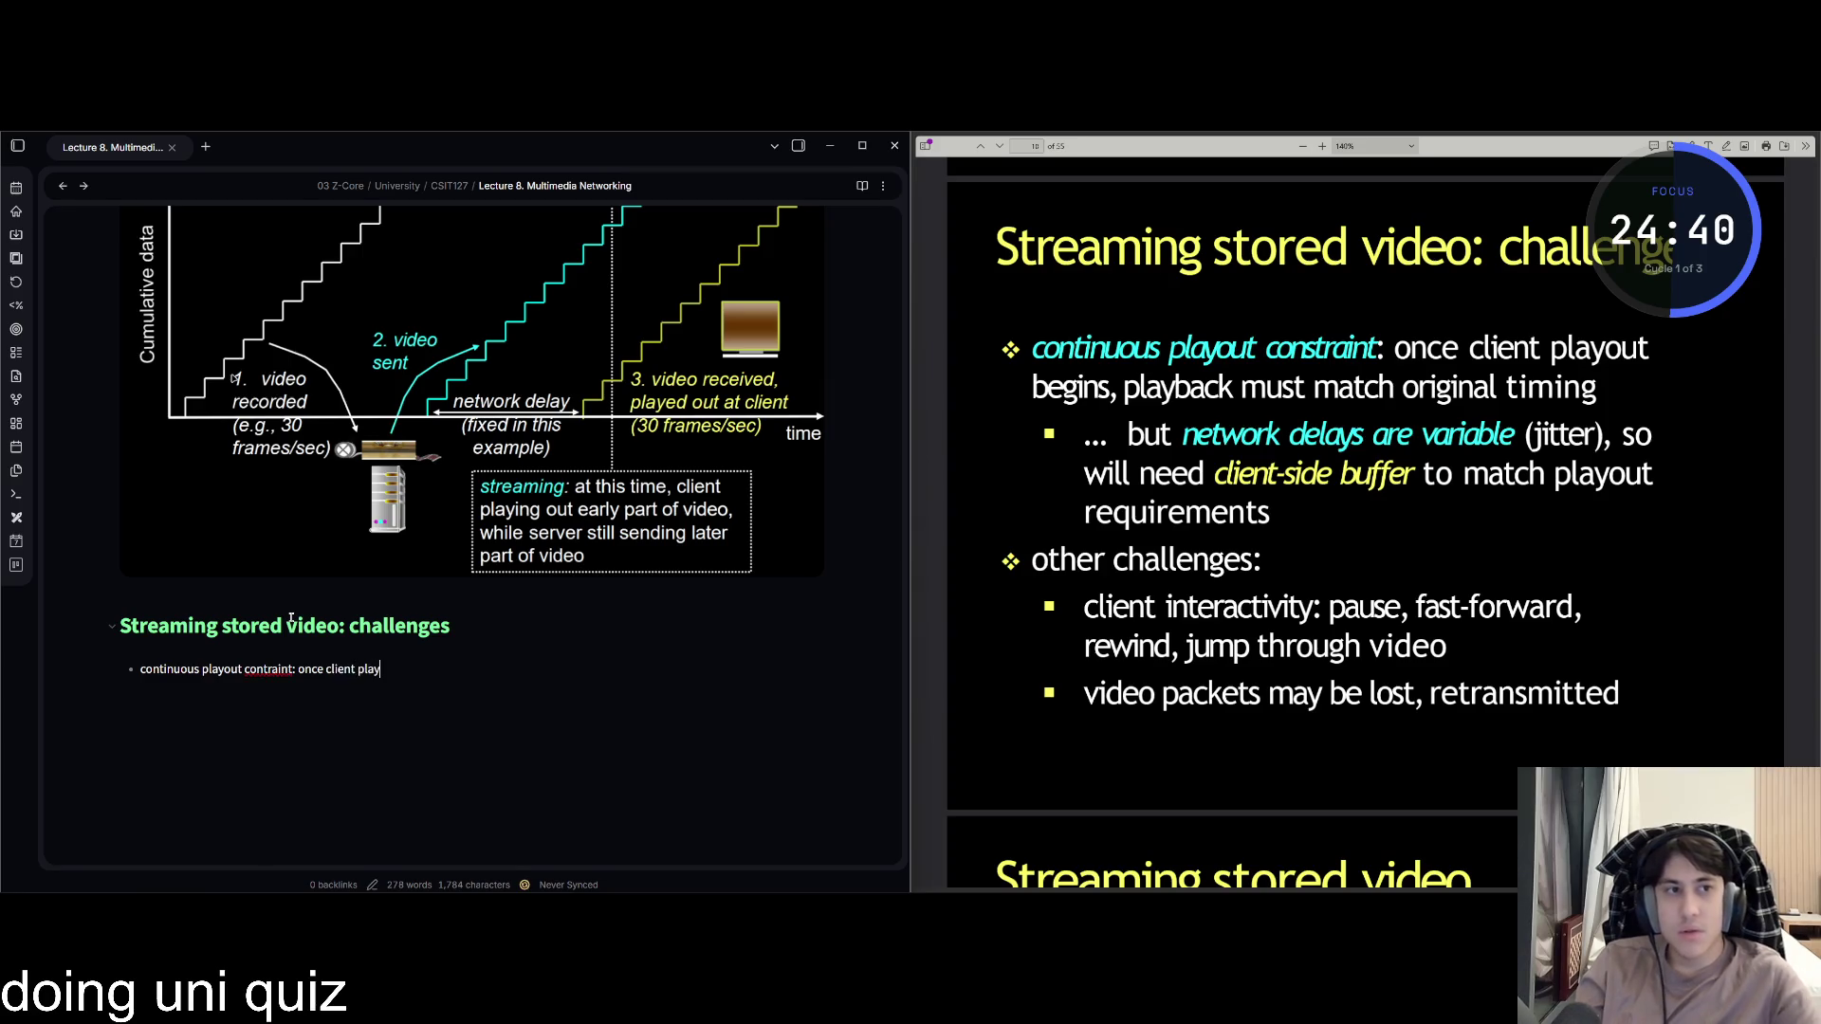
{"action": "type", "text": "out begins, "}
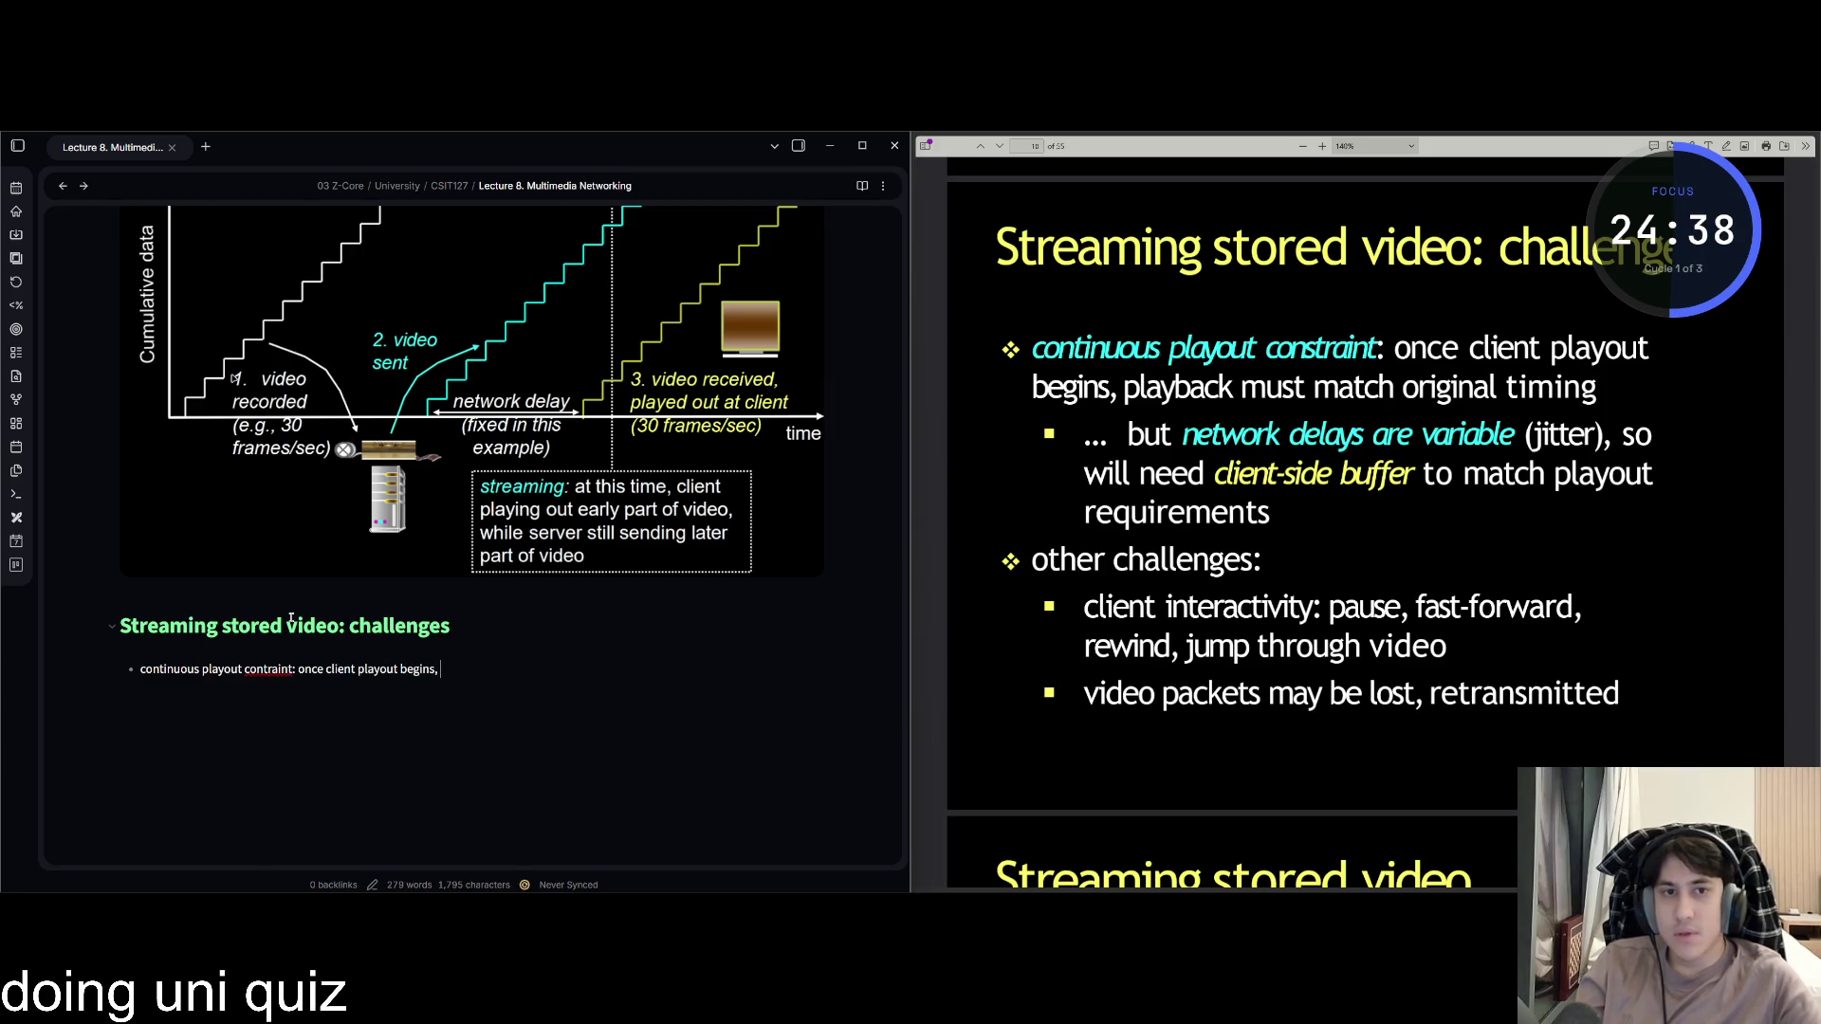
{"action": "type", "text": "playback must match origin"}
{"action": "key", "text": "BackSpace"}
{"action": "key", "text": "BackSpace"}
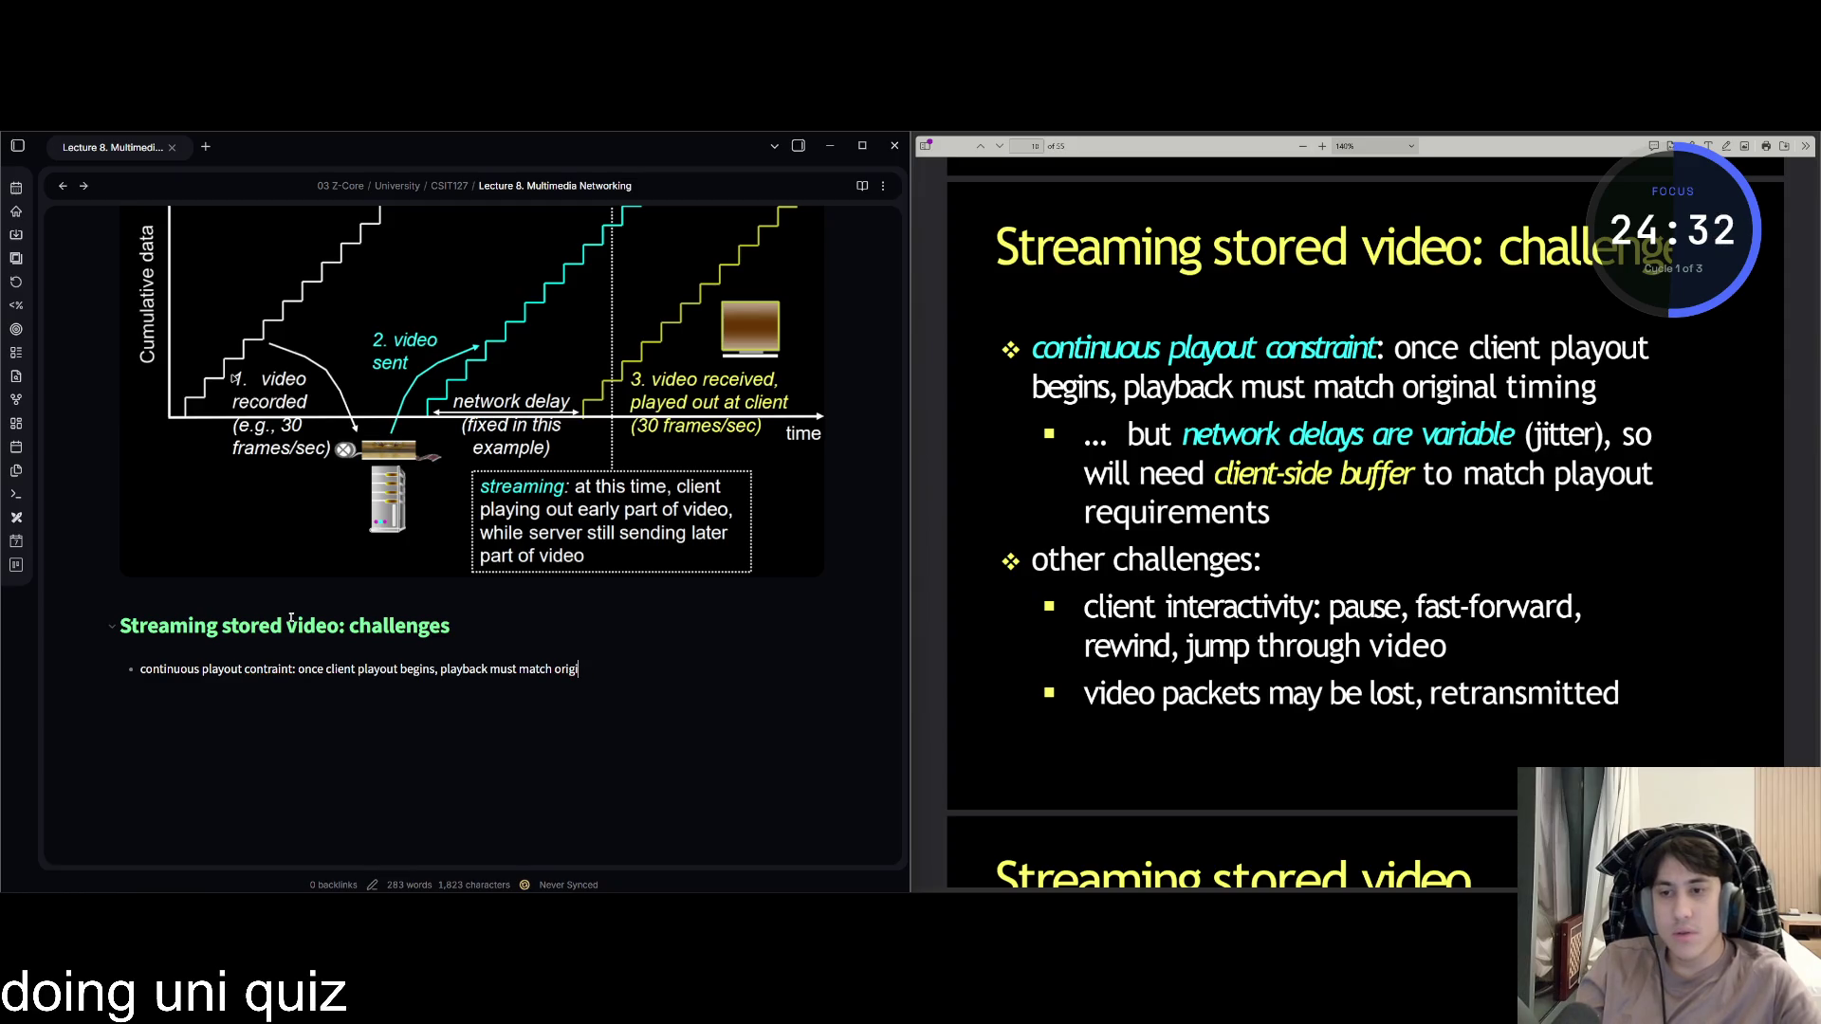
{"action": "type", "text": "l timing"}
Add a sub-bullet on variable network delay (jitter) needing a client-side buffer.
{"action": "key", "text": "Return"}
{"action": "key", "text": "Tab"}
{"action": "type", "text": "... b"}
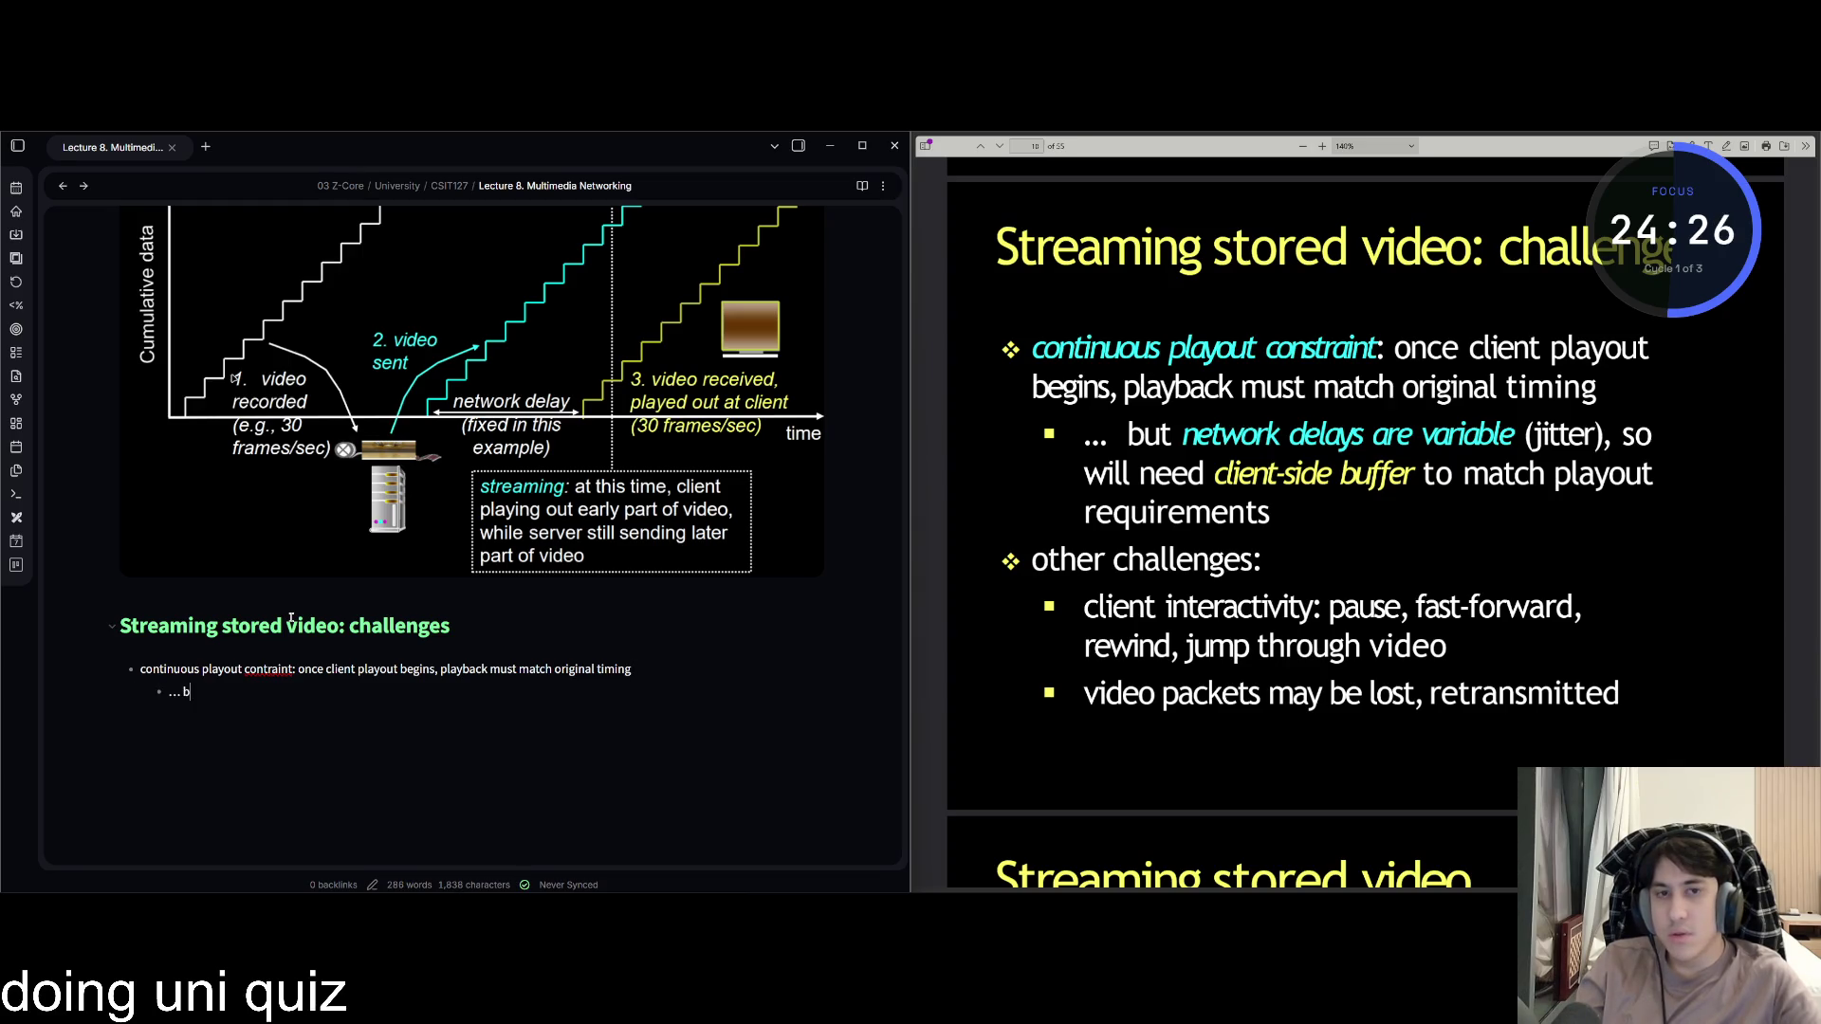
{"action": "type", "text": "ut network delays are variab"}
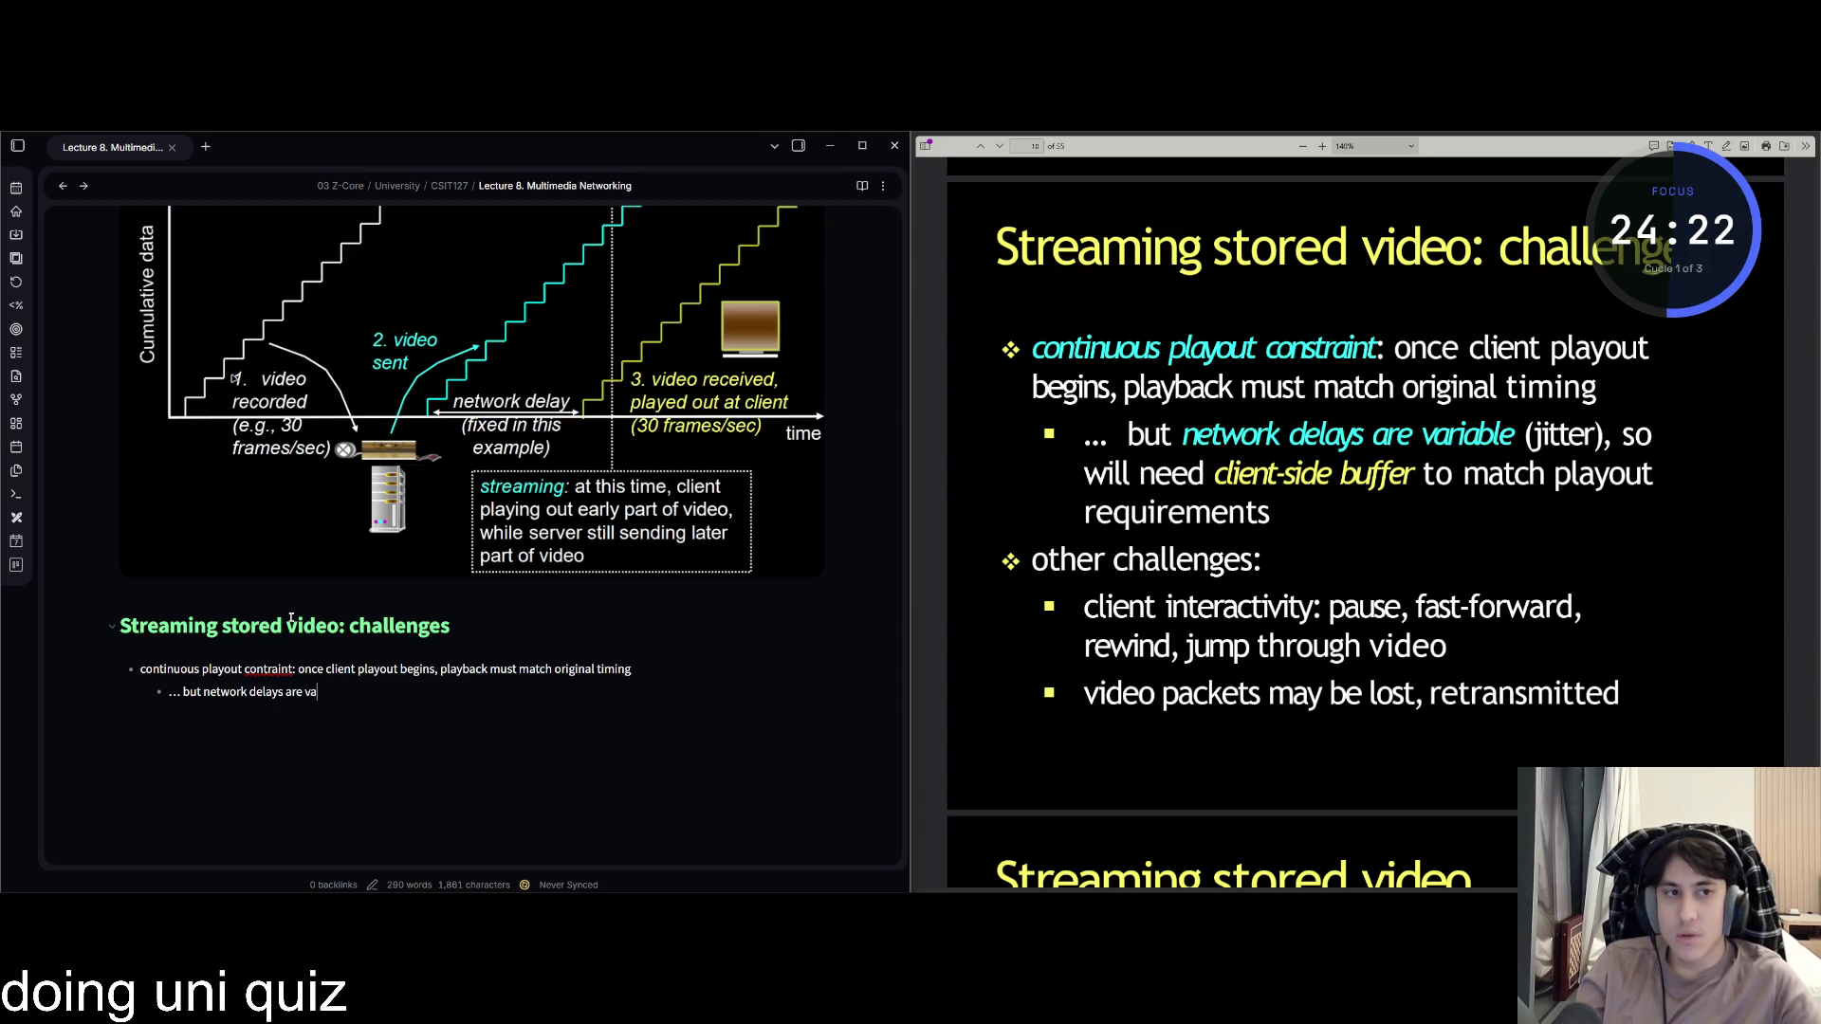
{"action": "type", "text": "le "}
{"action": "type", "text": "(h"}
{"action": "key", "text": "BackSpace"}
{"action": "key", "text": "BackSpace"}
{"action": "type", "text": "jitter"}
{"action": "key", "text": "BackSpace"}
{"action": "key", "text": "BackSpace"}
{"action": "key", "text": "BackSpace"}
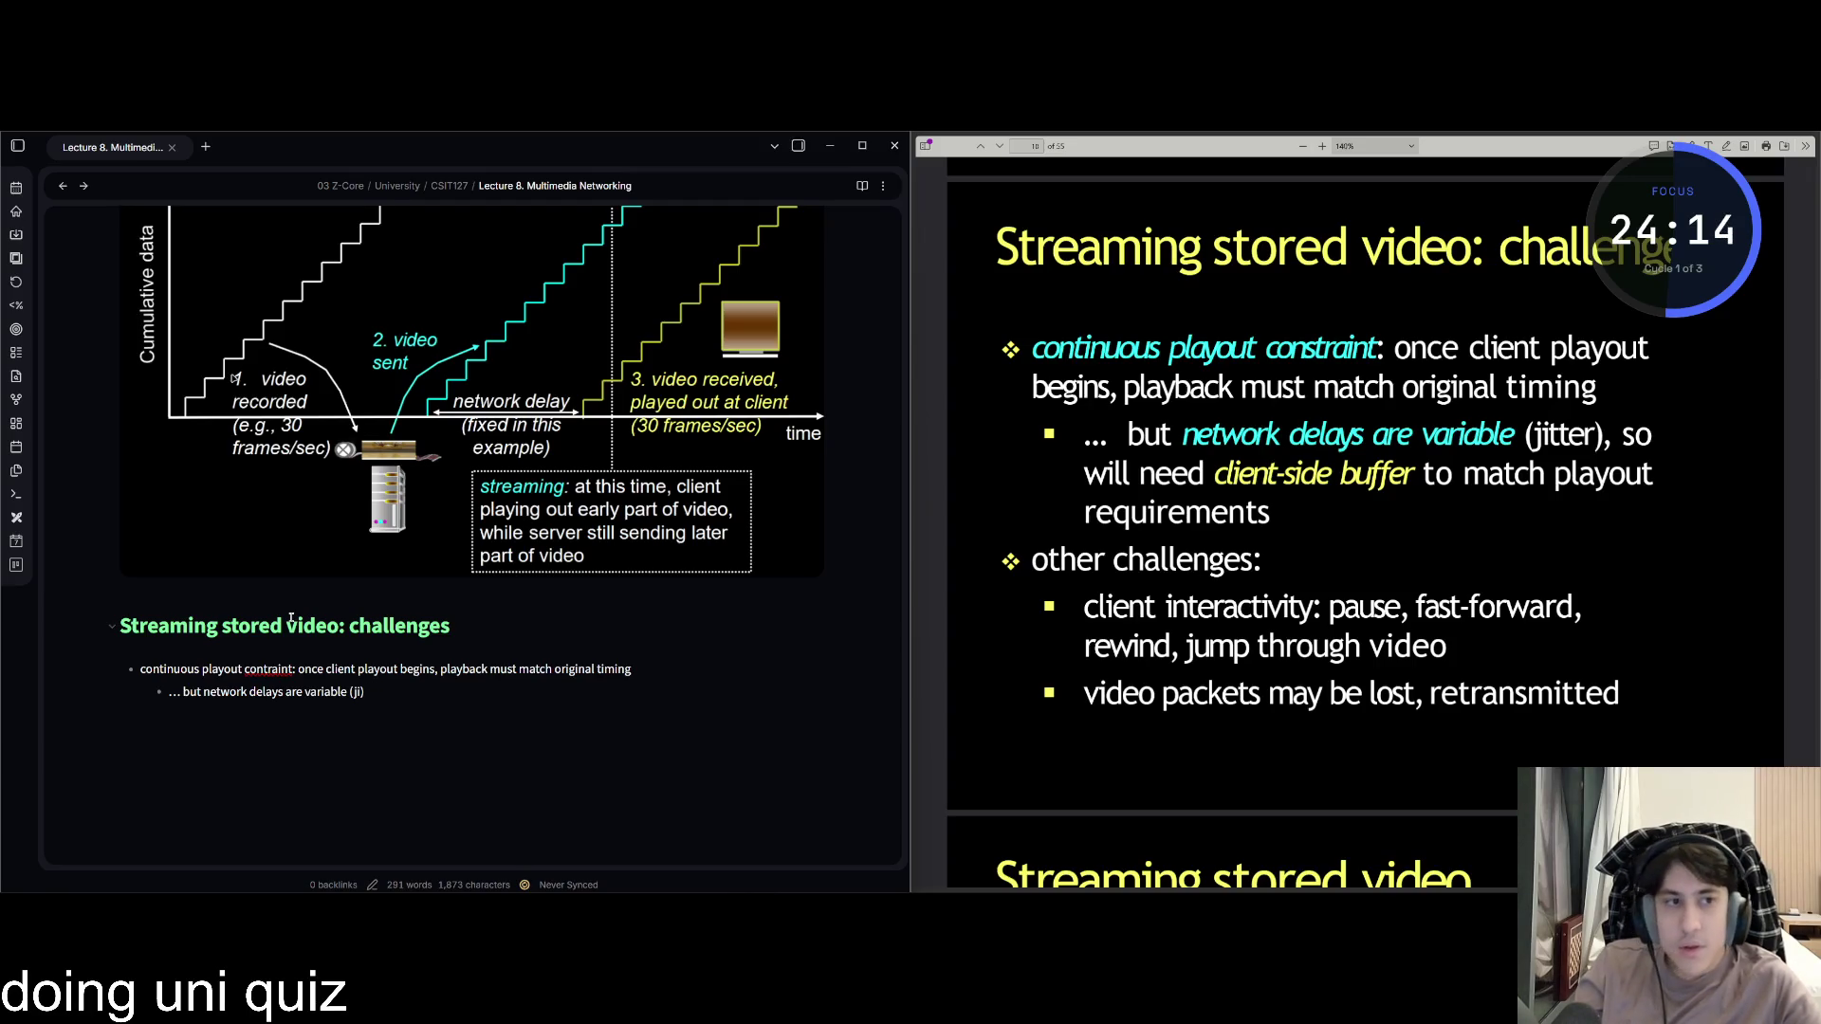
{"action": "type", "text": "tter), so will ned"}
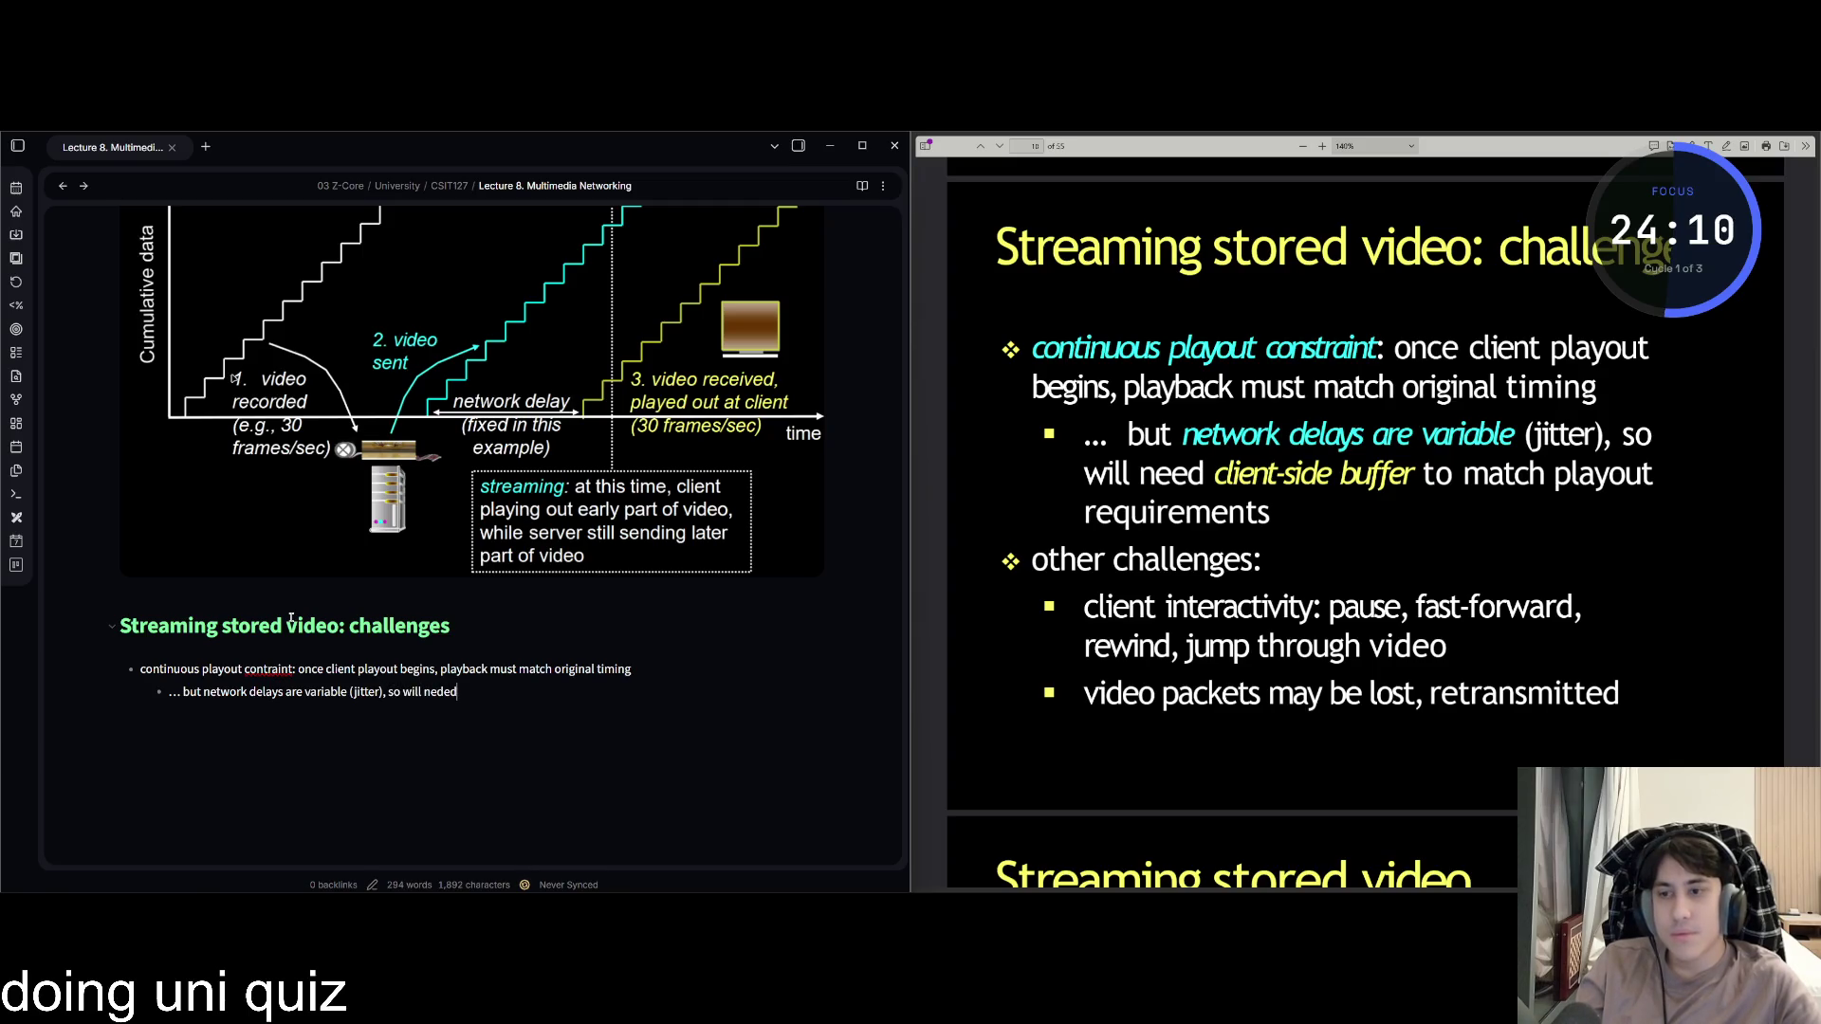
{"action": "key", "text": "BackSpace"}
{"action": "type", "text": "ed client-side buffer to match p"}
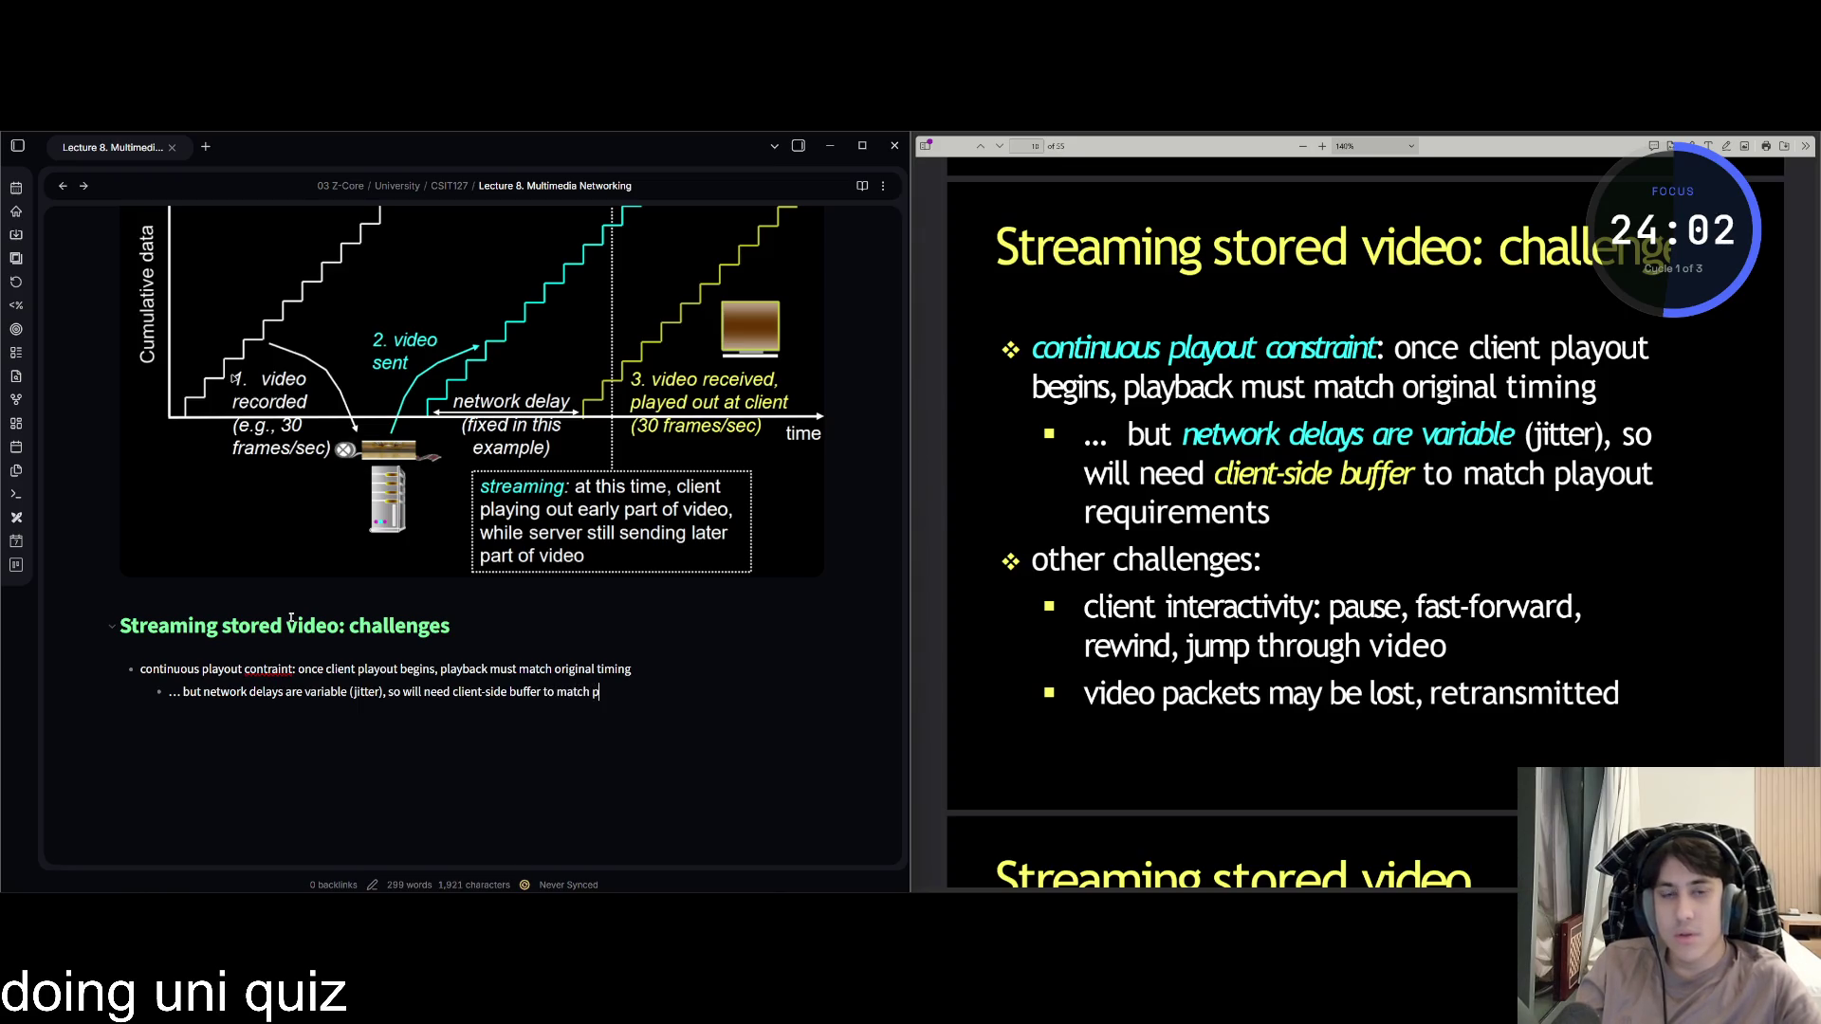
{"action": "type", "text": "layout re"}
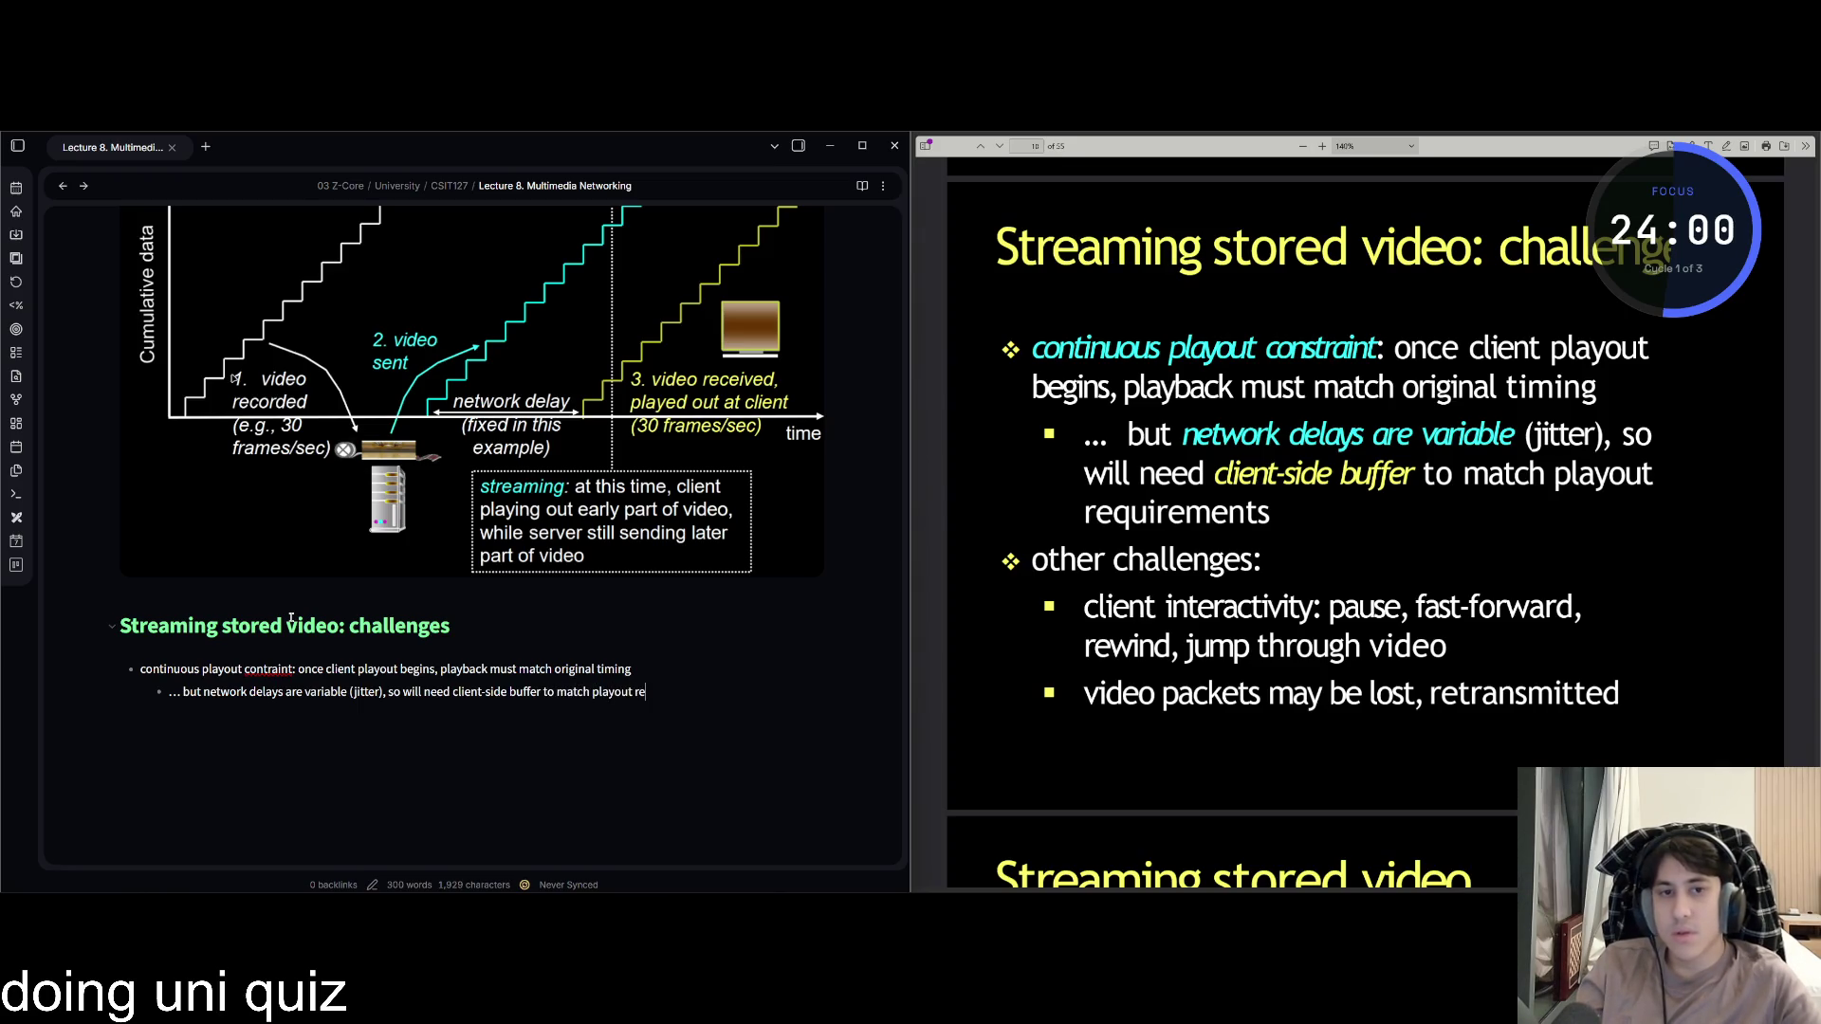
{"action": "type", "text": "quirements"}
{"action": "key", "text": "Return"}
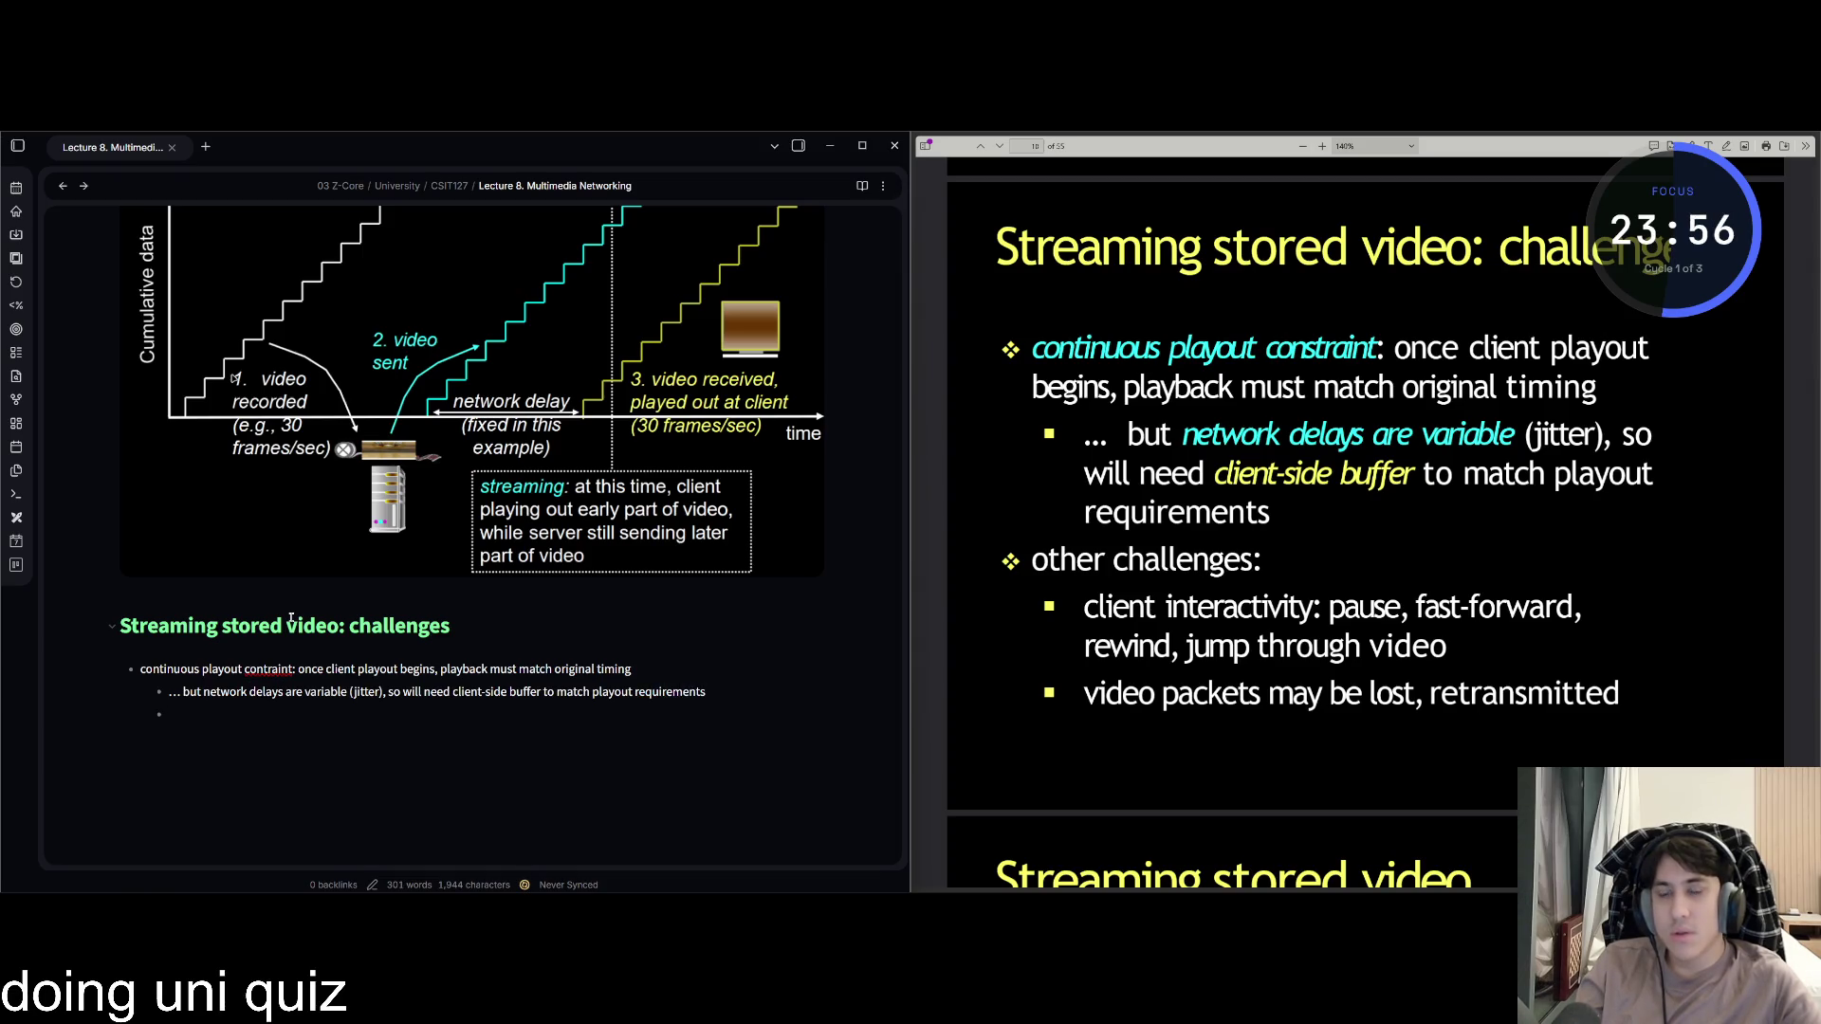
Add an 'other challenges:' bullet with a nested 'client interactivity' point.
{"action": "key", "text": "BackSpace"}
{"action": "type", "text": "other challenges:"}
{"action": "key", "text": "Tab"}
{"action": "type", "text": "client interactivity"}
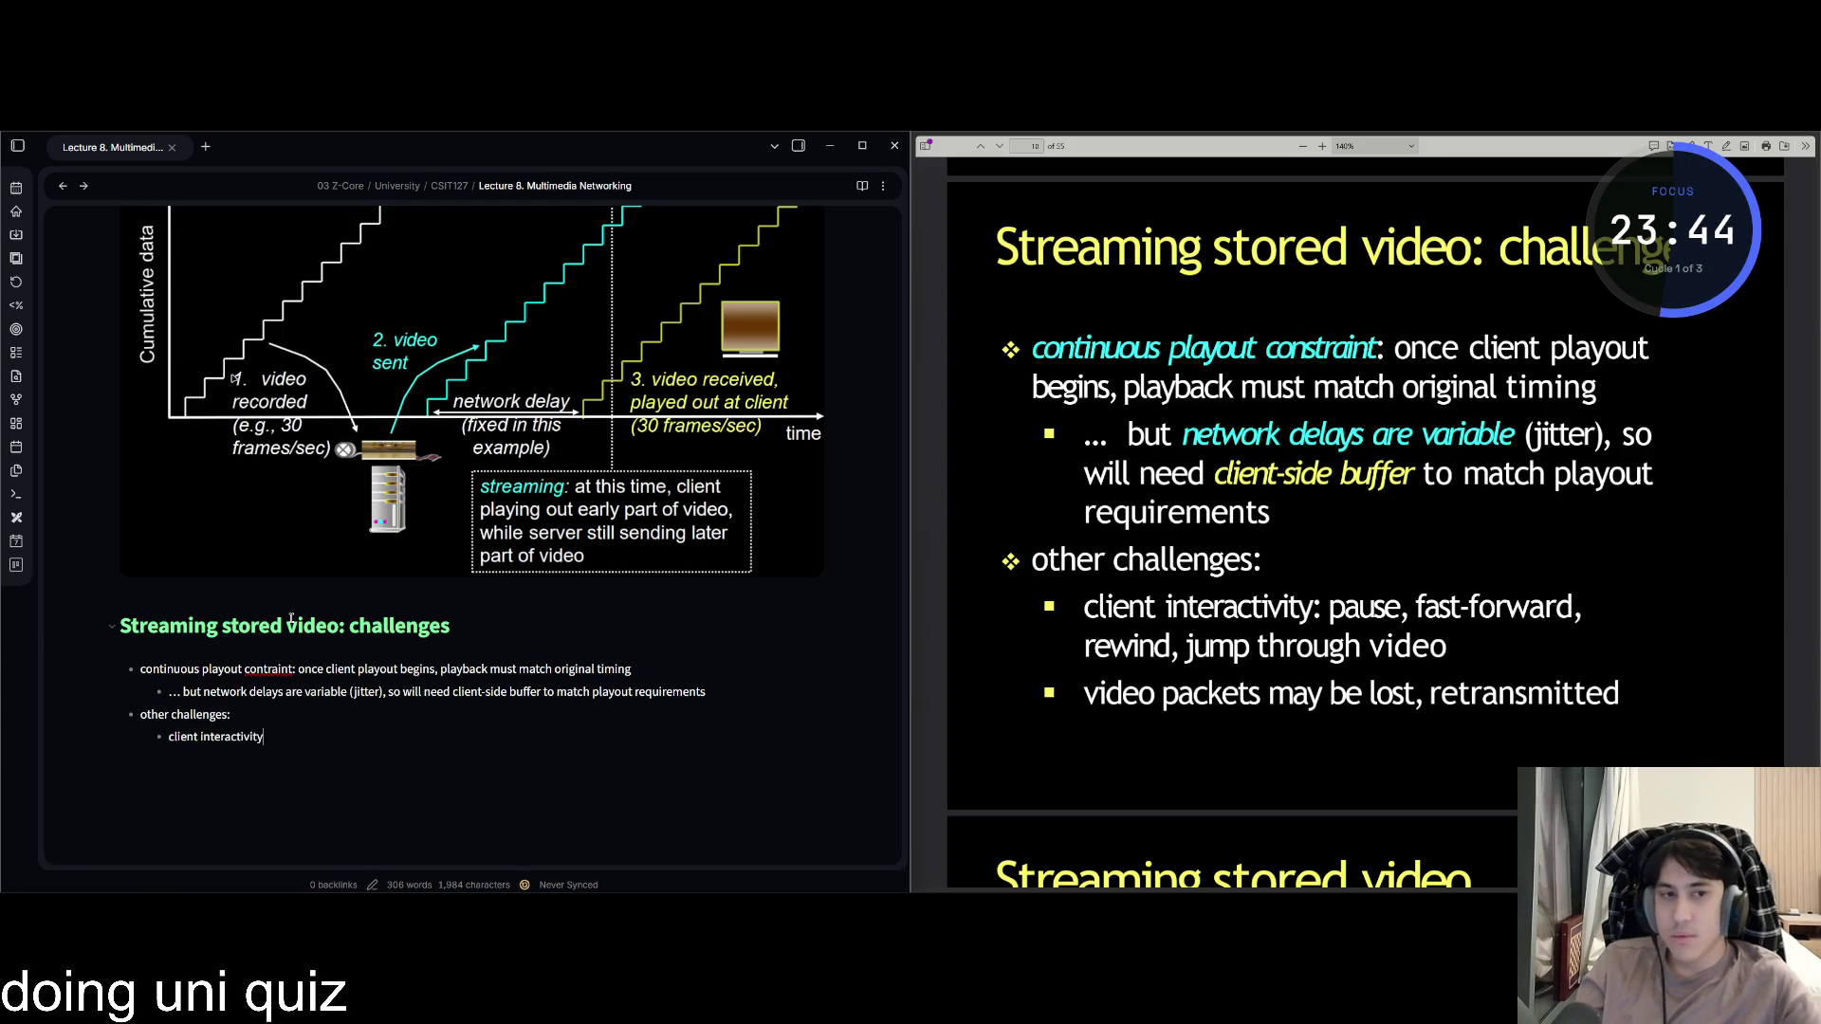
{"action": "key", "text": "BackSpace"}
List pause, fast-forward, rewind, jump through video, add 'video packets may be lost, retransmitted', and fix 'constraints'.
{"action": "type", "text": "pause"}
{"action": "type", "text": ", fast"}
{"action": "type", "text": "-forward"}
{"action": "type", "text": ", re"}
{"action": "type", "text": "qwi"}
{"action": "key", "text": "BackSpace"}
{"action": "key", "text": "BackSpace"}
{"action": "type", "text": "wwing"}
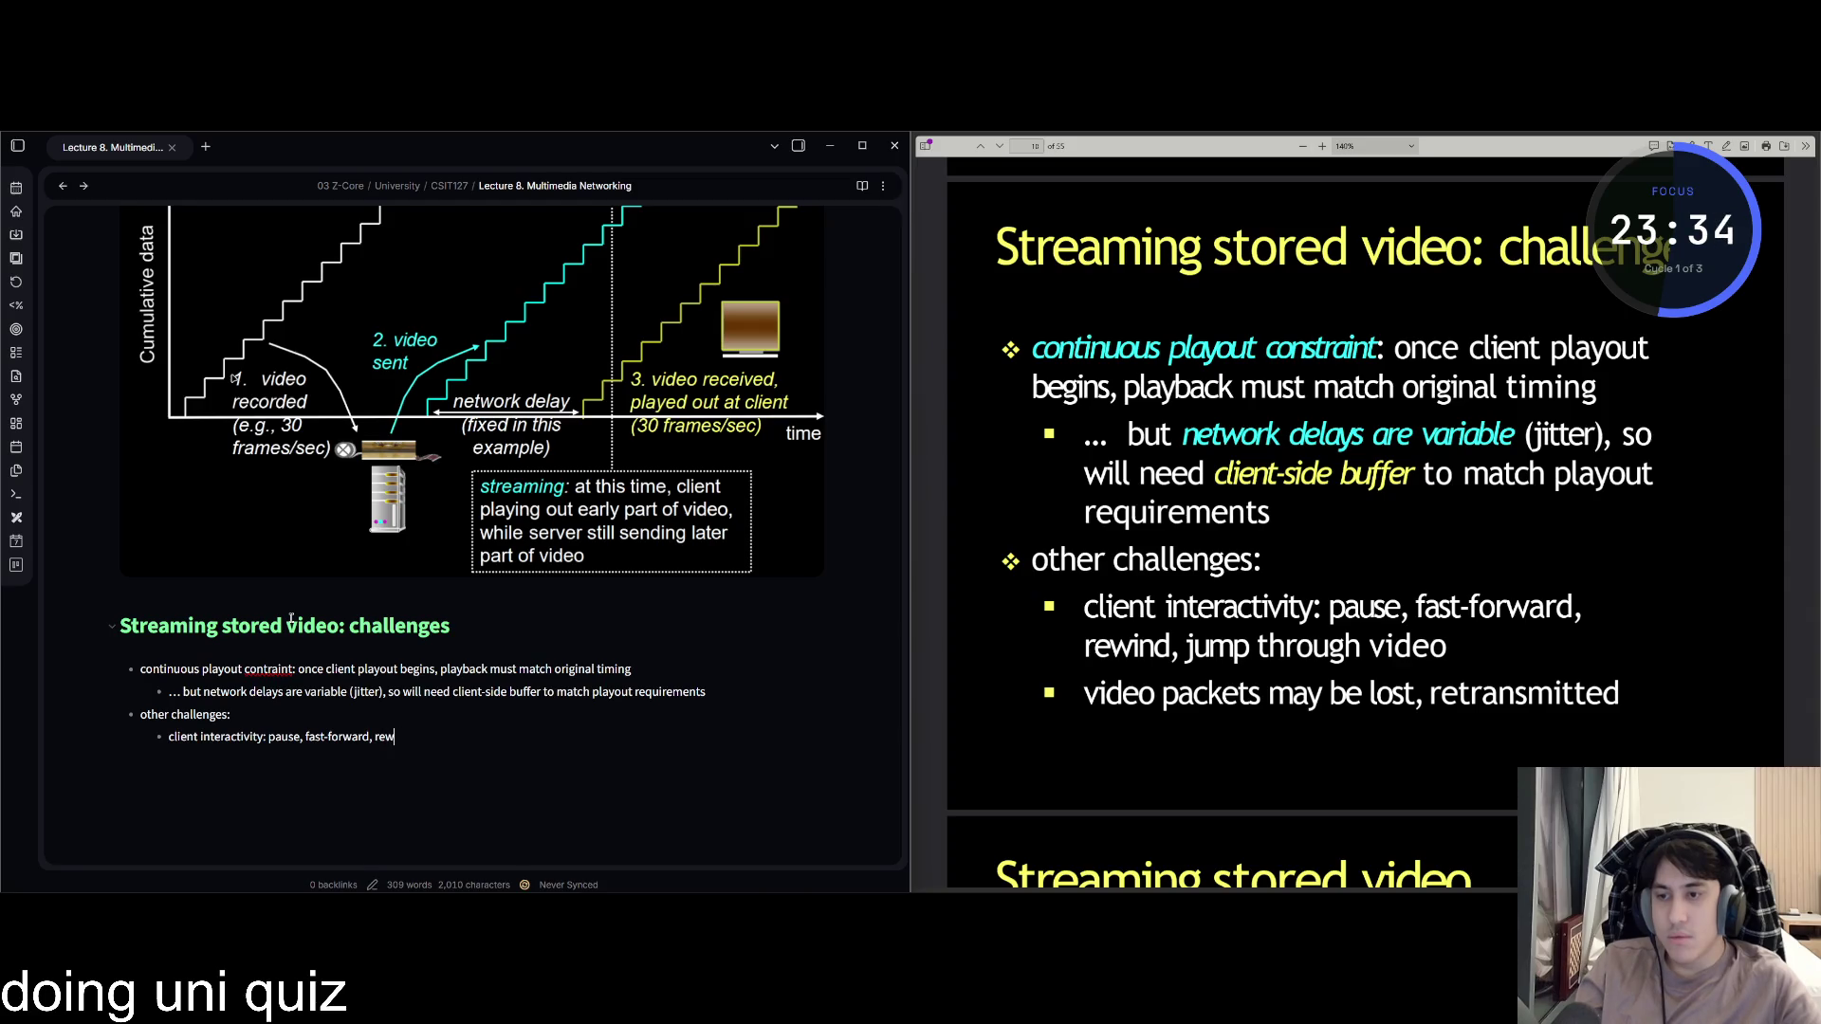
{"action": "key", "text": "BackSpace"}
{"action": "type", "text": "d,"}
{"action": "type", "text": " jump throug"}
{"action": "type", "text": "ht"}
{"action": "type", "text": " video"}
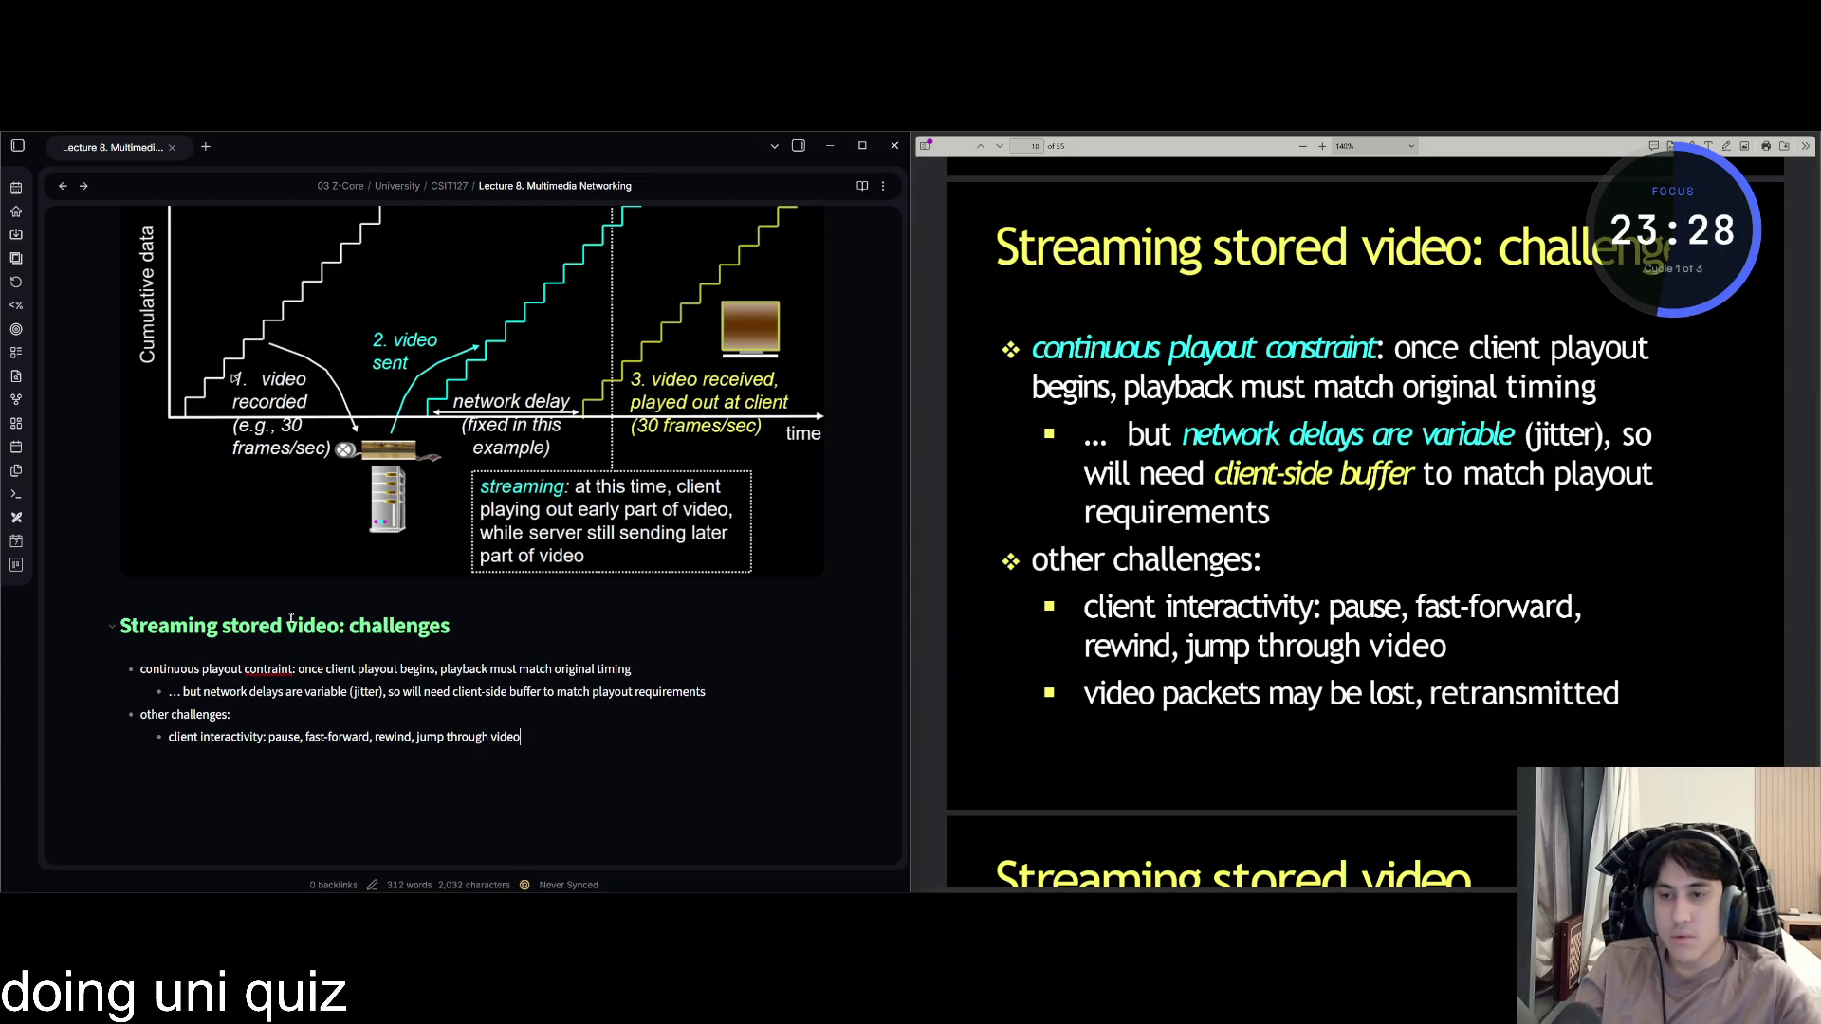
{"action": "type", "text": "video packets mayu"}
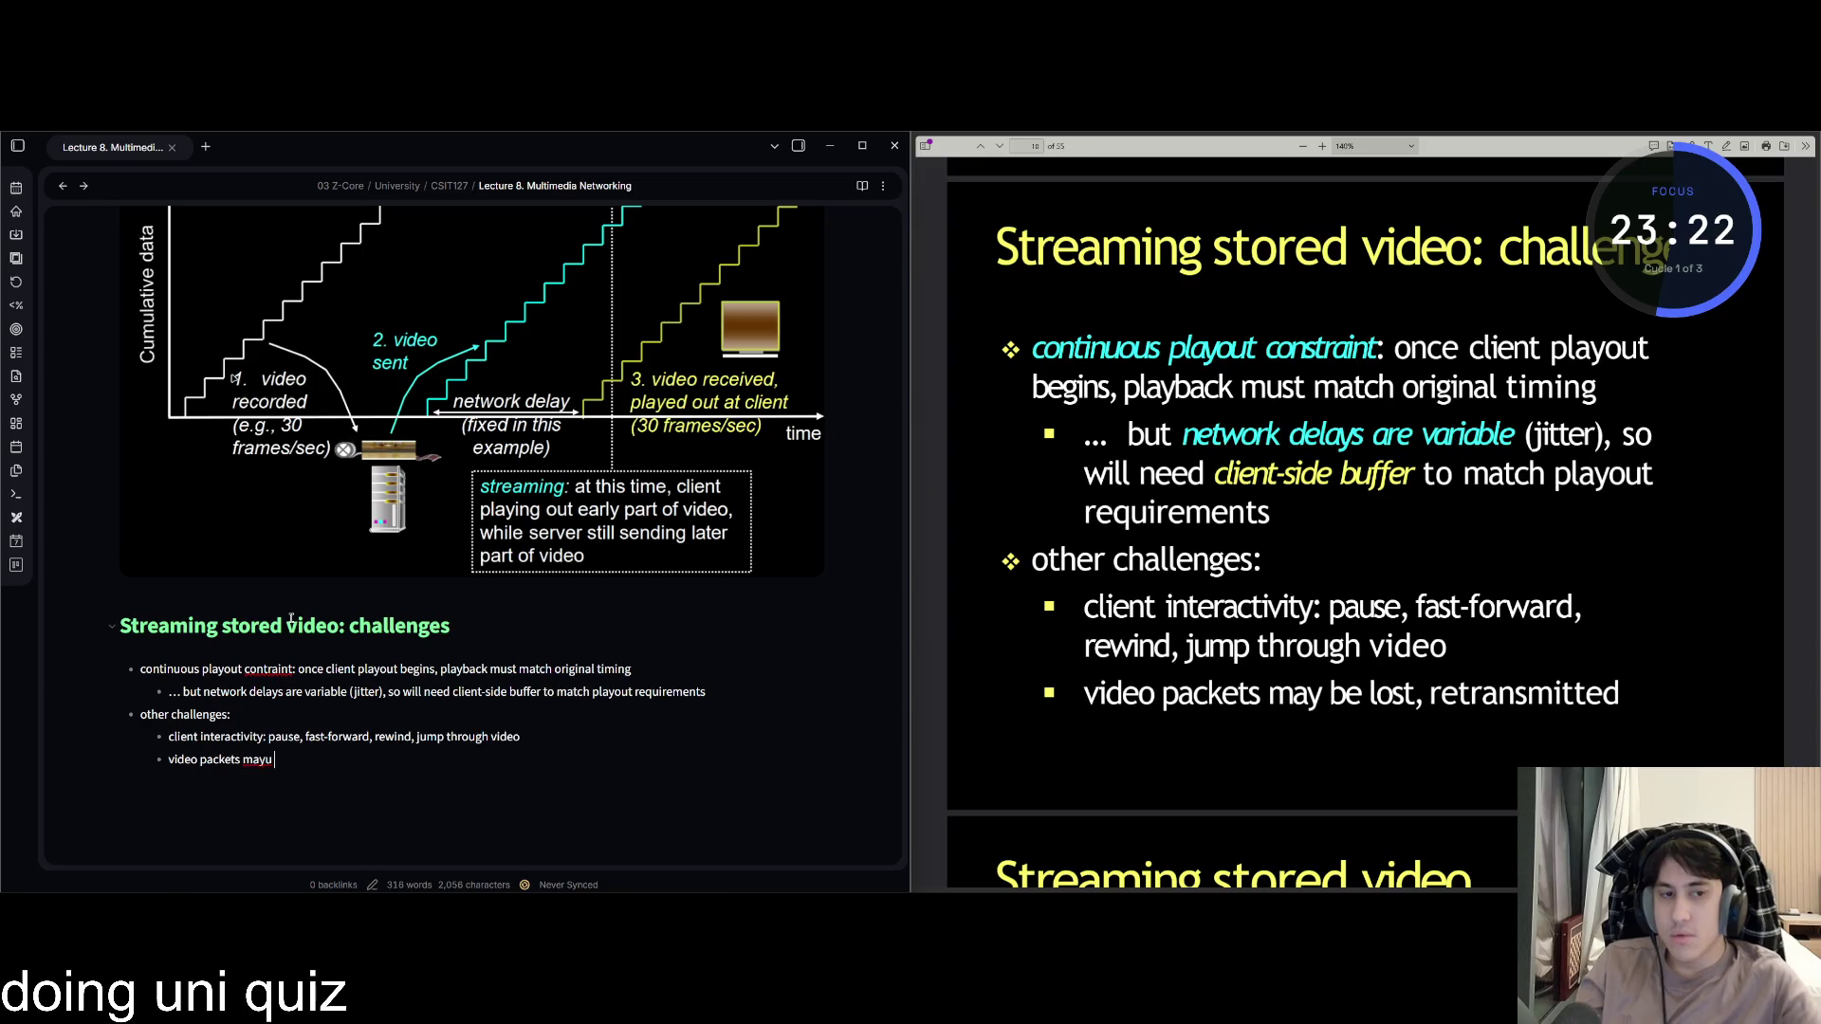
{"action": "type", "text": " be lost, retra"}
{"action": "key", "text": "BackSpace"}
{"action": "type", "text": "nsmitted"}
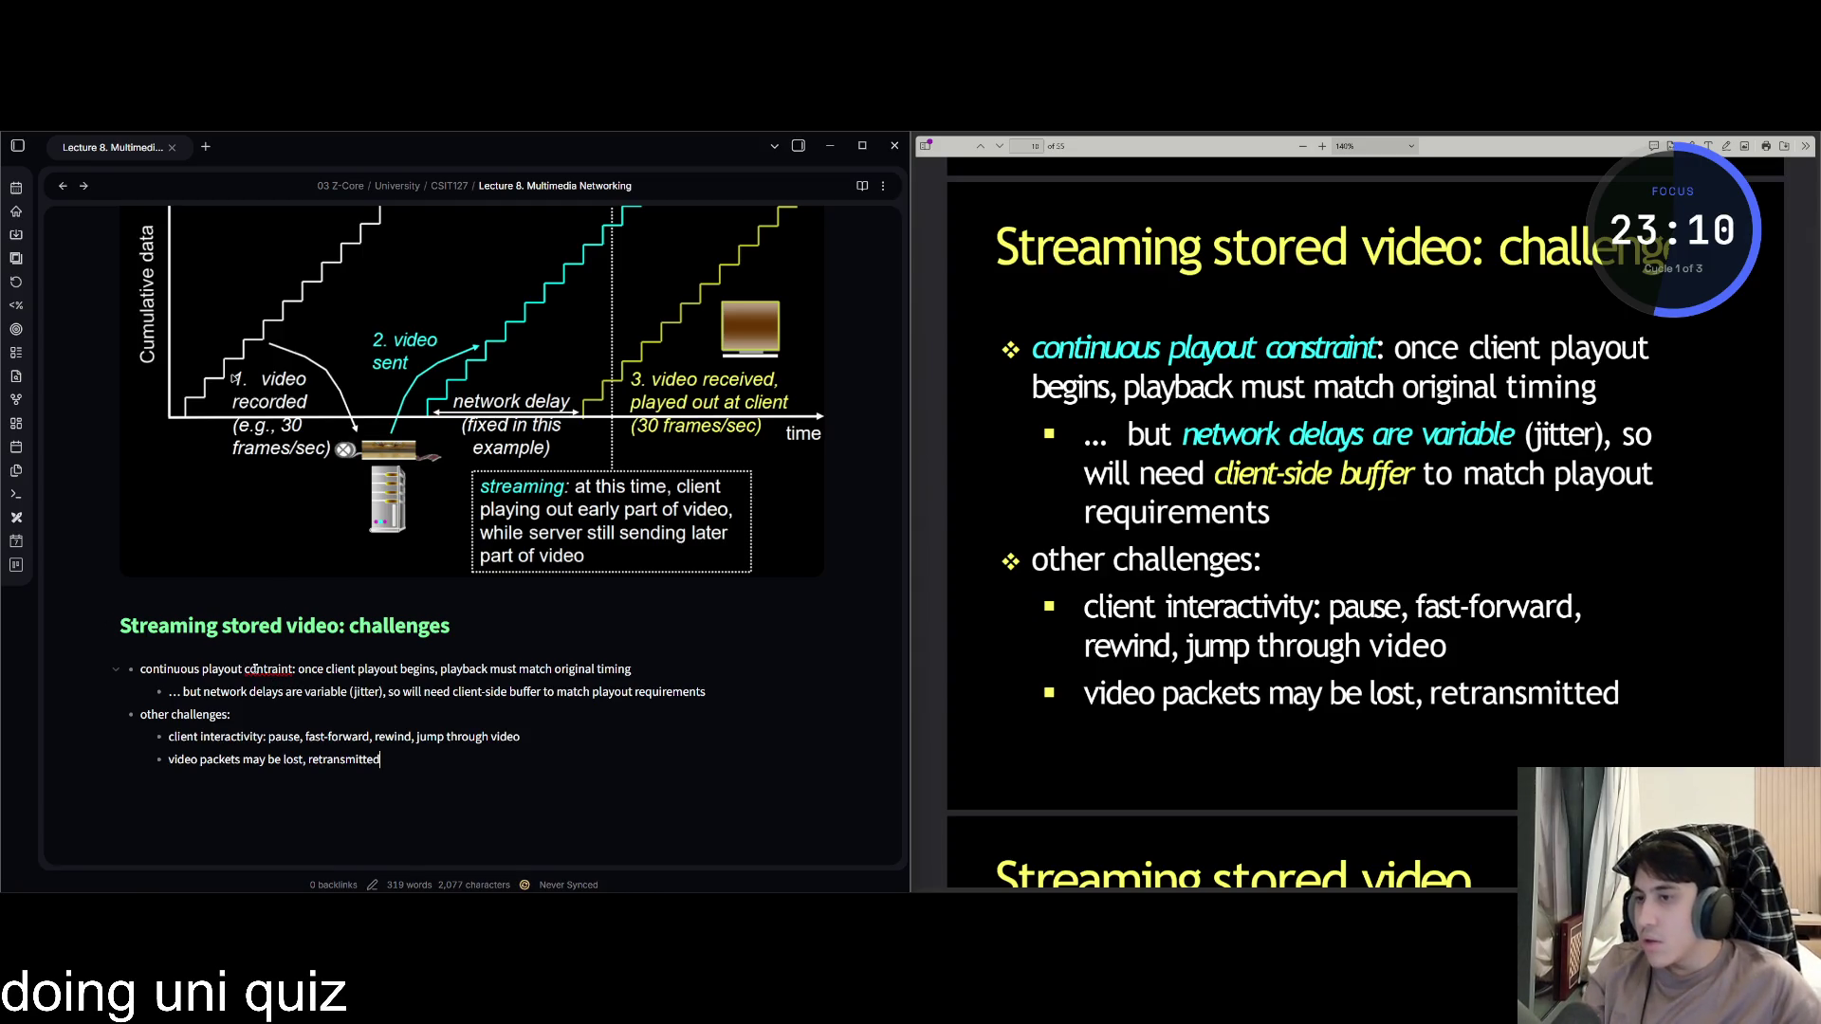
{"action": "type", "text": "s"}
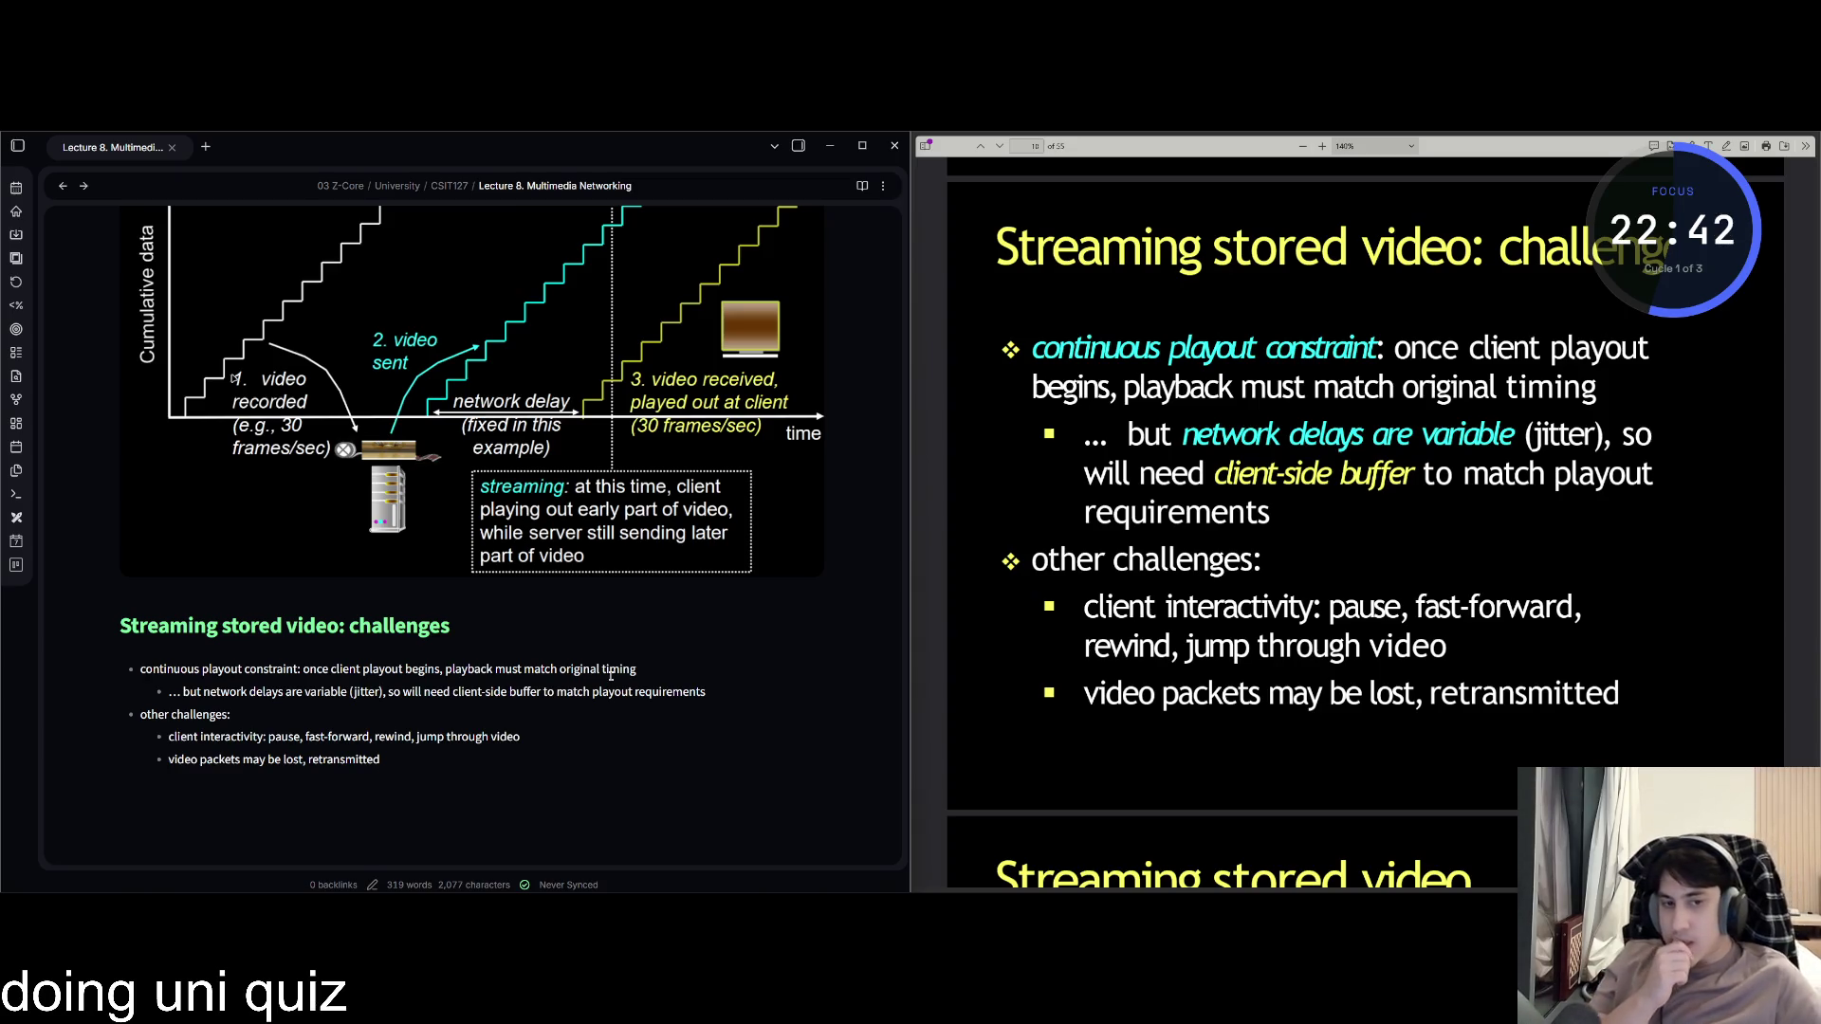
Capture the buffering chart from the next PDF slide.
{"action": "scroll", "coordinate": [1095, 489], "scroll_direction": "down", "scroll_amount": 3}
{"action": "scroll", "coordinate": [1094, 490], "scroll_direction": "down", "scroll_amount": 1}
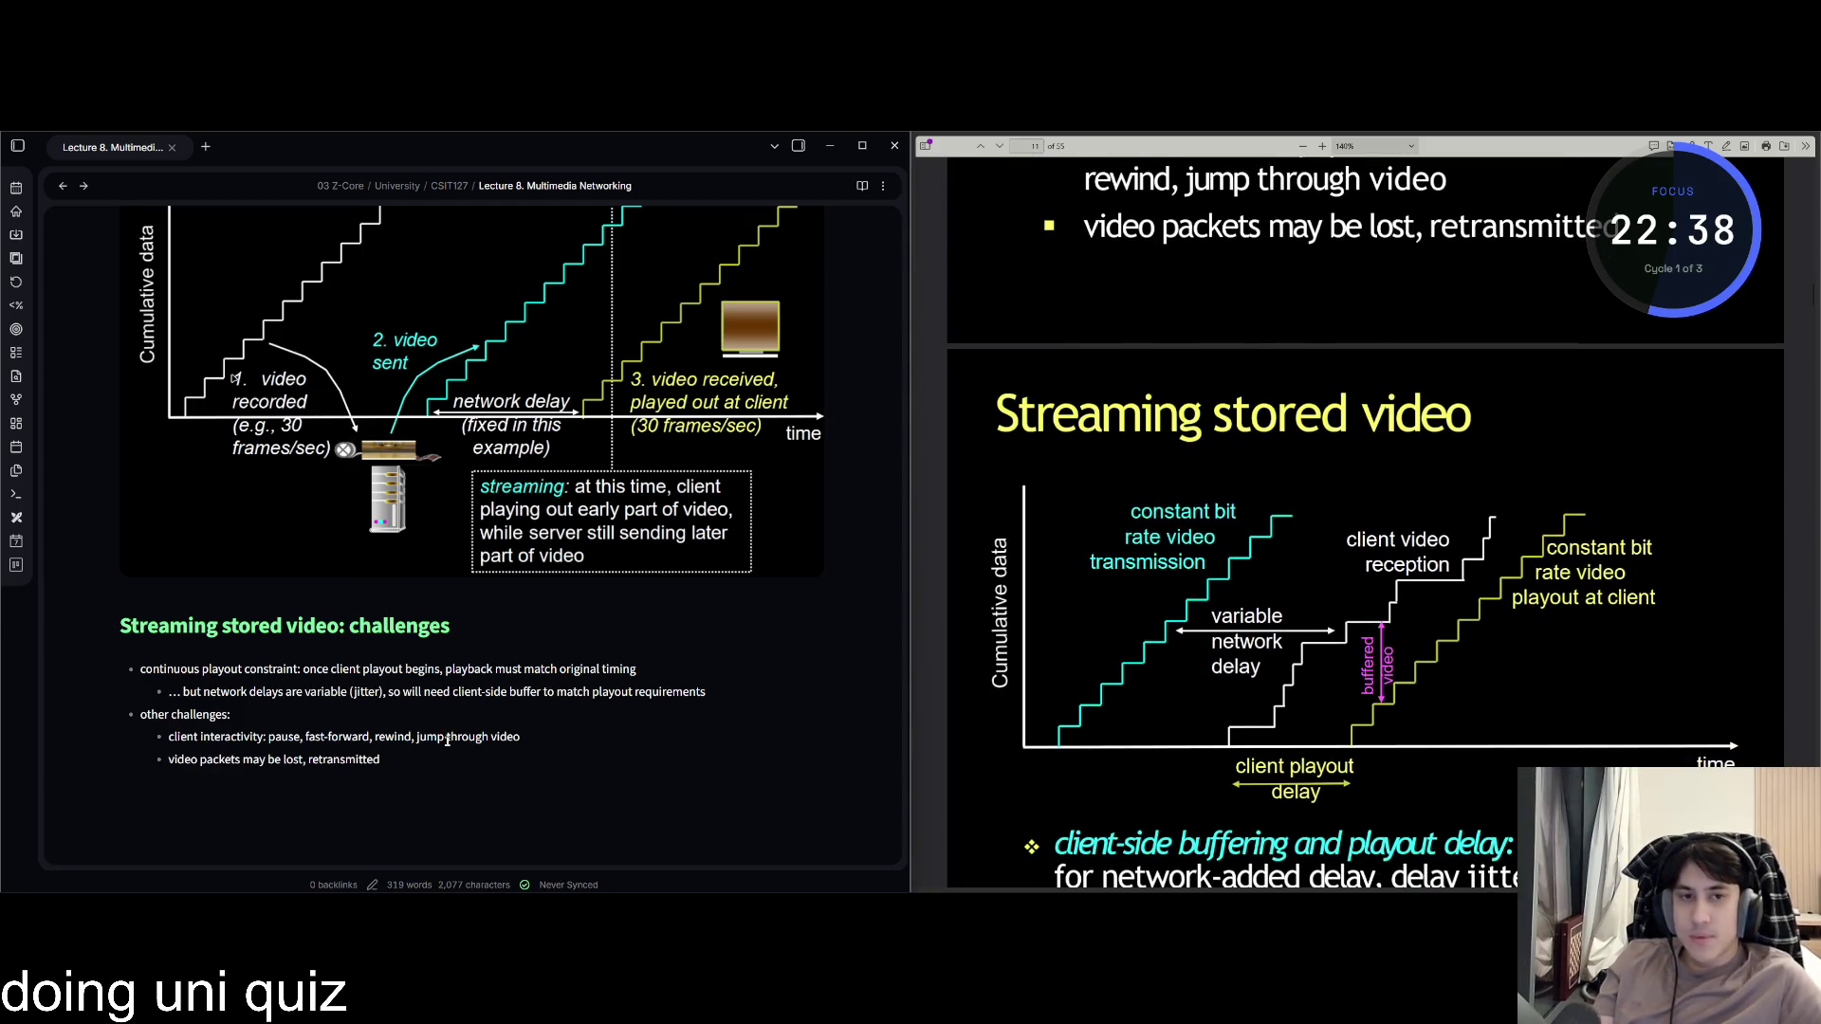
{"action": "key", "text": "ctrl+Print"}
{"action": "mouse_move", "coordinate": [979, 436]}
{"action": "left_mouse_down"}
{"action": "mouse_move", "coordinate": [1396, 746]}
{"action": "mouse_move", "coordinate": [1706, 770]}
{"action": "mouse_move", "coordinate": [1746, 800]}
{"action": "left_mouse_up"}
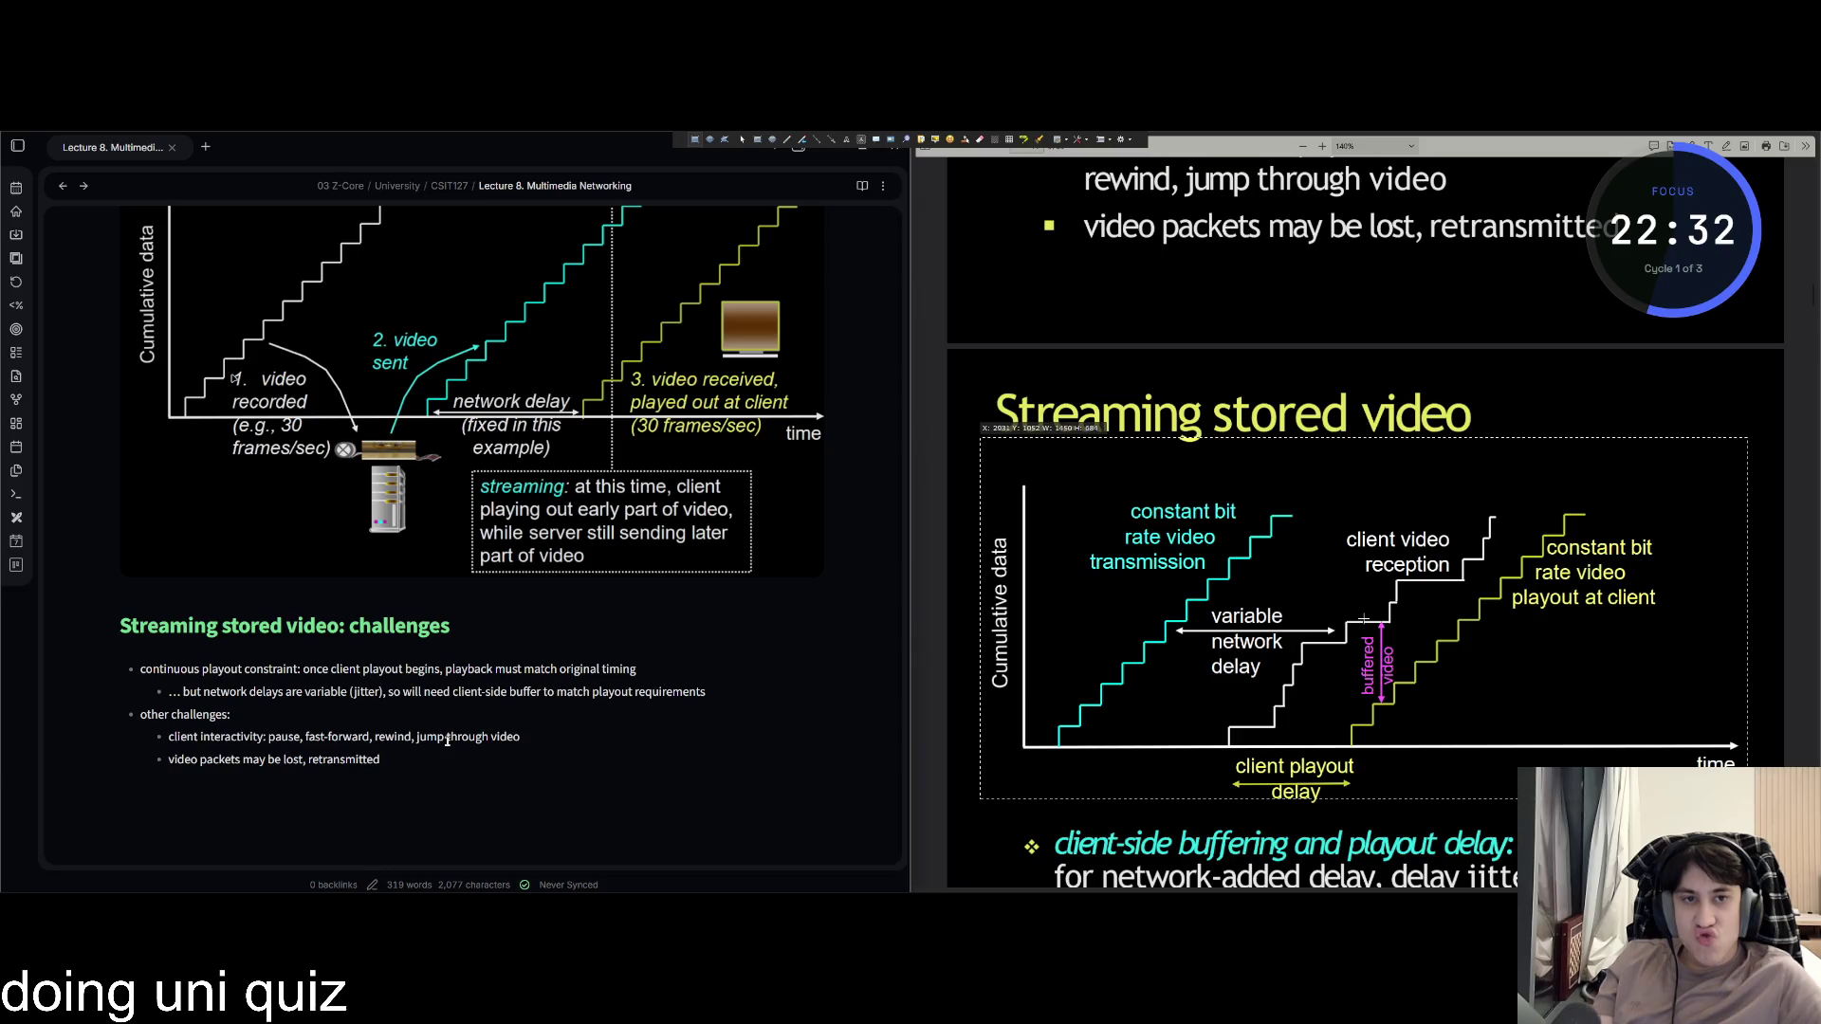
{"action": "key", "text": "Return"}
Paste the chart below the other challenges bullets, then bring up Telegram.
{"action": "left_click", "coordinate": [504, 833]}
{"action": "key", "text": "ctrl+v"}
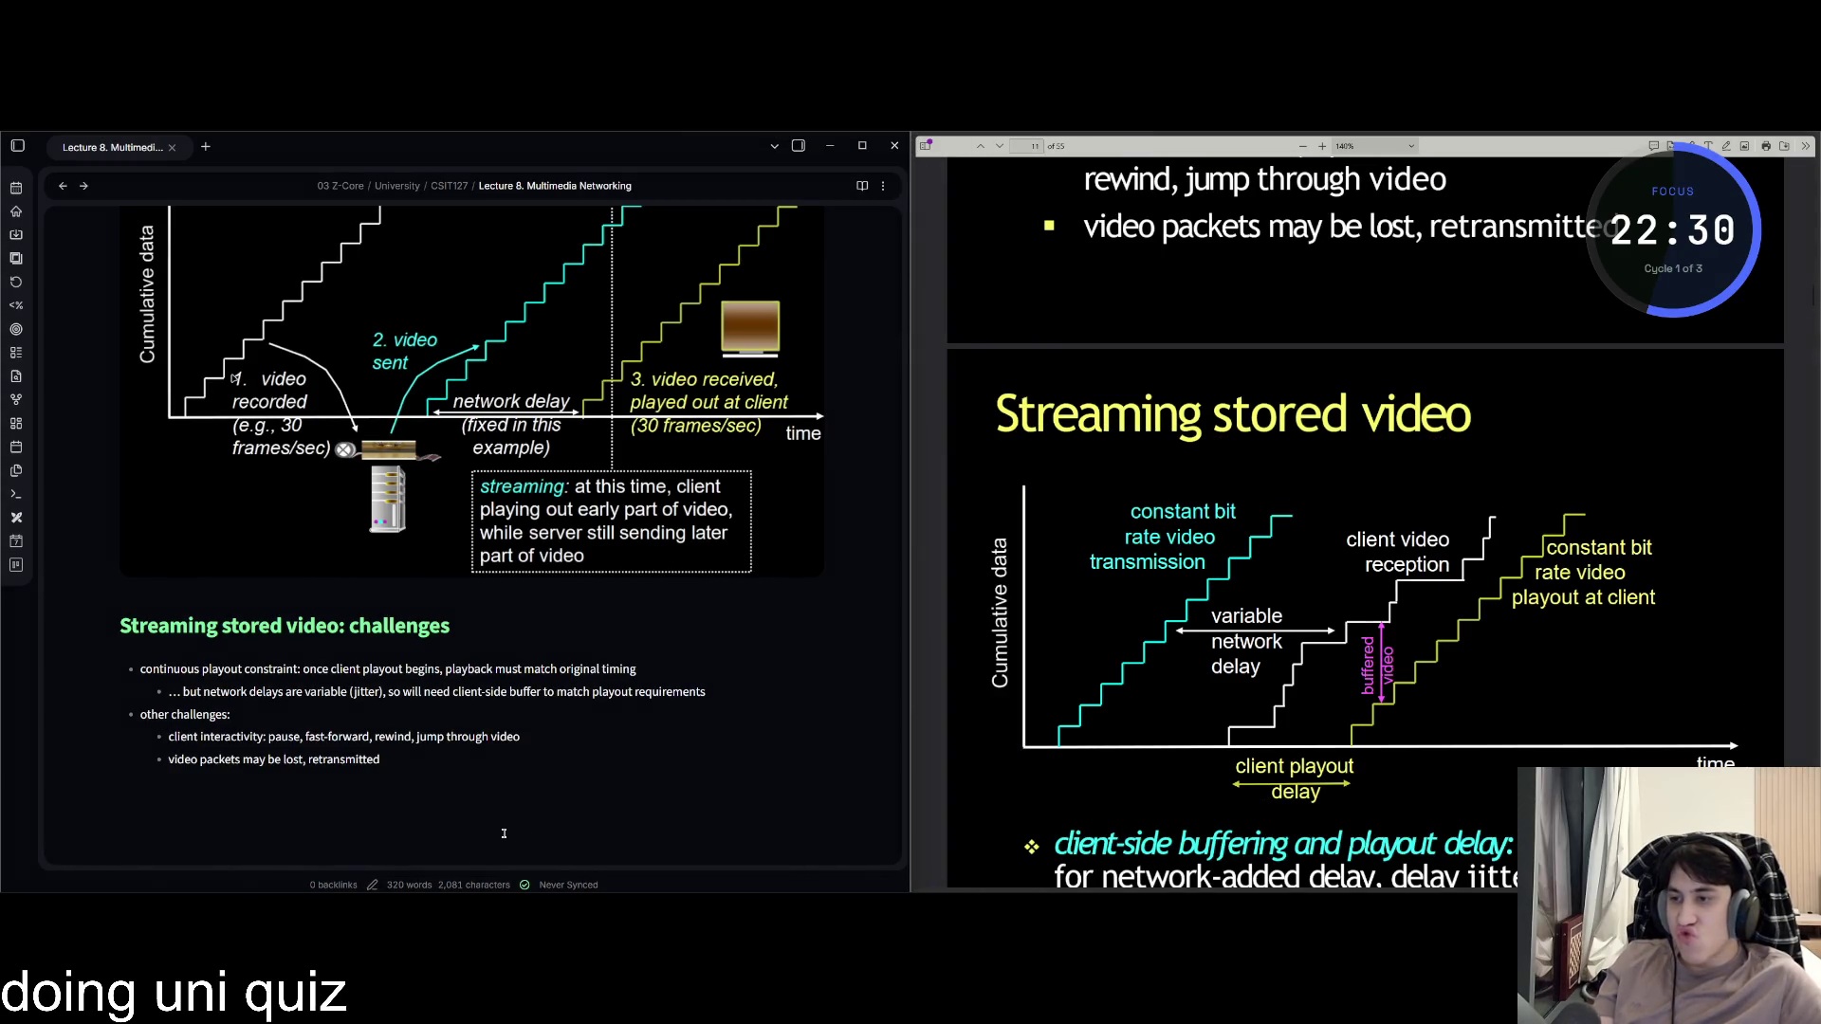
{"action": "key", "text": "ctrl+v"}
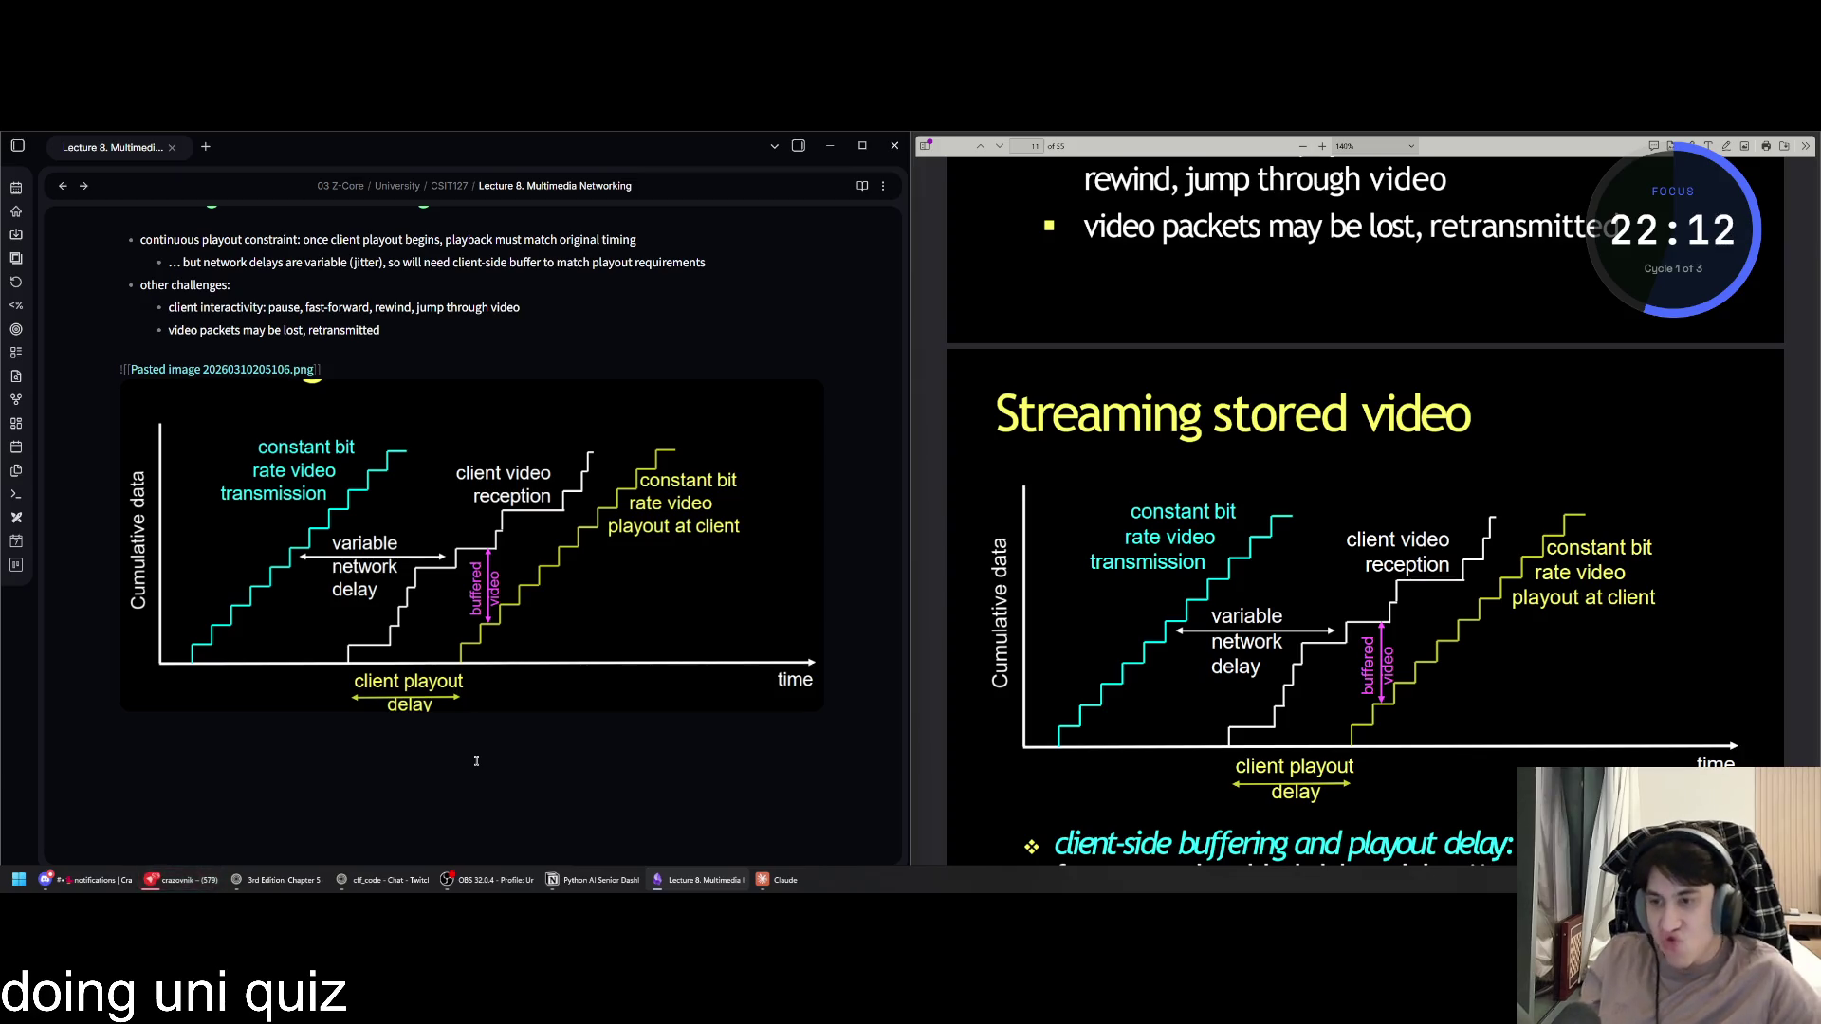
{"action": "left_click", "coordinate": [193, 884]}
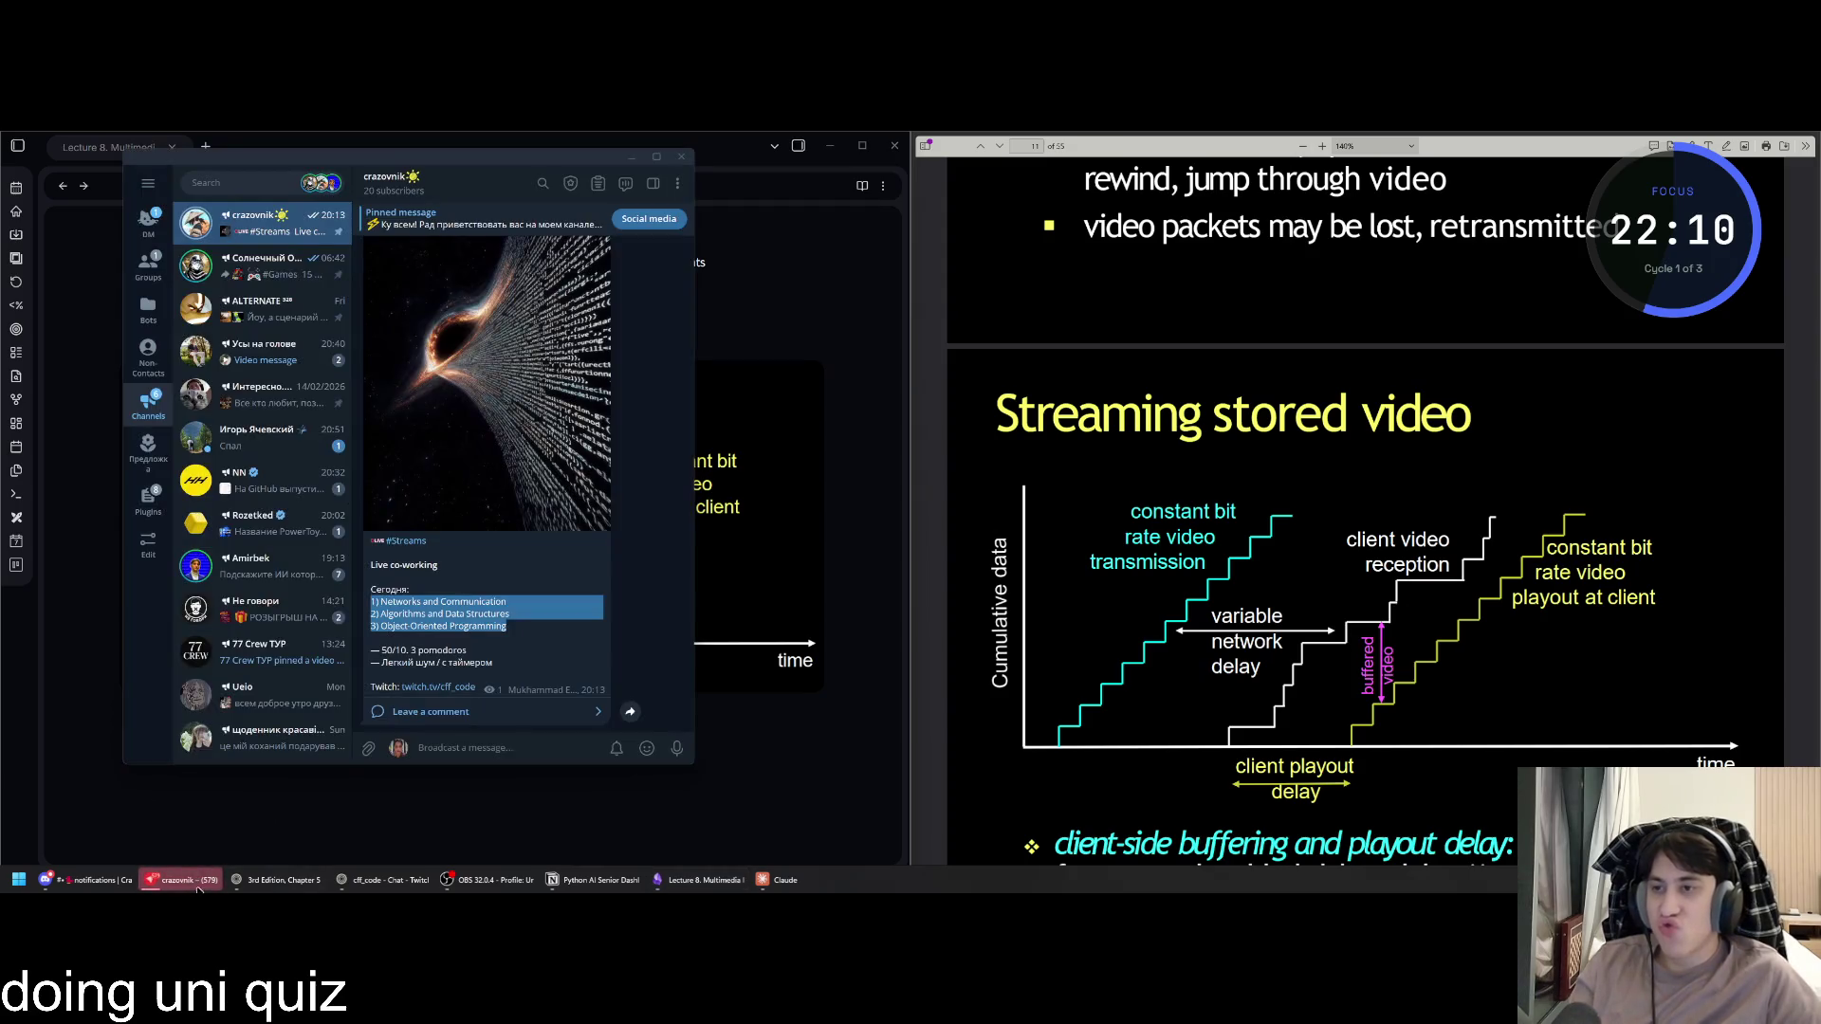
Open the contact's chat and add a reaction to the 'Спал' message.
{"action": "left_click", "coordinate": [329, 467]}
{"action": "key", "text": "alt+Up"}
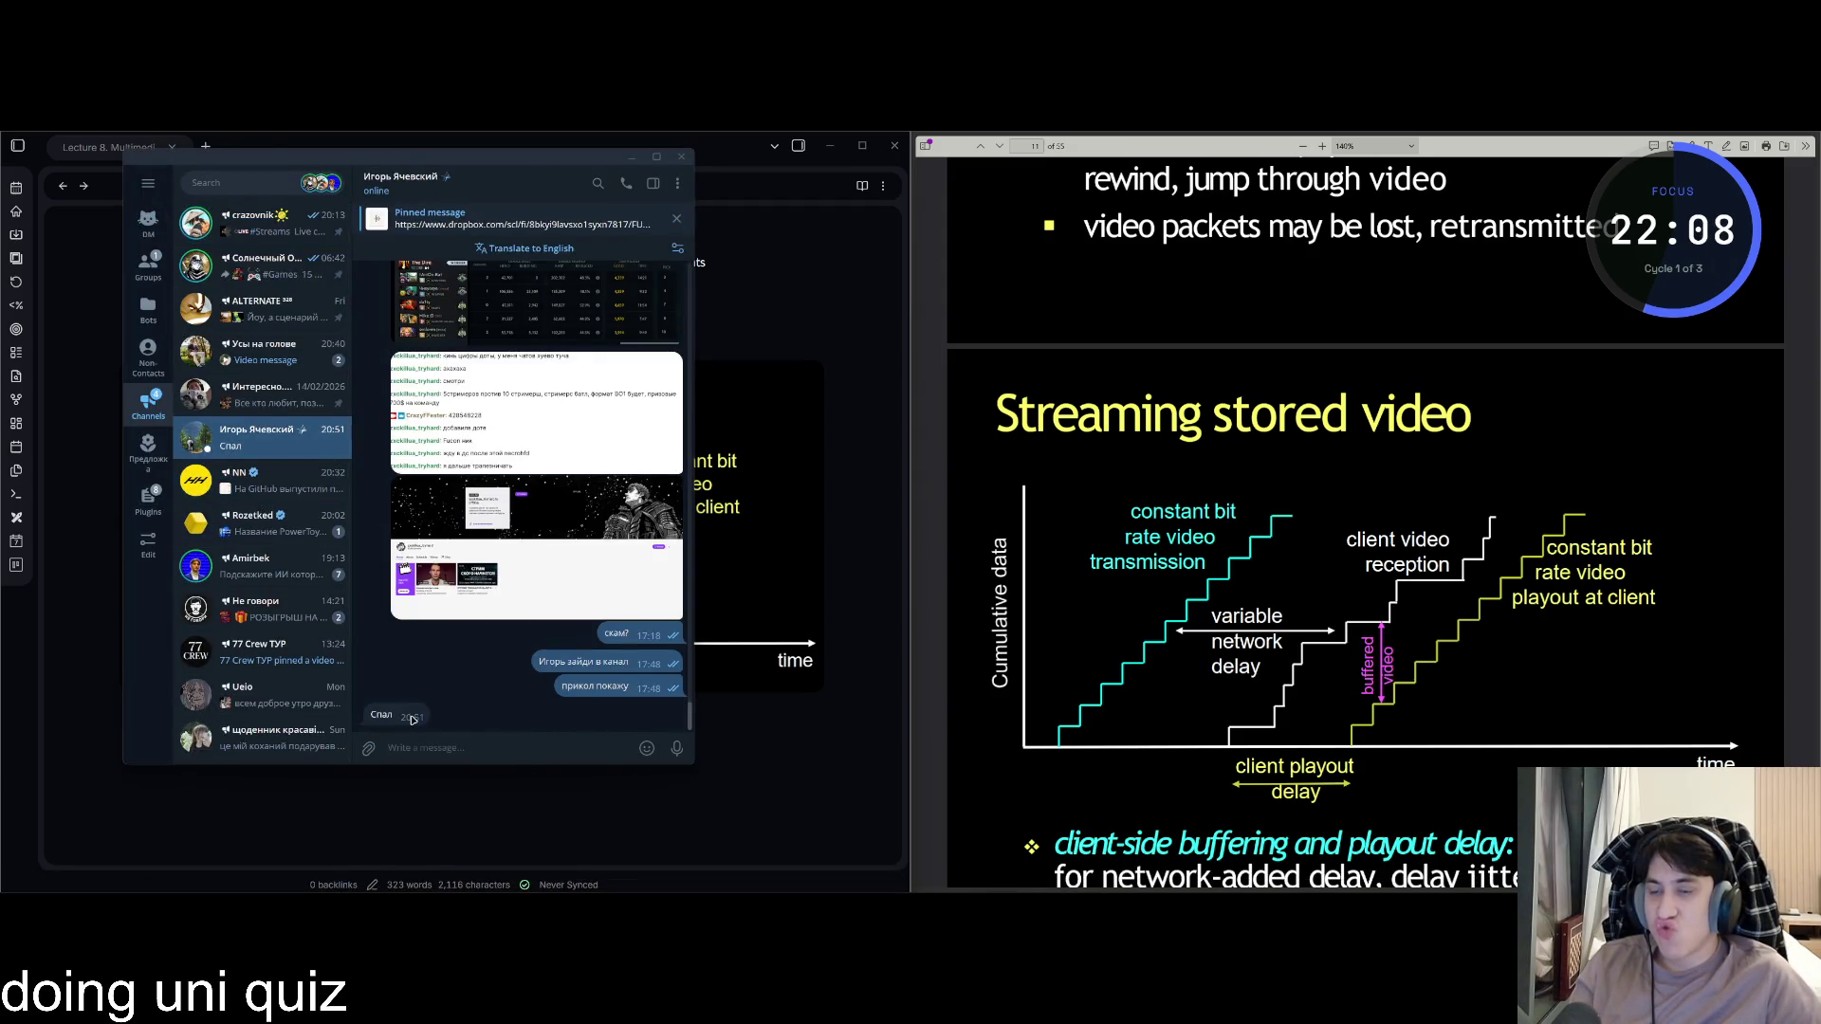
{"action": "right_click", "coordinate": [412, 719]}
{"action": "left_click", "coordinate": [436, 701]}
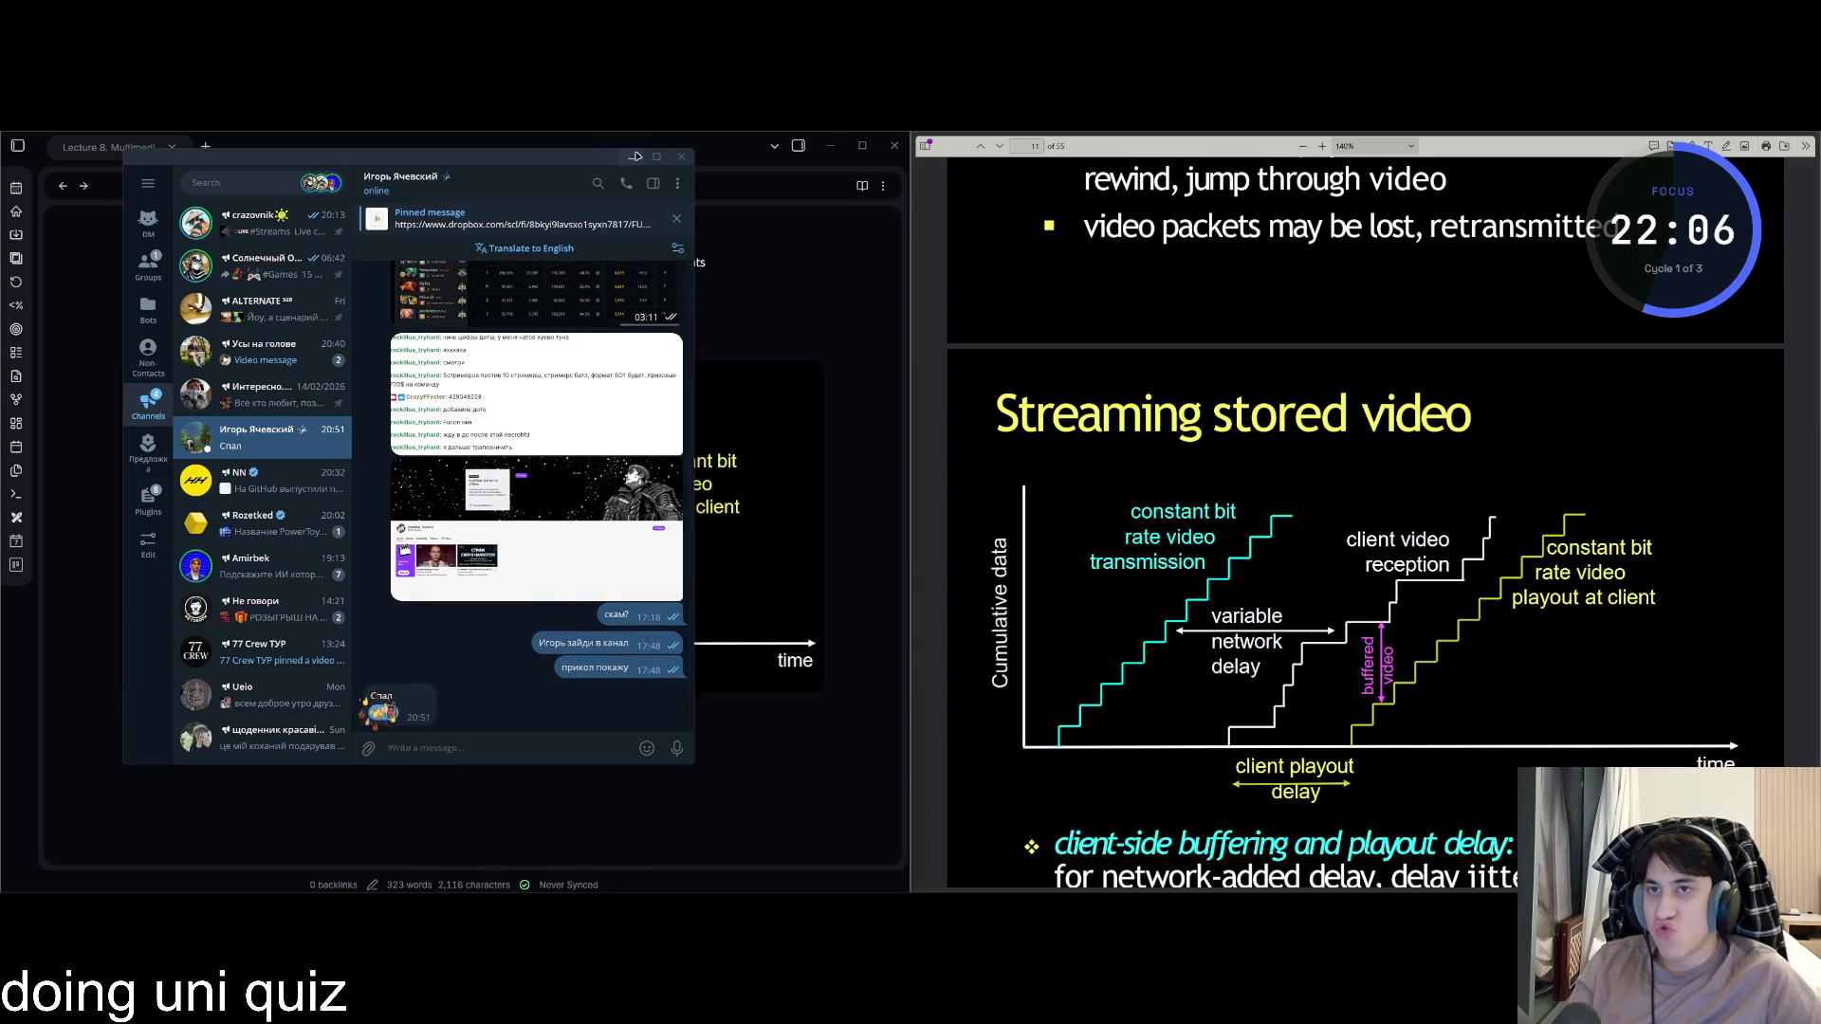
{"action": "left_click", "coordinate": [636, 156]}
{"action": "left_click", "coordinate": [189, 879]}
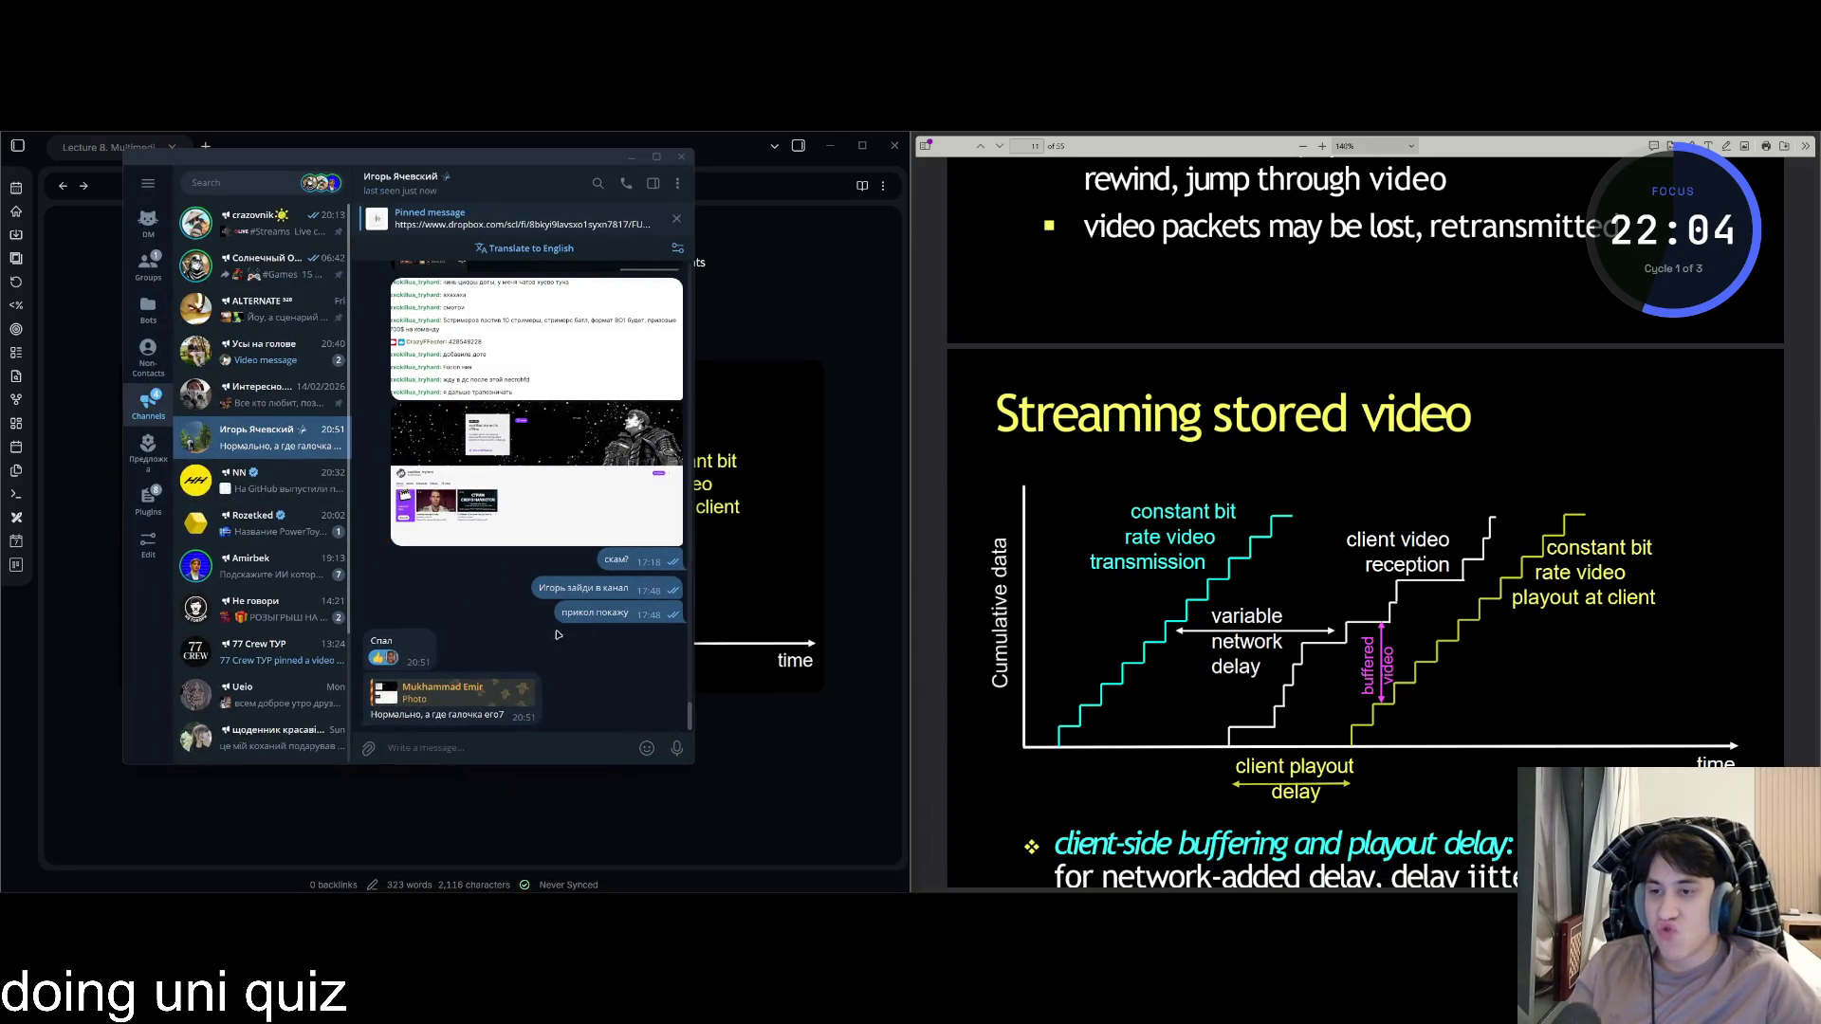
Reply to the latest message with 'в дс, я все расскажу'.
{"action": "left_click", "coordinate": [497, 699]}
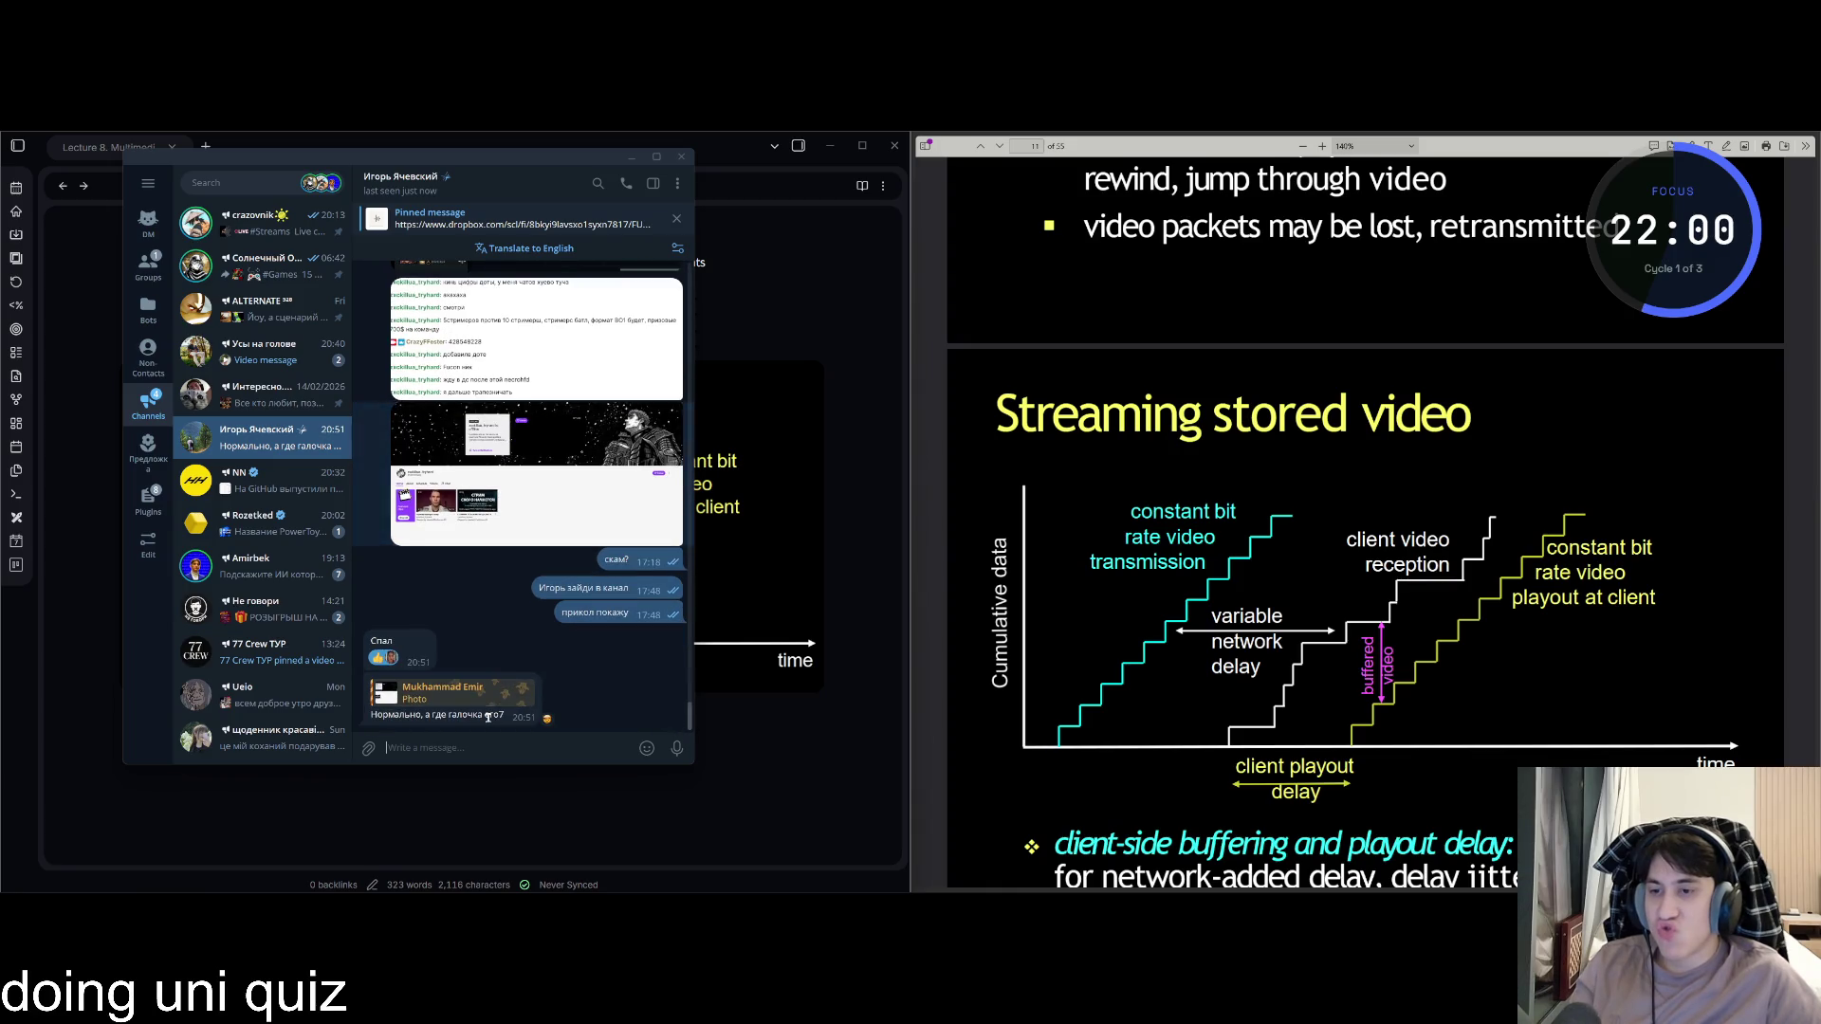
{"action": "right_click", "coordinate": [489, 718]}
{"action": "left_click", "coordinate": [540, 732]}
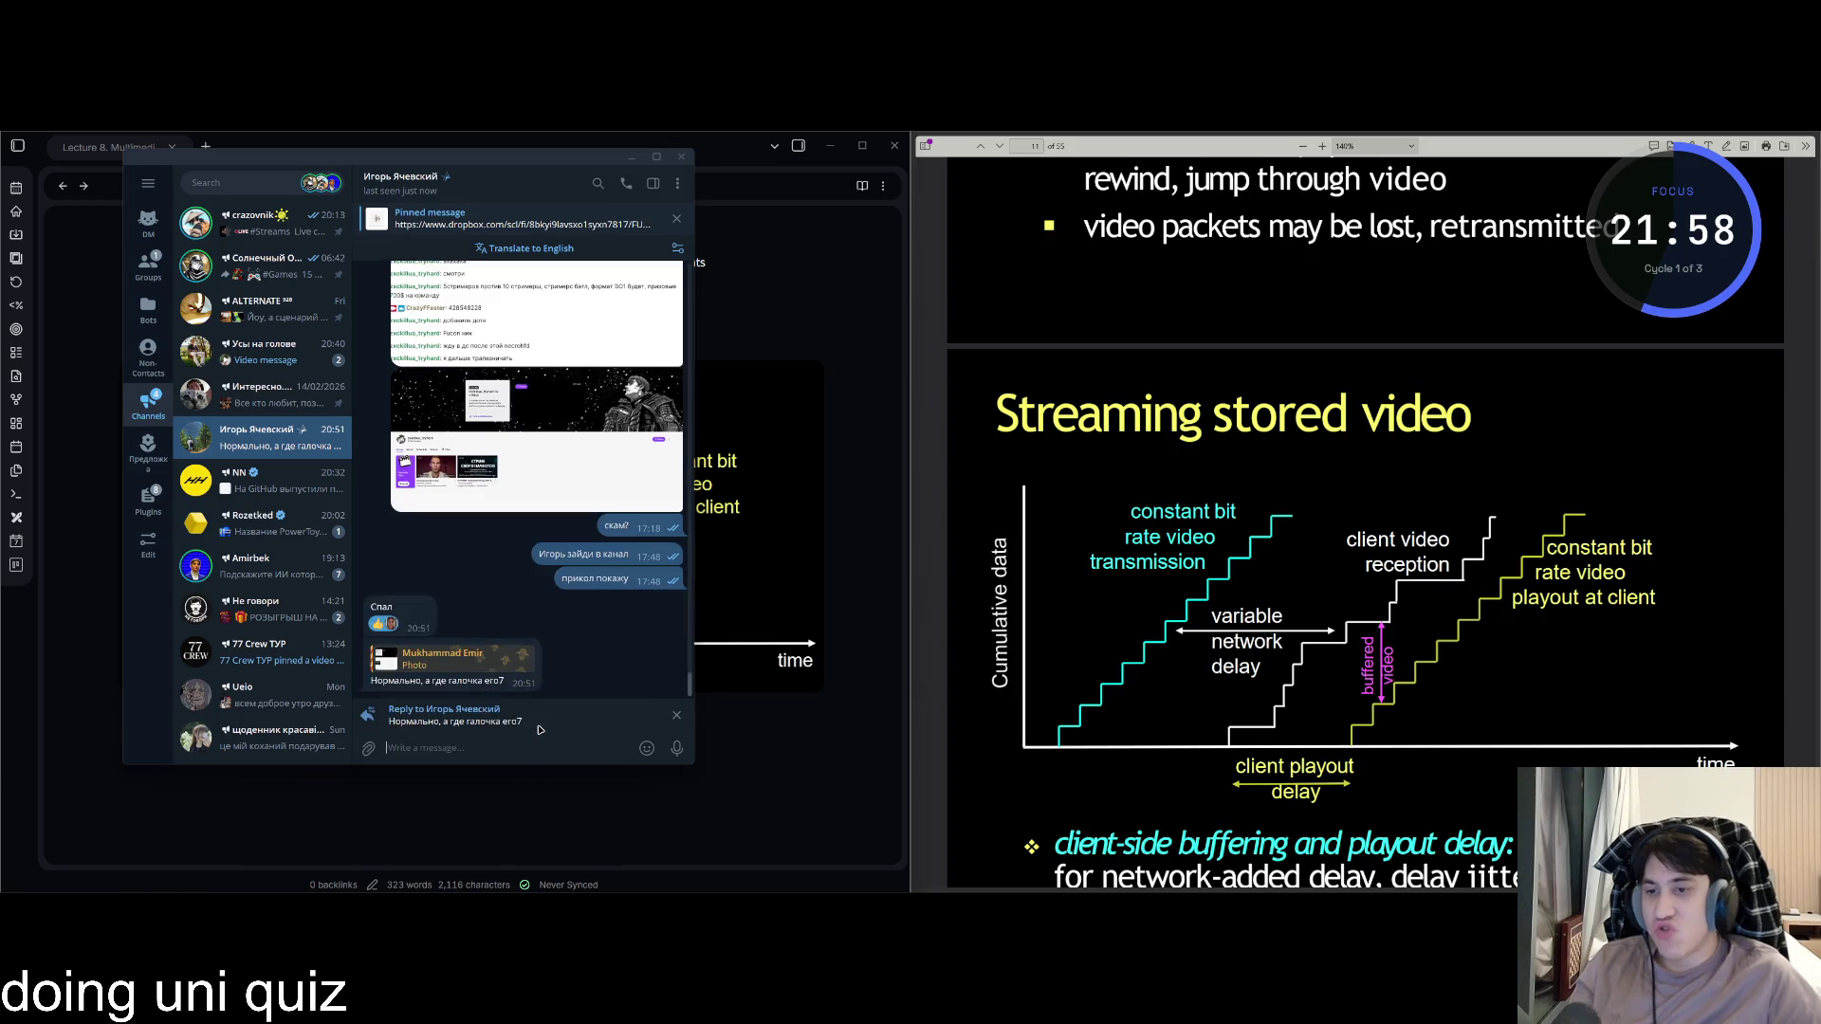
{"action": "type", "text": "z"}
{"action": "key", "text": "BackSpace"}
{"action": "type", "text": "в д"}
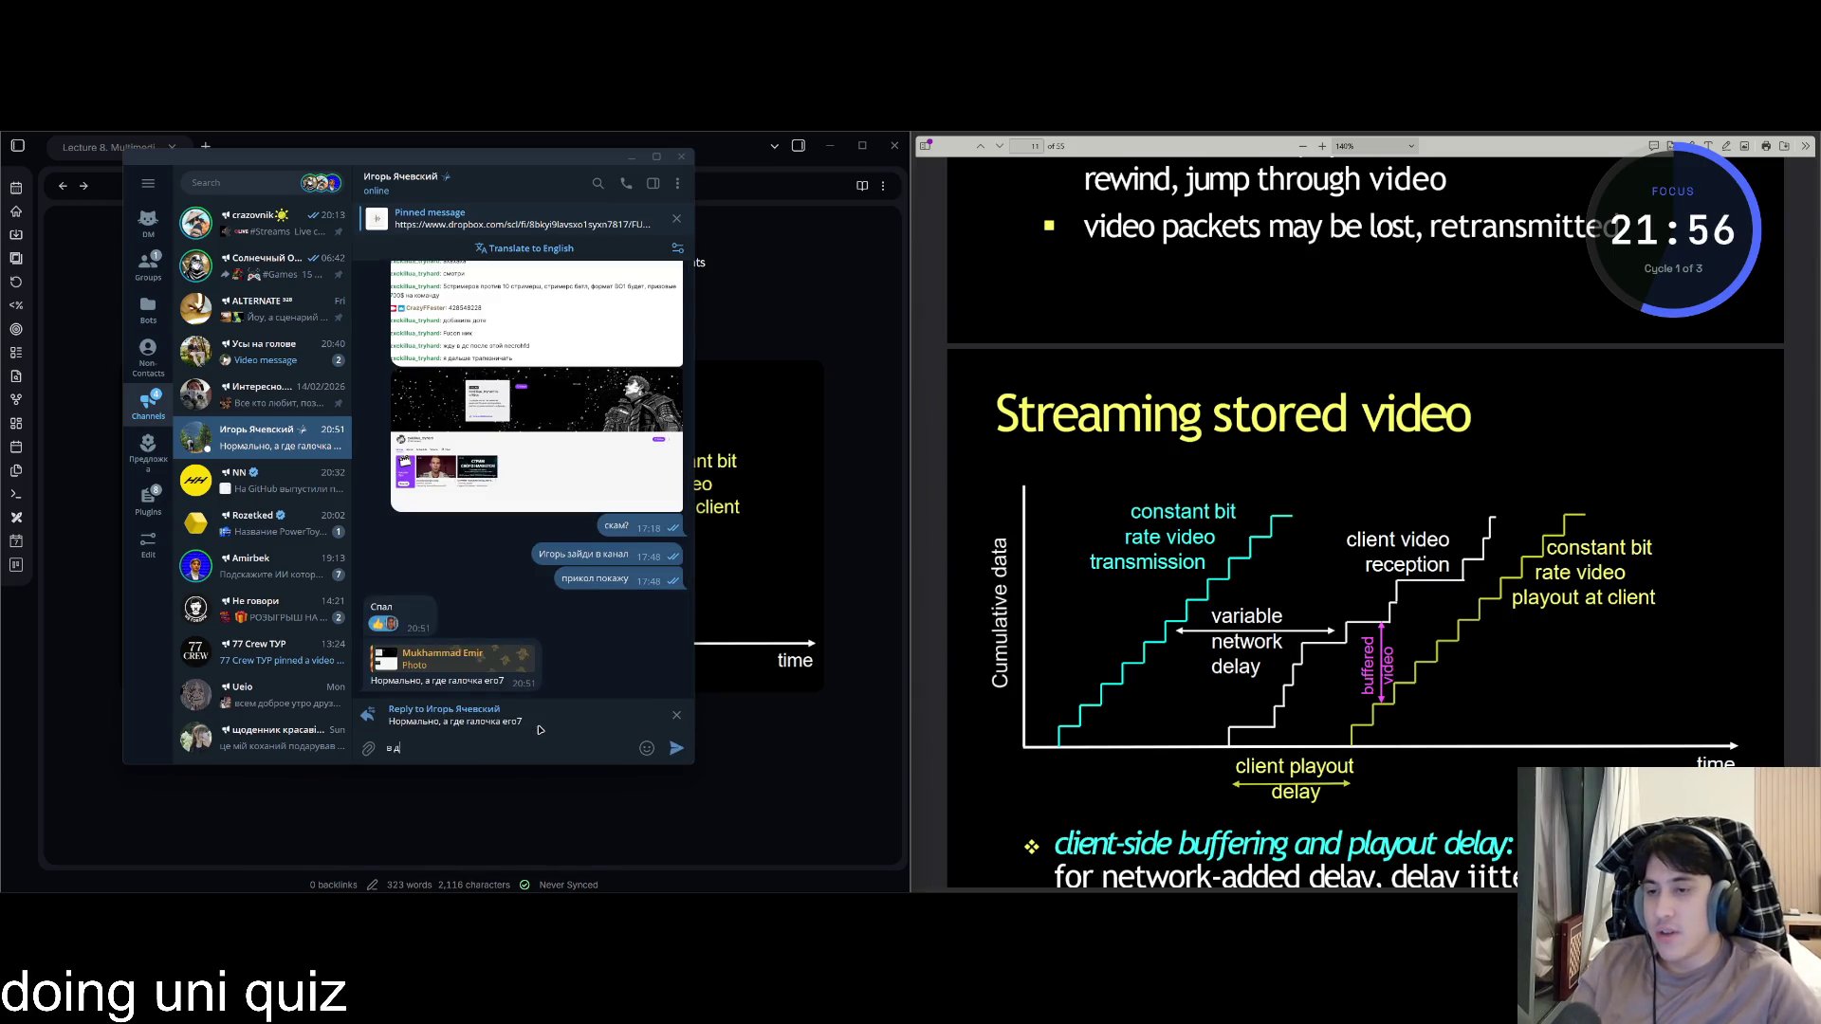
{"action": "type", "text": "с, я все расскажу"}
{"action": "key", "text": "Return"}
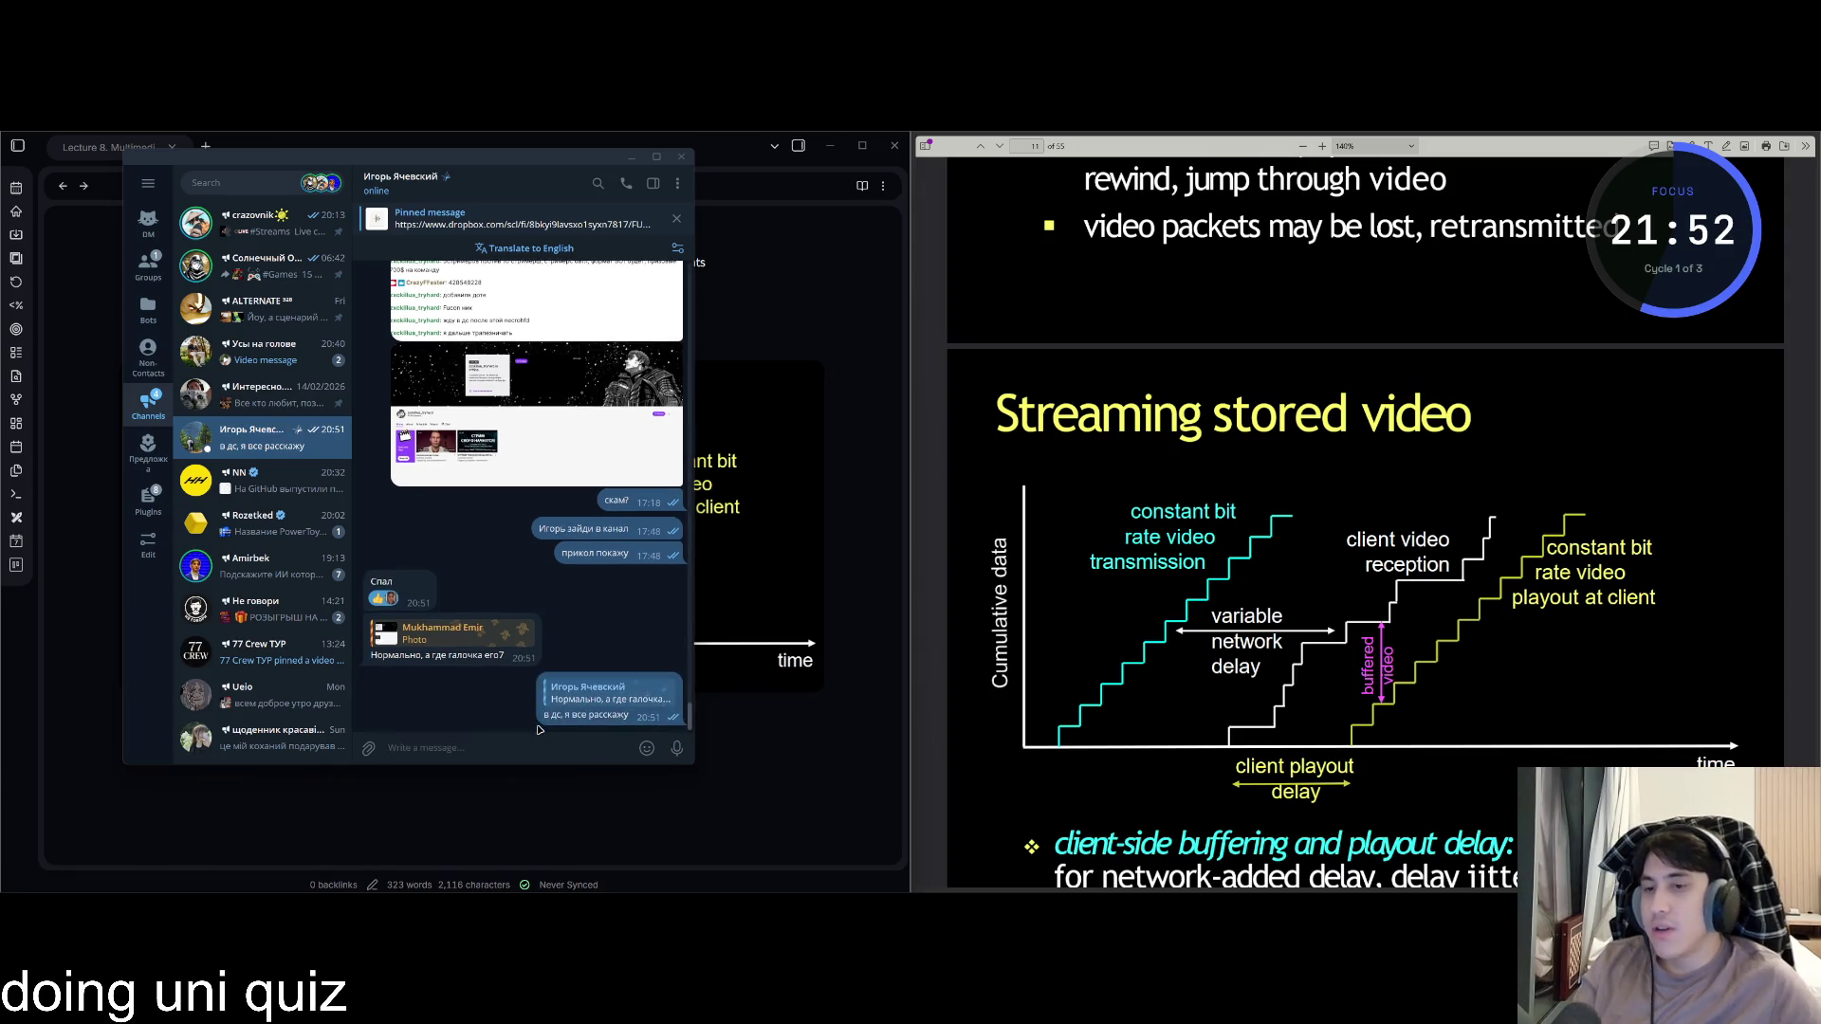
Switch away from Telegram to the other open windows.
{"action": "key", "text": "alt+Tab"}
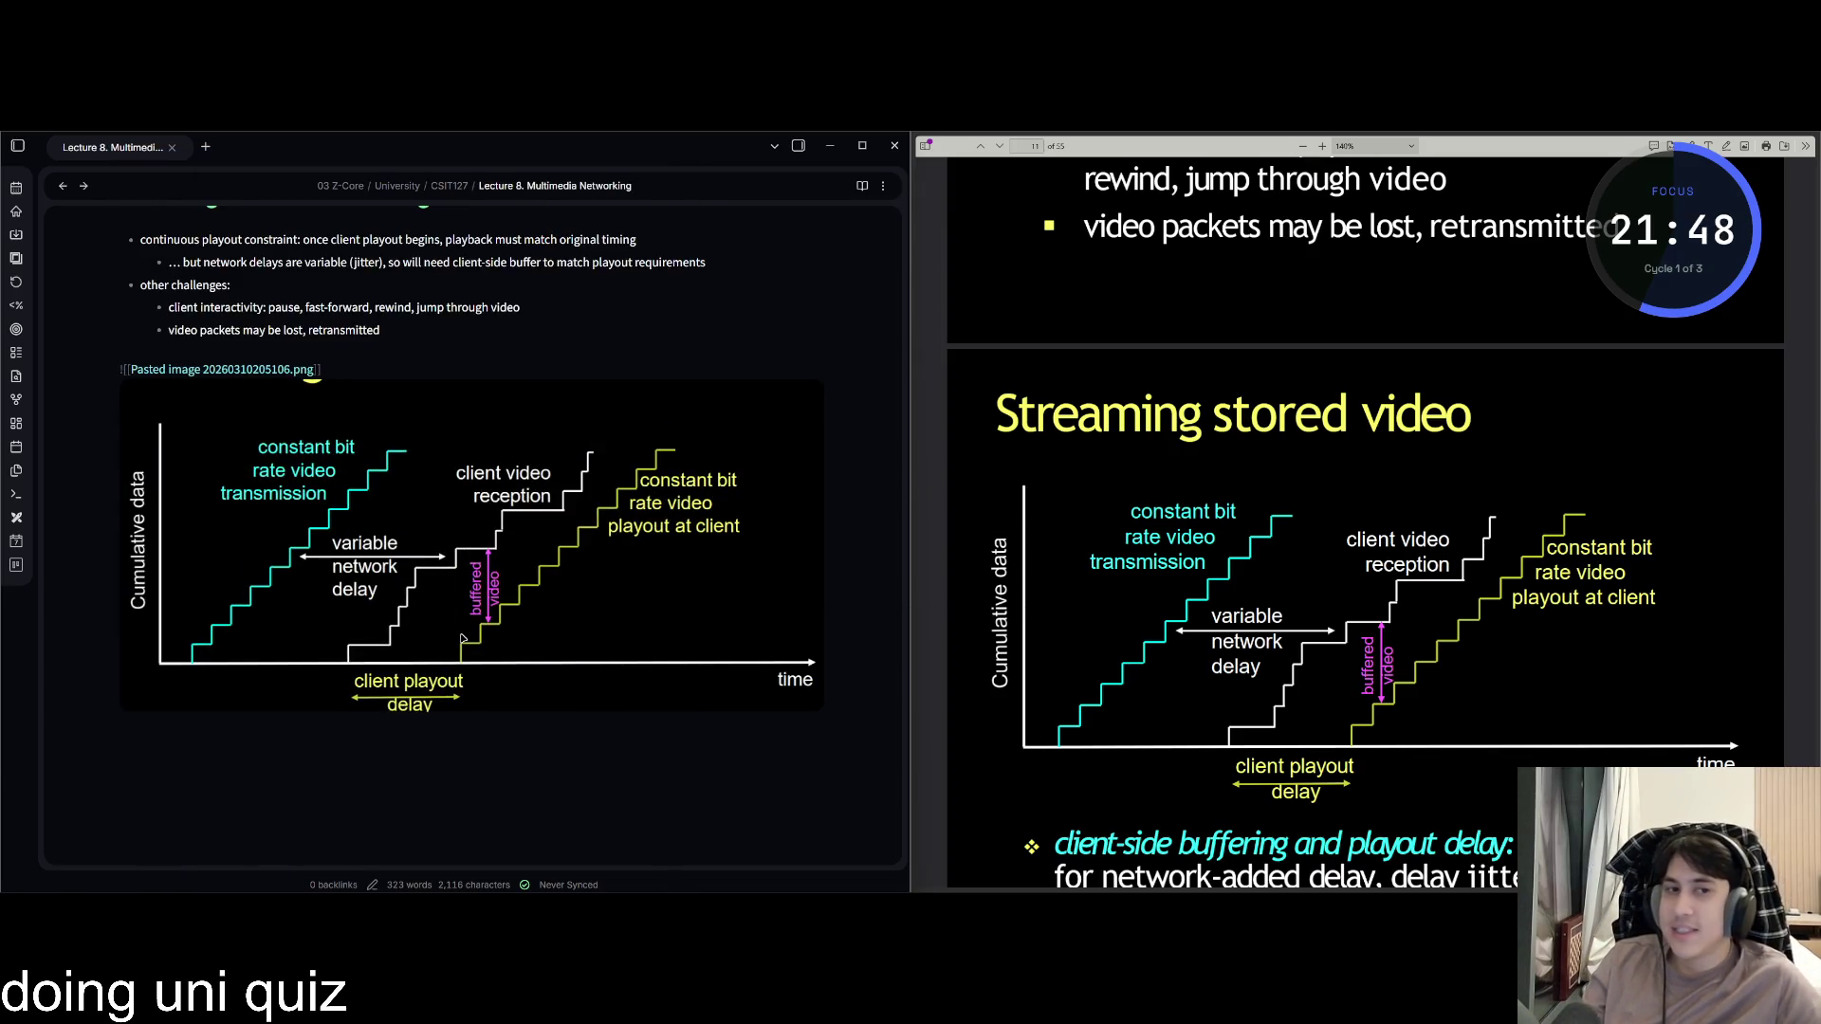
{"action": "key", "text": "alt+Tab"}
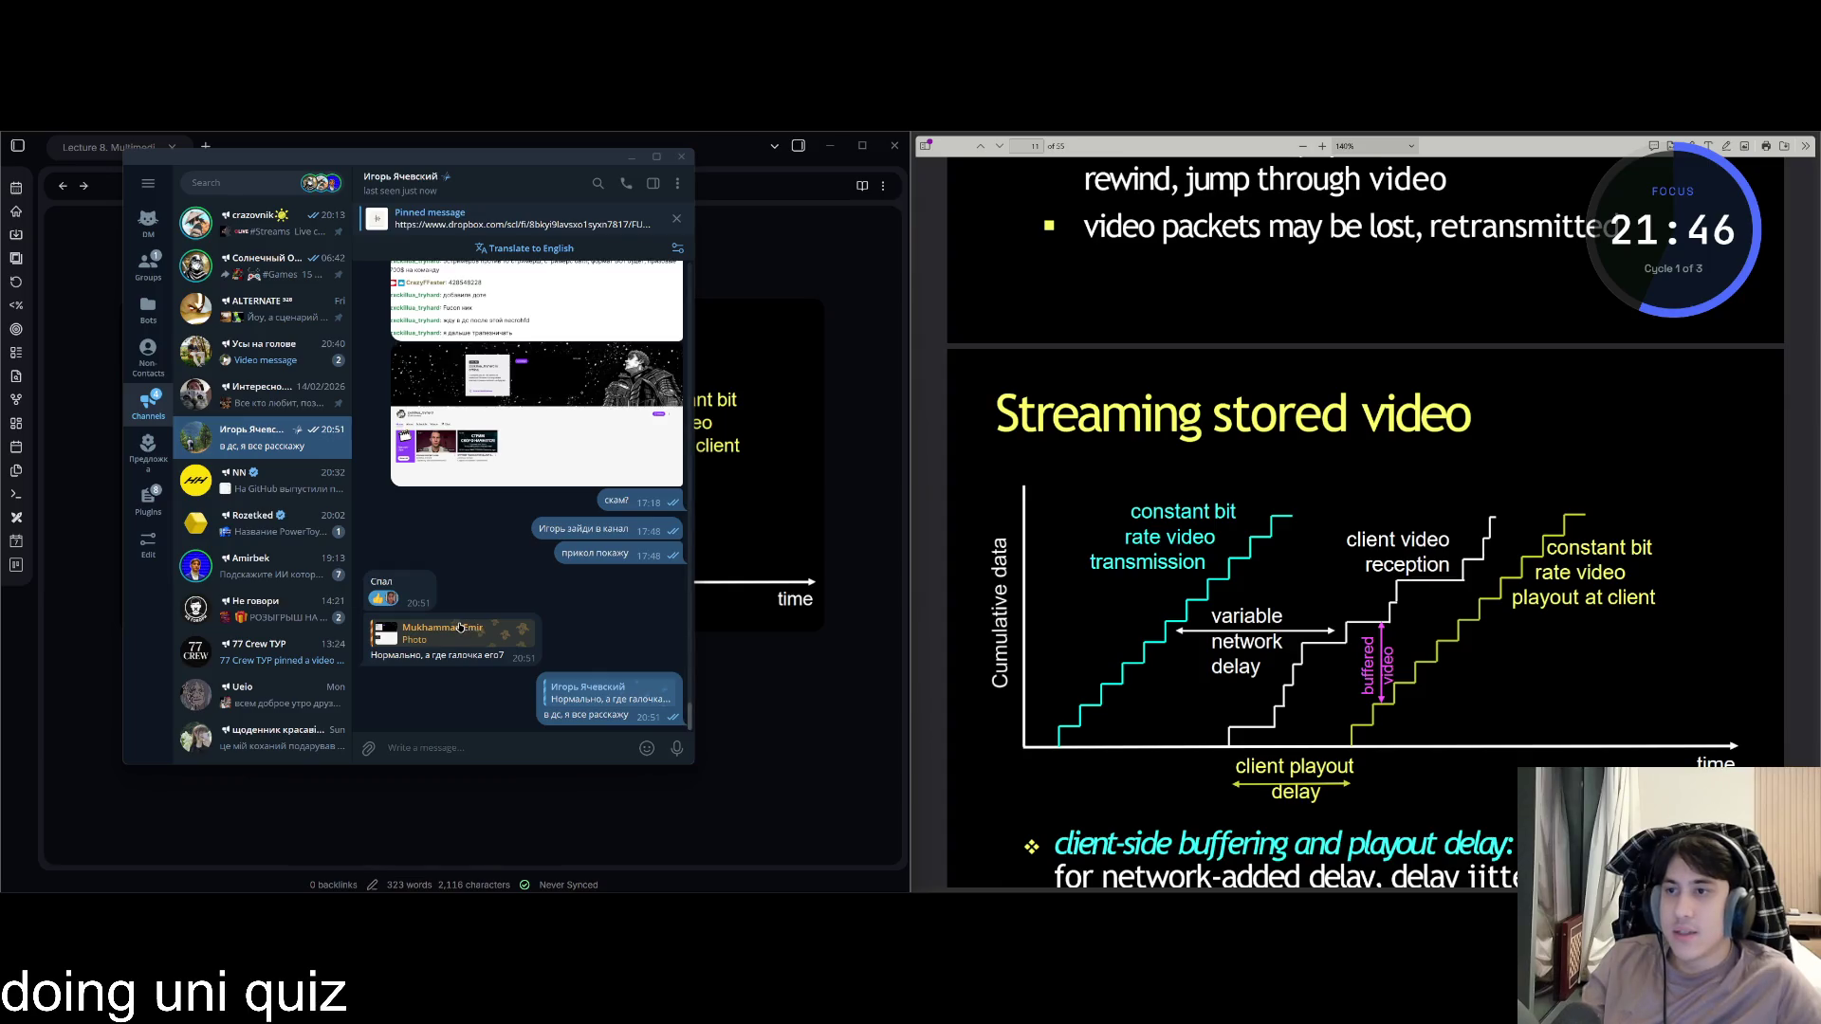
{"action": "key", "text": "alt+Tab"}
{"action": "key", "text": "alt+Tab"}
{"action": "key", "text": "alt+Tab"}
{"action": "key", "text": "alt+Tab"}
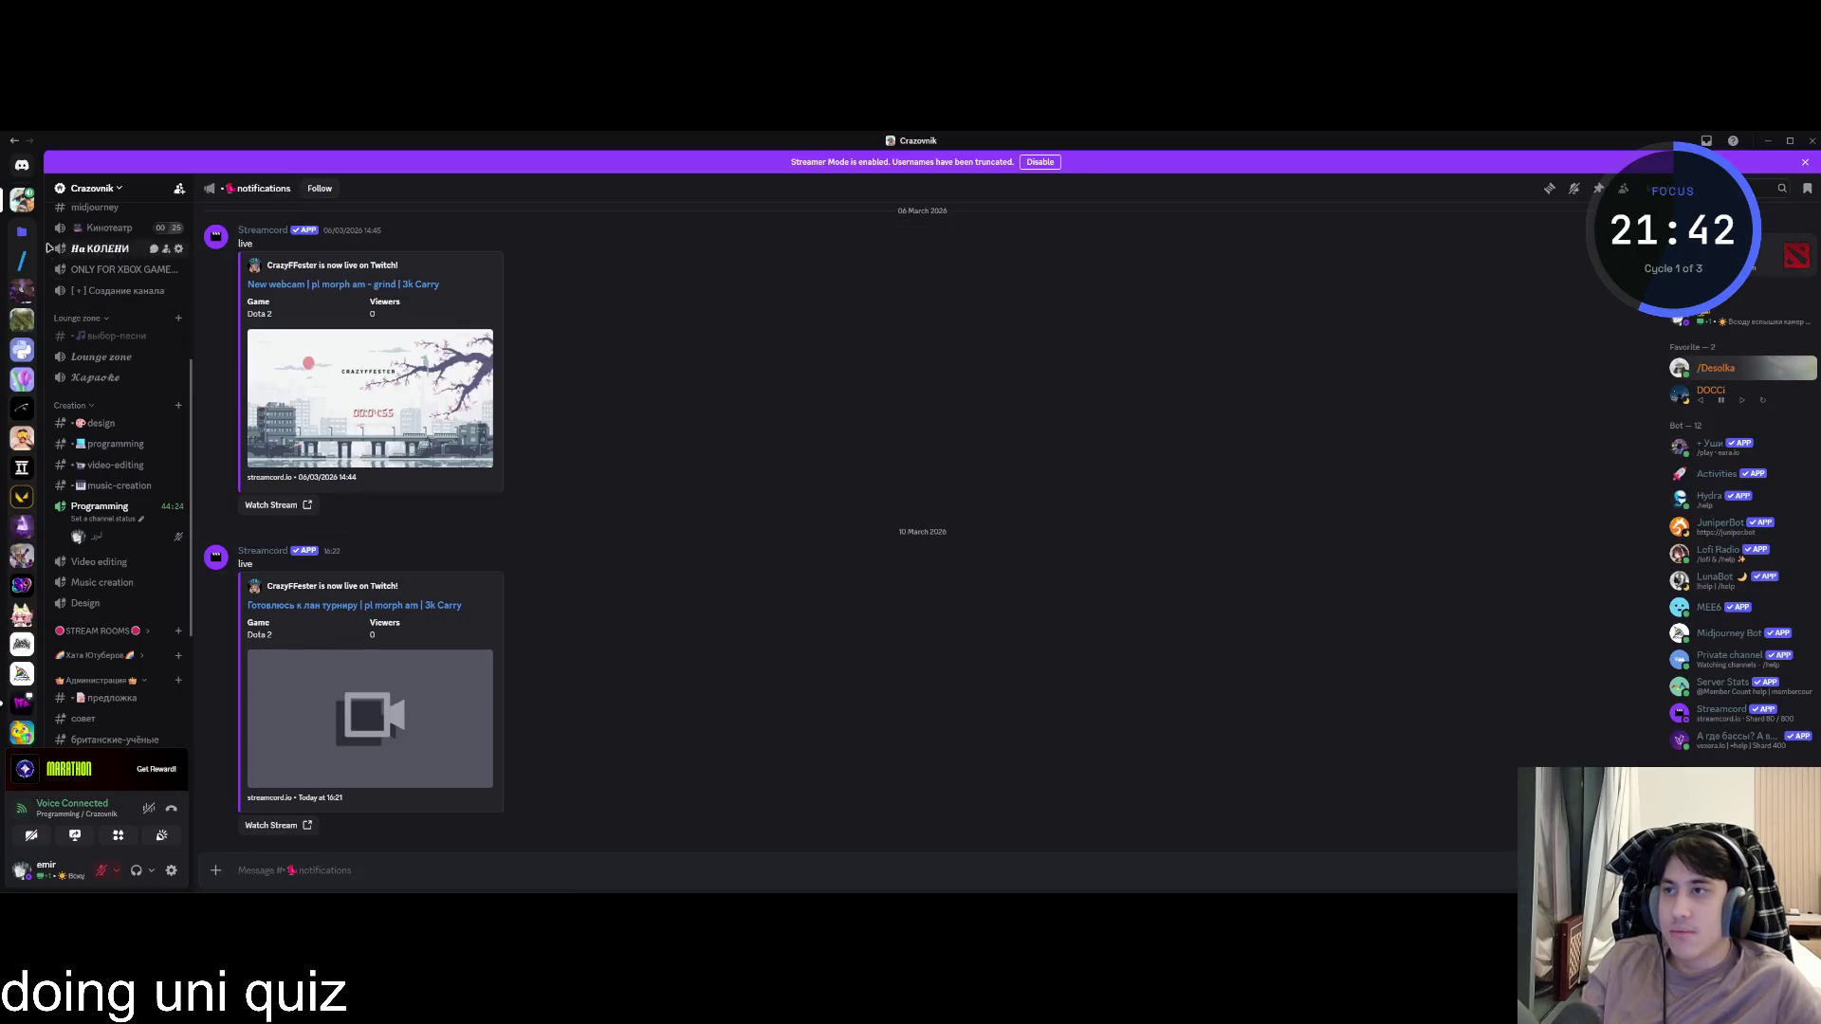
Join the Big Boys Hata voice channel on the SLASH Discord server, then switch back to Obsidian.
{"action": "left_click", "coordinate": [22, 260]}
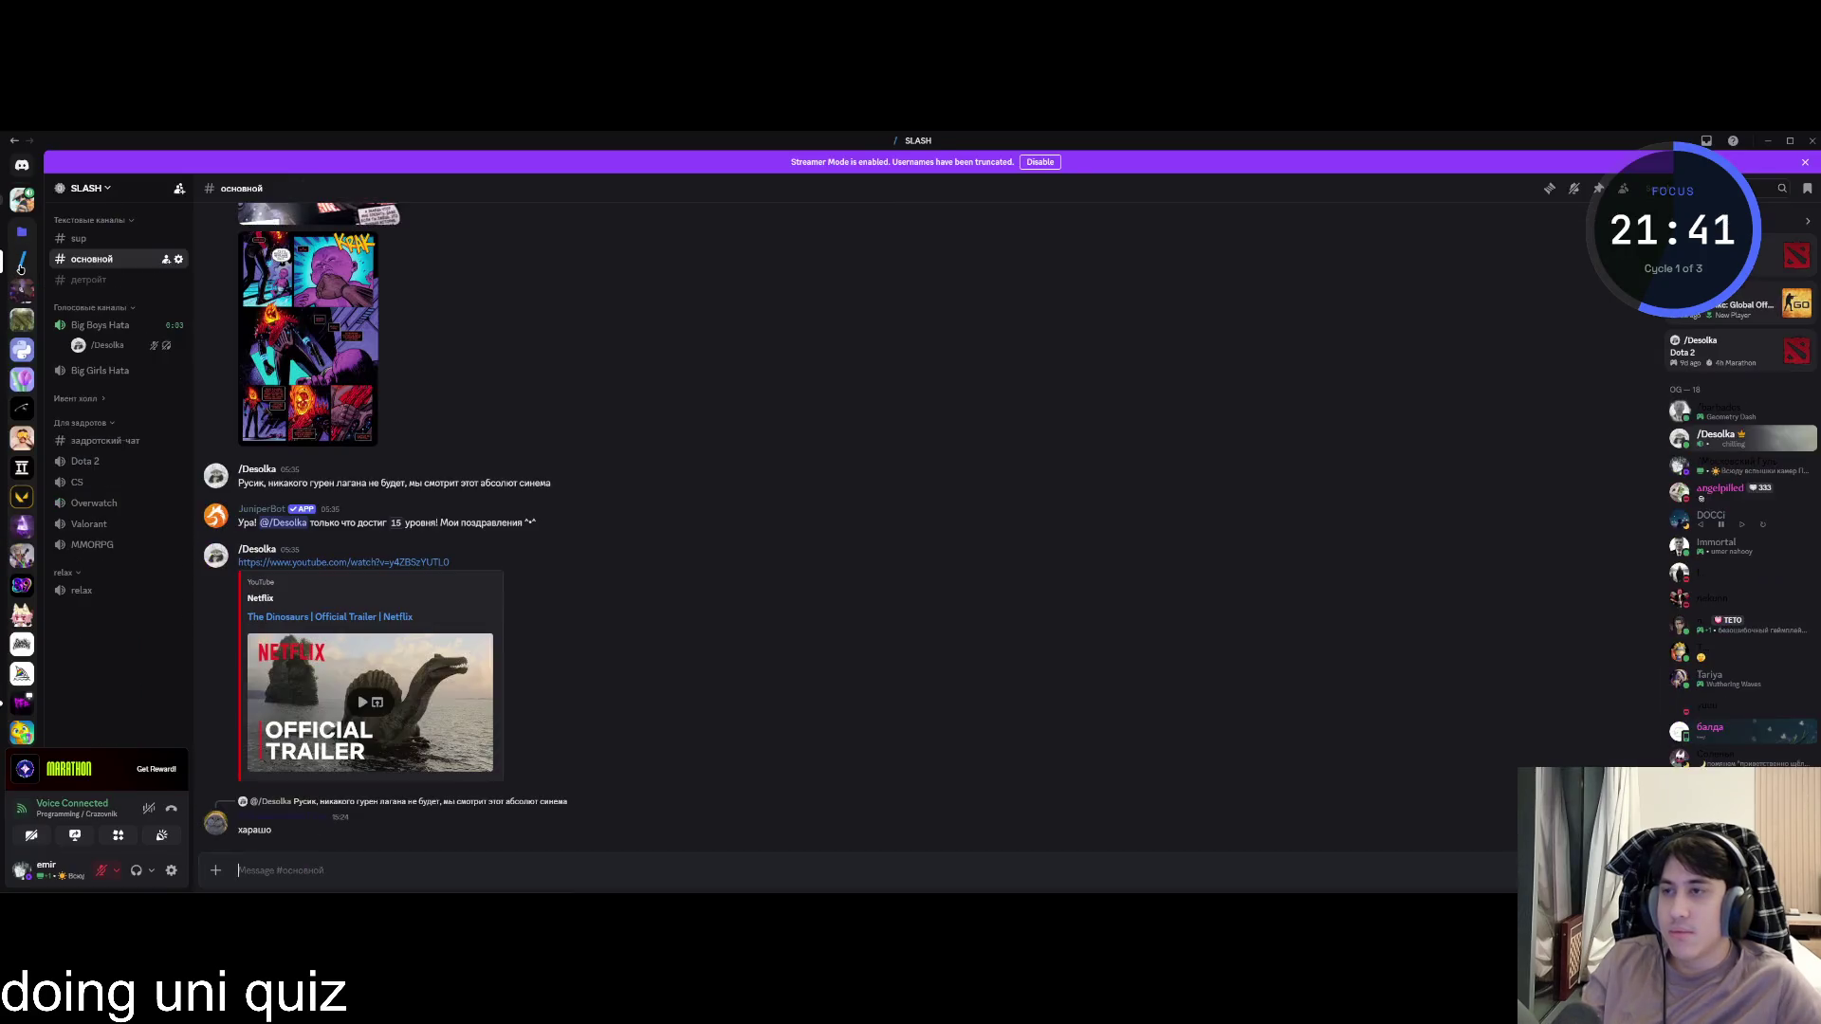
{"action": "left_click", "coordinate": [73, 325]}
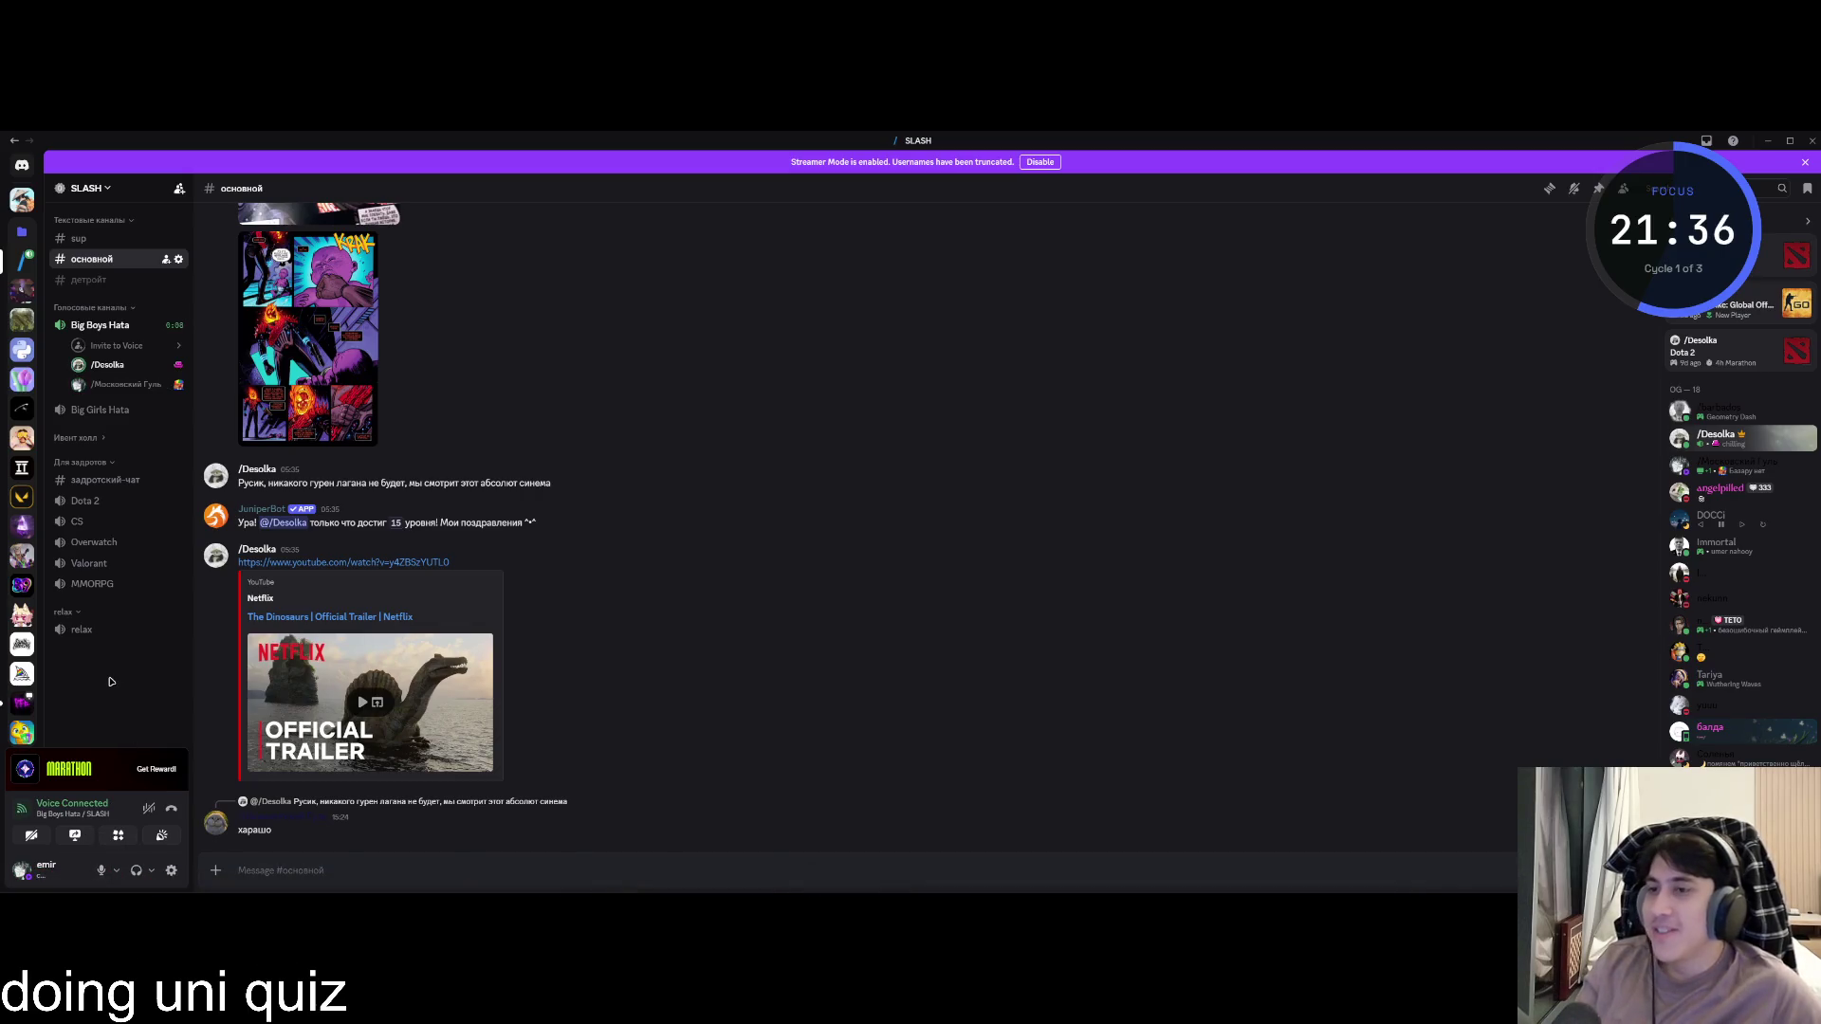
{"action": "key", "text": "alt+Tab"}
{"action": "key", "text": "Tab"}
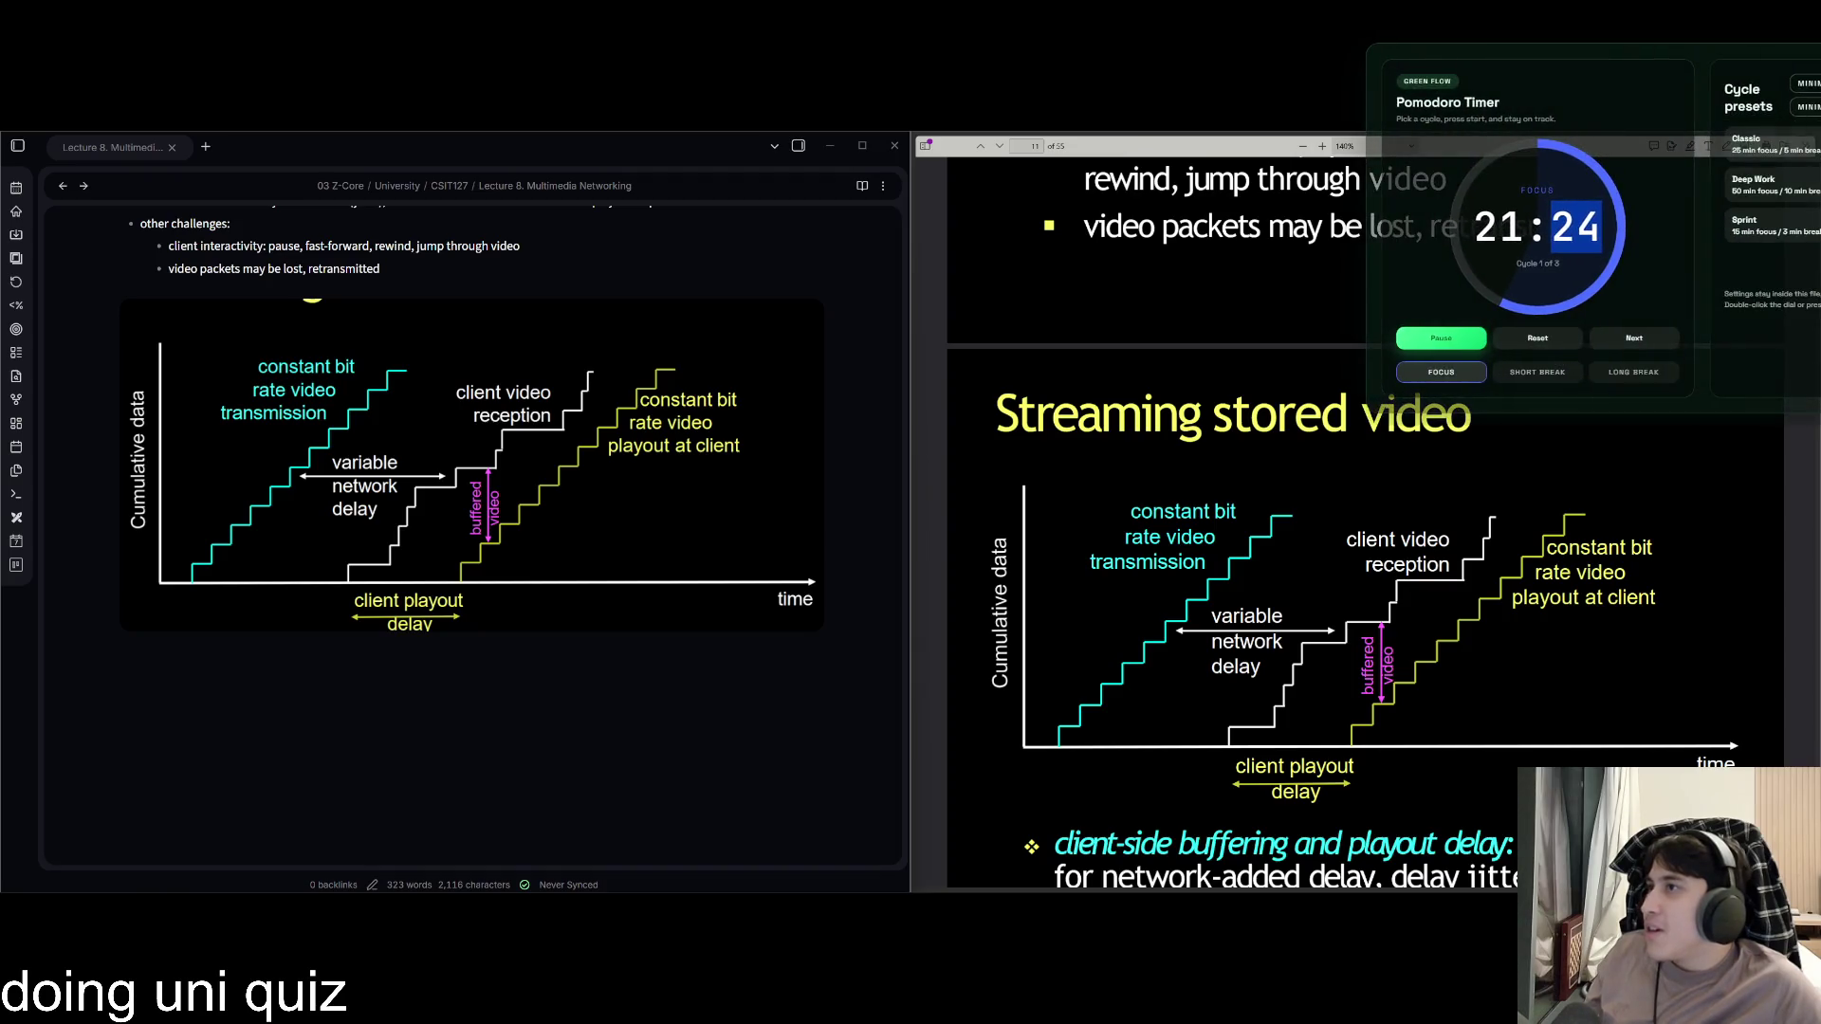
Pause the Pomodoro focus timer at 21:22 and switch to the Discord window.
{"action": "key", "text": "space"}
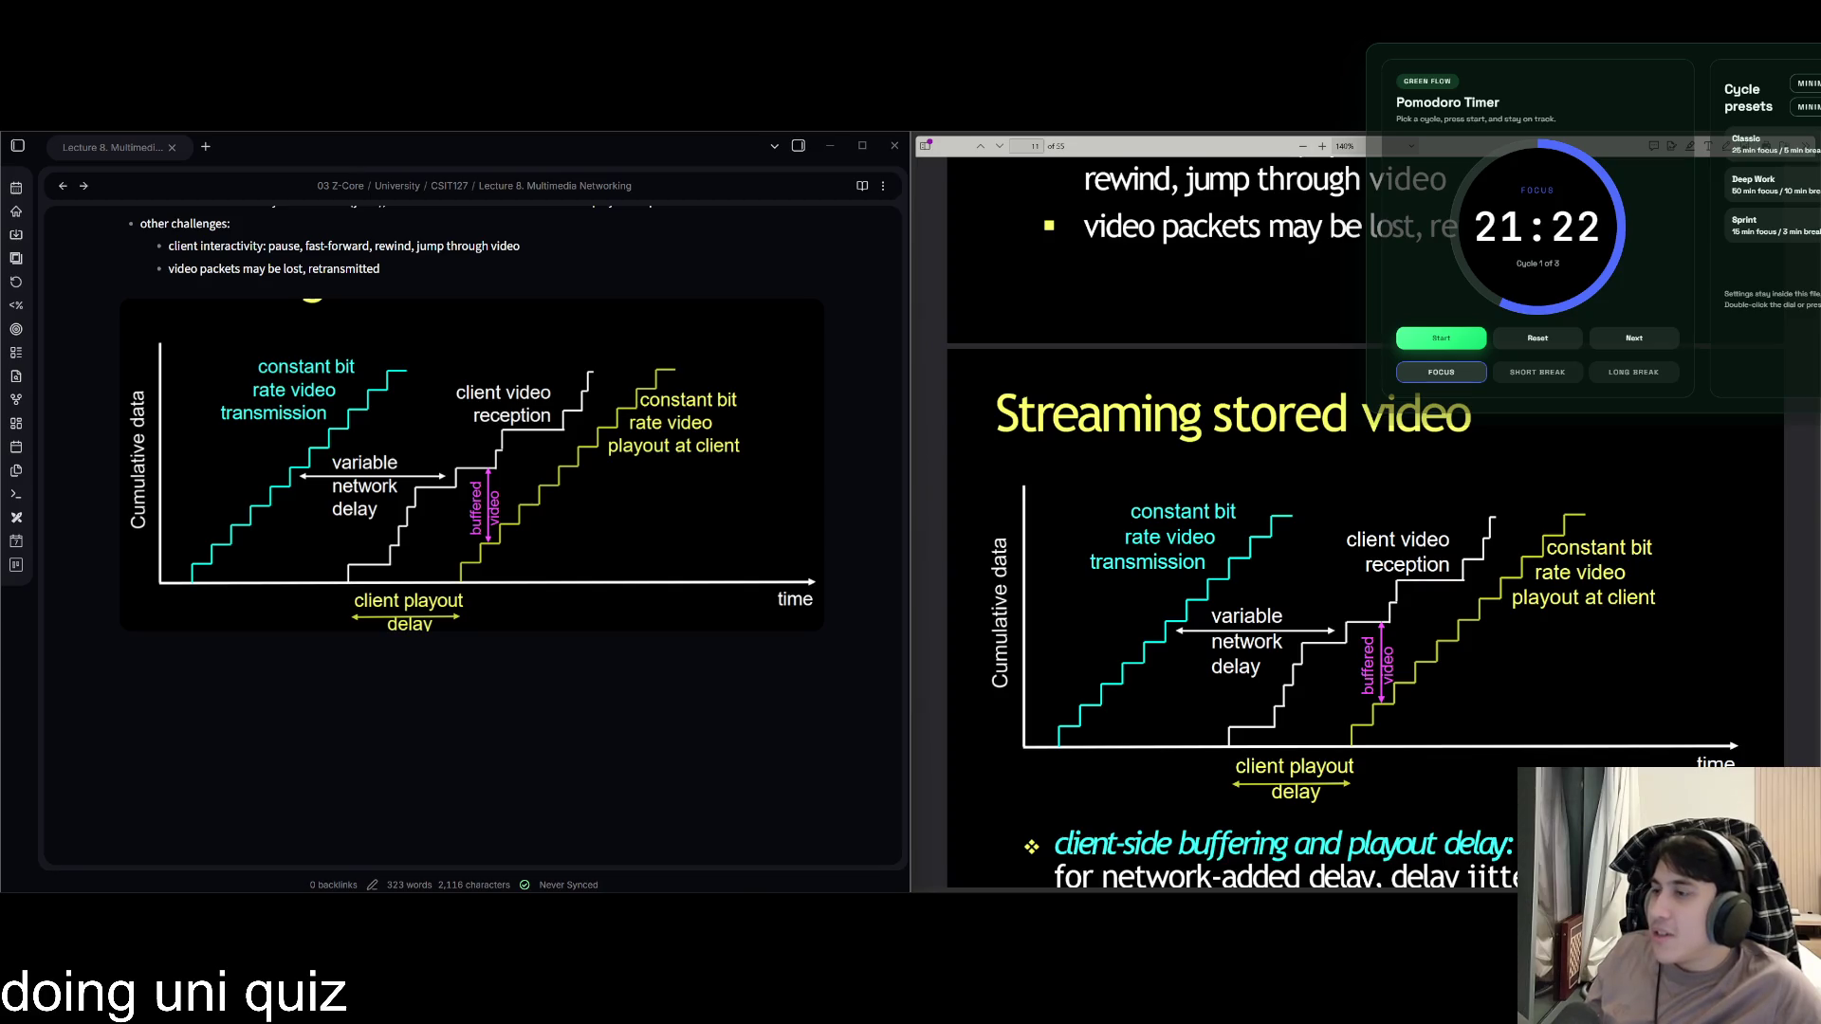
{"action": "key", "text": "alt+Tab"}
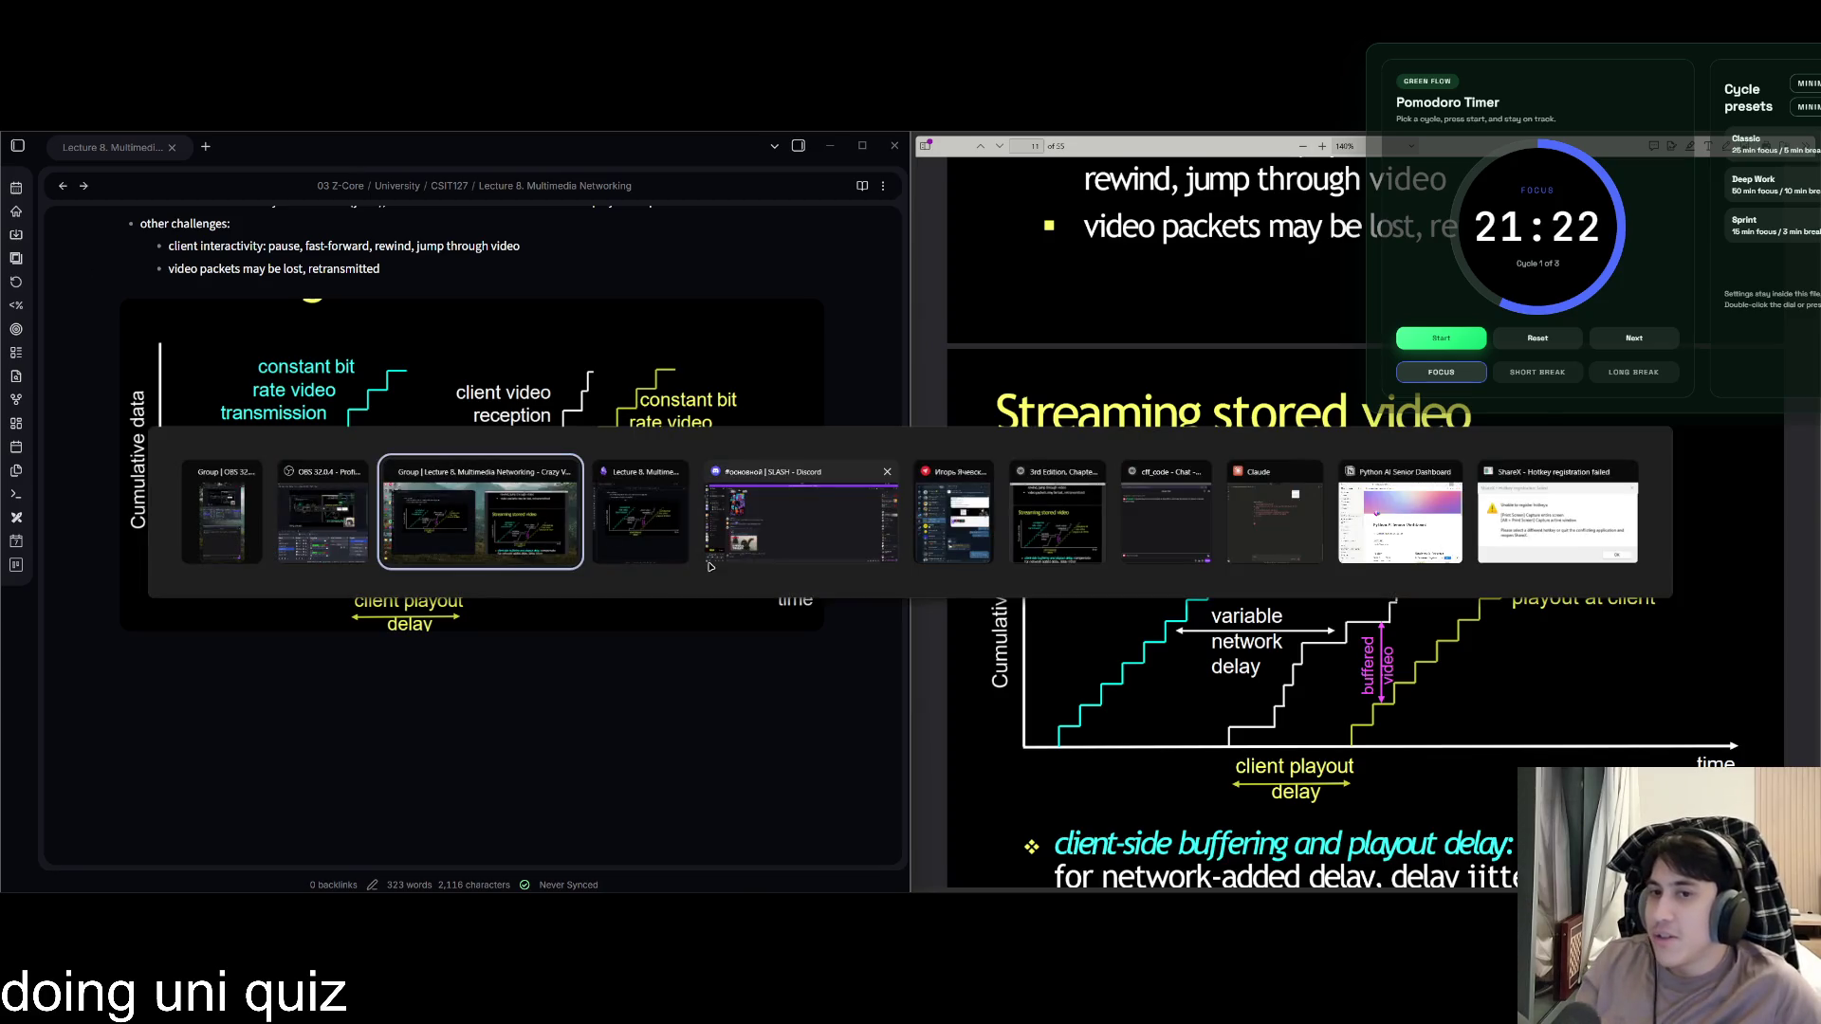
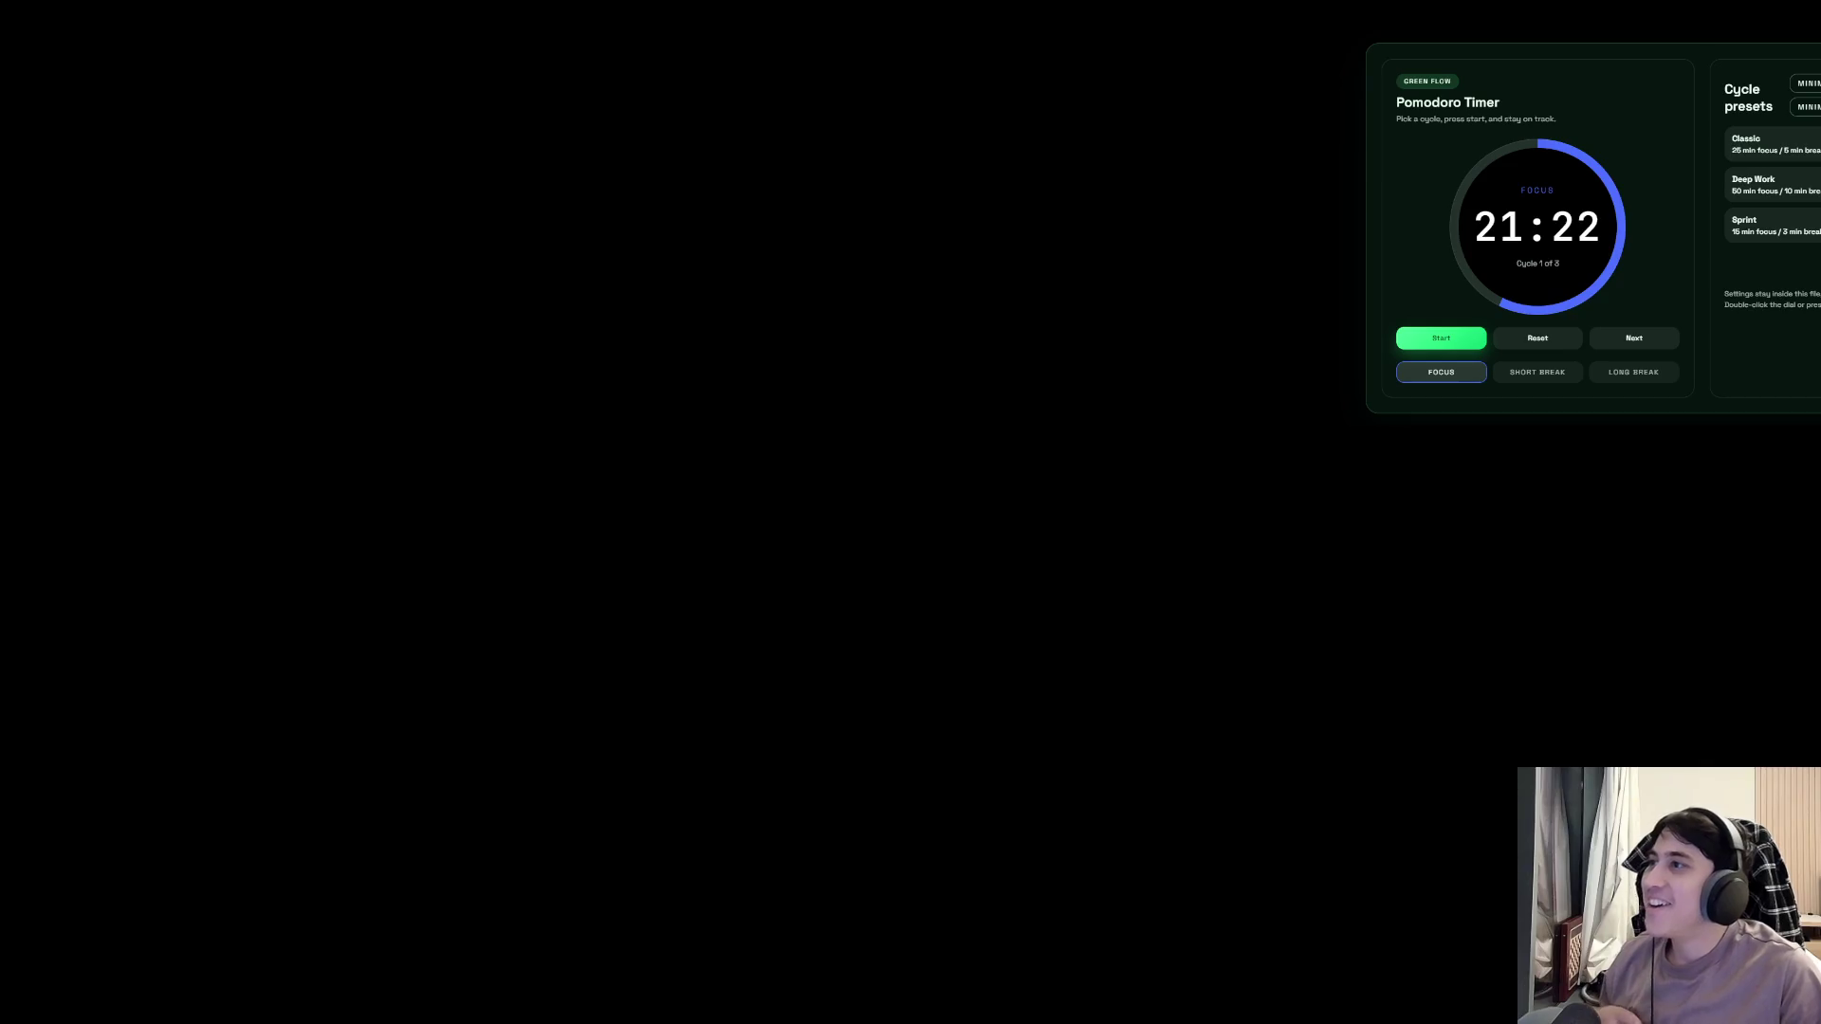
Start the Pomodoro focus countdown and shrink the timer to the compact dial view.
{"action": "key", "text": "space"}
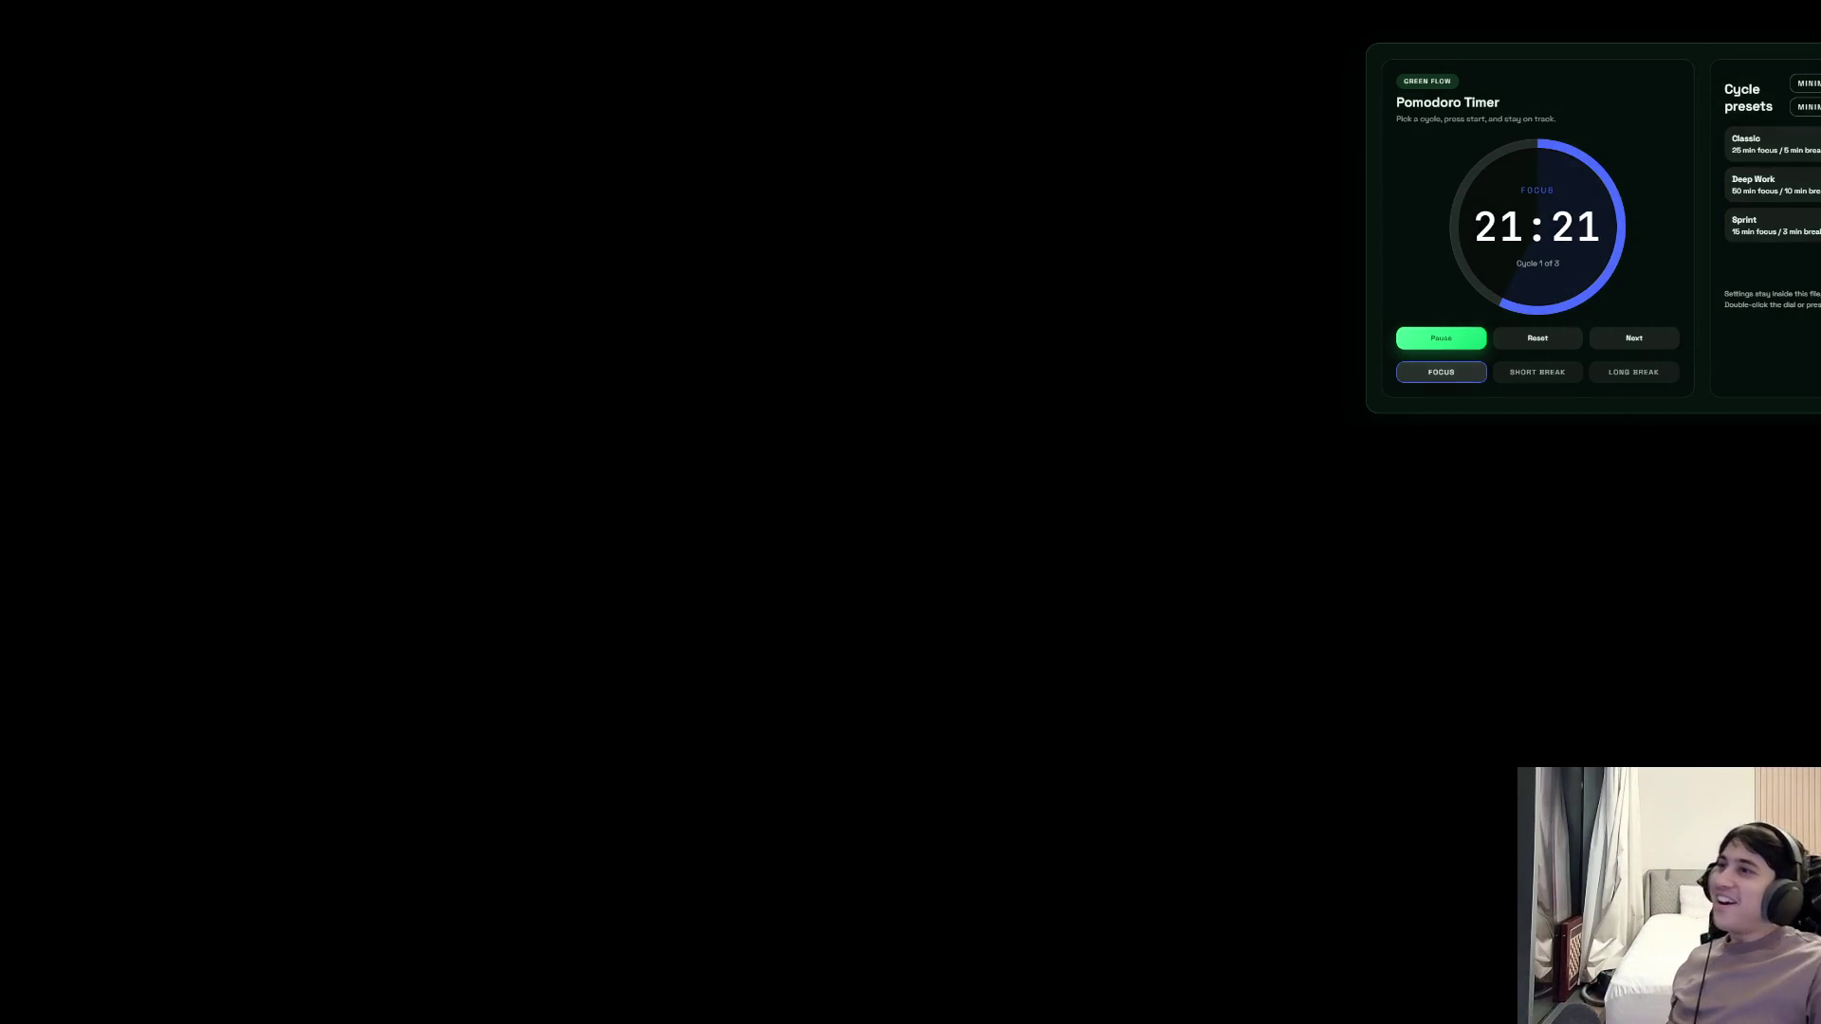
{"action": "key", "text": "m"}
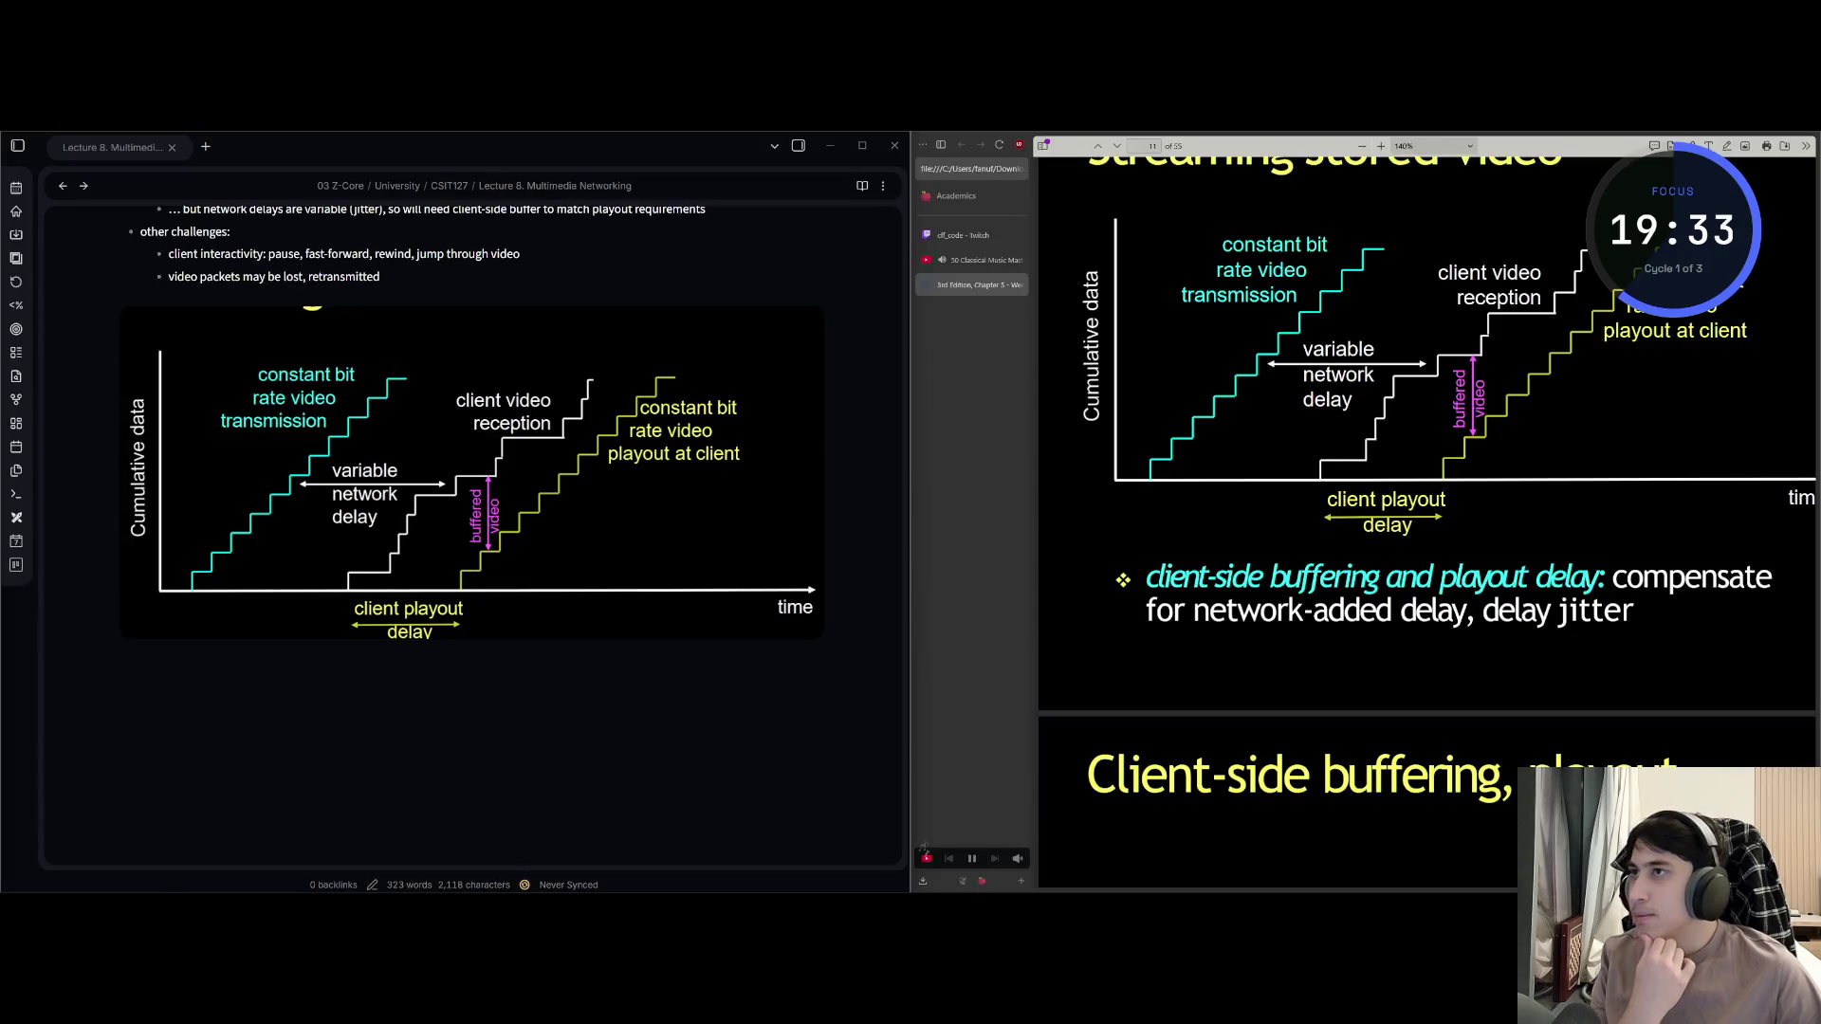
Below the diagram, type 'client-side buffering and playout delay: compensate for network-added delay, delay jitter'.
{"action": "left_click", "coordinate": [435, 609]}
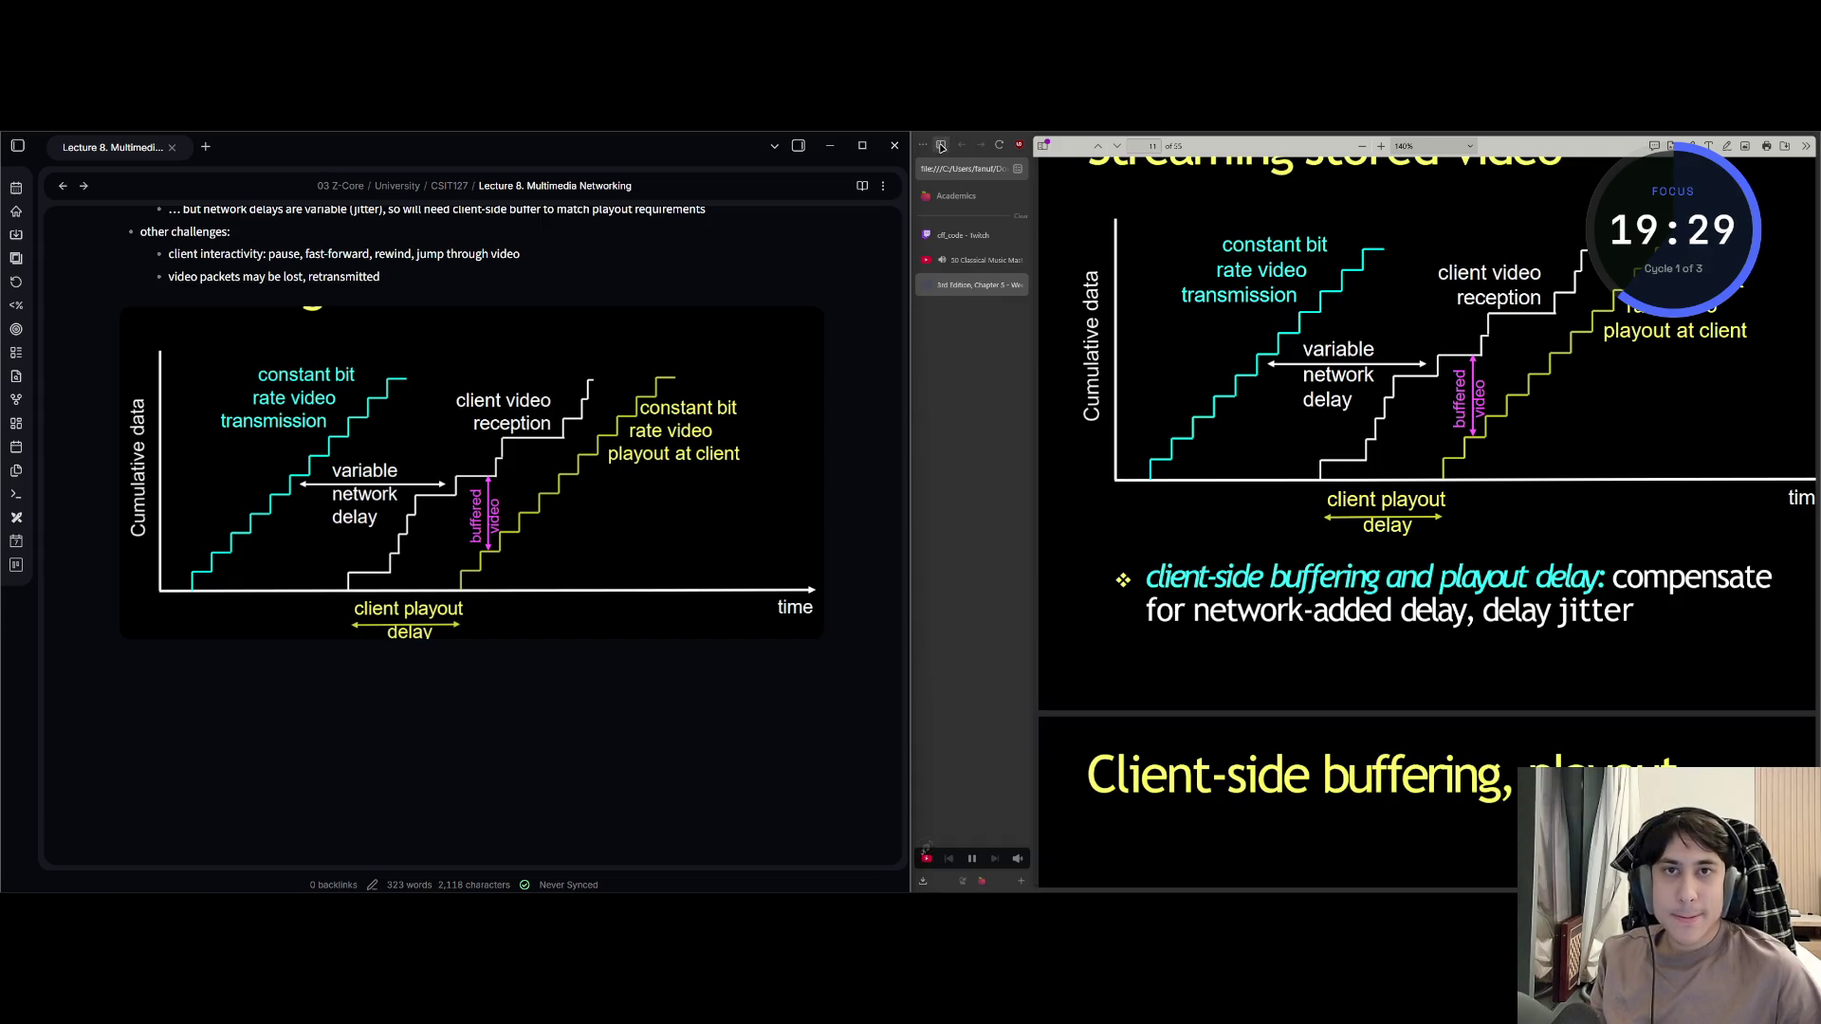
{"action": "left_click", "coordinate": [995, 479]}
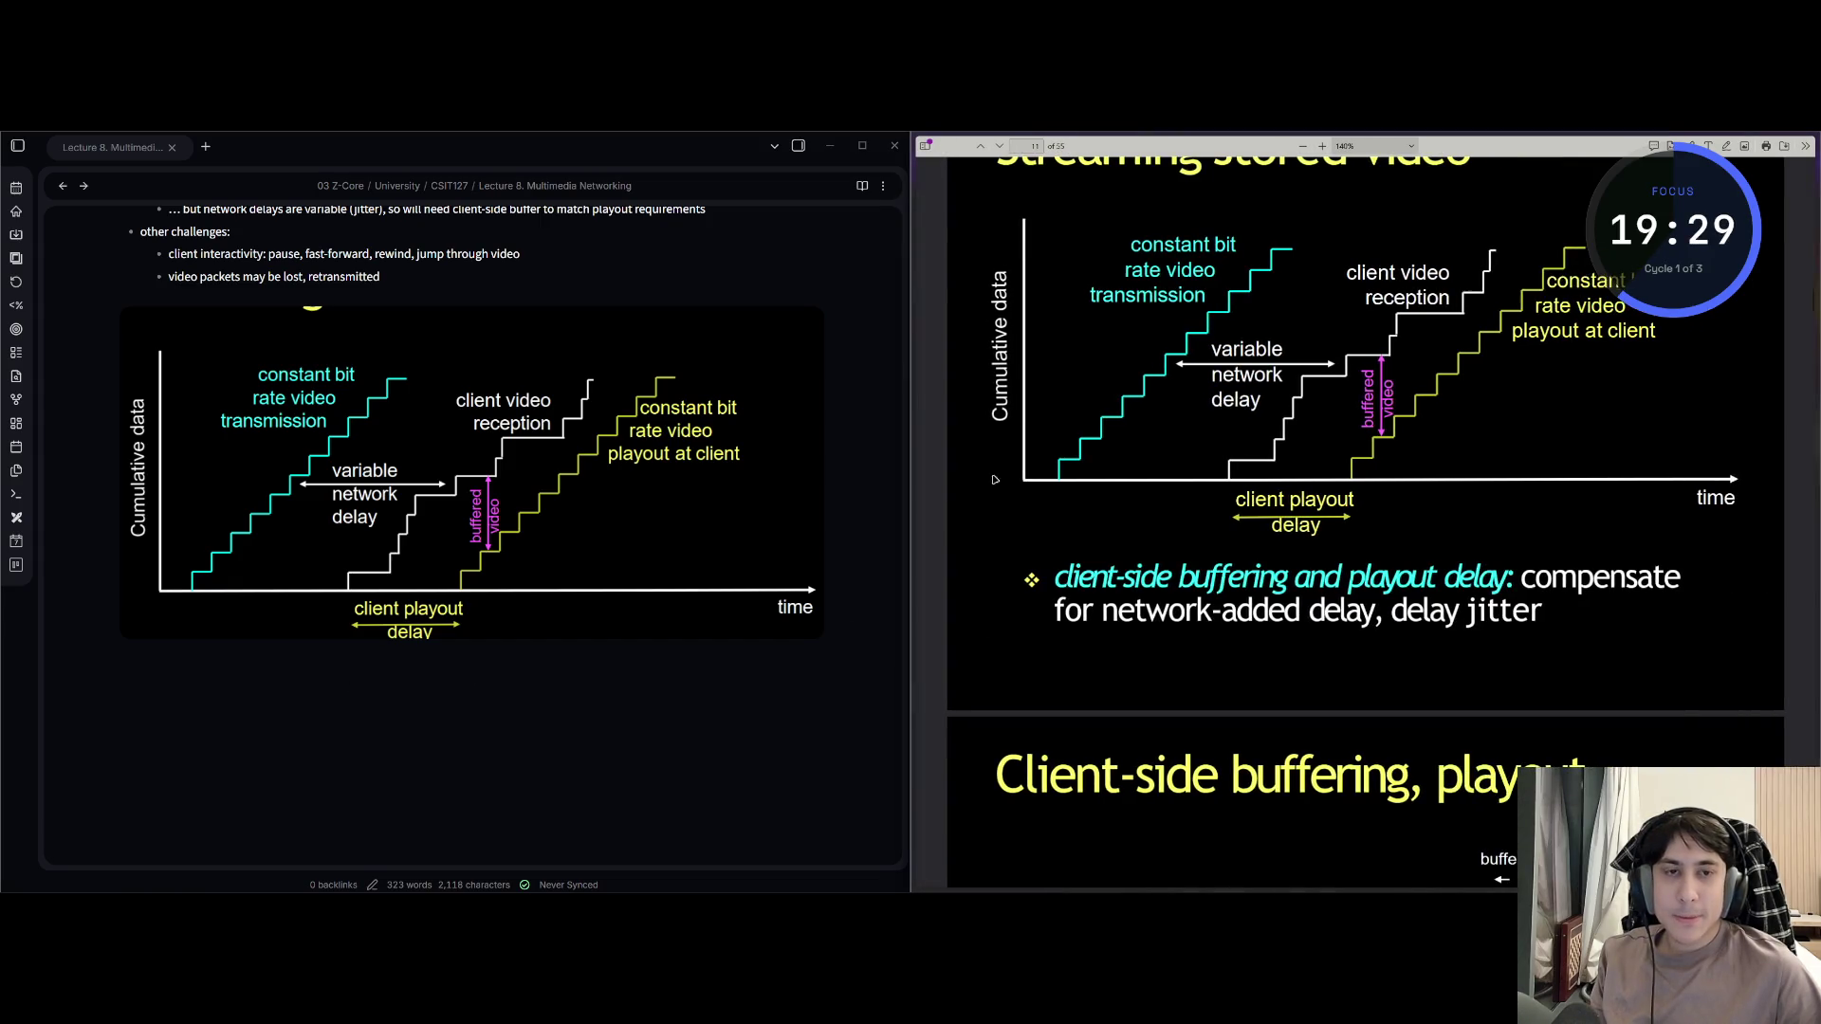
{"action": "left_click", "coordinate": [437, 687]}
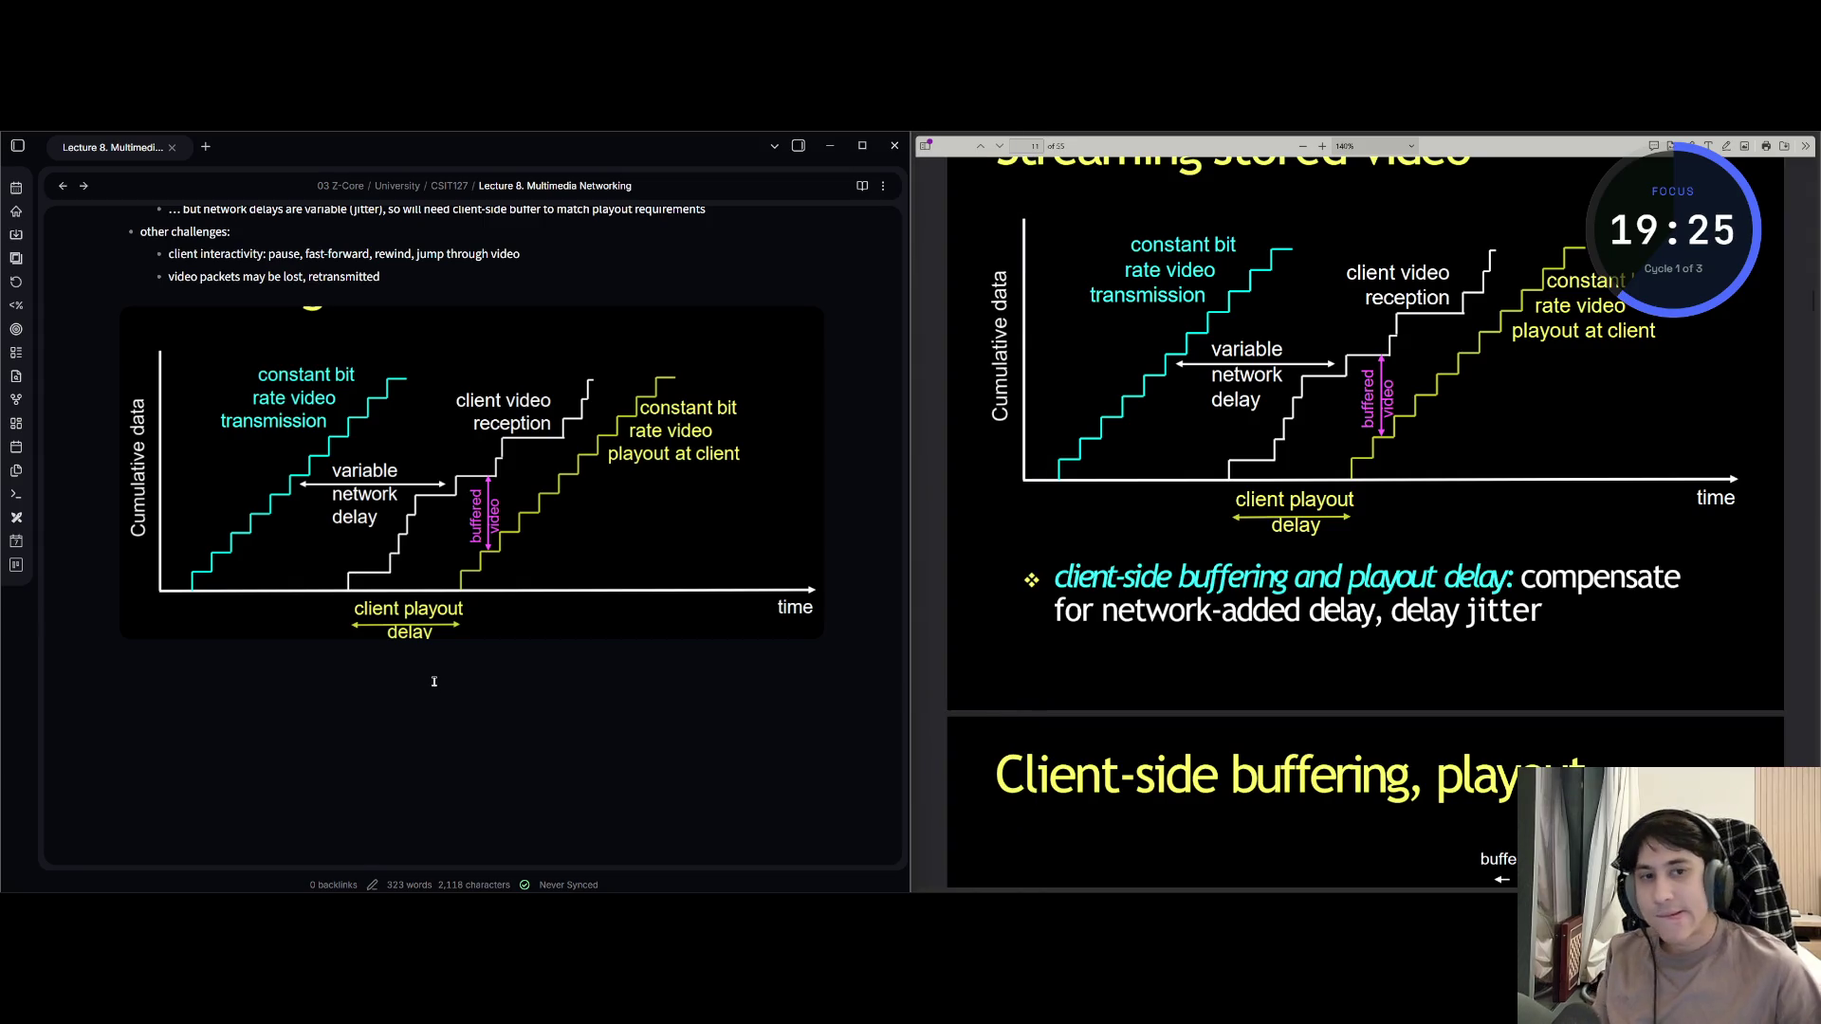
{"action": "type", "text": "clie"}
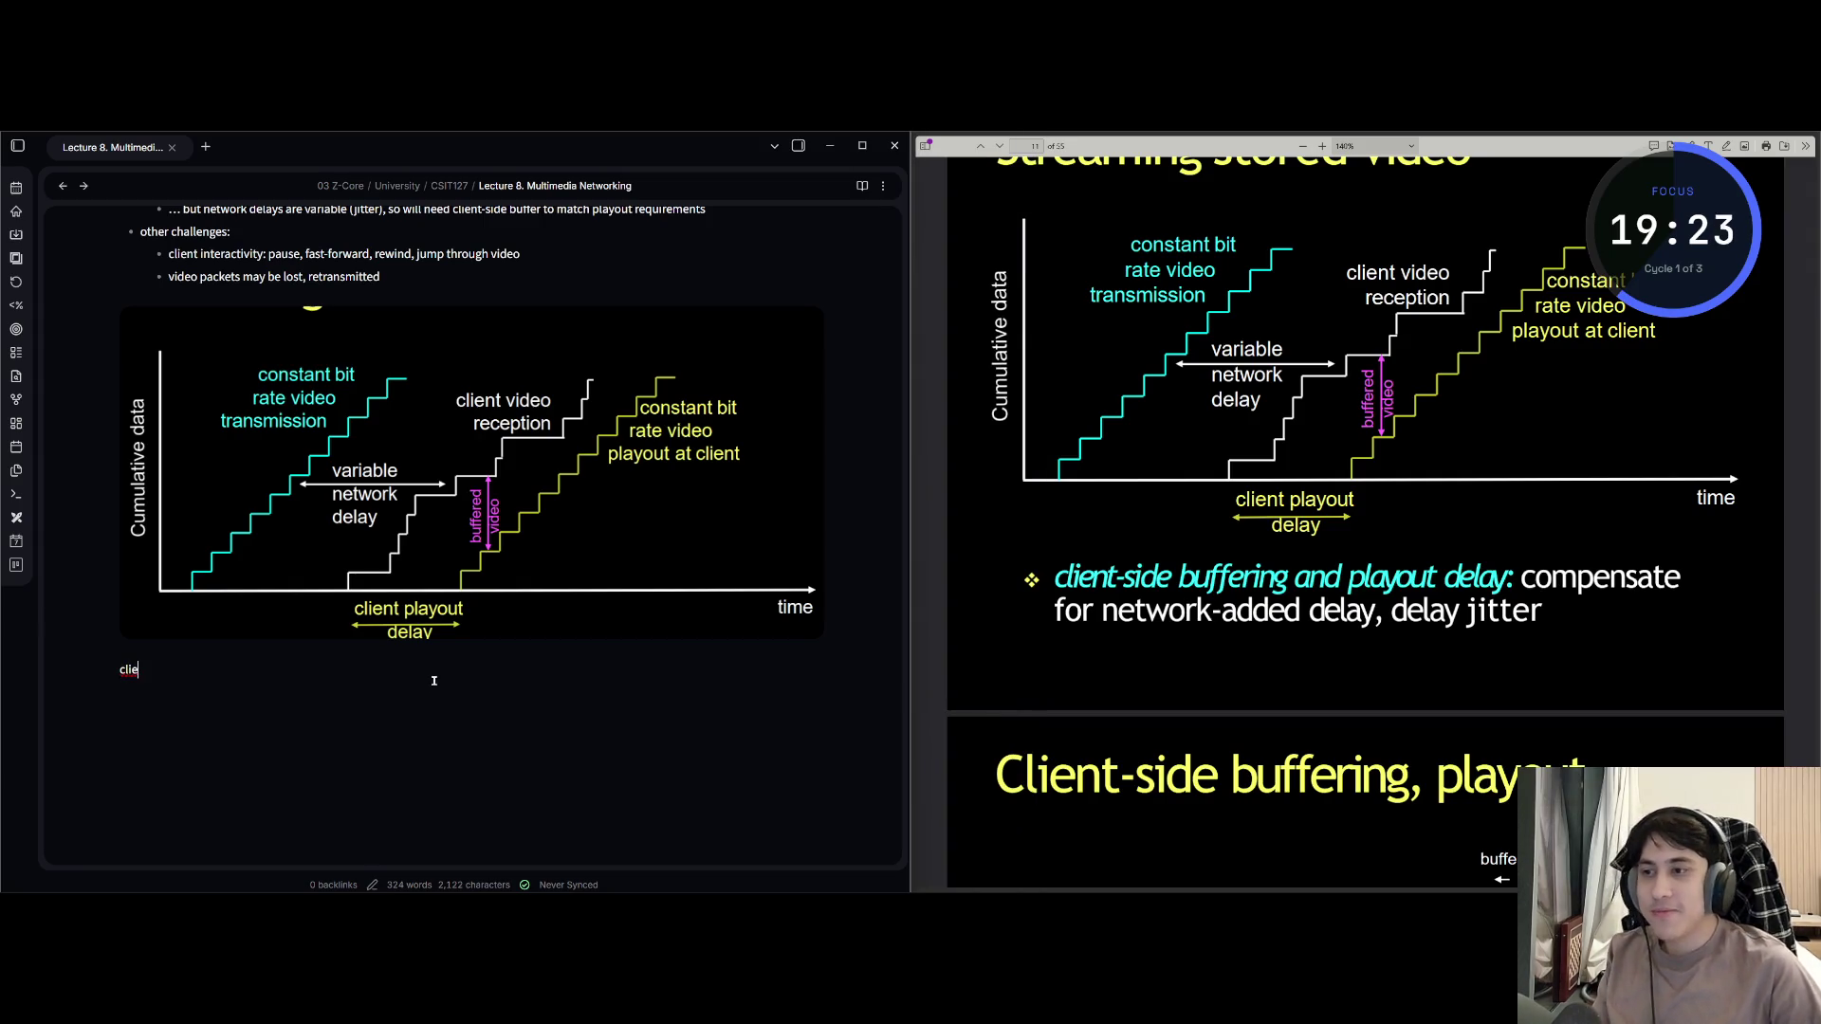
{"action": "type", "text": "nt-side buf"}
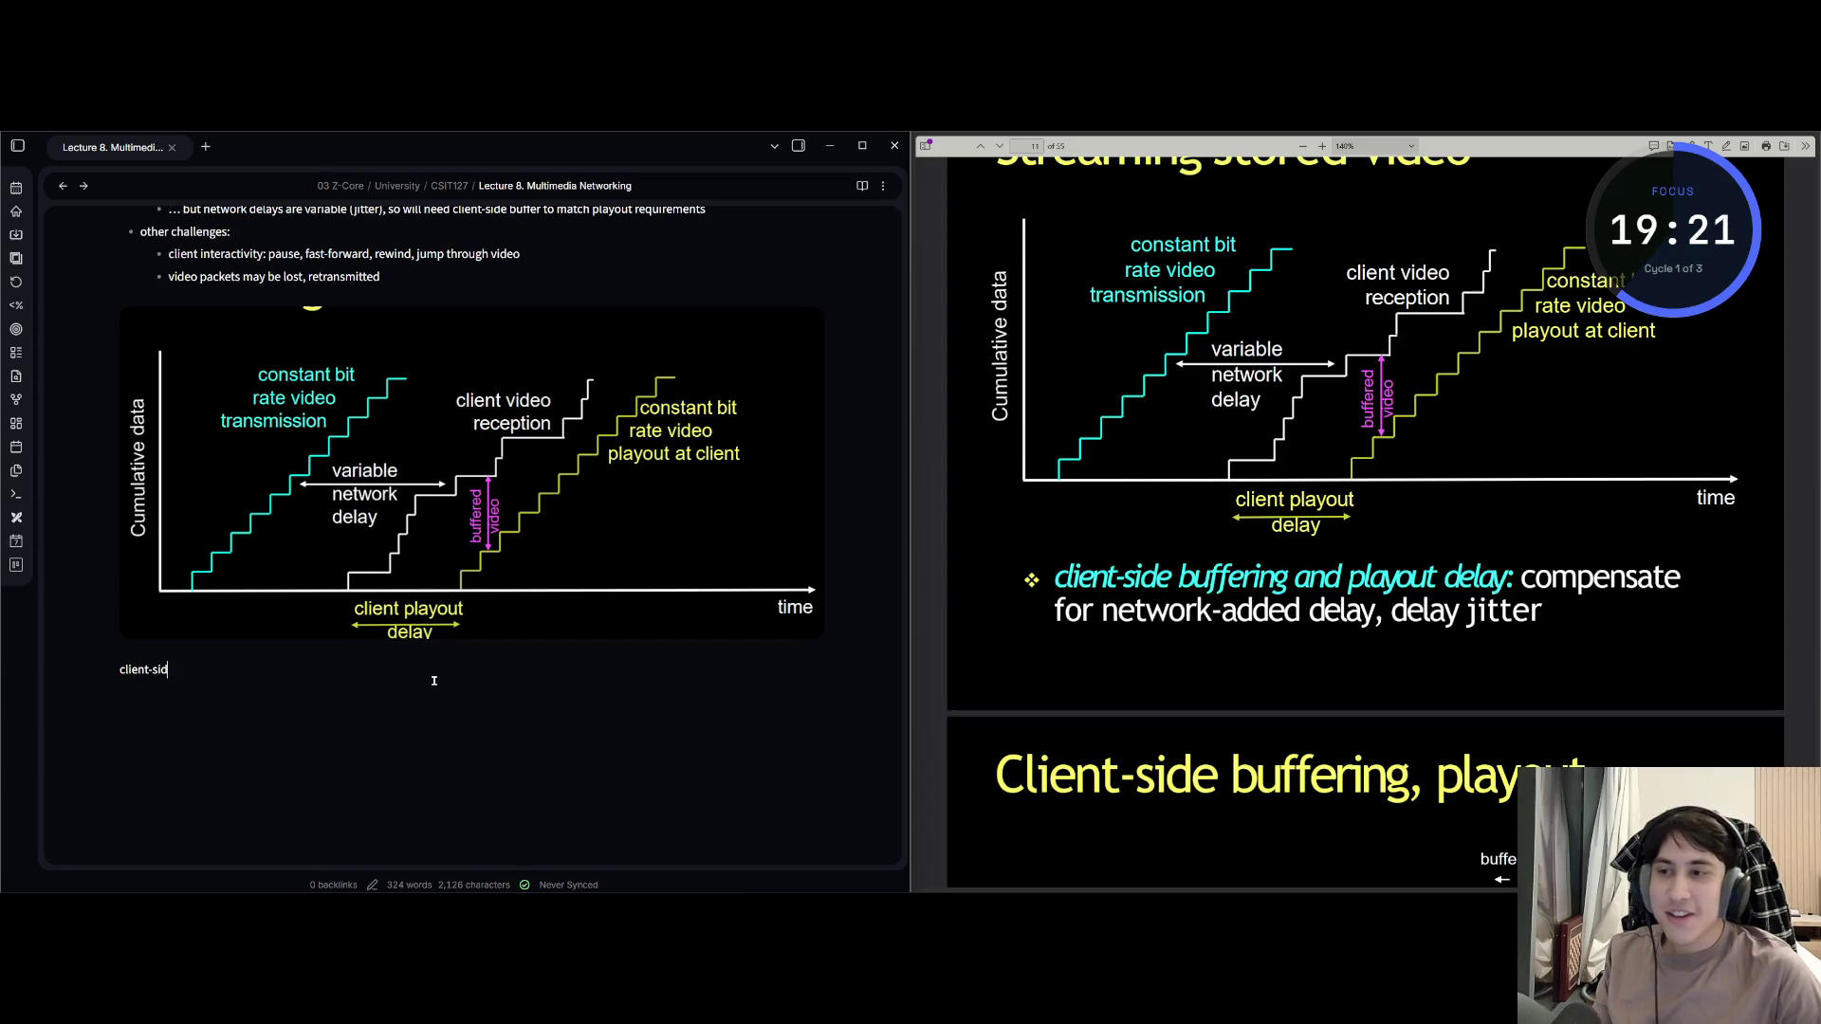
{"action": "type", "text": "fer"}
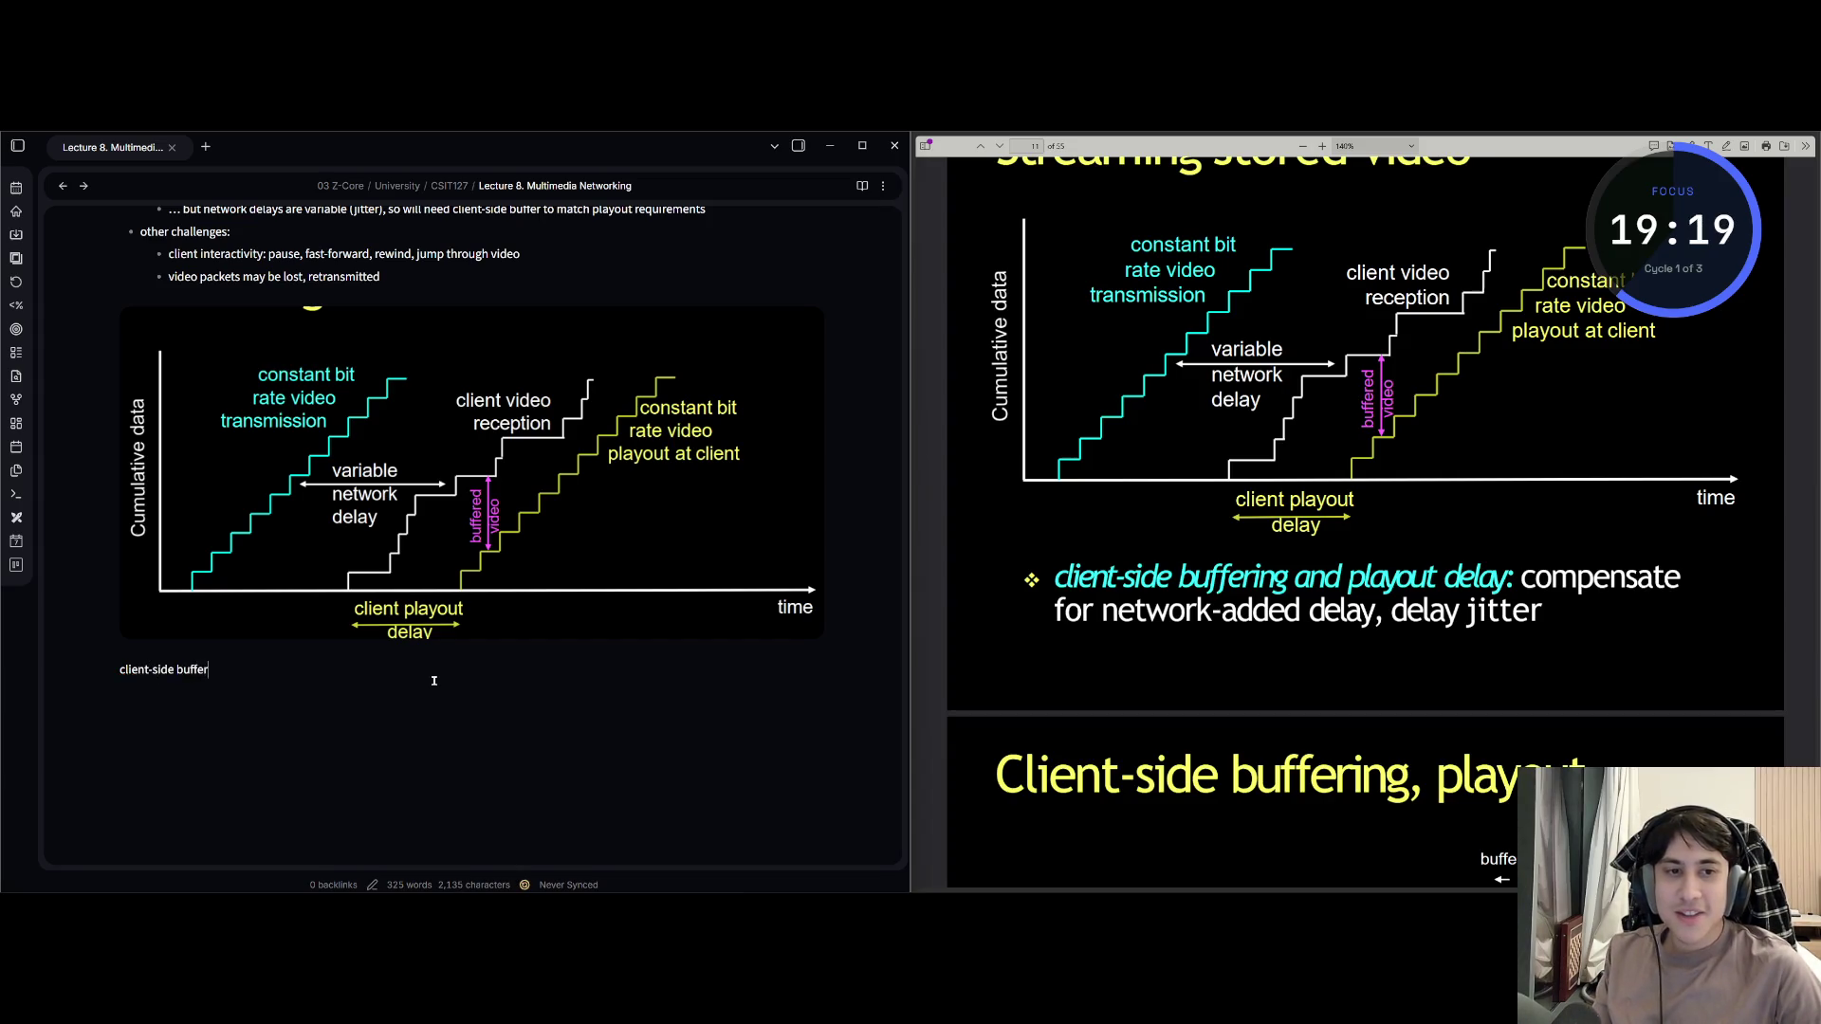
{"action": "type", "text": "ring and play"}
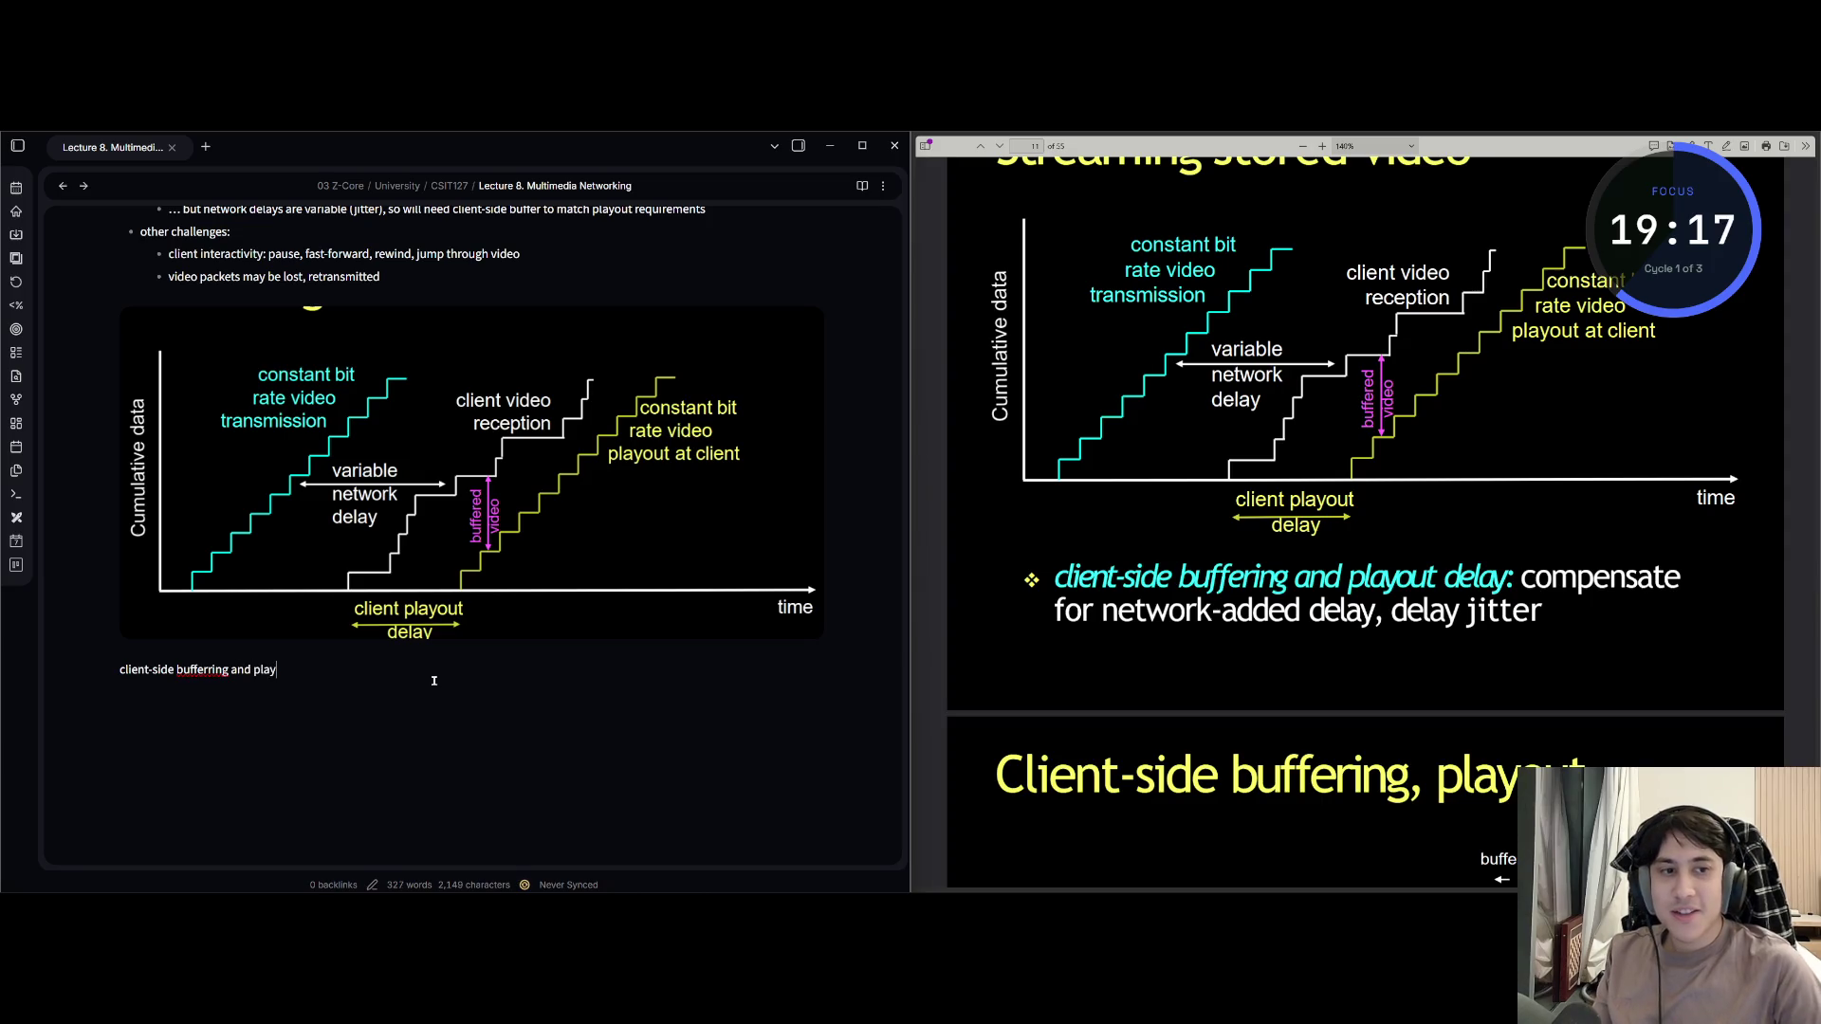
{"action": "type", "text": "out delay"}
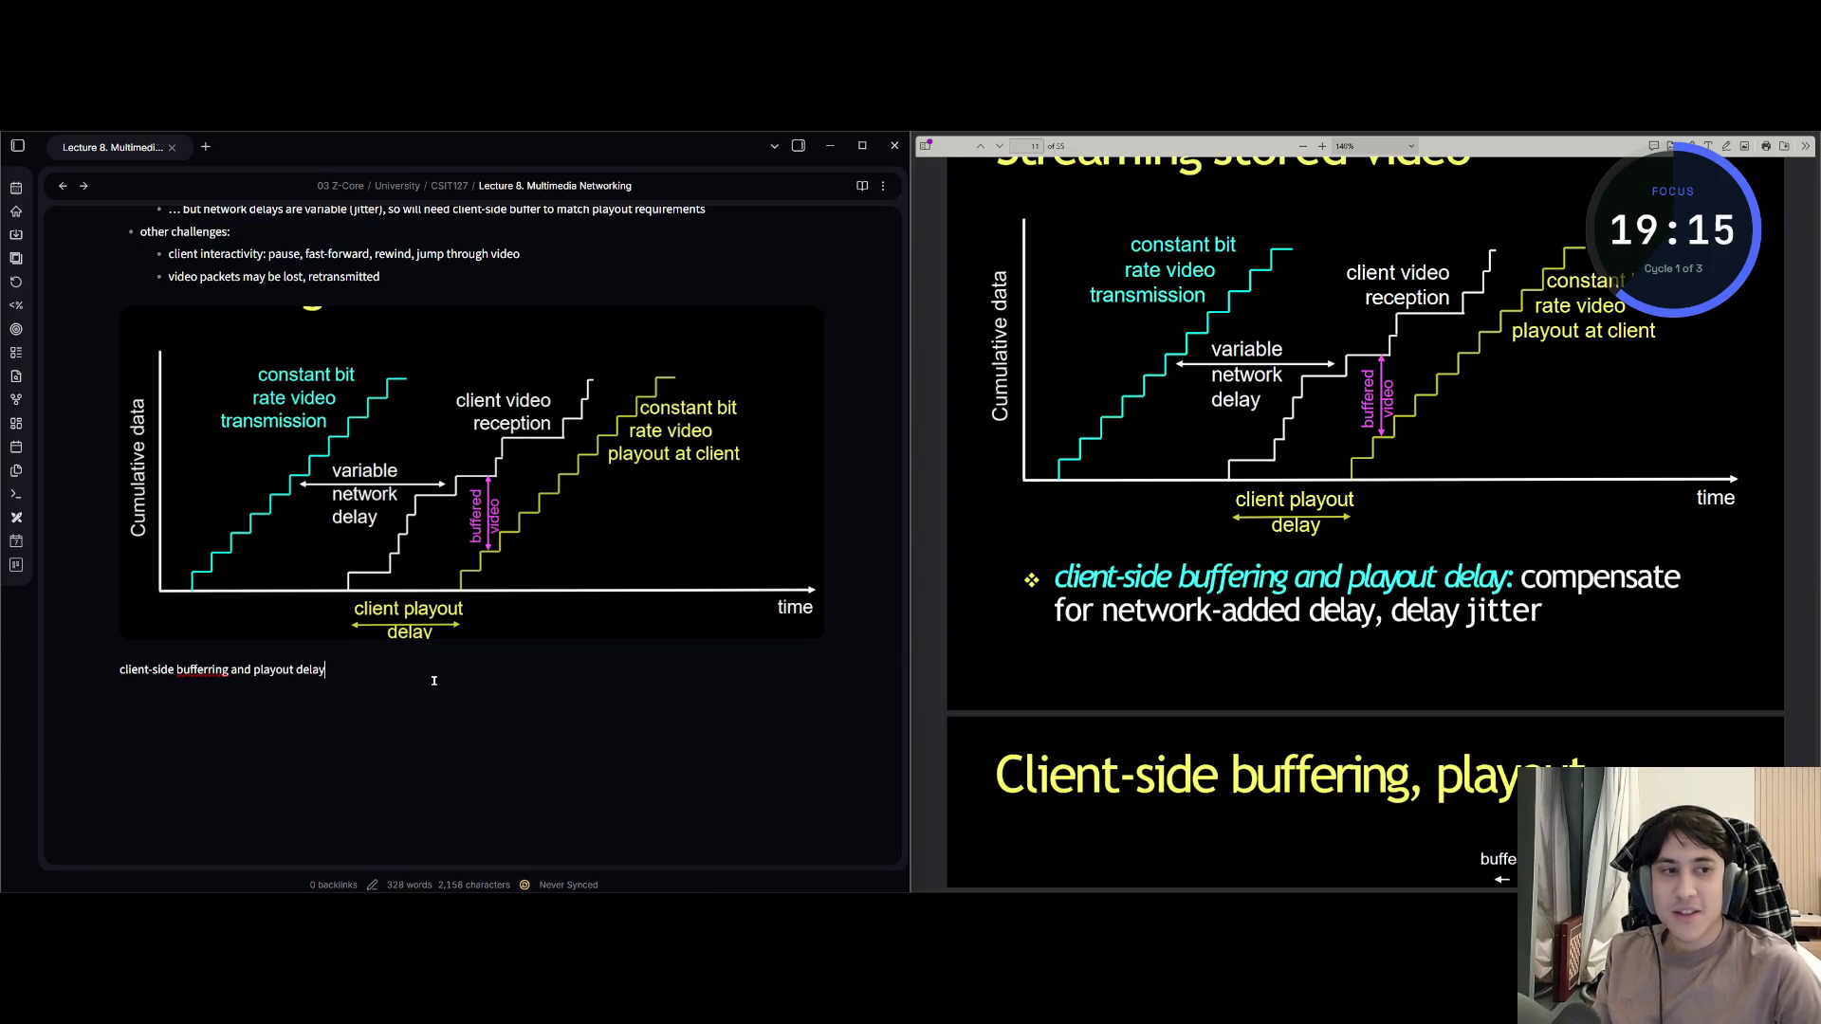
{"action": "type", "text": ": compensate"}
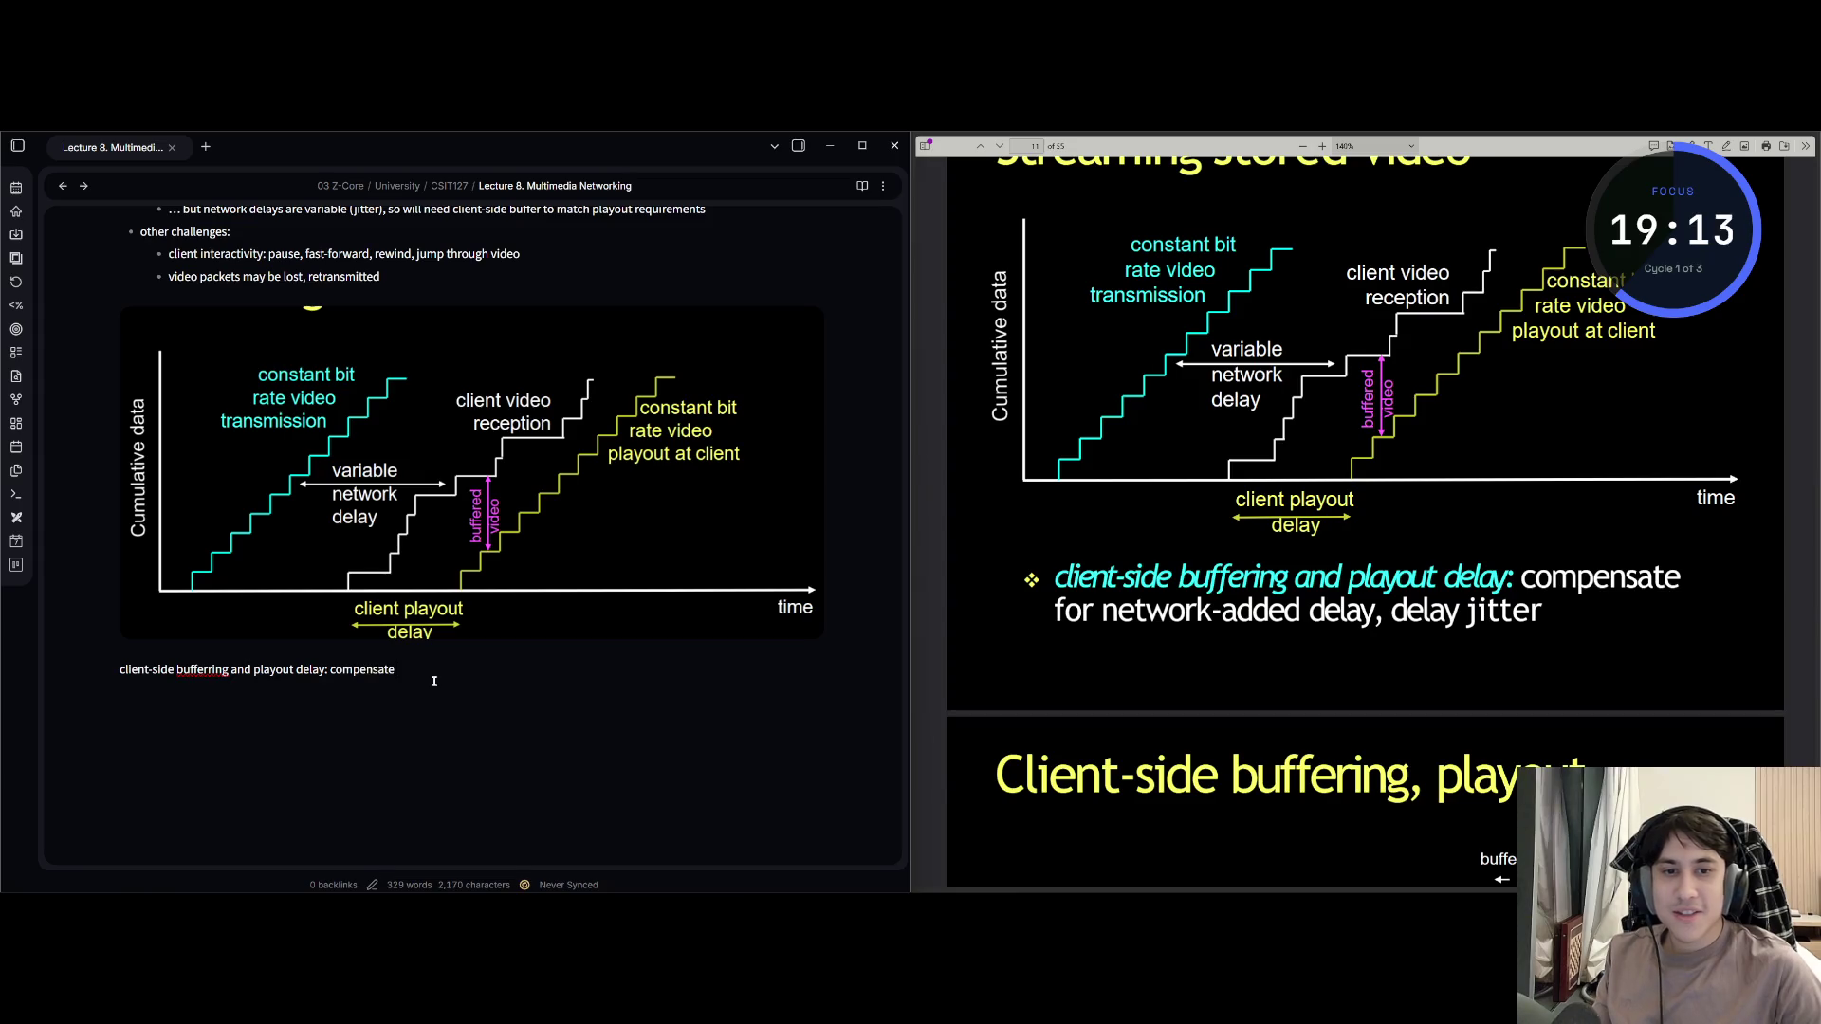
{"action": "type", "text": " for network"}
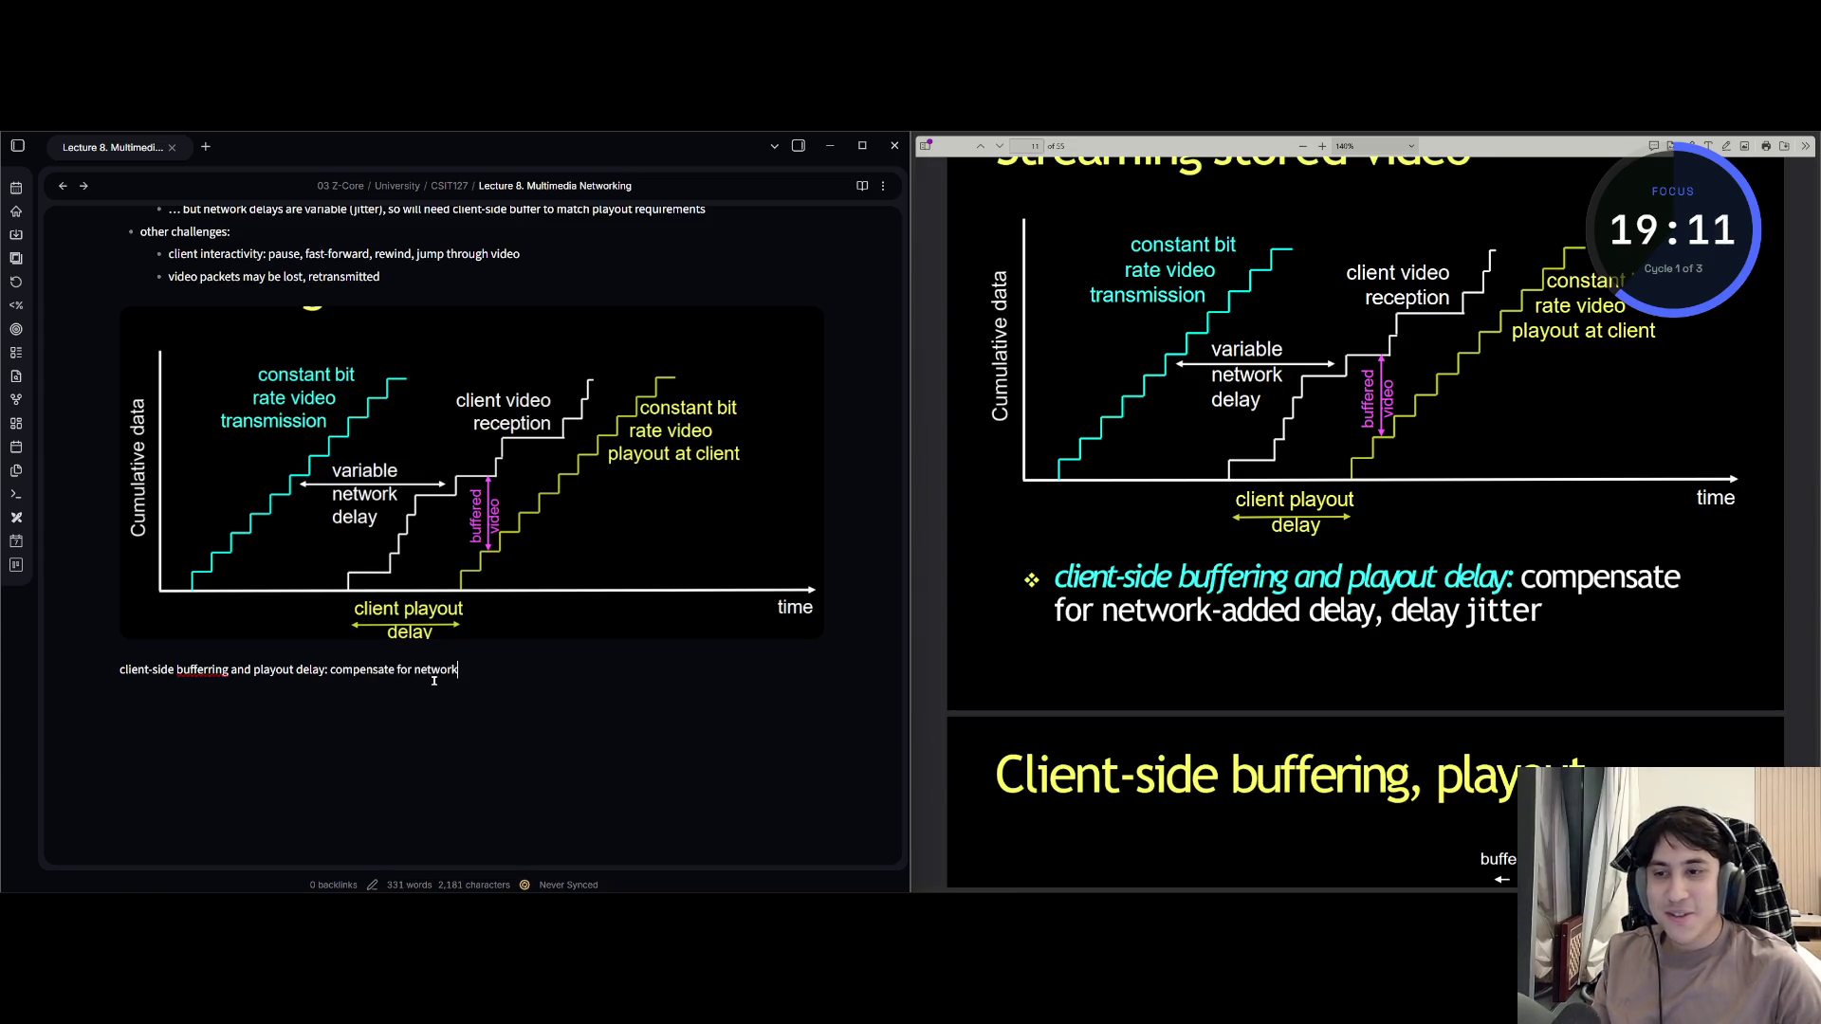
{"action": "type", "text": "-adde"}
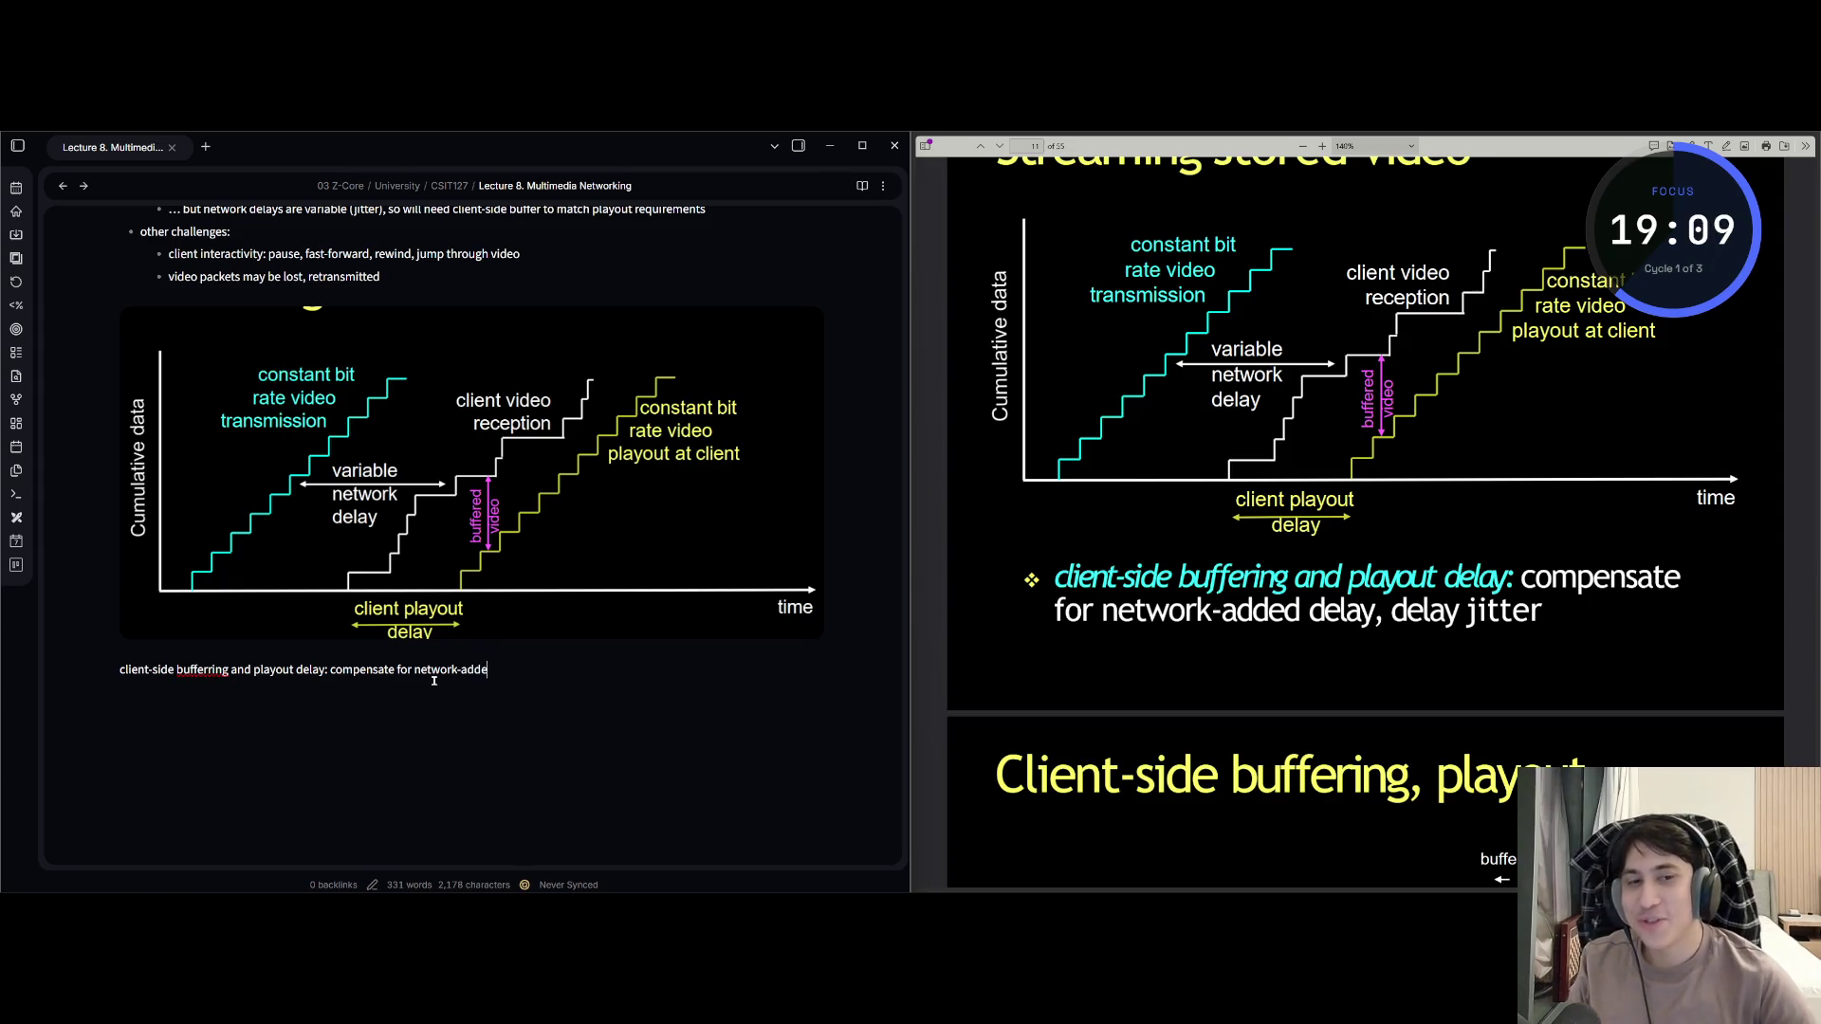
{"action": "type", "text": "d delay"}
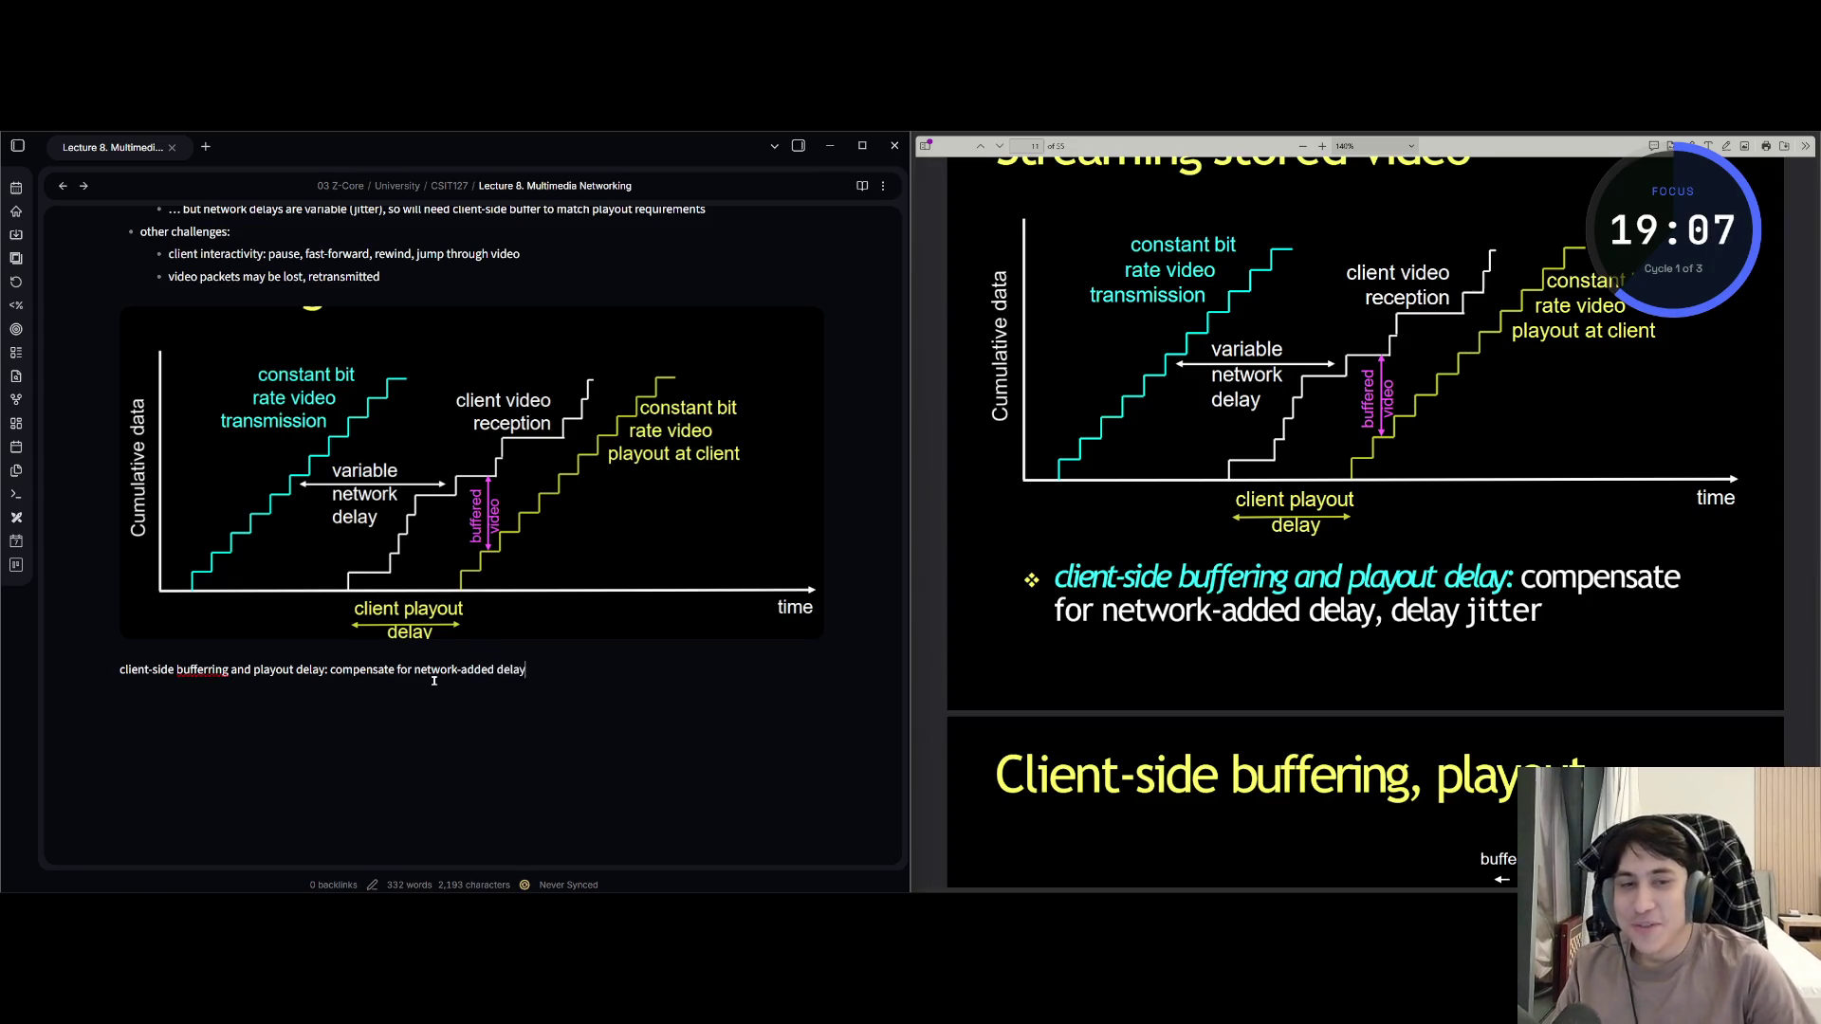
{"action": "type", "text": ", delay"}
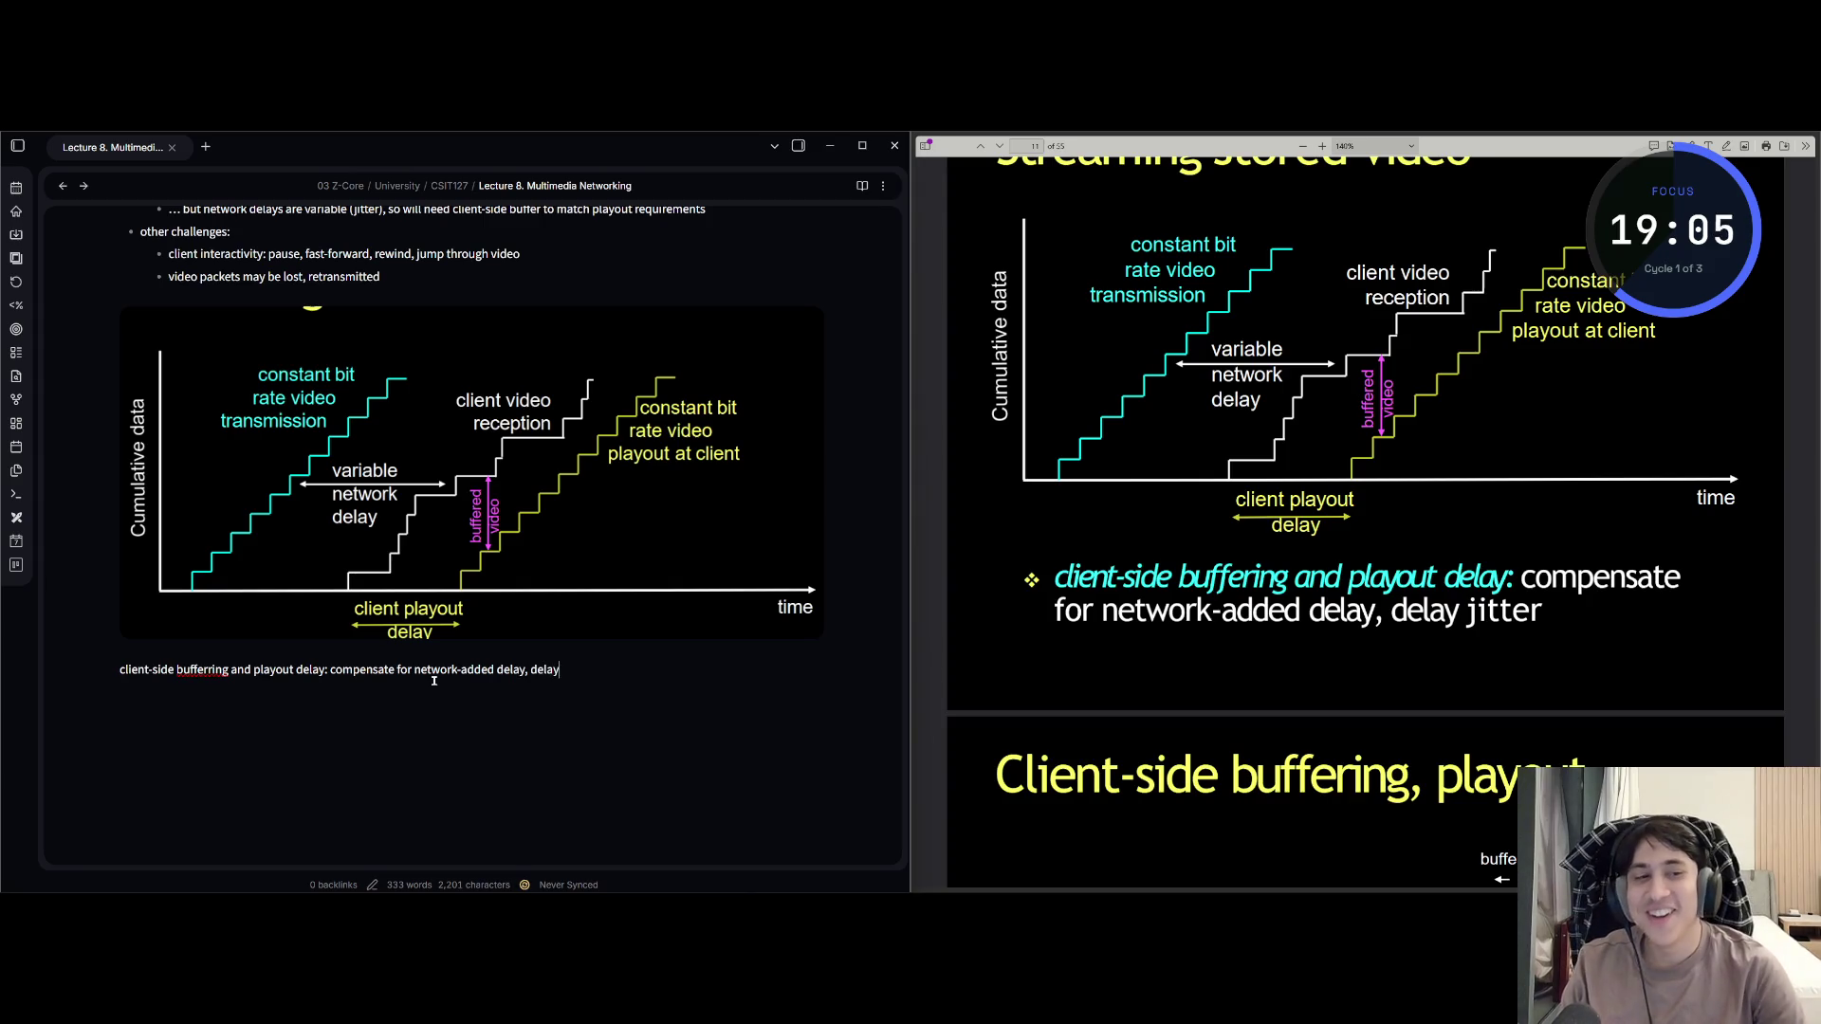
{"action": "type", "text": " jitter"}
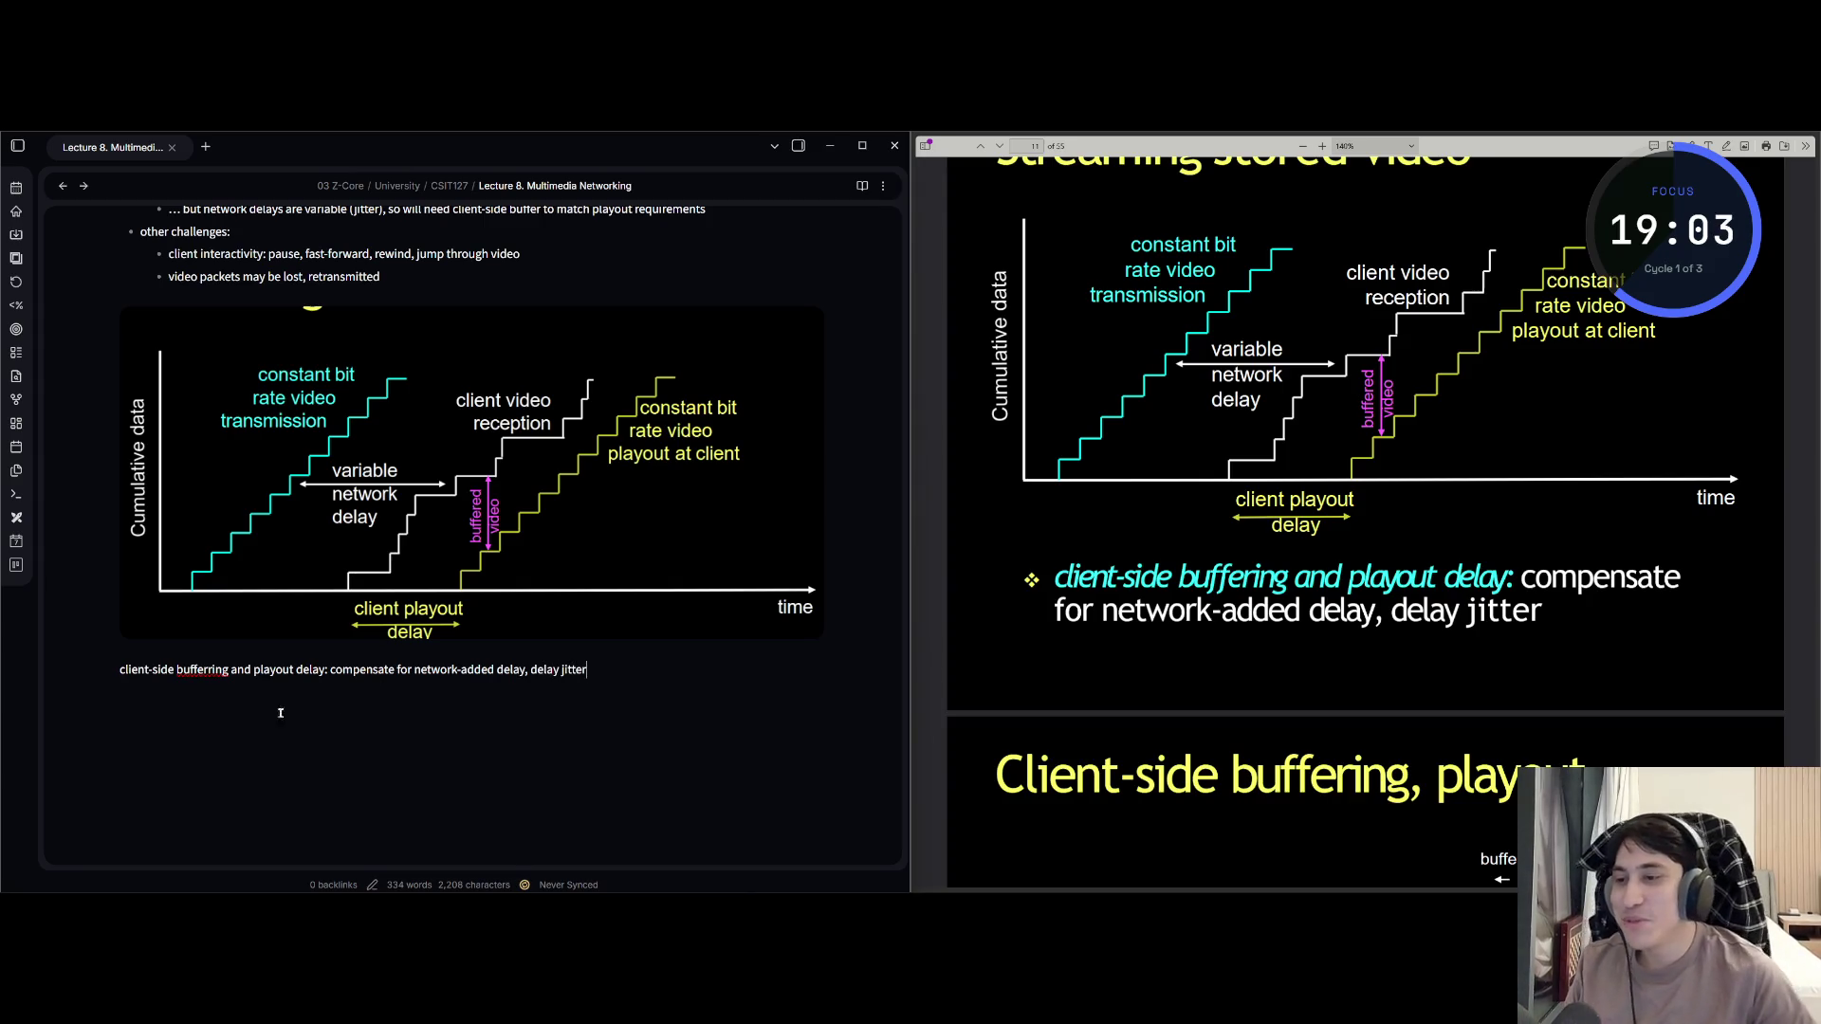
Correct 'bufferring' to 'buffering' in the summary line.
{"action": "double_click", "coordinate": [205, 670]}
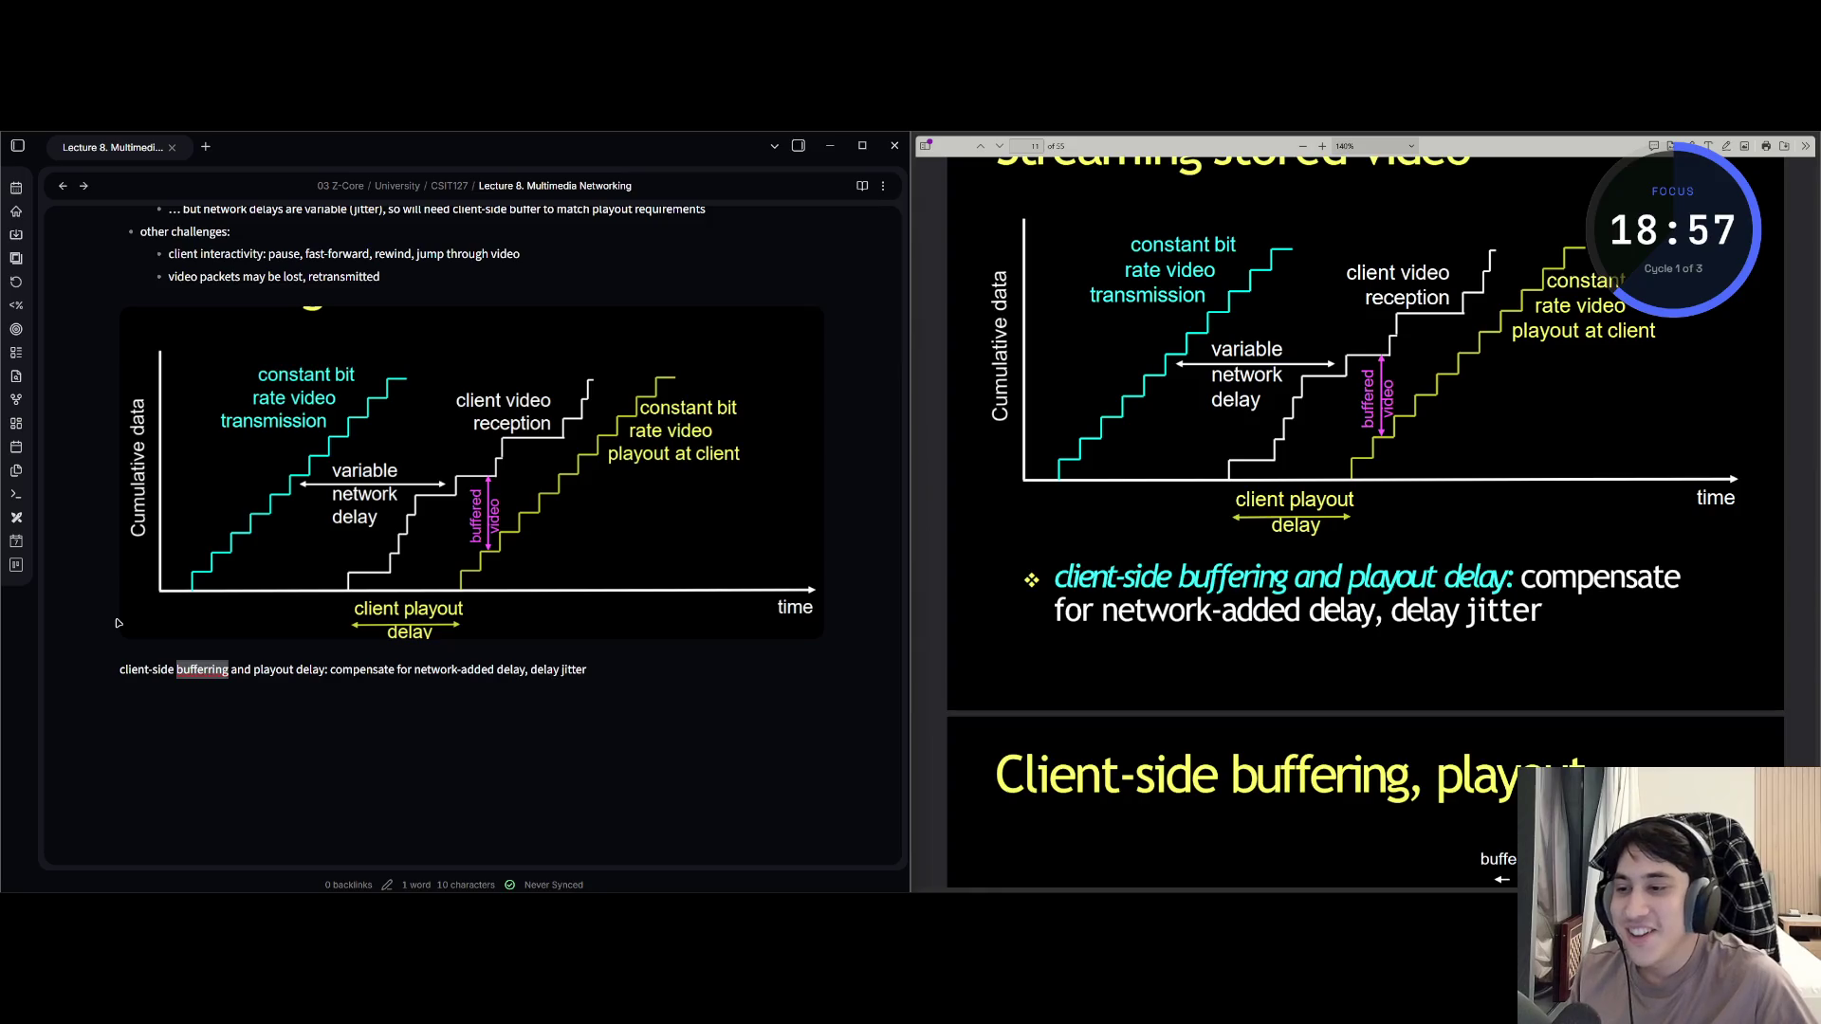
{"action": "left_click", "coordinate": [211, 670]}
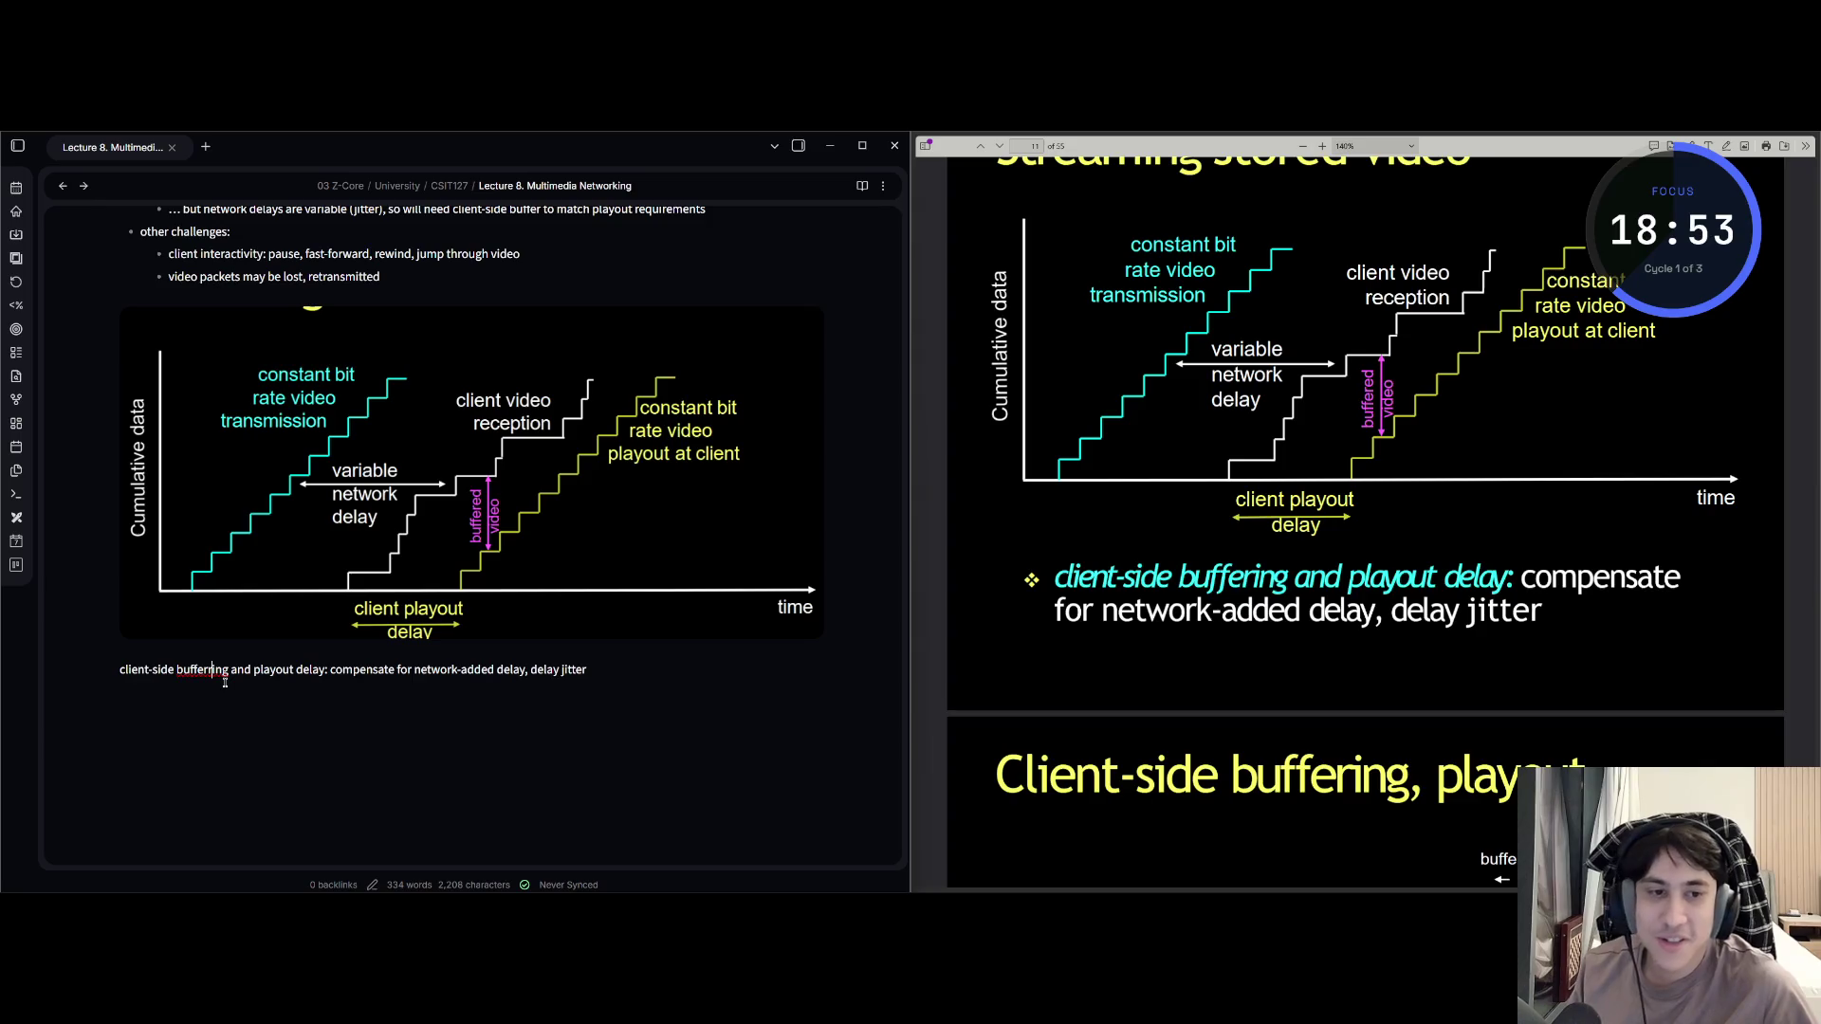
{"action": "key", "text": "BackSpace"}
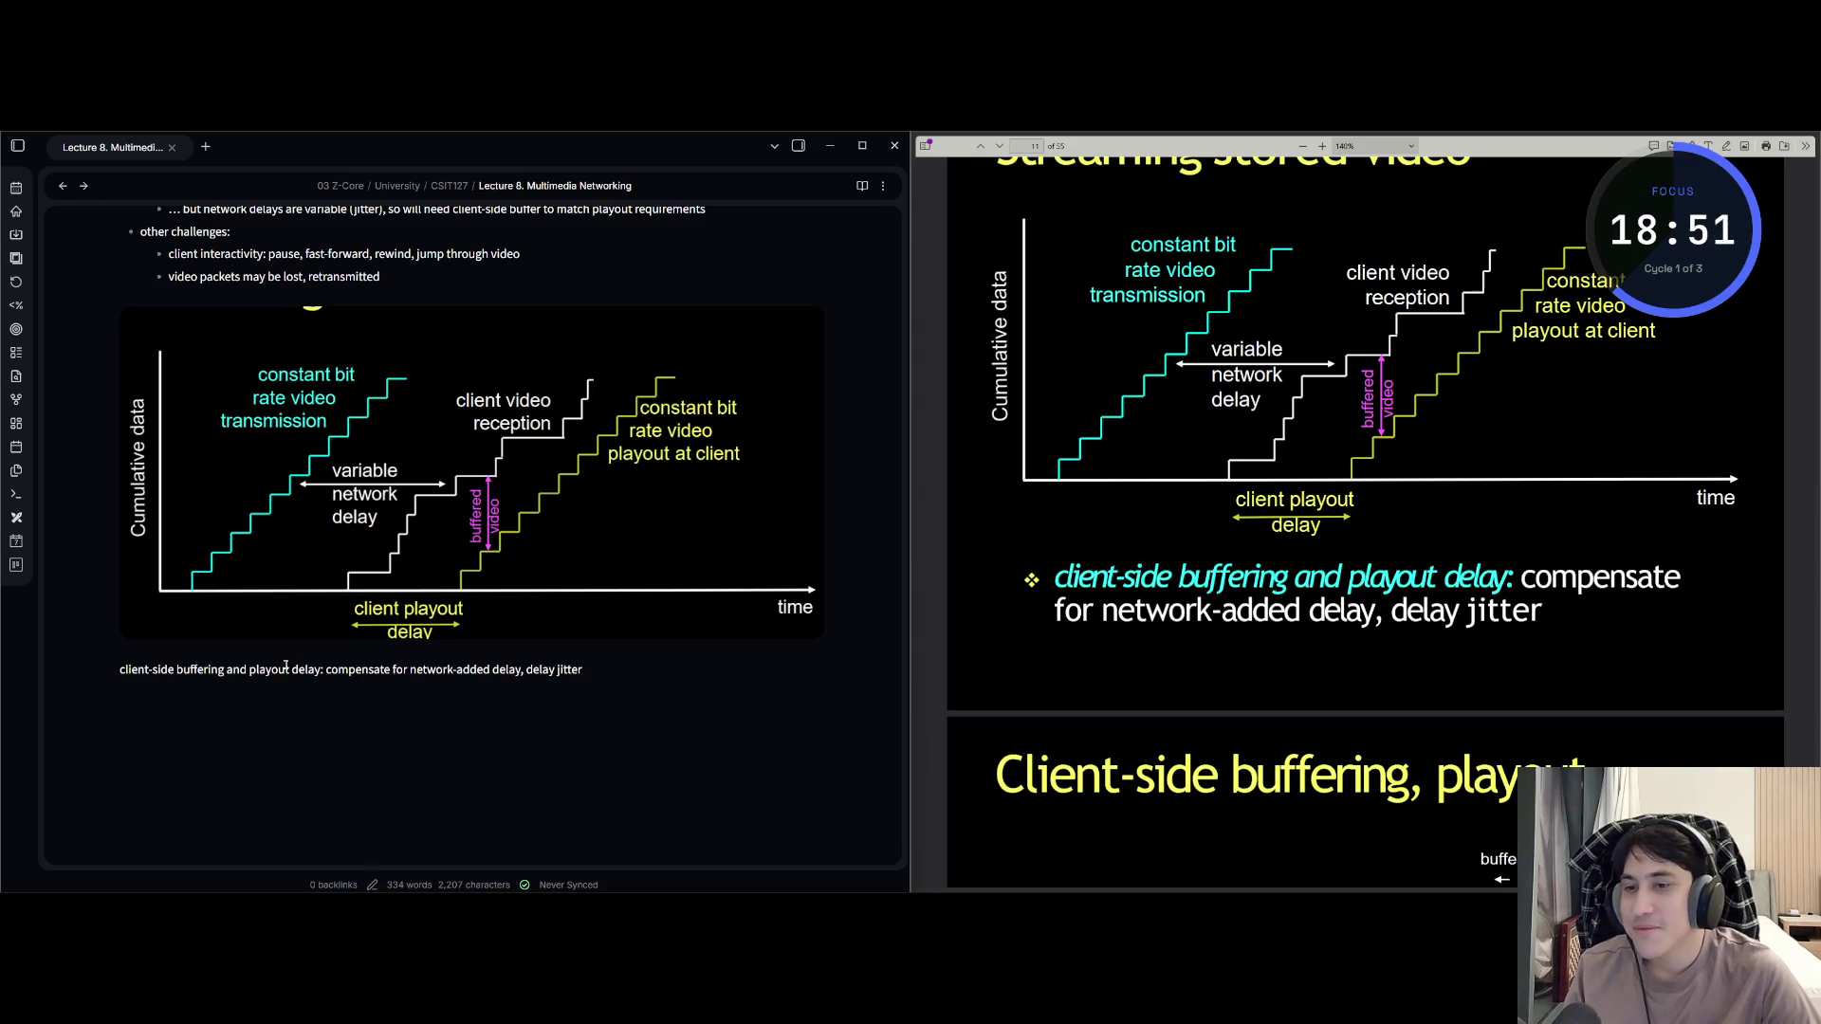
{"action": "left_click", "coordinate": [605, 669]}
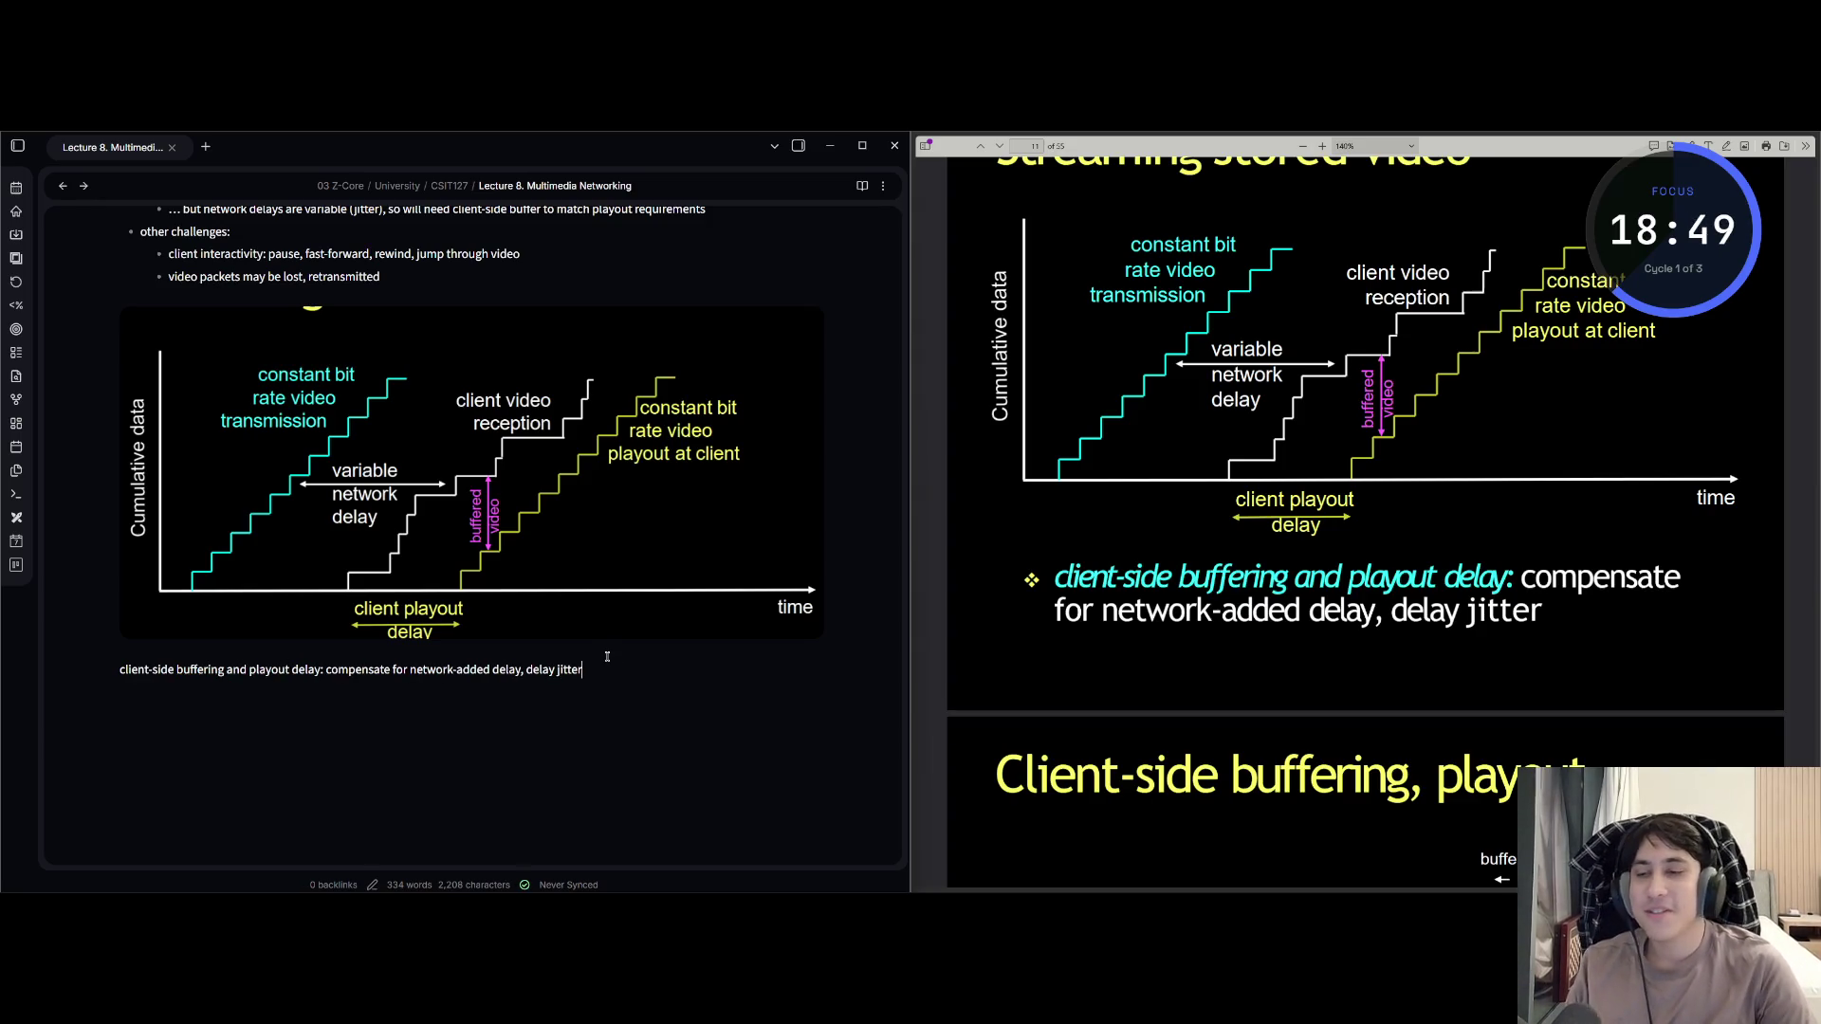
{"action": "scroll", "coordinate": [1041, 560], "scroll_direction": "down", "scroll_amount": 3}
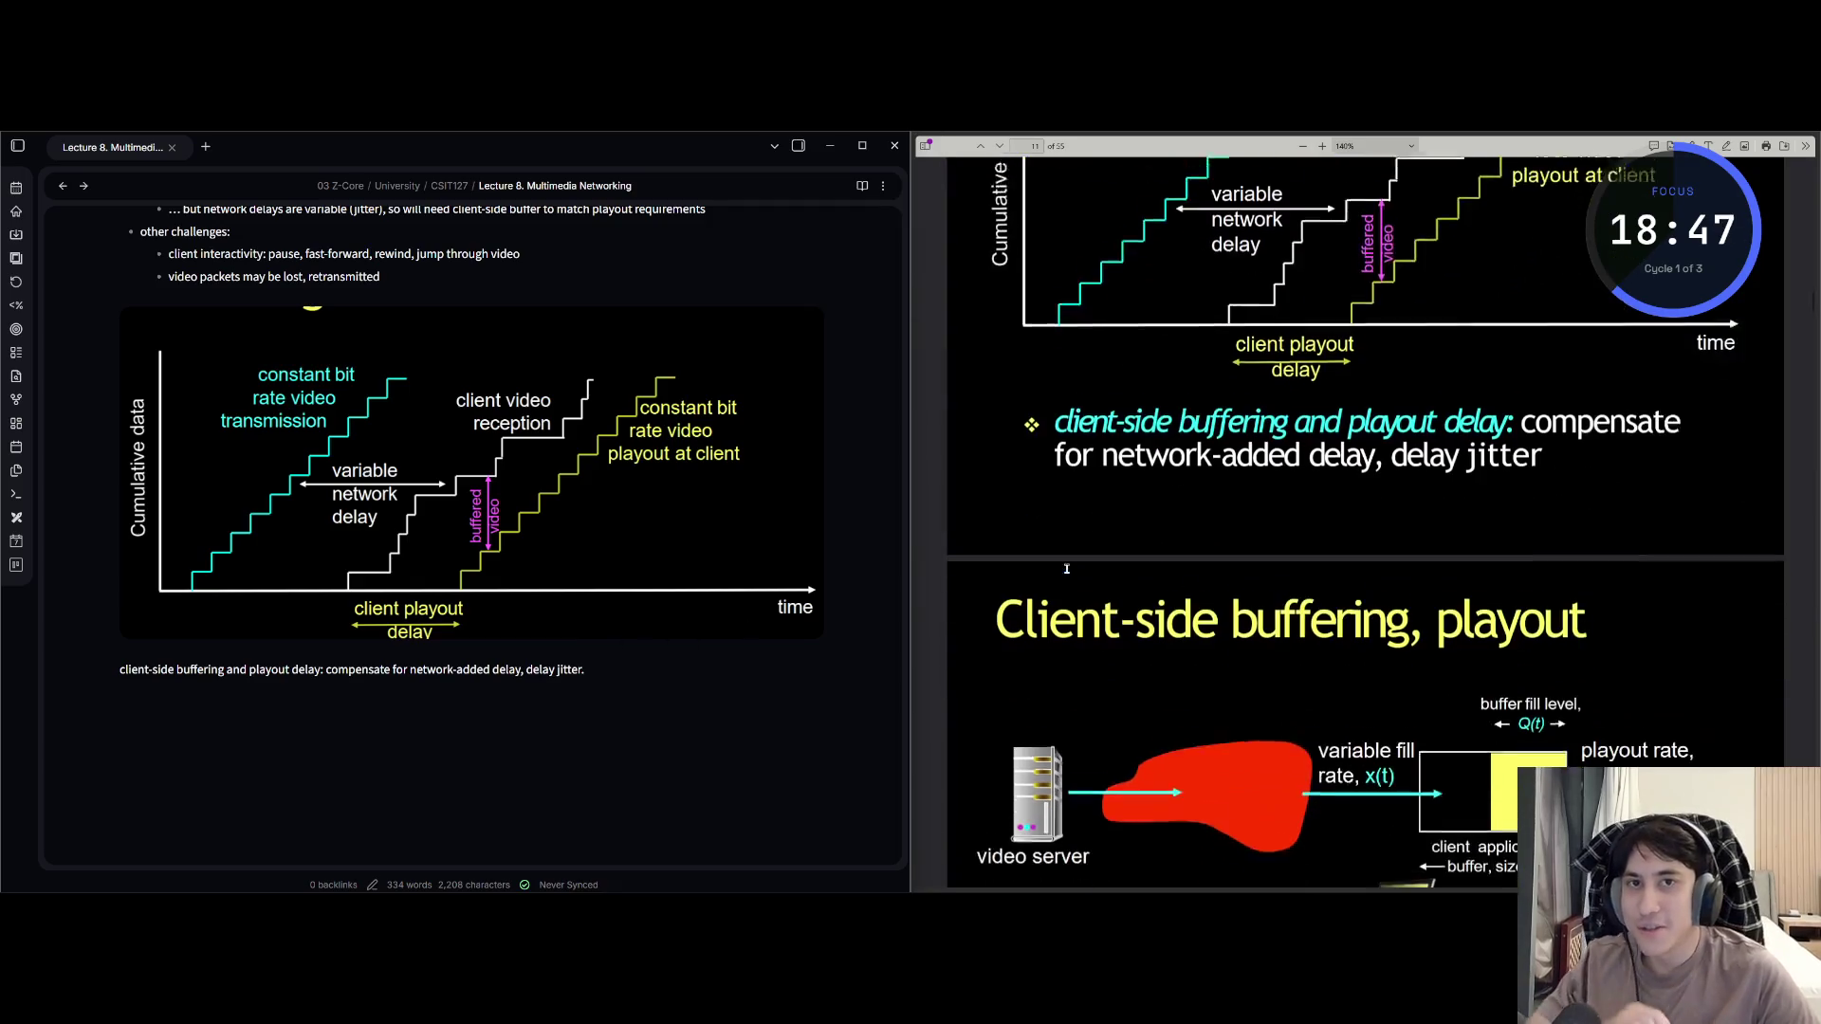
Enlarge the slides and add the line 'Client-side buffering, playout' below the summary.
{"action": "scroll", "coordinate": [1040, 559], "scroll_direction": "down", "scroll_amount": 3}
{"action": "key", "text": "ctrl+plus"}
{"action": "scroll", "coordinate": [1037, 561], "scroll_direction": "down", "scroll_amount": 2}
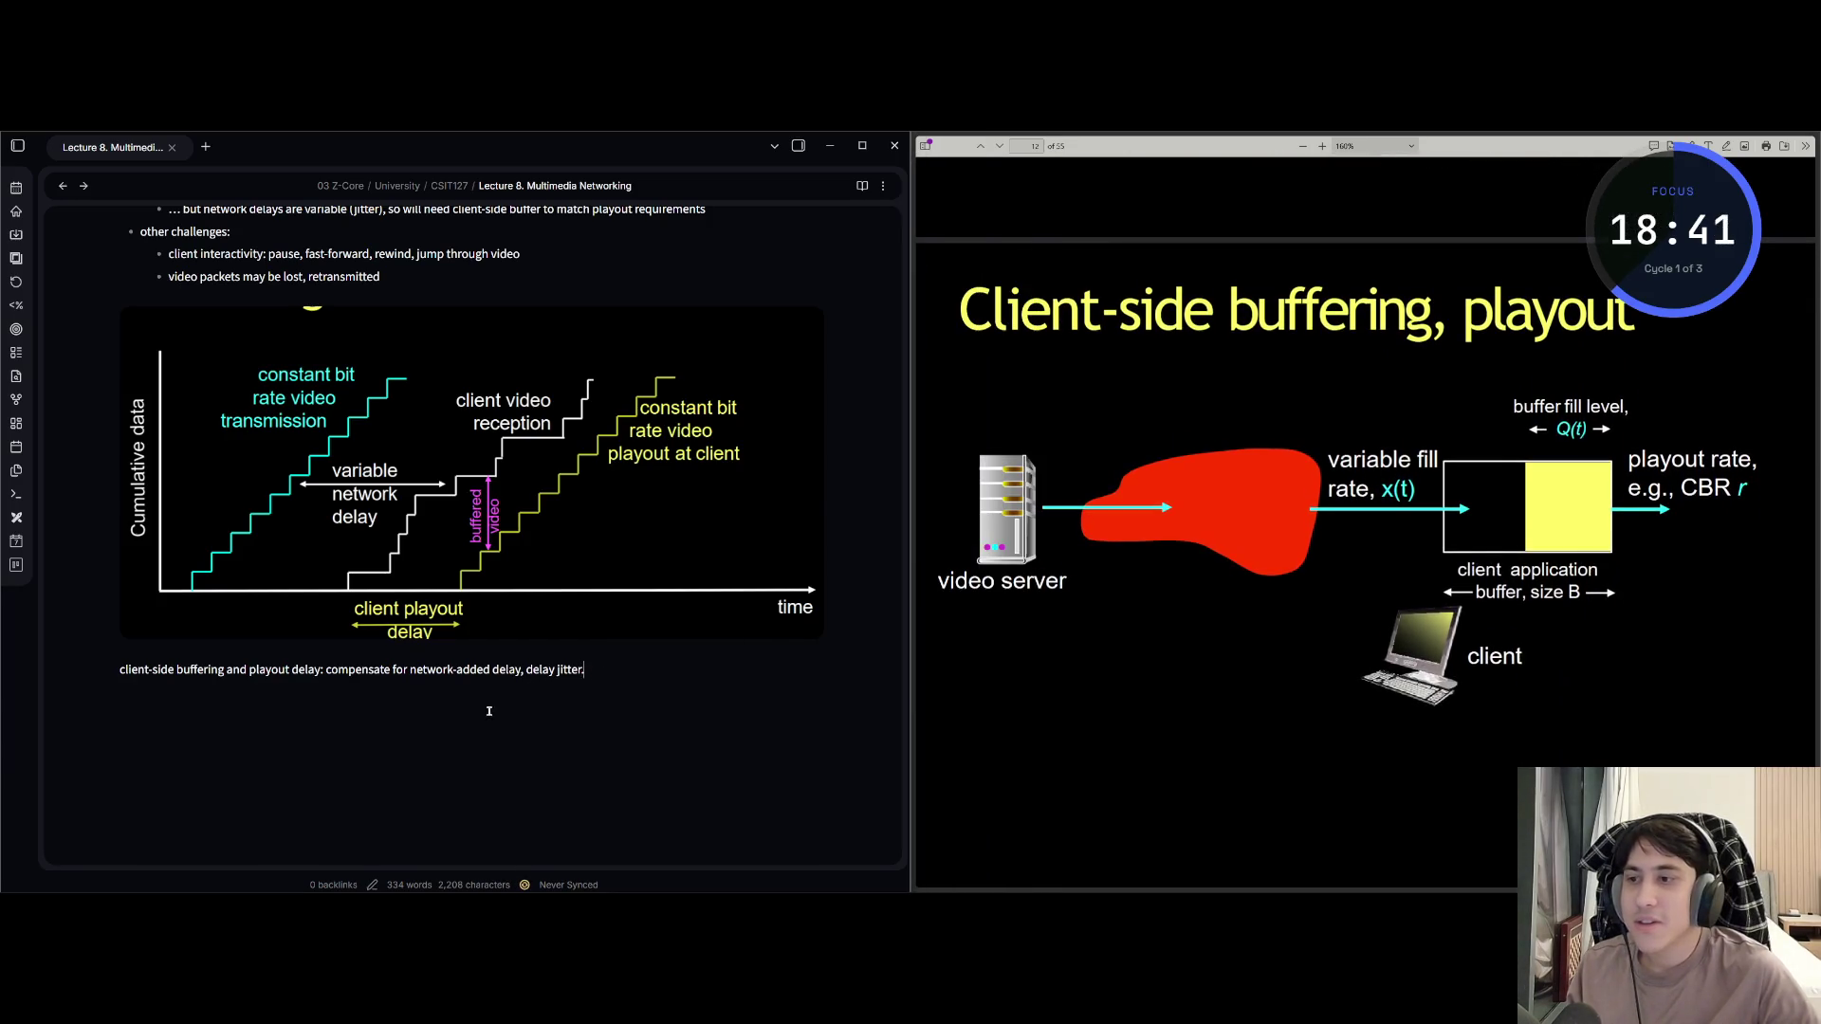
{"action": "scroll", "coordinate": [569, 693], "scroll_direction": "up", "scroll_amount": 4}
{"action": "scroll", "coordinate": [524, 698], "scroll_direction": "down", "scroll_amount": 5}
{"action": "left_click", "coordinate": [590, 538]}
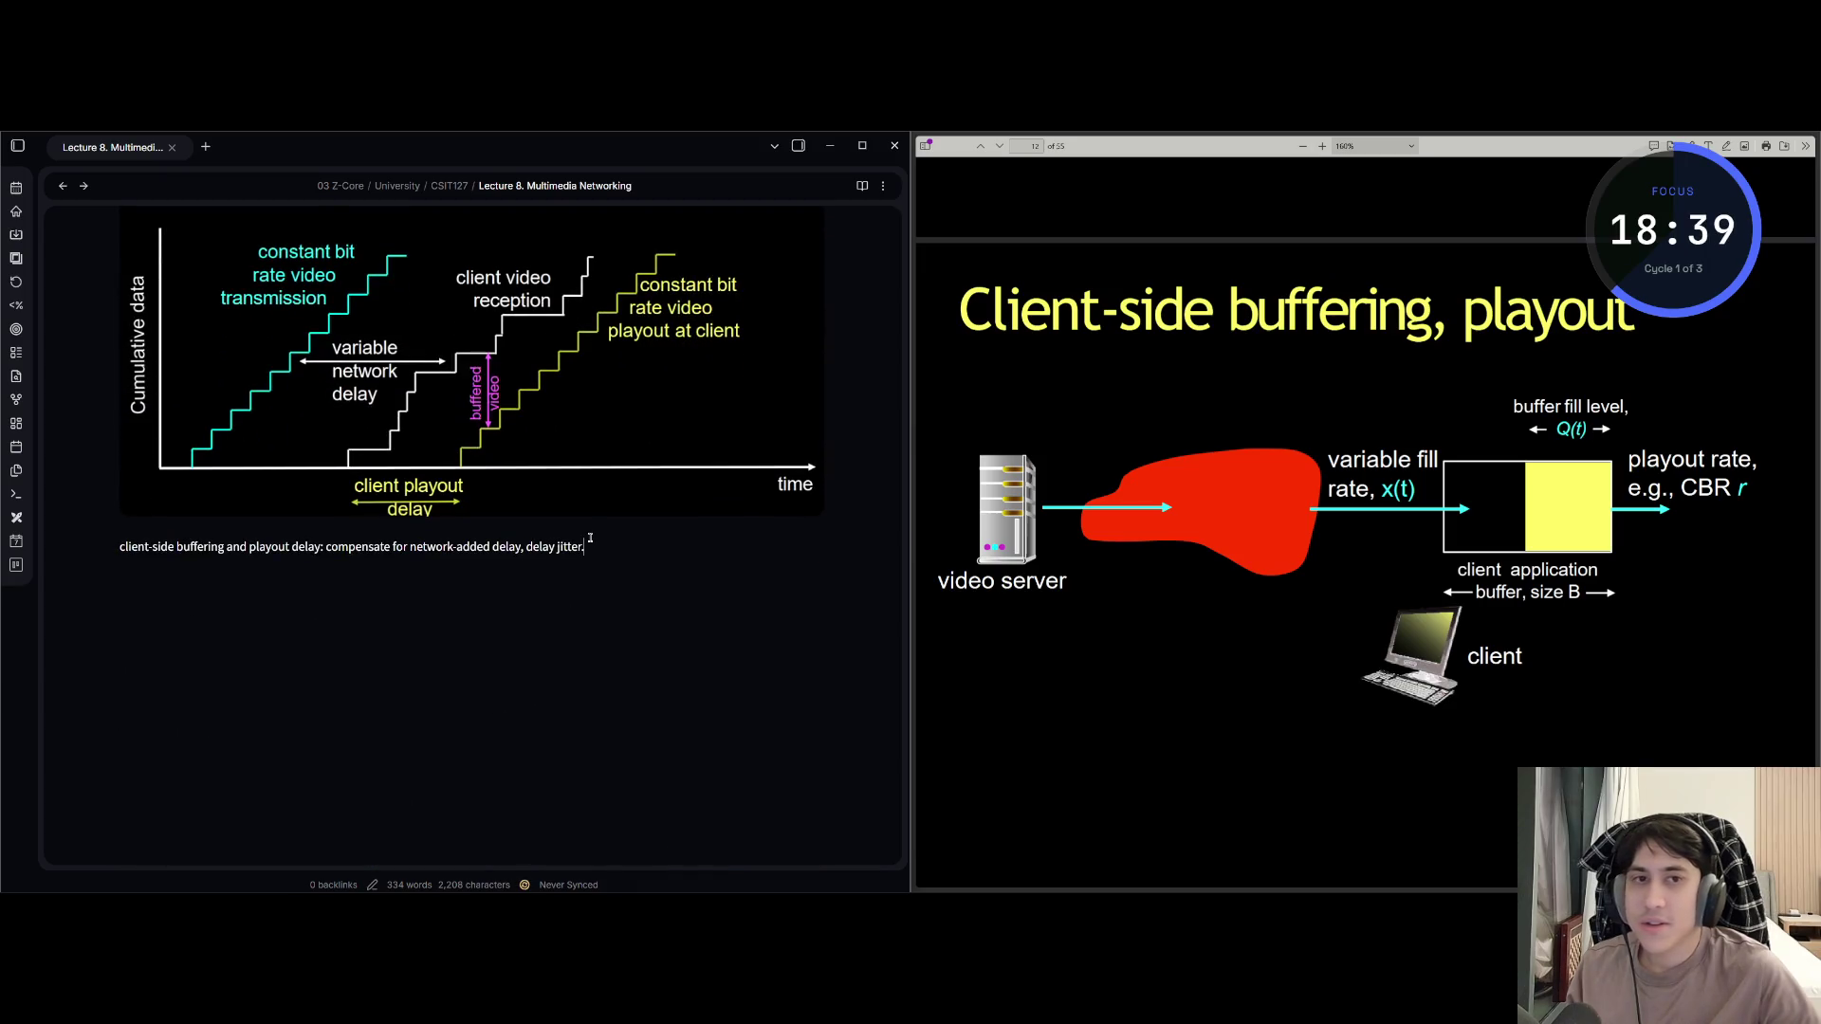
{"action": "key", "text": "Return"}
{"action": "key", "text": "Return"}
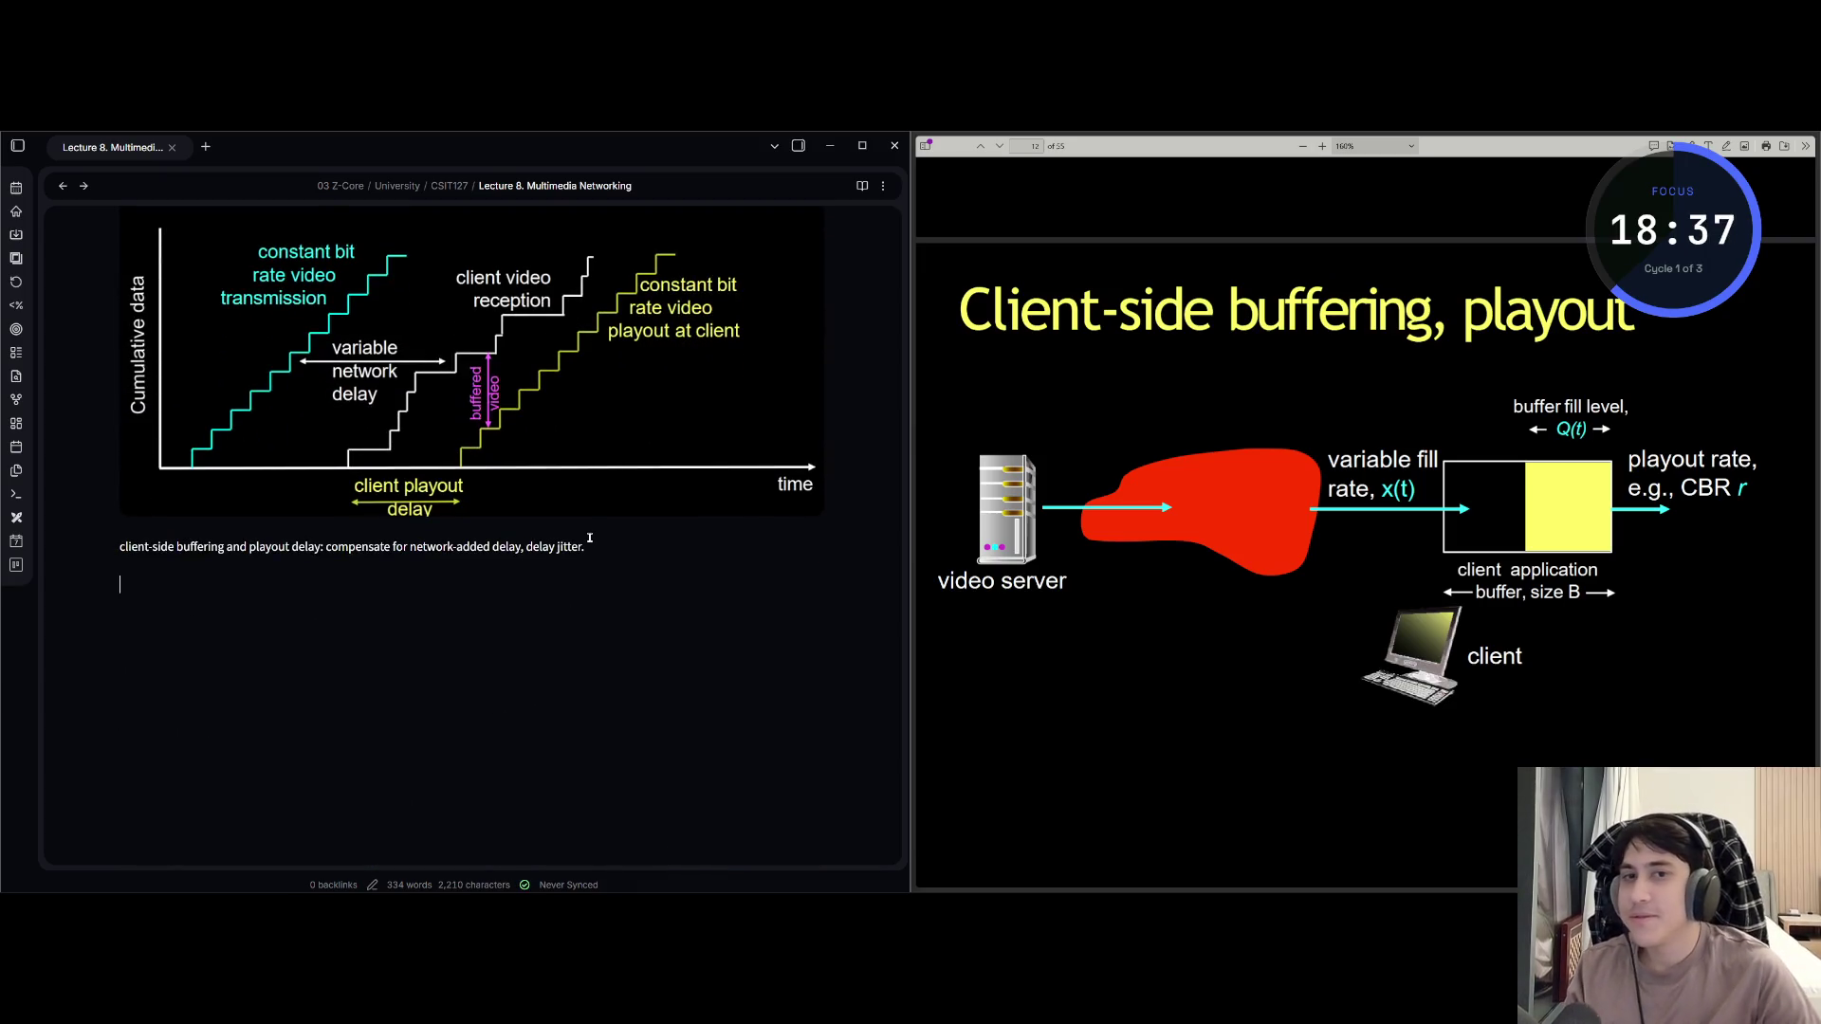
{"action": "type", "text": "client-side buf"}
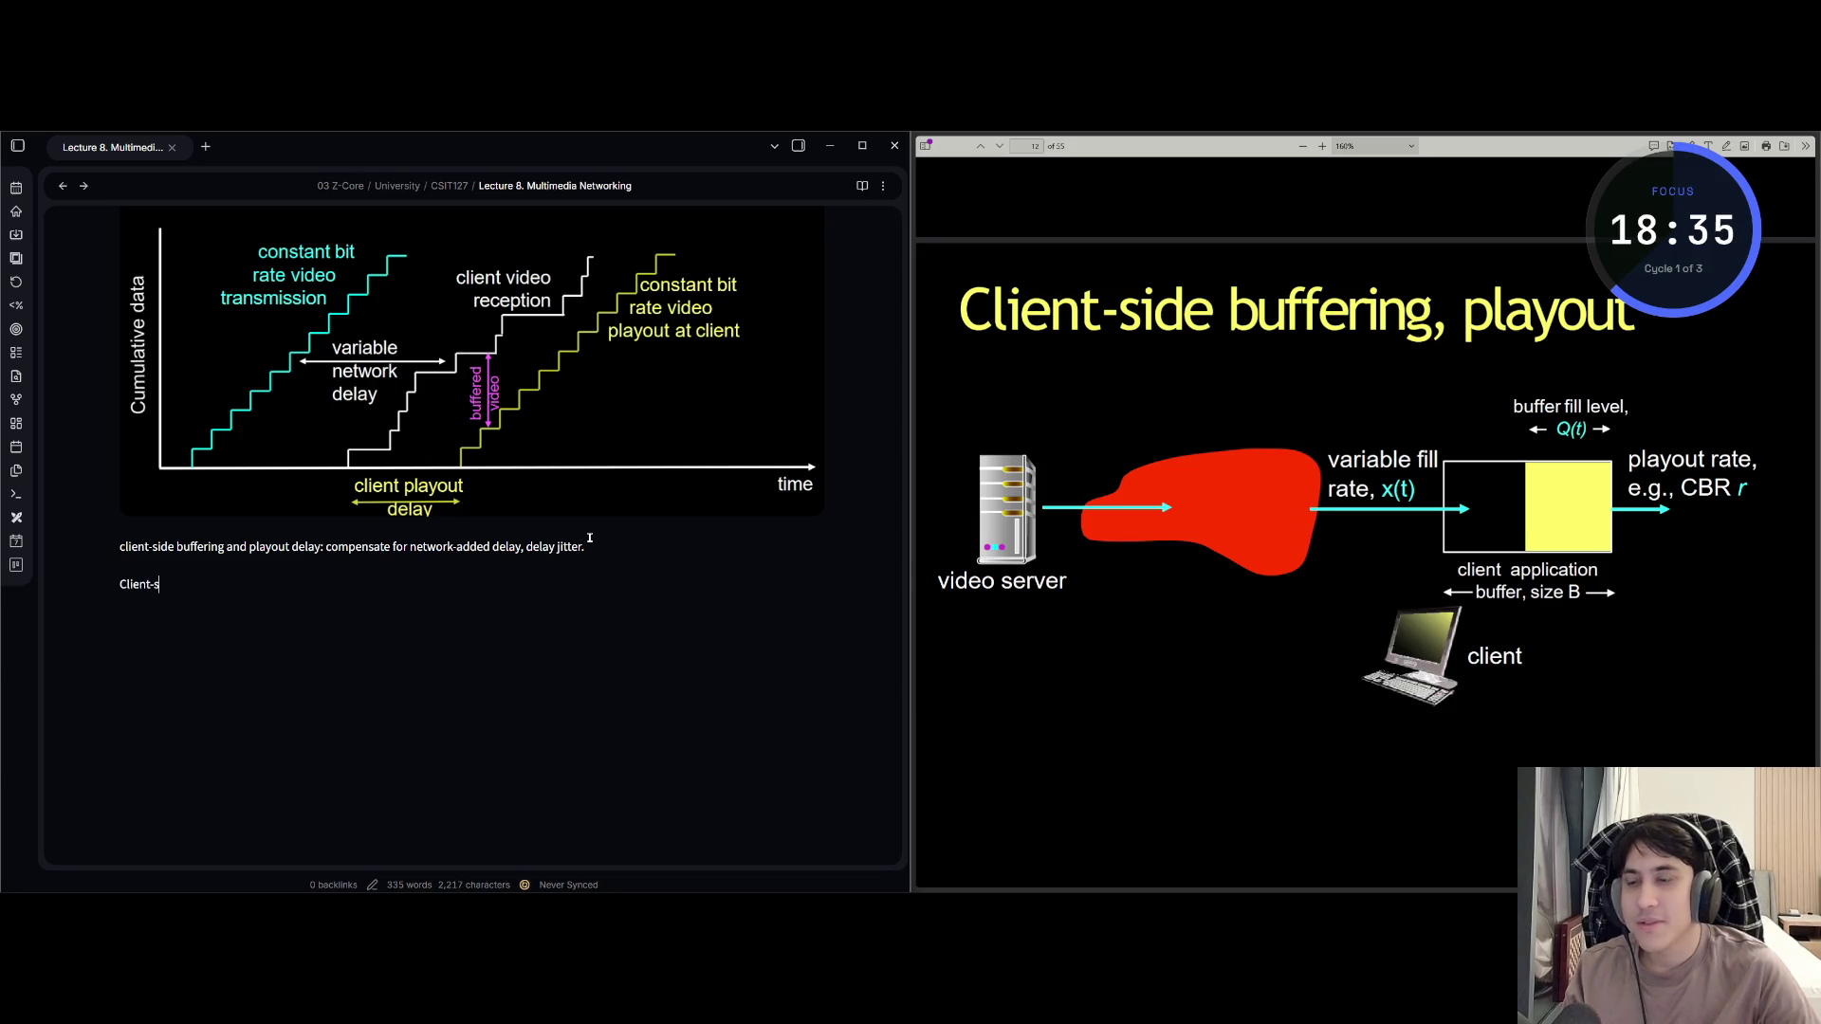
{"action": "type", "text": "f"}
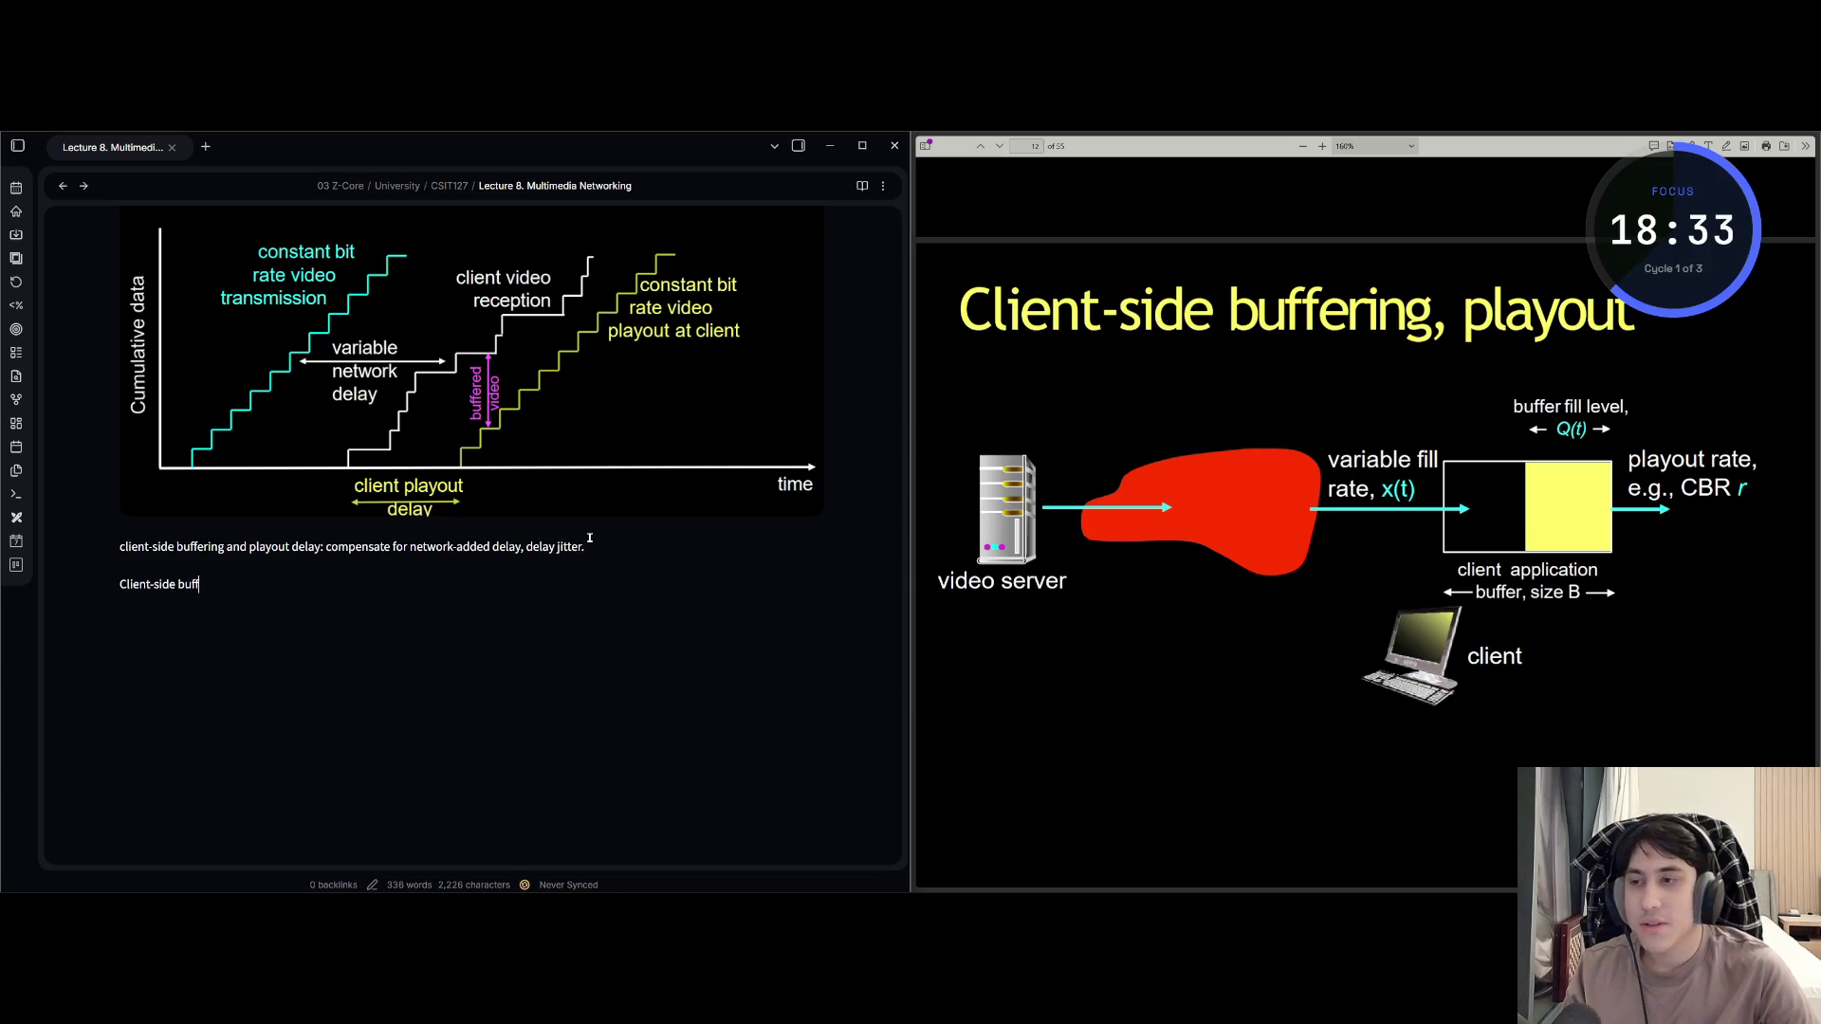
{"action": "type", "text": "ering, playout"}
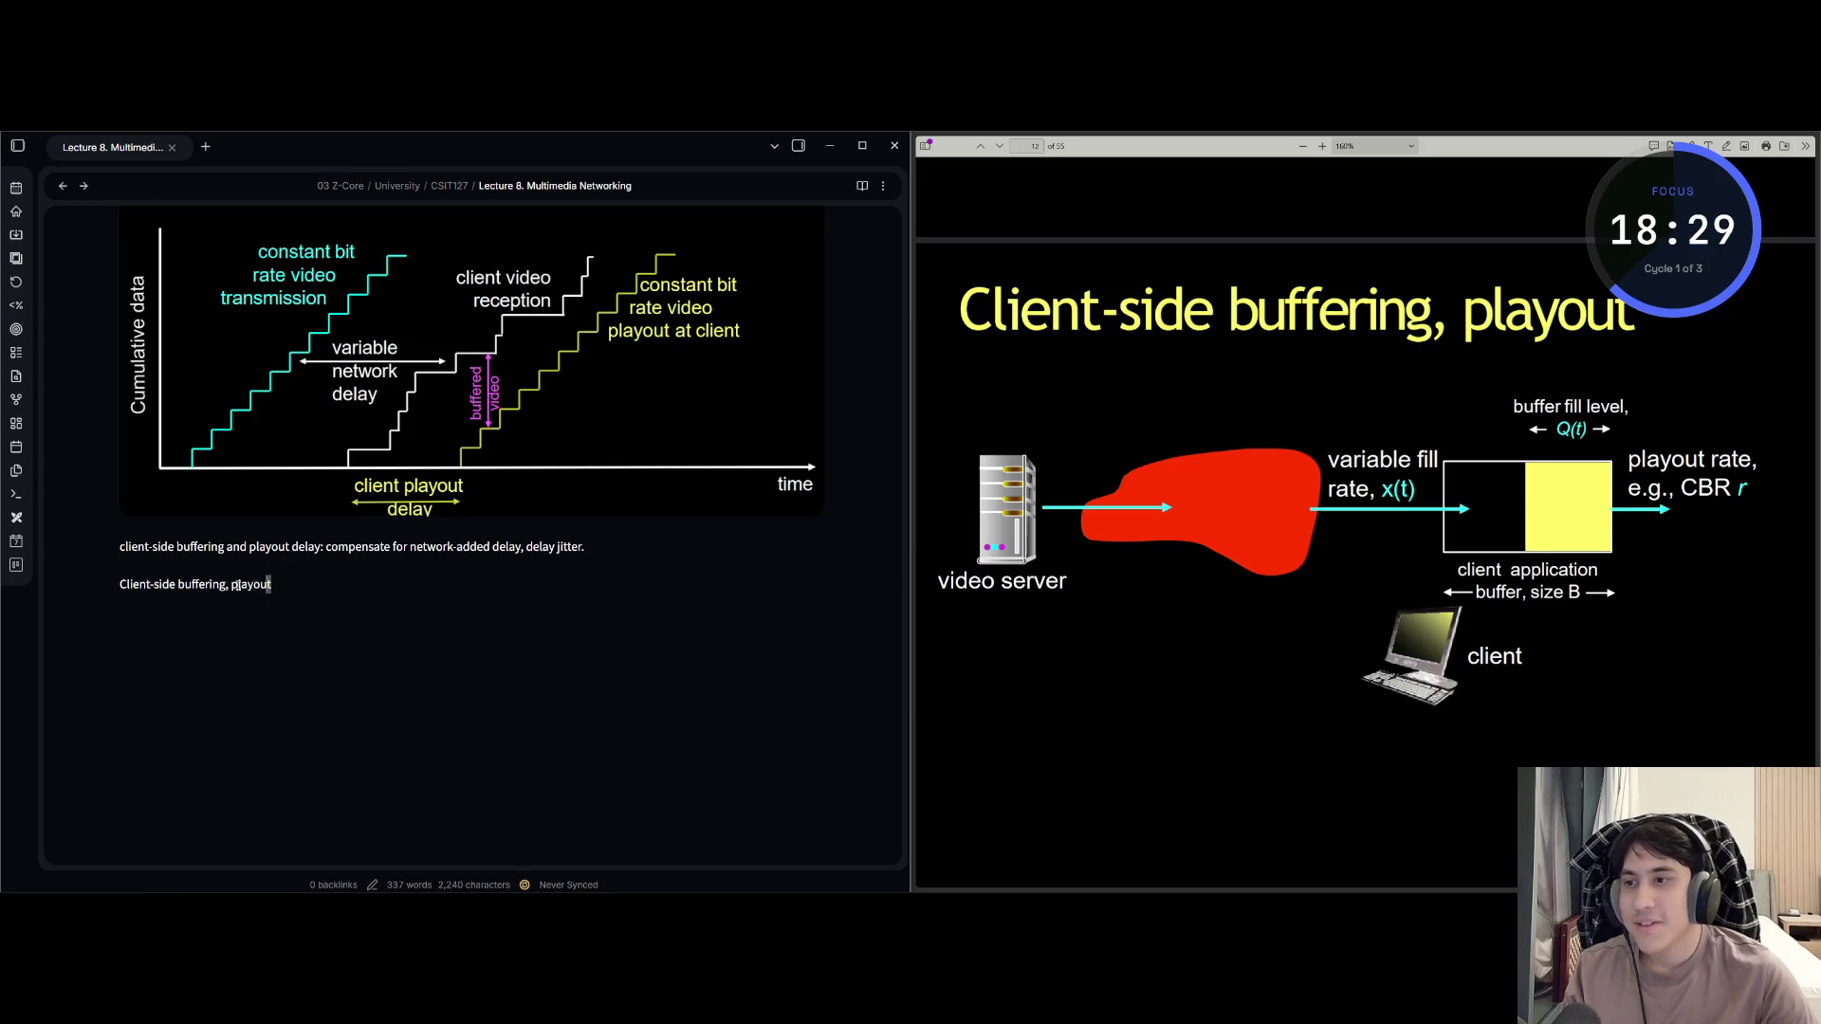
Make 'Client-side buffering, playout' a level-2 heading with an empty line beneath it.
{"action": "left_click_drag", "start_coordinate": [273, 585], "coordinate": [115, 597]}
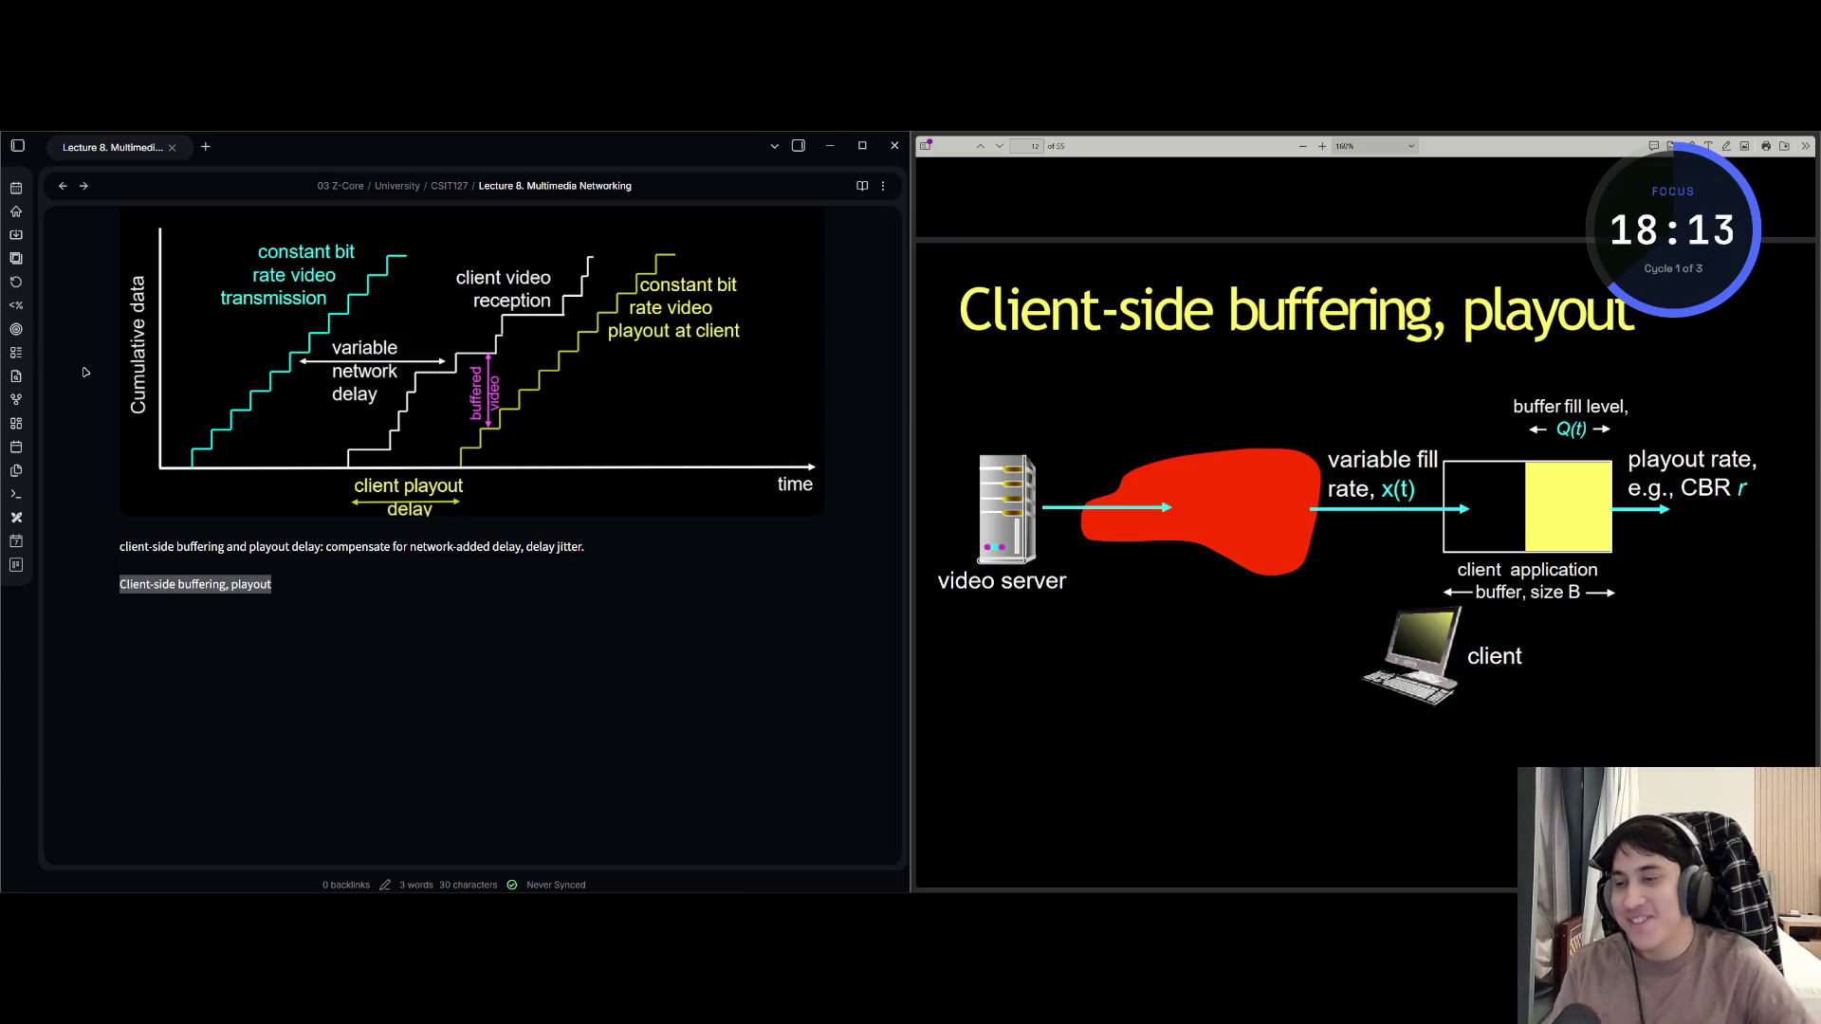
{"action": "left_click", "coordinate": [118, 586]}
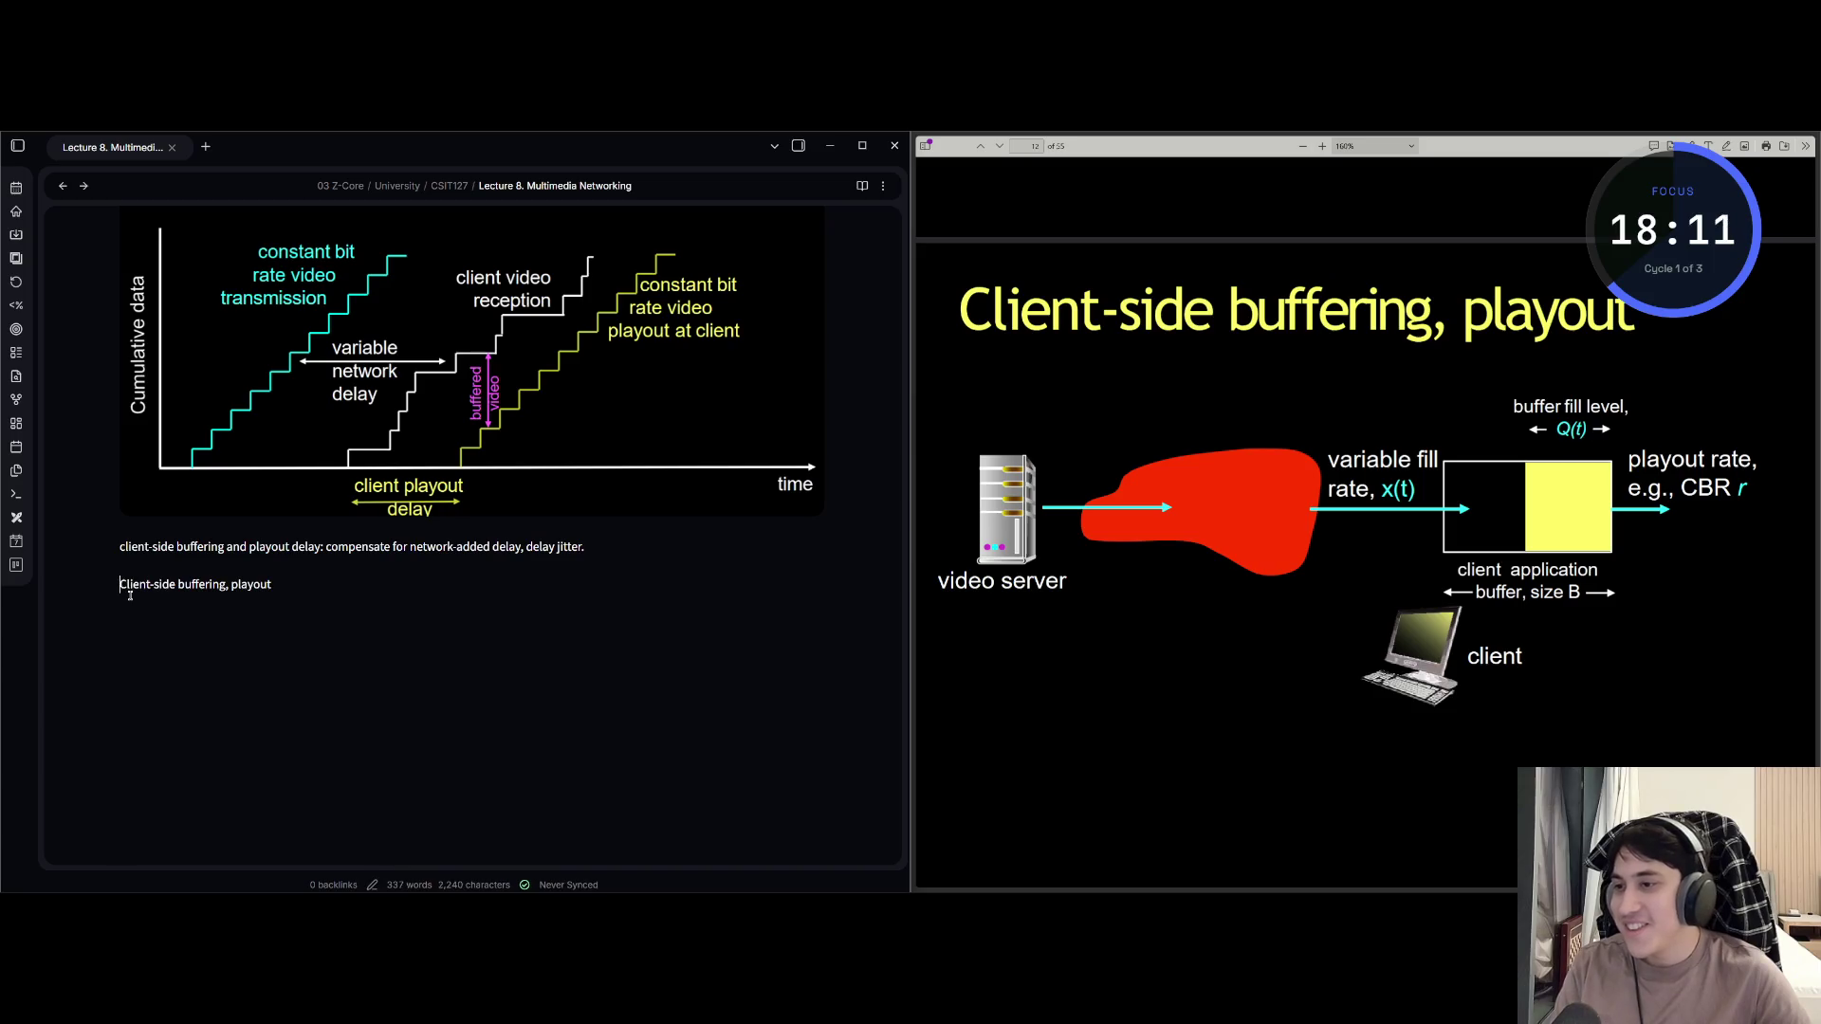
{"action": "type", "text": "##"}
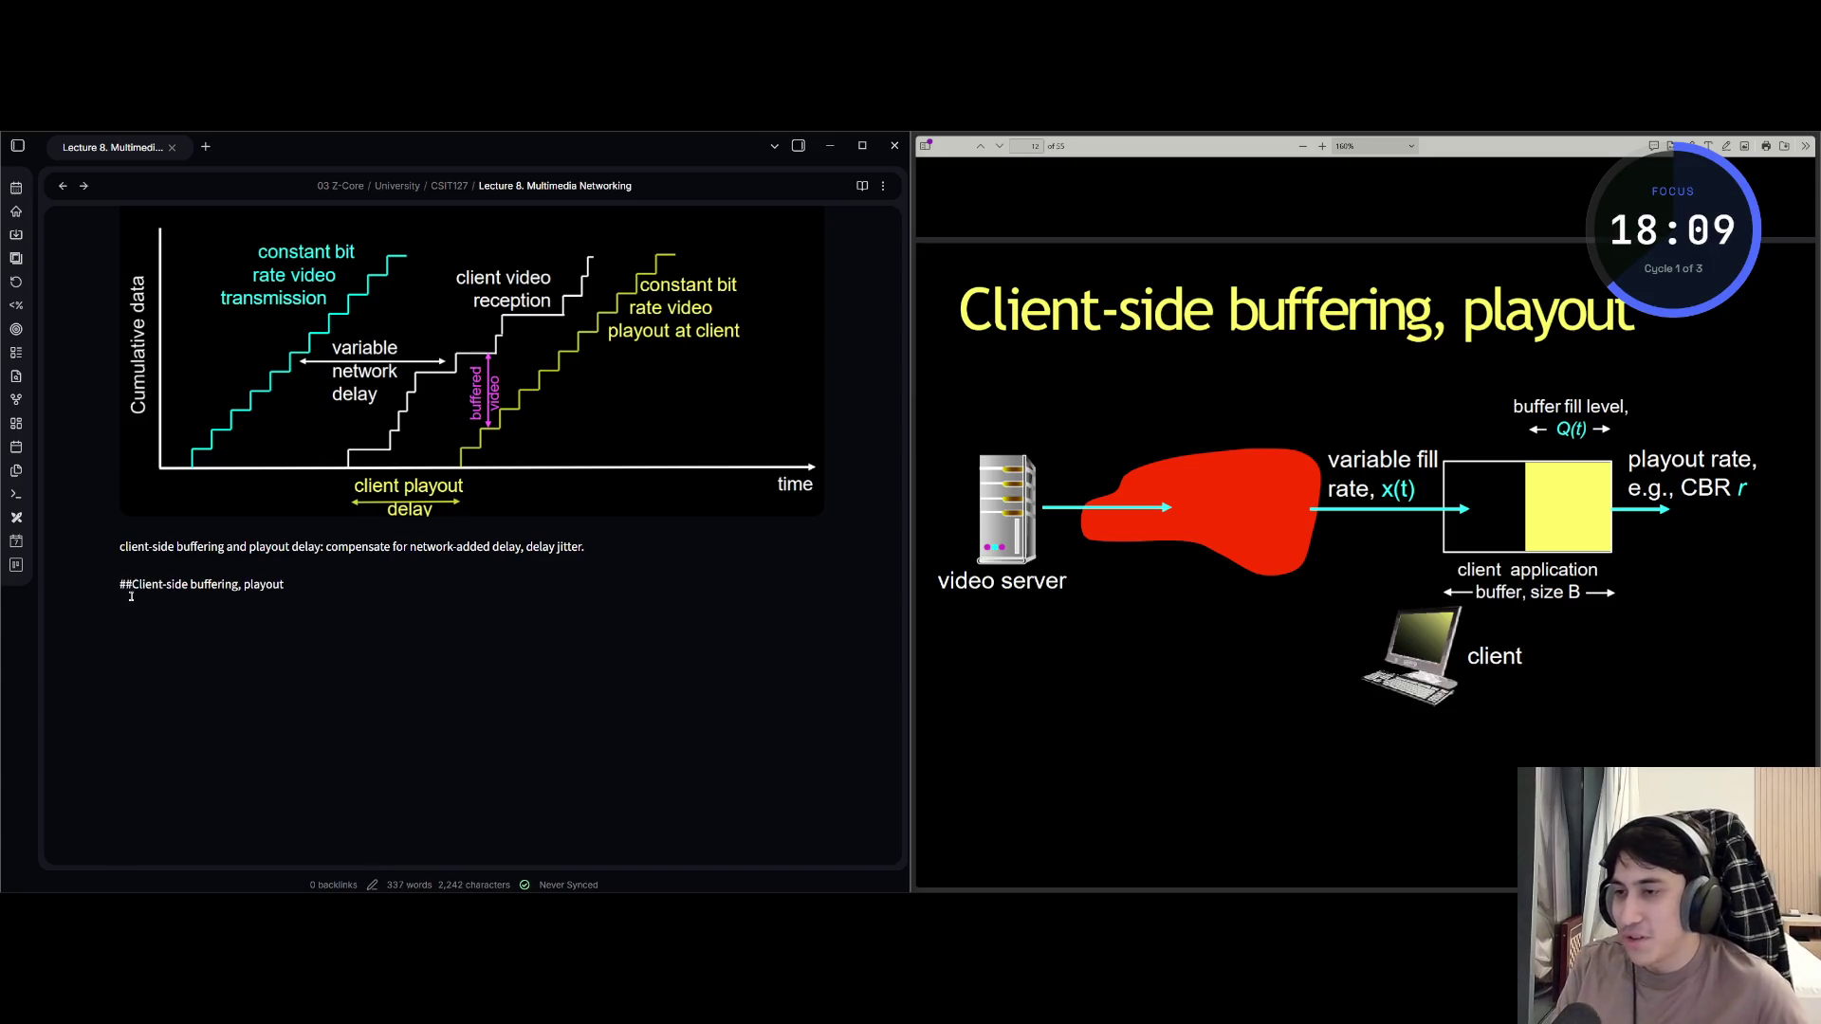
{"action": "left_click", "coordinate": [469, 618]}
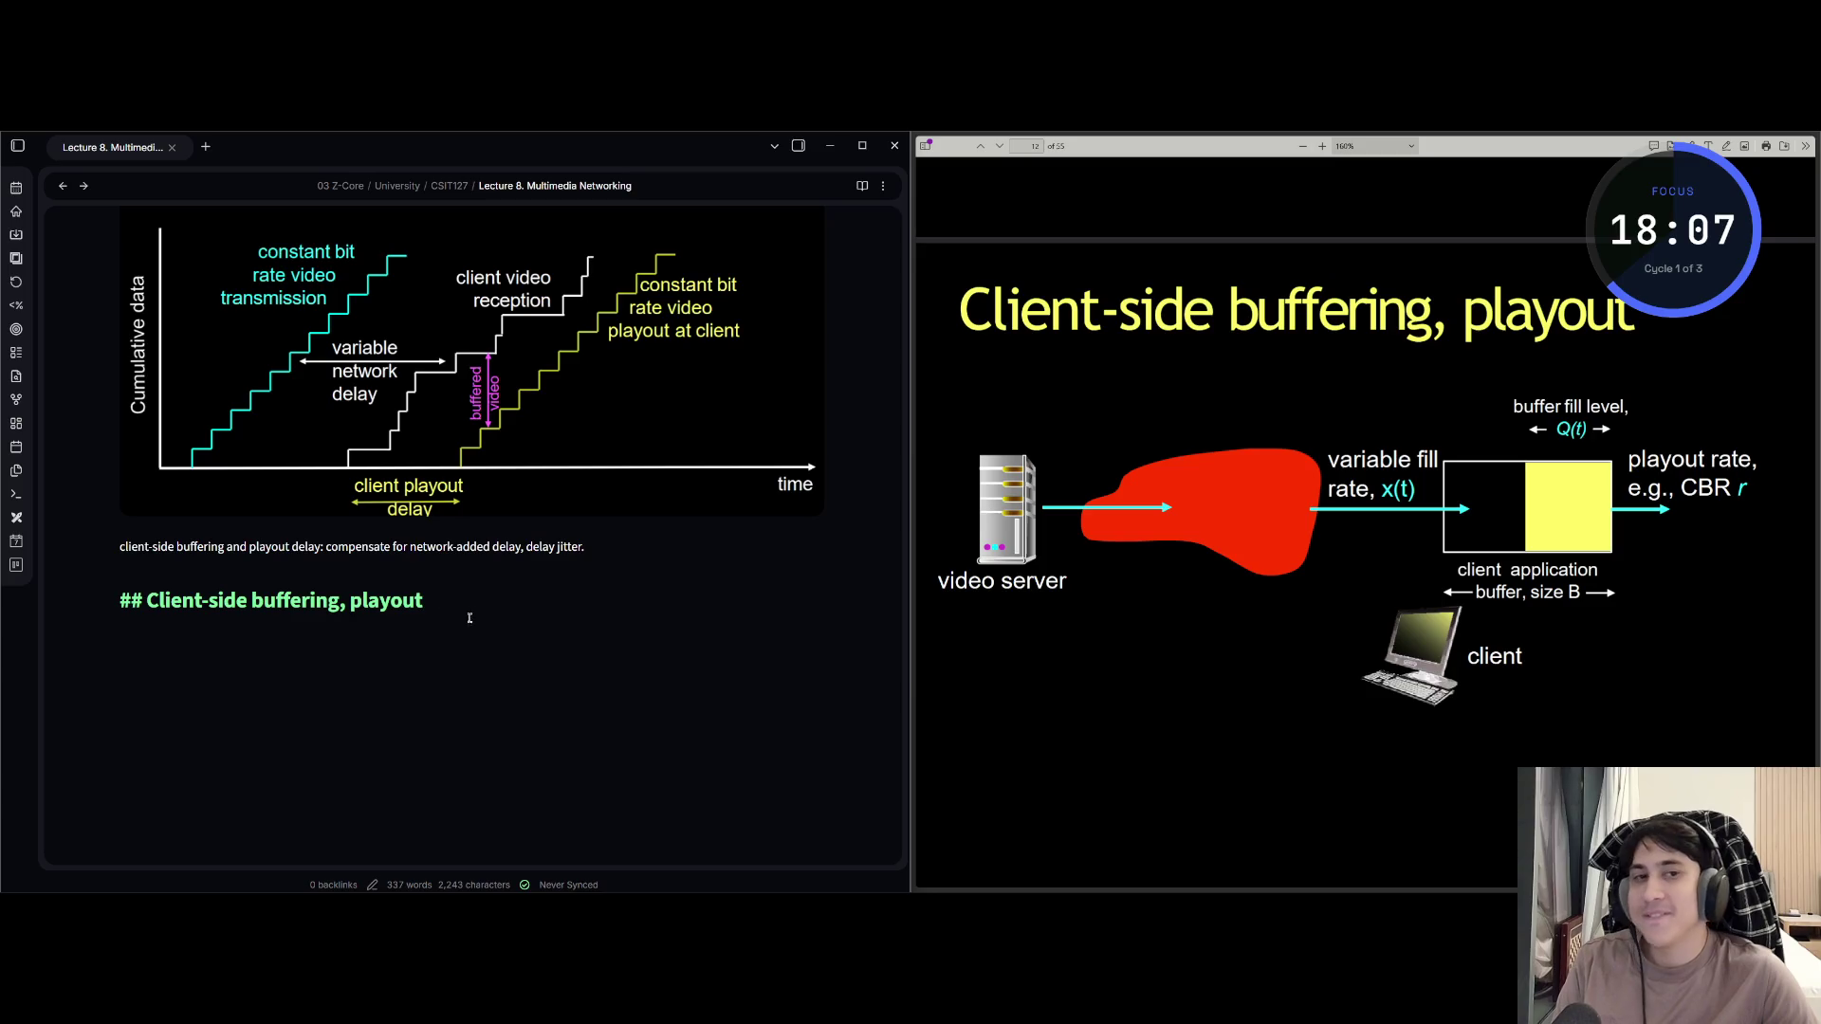
{"action": "scroll", "coordinate": [476, 578], "scroll_direction": "down", "scroll_amount": 2}
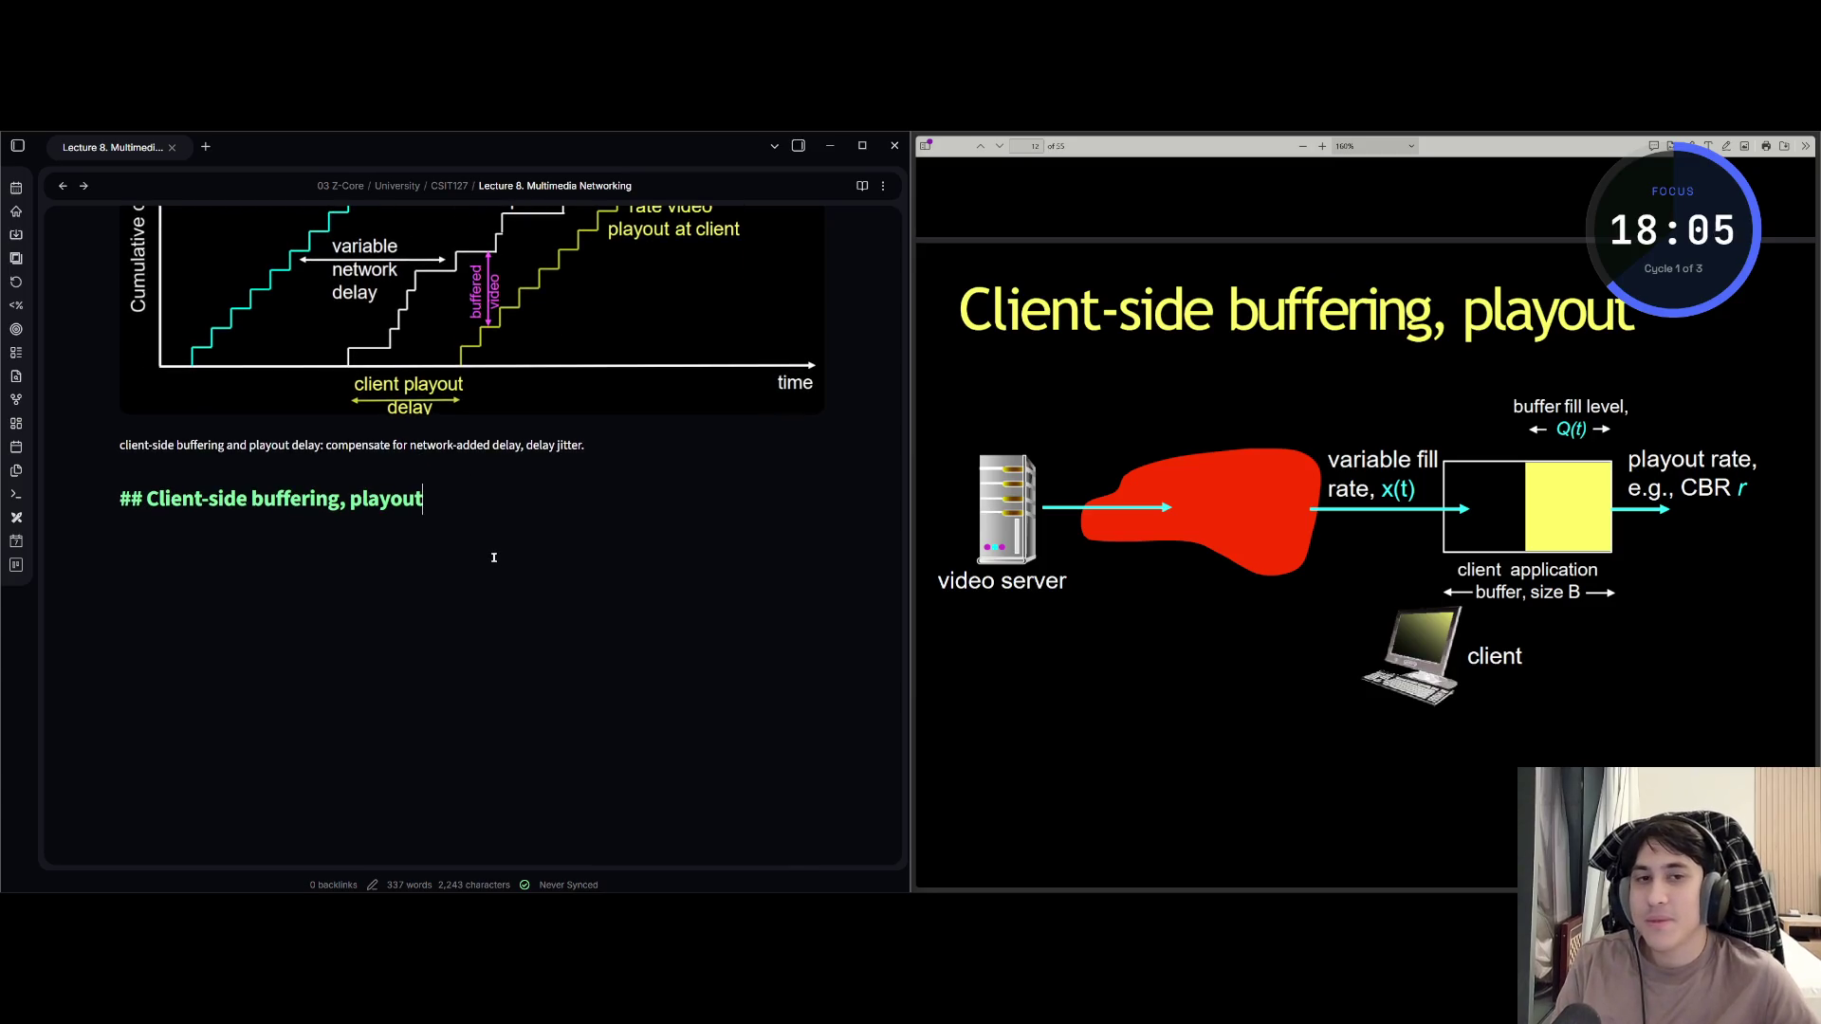
{"action": "key", "text": "Return"}
{"action": "key", "text": "Return"}
{"action": "key", "text": "ctrl+Print"}
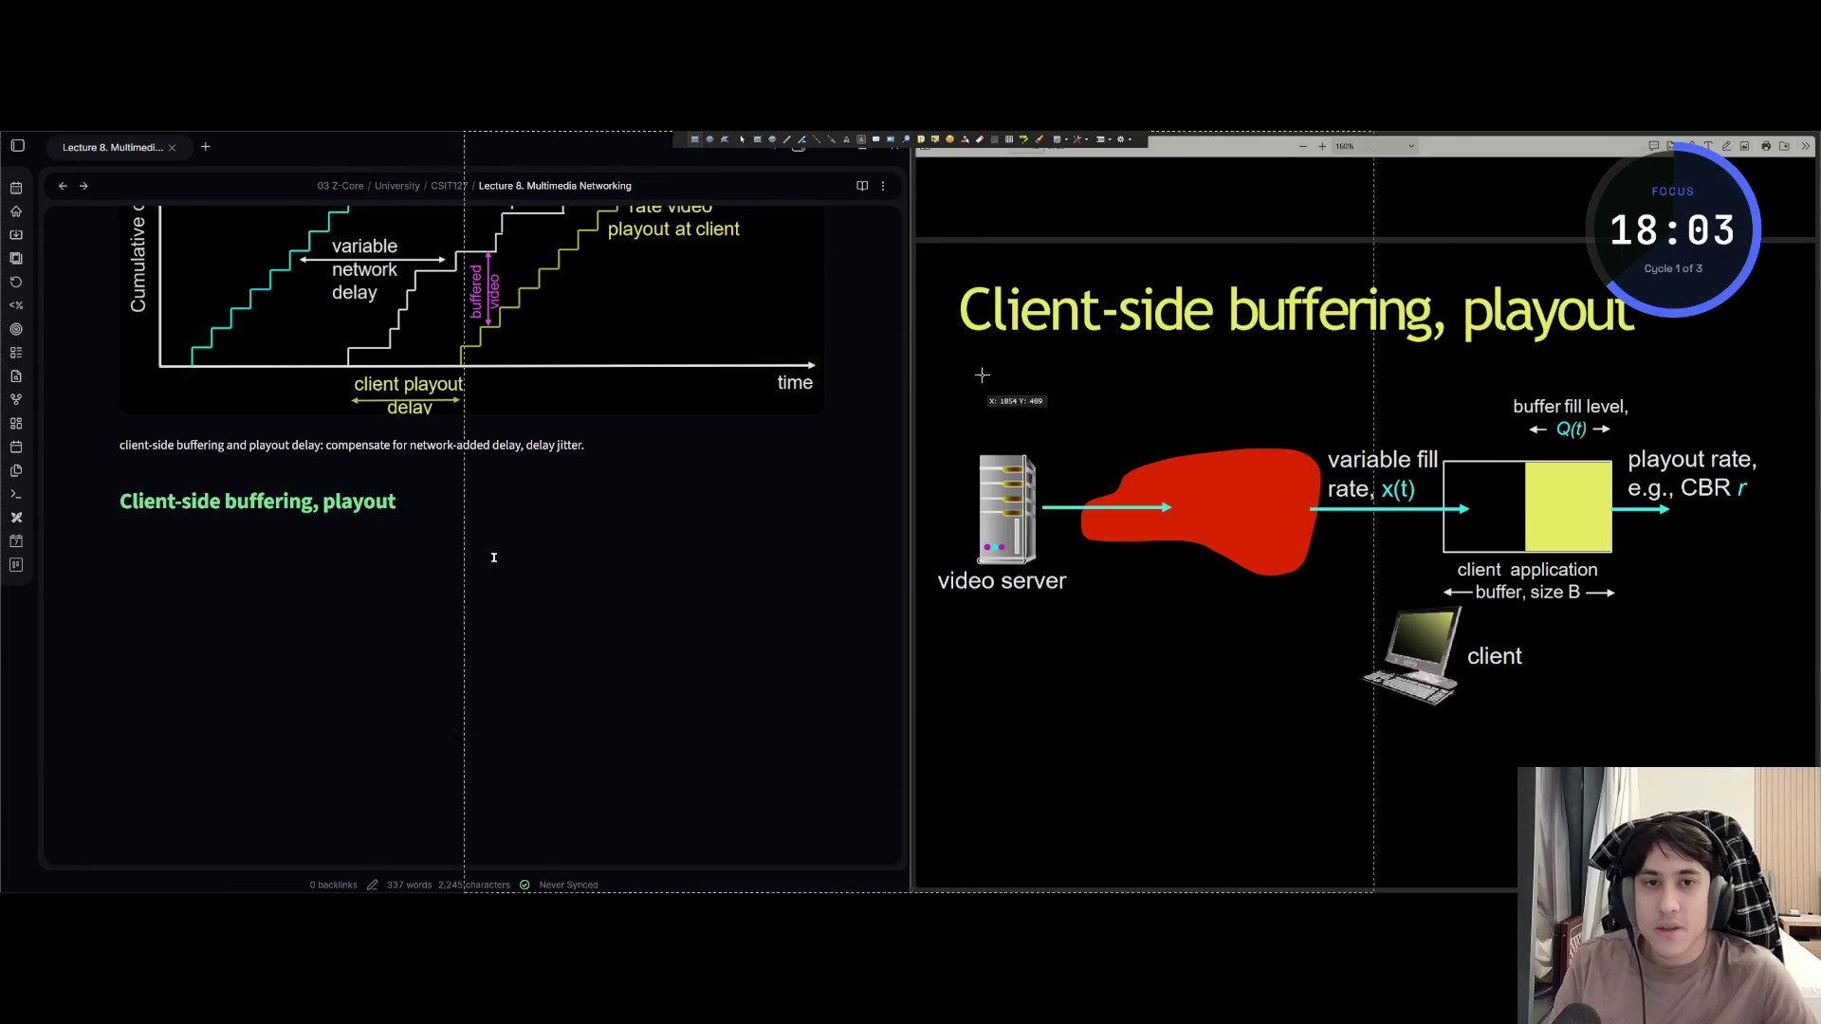
Capture the slide's buffering diagram region from the PDF.
{"action": "mouse_move", "coordinate": [950, 360]}
{"action": "left_mouse_down"}
{"action": "mouse_move", "coordinate": [1054, 379]}
{"action": "mouse_move", "coordinate": [1569, 727]}
{"action": "left_mouse_up"}
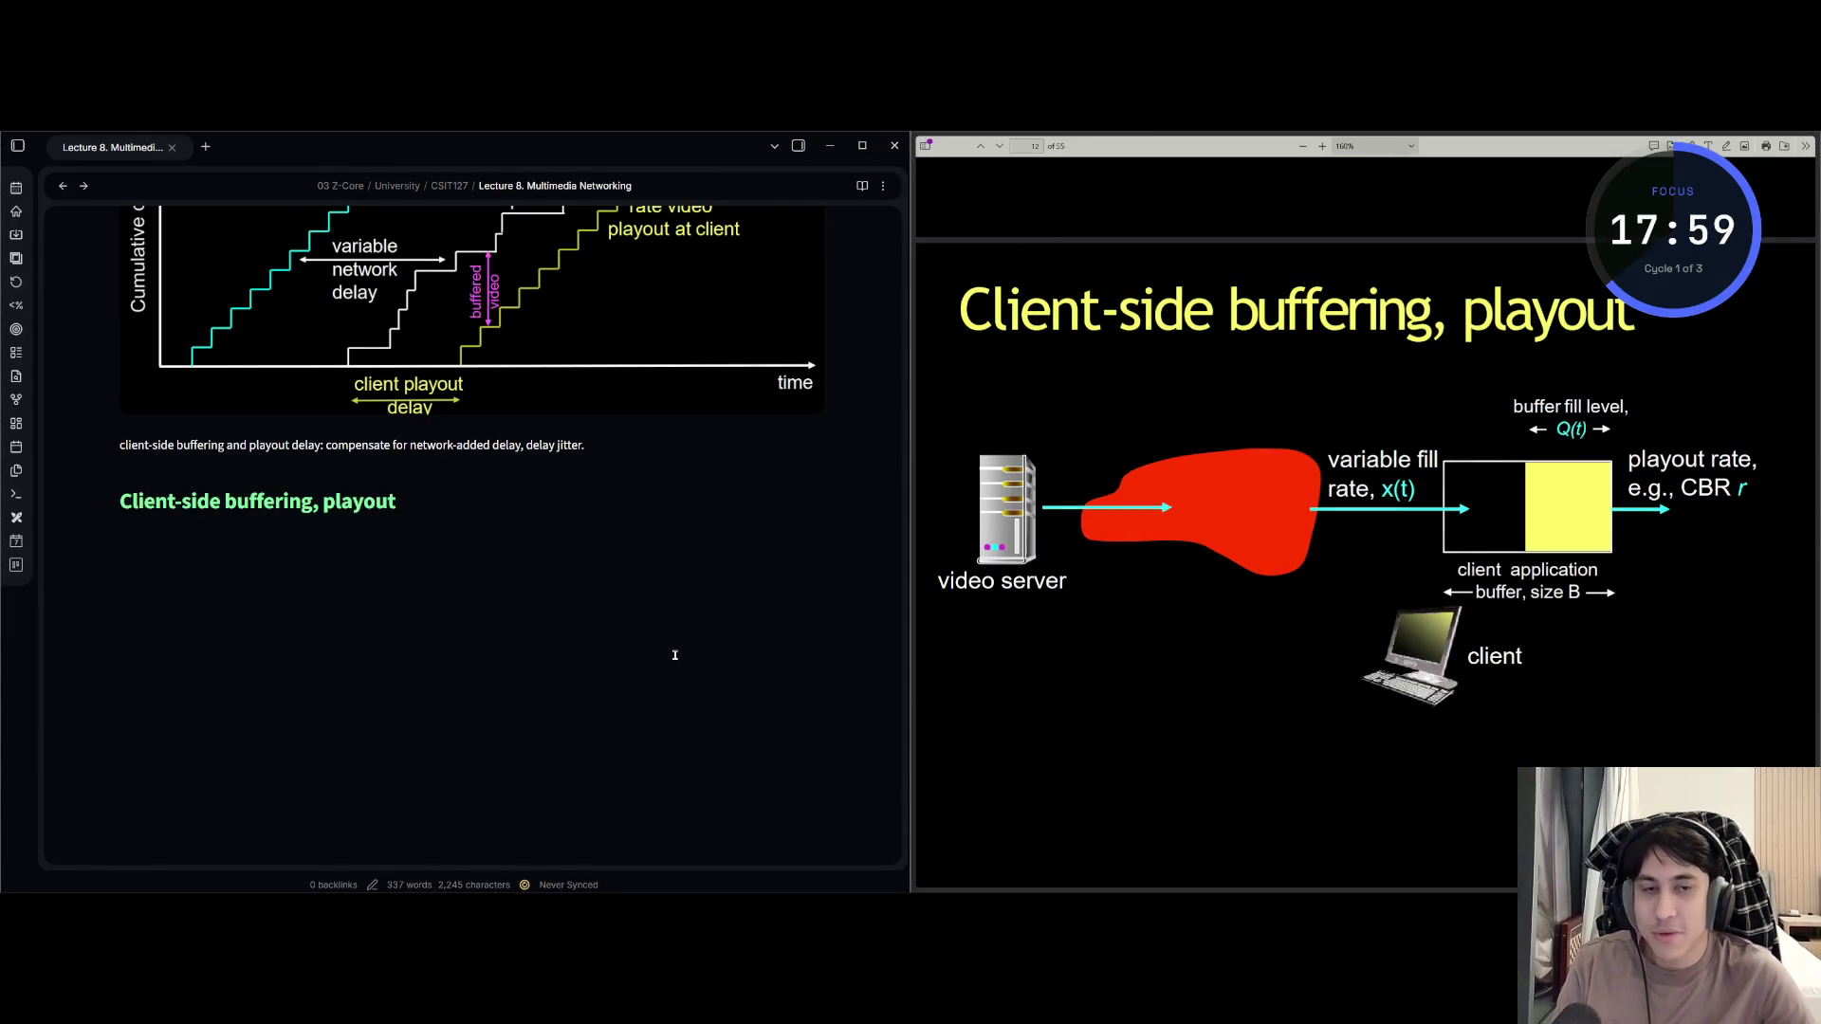
{"action": "key", "text": "ctrl+Print"}
{"action": "mouse_move", "coordinate": [944, 358]}
{"action": "left_mouse_down"}
{"action": "mouse_move", "coordinate": [1228, 730]}
{"action": "mouse_move", "coordinate": [1543, 745]}
{"action": "left_mouse_up"}
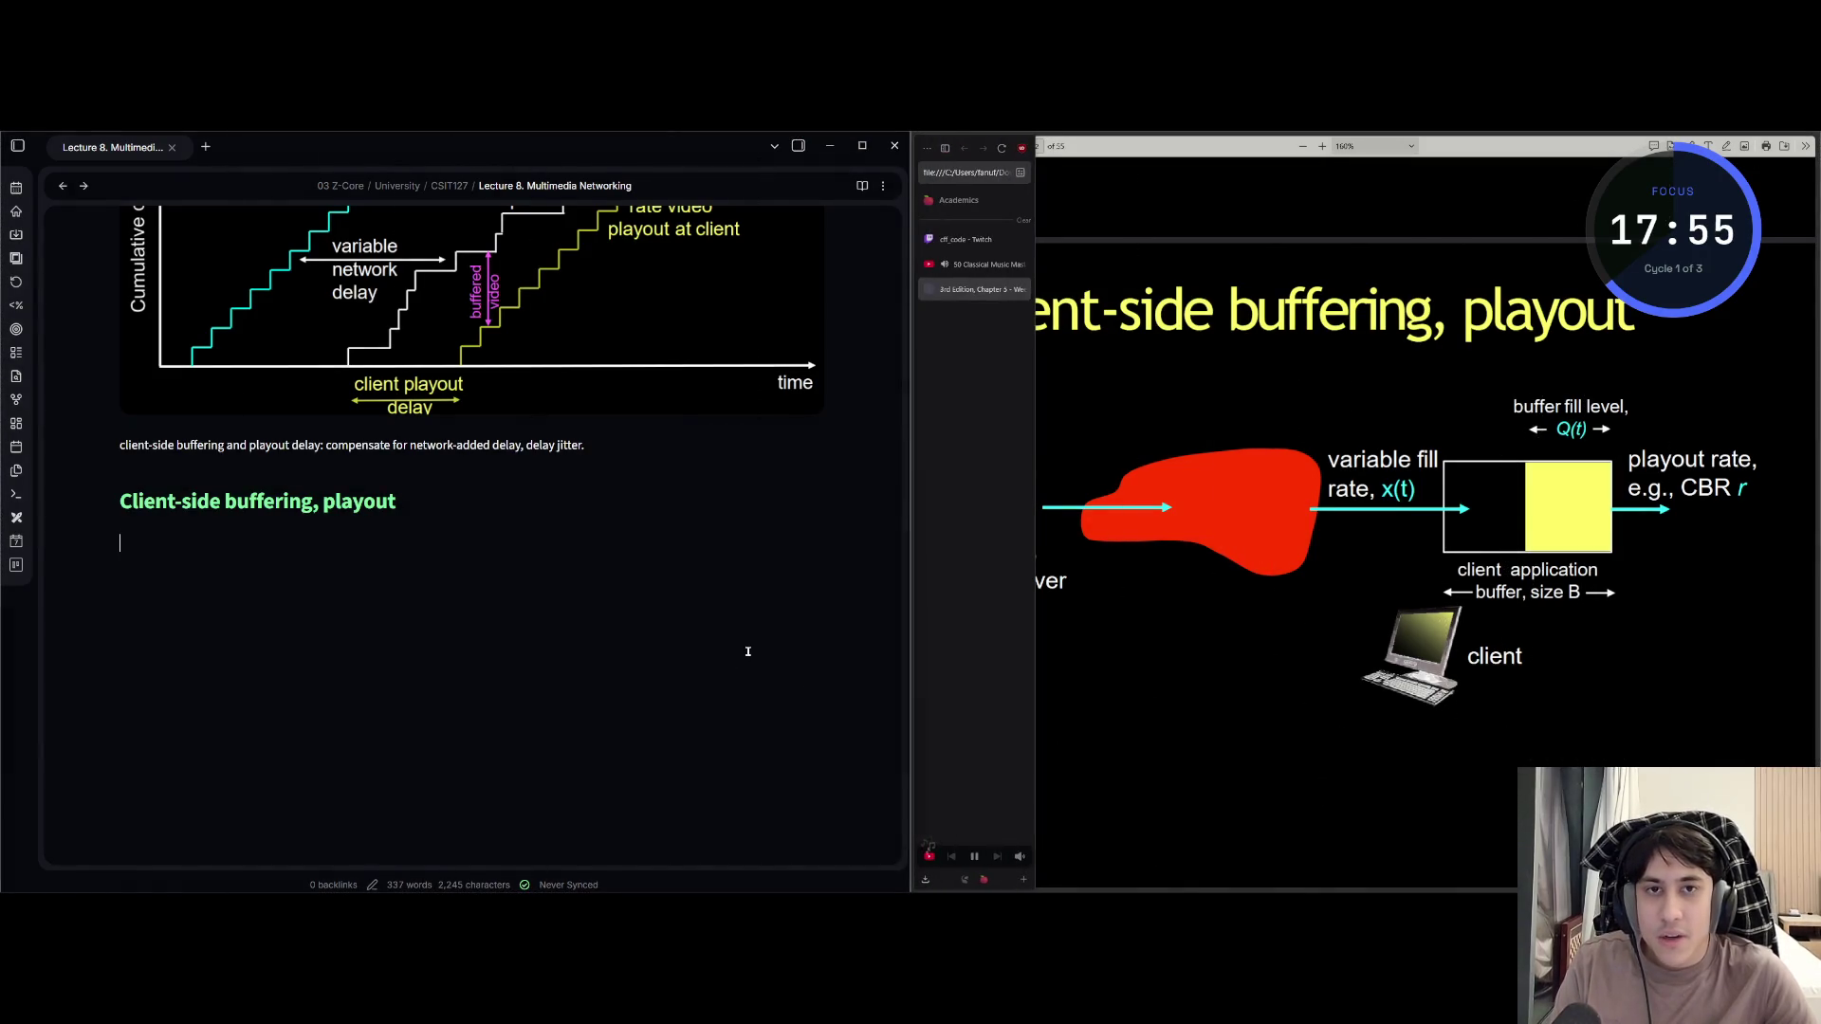
{"action": "key", "text": "ctrl+Print"}
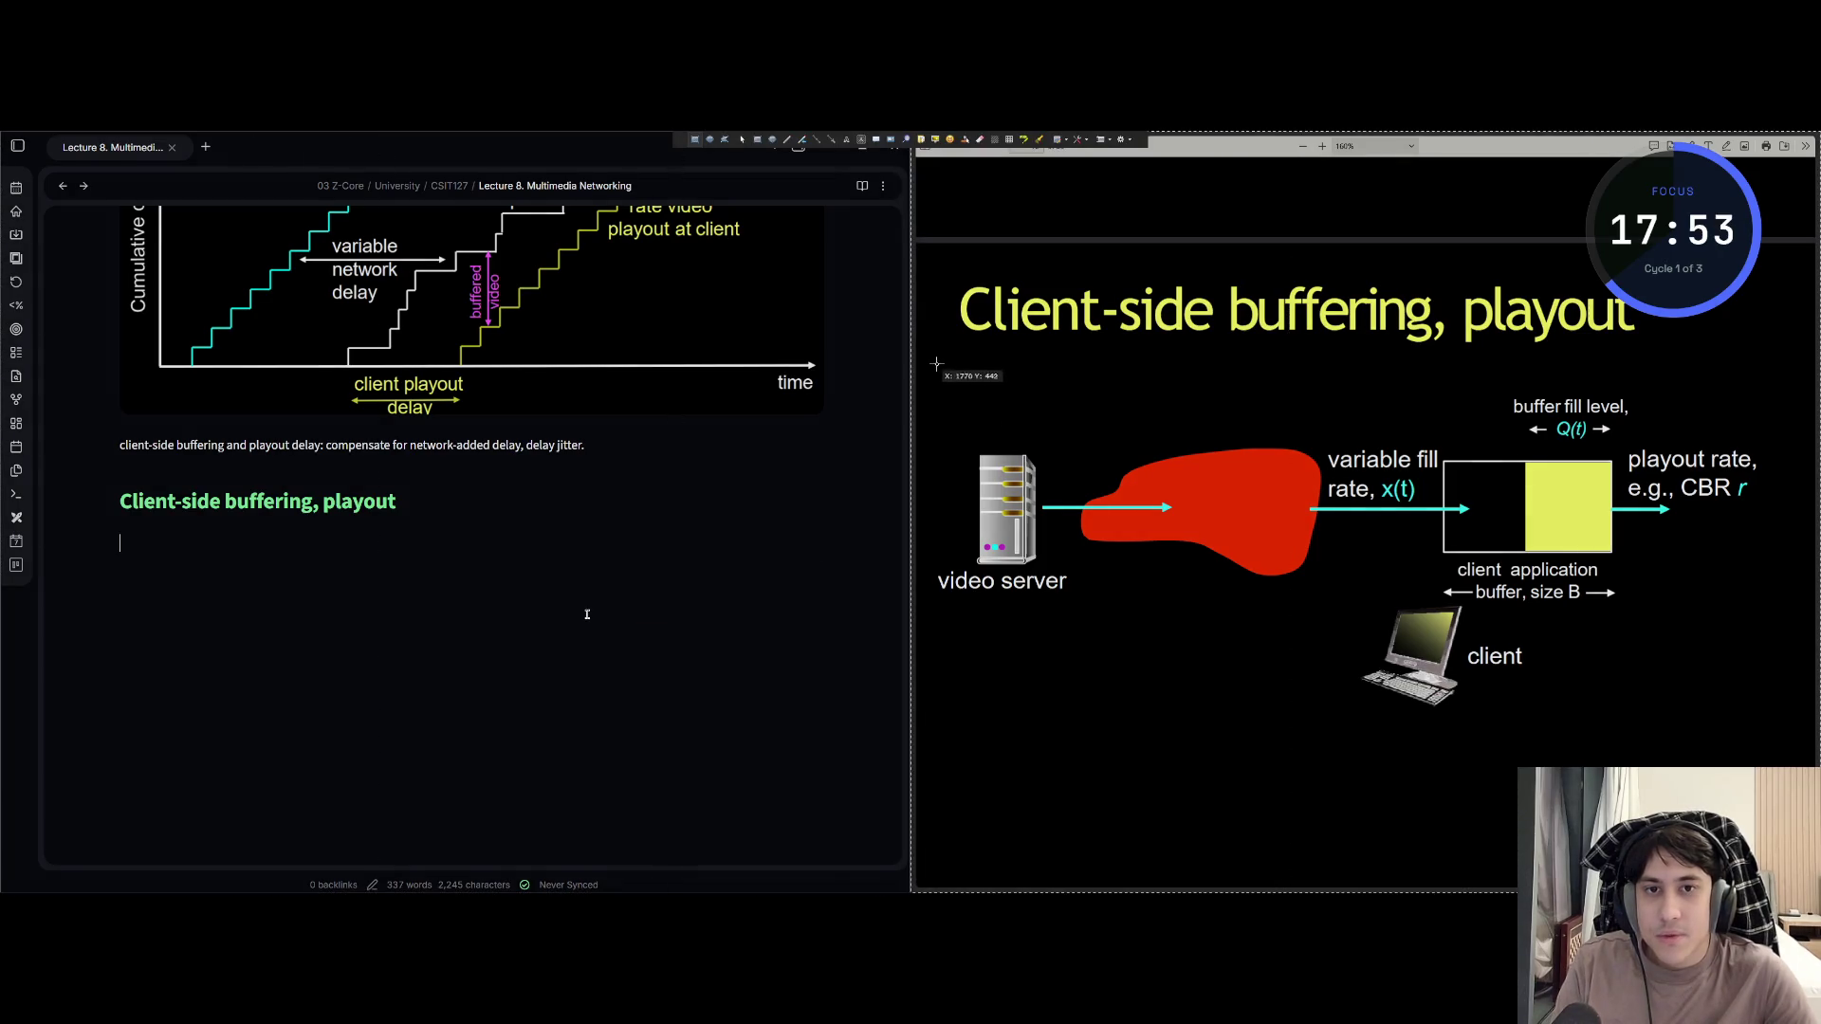
{"action": "mouse_move", "coordinate": [933, 364]}
{"action": "left_mouse_down"}
{"action": "mouse_move", "coordinate": [993, 441]}
{"action": "mouse_move", "coordinate": [1323, 687]}
{"action": "mouse_move", "coordinate": [1757, 710]}
{"action": "left_mouse_up"}
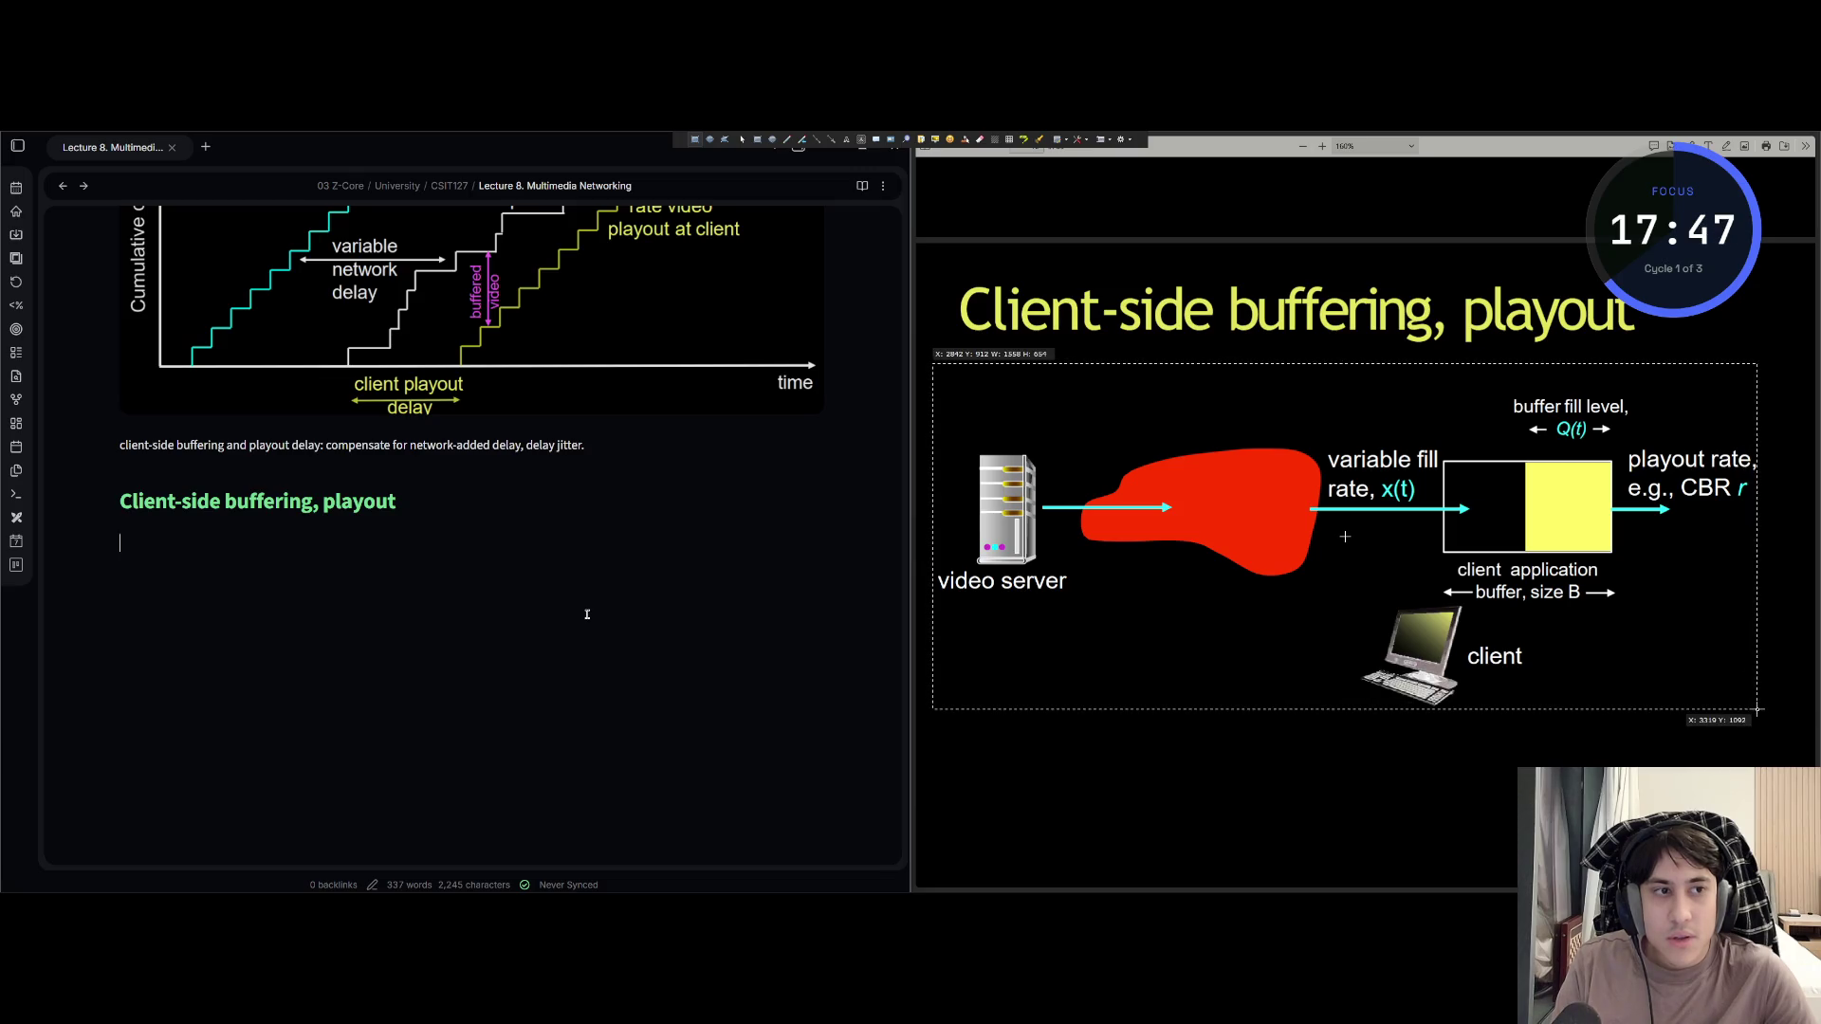
{"action": "key", "text": "ctrl+c"}
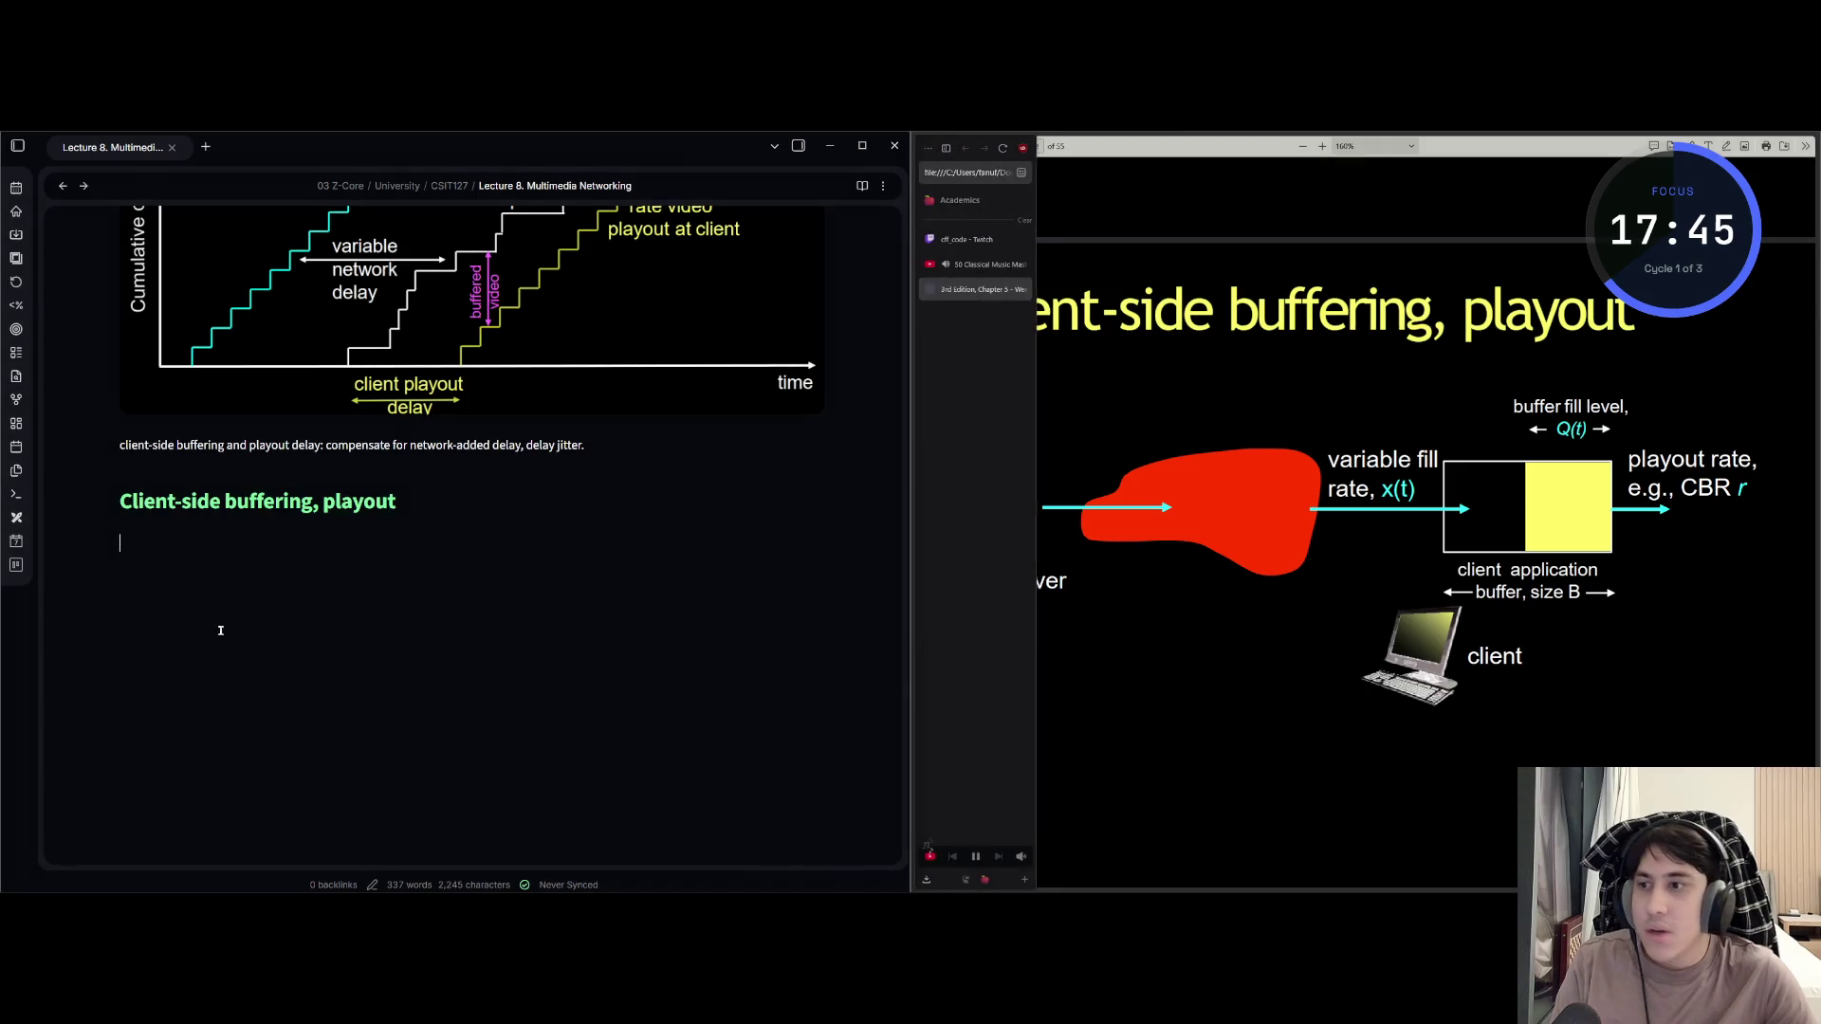
Paste the captured diagram under the Client-side buffering, playout heading.
{"action": "left_click", "coordinate": [144, 543]}
{"action": "key", "text": "ctrl+v"}
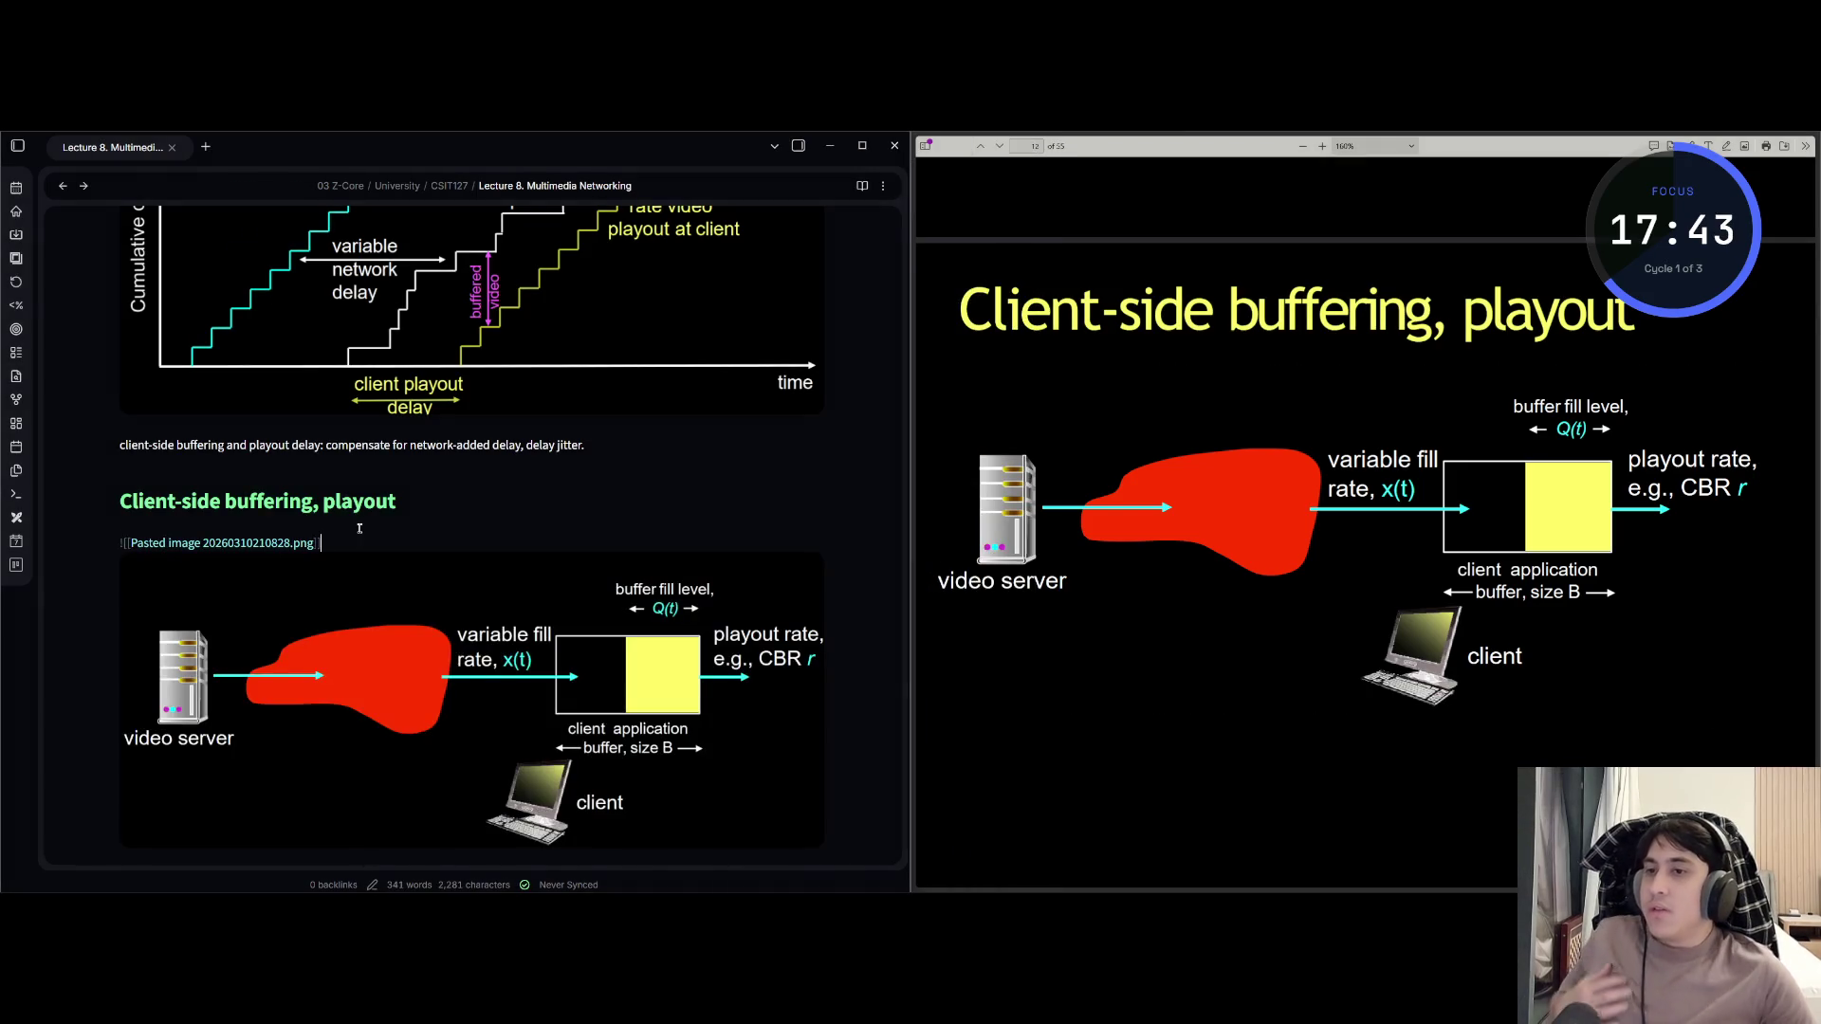
{"action": "key", "text": "Return"}
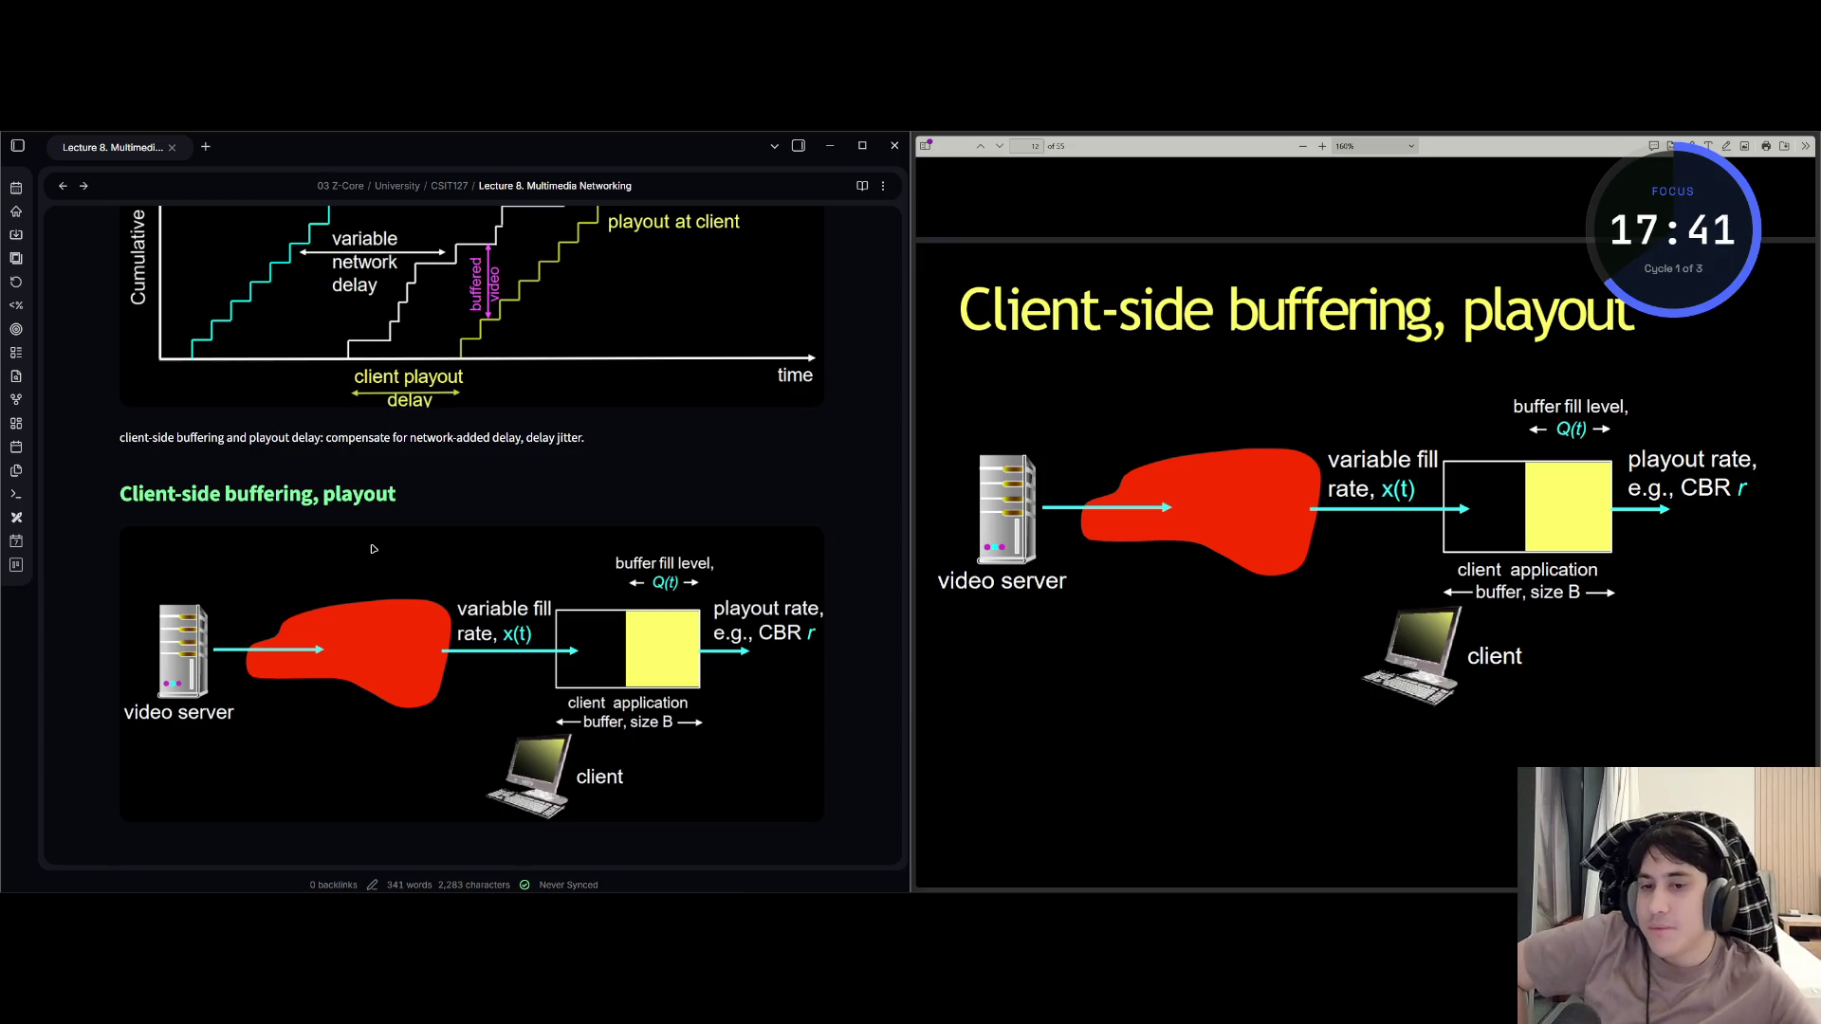
Advance the slides to the numbered steps and start item '1. Initial file of buffer until playout…'.
{"action": "scroll", "coordinate": [374, 548], "scroll_direction": "down", "scroll_amount": 5}
{"action": "scroll", "coordinate": [384, 550], "scroll_direction": "up", "scroll_amount": 3}
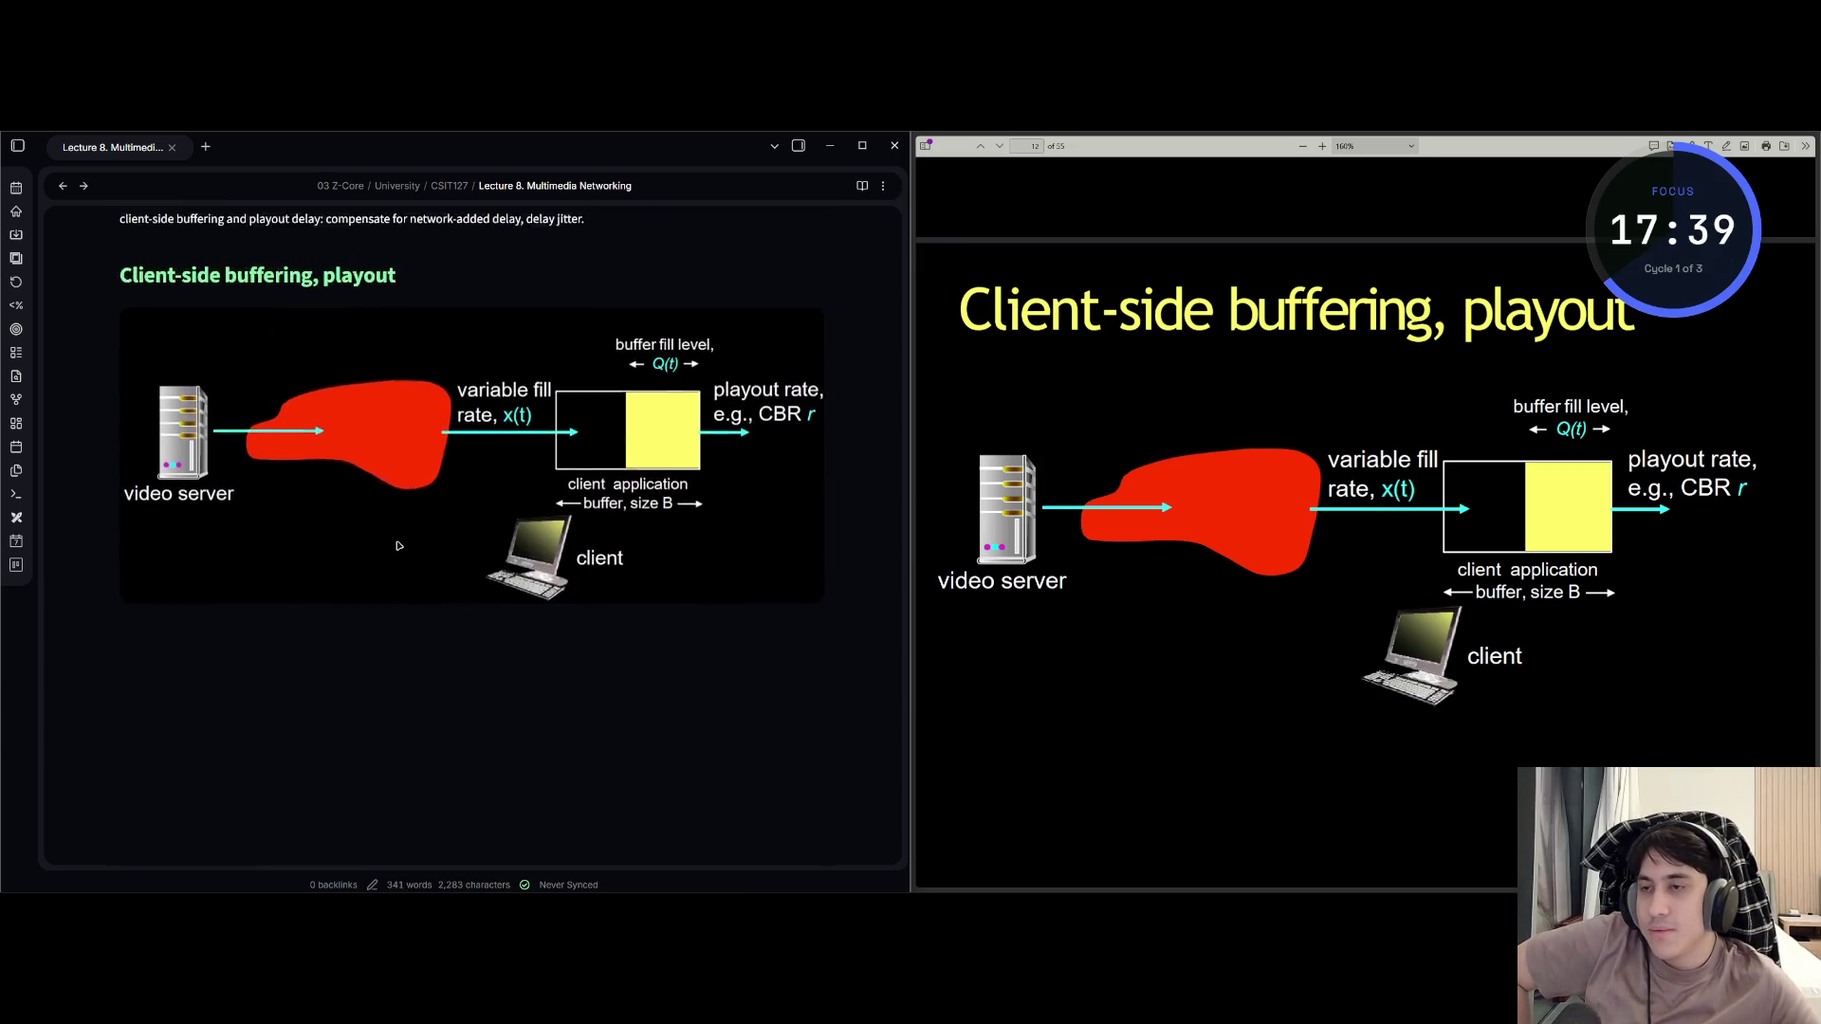
{"action": "scroll", "coordinate": [389, 553], "scroll_direction": "up", "scroll_amount": 2}
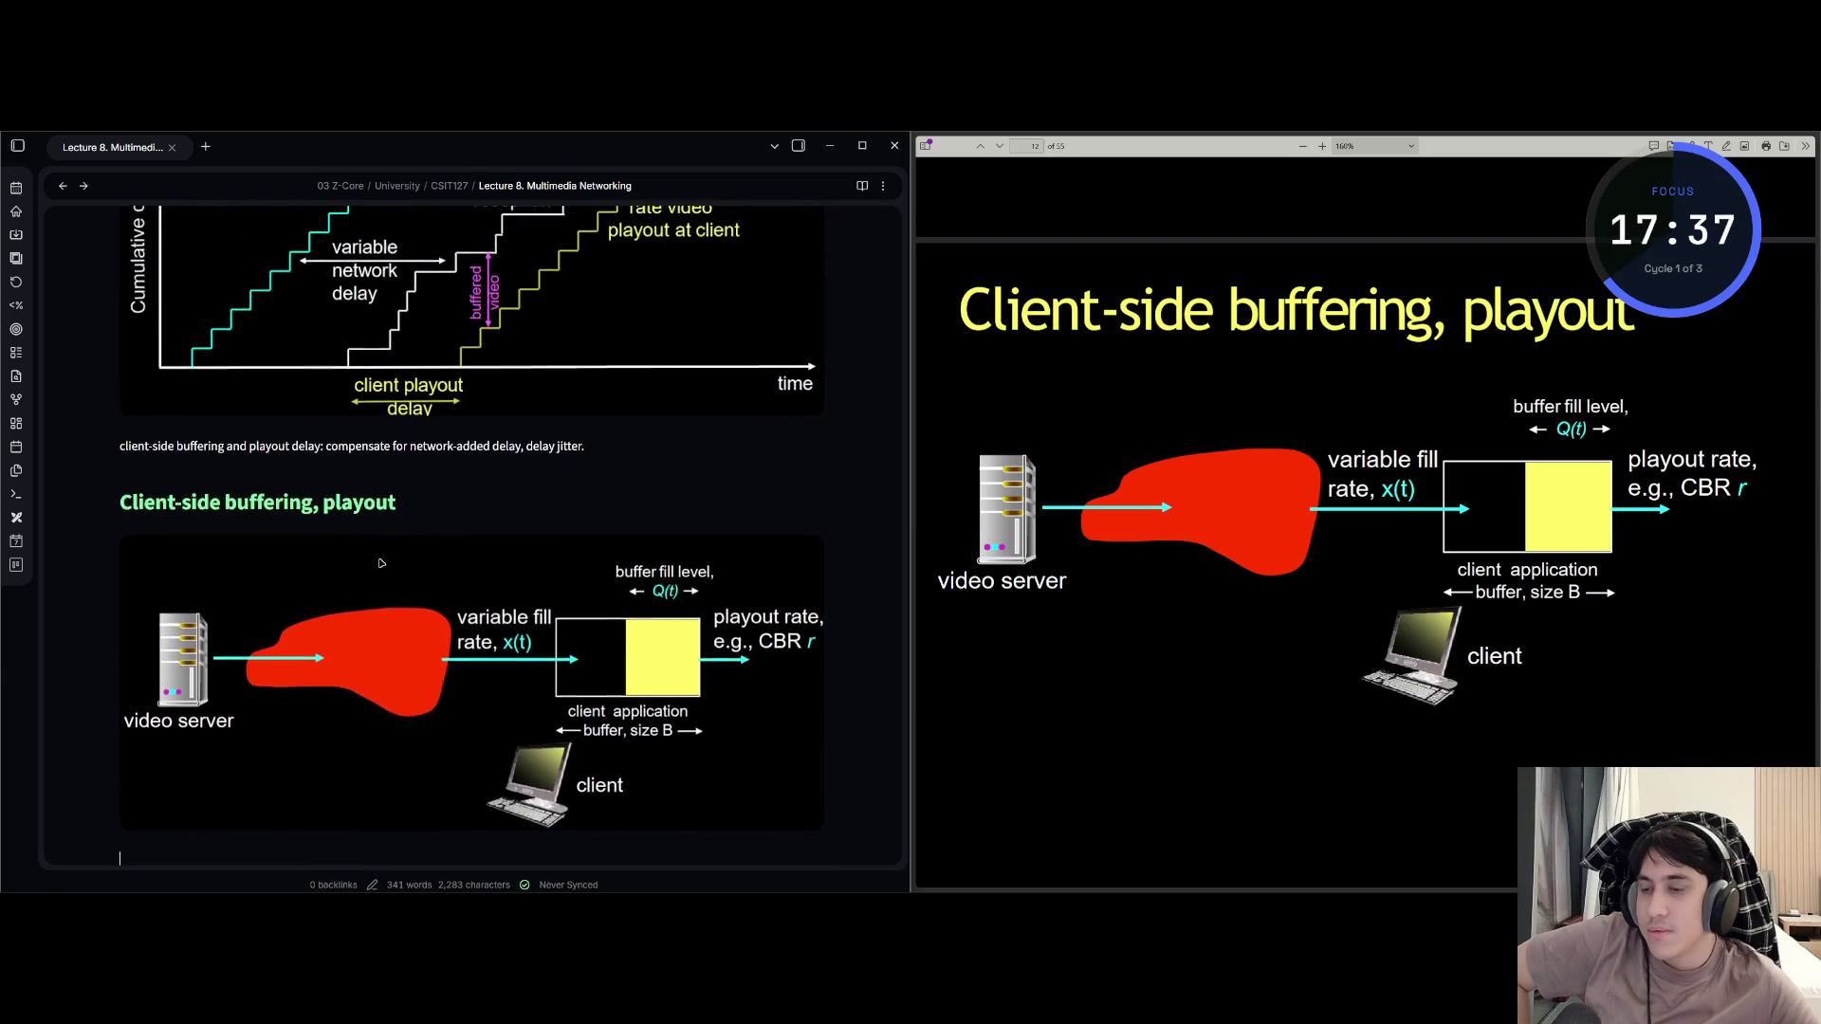
{"action": "scroll", "coordinate": [380, 563], "scroll_direction": "down", "scroll_amount": 1}
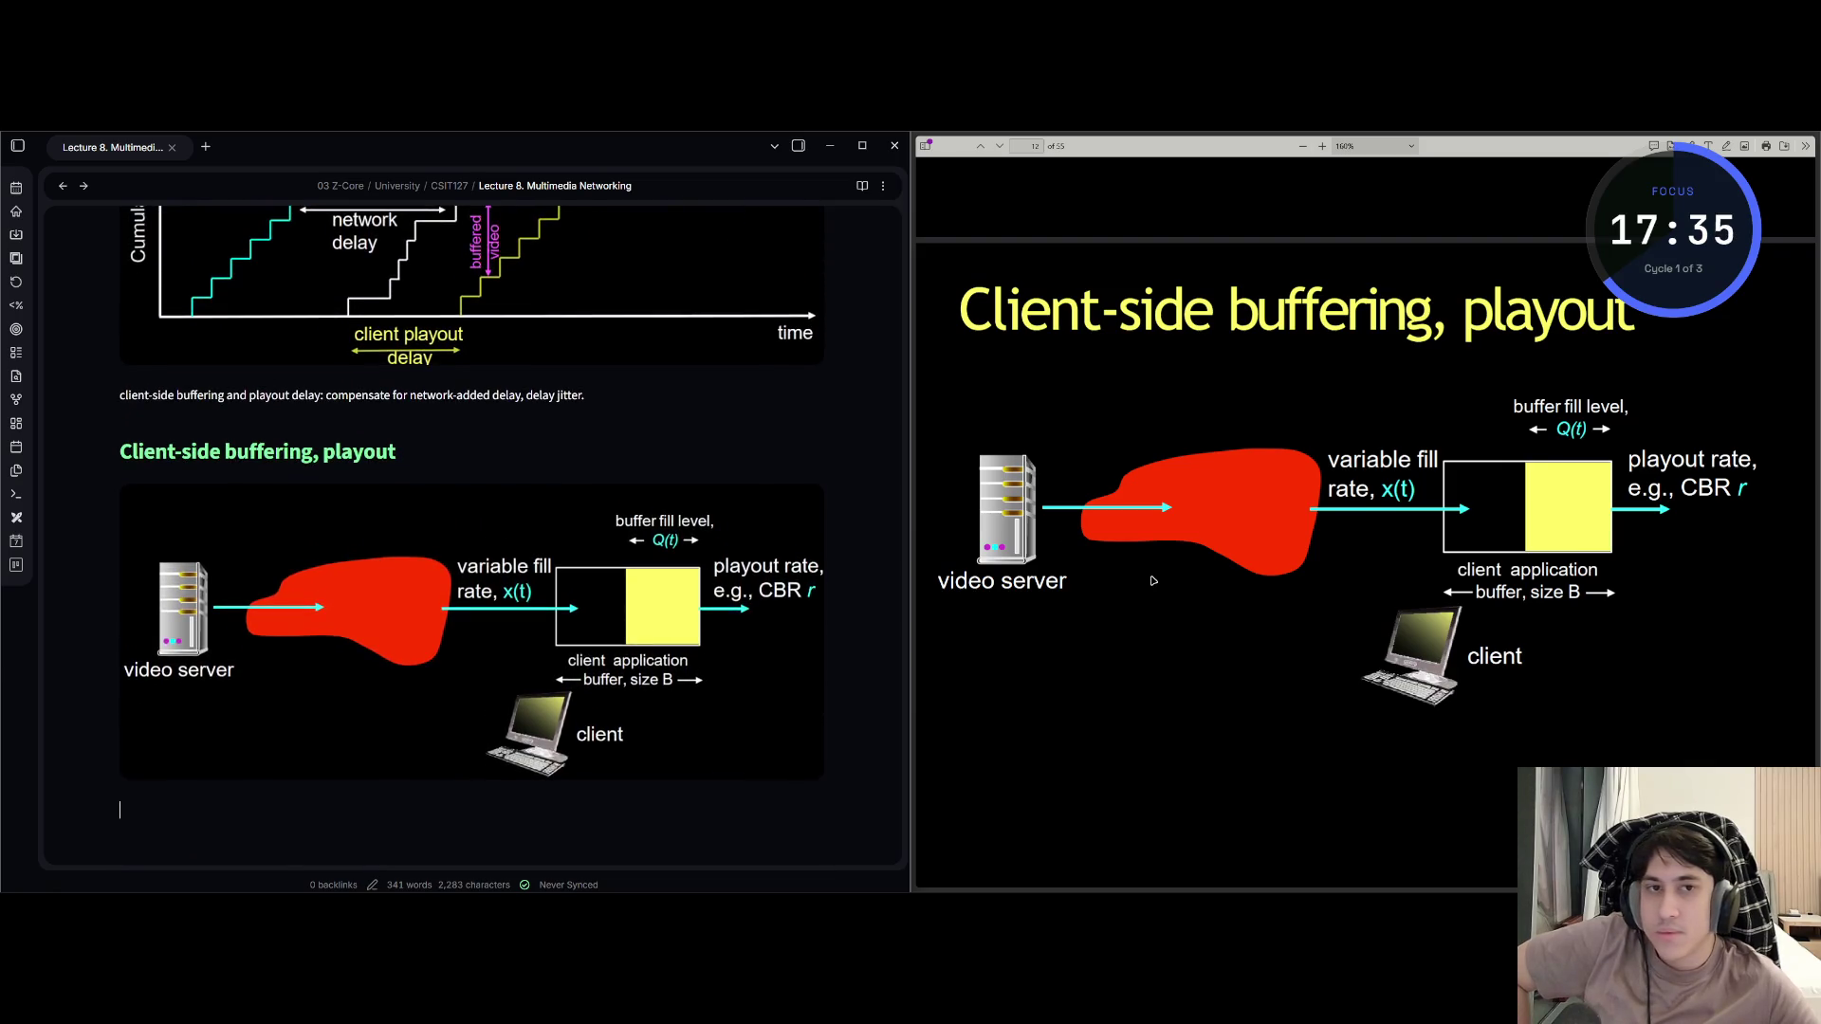
{"action": "key", "text": "Page_Down"}
{"action": "scroll", "coordinate": [313, 771], "scroll_direction": "down", "scroll_amount": 1}
{"action": "scroll", "coordinate": [1124, 595], "scroll_direction": "down", "scroll_amount": 1}
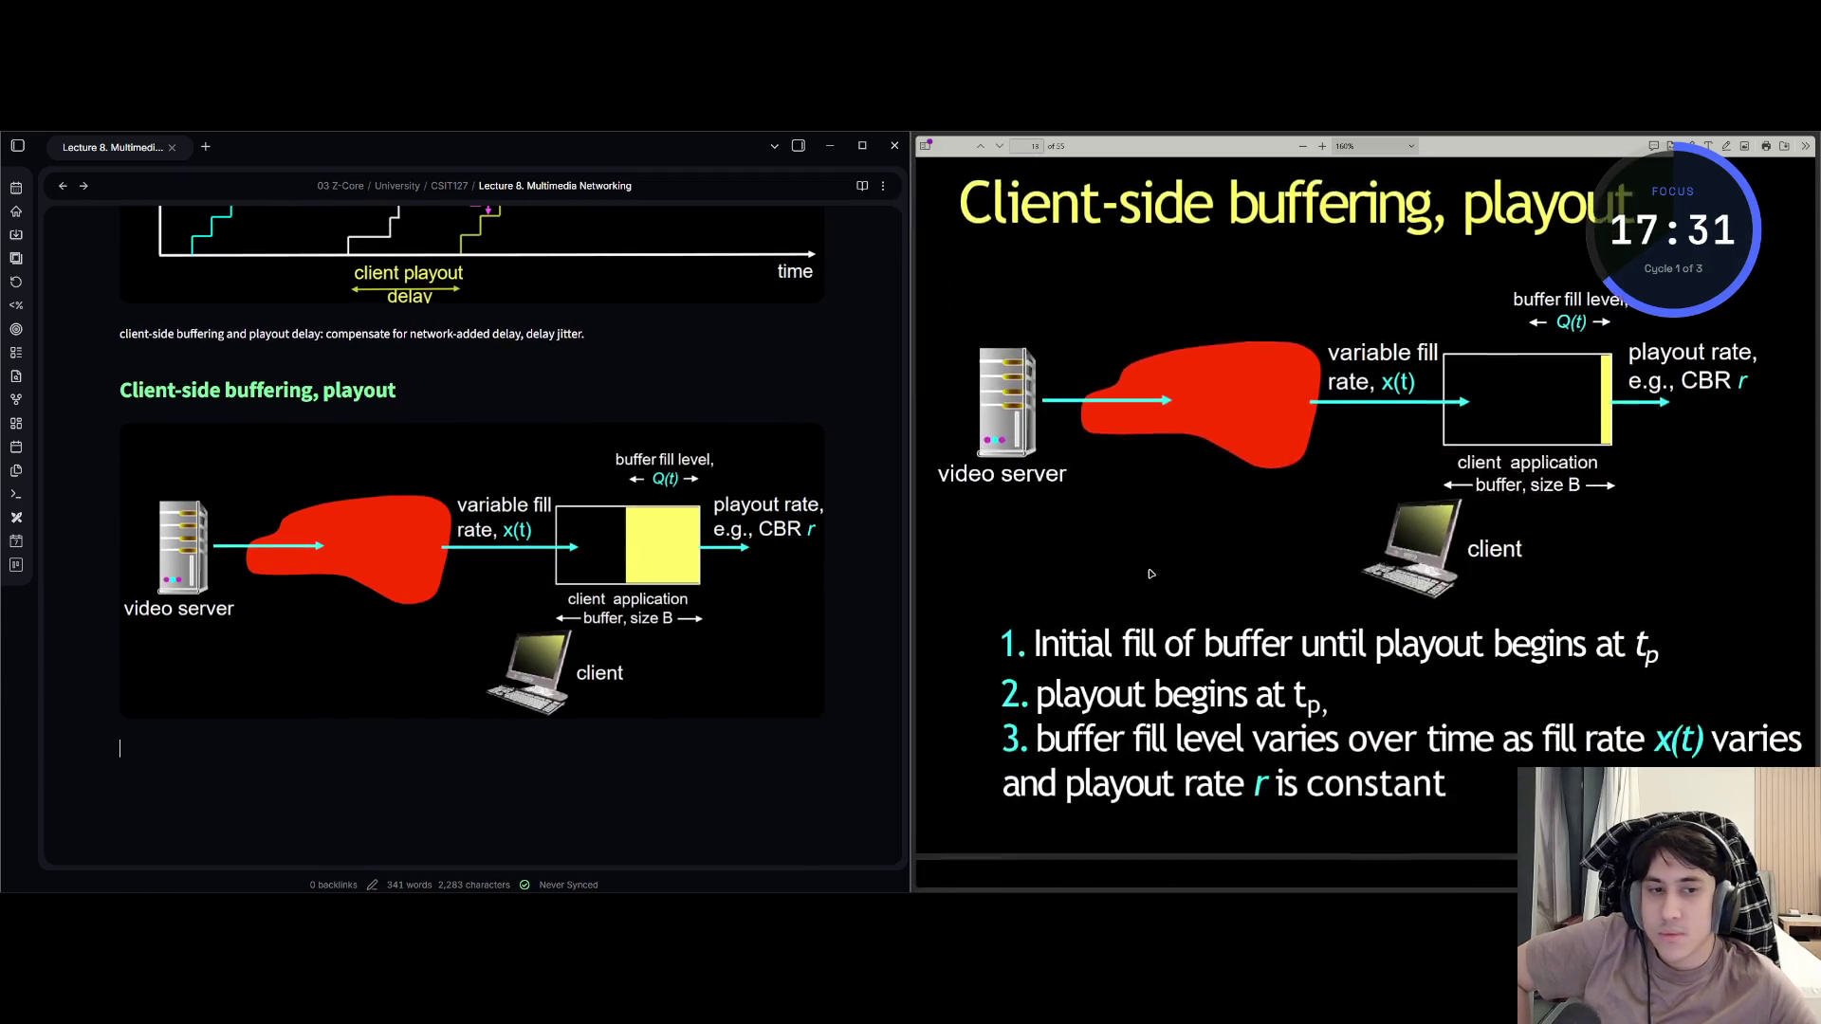
{"action": "scroll", "coordinate": [1124, 595], "scroll_direction": "down", "scroll_amount": 3}
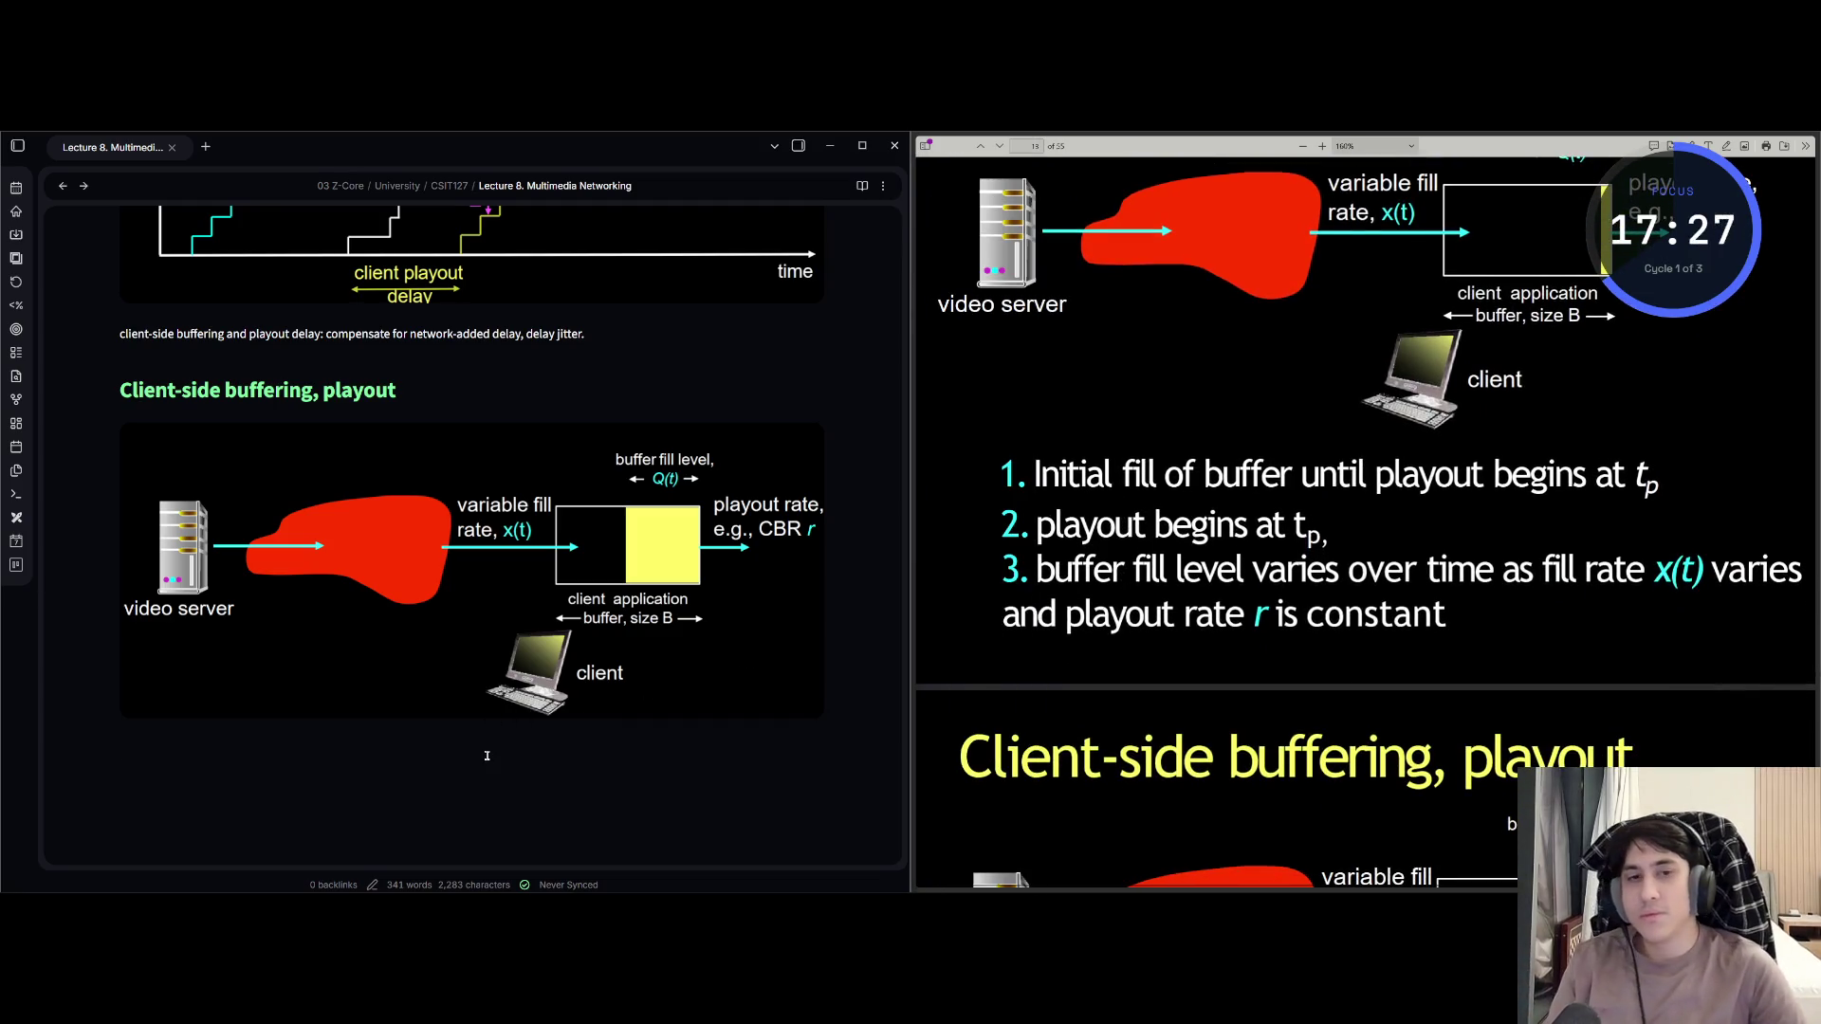
{"action": "type", "text": "1."}
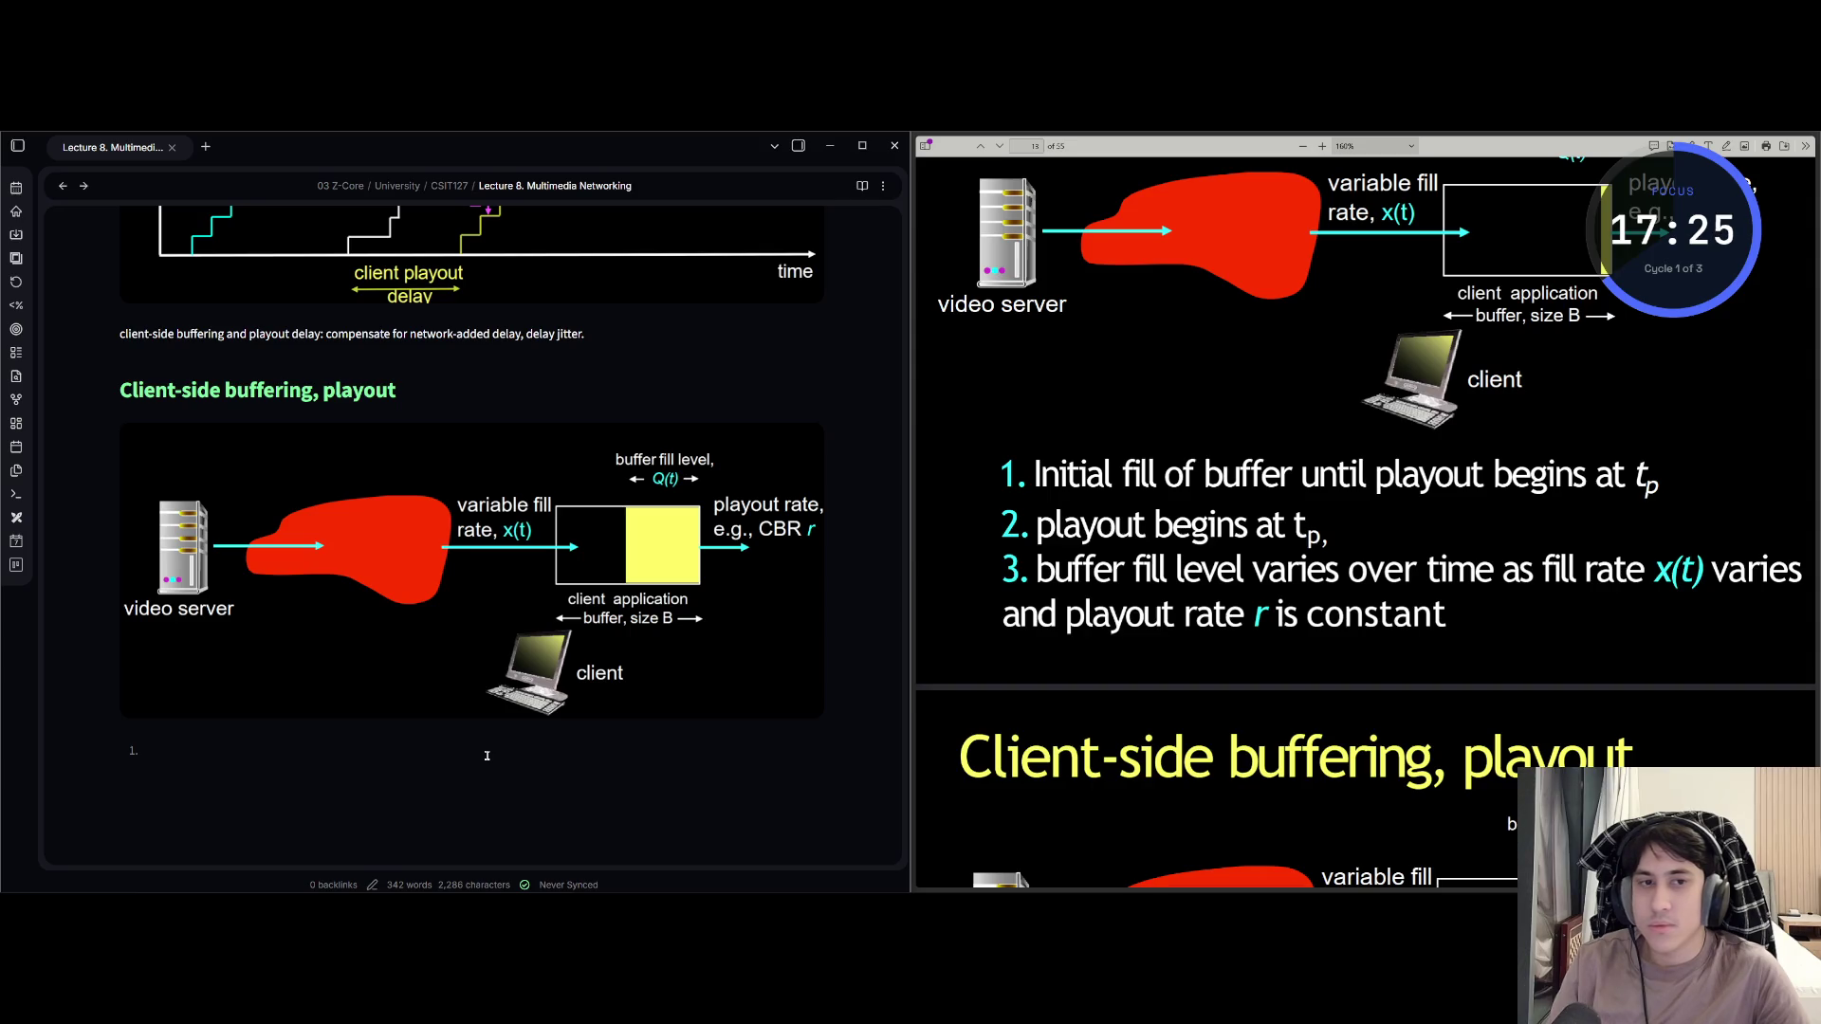
{"action": "type", "text": " Initial file"}
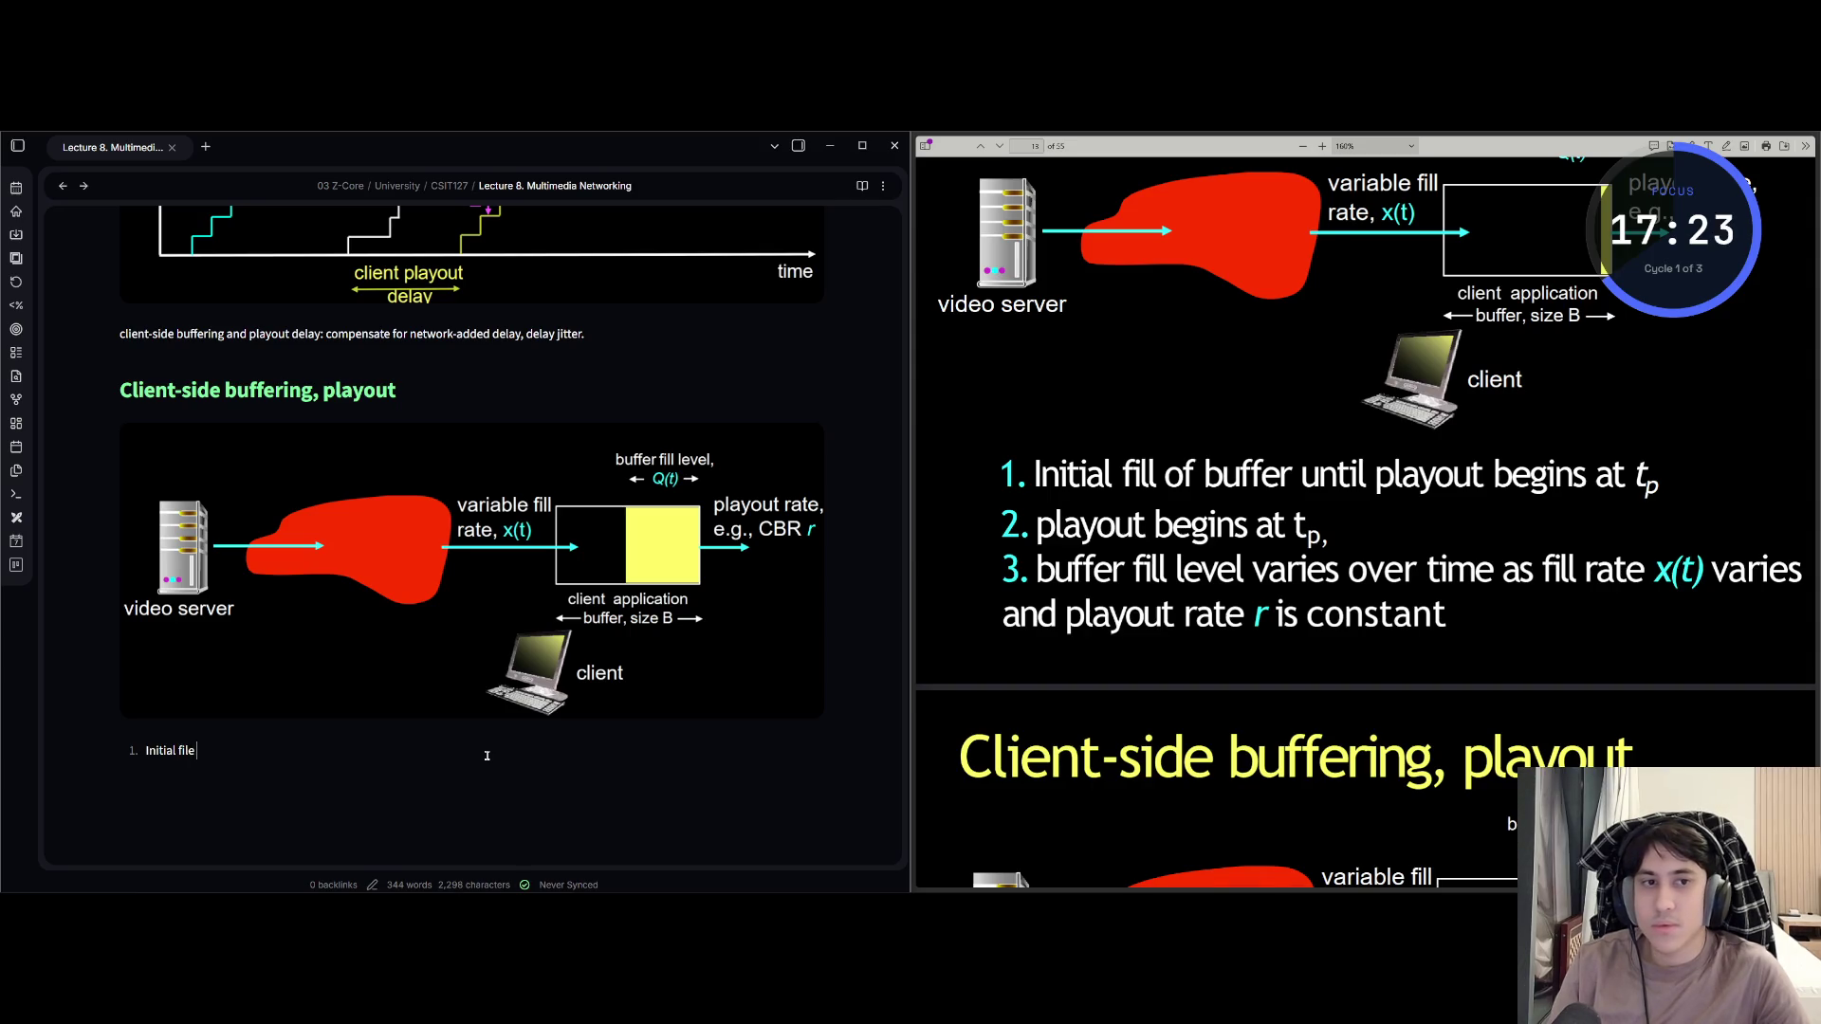
{"action": "type", "text": " of buffer un"}
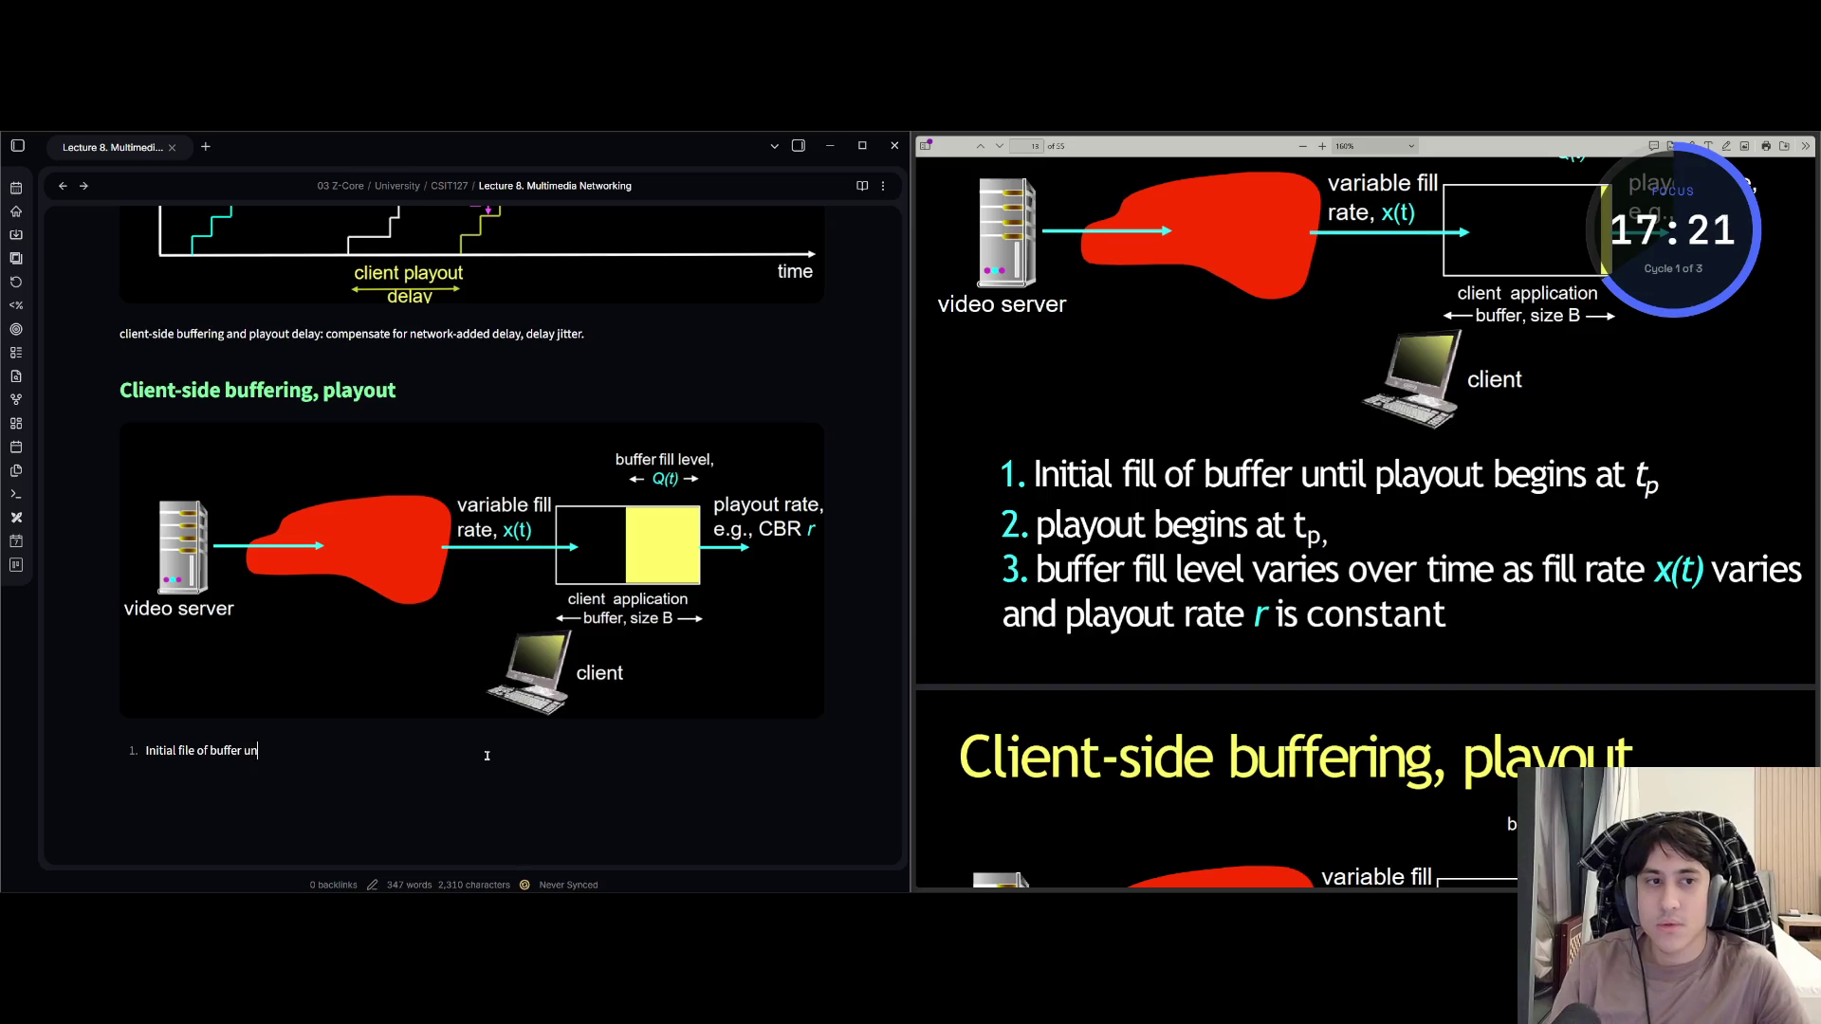
{"action": "type", "text": "til playout bve"}
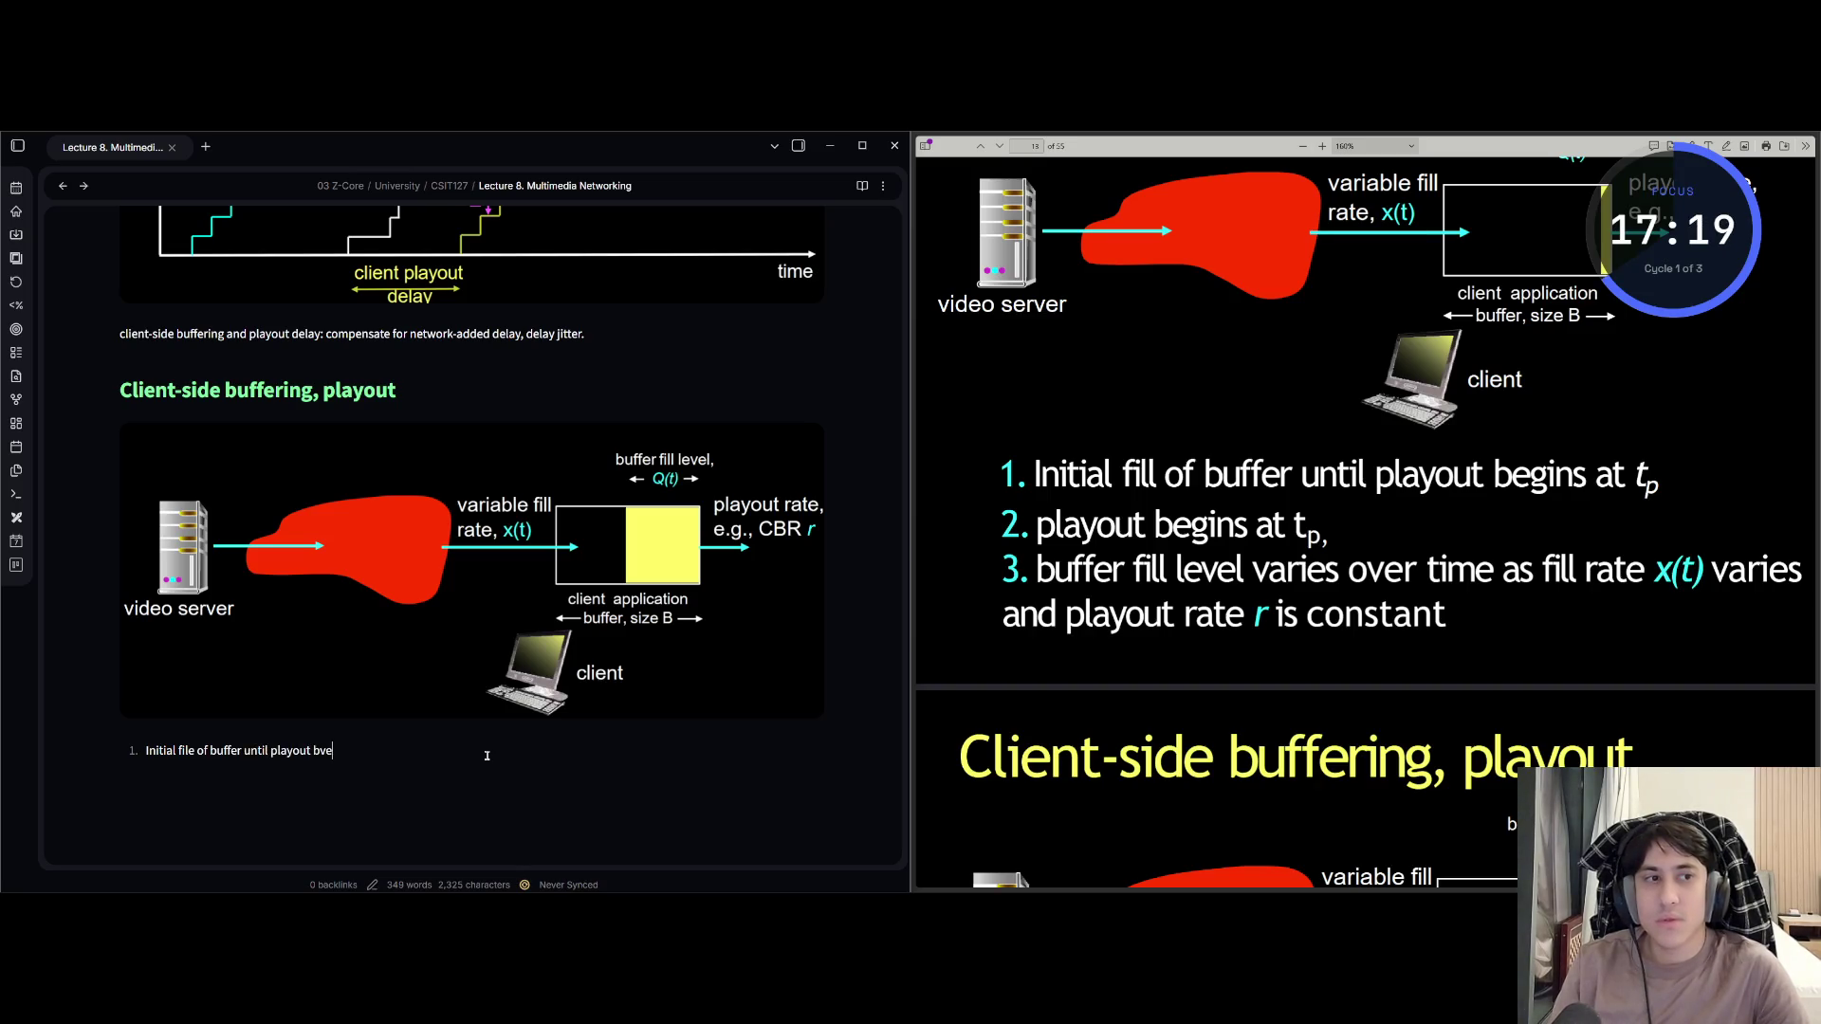
{"action": "type", "text": "gins at t{P"}
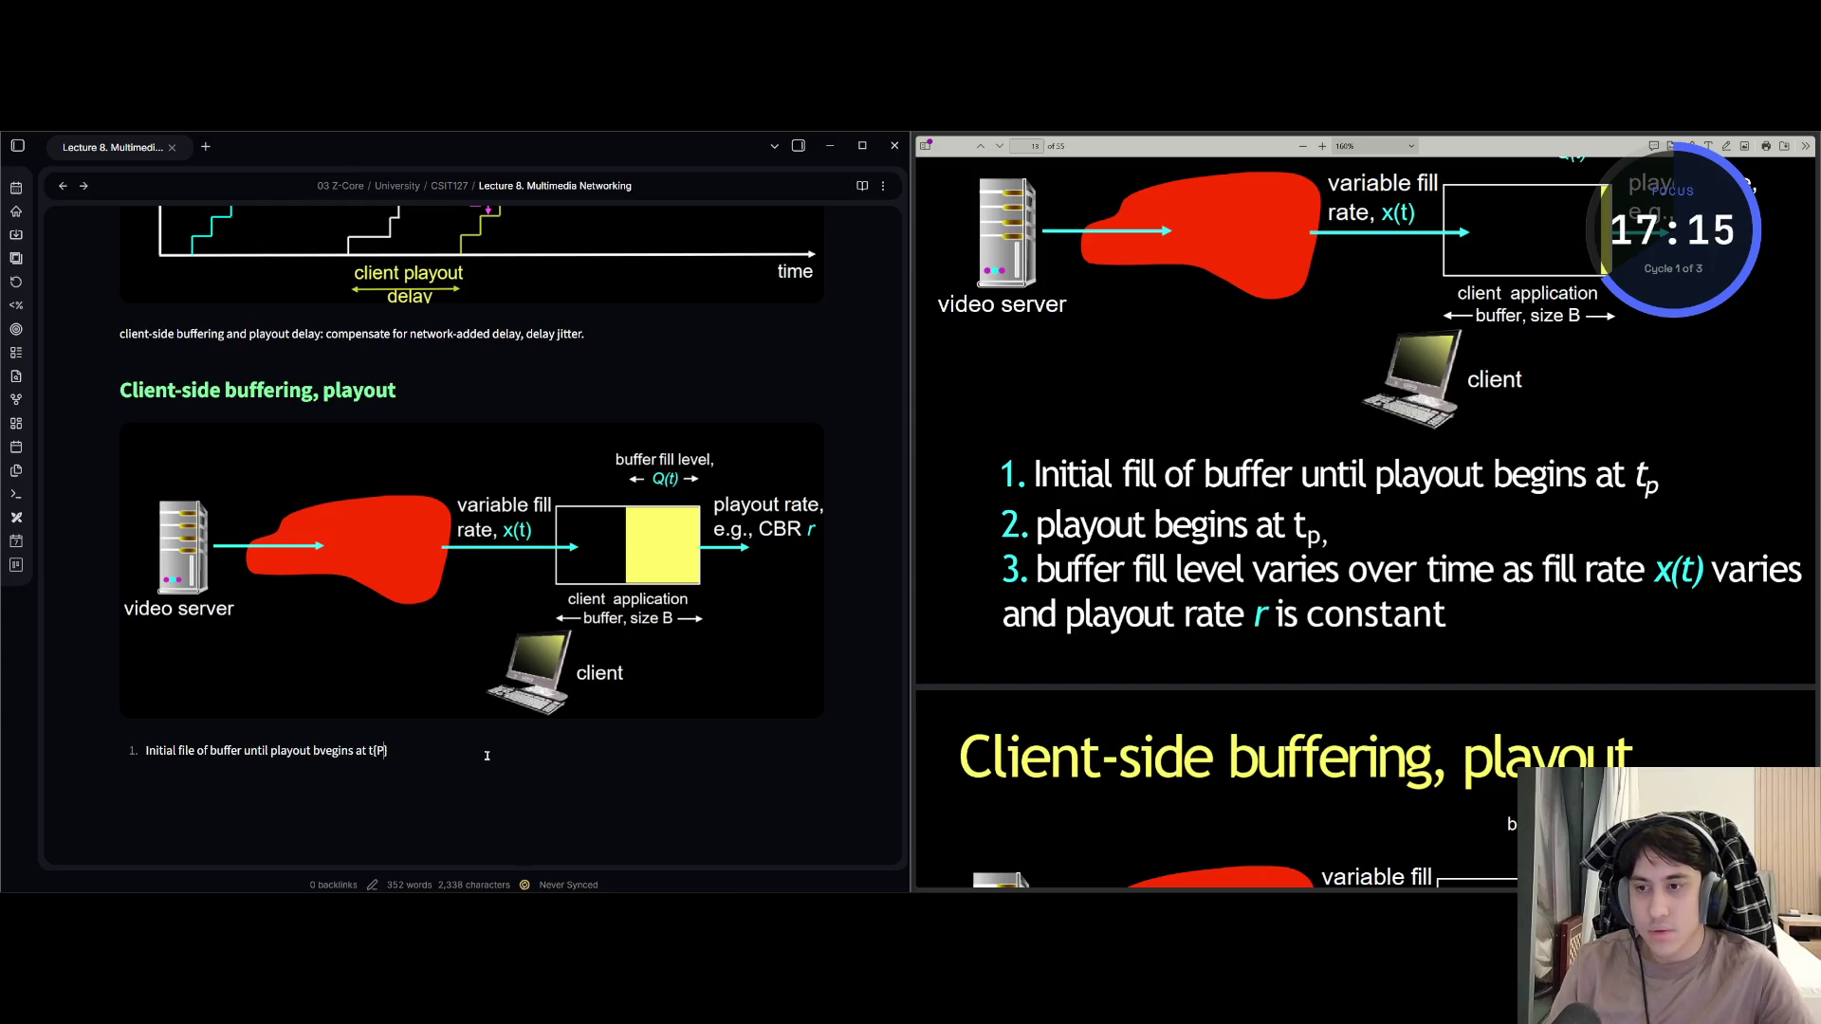
{"action": "type", "text": "_"}
Finish item 1 as '…playout begins at t_p' with p as a math subscript.
{"action": "key", "text": "BackSpace"}
{"action": "key", "text": "BackSpace"}
{"action": "key", "text": "BackSpace"}
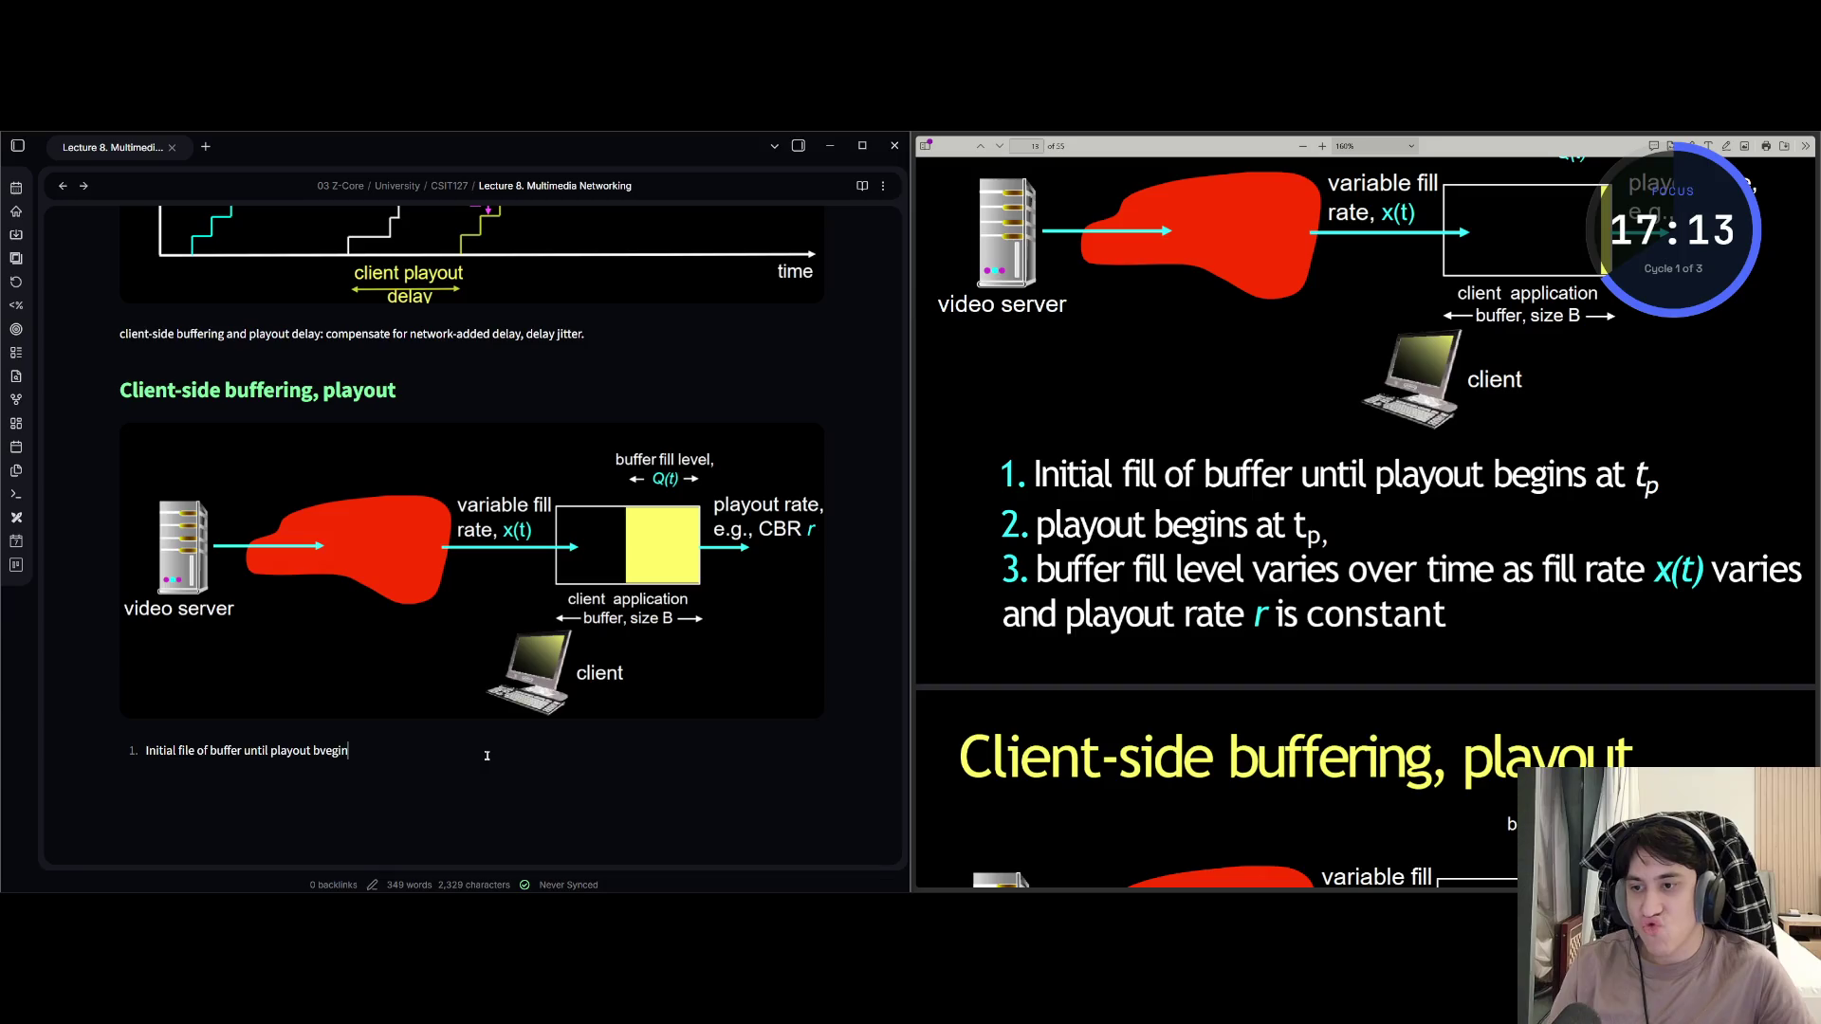
{"action": "type", "text": "eging"}
{"action": "key", "text": "BackSpace"}
{"action": "key", "text": "BackSpace"}
{"action": "type", "text": "ns"}
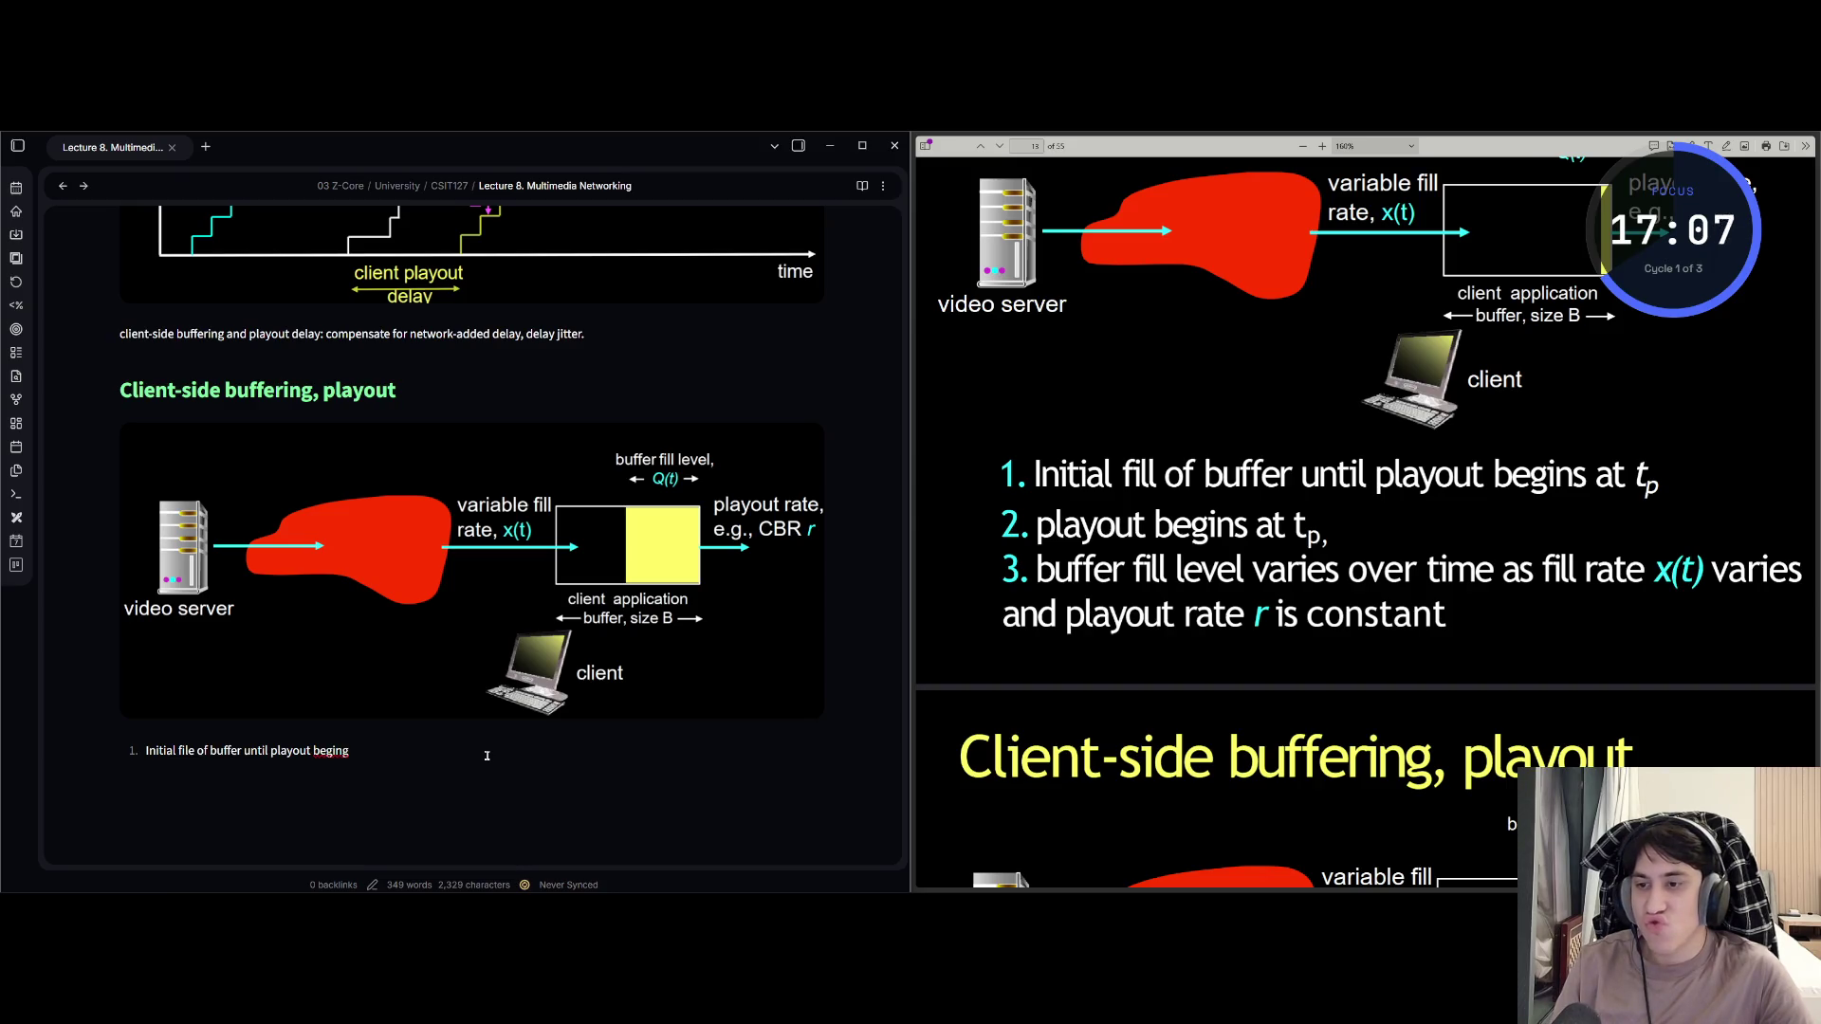
{"action": "type", "text": " at"}
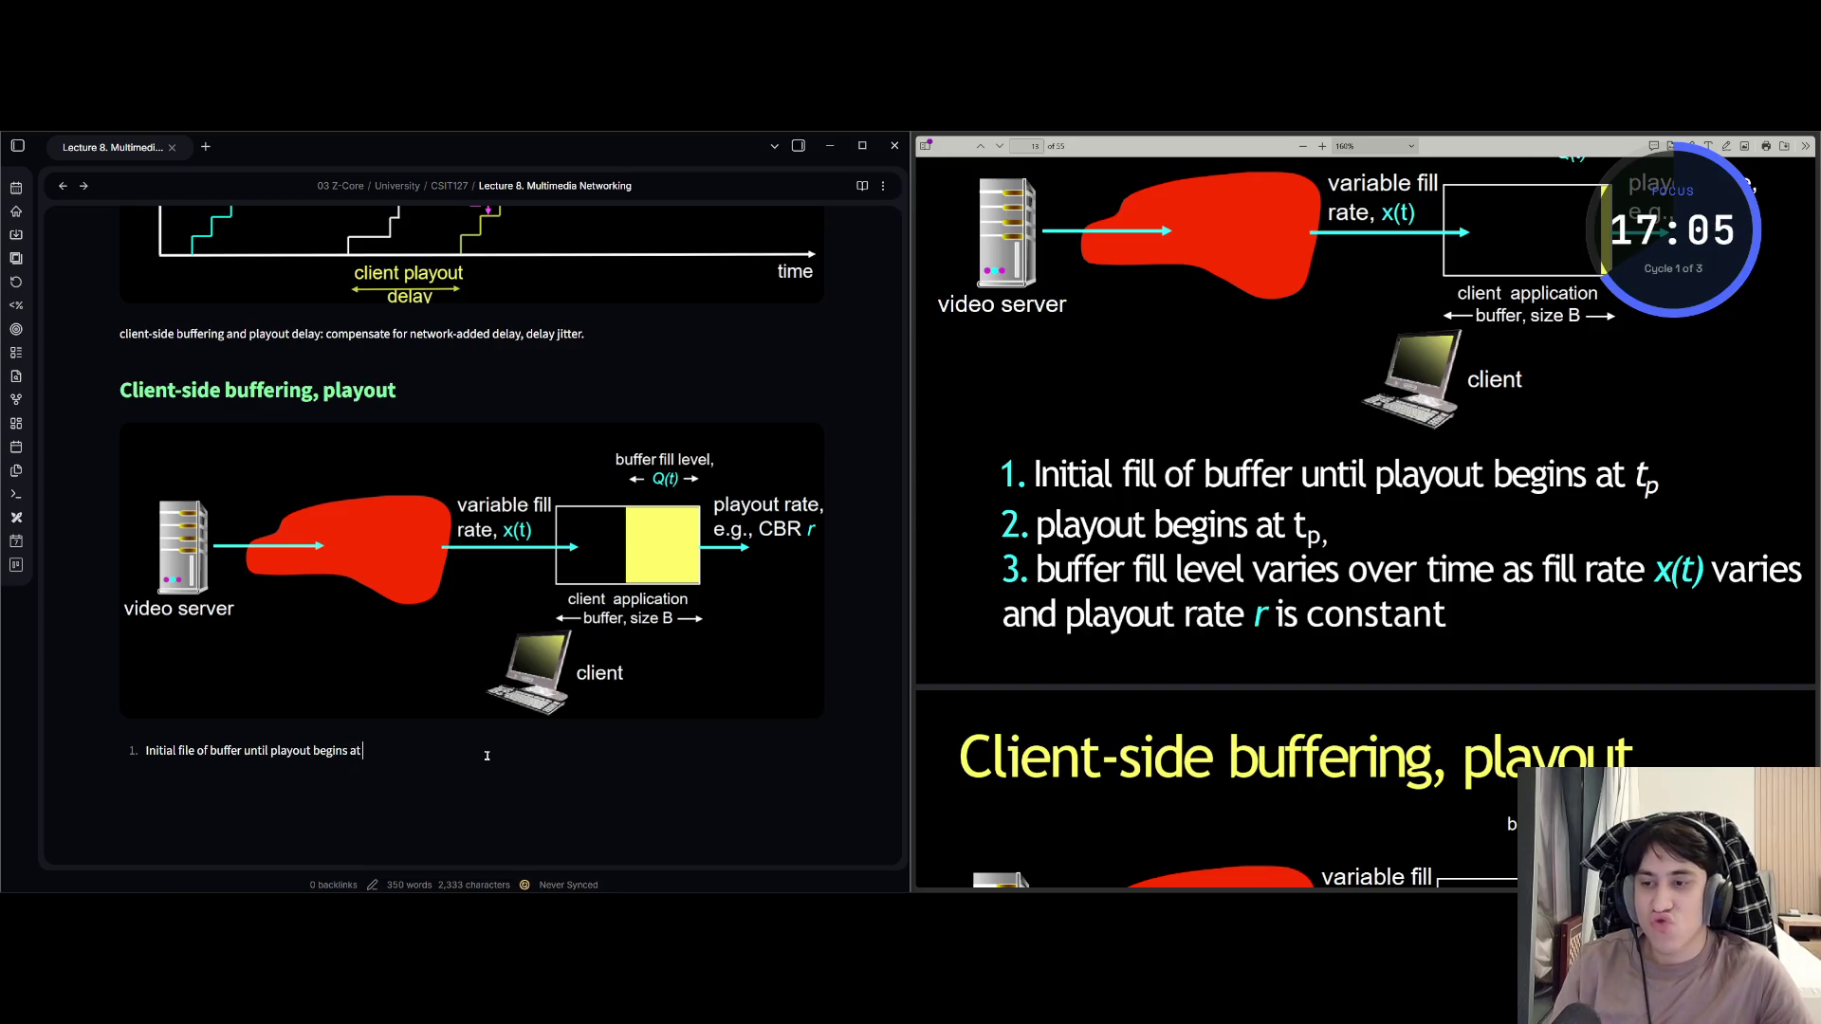
{"action": "type", "text": " t$_"}
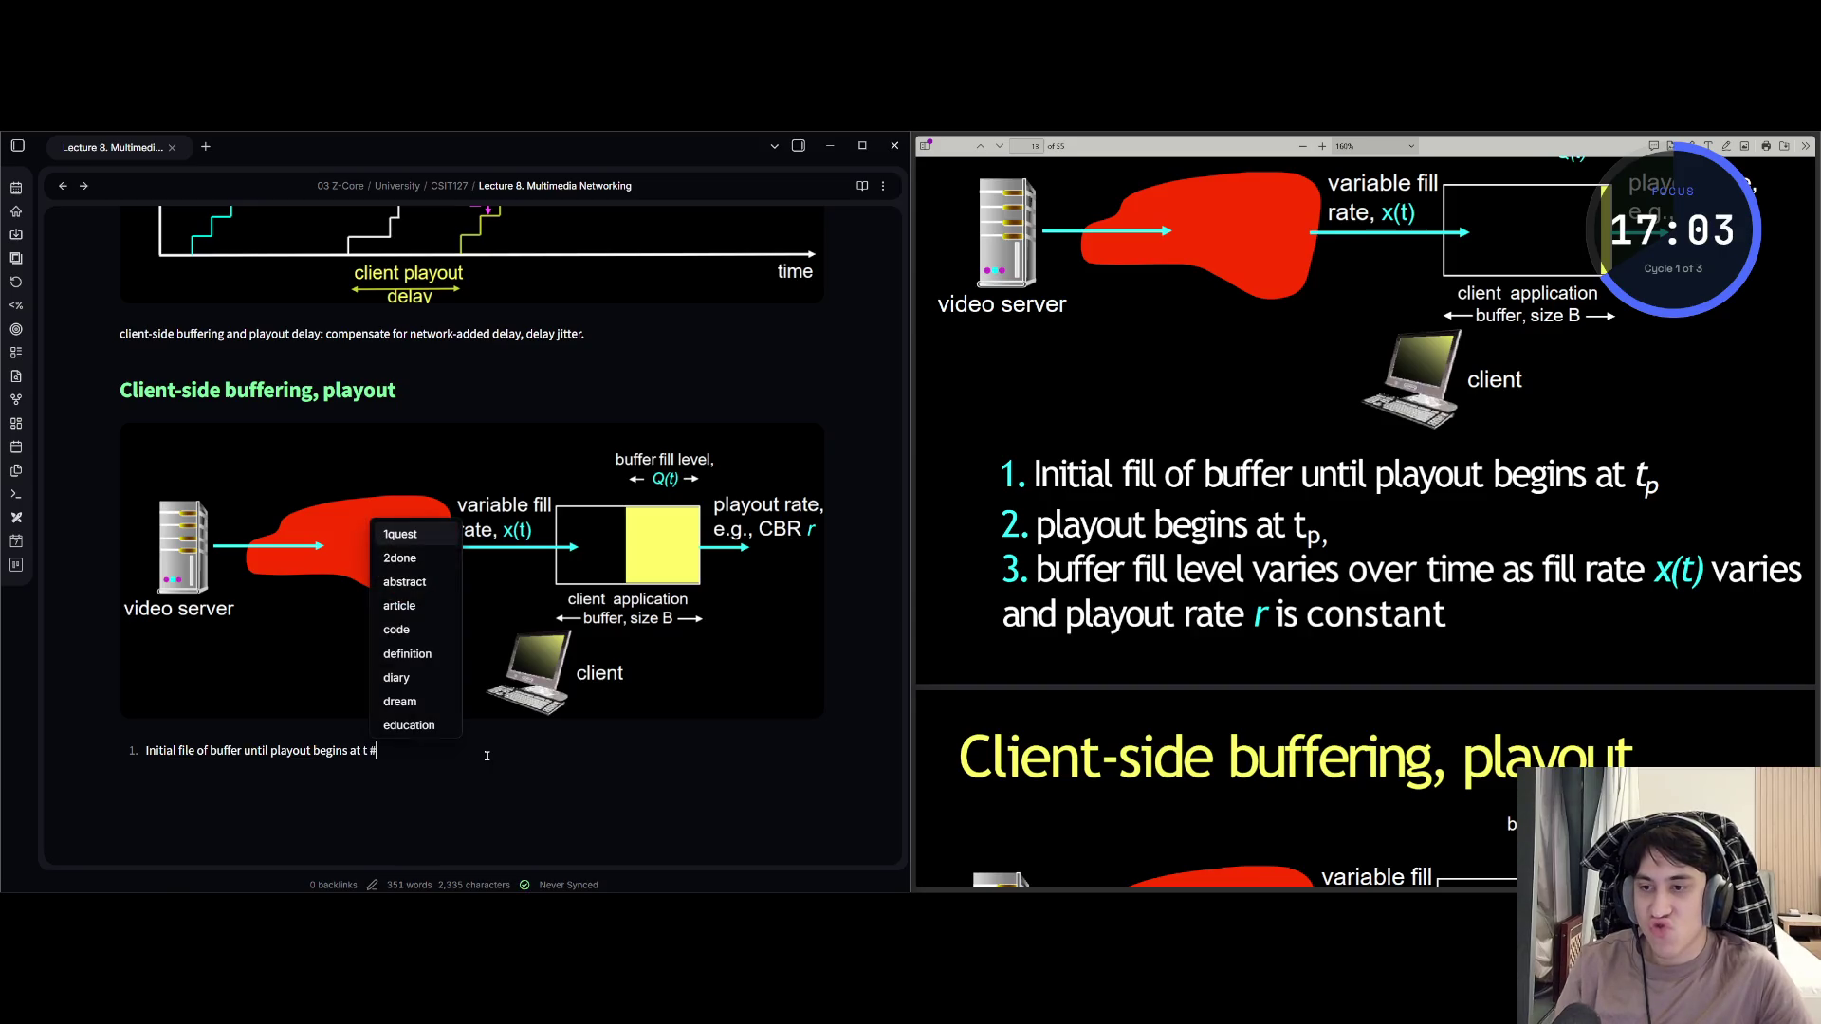
{"action": "type", "text": "p"}
{"action": "key", "text": "Left"}
{"action": "key", "text": "Left"}
{"action": "key", "text": "Left"}
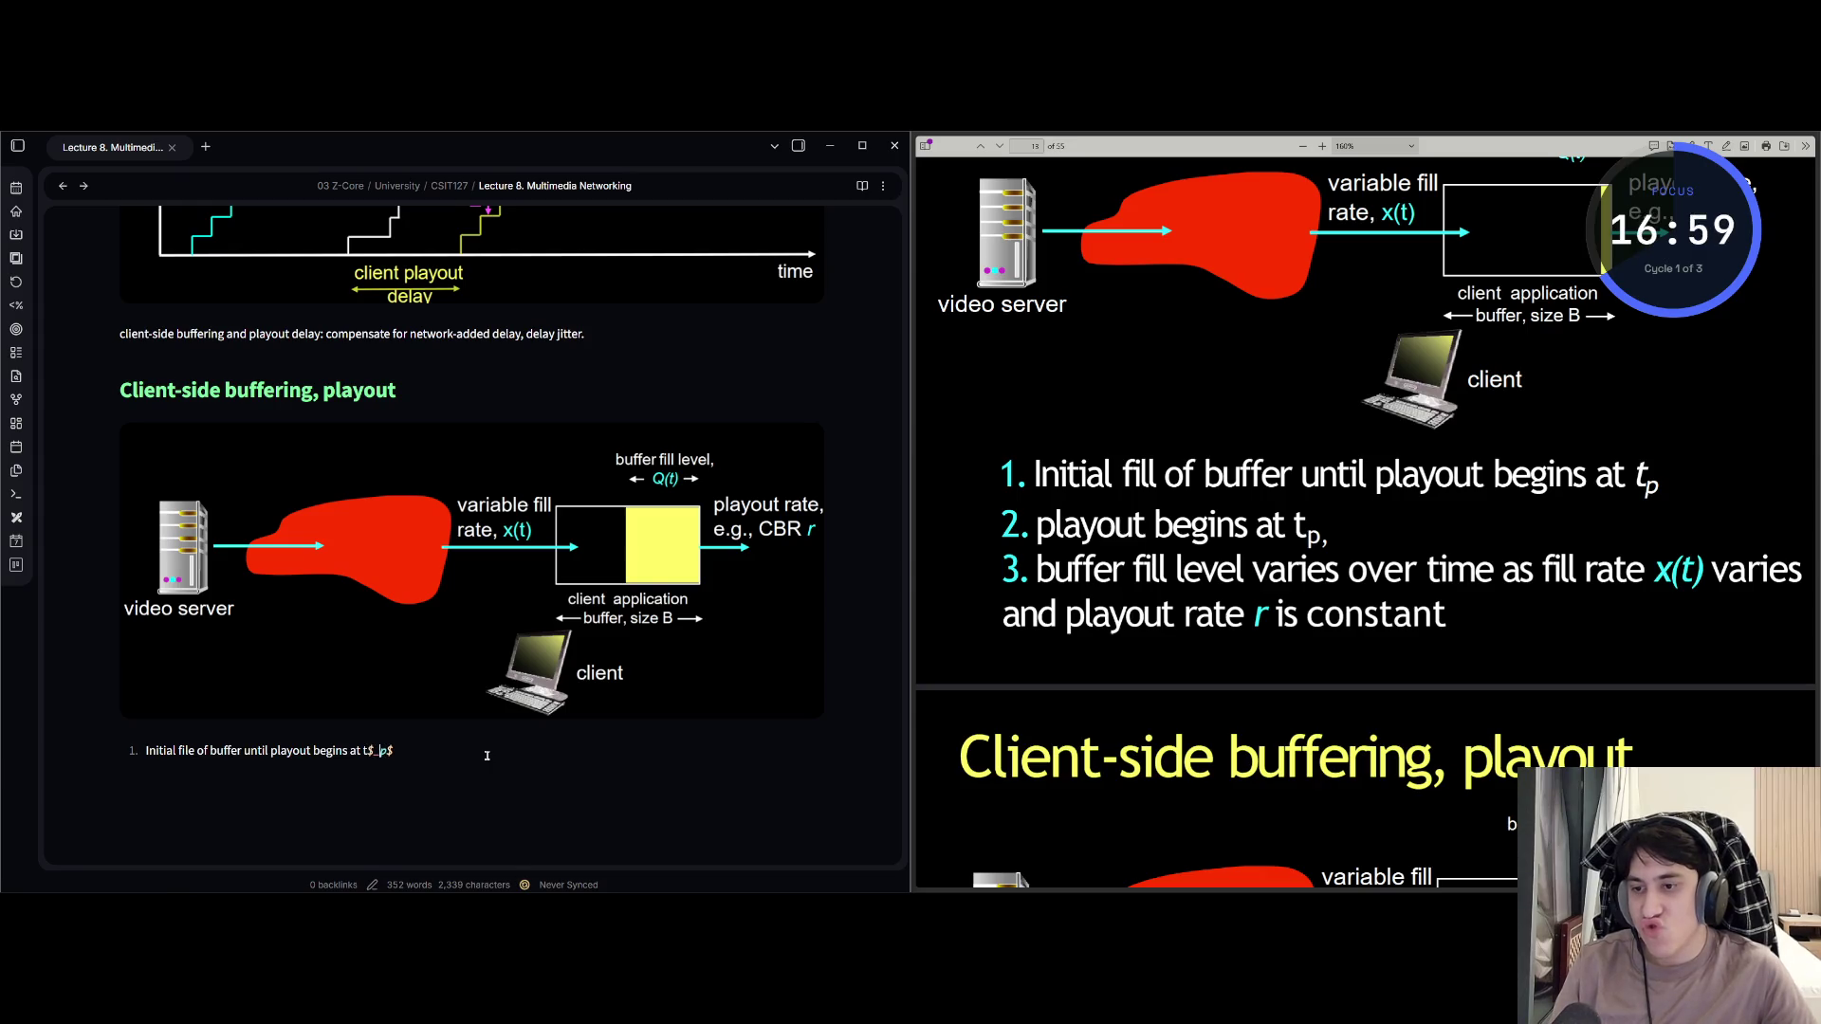
{"action": "left_click", "coordinate": [486, 756]}
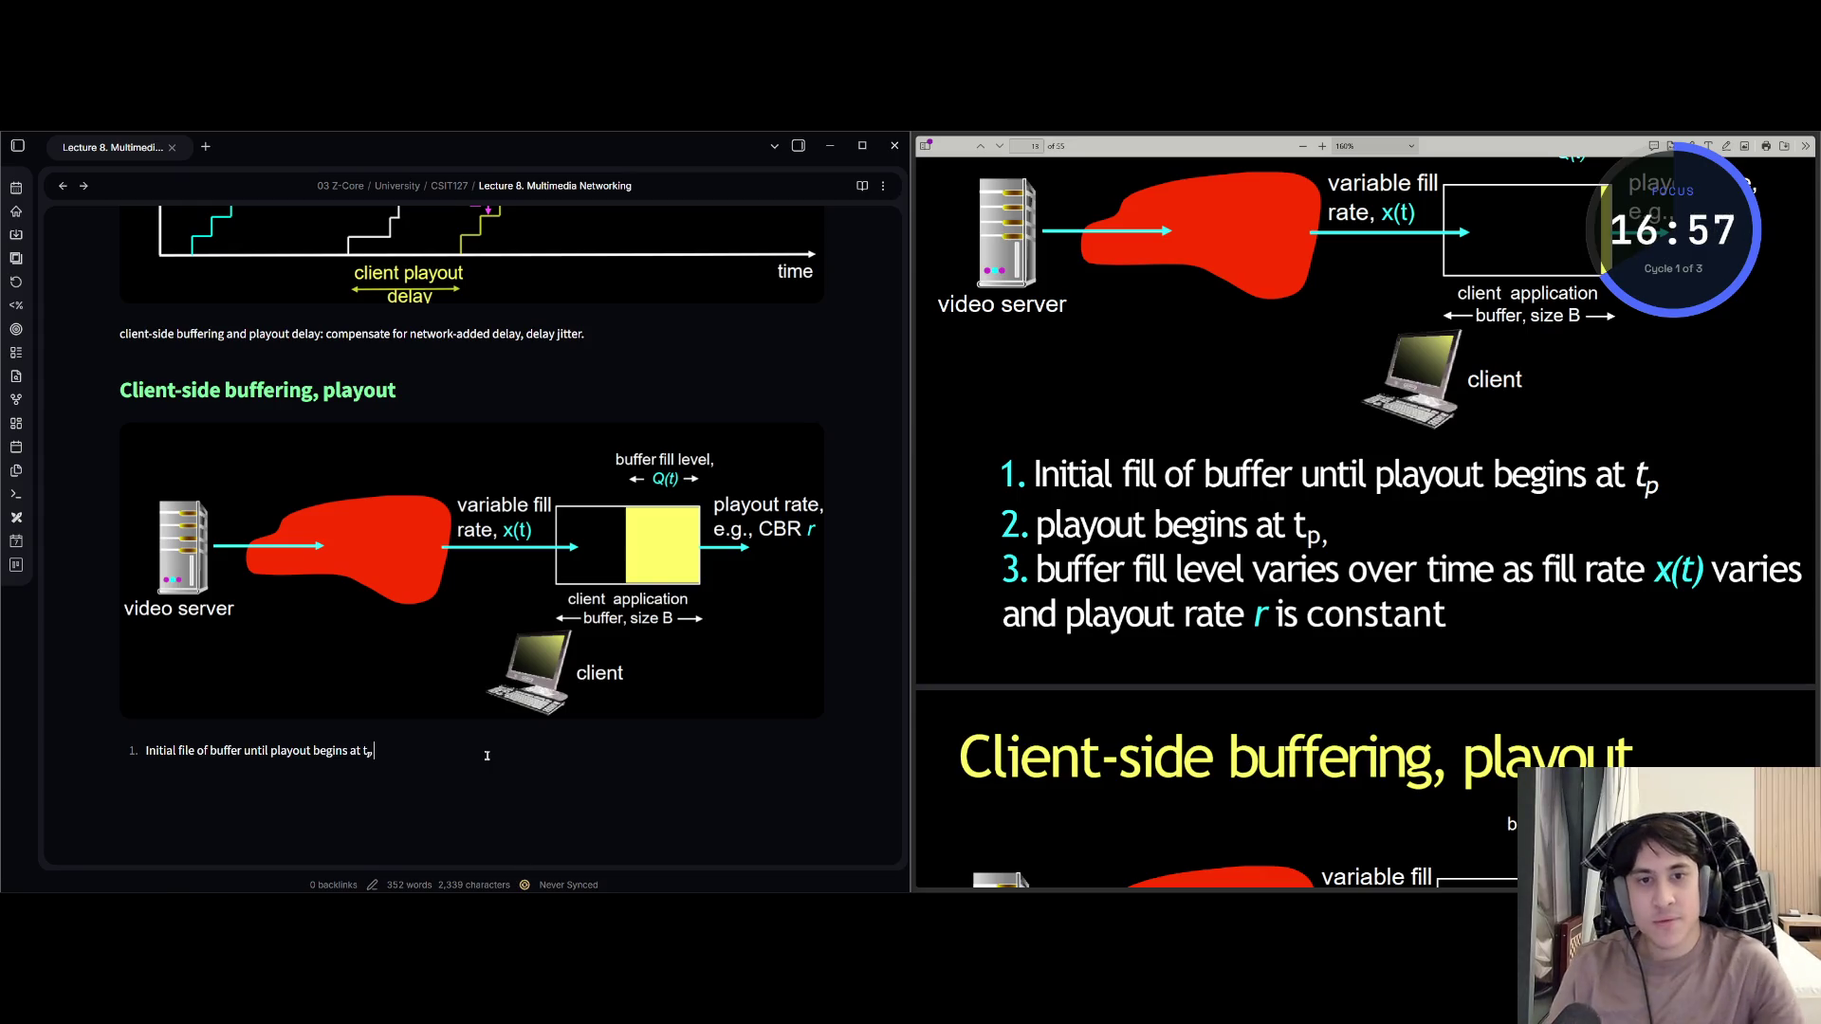
{"action": "left_click", "coordinate": [486, 756]}
Add item 2 'playout begins at t_p' with subscript p, then start item 3.
{"action": "key", "text": "Return"}
{"action": "type", "text": "playout"}
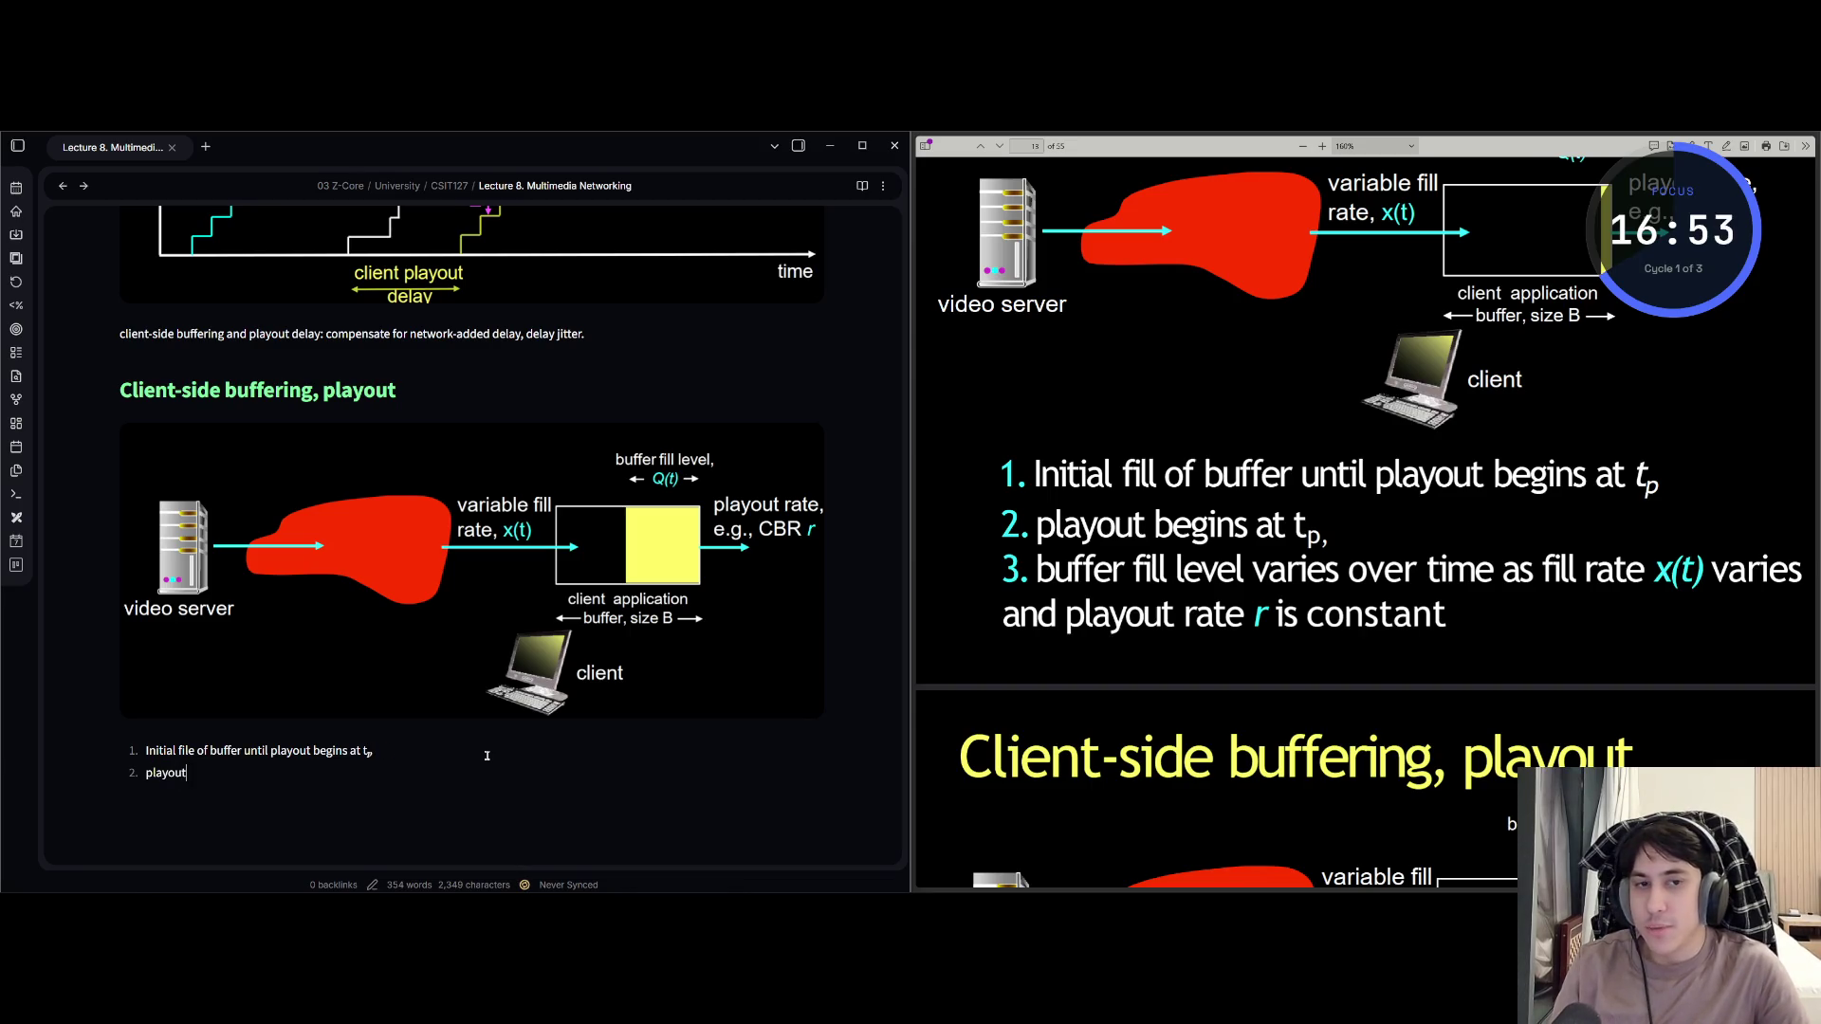
{"action": "type", "text": " begins"}
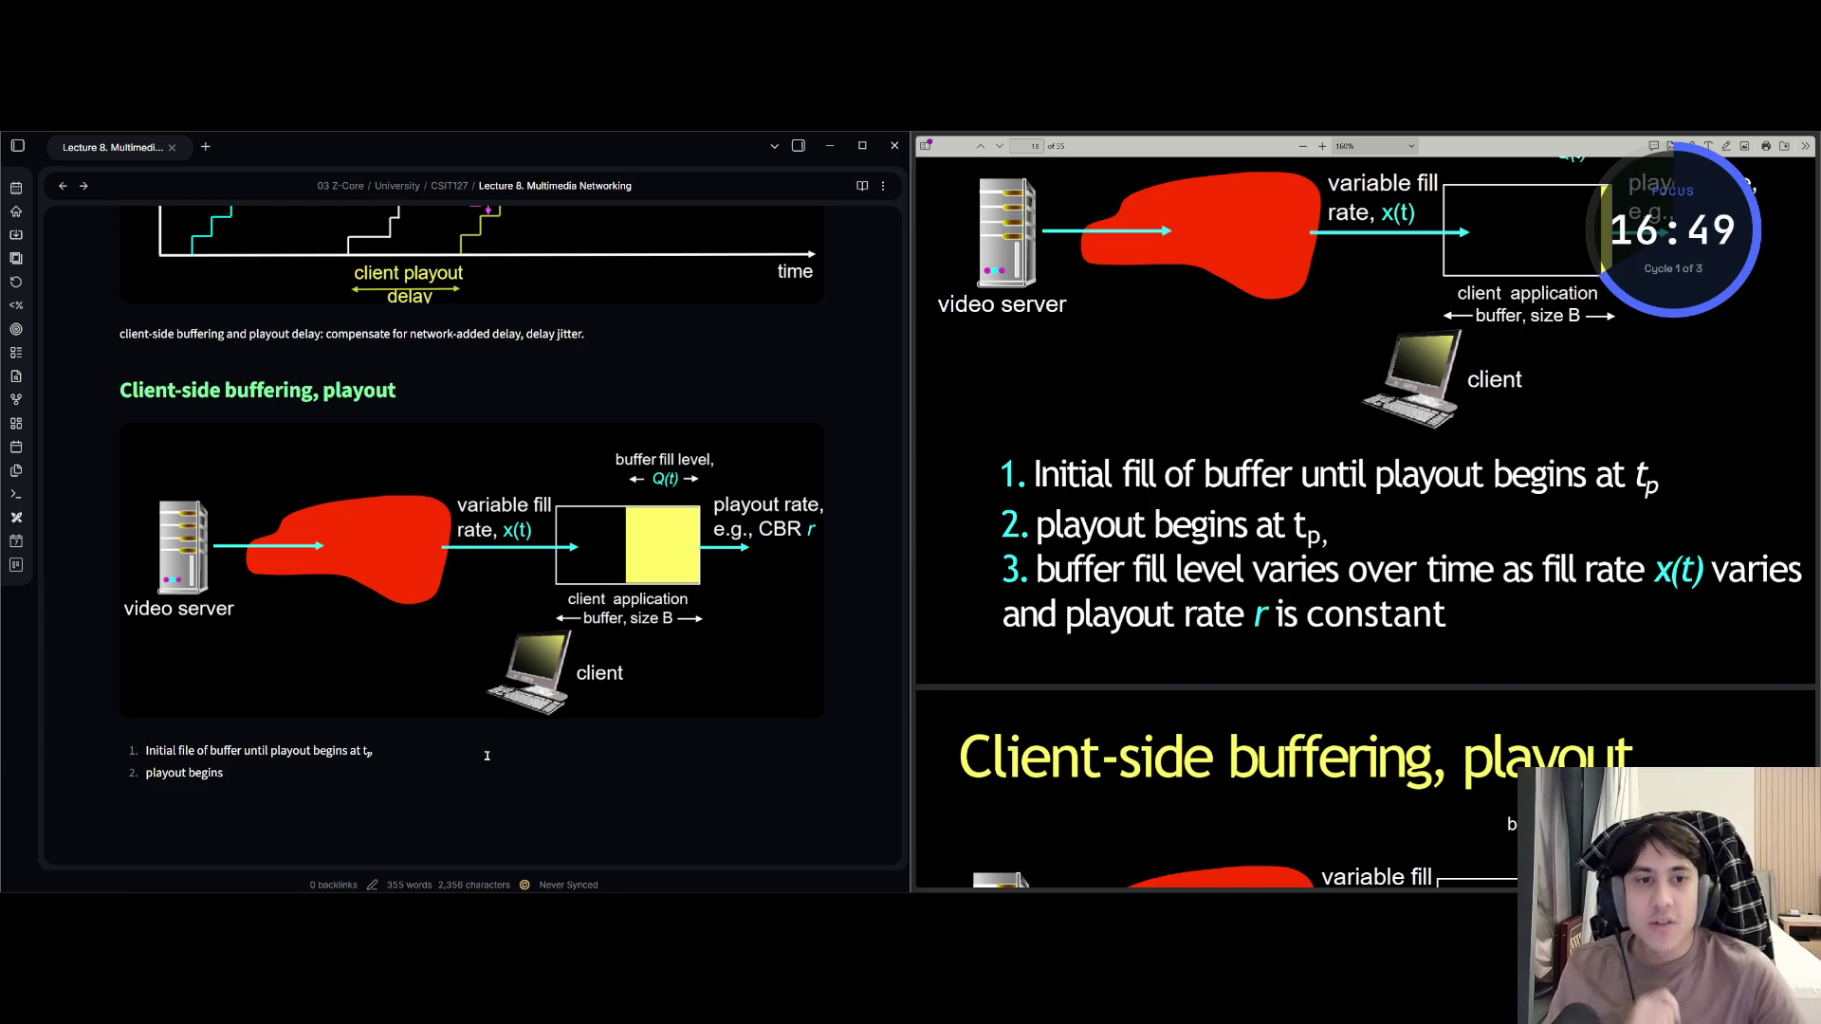
{"action": "type", "text": "at t{"}
{"action": "key", "text": "BackSpace"}
{"action": "type", "text": "$"}
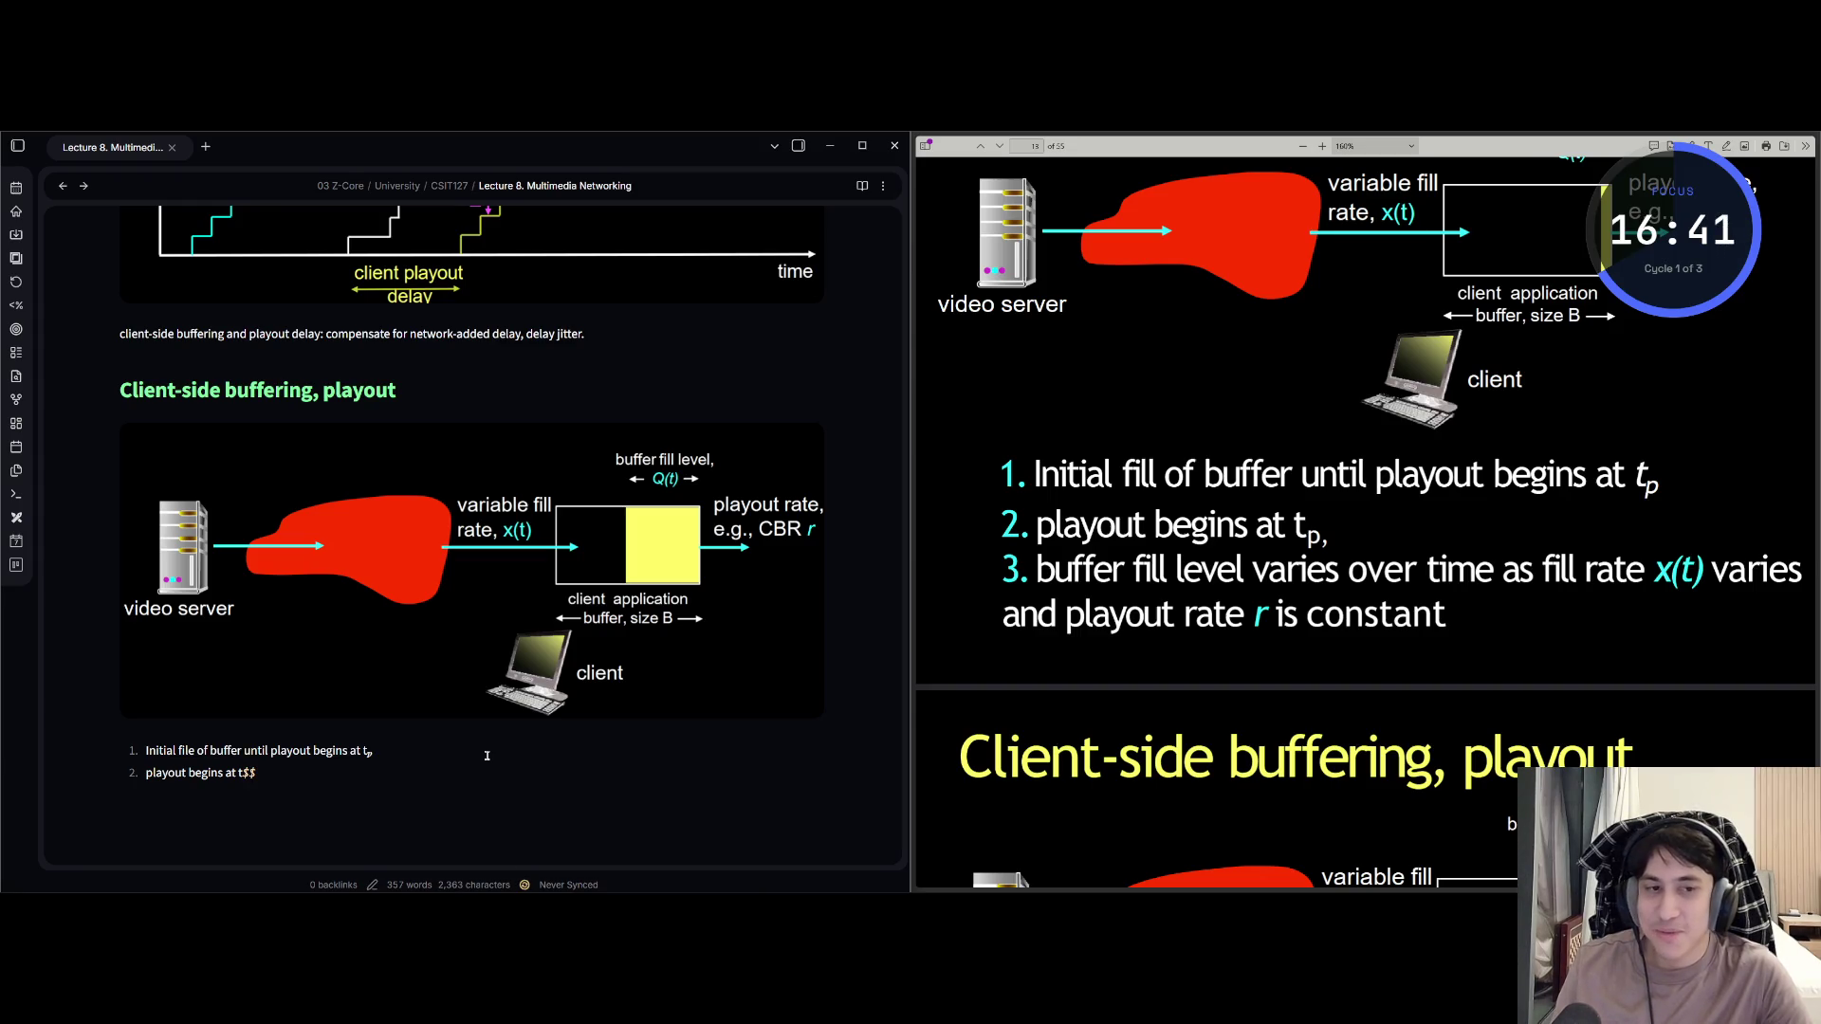
{"action": "type", "text": "_p"}
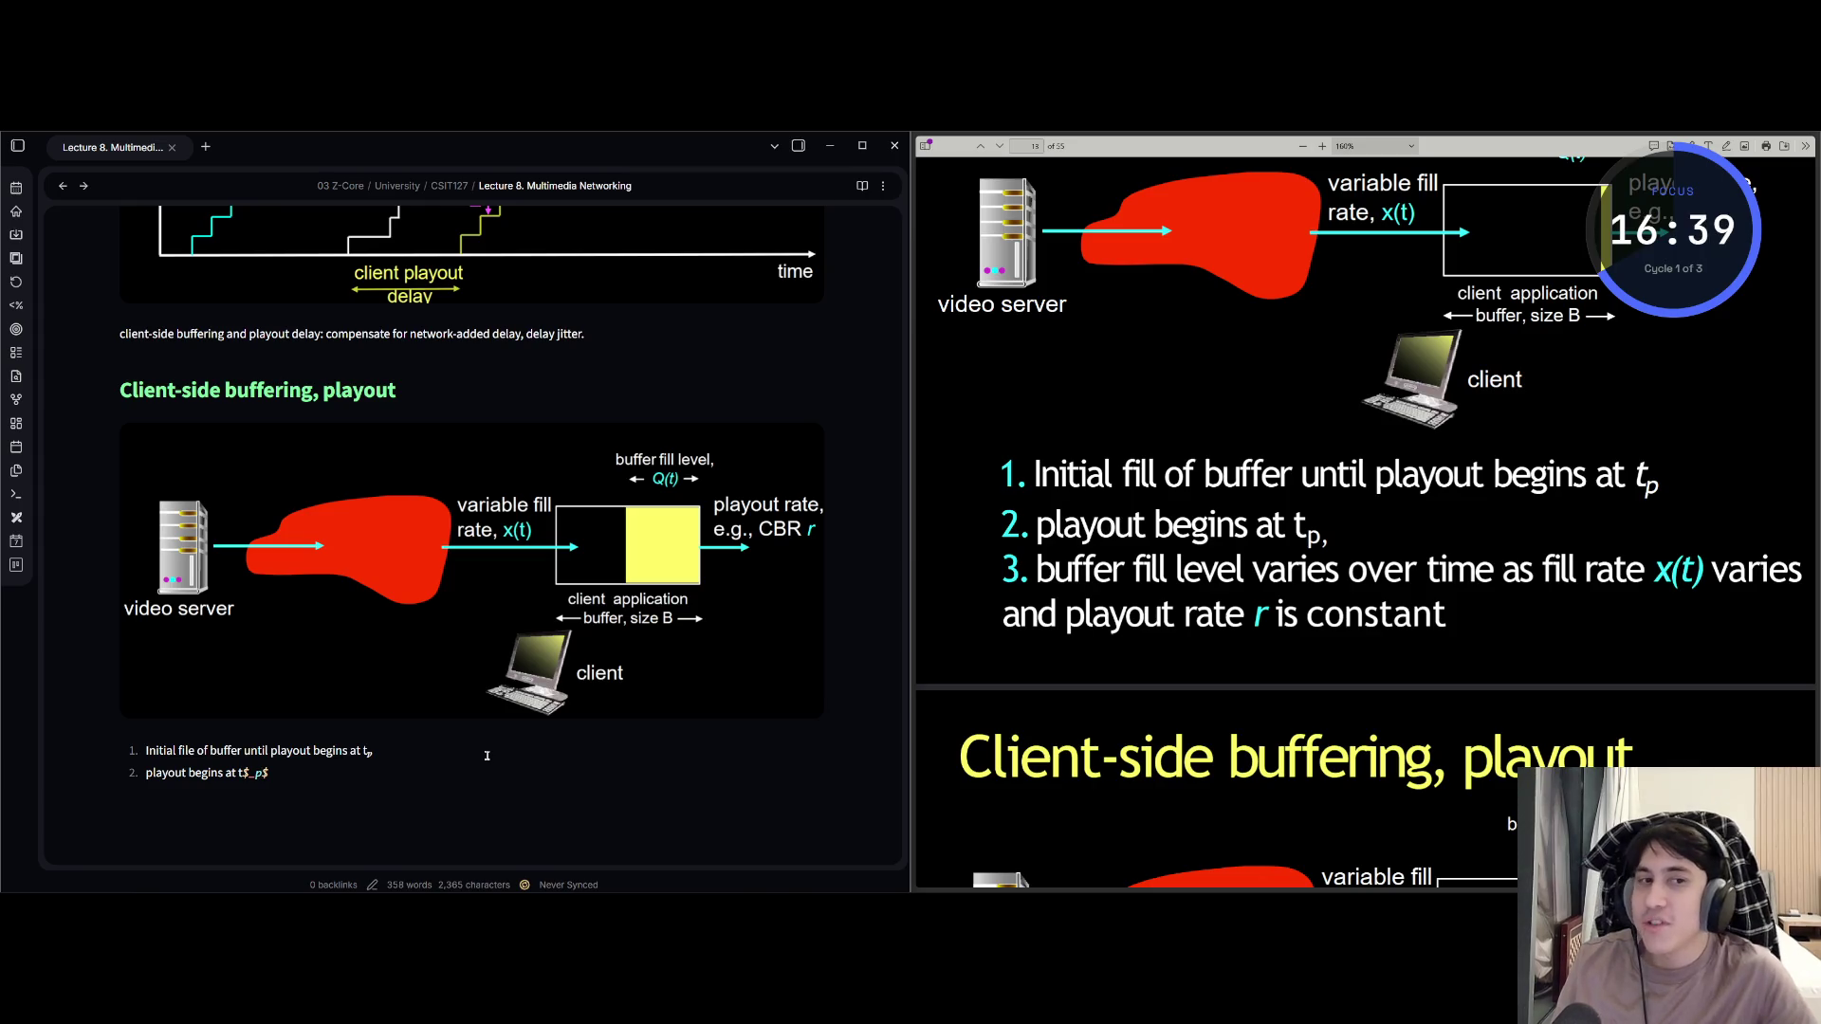
{"action": "key", "text": "Right"}
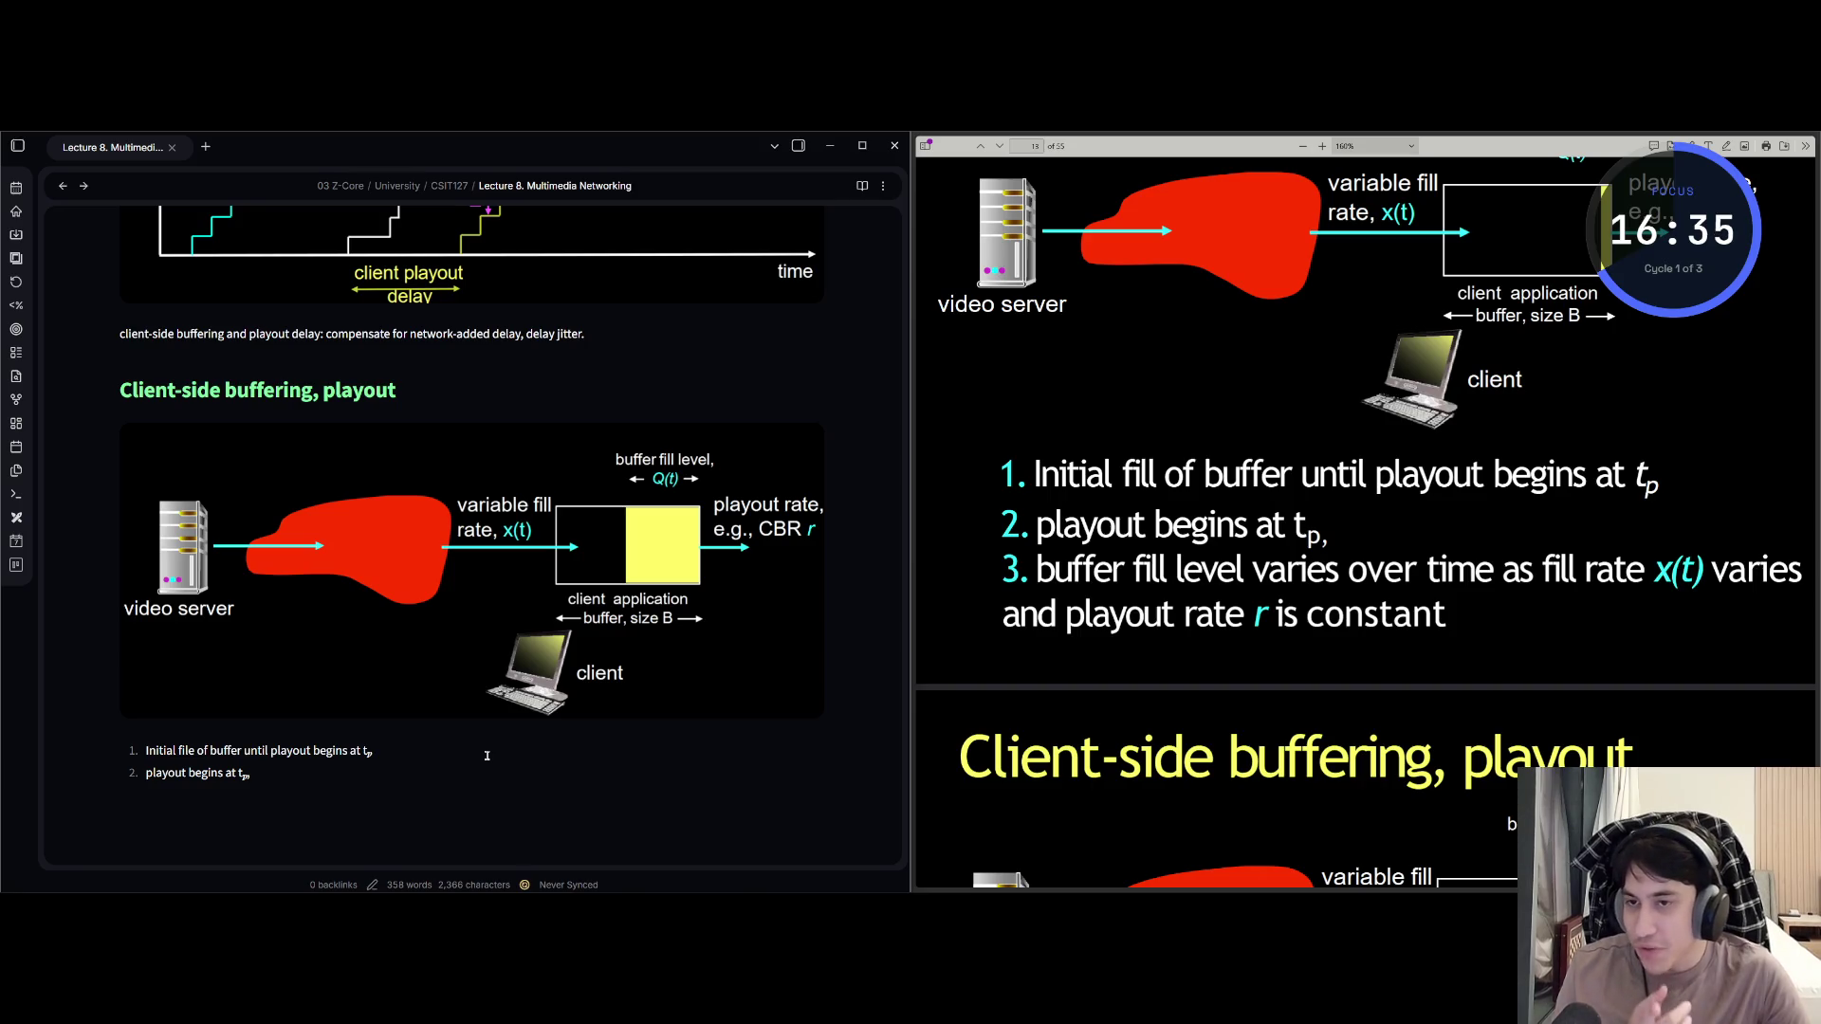
{"action": "key", "text": "BackSpace"}
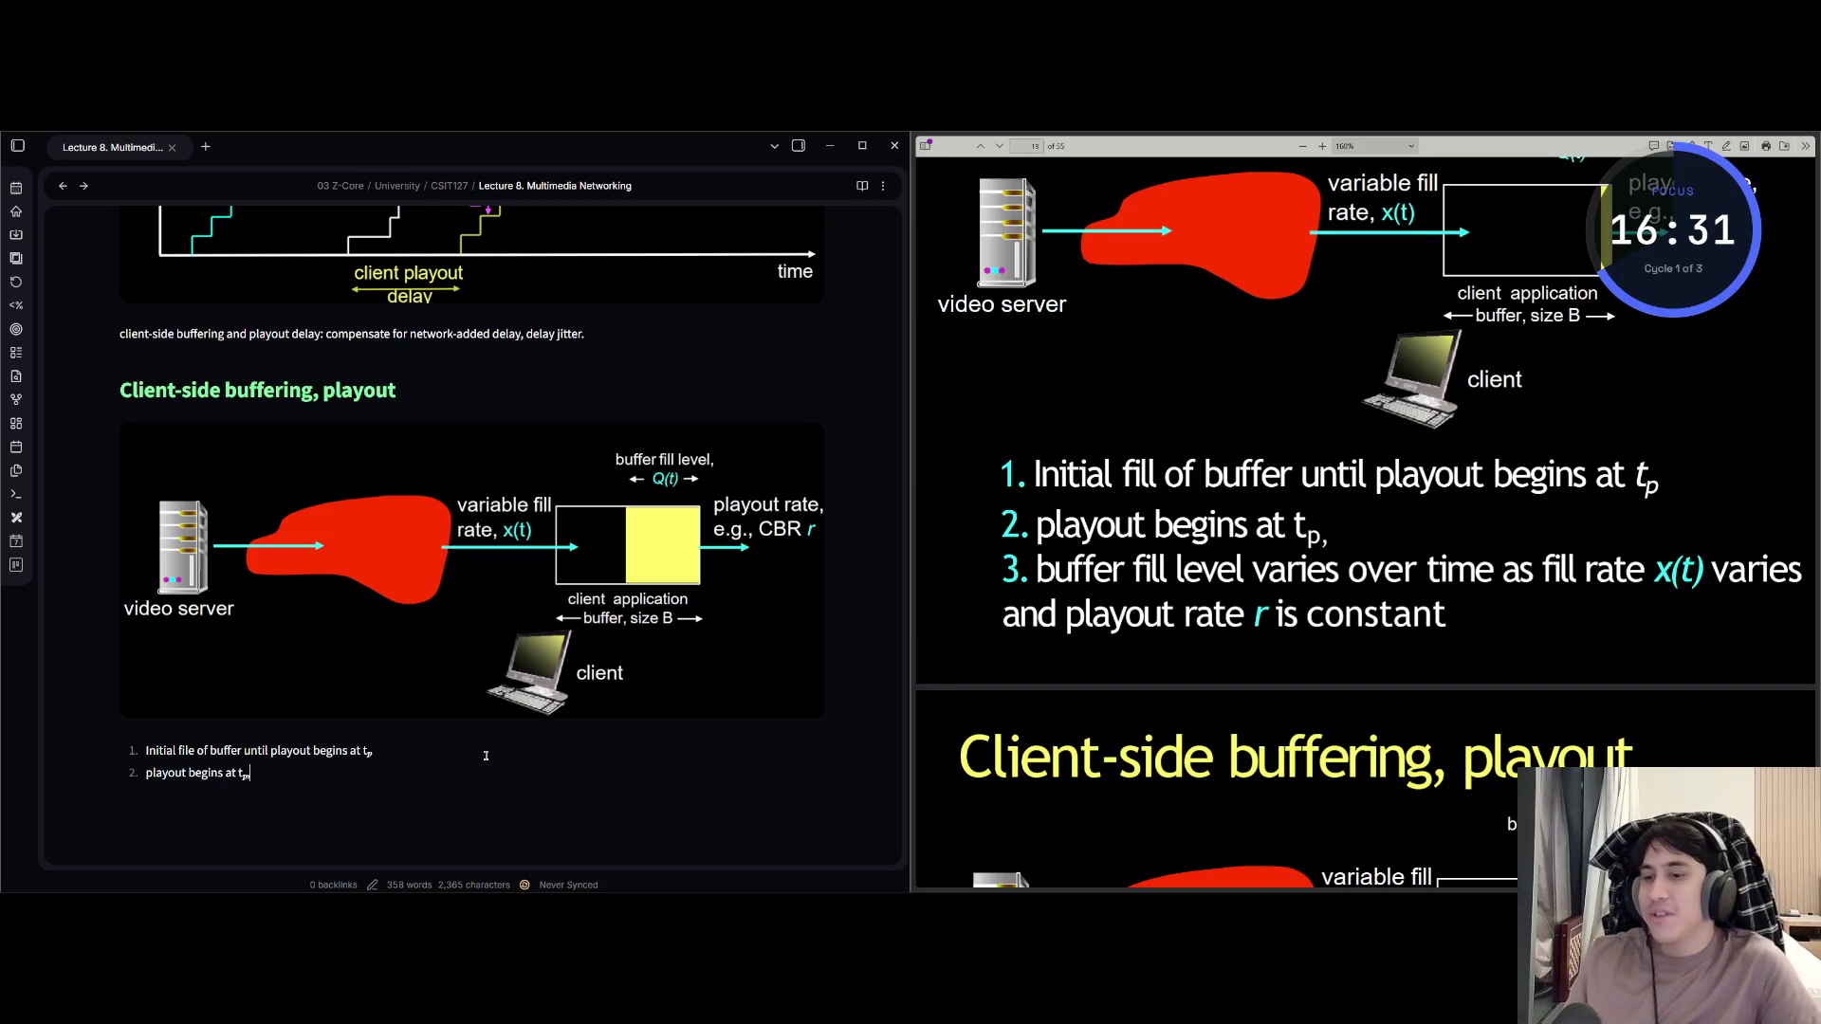
{"action": "key", "text": "Return"}
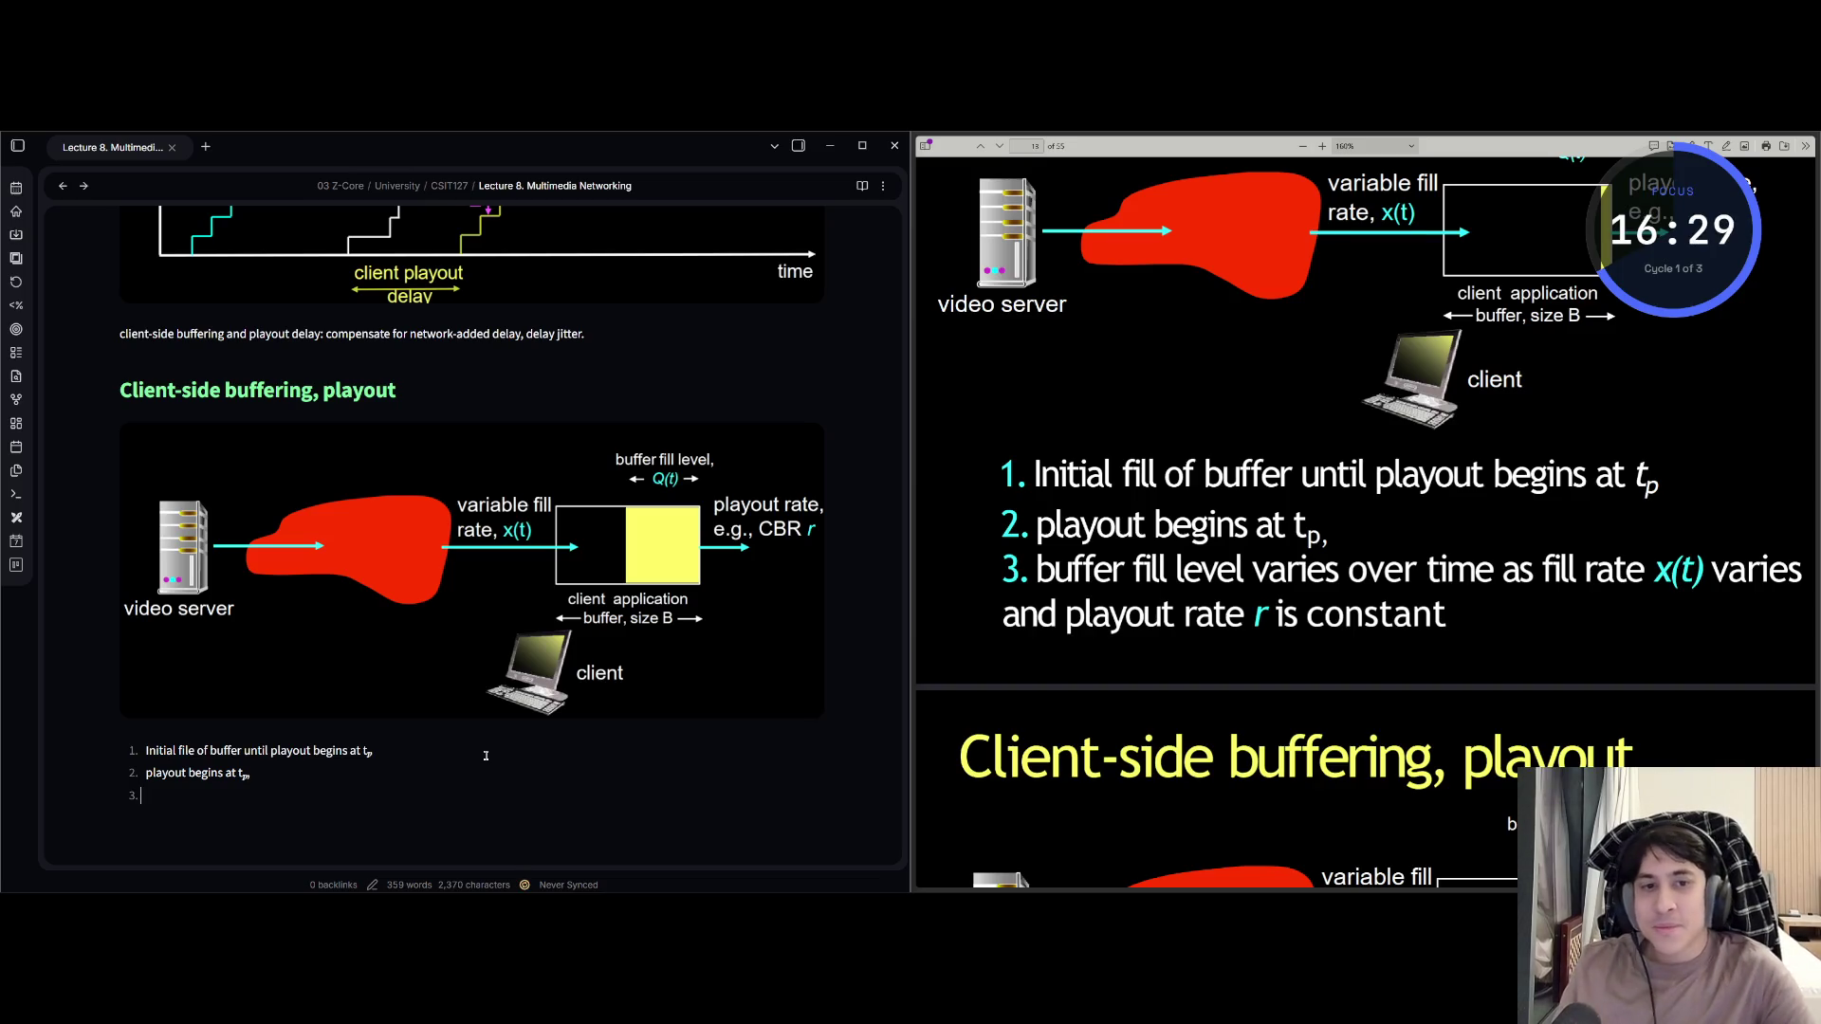
Write item 3: 'buffer fill level varies over time as fill rate x(t) varies and playout rate r is constant'.
{"action": "type", "text": "buffer"}
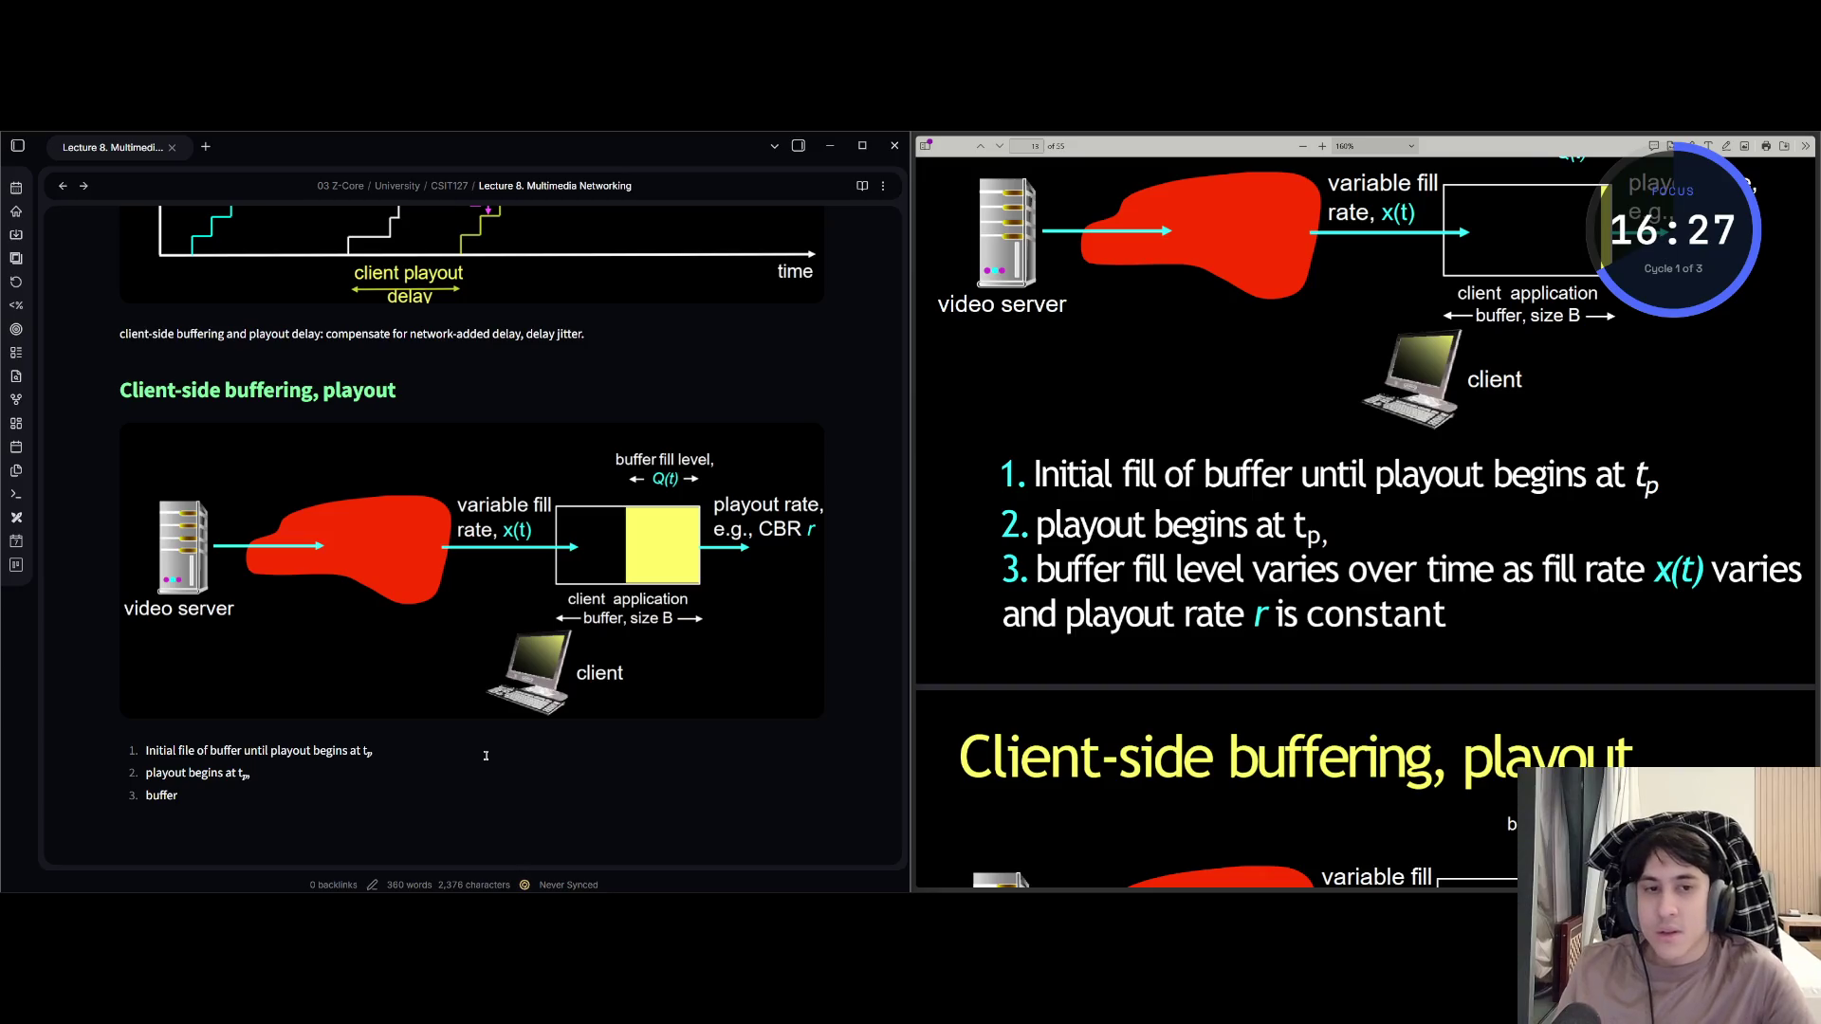
{"action": "type", "text": " fill elvel"}
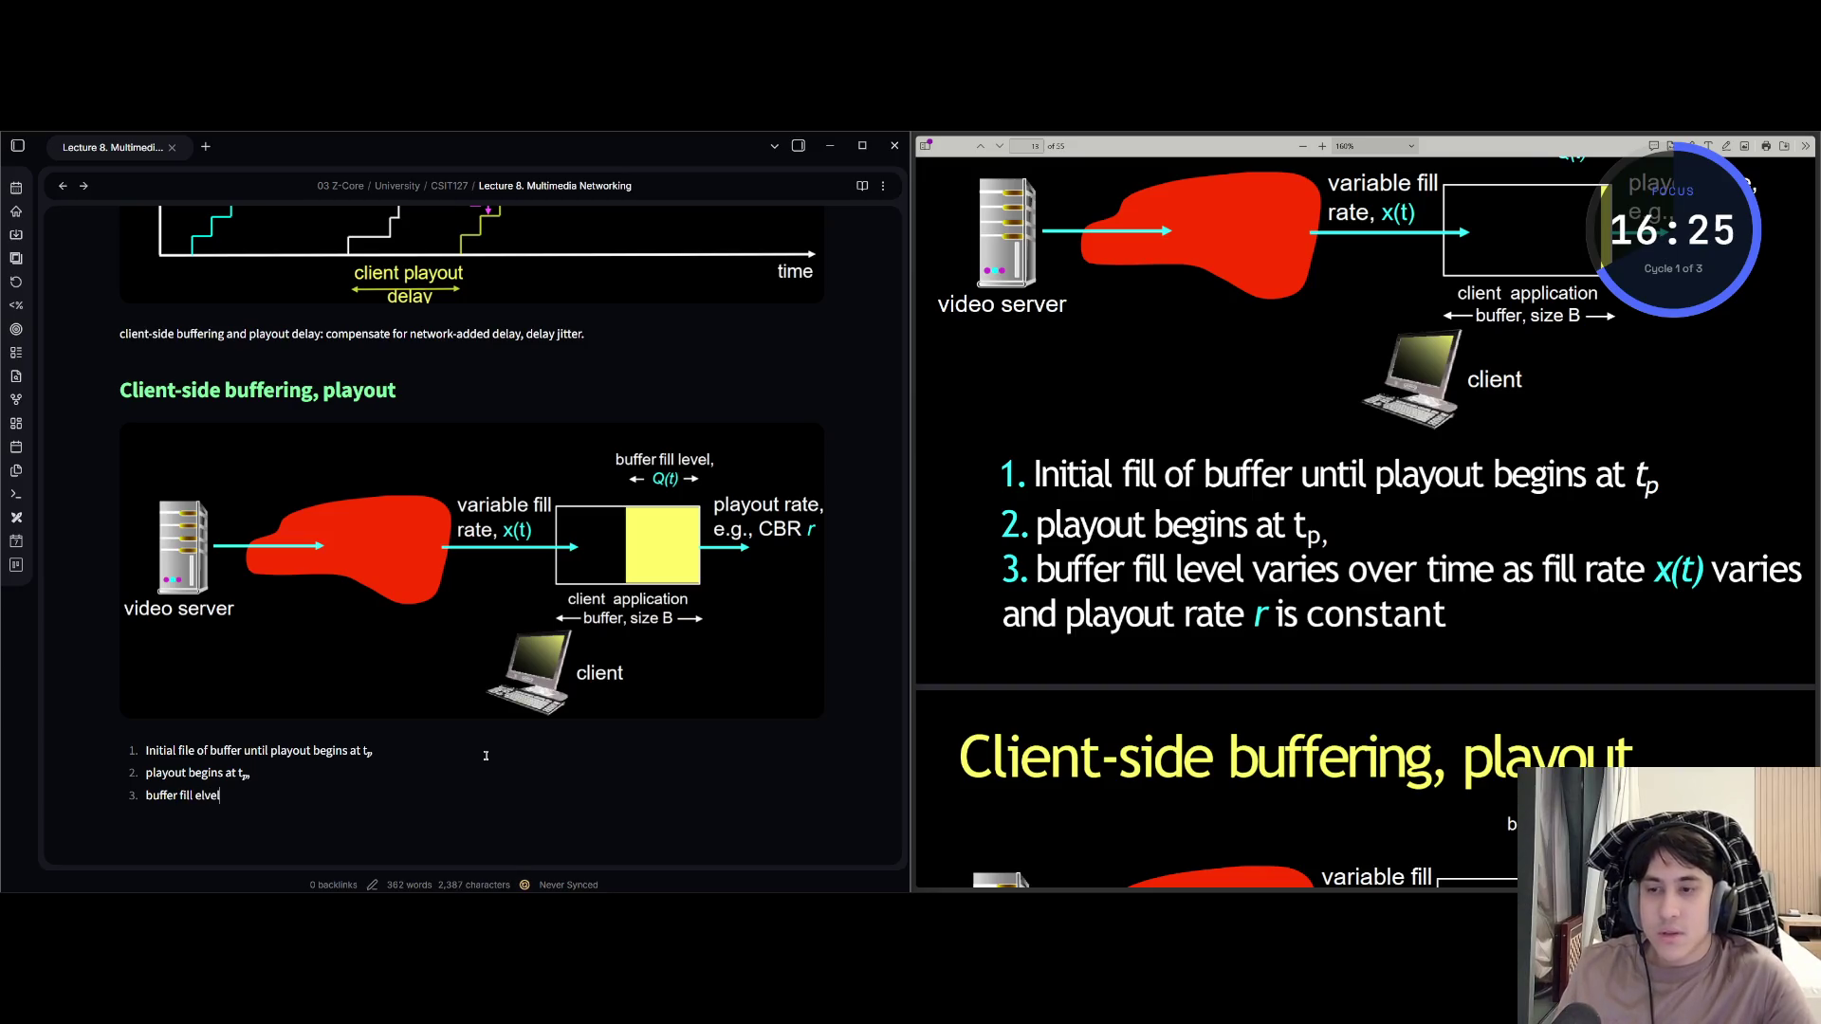
{"action": "key", "text": "BackSpace"}
{"action": "key", "text": "BackSpace"}
{"action": "key", "text": "BackSpace"}
{"action": "key", "text": "BackSpace"}
{"action": "key", "text": "BackSpace"}
{"action": "type", "text": "level"}
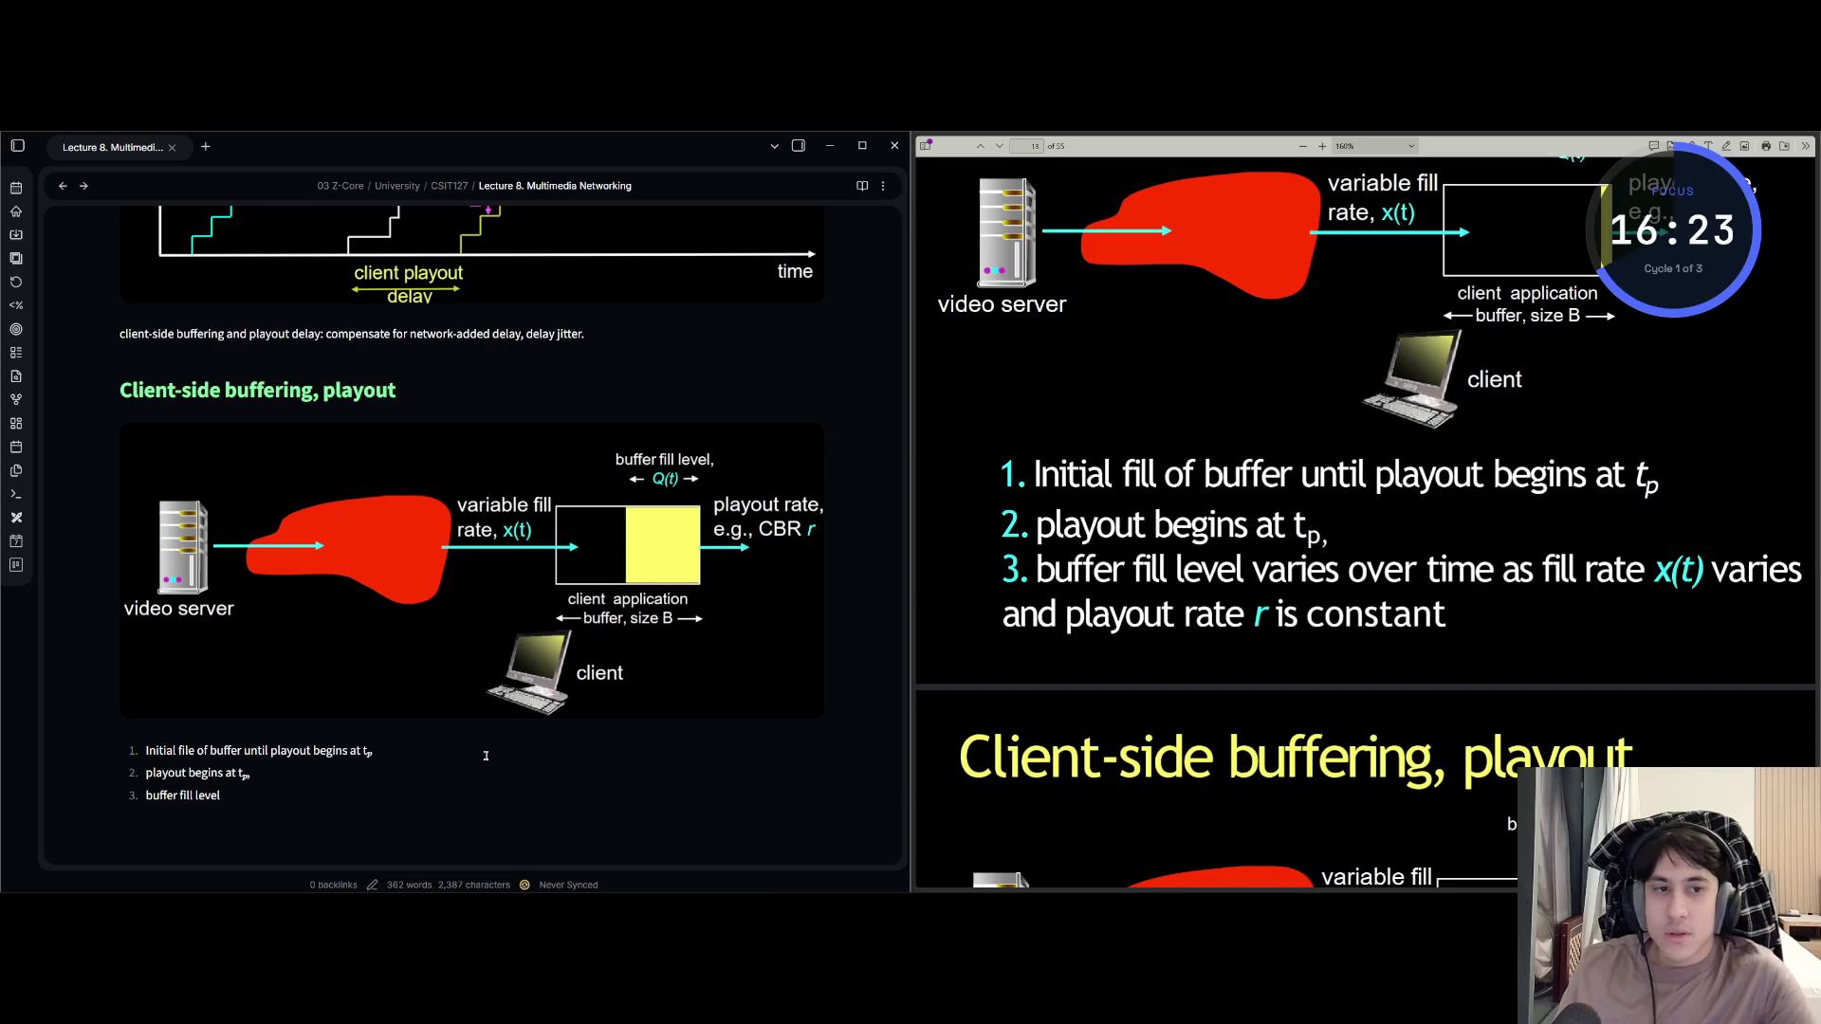
{"action": "type", "text": " varies over time as fl"}
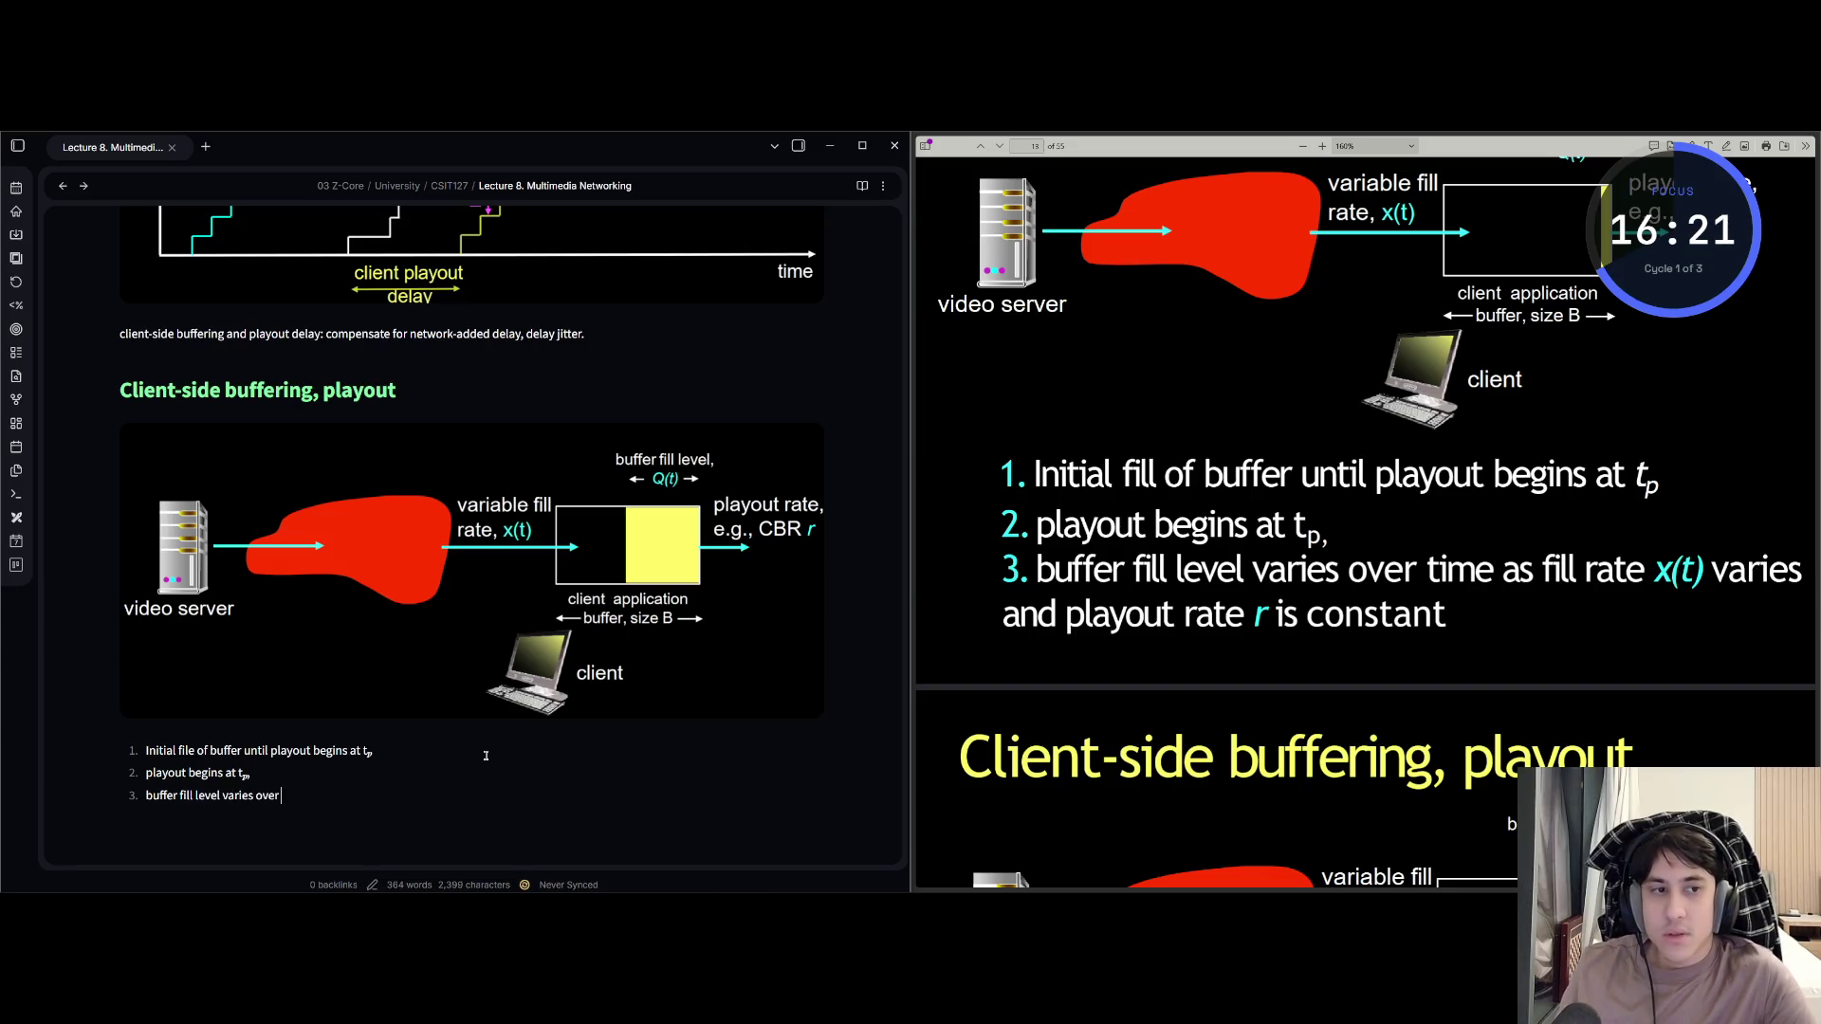
{"action": "type", "text": "ill"}
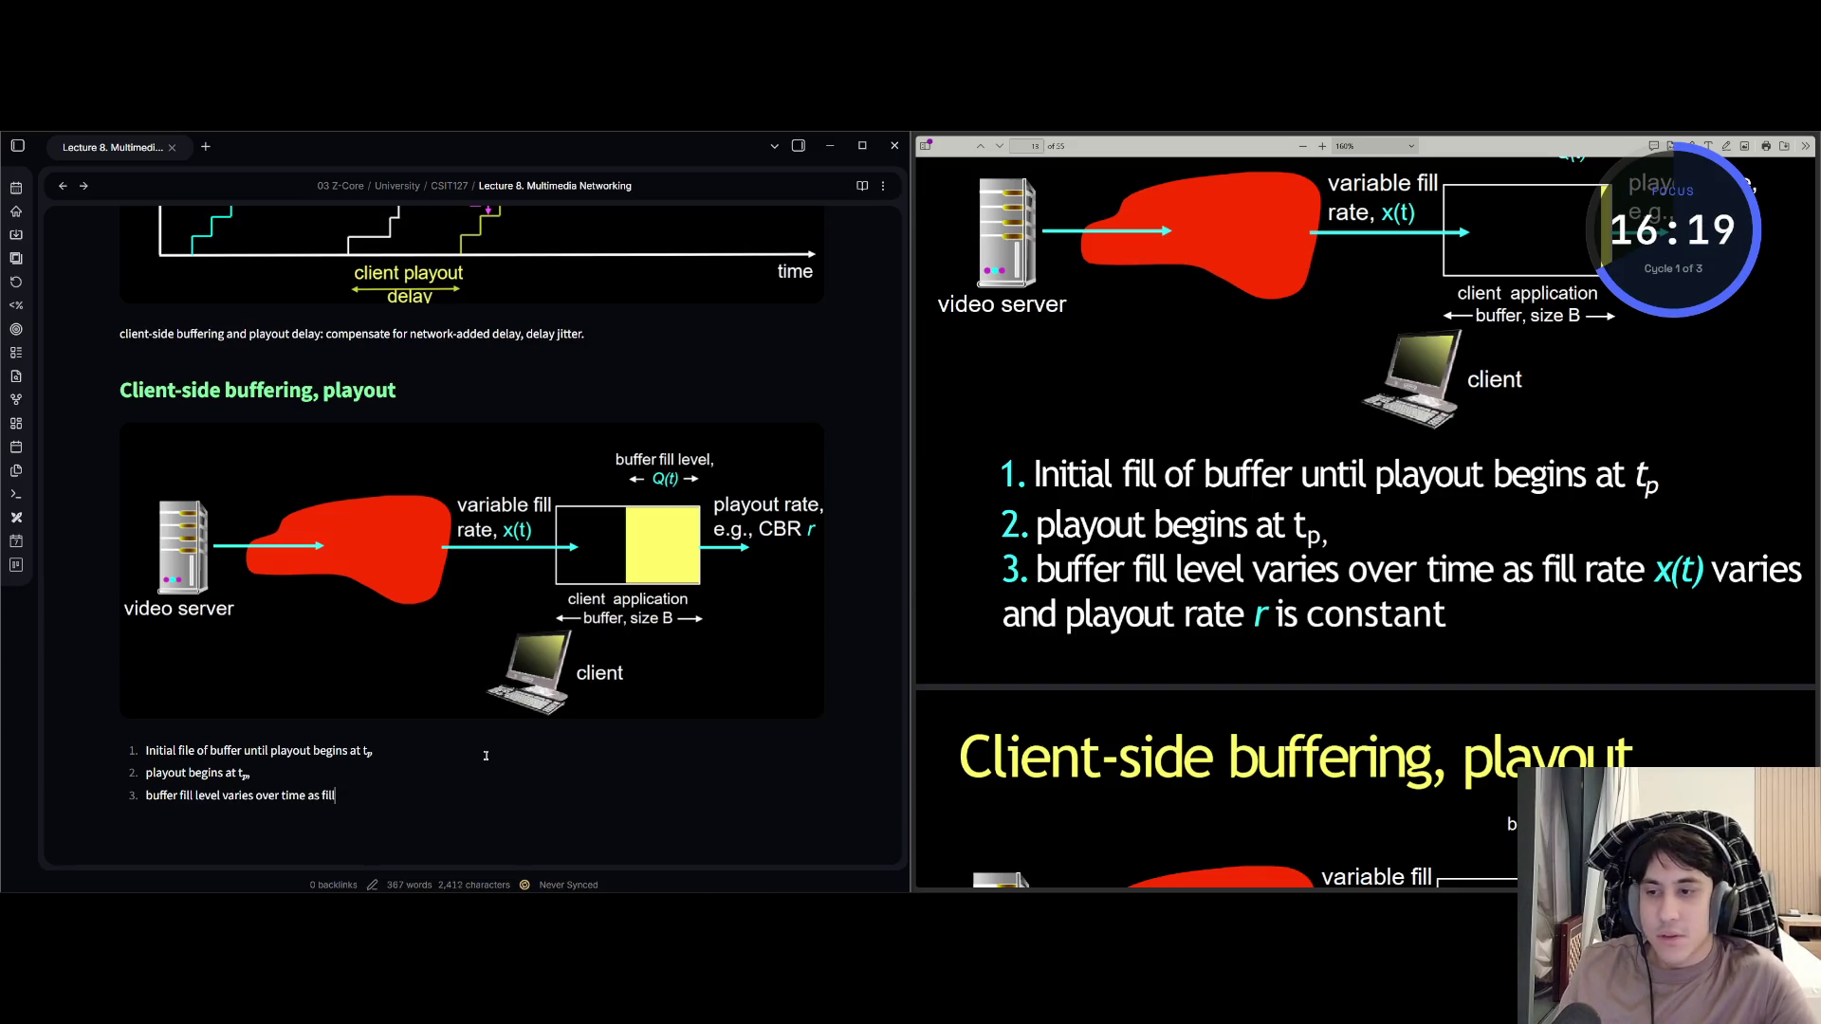
{"action": "type", "text": " rate"}
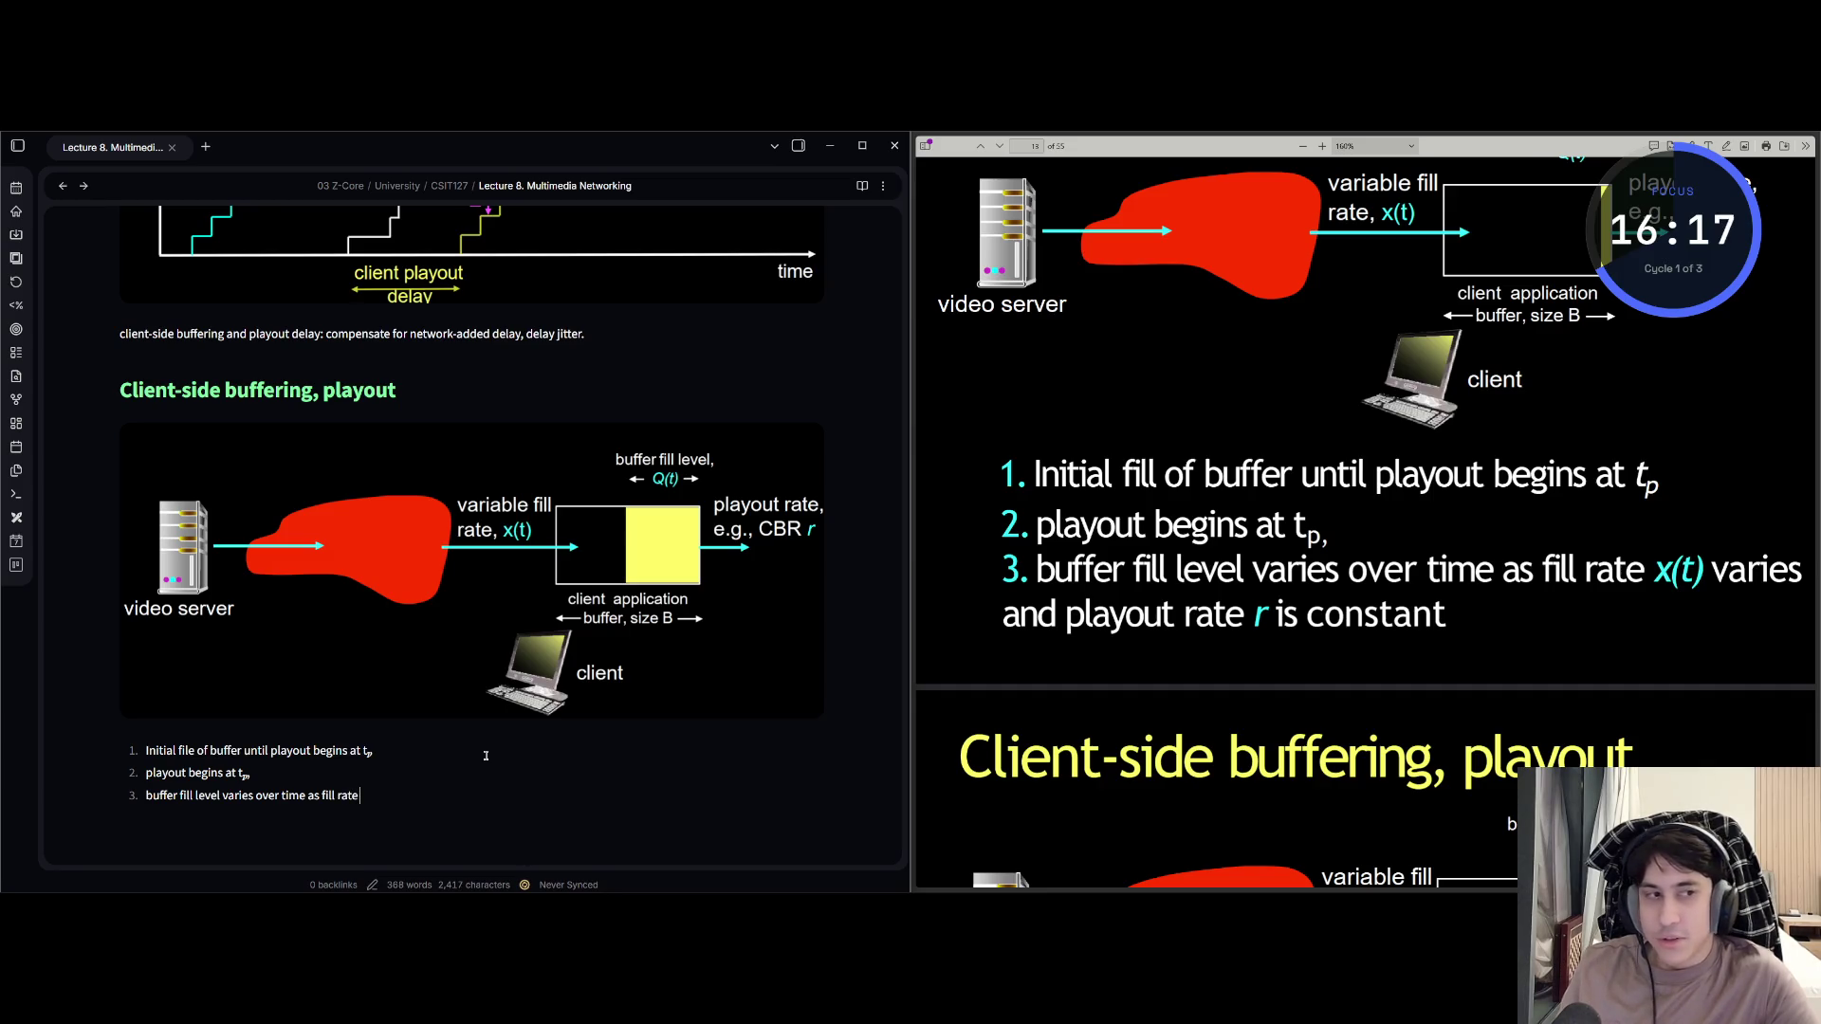
{"action": "type", "text": "x(t) variesand playout"}
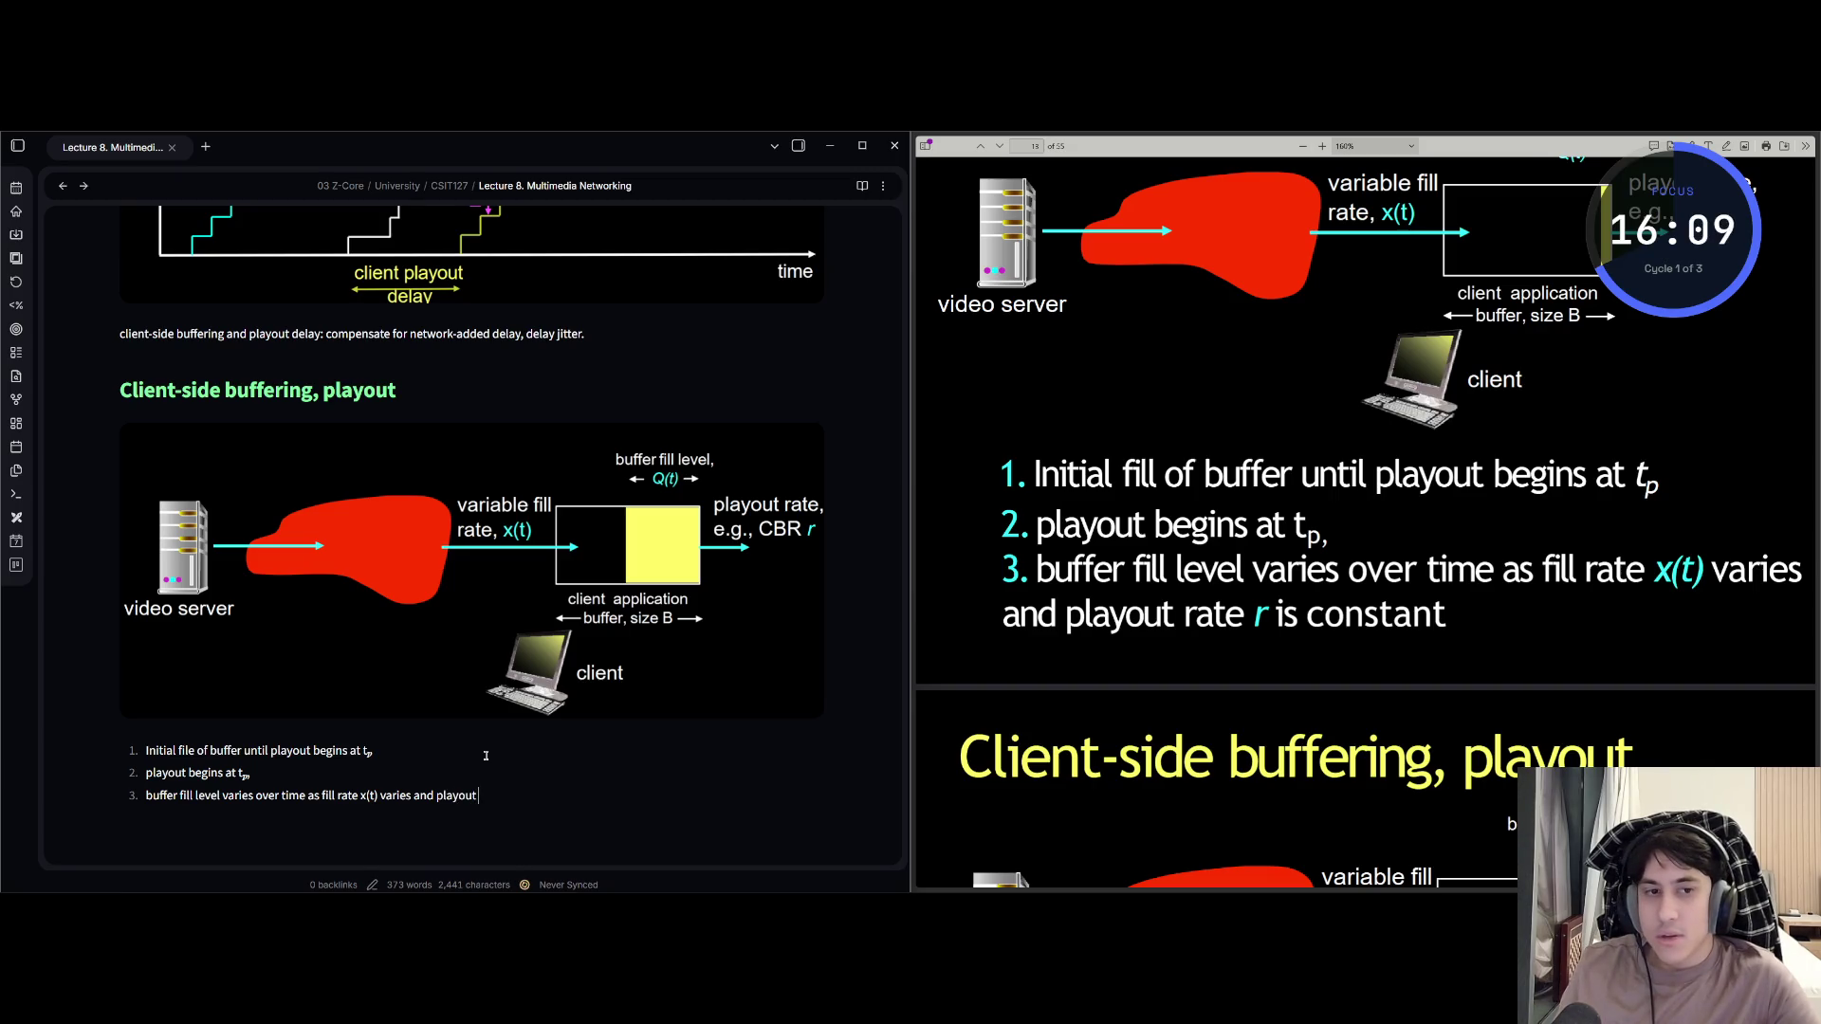
{"action": "type", "text": " rate"}
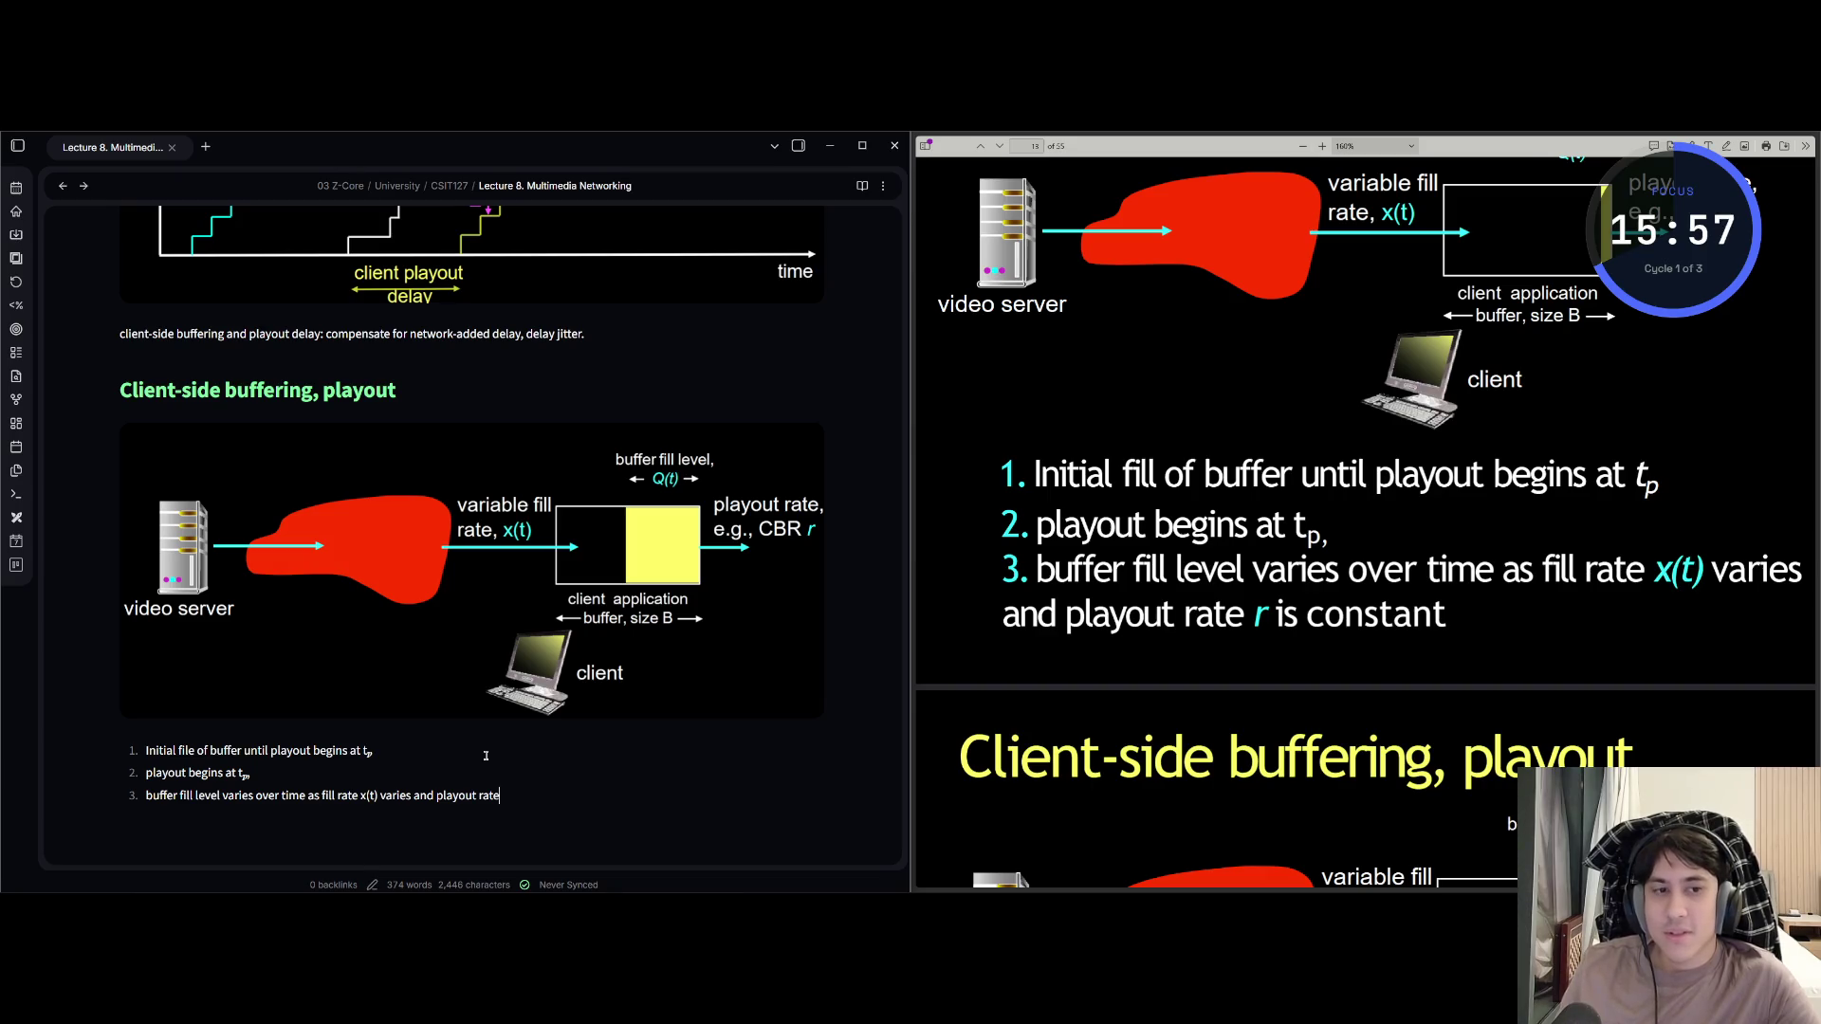
{"action": "type", "text": " r is constant"}
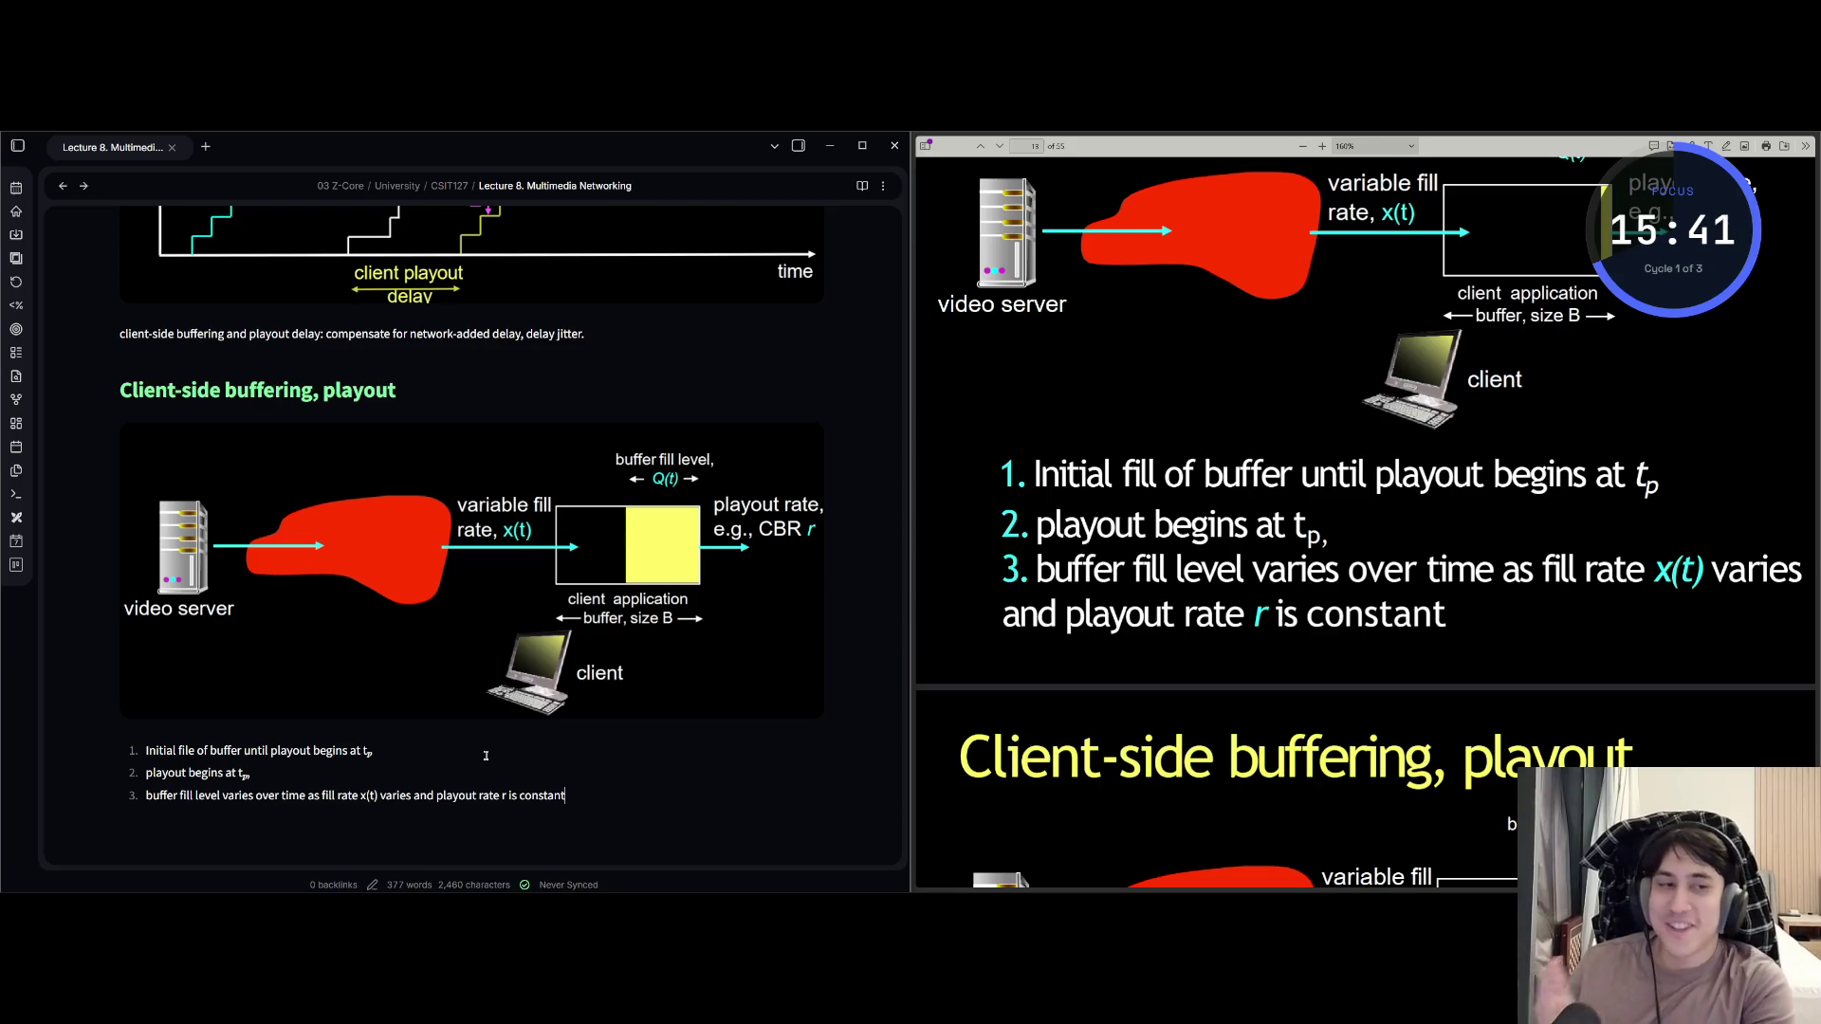
{"action": "left_click", "coordinate": [1173, 549]}
{"action": "scroll", "coordinate": [1173, 549], "scroll_direction": "down", "scroll_amount": 5}
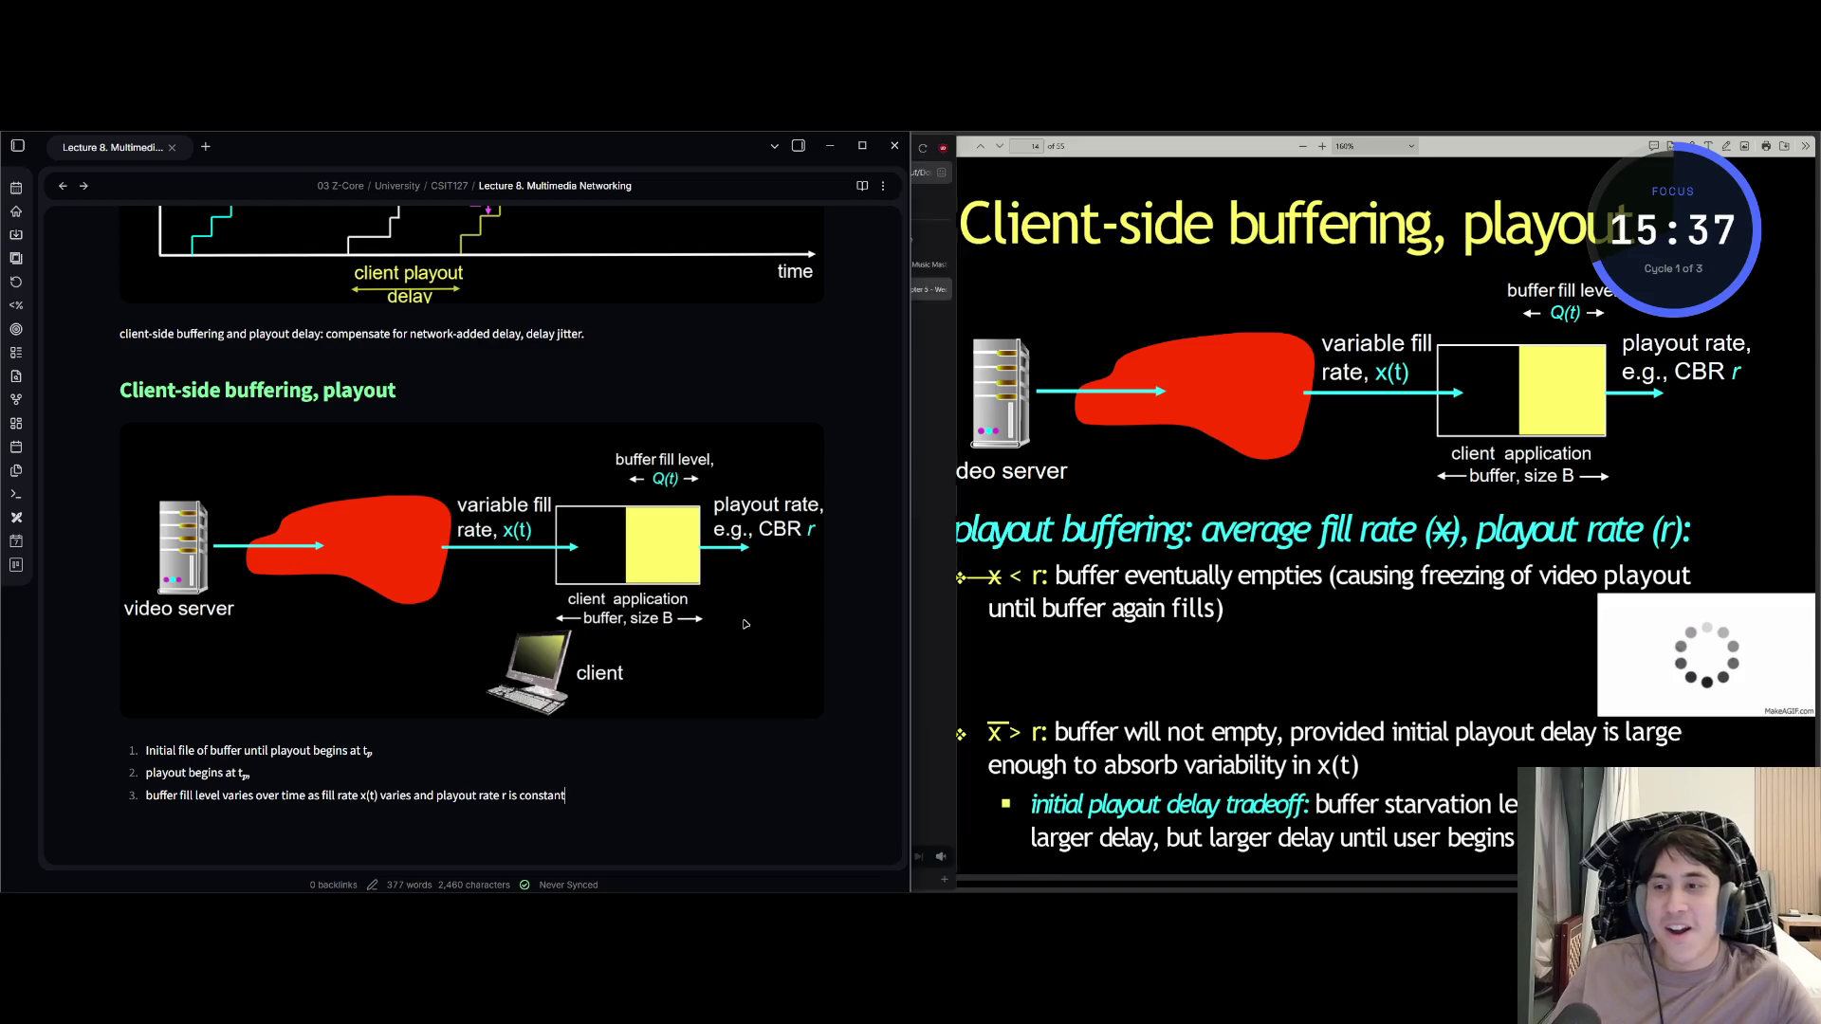
Add a 'playout buffering' line noting the average fill rate and playout rate.
{"action": "scroll", "coordinate": [695, 680], "scroll_direction": "down", "scroll_amount": 2}
{"action": "key", "text": "Return"}
{"action": "key", "text": "Return"}
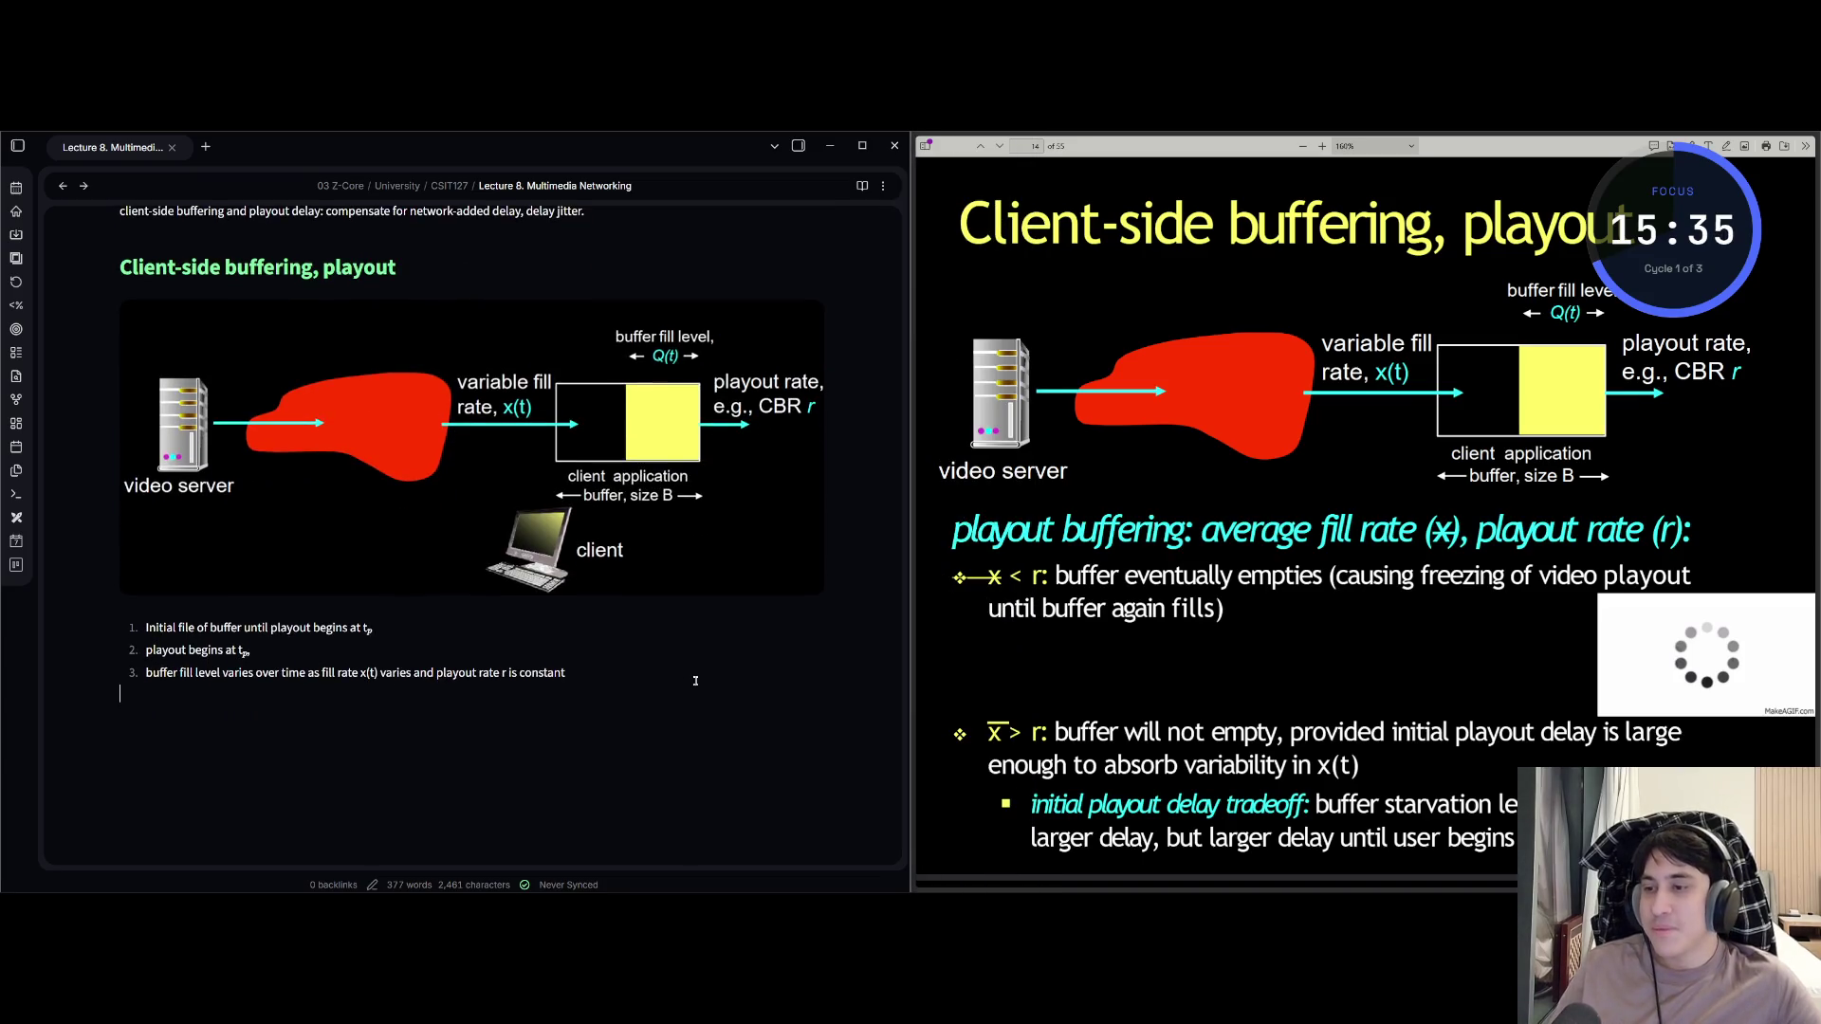
{"action": "type", "text": "pla"}
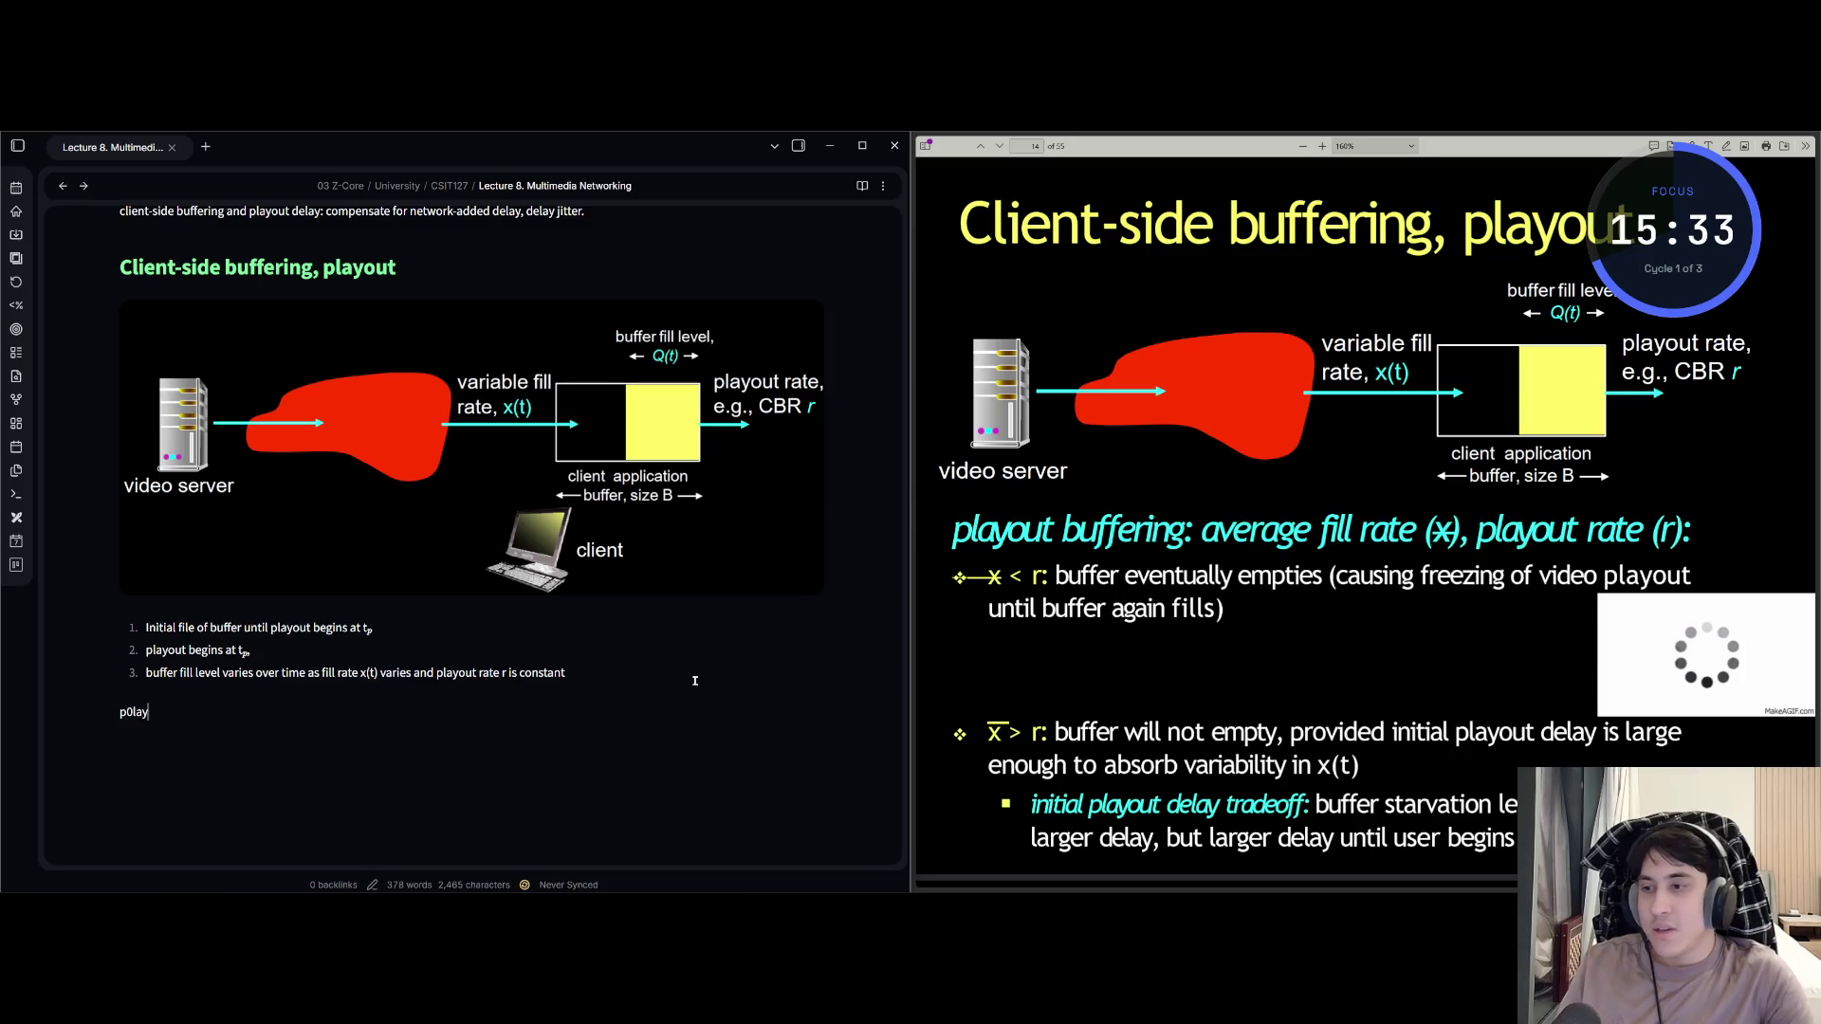
{"action": "type", "text": "yout buffe"}
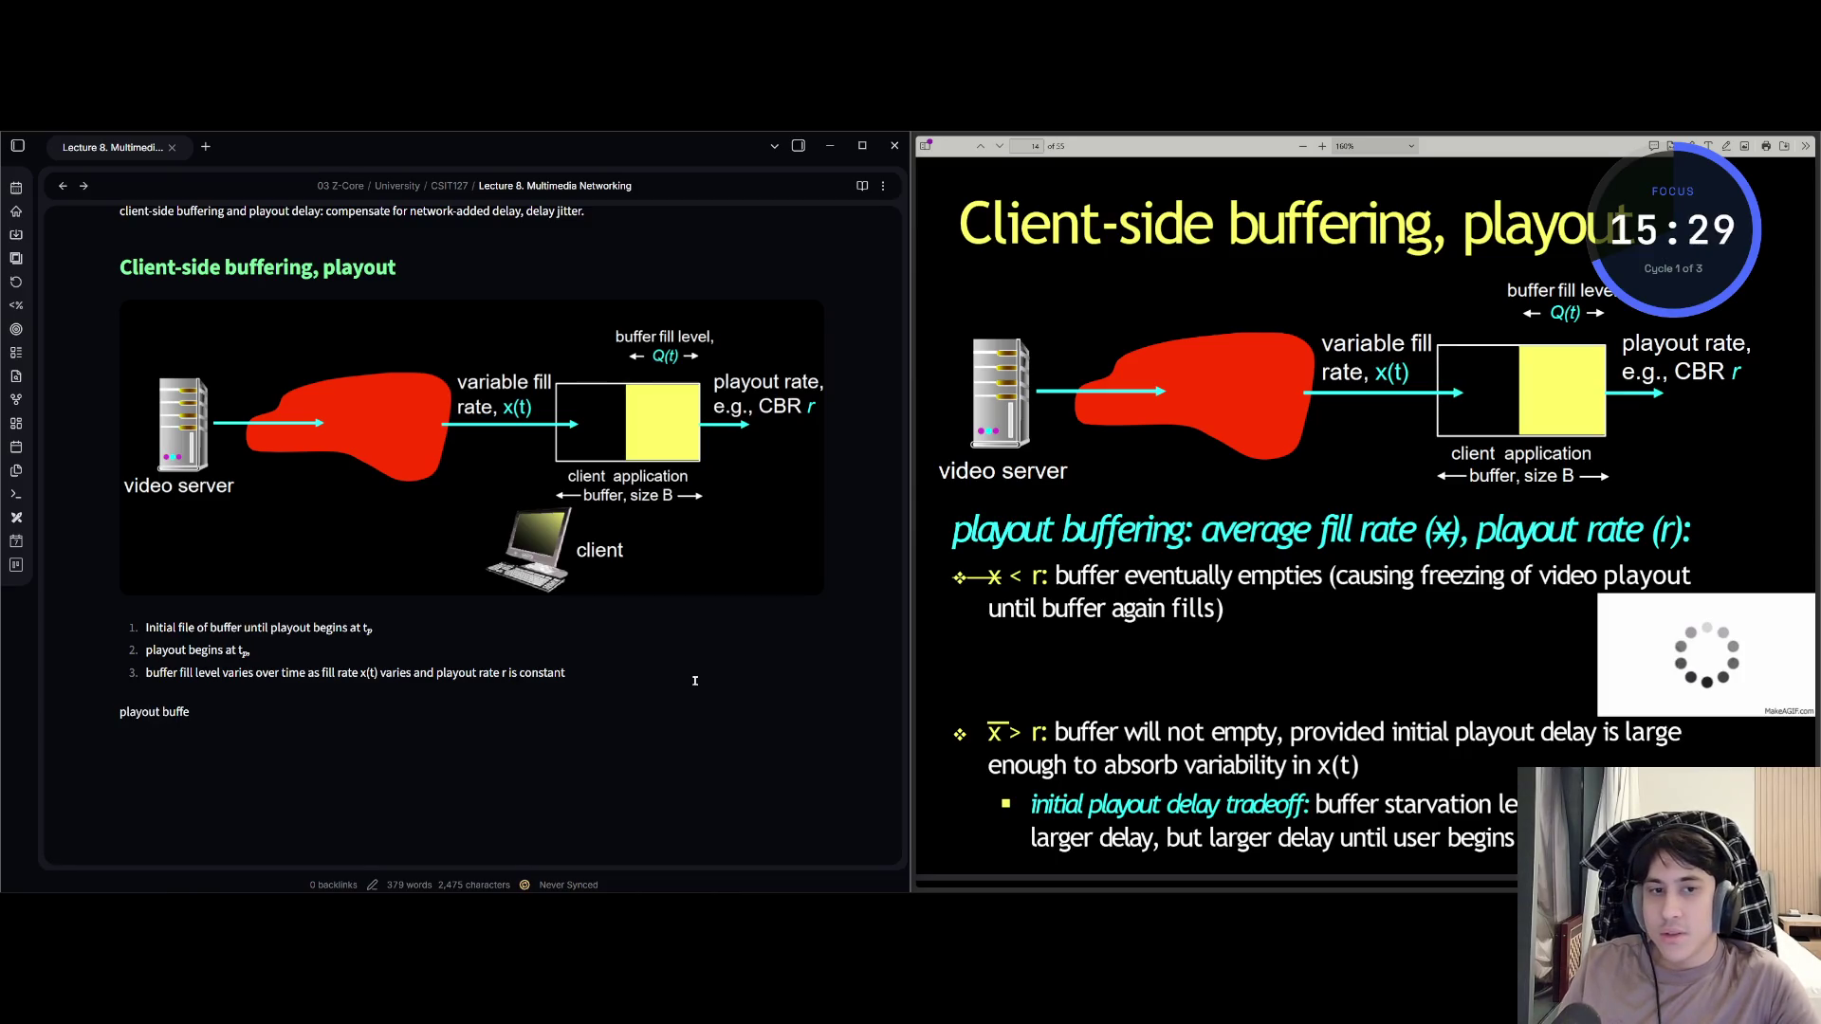
{"action": "type", "text": "rung"}
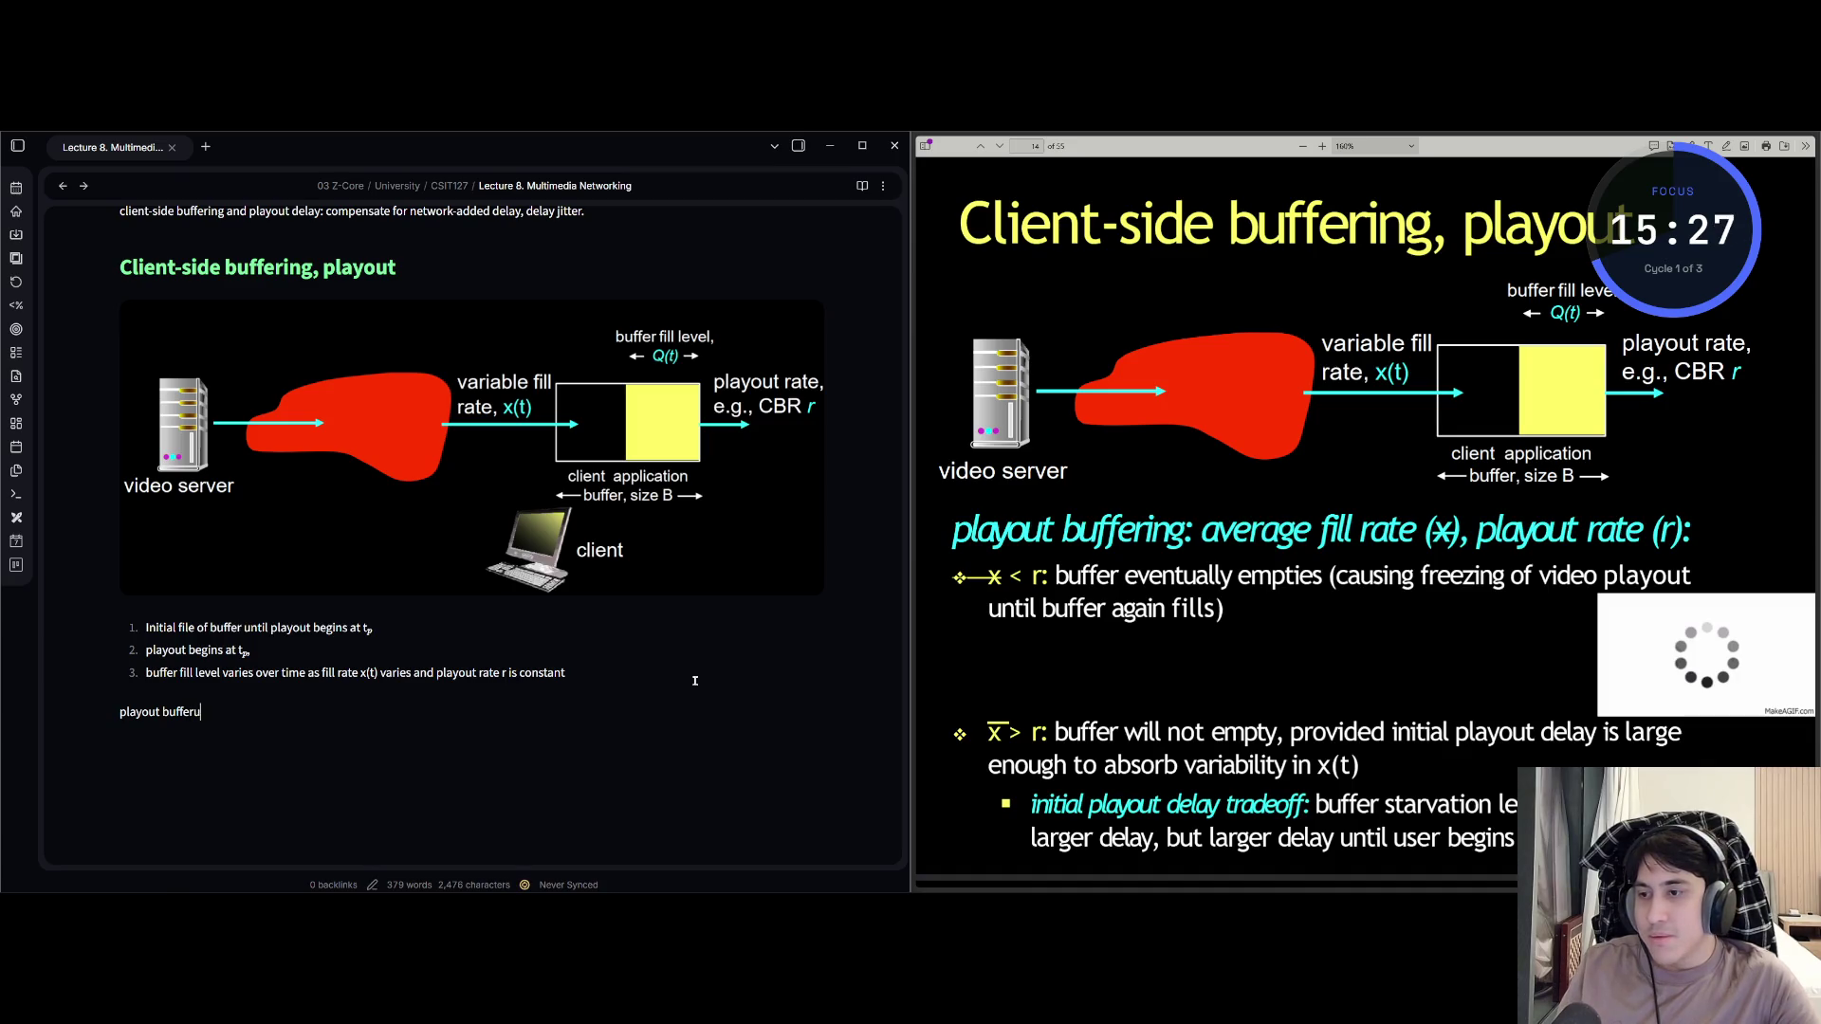
{"action": "key", "text": "BackSpace"}
{"action": "key", "text": "BackSpace"}
{"action": "type", "text": "ing,"}
{"action": "key", "text": "BackSpace"}
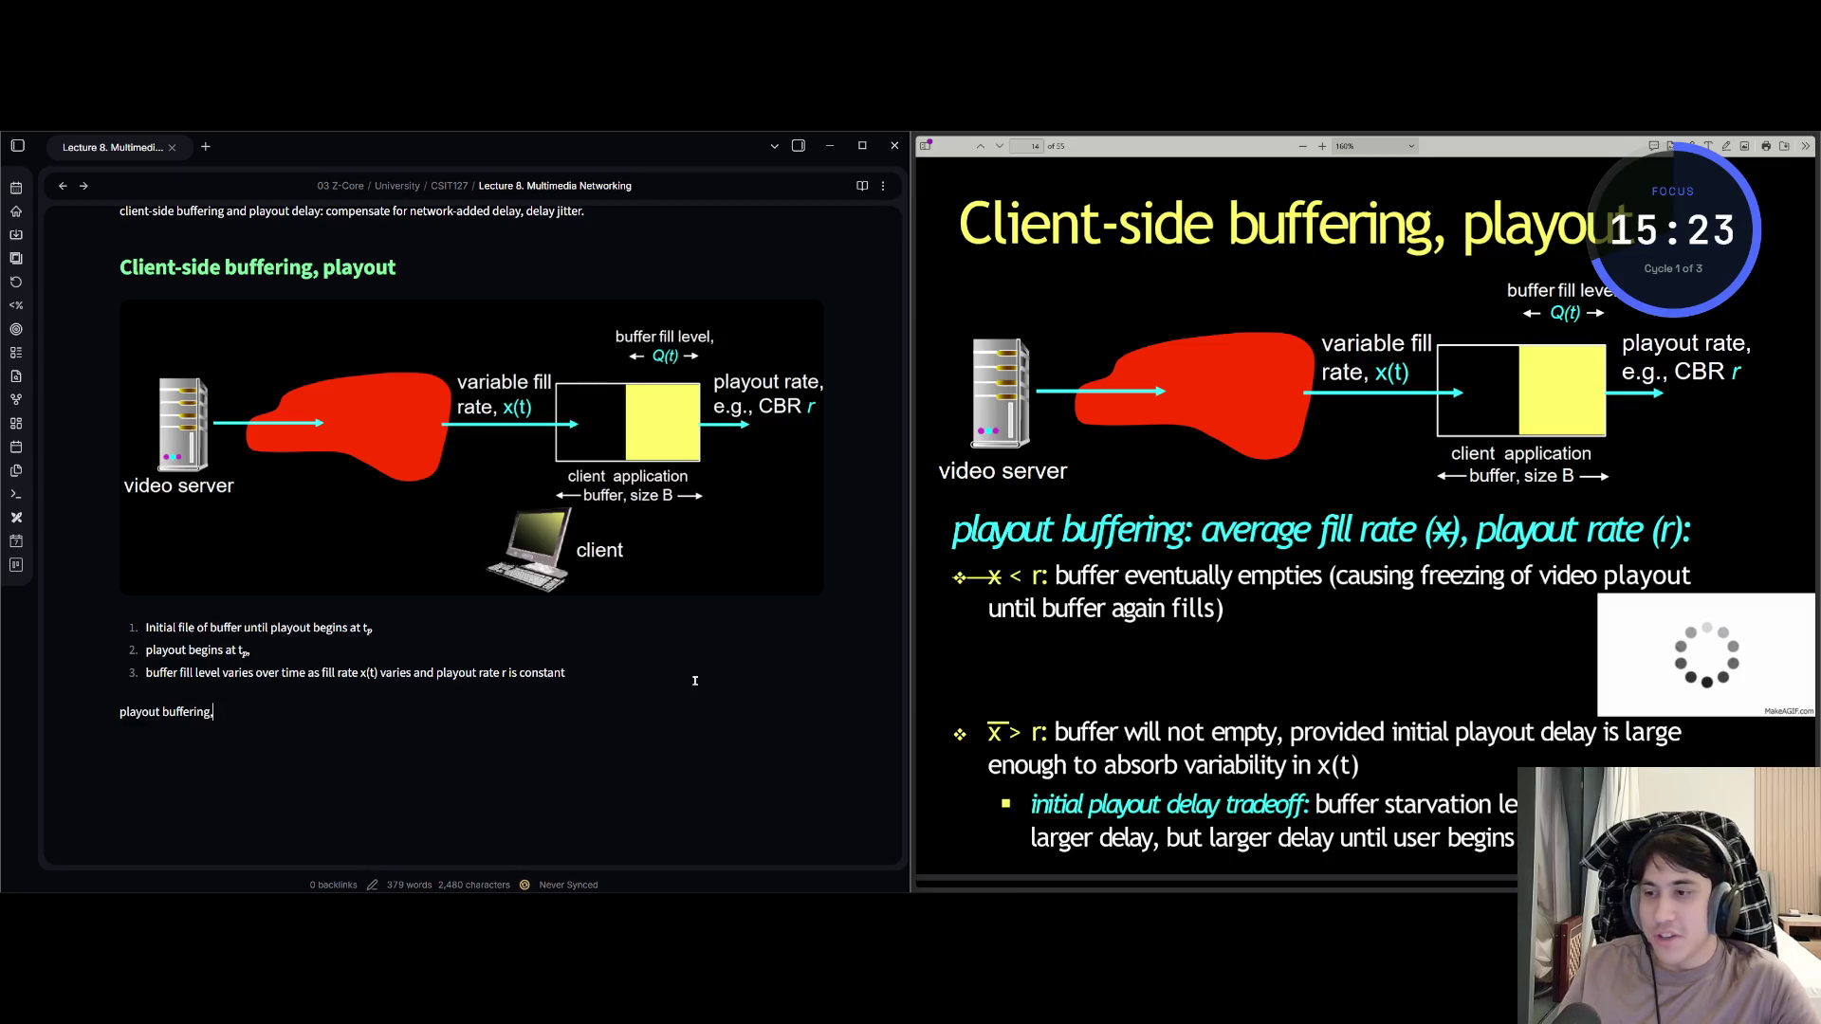
{"action": "type", "text": "average"}
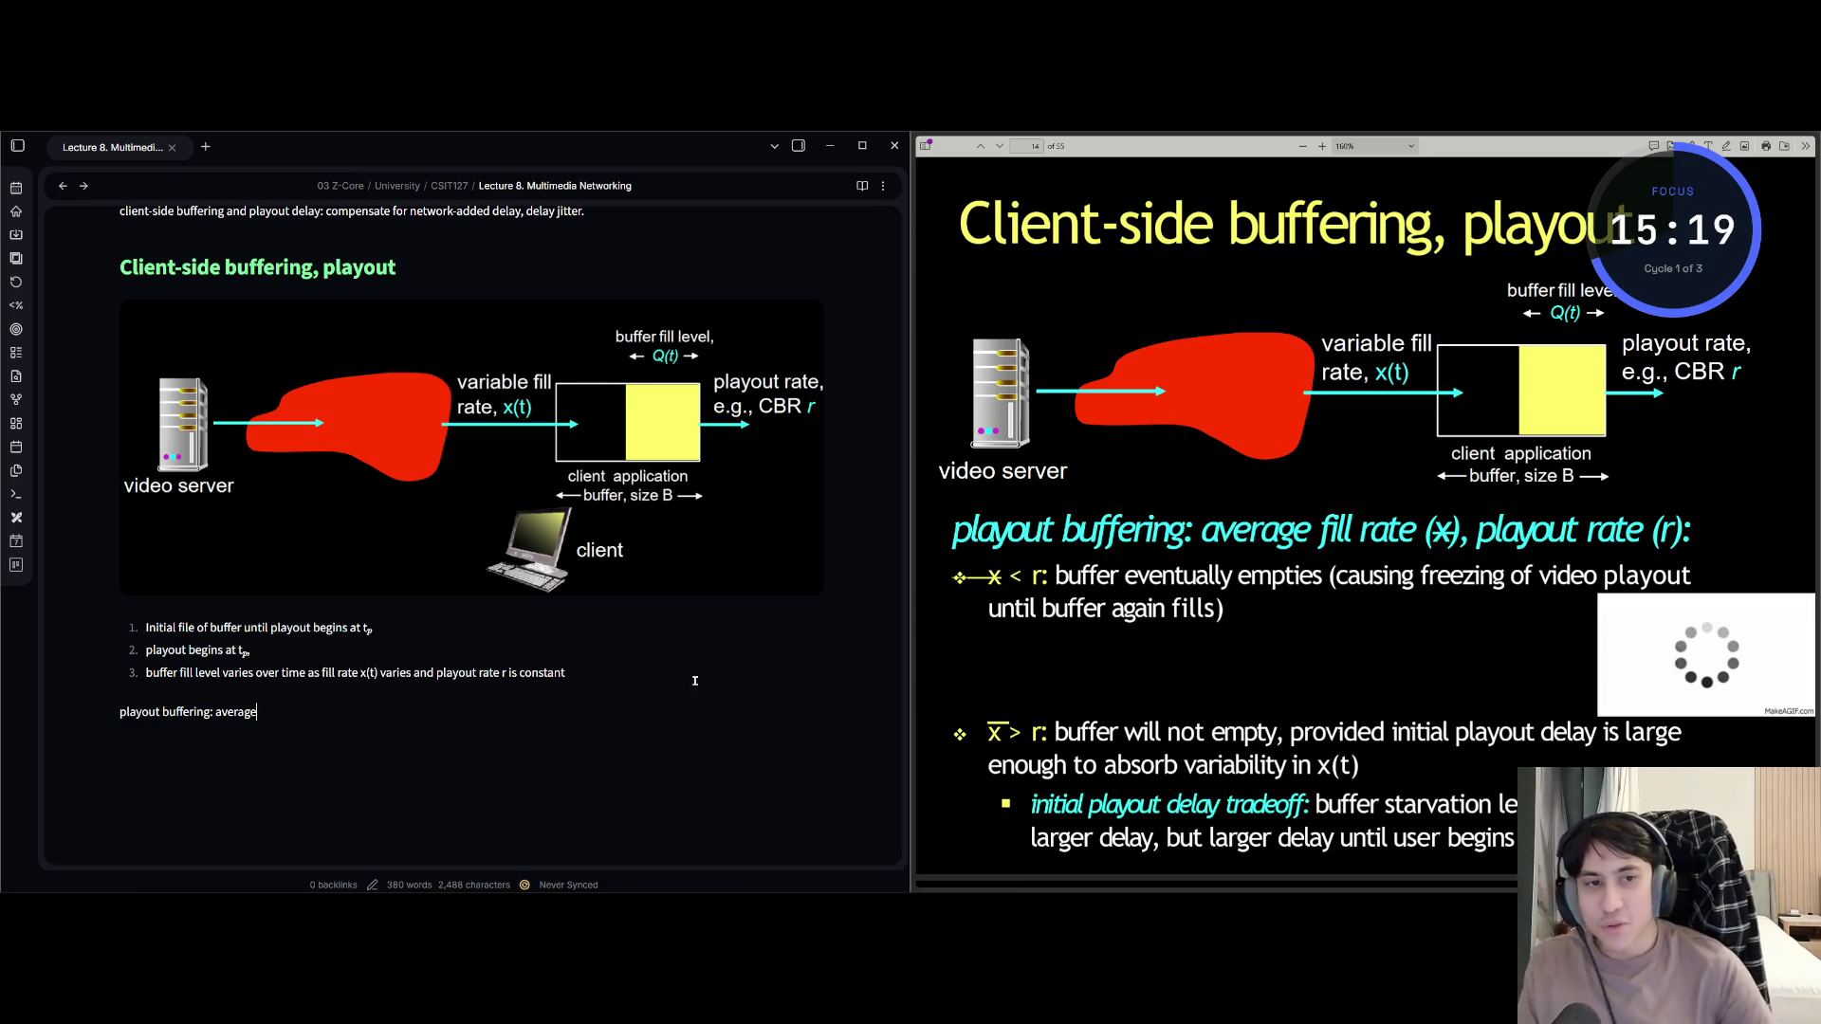
{"action": "type", "text": " file"}
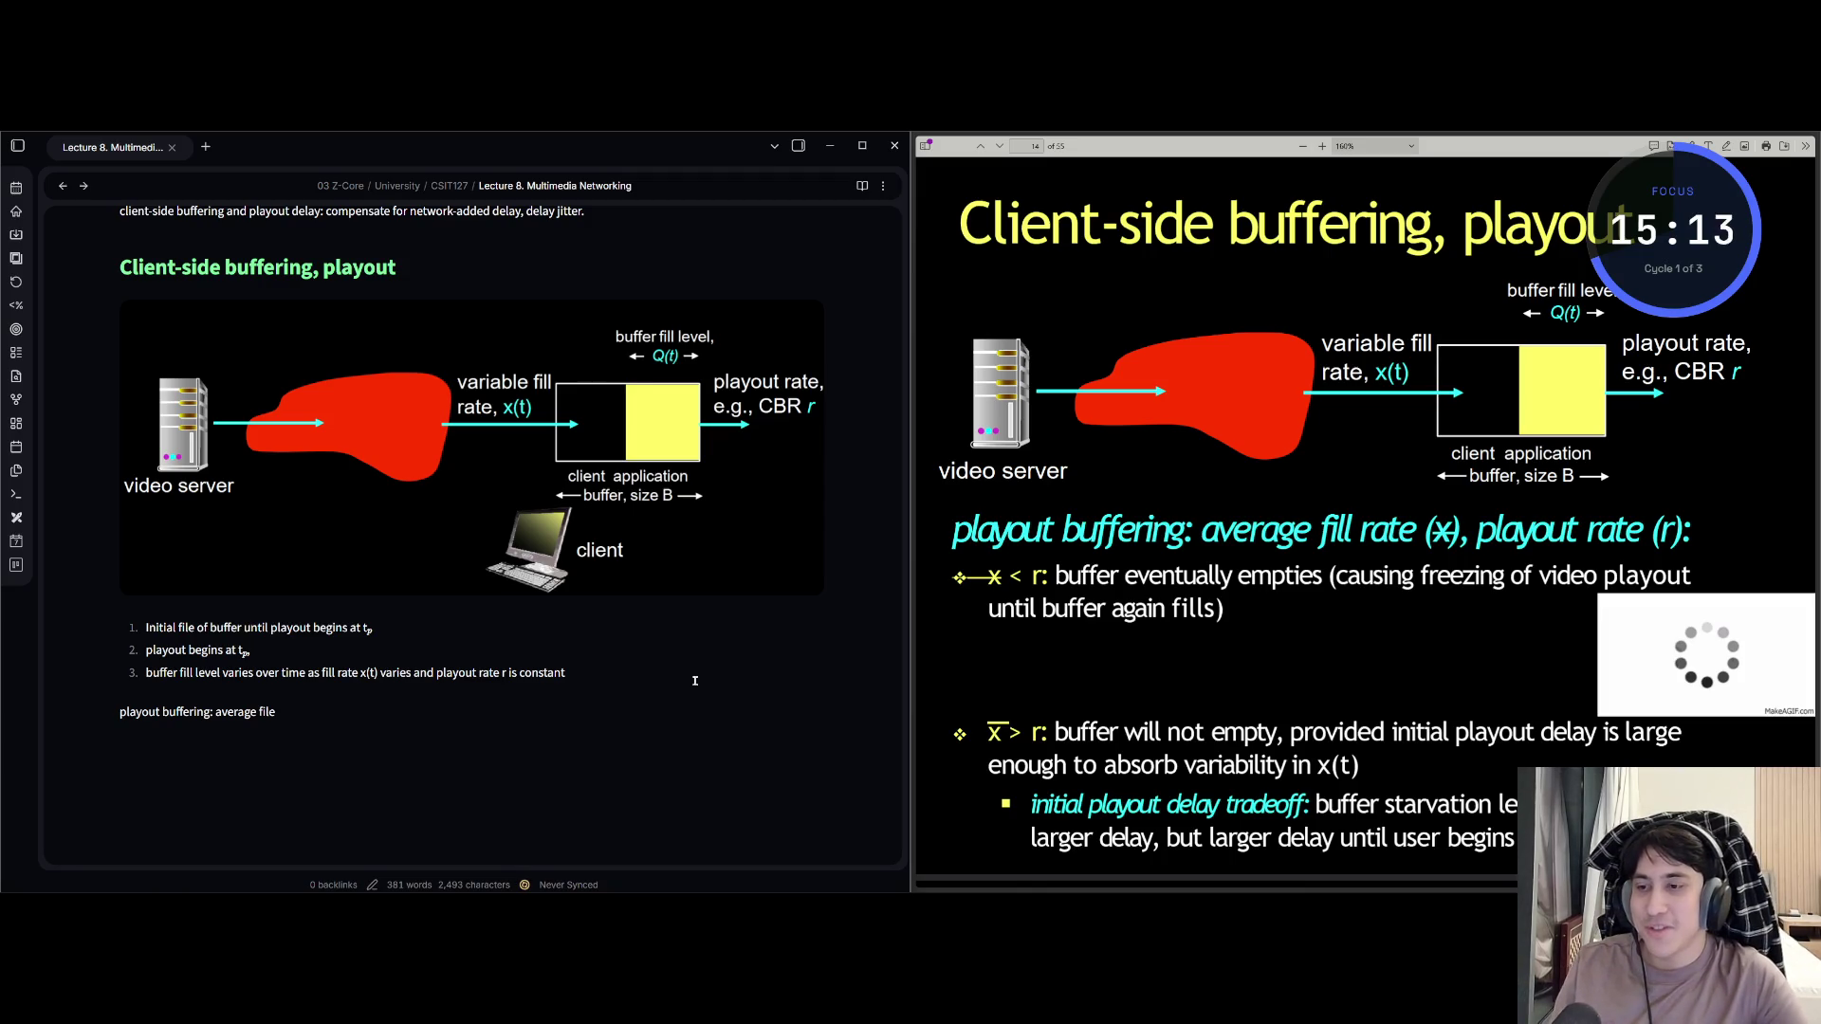
{"action": "type", "text": " rate(*)"}
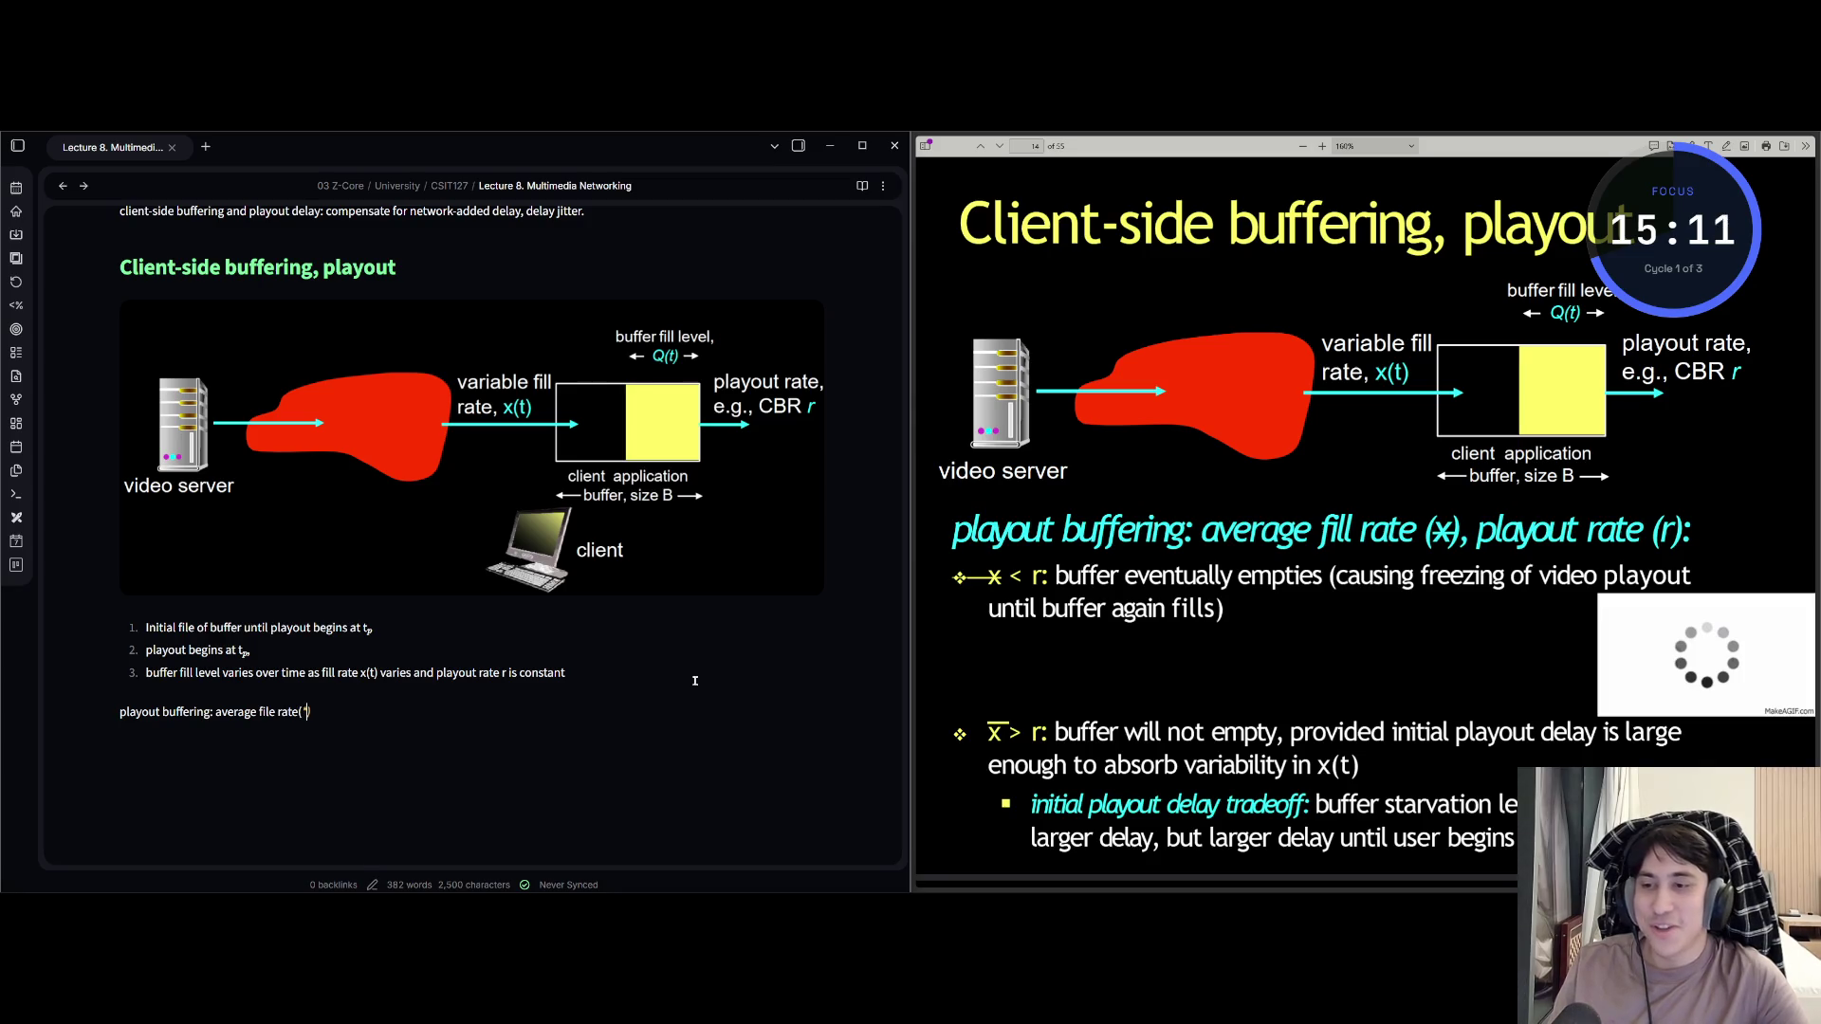
{"action": "type", "text": ", pl"}
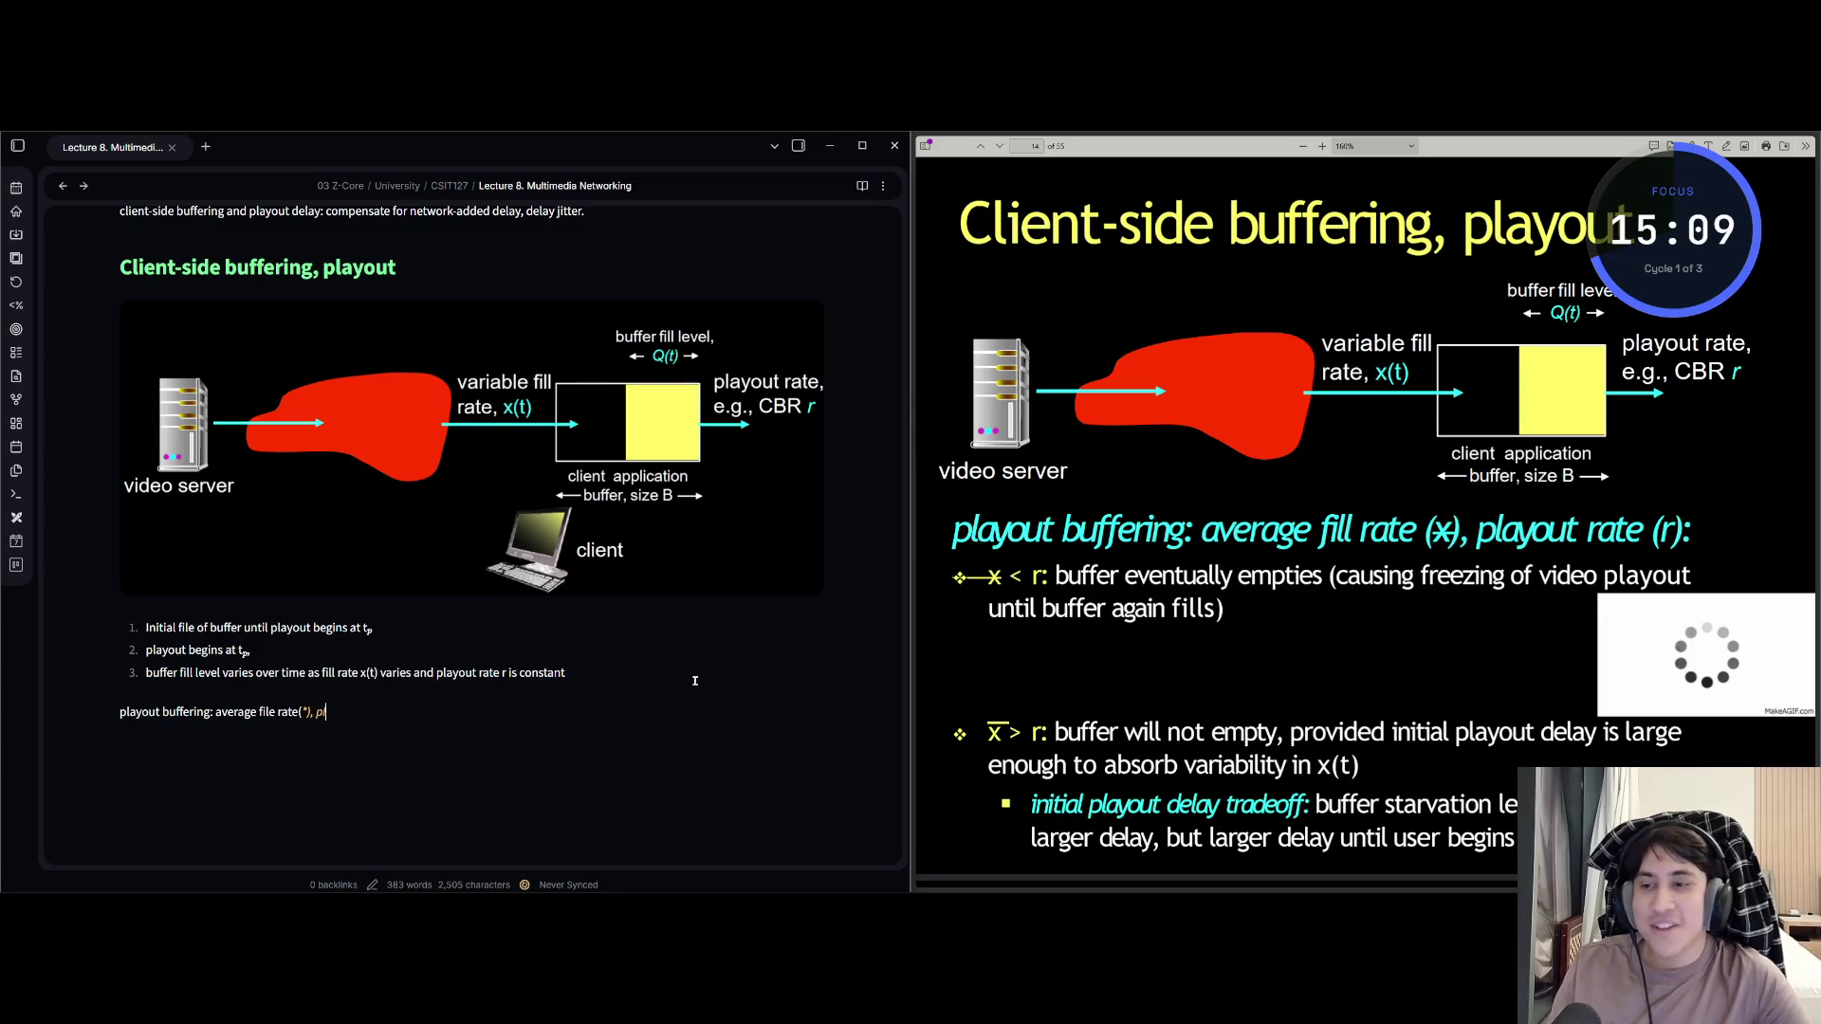
{"action": "type", "text": "ayout r"}
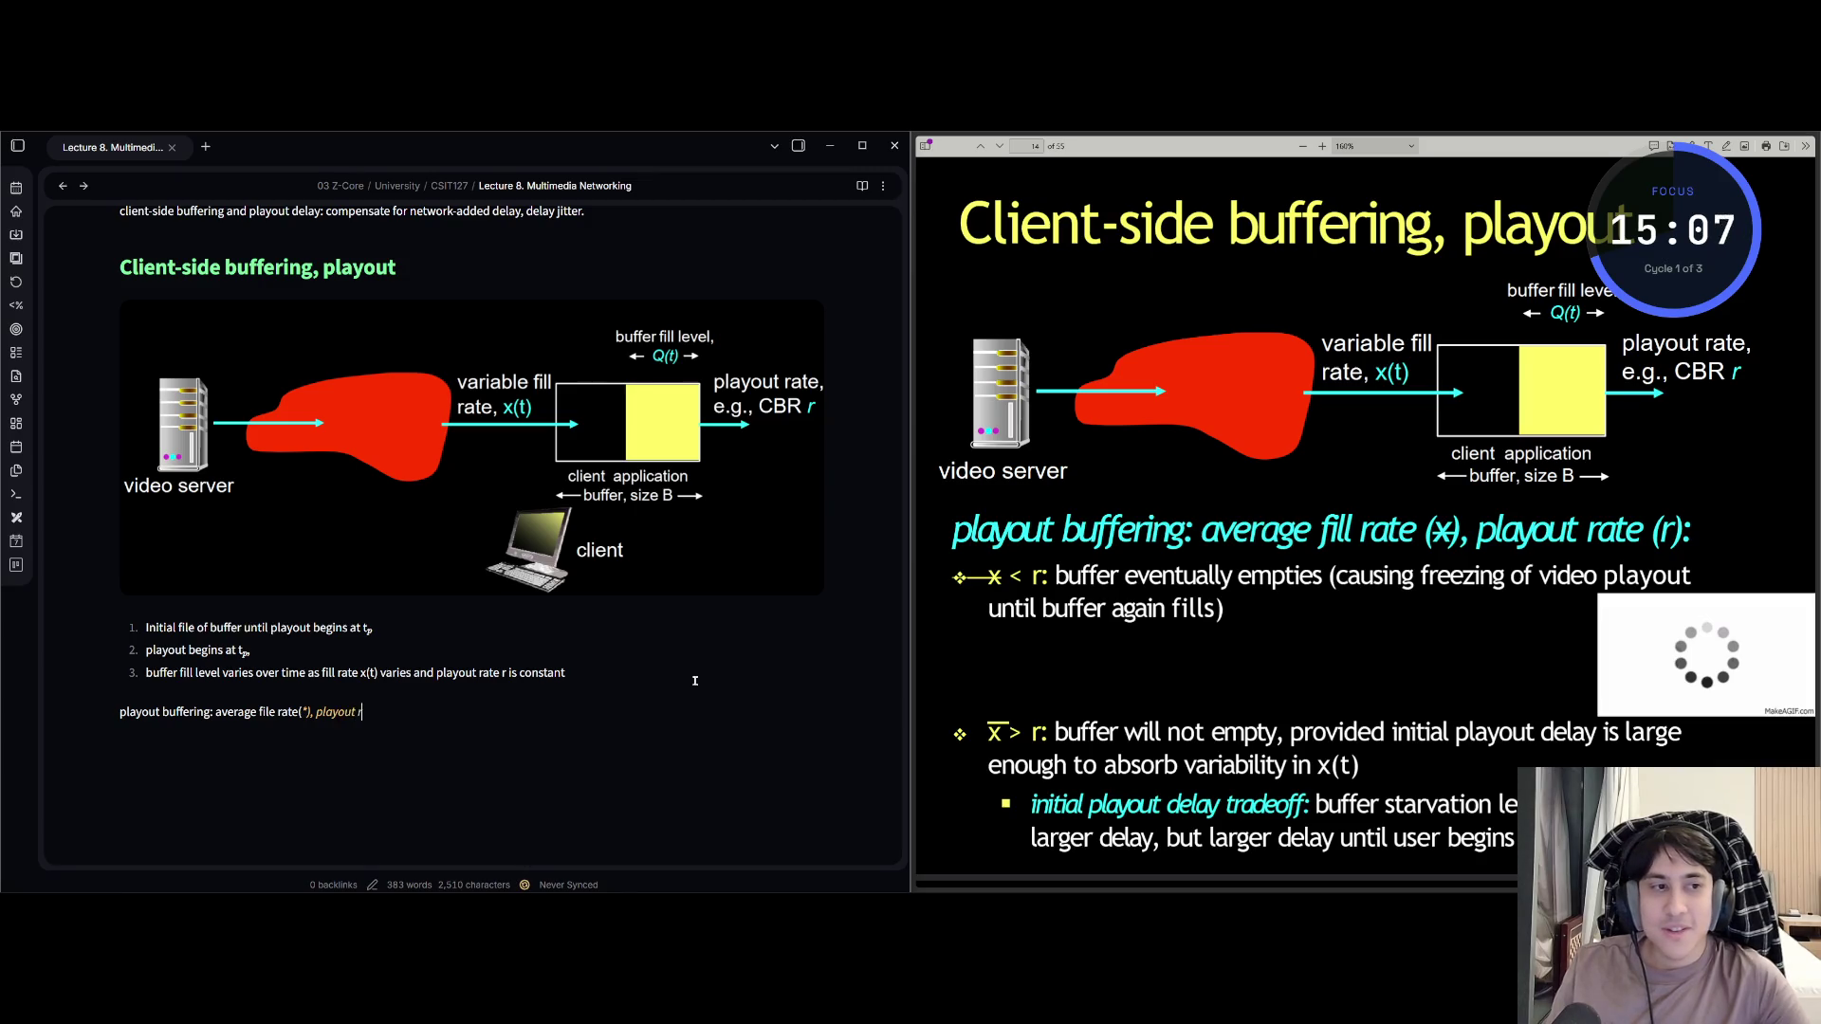
{"action": "type", "text": "ate(r"}
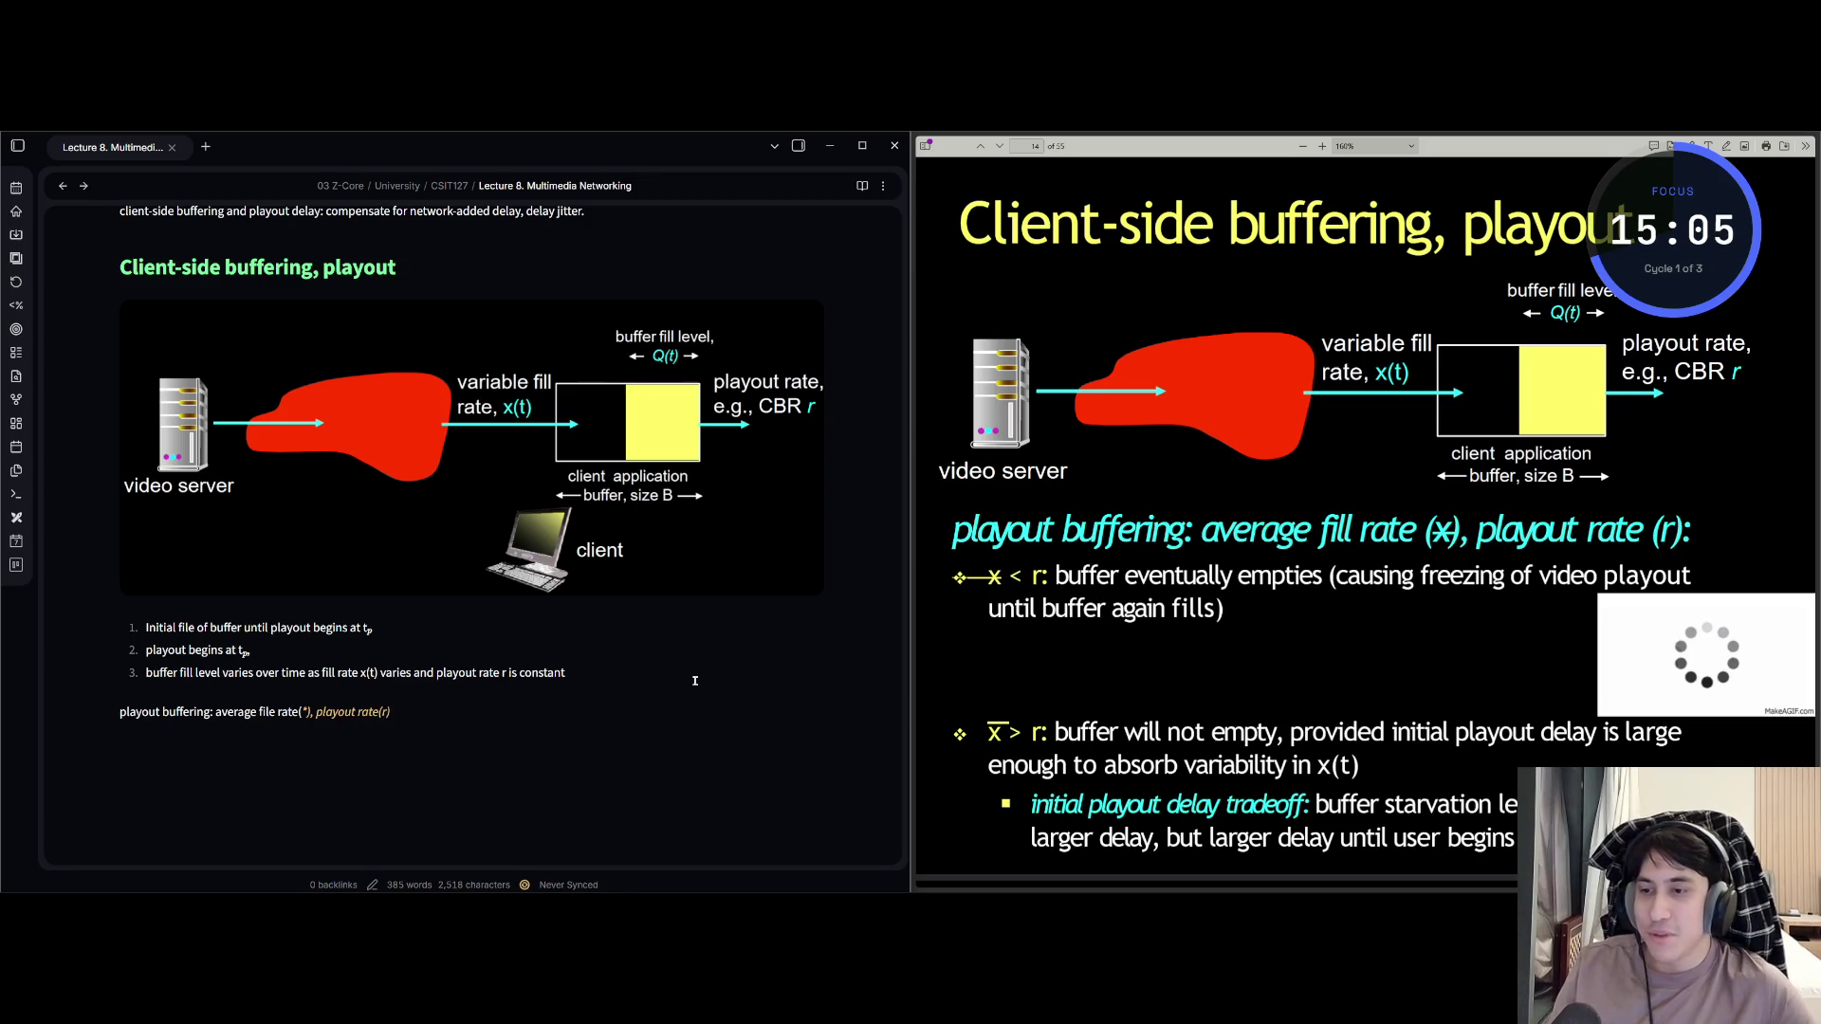
{"action": "key", "text": "Left"}
{"action": "key", "text": "Left"}
{"action": "key", "text": "Left"}
{"action": "key", "text": "BackSpace"}
{"action": "key", "text": "End"}
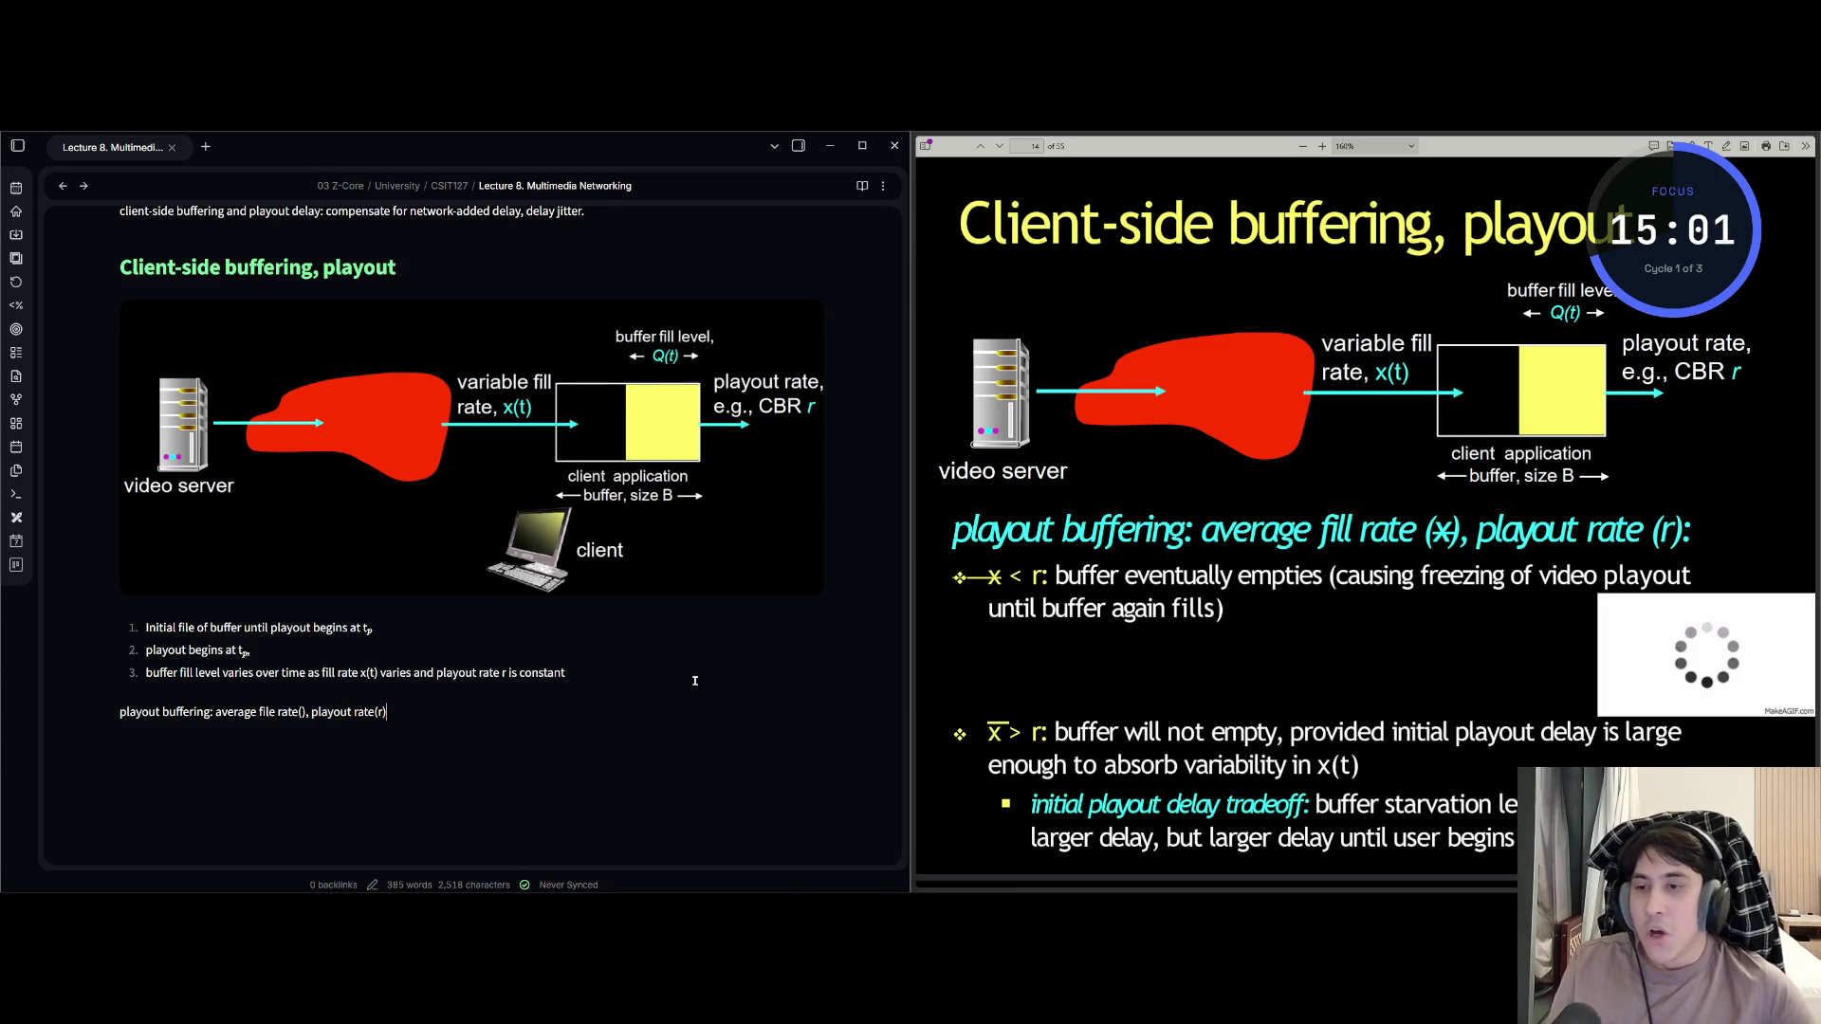
{"action": "type", "text": ":"}
Add bullet 'r: buffer eventually empties (causing freezing of video playout until buffer again fills)'.
{"action": "key", "text": "Return"}
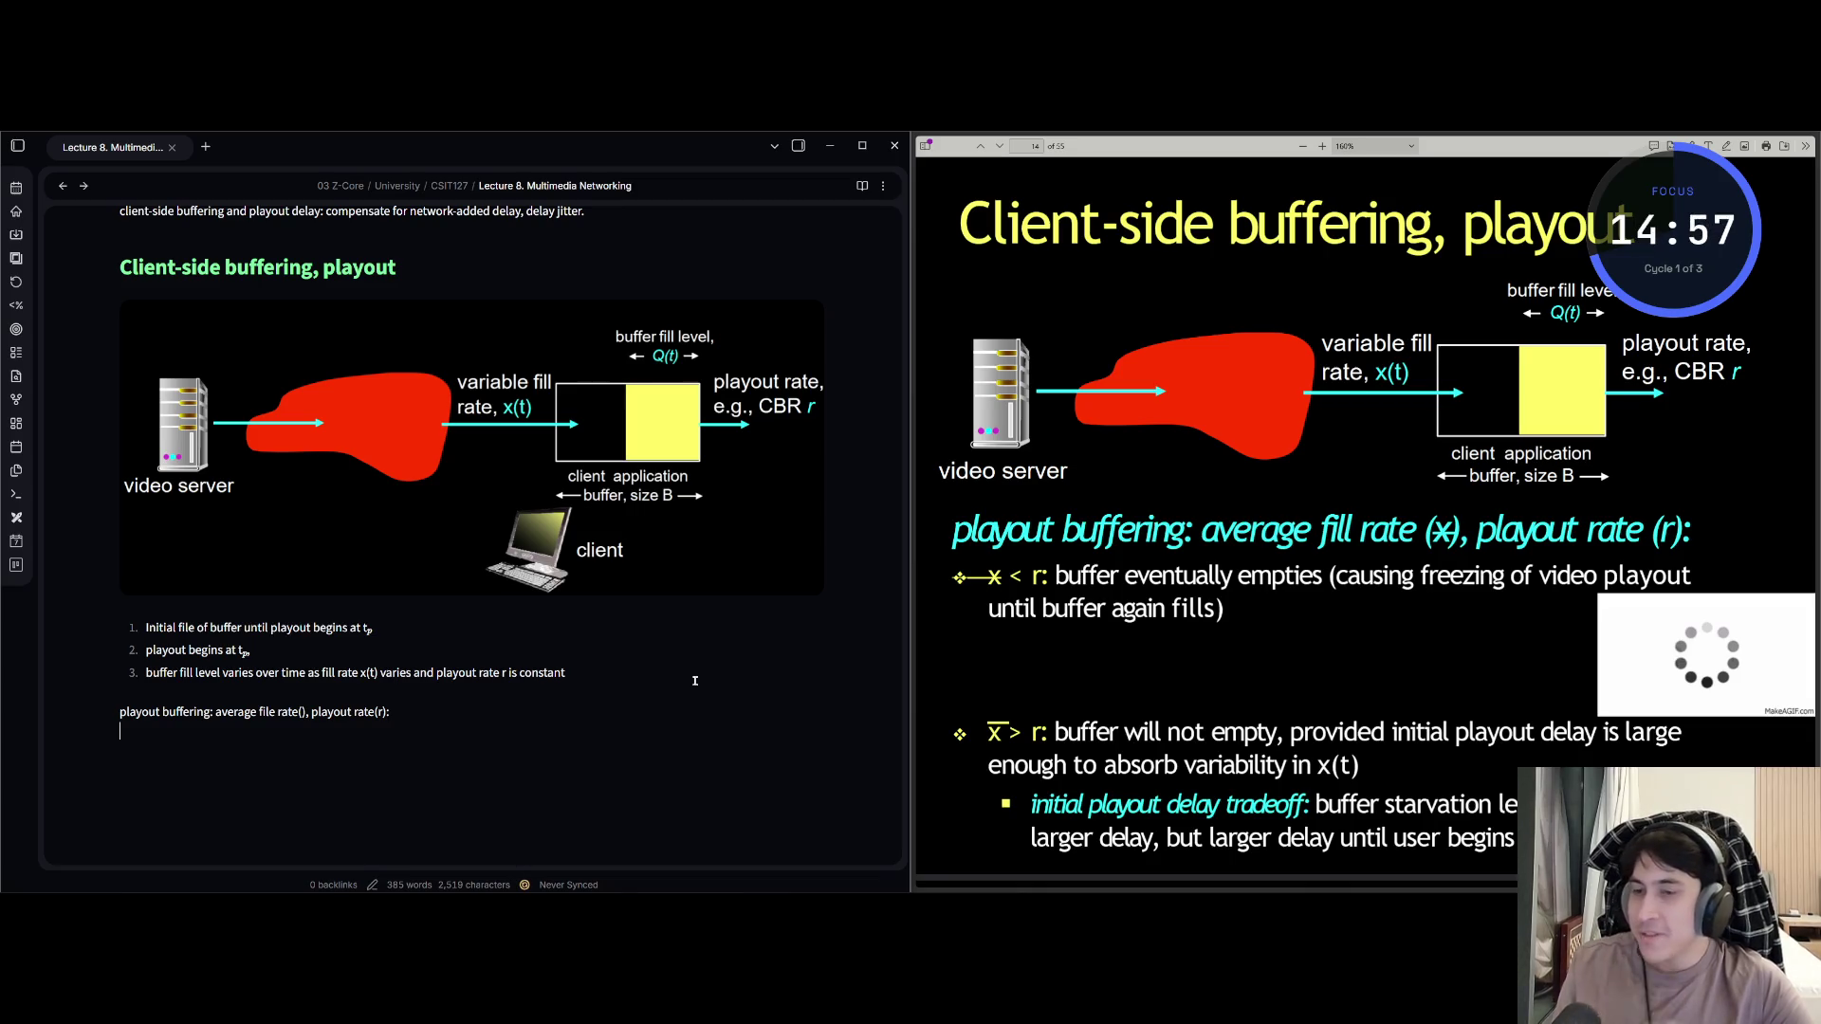
{"action": "type", "text": "- "}
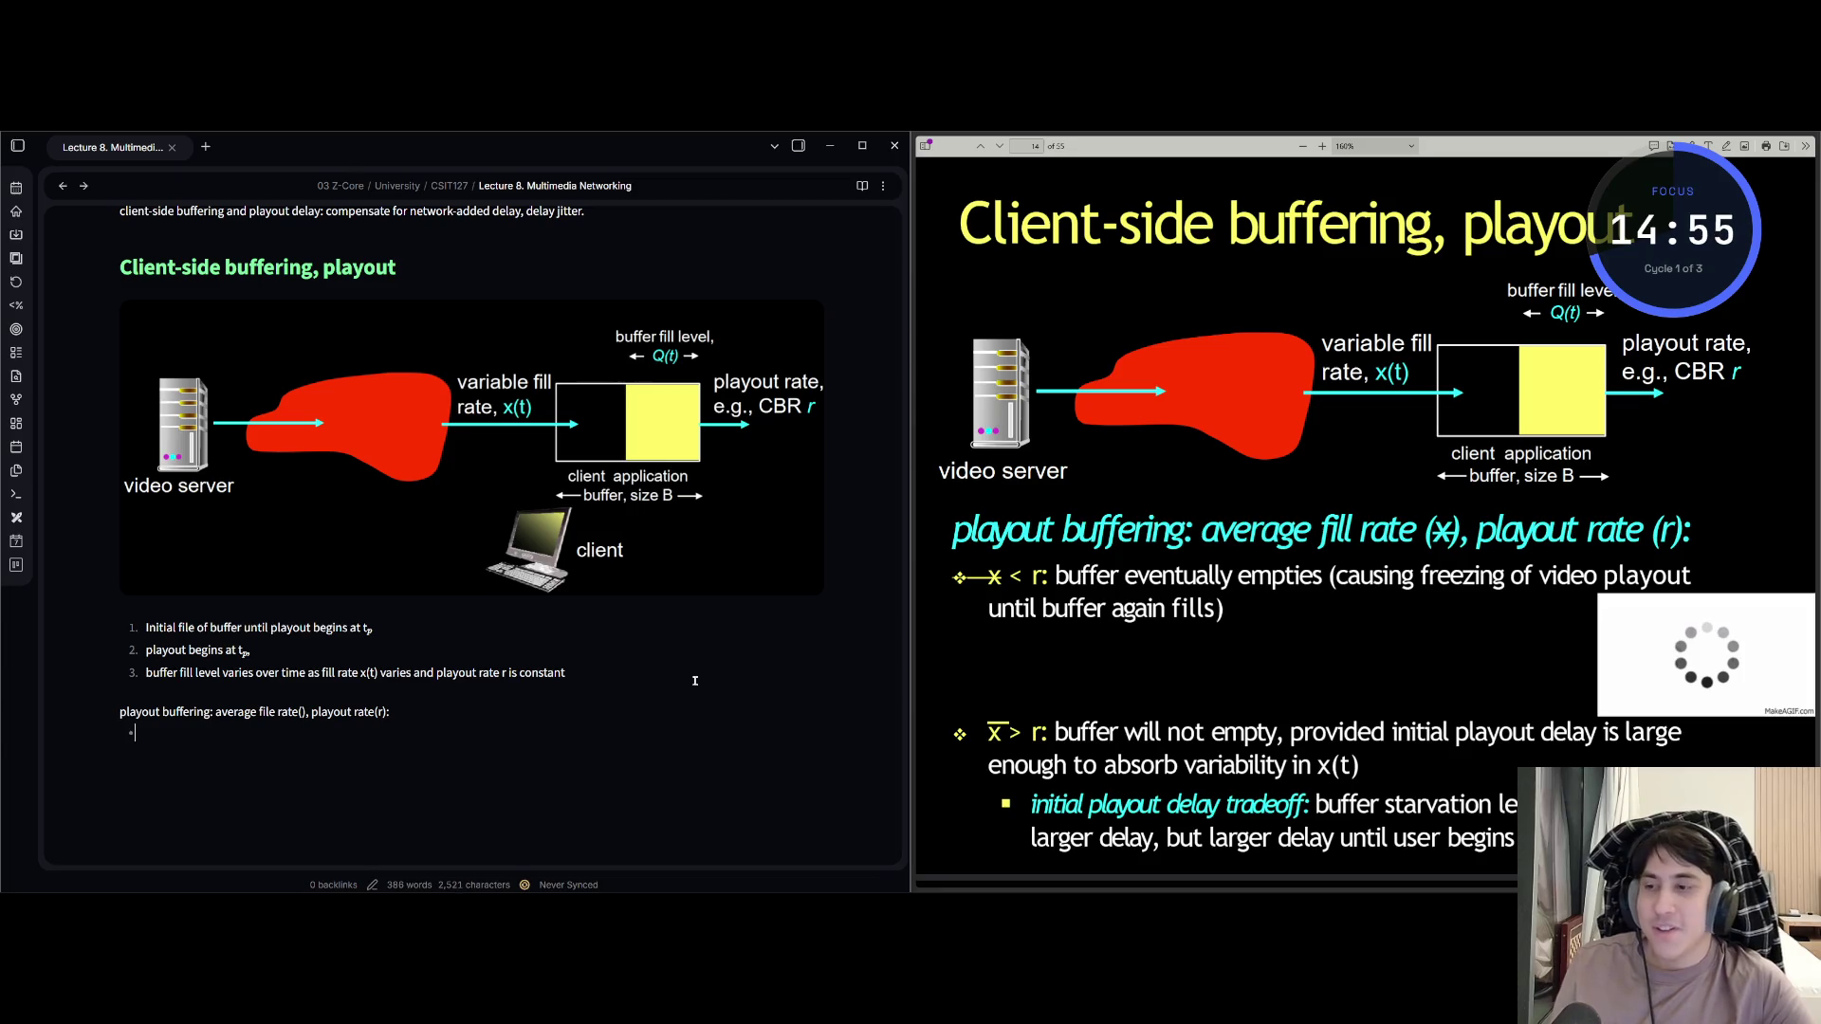
{"action": "type", "text": "r: buffe"}
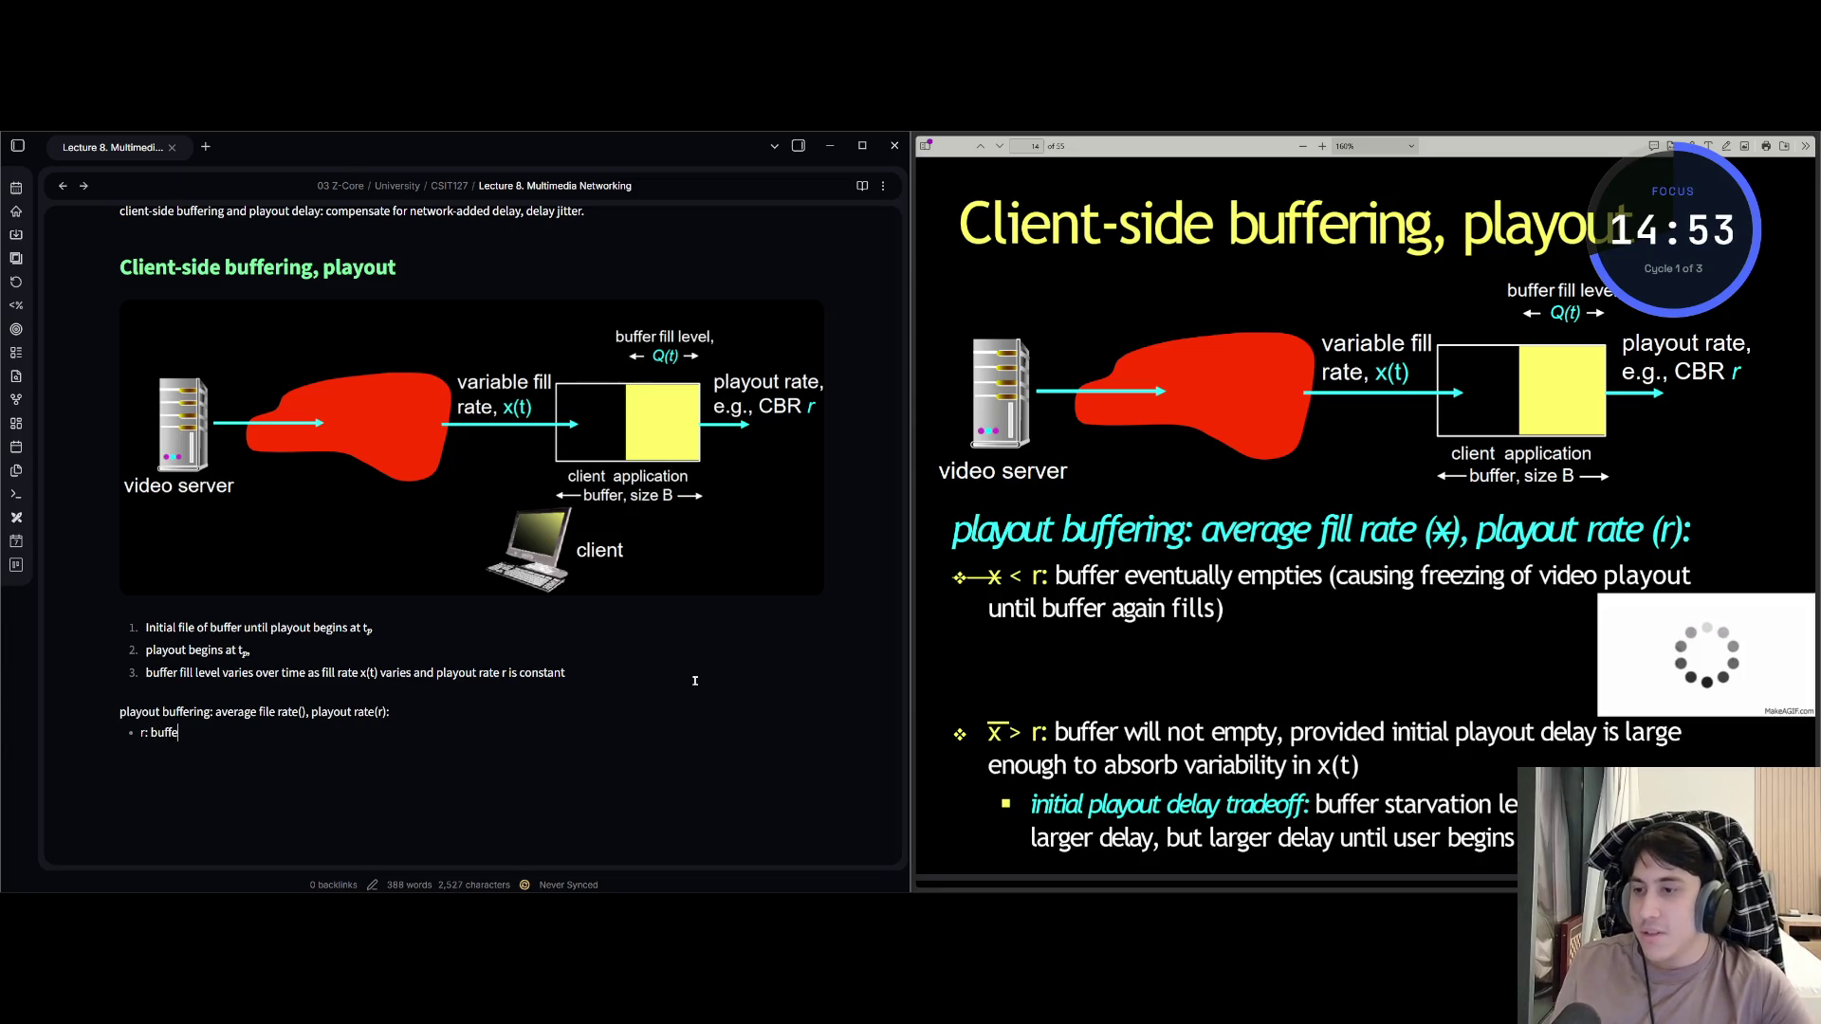
{"action": "type", "text": "r eventua"}
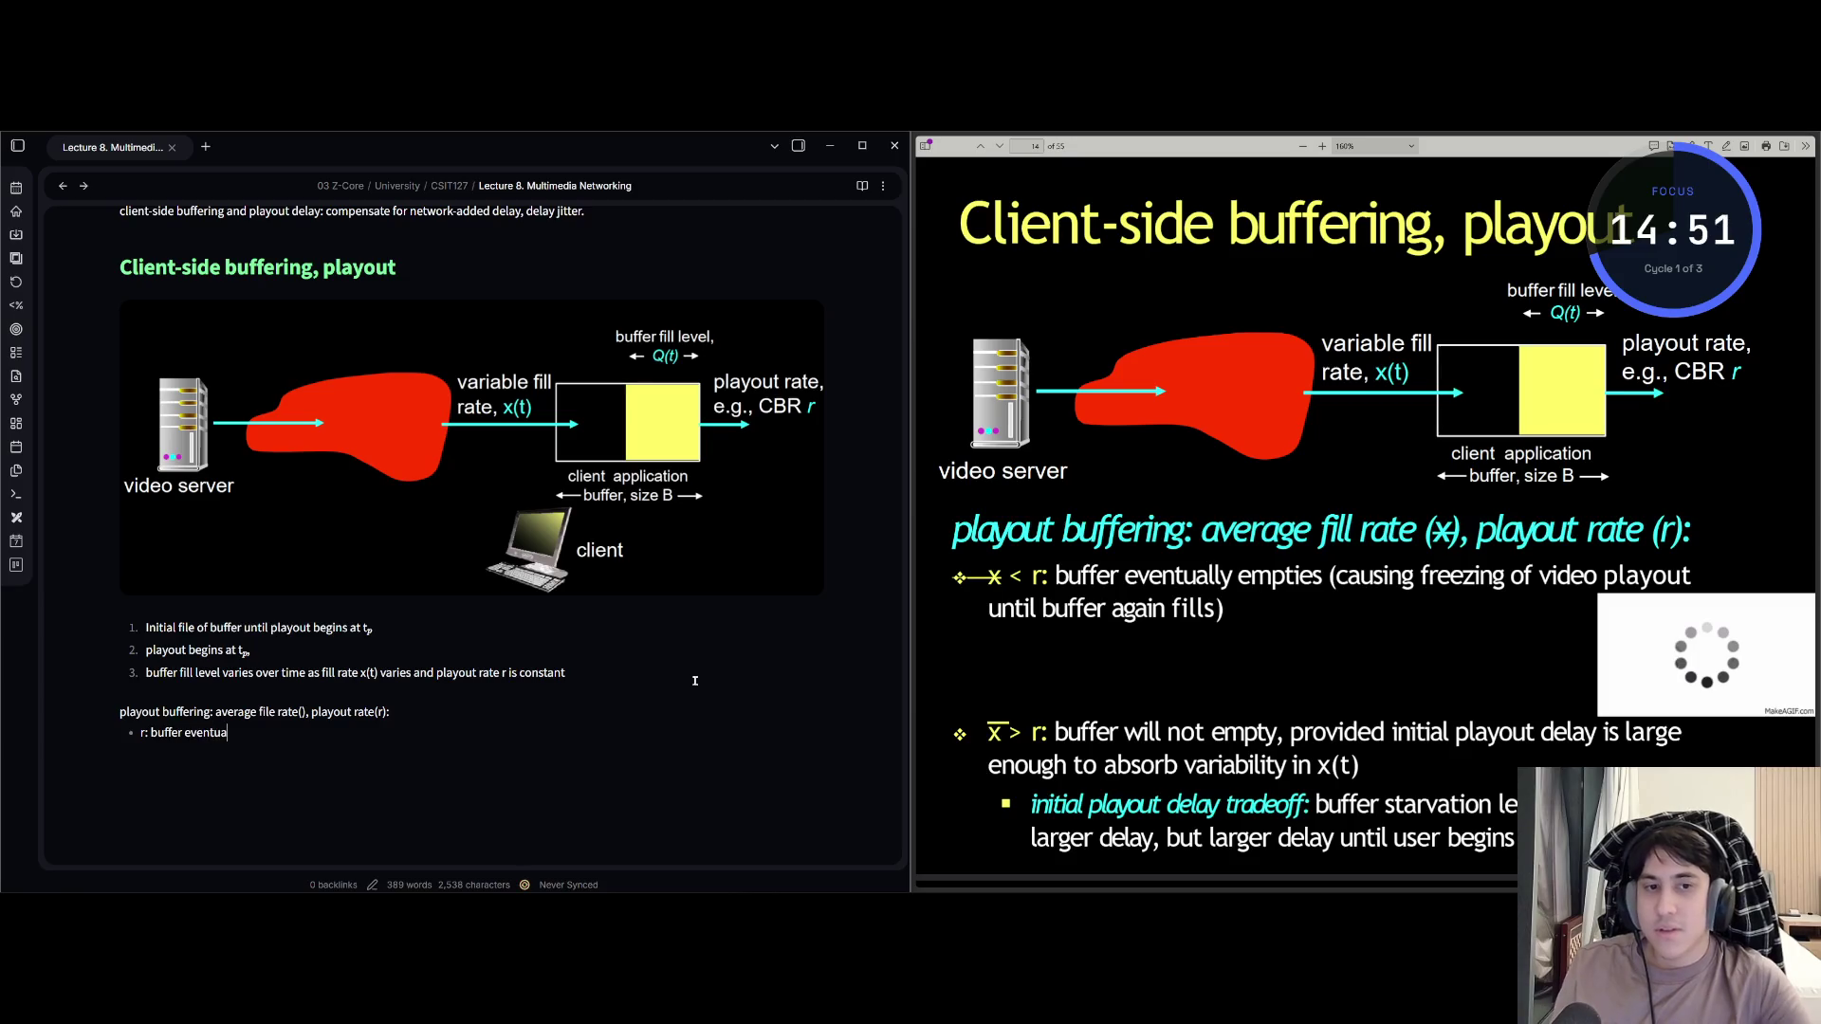
{"action": "type", "text": "lly emp"}
{"action": "type", "text": "ties"}
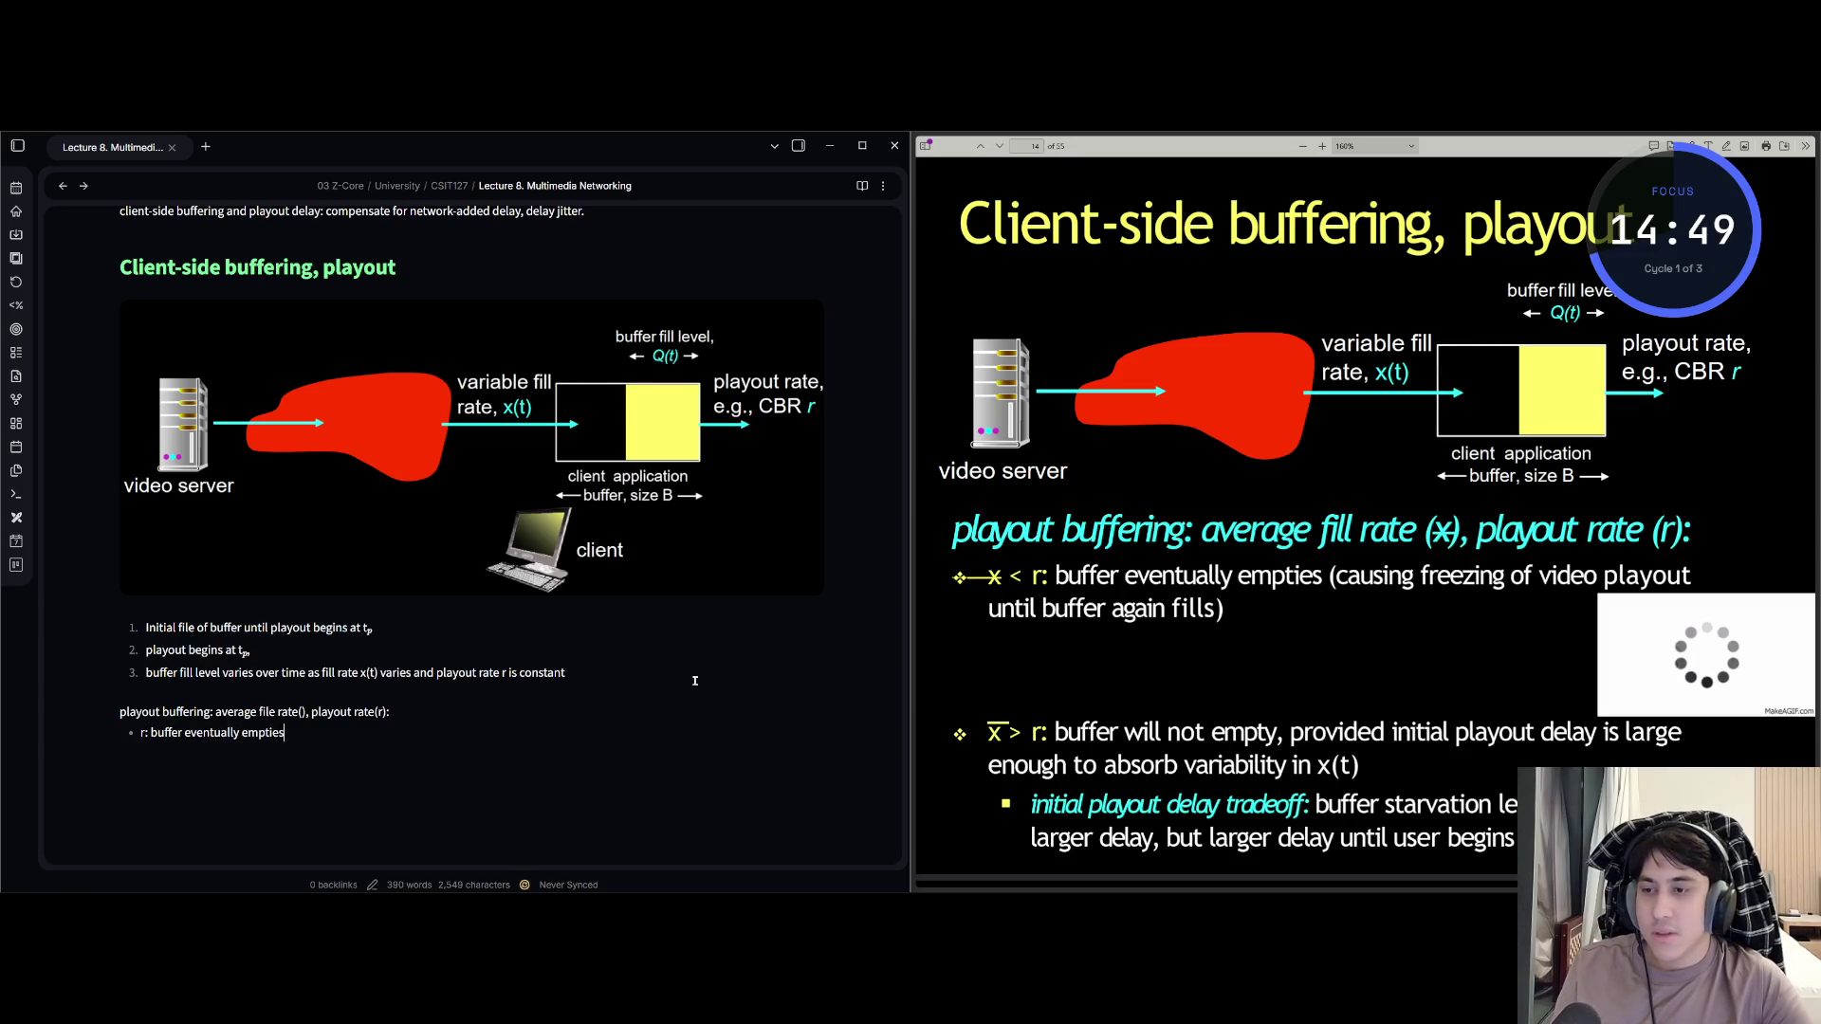
{"action": "type", "text": " (causing f"}
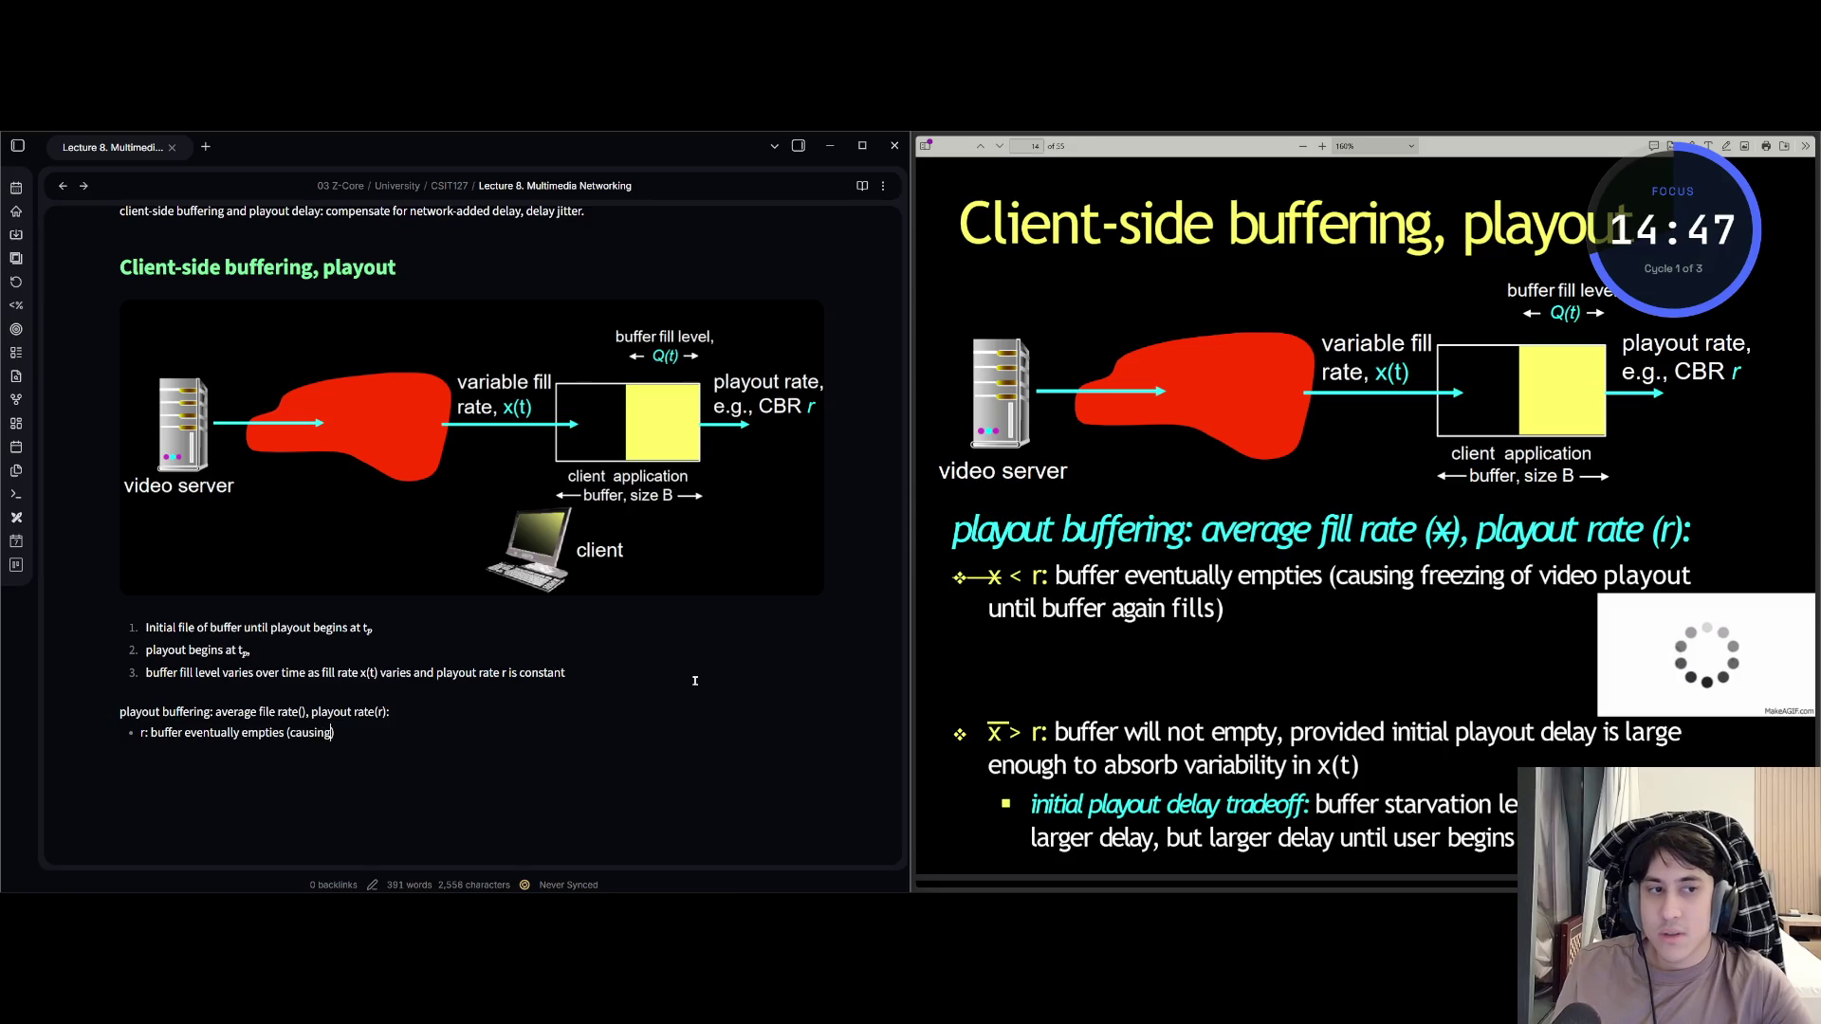
{"action": "type", "text": "reezing of vid"}
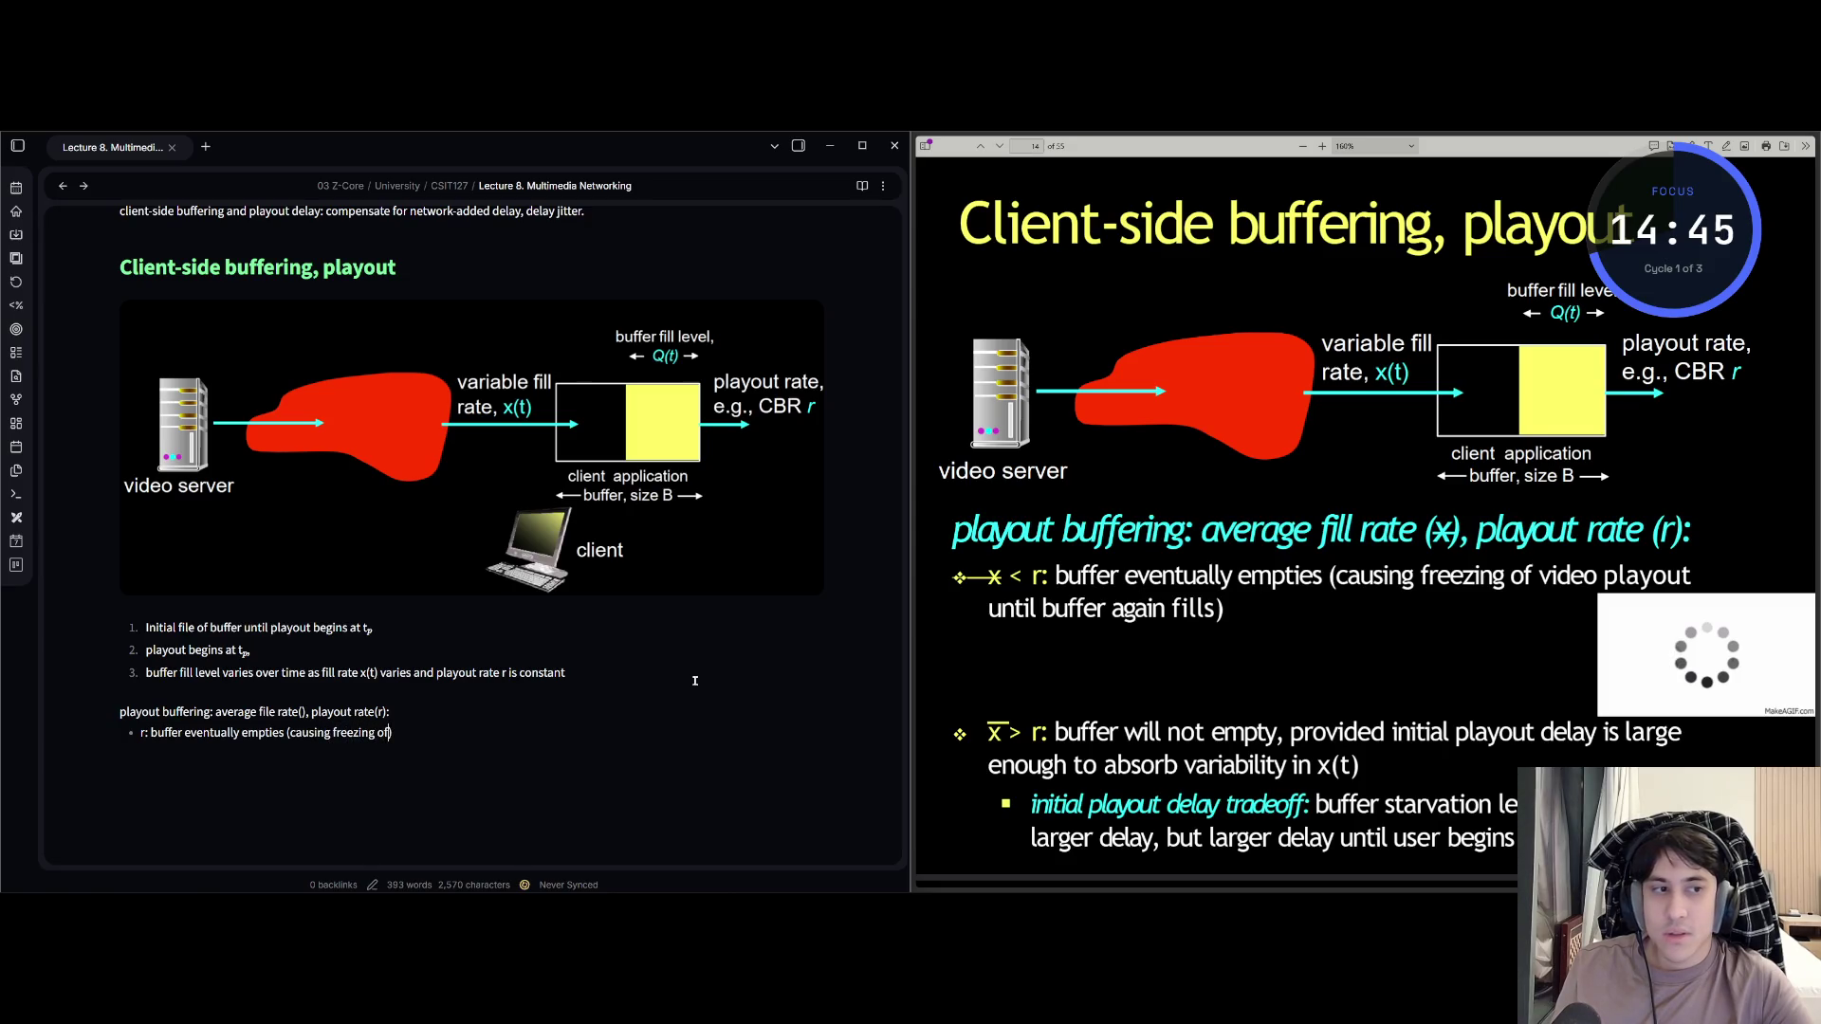
{"action": "type", "text": "oe"}
{"action": "key", "text": "BackSpace"}
{"action": "key", "text": "BackSpace"}
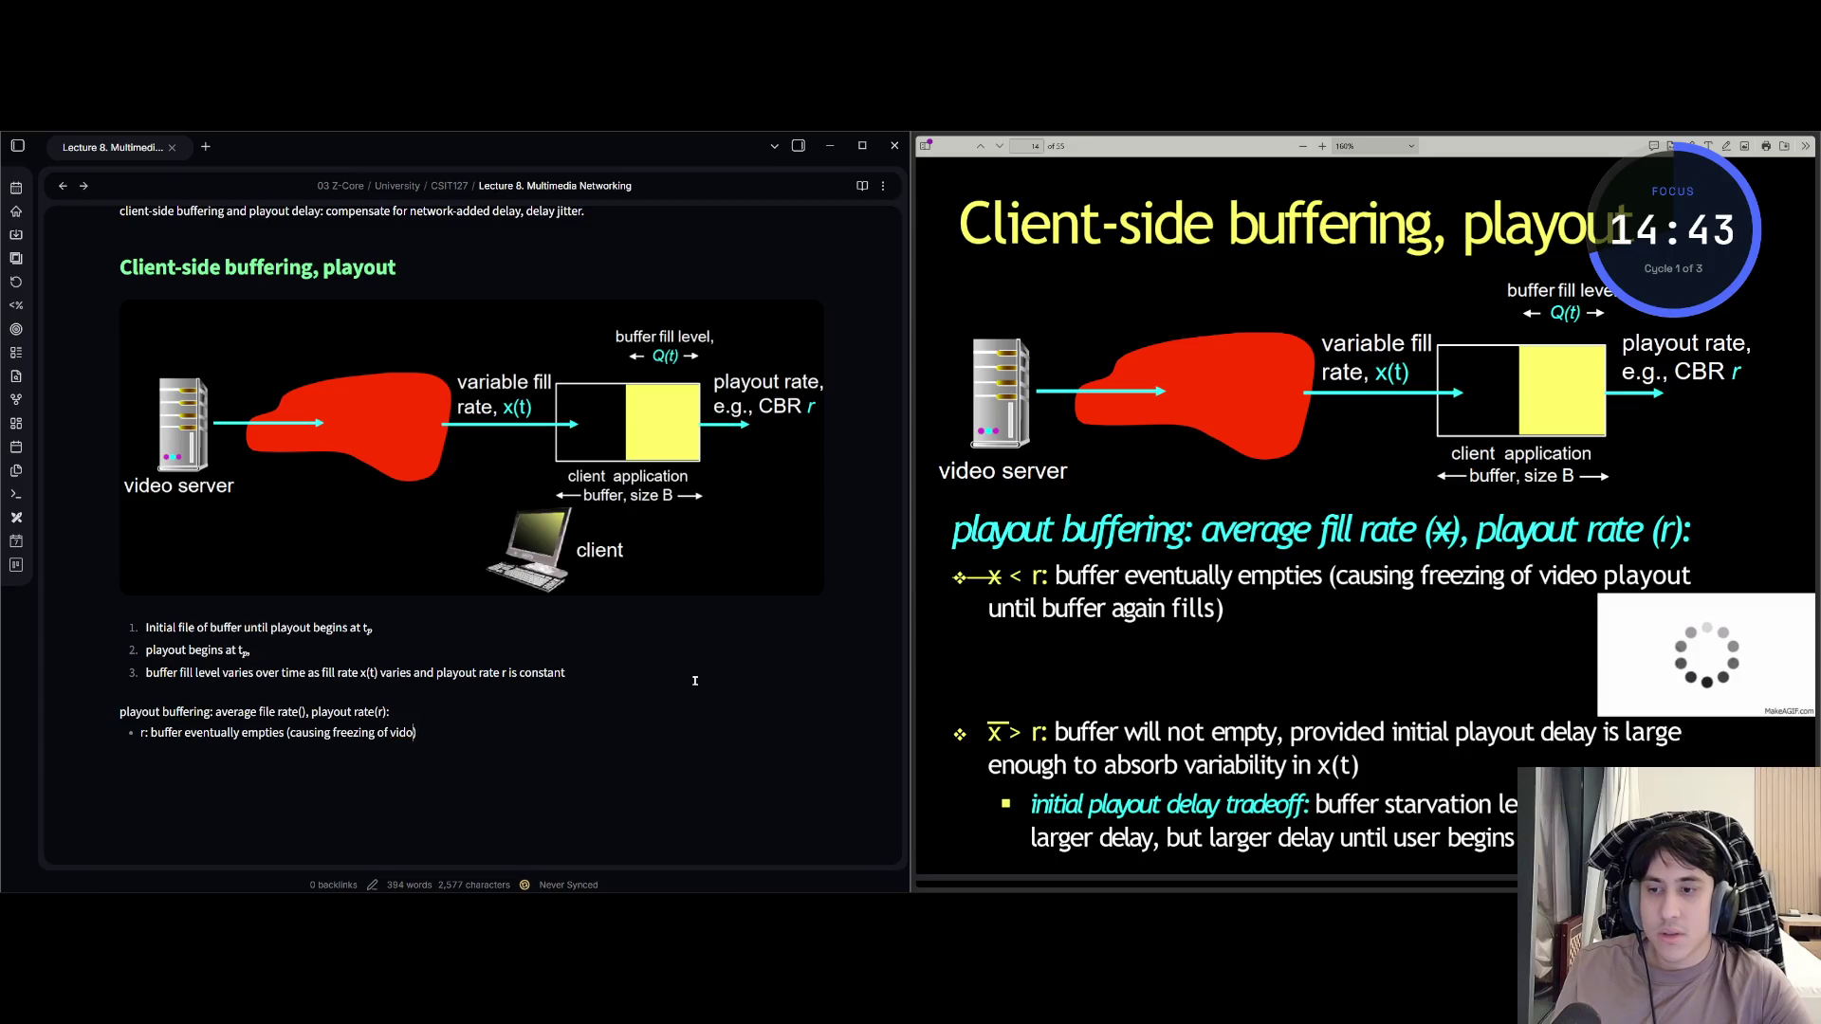
{"action": "type", "text": "eo"}
{"action": "type", "text": " playout"}
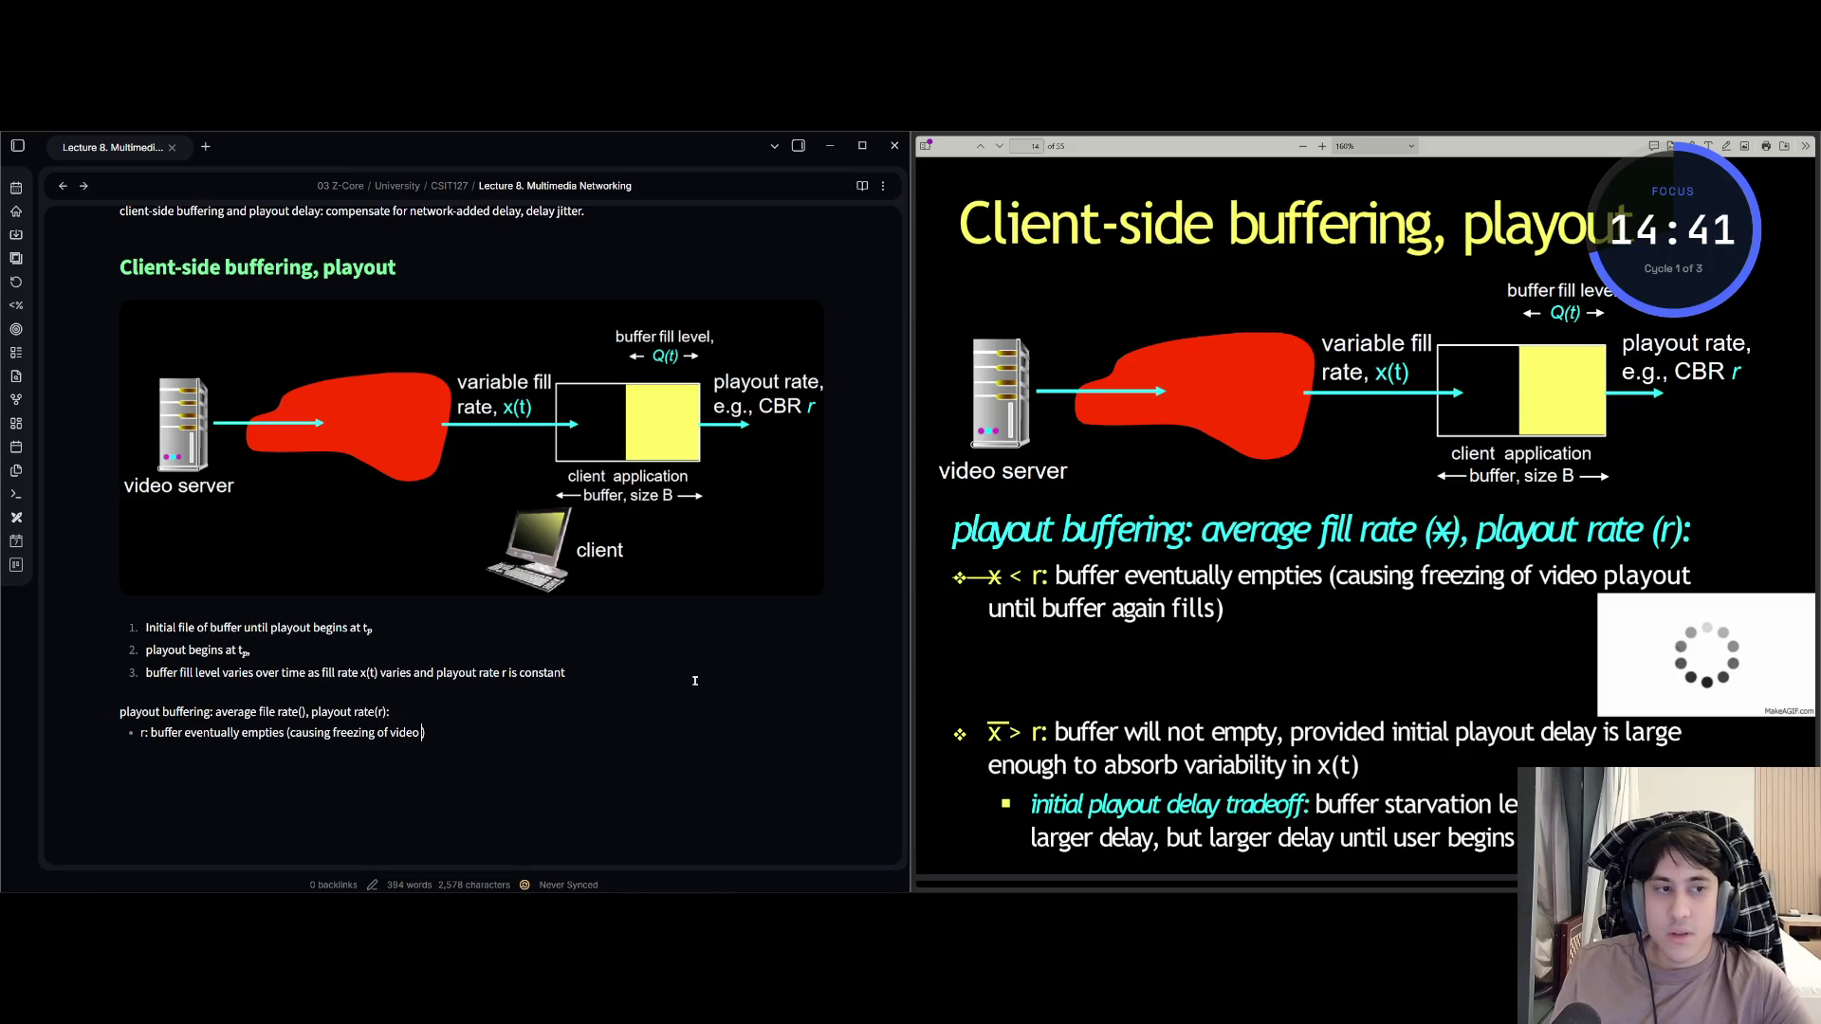
{"action": "type", "text": ")"}
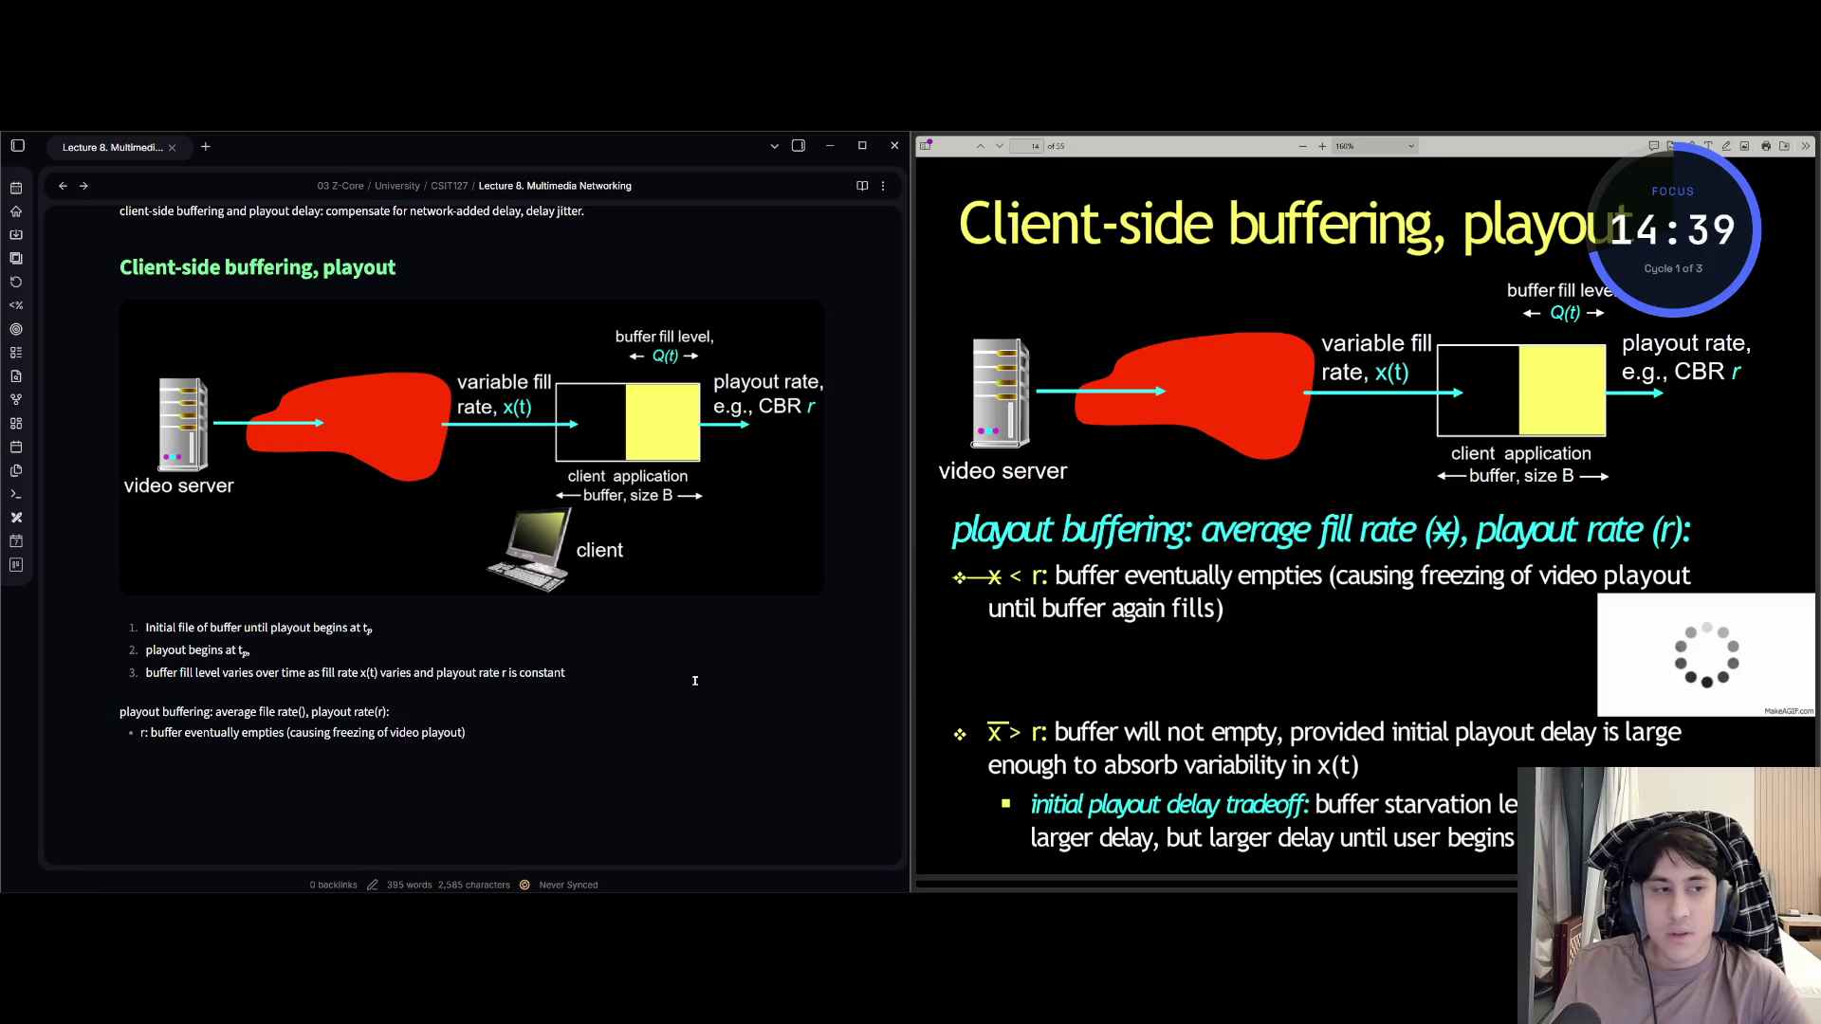
{"action": "type", "text": " until buf"}
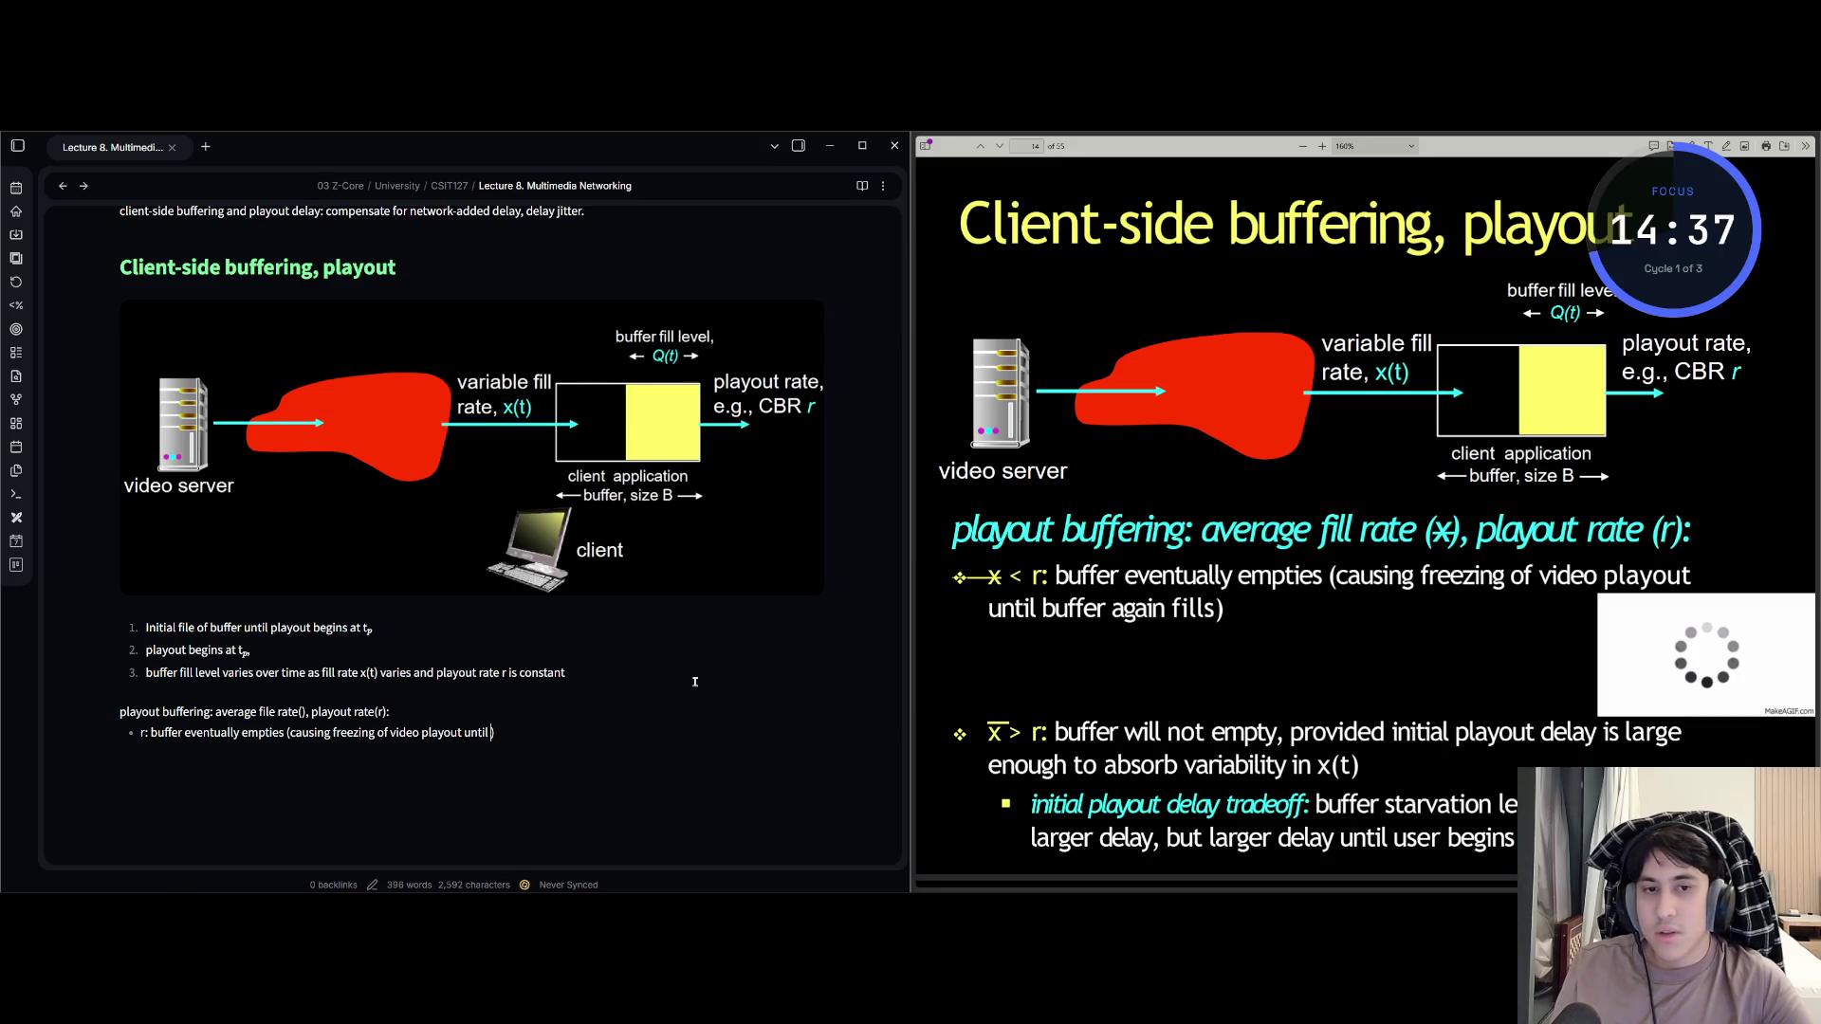
{"action": "type", "text": "fer again fills"}
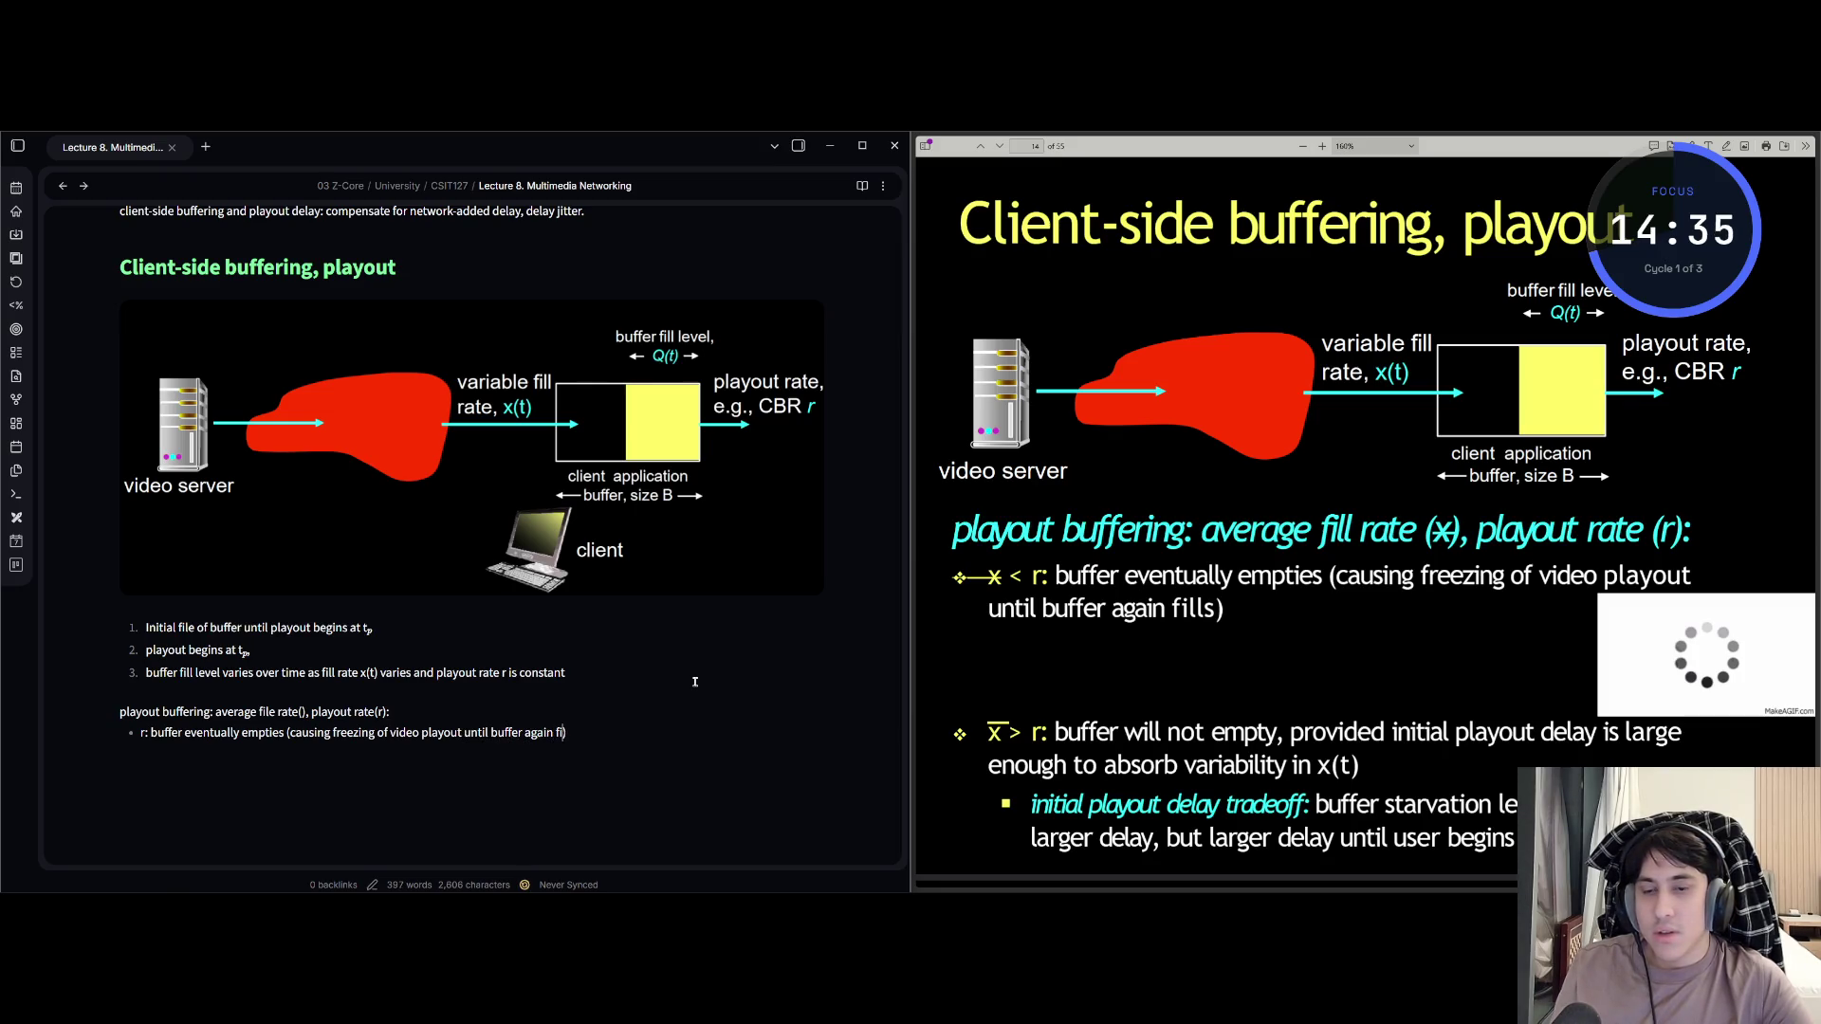
{"action": "key", "text": "End"}
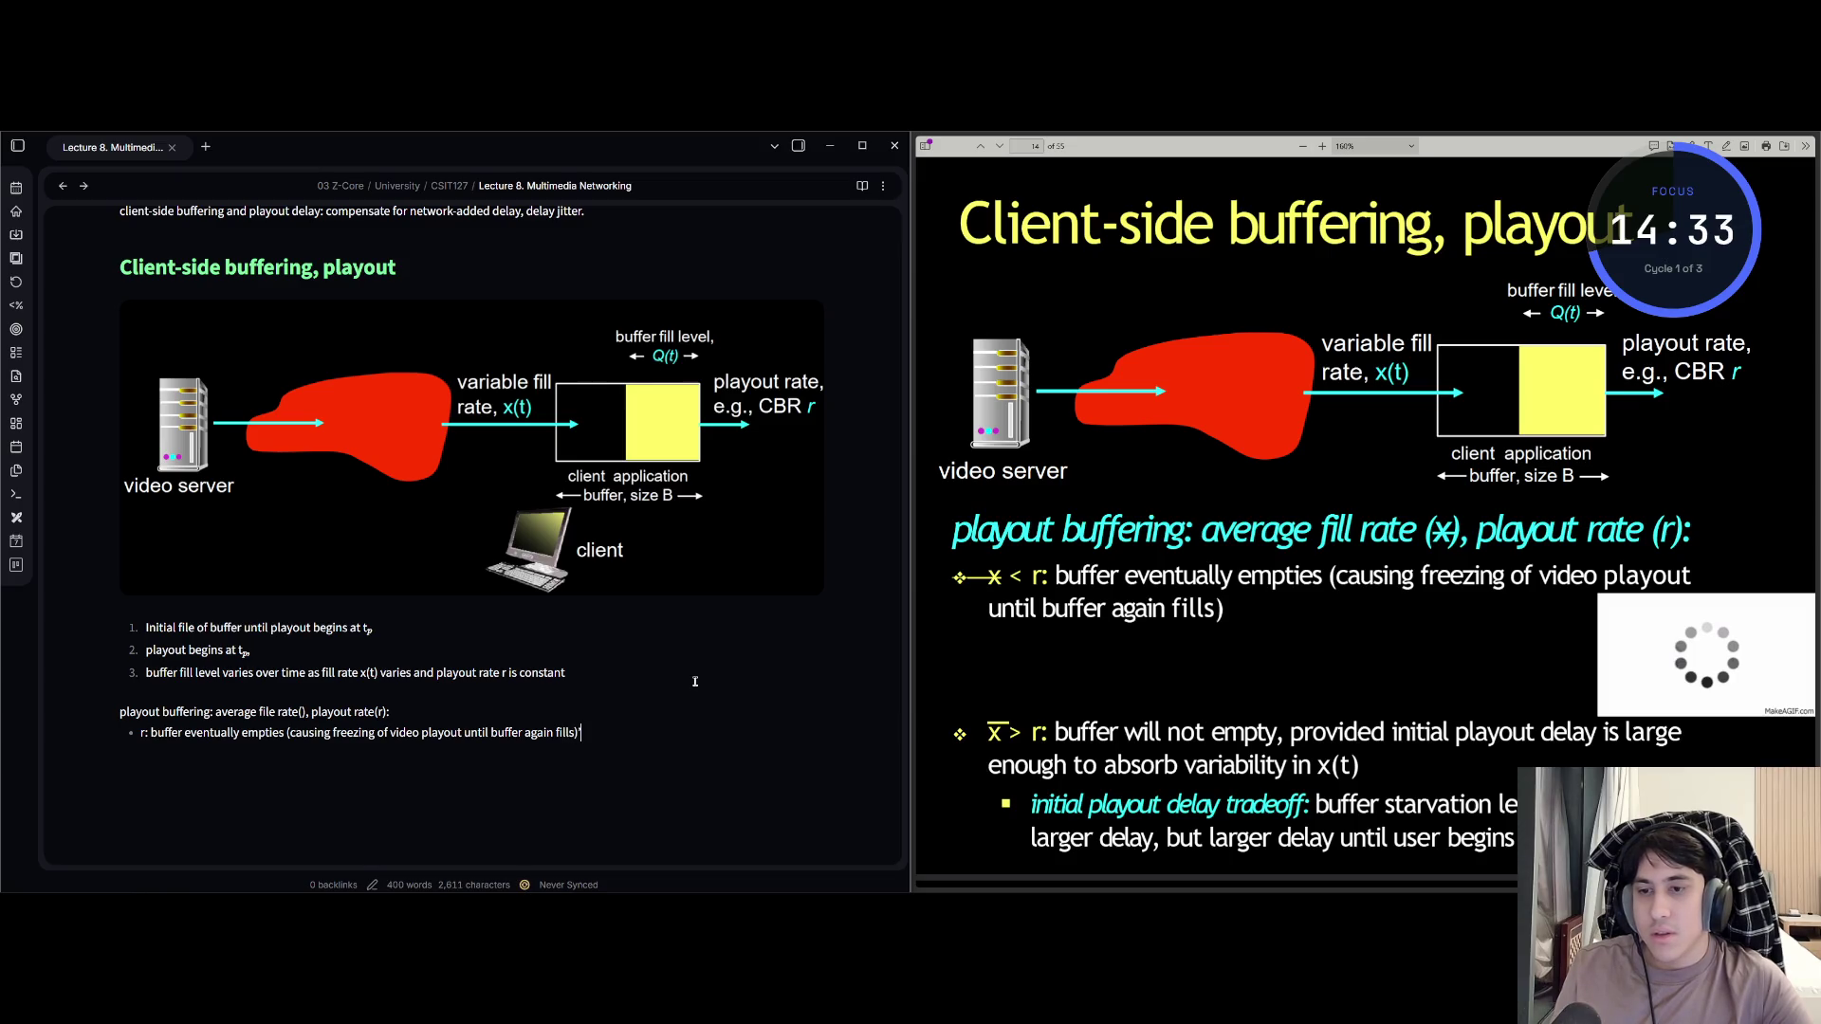
{"action": "key", "text": "Return"}
{"action": "key", "text": "BackSpace"}
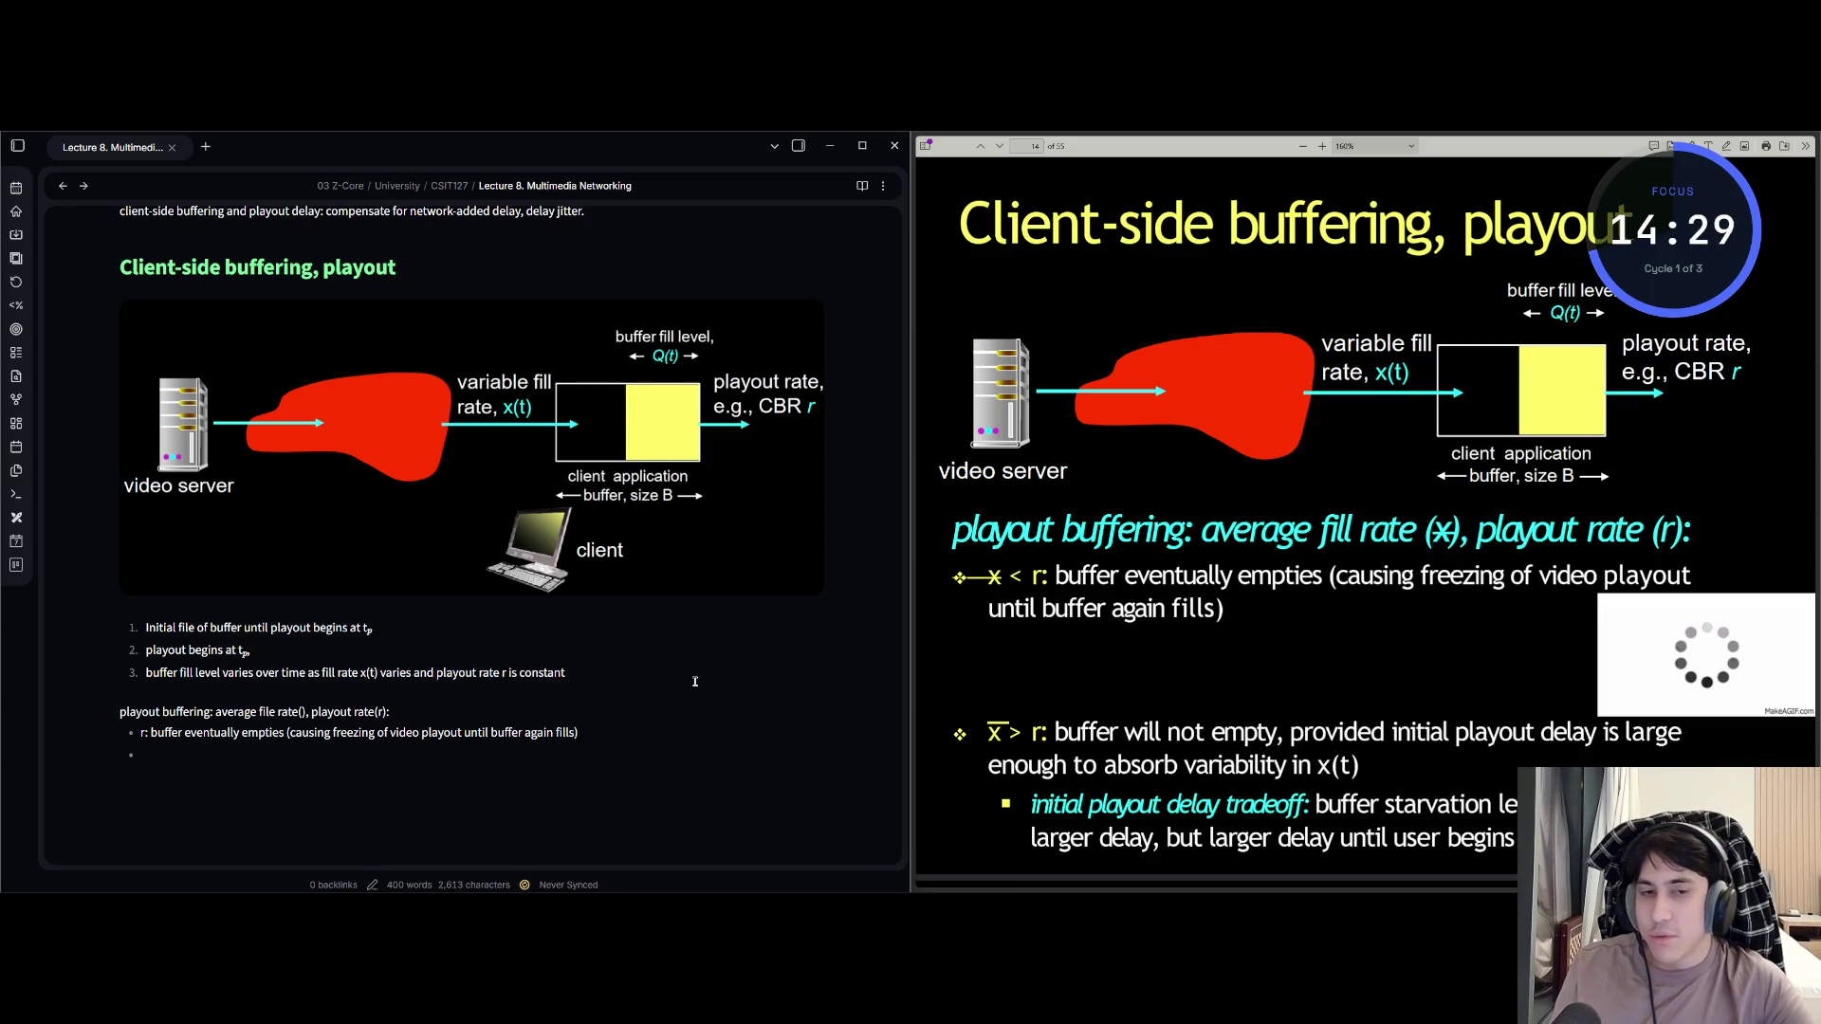
{"action": "key", "text": "BackSpace"}
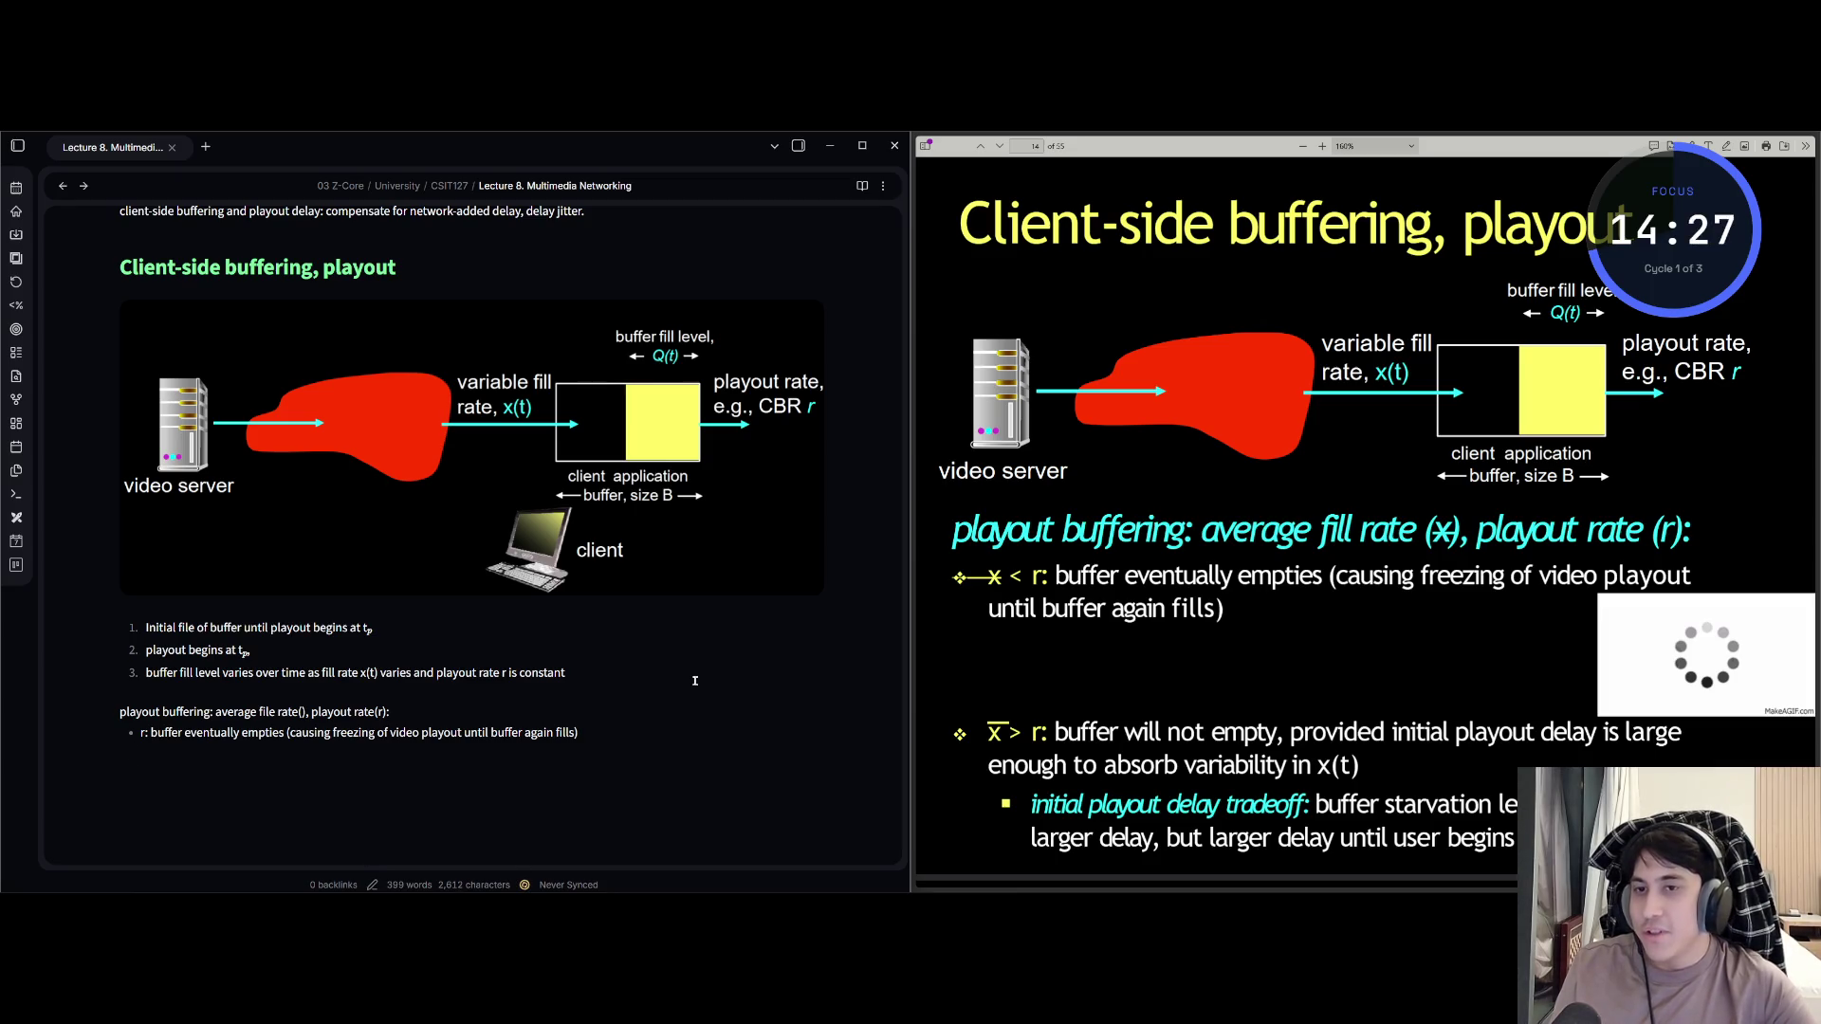
{"action": "scroll", "coordinate": [759, 654], "scroll_direction": "down", "scroll_amount": 2}
Add bullet 'buffer will not empty, provided initial playout delay is large enough' plus a nested tradeoff sub-bullet.
{"action": "scroll", "coordinate": [1149, 563], "scroll_direction": "down", "scroll_amount": 1}
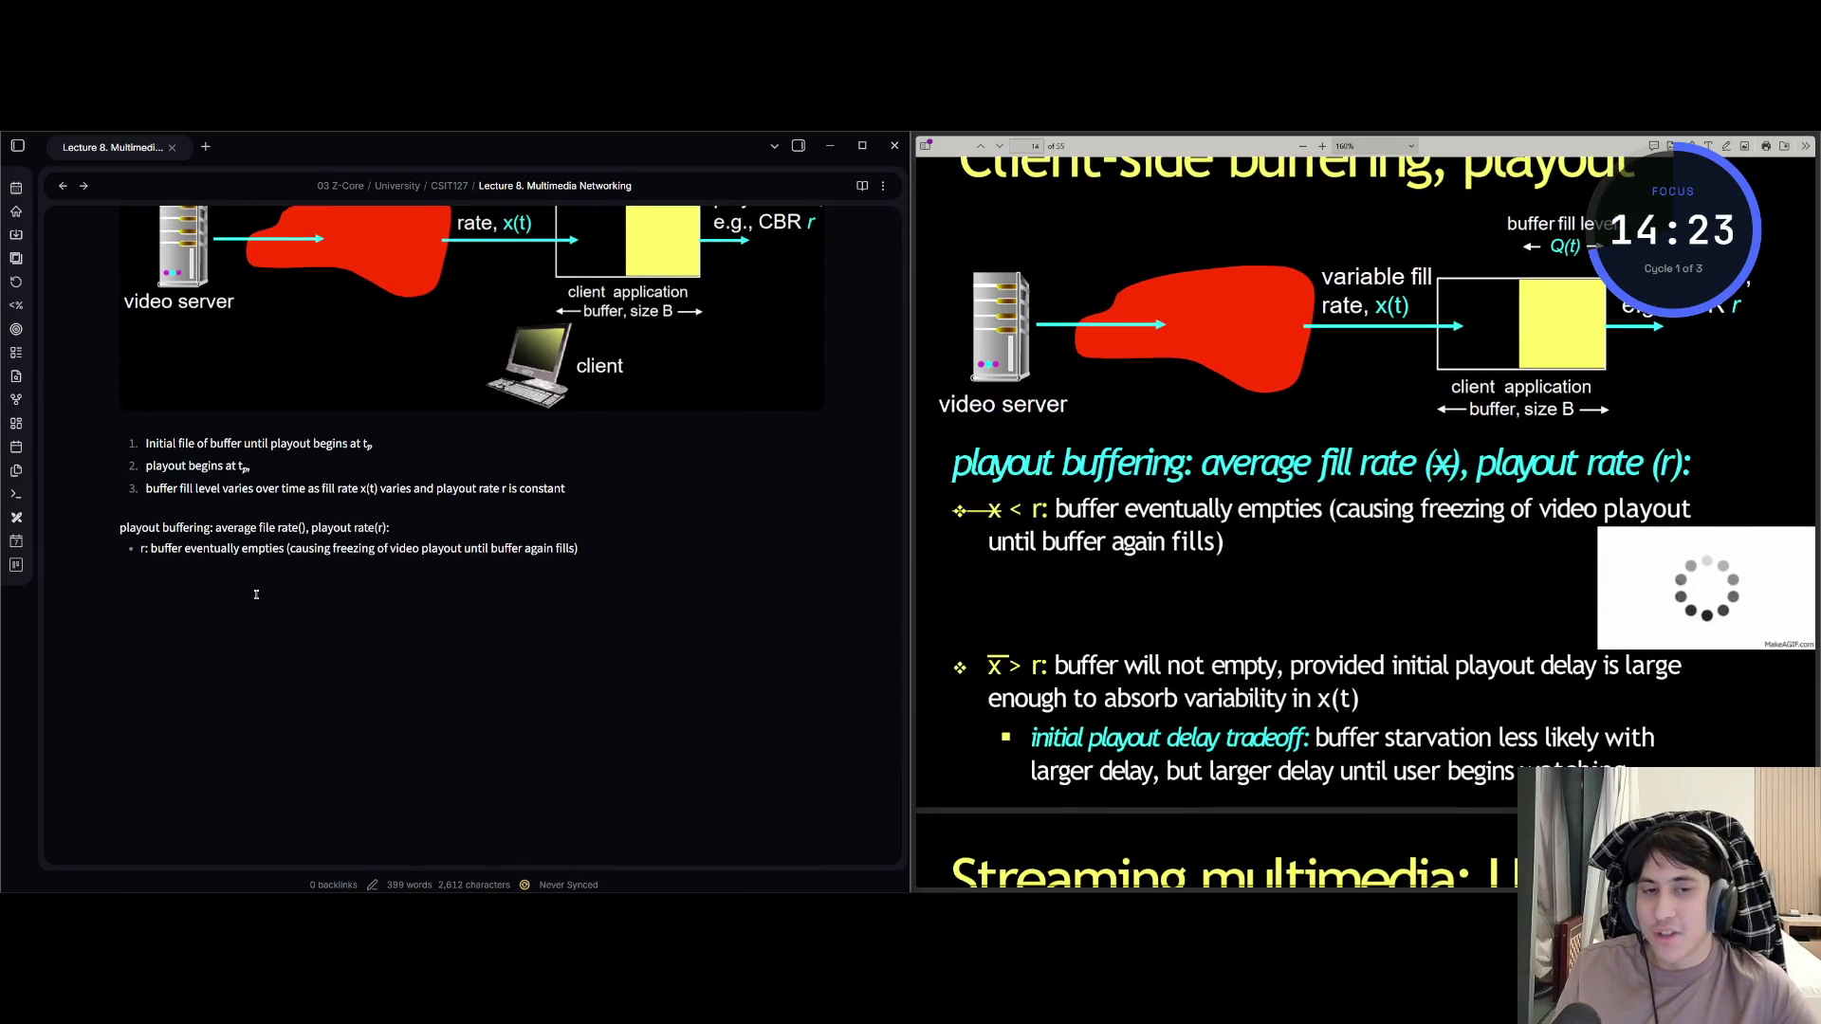
{"action": "type", "text": "- "}
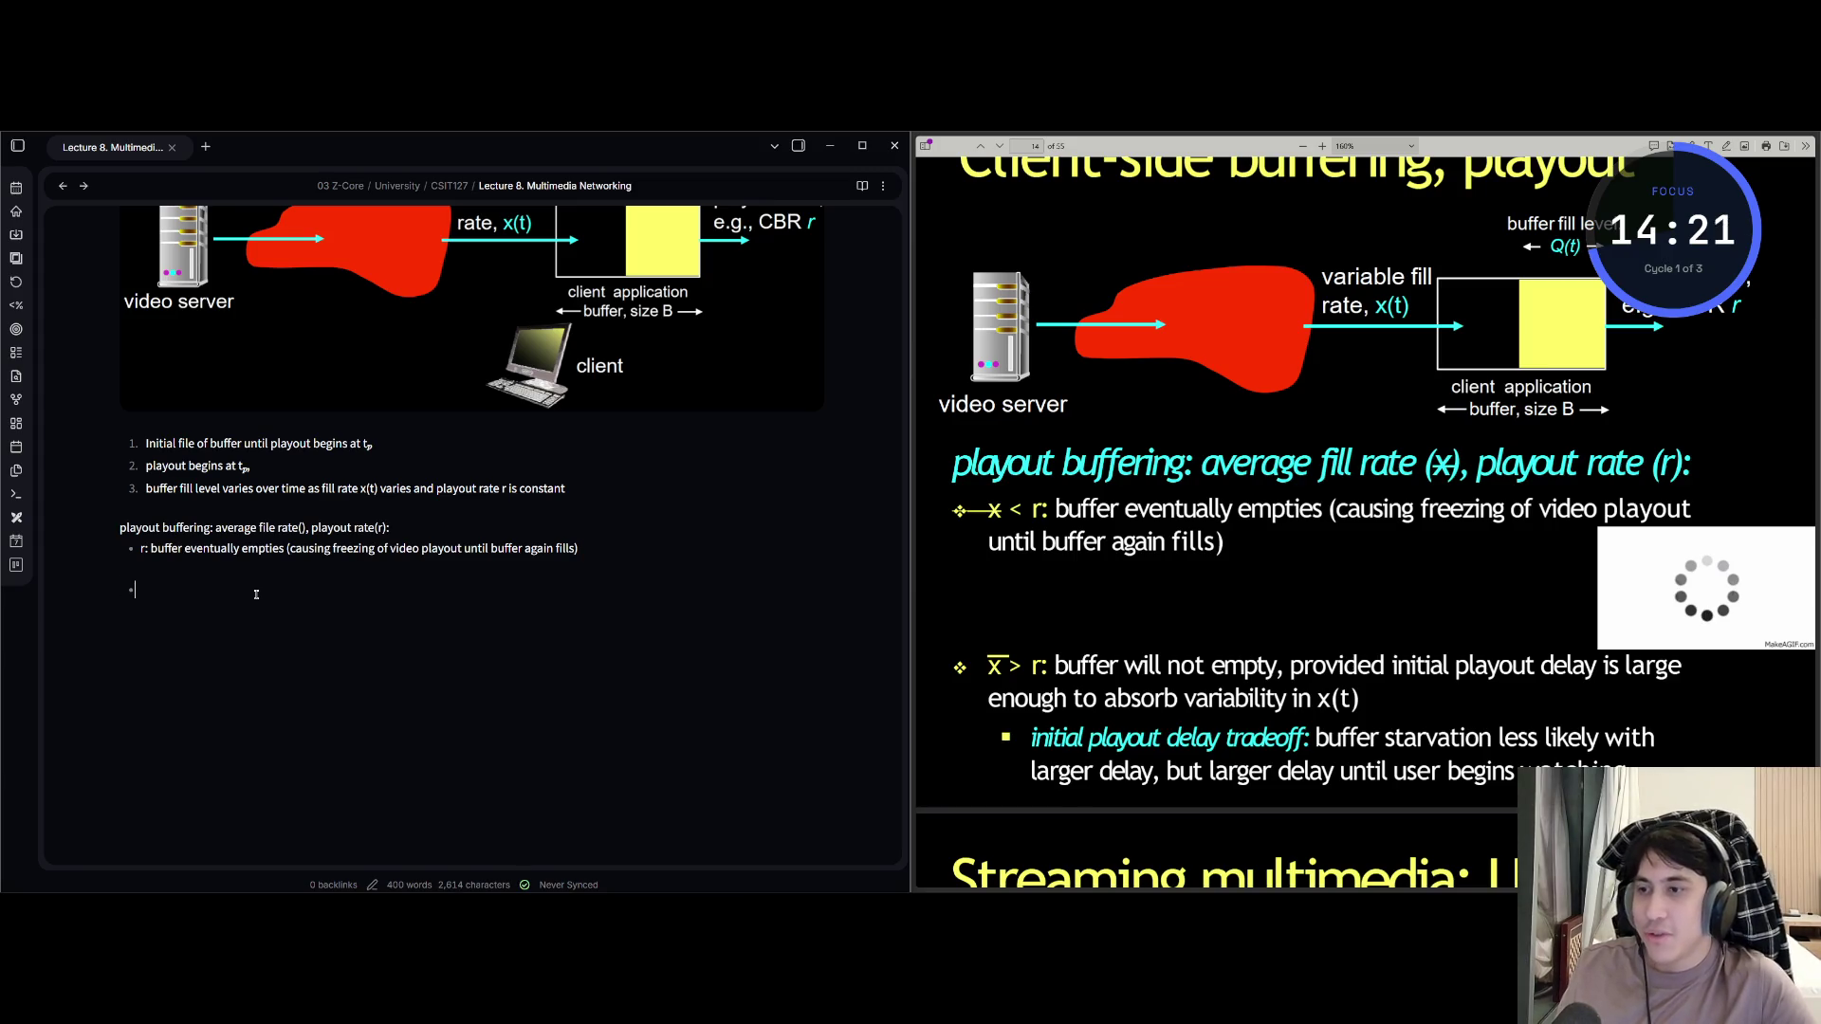
{"action": "type", "text": "r: buf"}
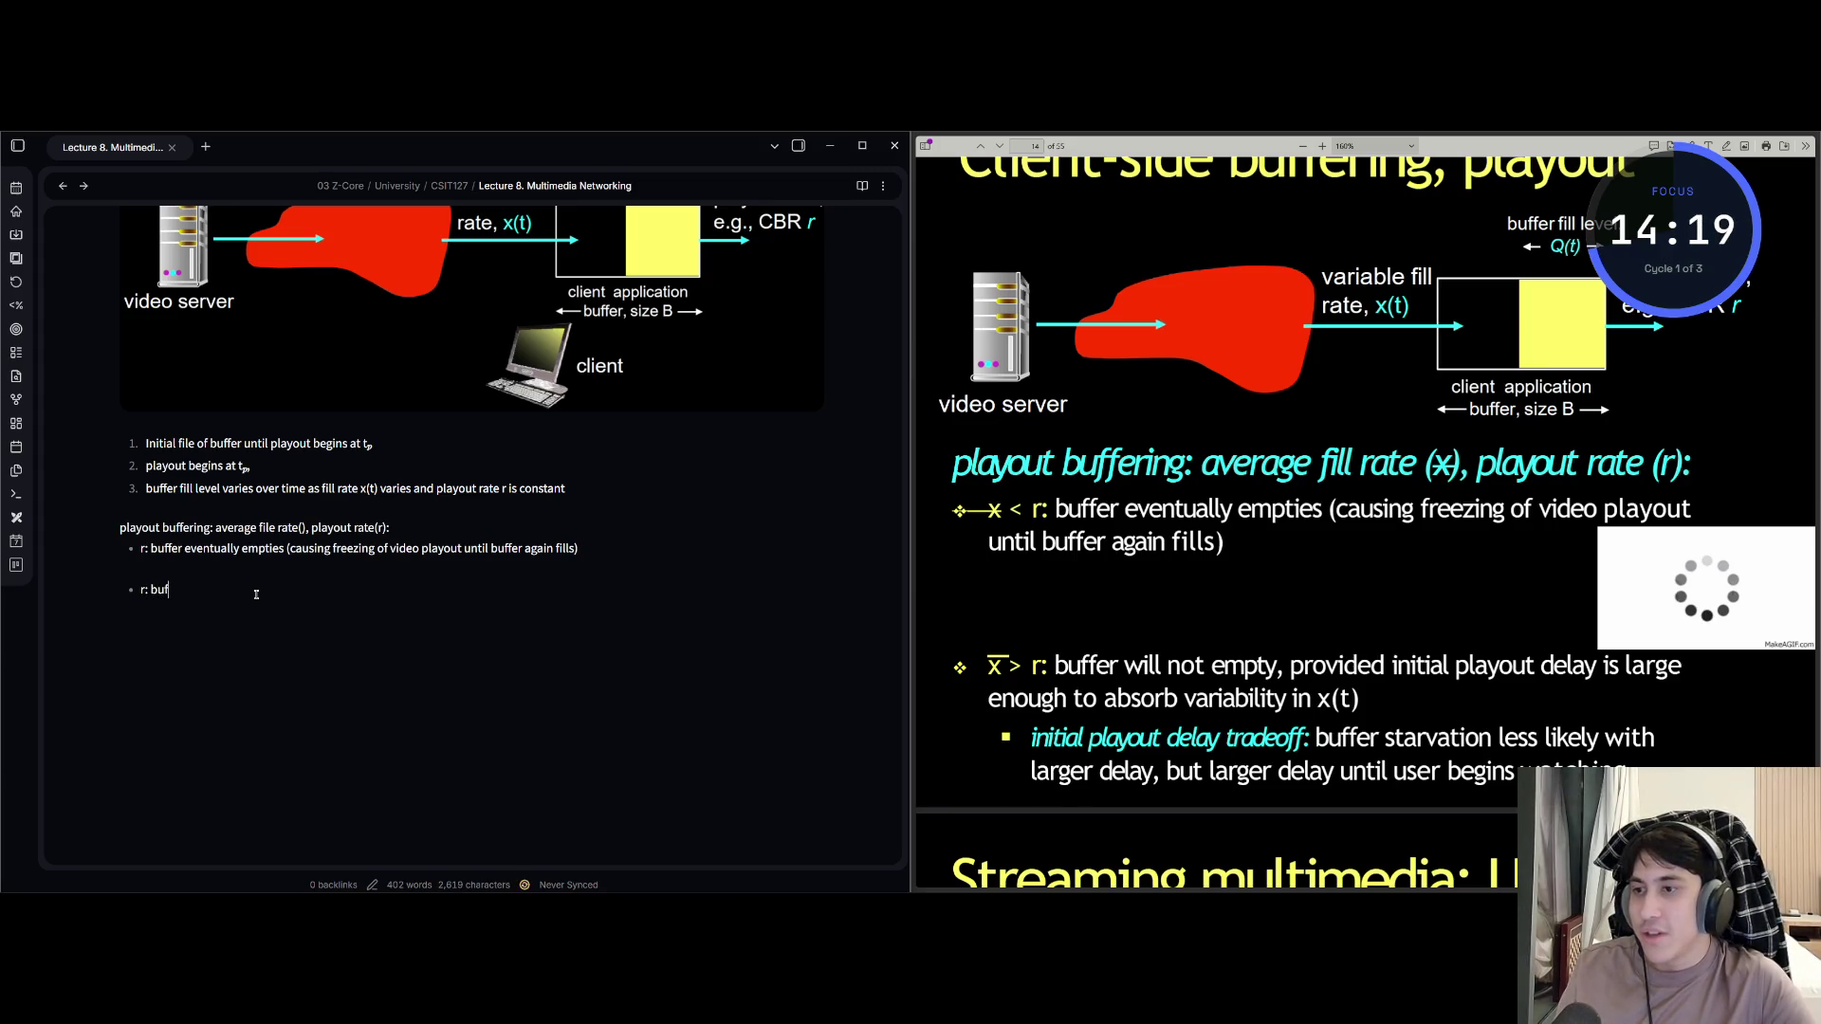
{"action": "type", "text": "fer will not"}
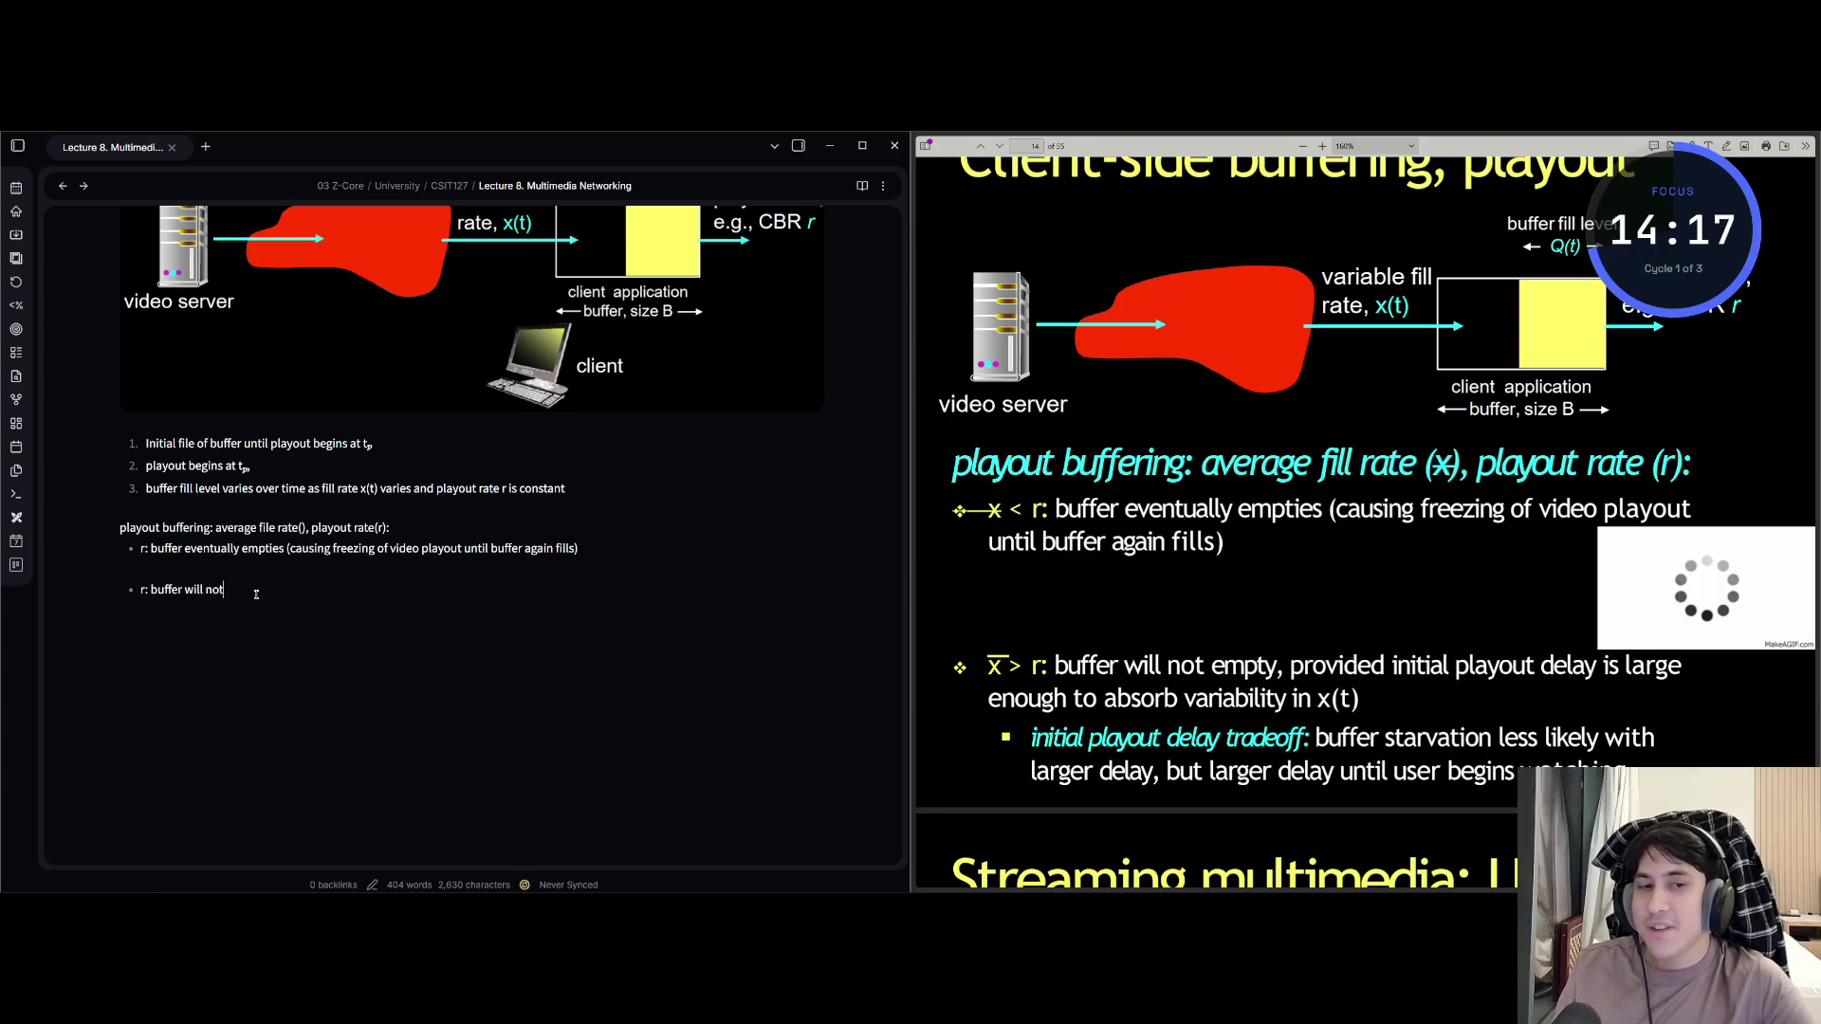
{"action": "type", "text": " empty, pro"}
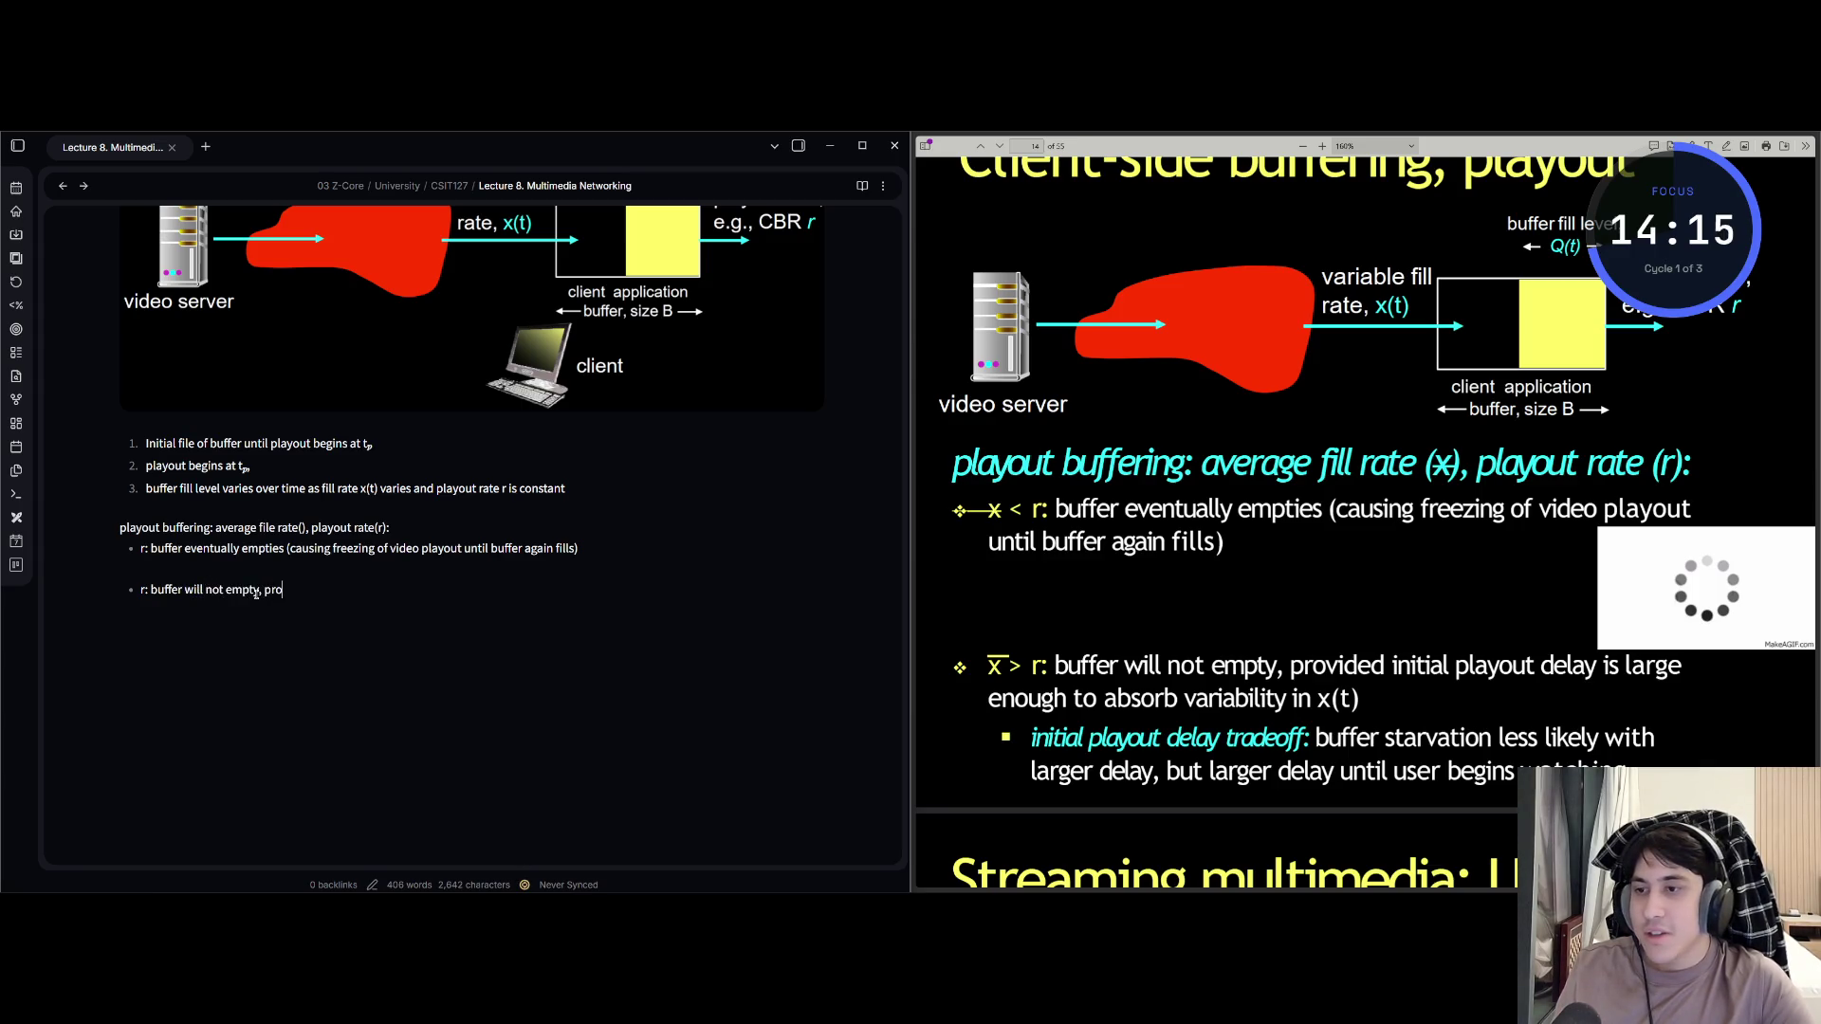
{"action": "type", "text": "vided i"}
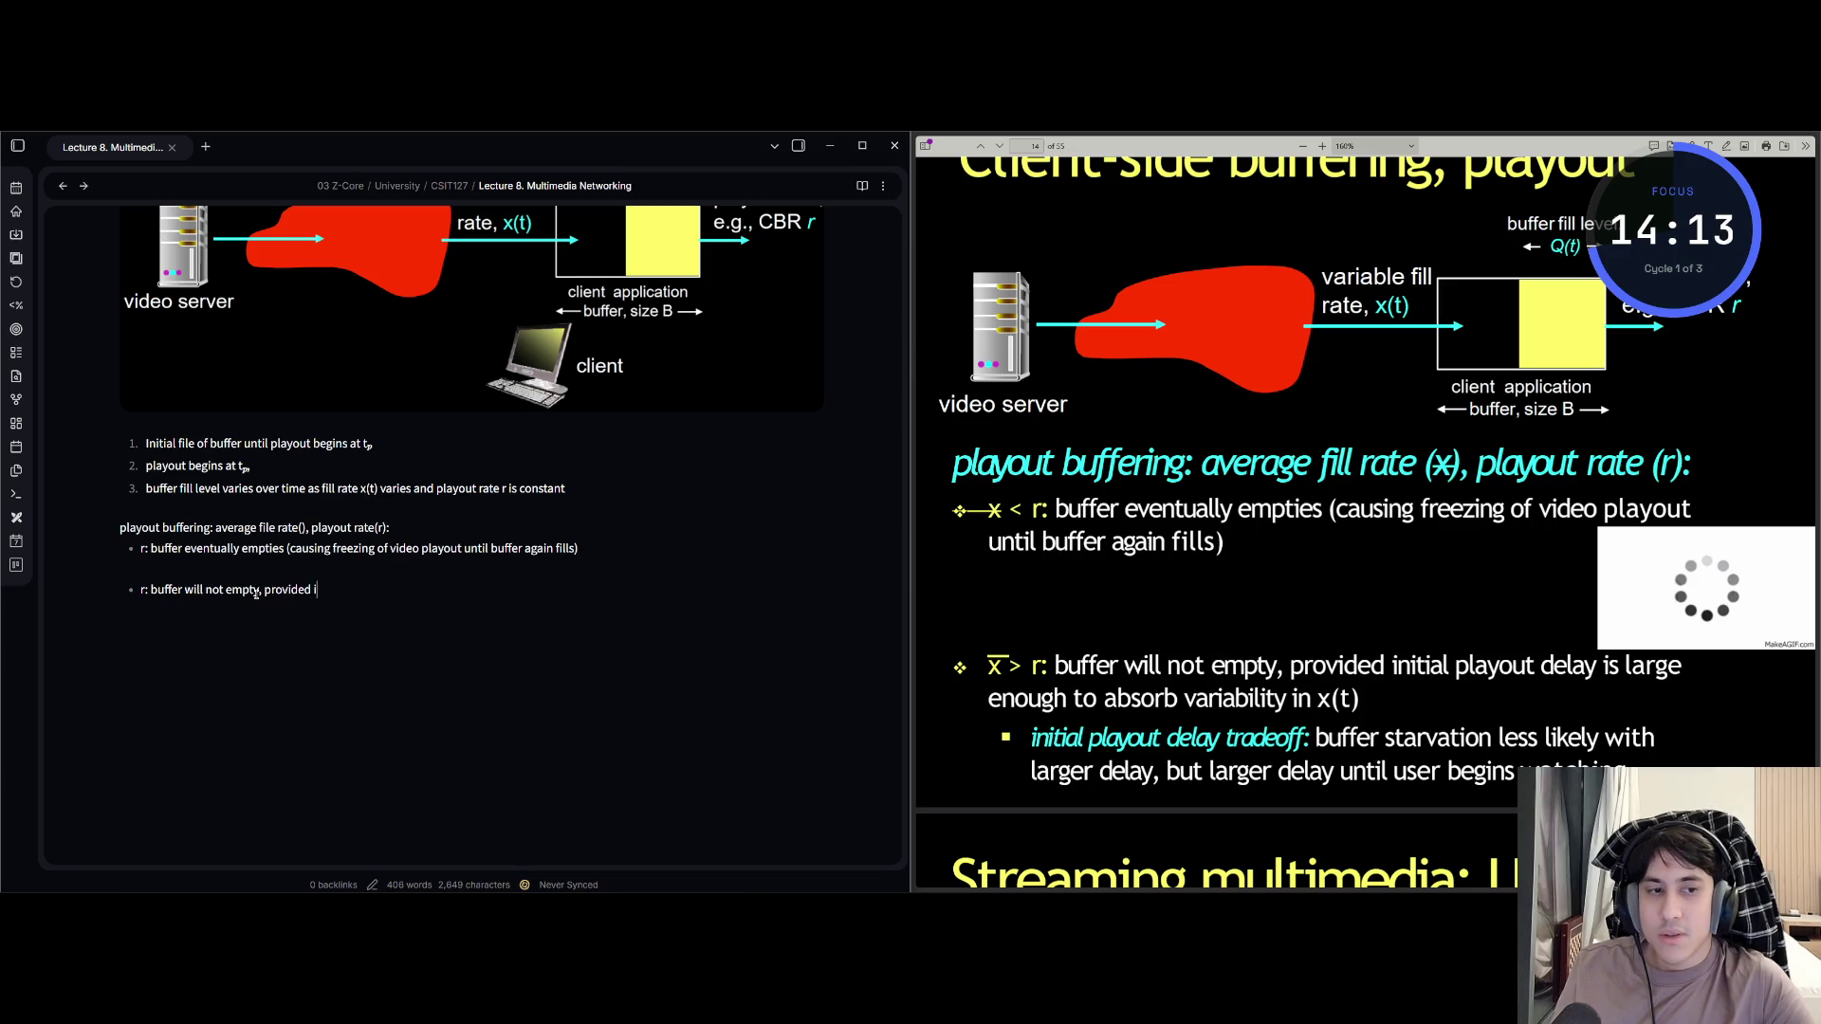
{"action": "type", "text": "nitial p"}
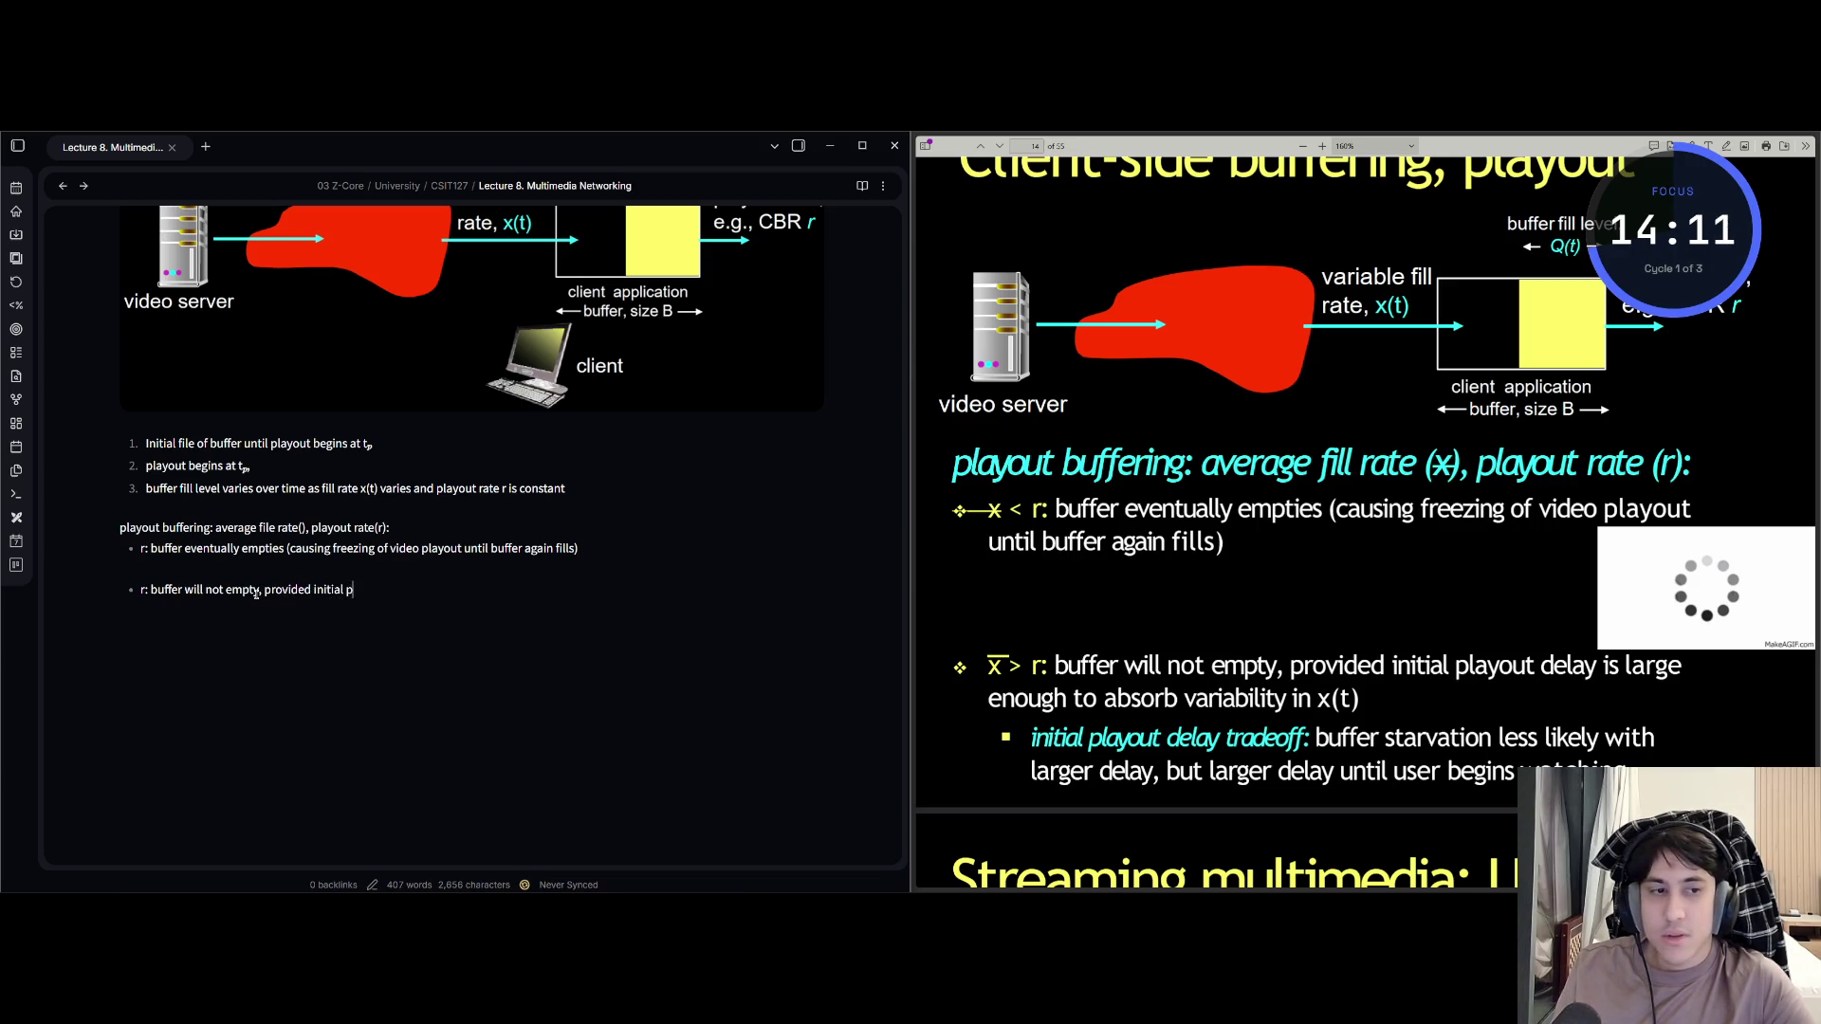
{"action": "type", "text": "layout delay "}
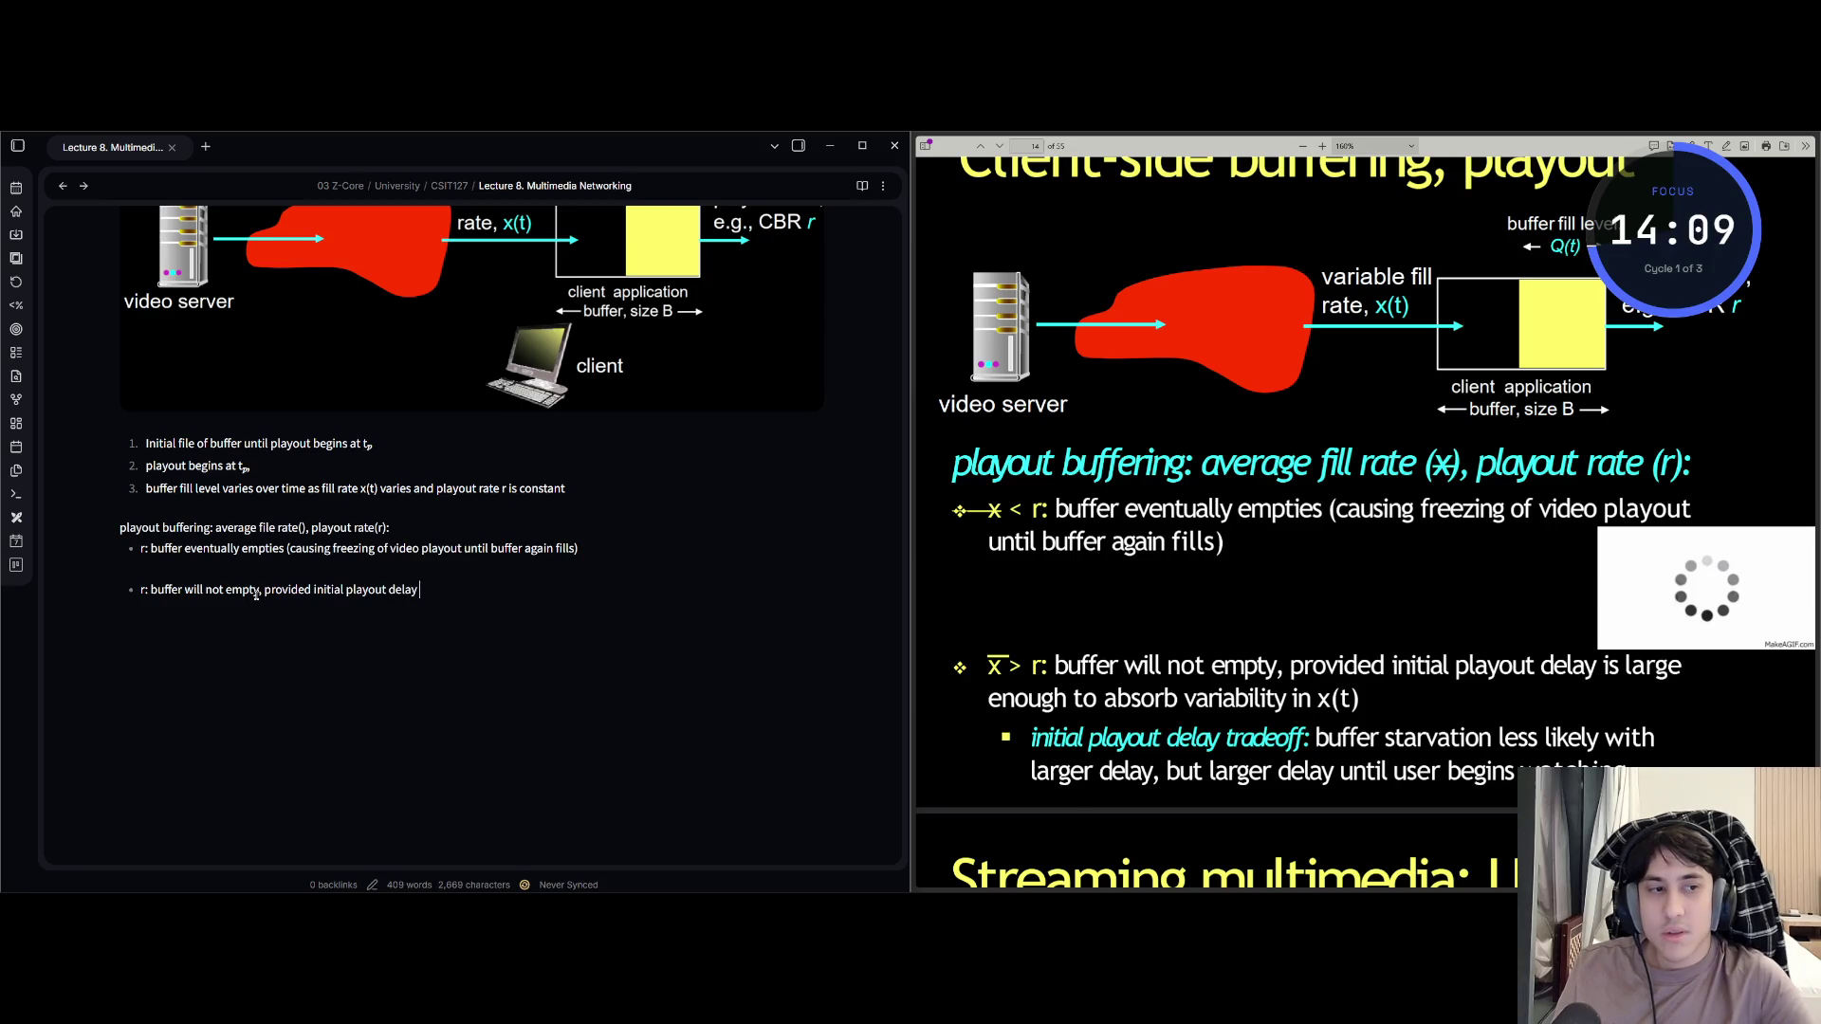
{"action": "type", "text": "is large enough"}
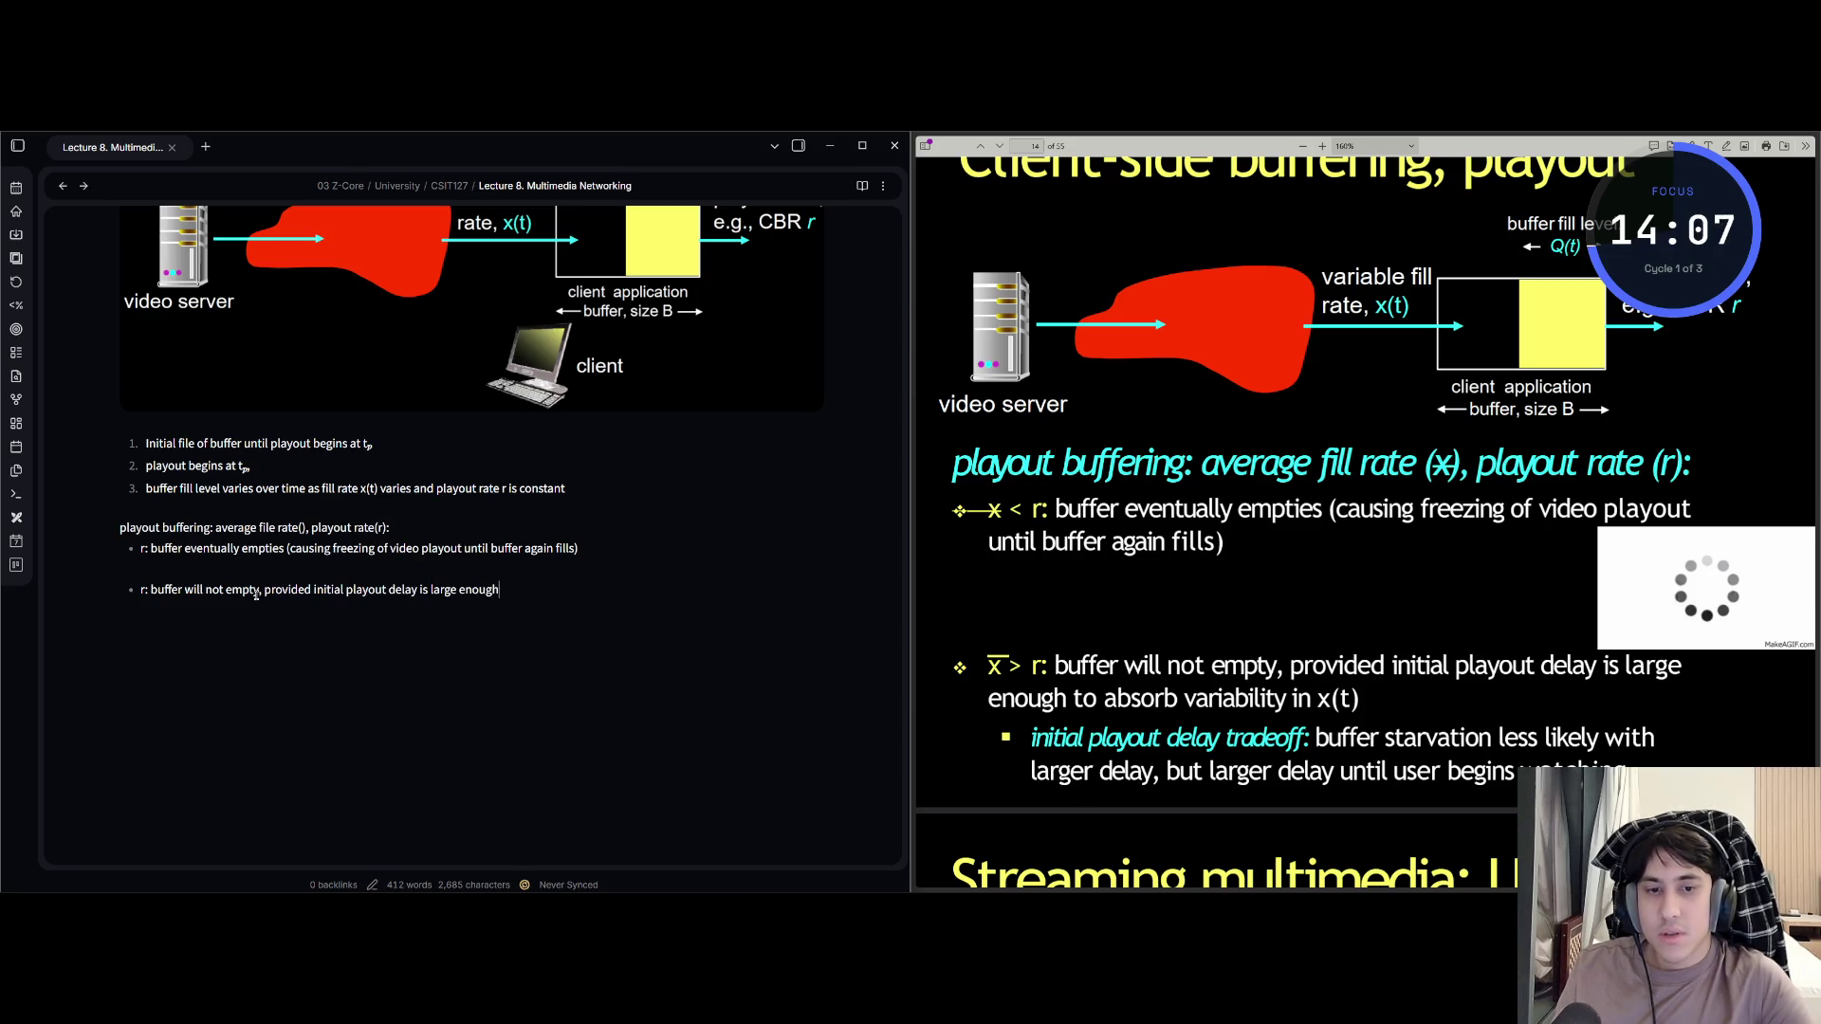
{"action": "type", "text": " to absorbvaria"}
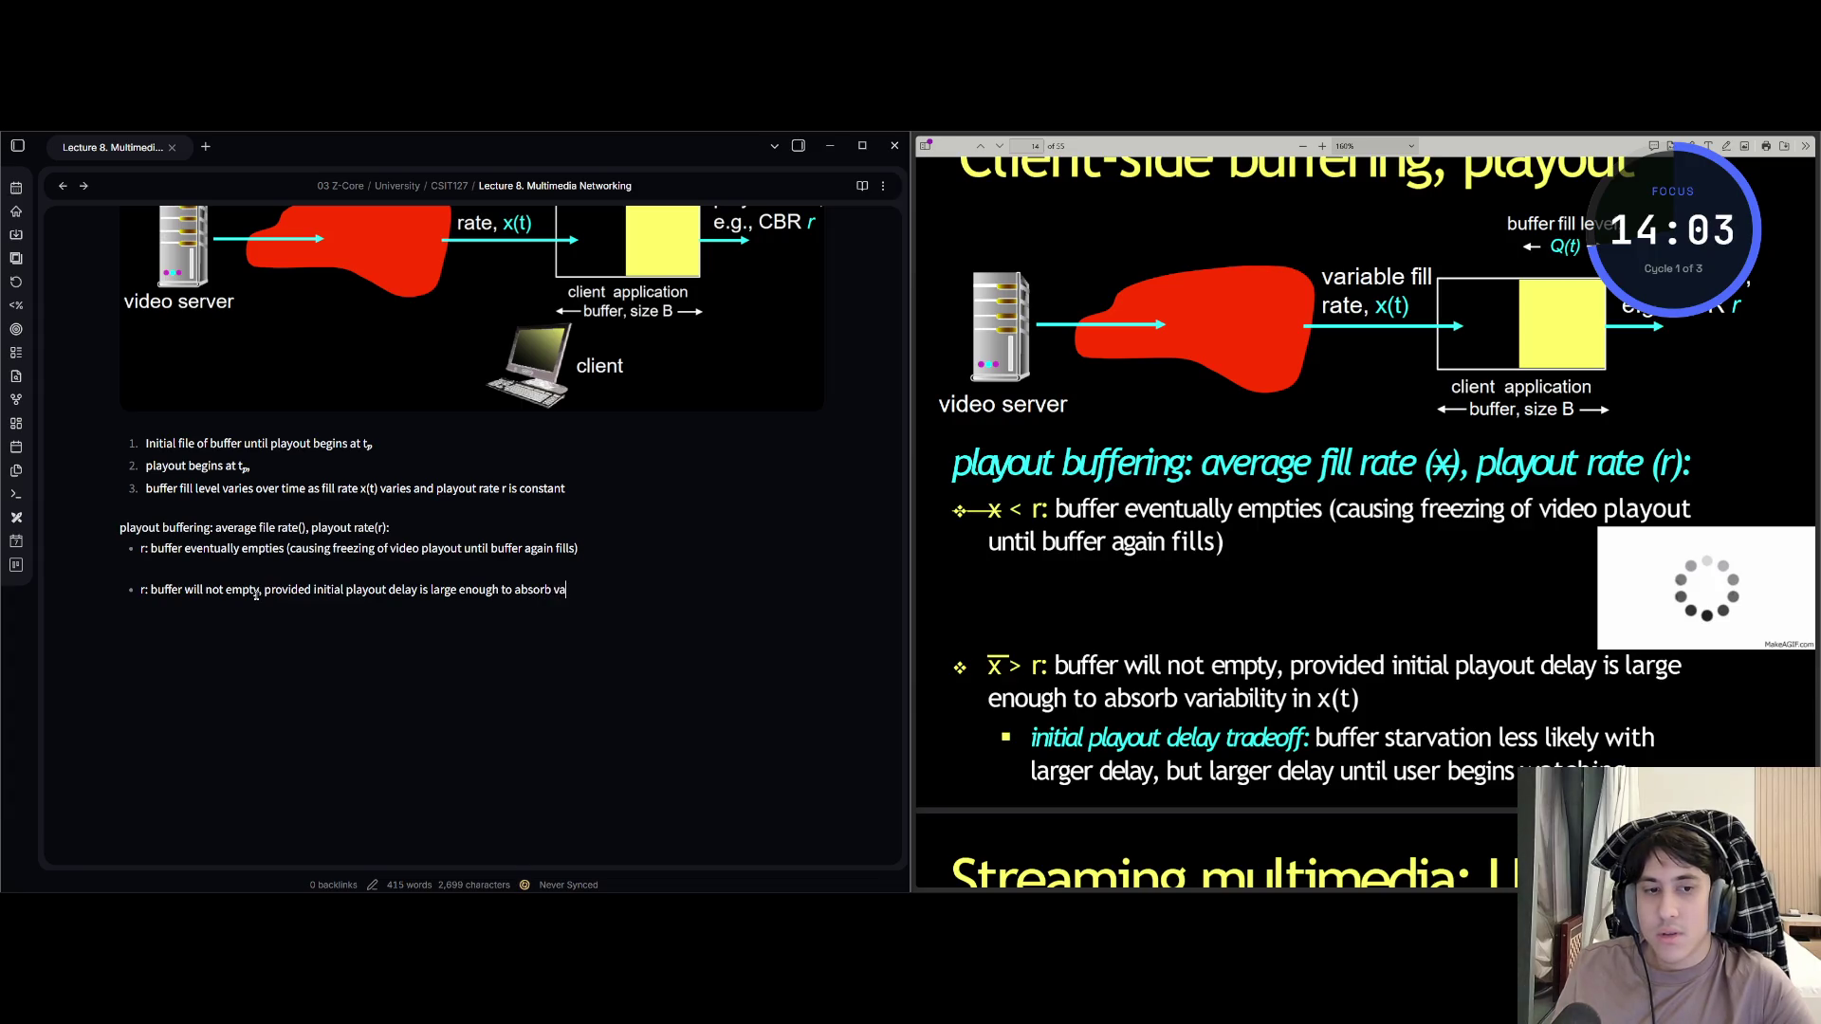
{"action": "type", "text": "bility"}
{"action": "type", "text": "x(t)"}
{"action": "key", "text": "Return"}
{"action": "key", "text": "Tab"}
{"action": "type", "text": "initial playout delay t"}
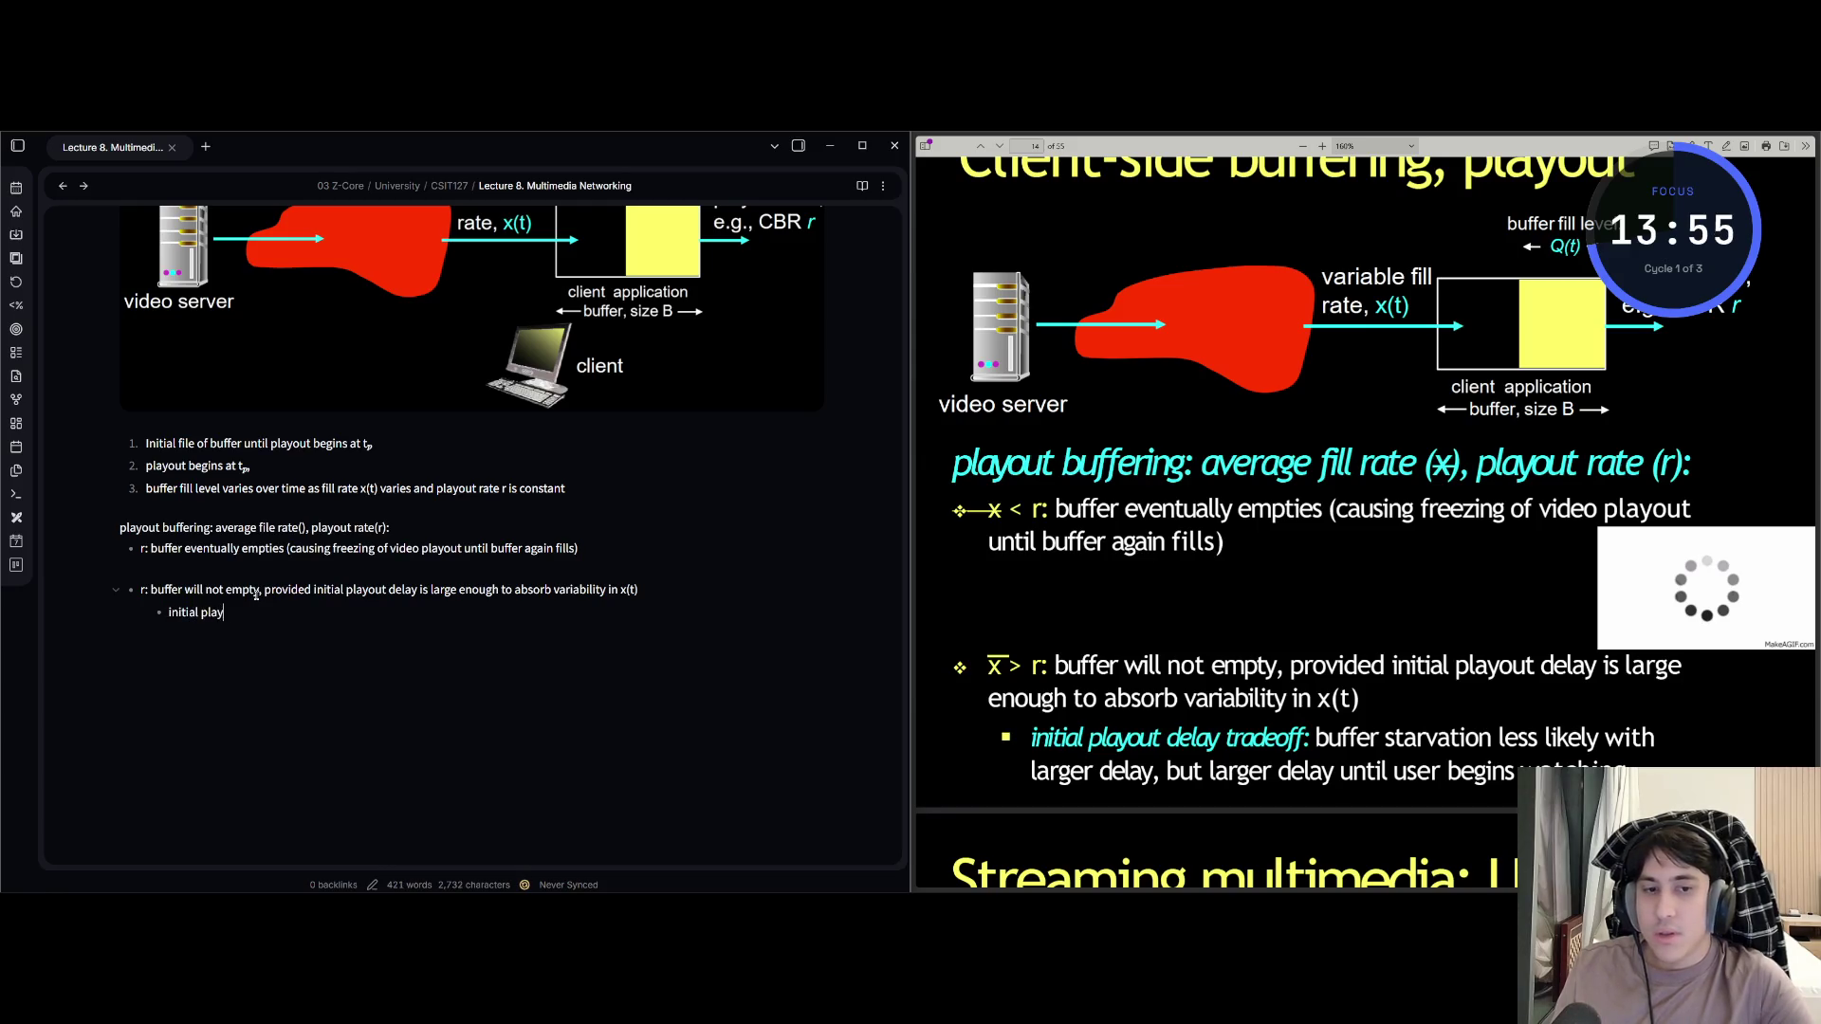
{"action": "type", "text": "rade"}
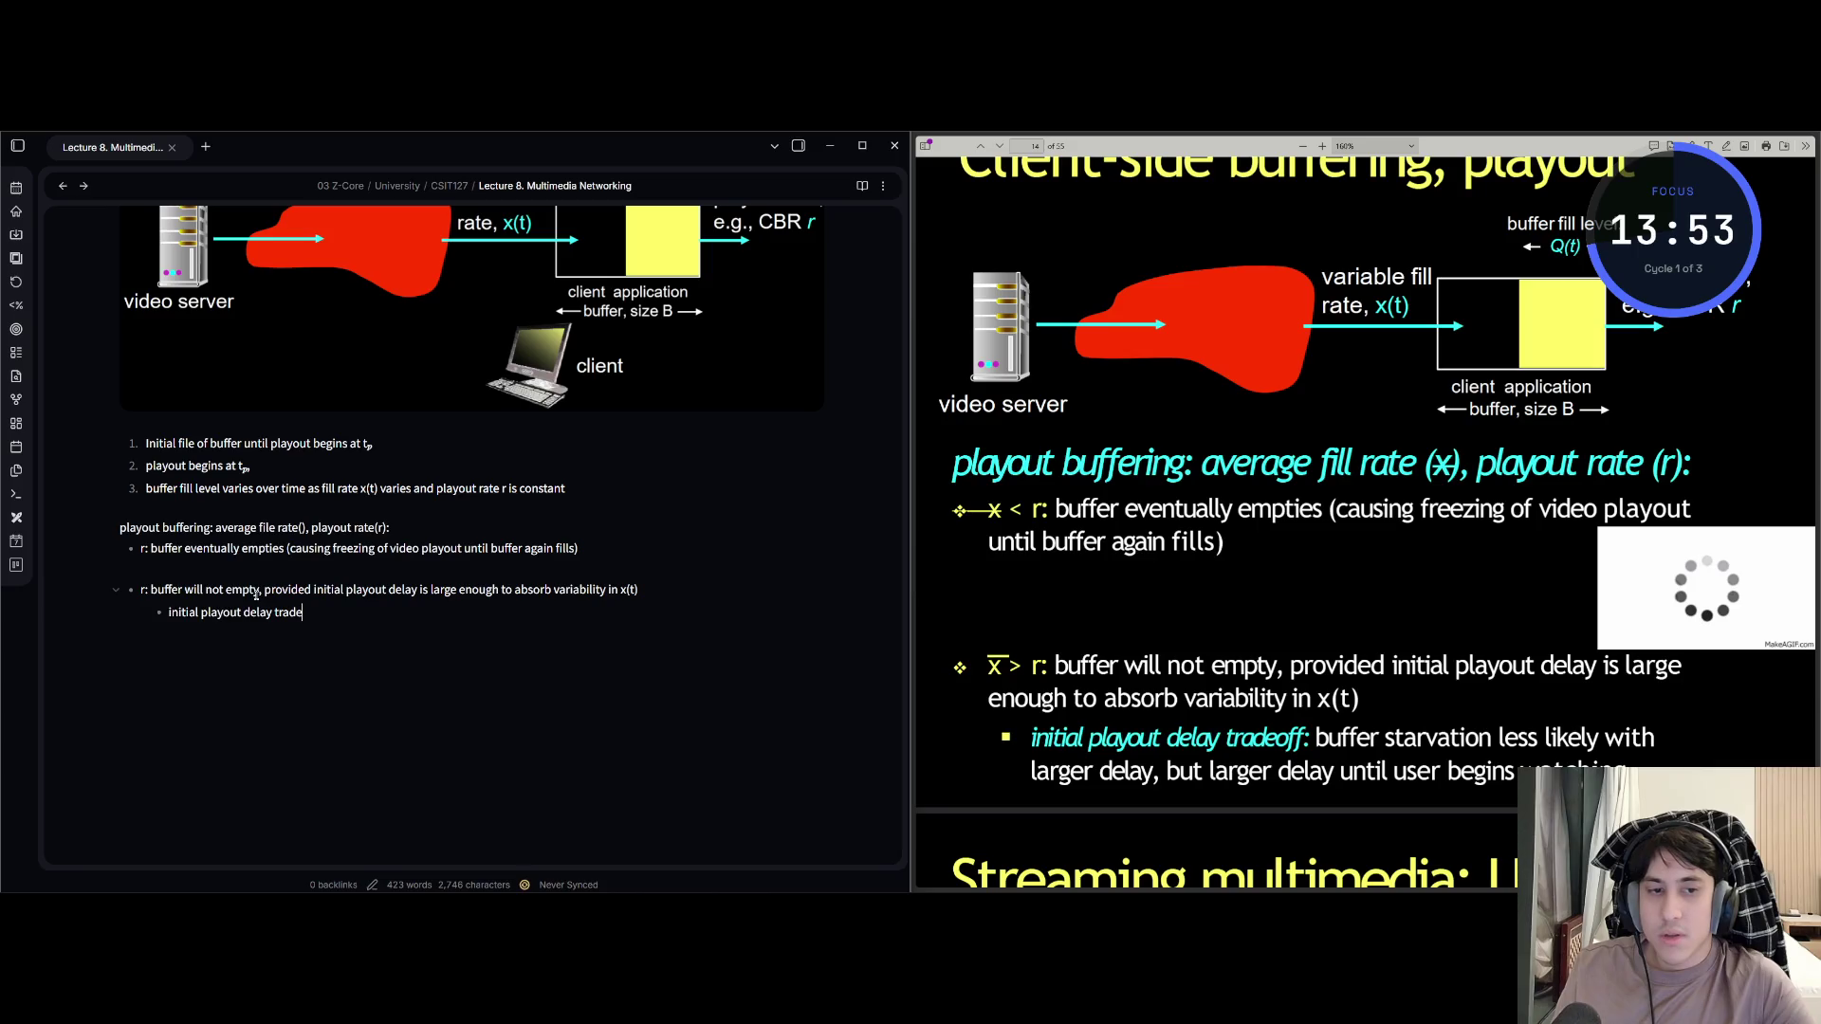
{"action": "type", "text": "off: buffer starvation "}
{"action": "type", "text": "less"}
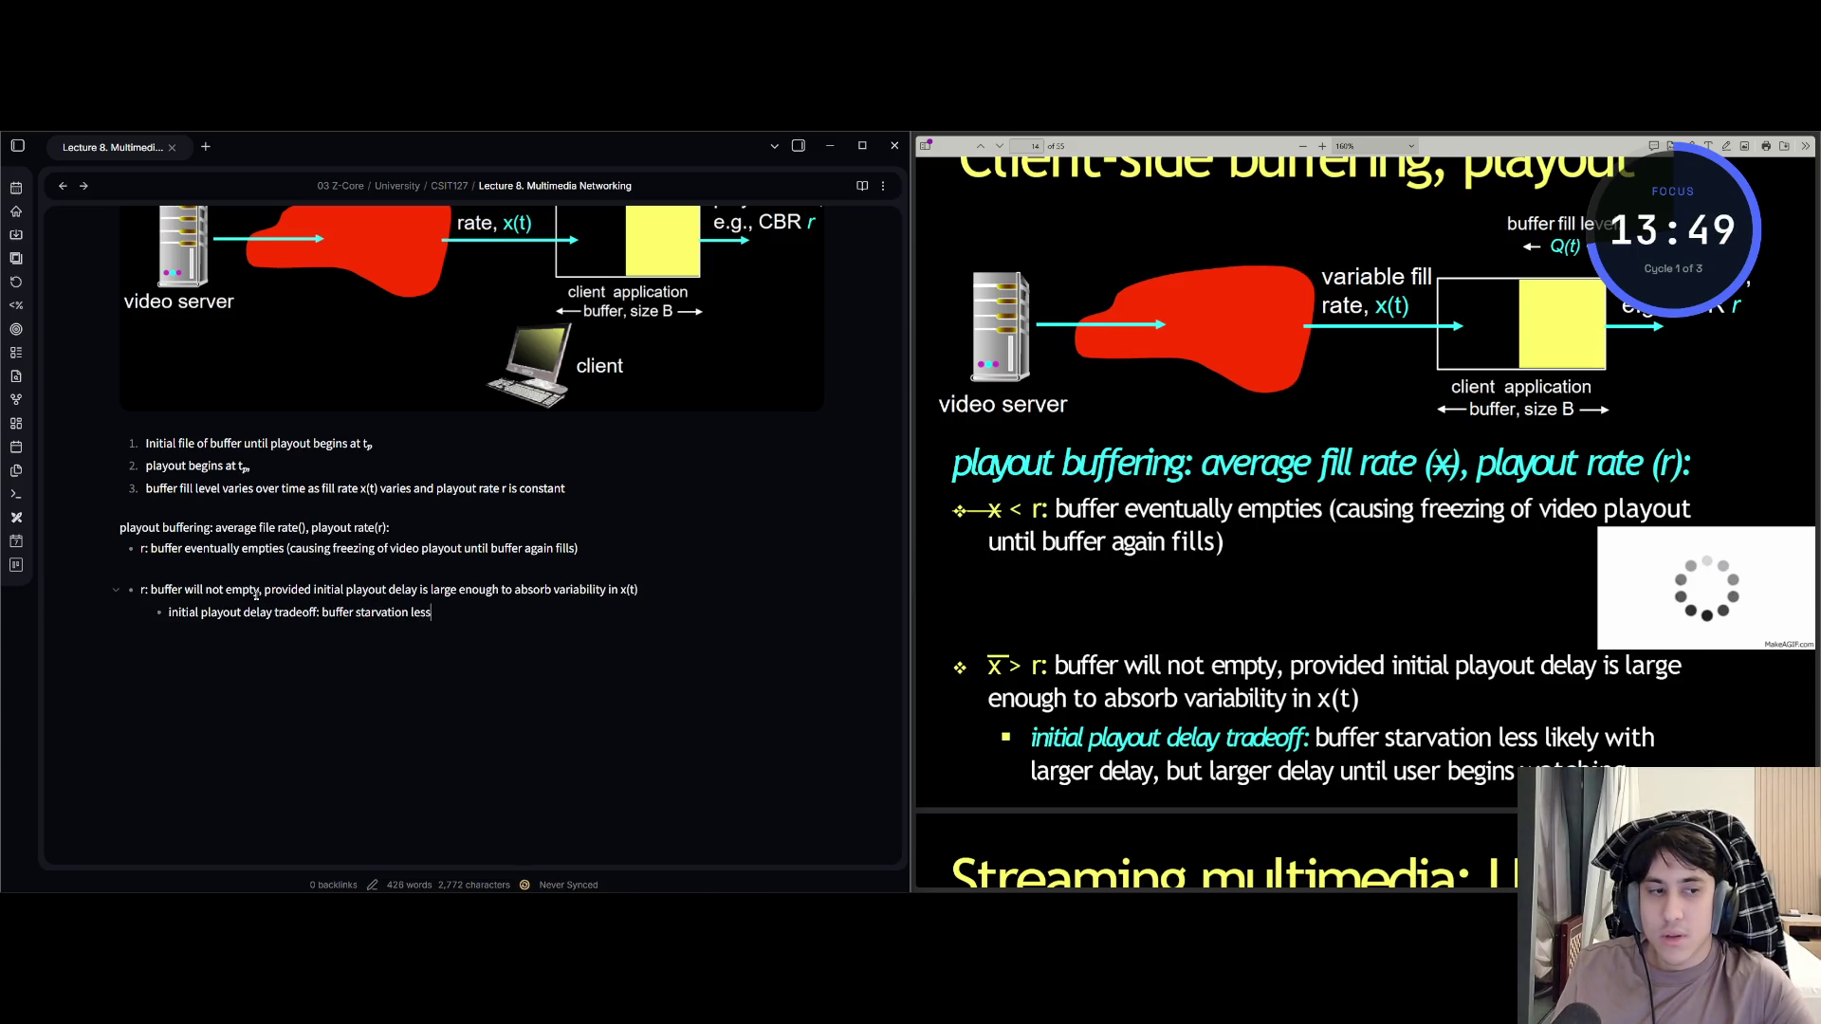
{"action": "type", "text": " likelely with larger "}
{"action": "type", "text": "delay"}
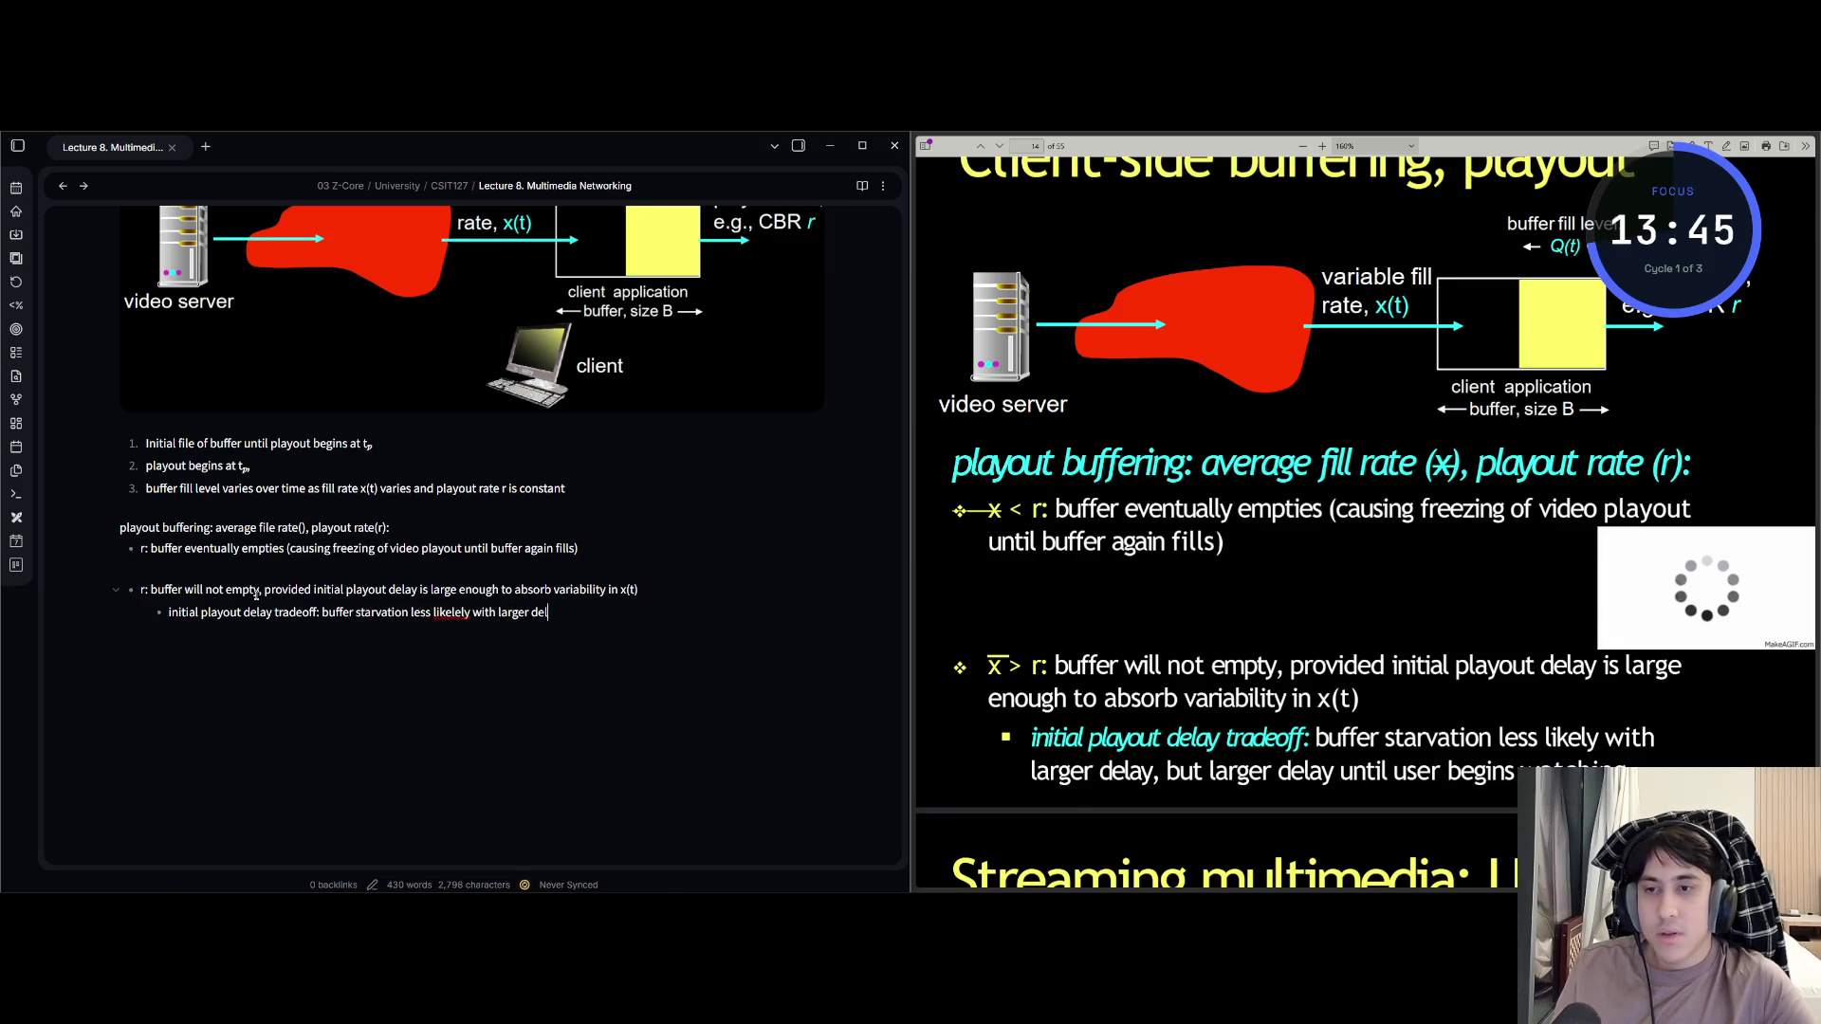
{"action": "type", "text": ", but"}
{"action": "type", "text": " larger delay"}
{"action": "type", "text": " until u"}
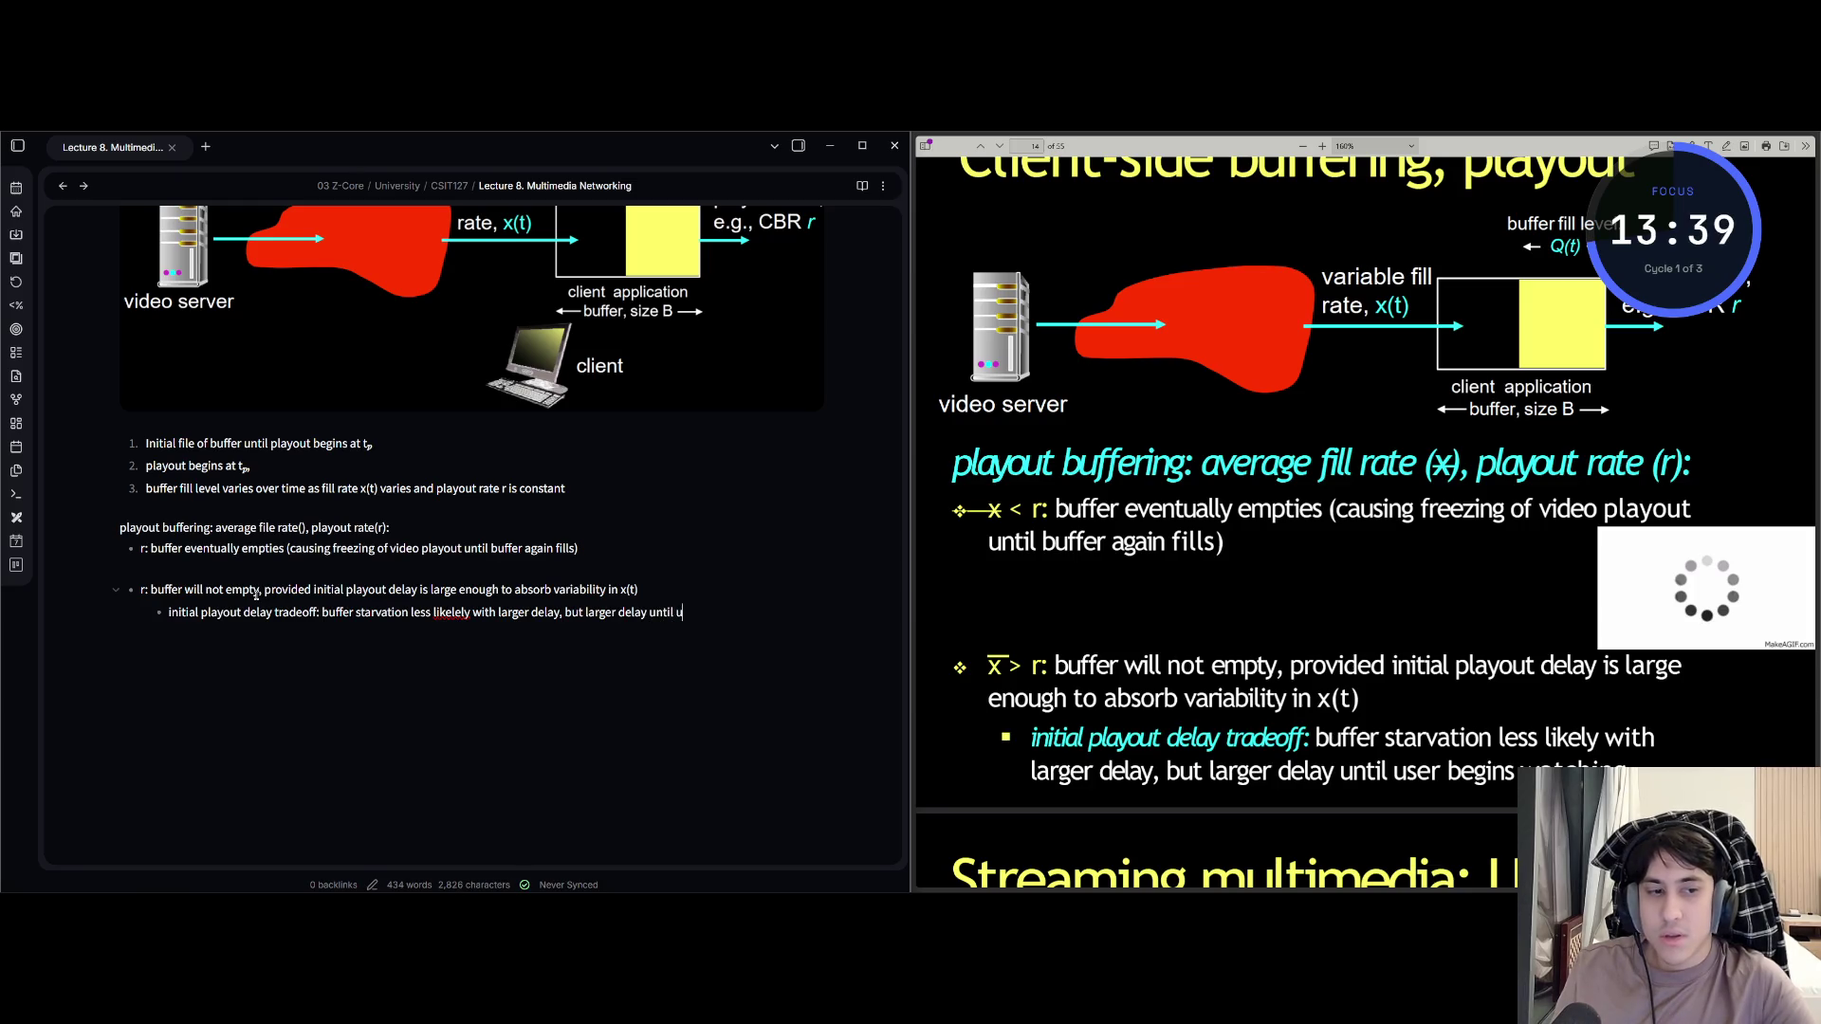
{"action": "type", "text": "ser begins"}
{"action": "type", "text": " watching"}
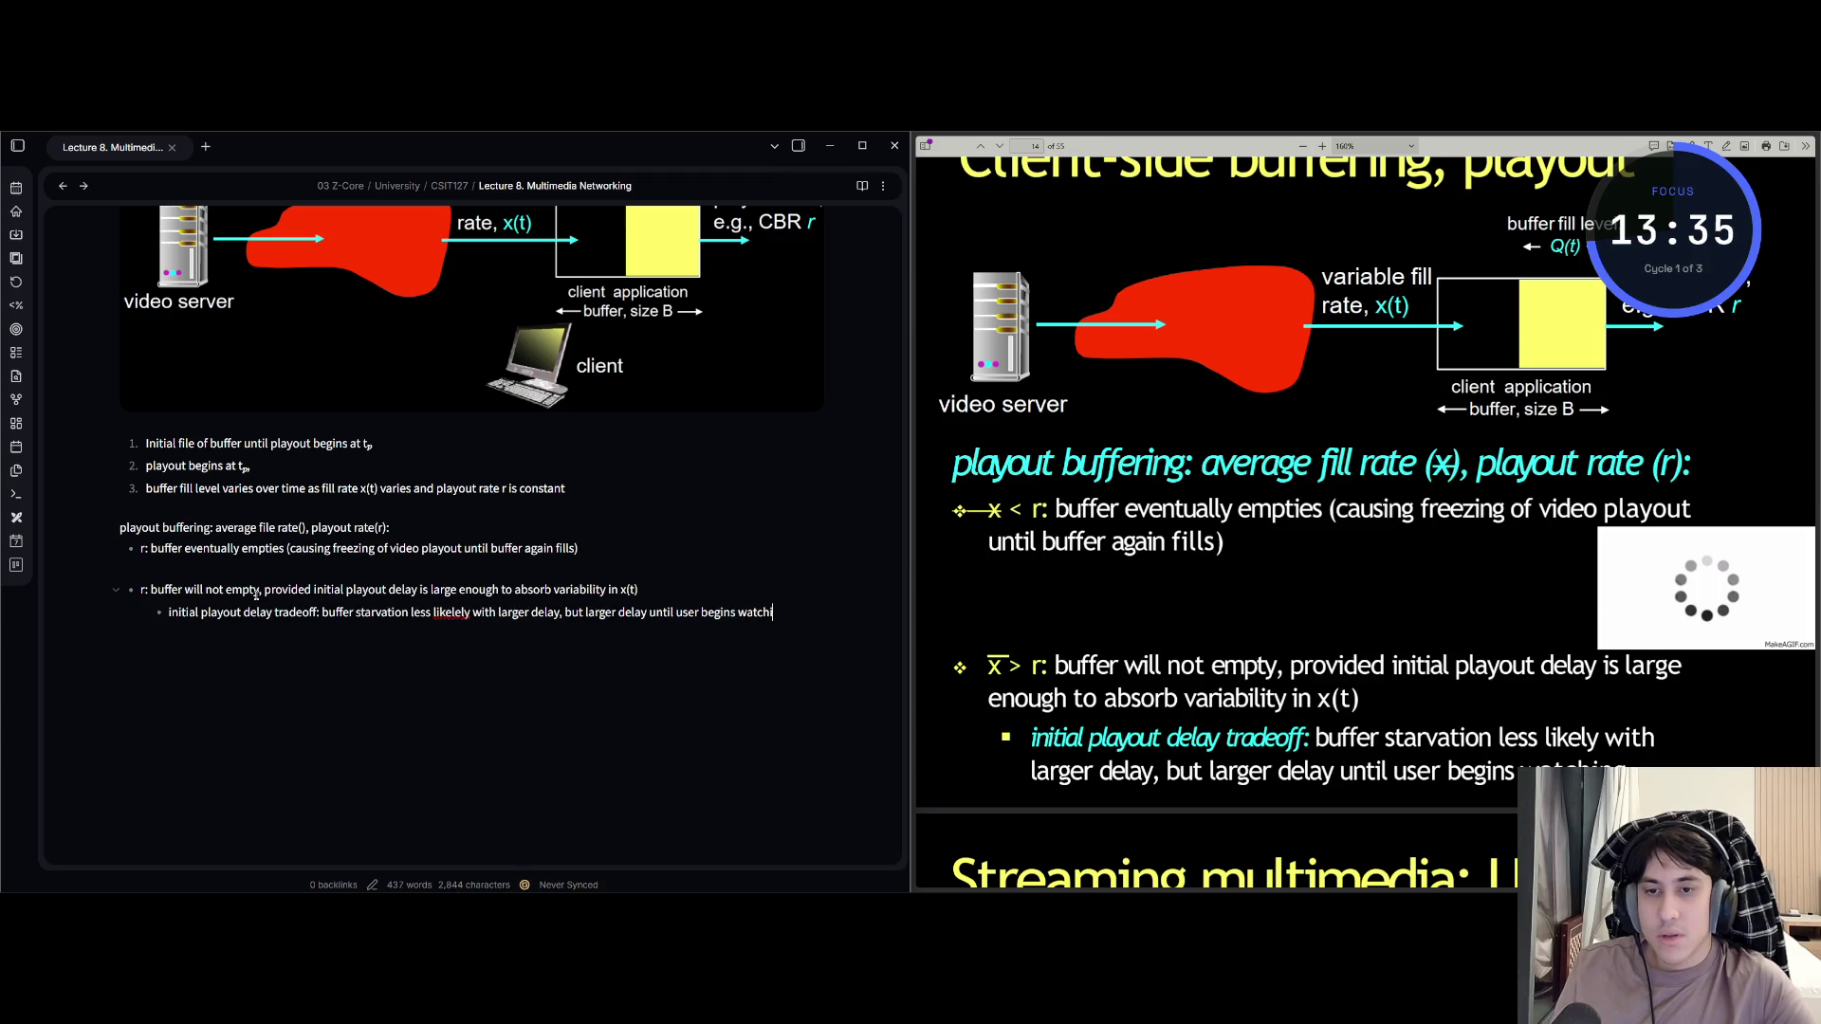
Fix 'likelely' to 'likely' and end the tradeoff bullet with a period.
{"action": "key", "text": "ctrl+Left"}
{"action": "key", "text": "ctrl+Left"}
{"action": "key", "text": "ctrl+Left"}
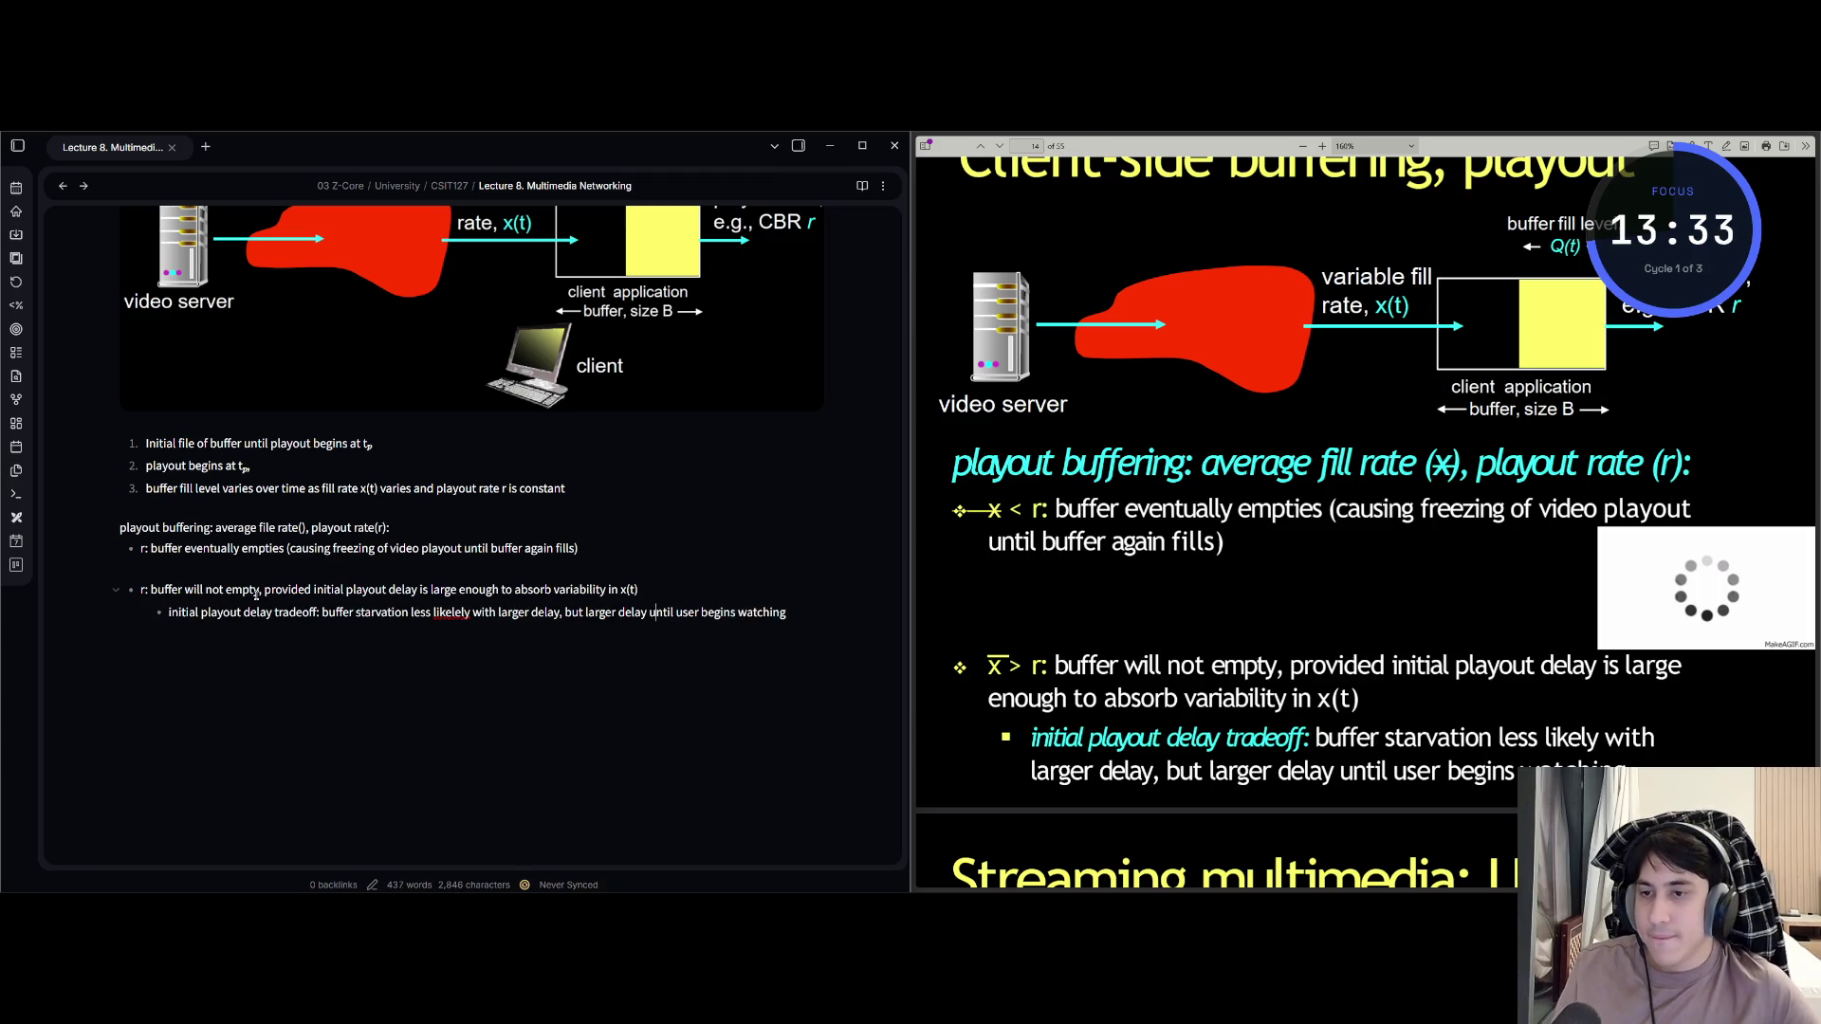
{"action": "key", "text": "Left"}
{"action": "key", "text": "Left"}
{"action": "key", "text": "Left"}
{"action": "key", "text": "Left"}
{"action": "key", "text": "Left"}
{"action": "key", "text": "Left"}
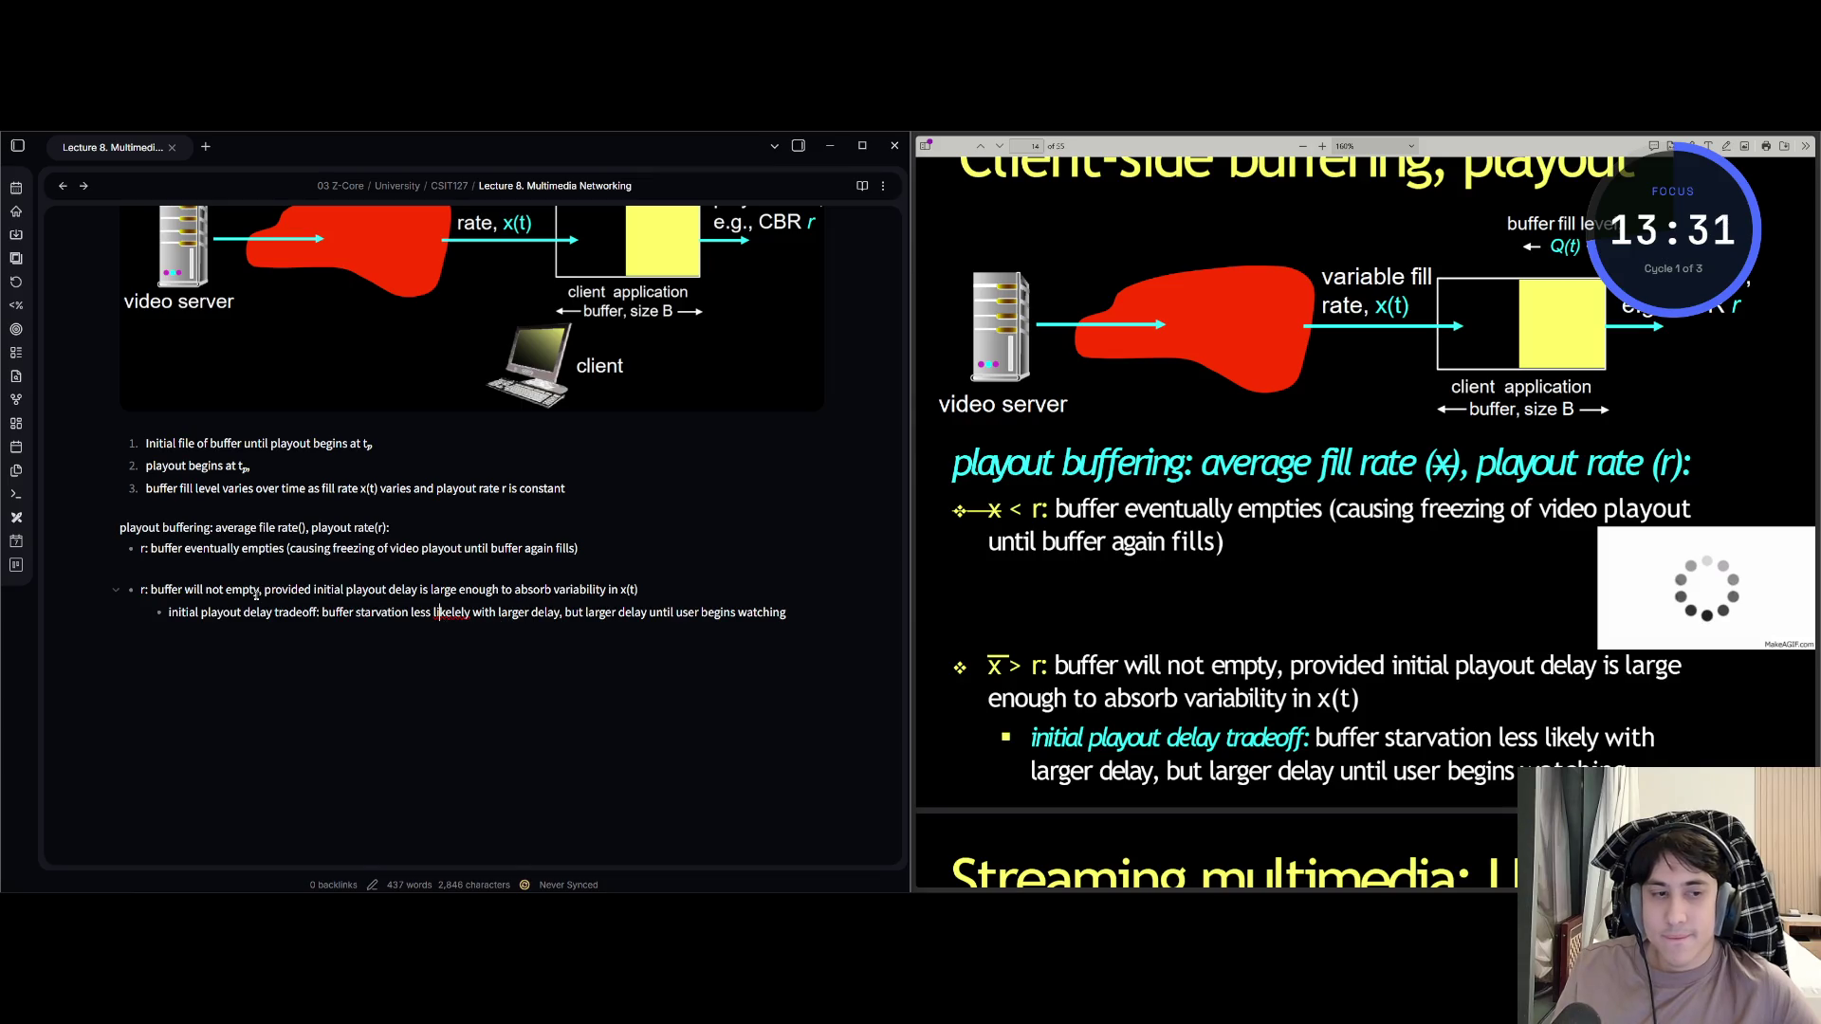
{"action": "key", "text": "Right"}
{"action": "key", "text": "Right"}
{"action": "key", "text": "Right"}
{"action": "key", "text": "Left"}
{"action": "key", "text": "Left"}
{"action": "key", "text": "Left"}
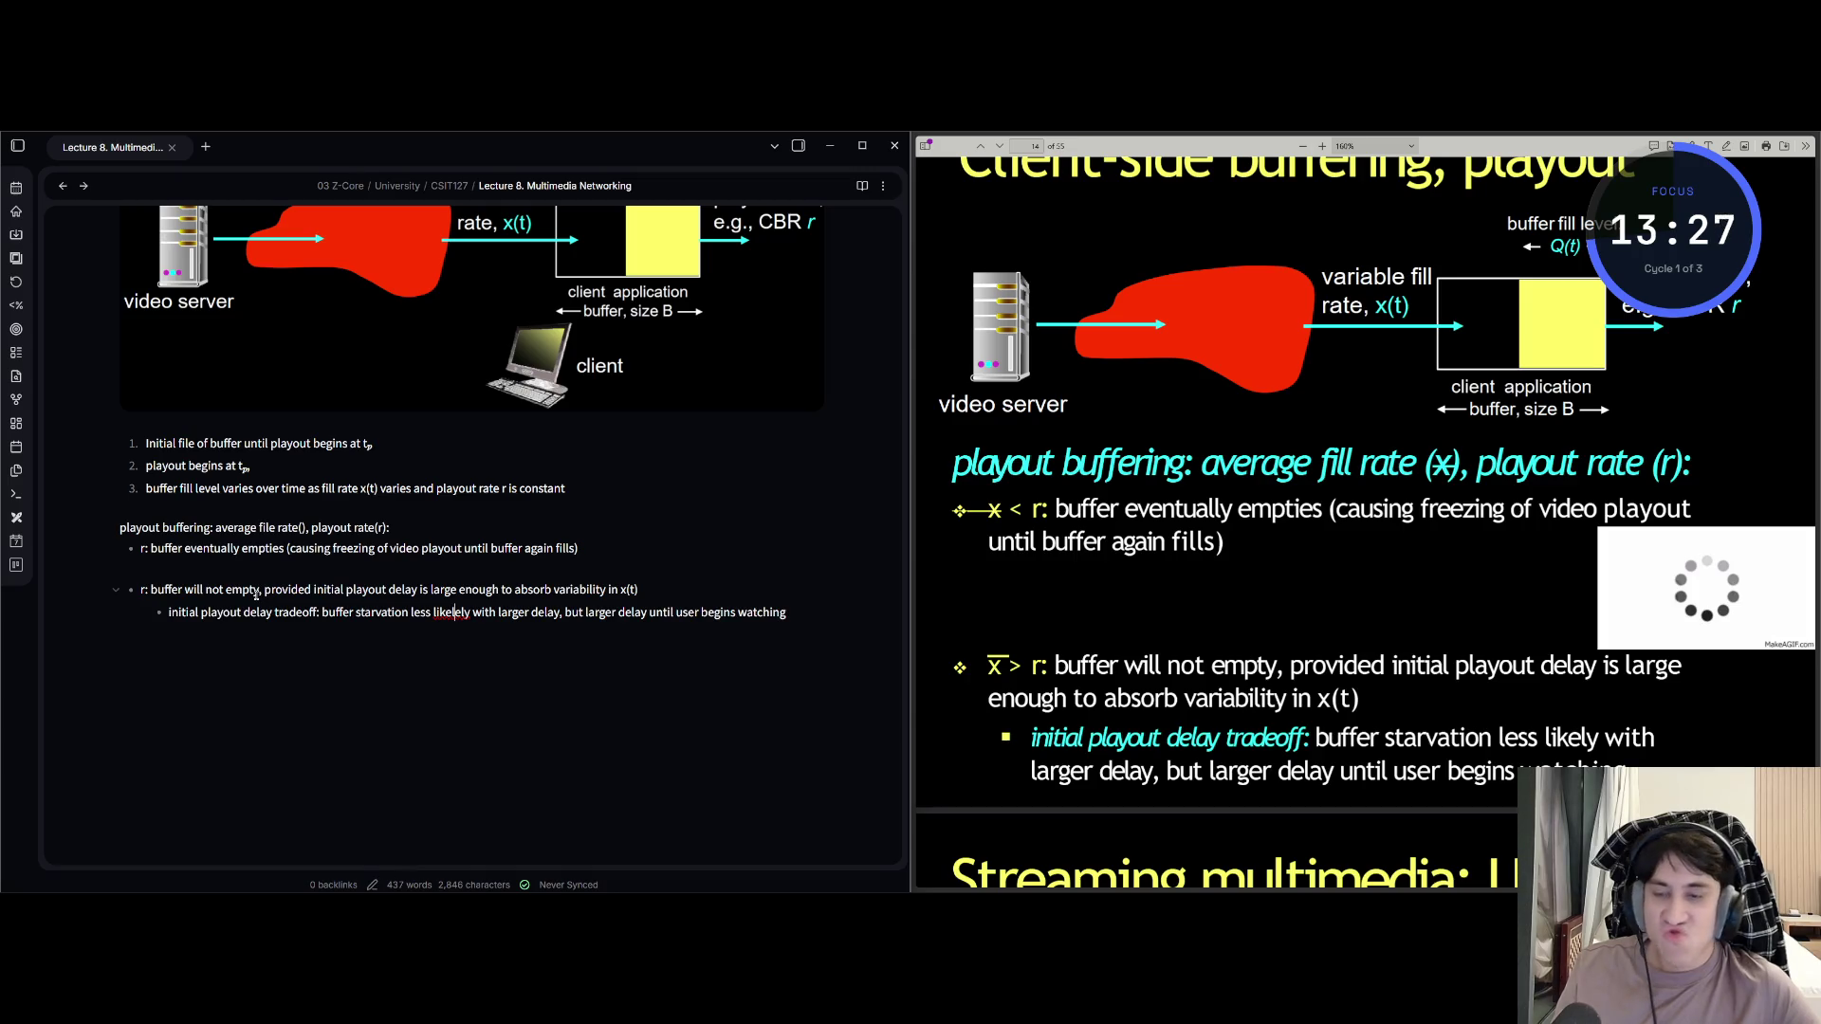
{"action": "key", "text": "BackSpace"}
{"action": "key", "text": "BackSpace"}
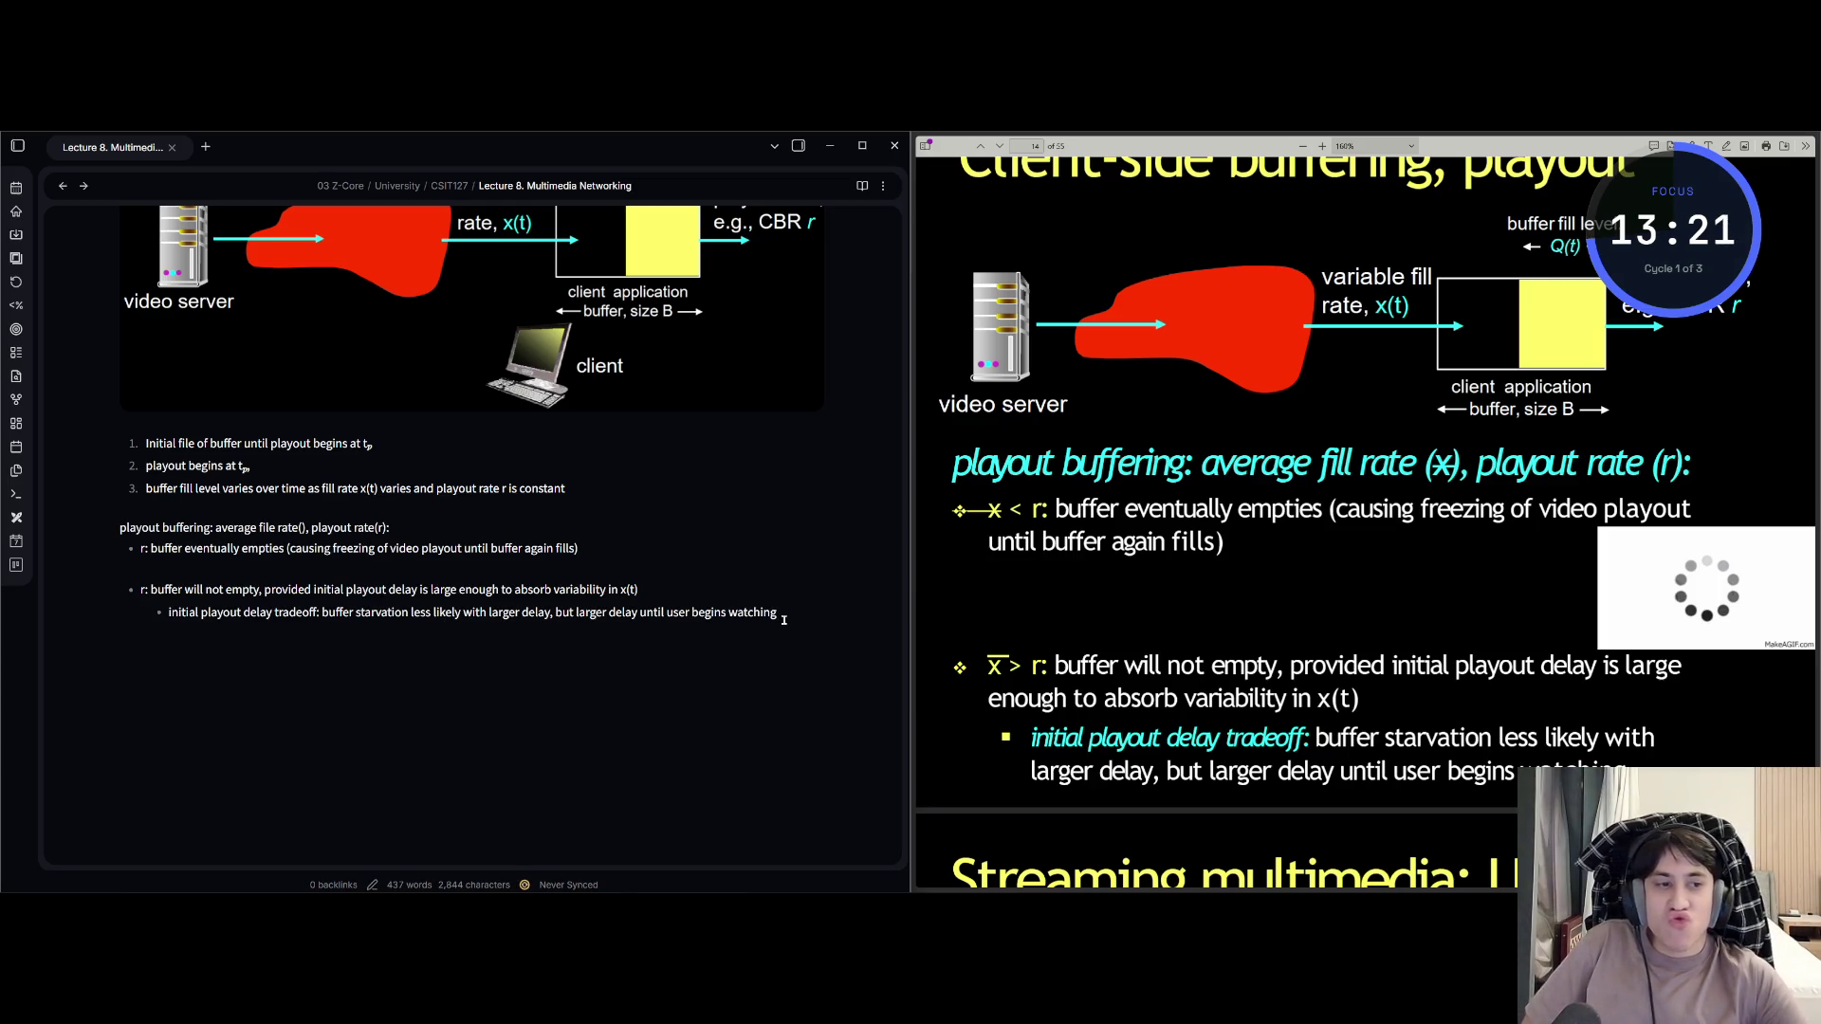
{"action": "type", "text": "."}
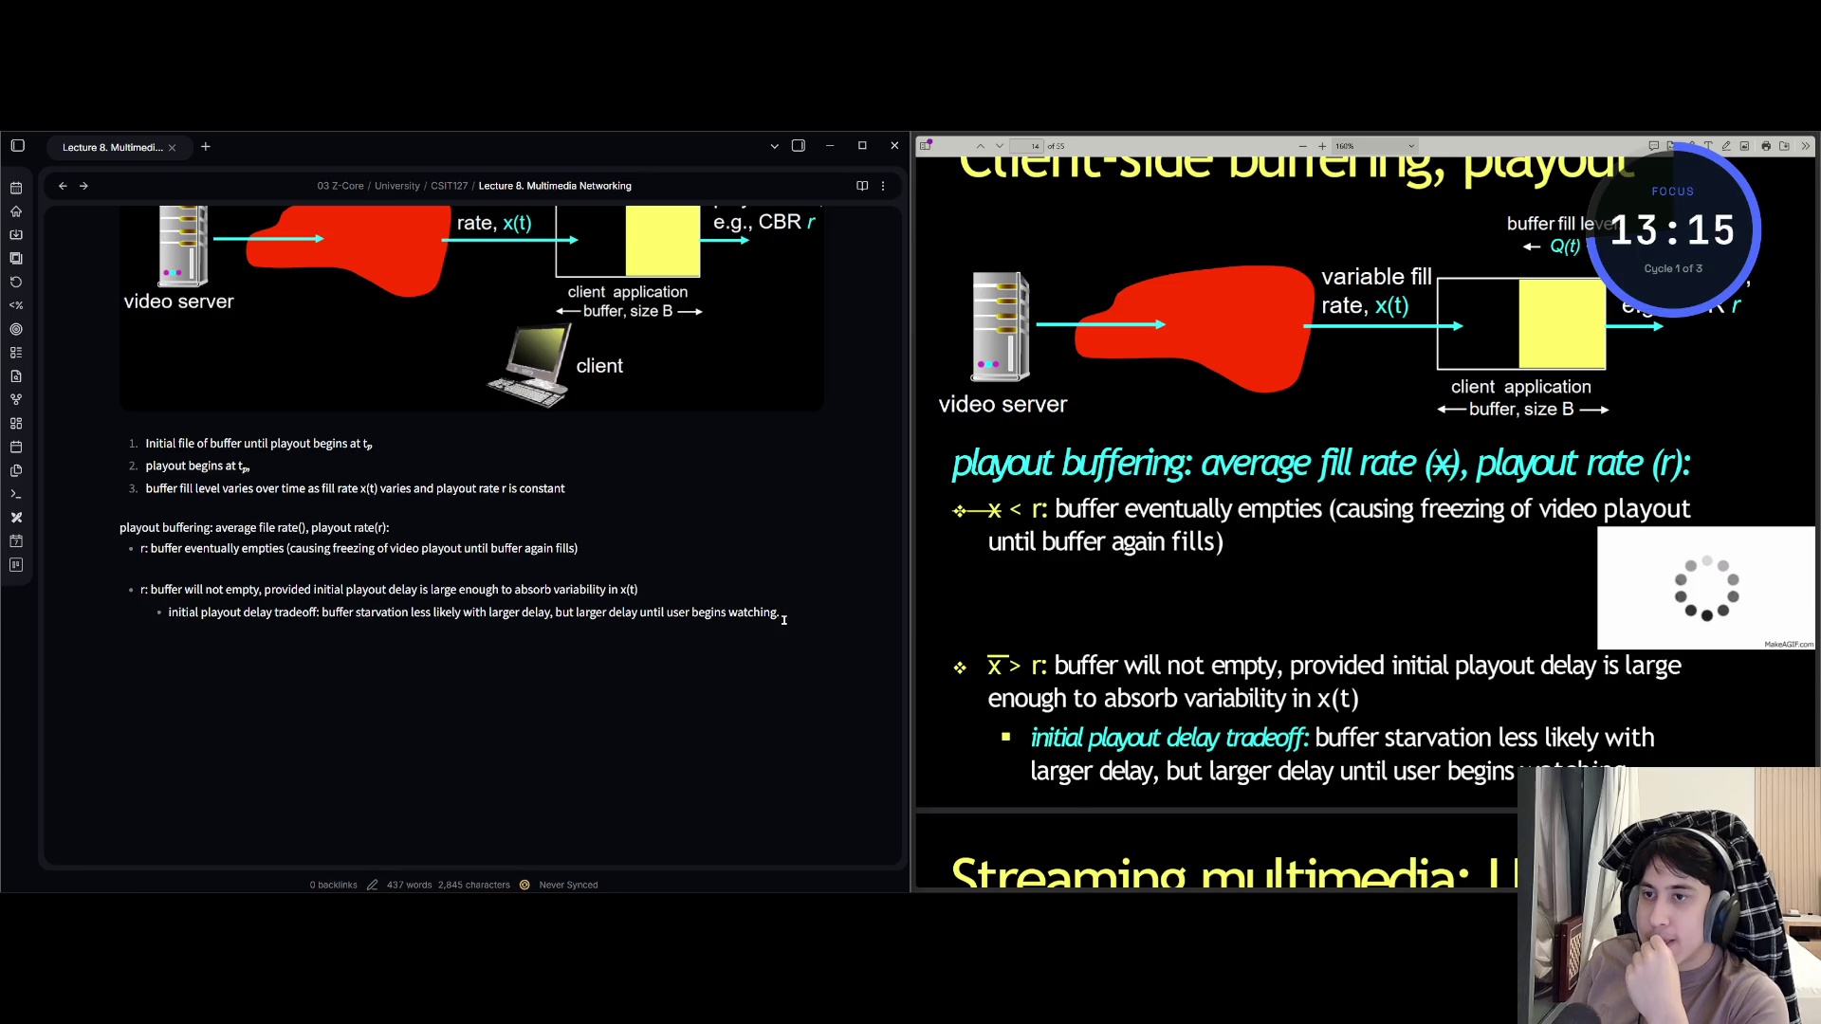
Switch to Discord, mute the microphone, and minimize Discord.
{"action": "key", "text": "alt+Tab"}
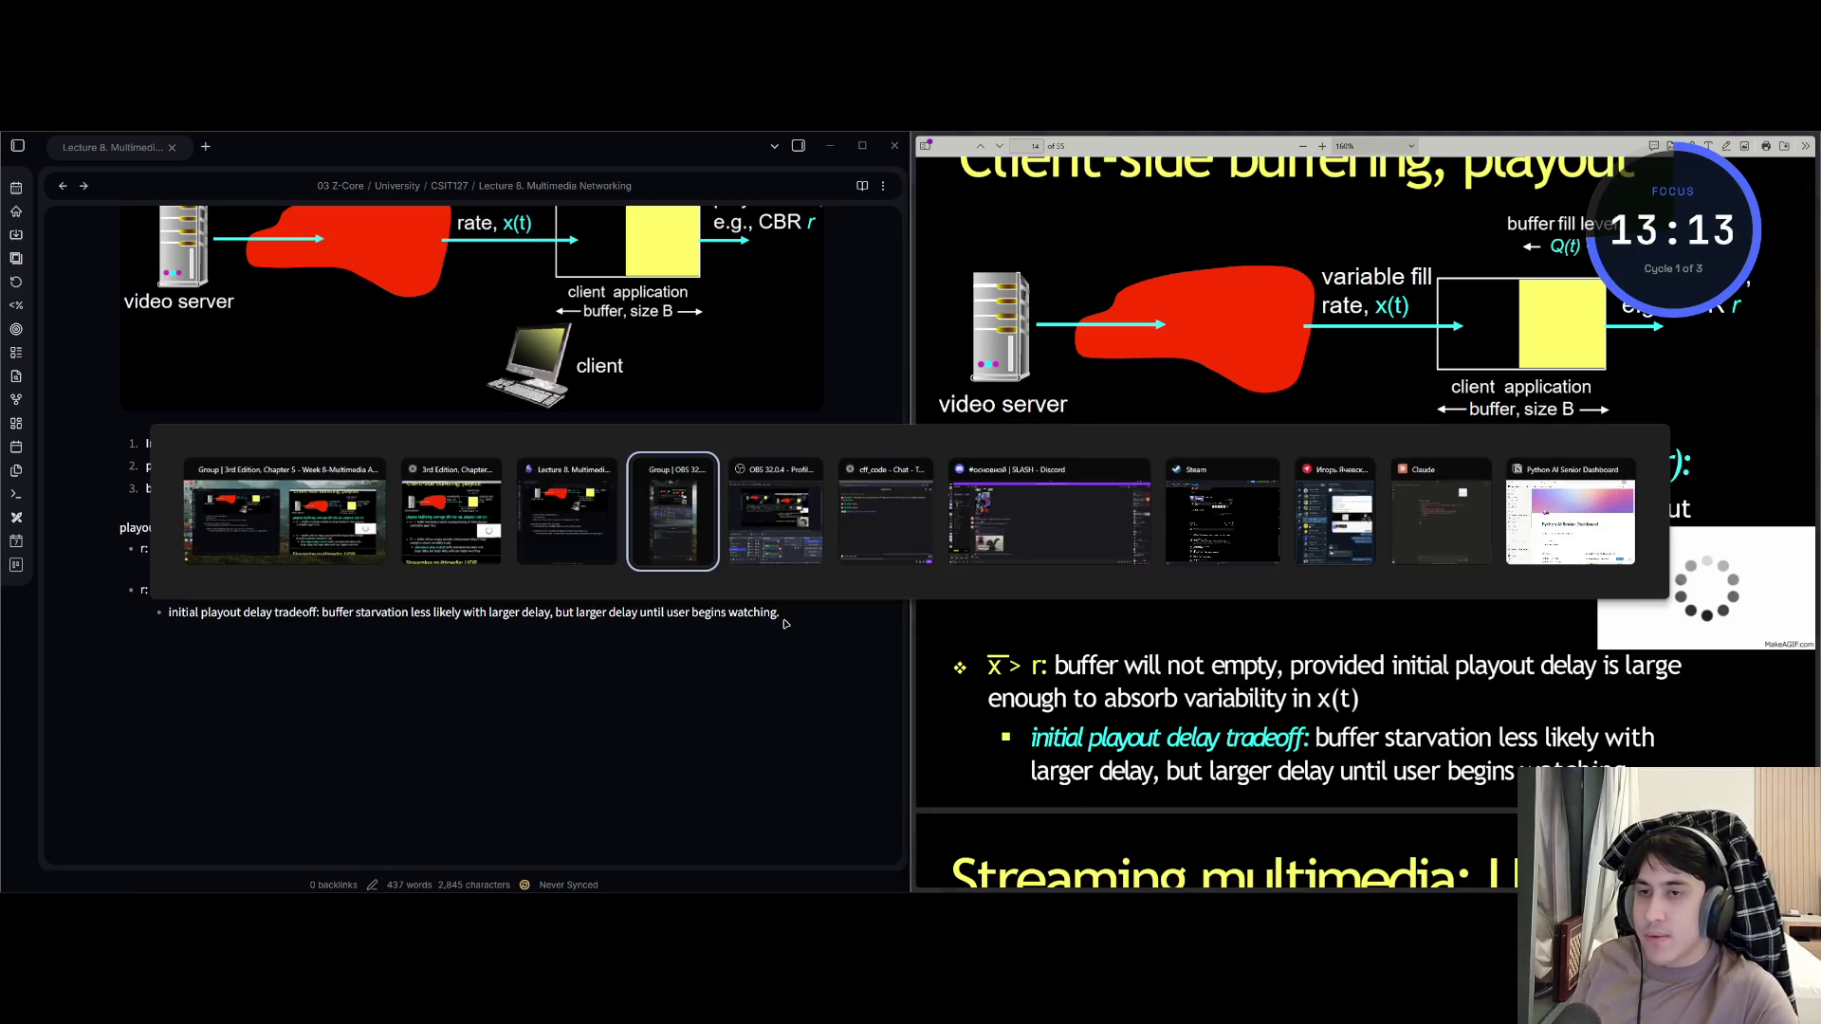
{"action": "key", "text": "Tab"}
{"action": "key", "text": "Tab"}
{"action": "key", "text": "Tab"}
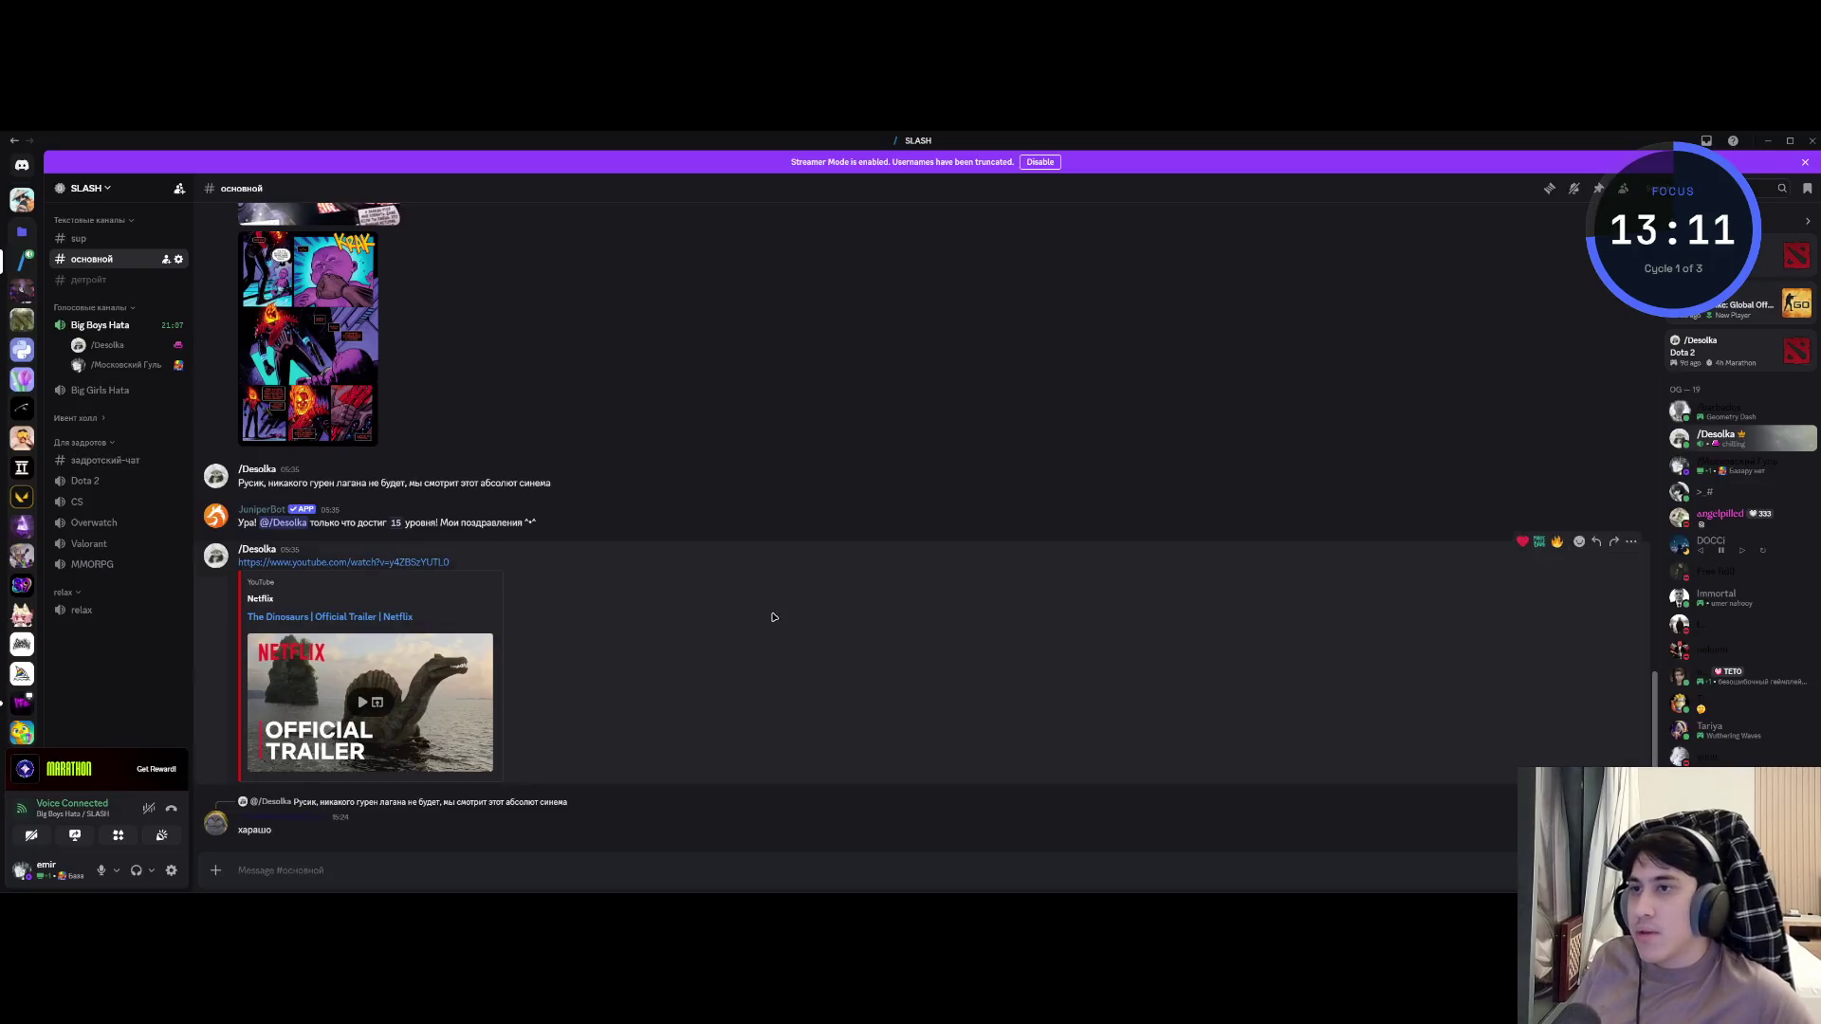
{"action": "left_click", "coordinate": [101, 869]}
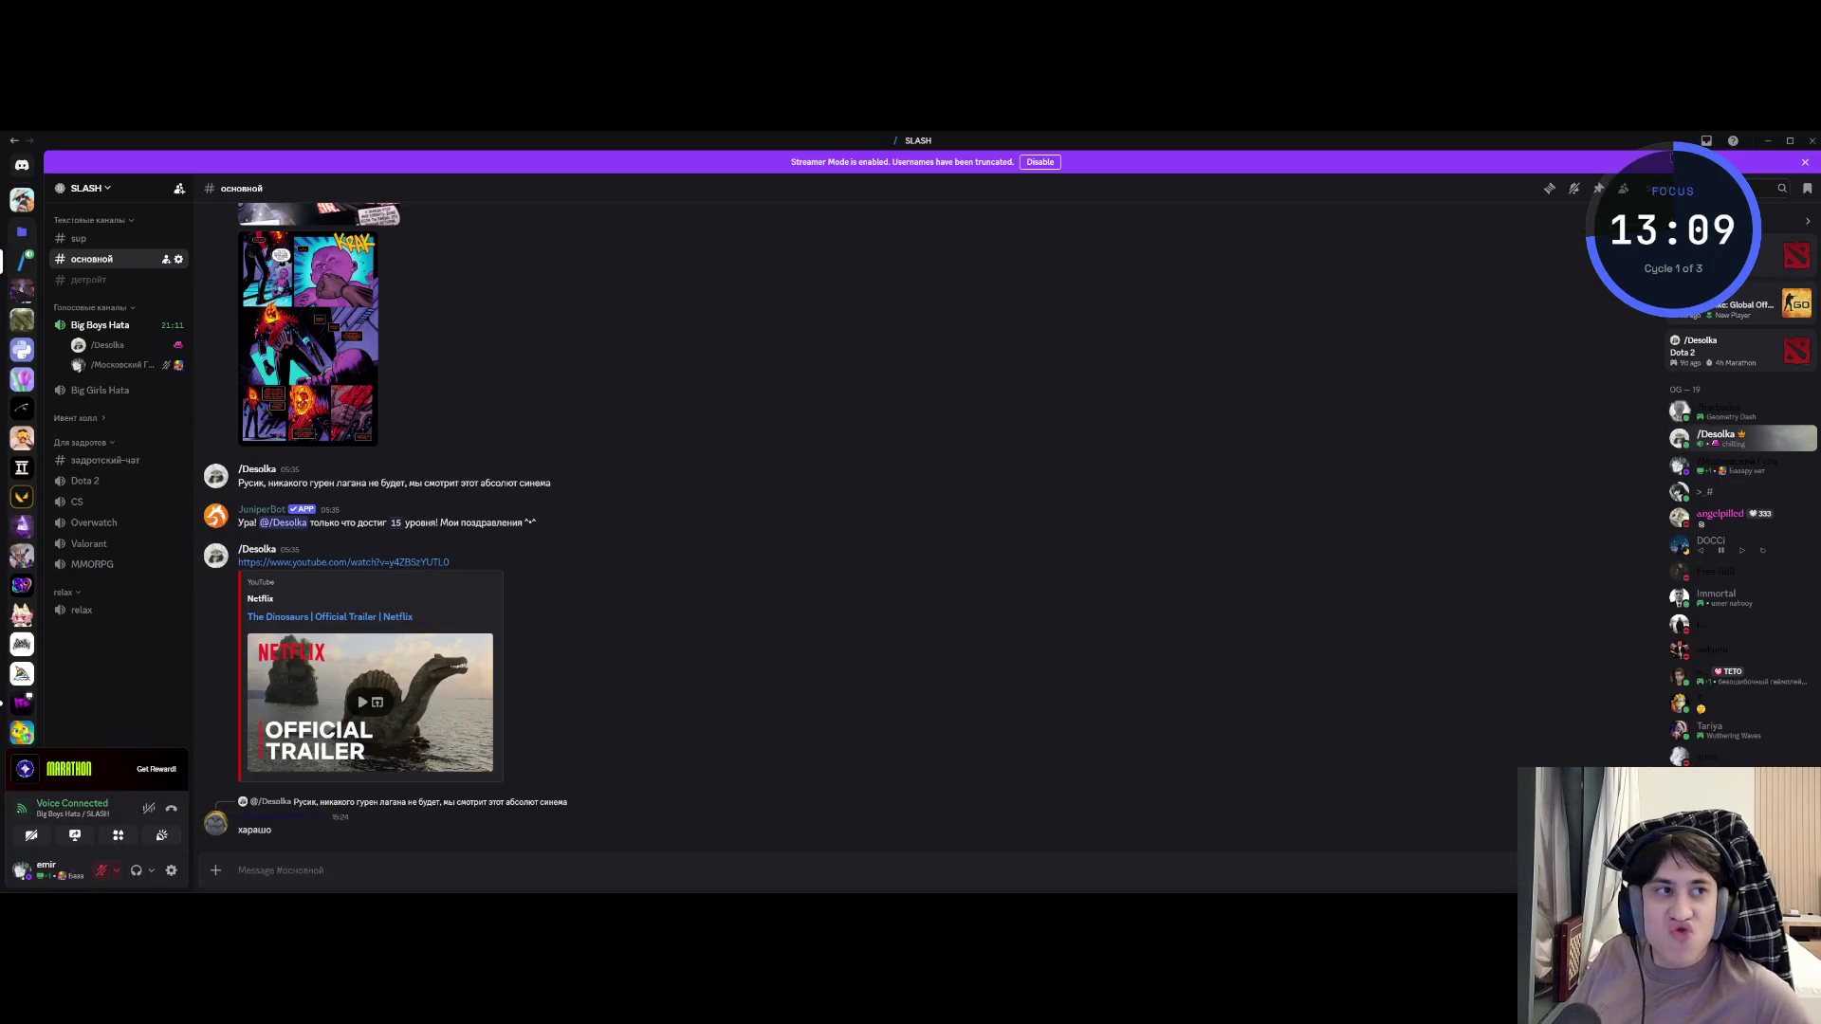
{"action": "left_click", "coordinate": [1775, 140]}
{"action": "scroll", "coordinate": [346, 609], "scroll_direction": "up", "scroll_amount": 5}
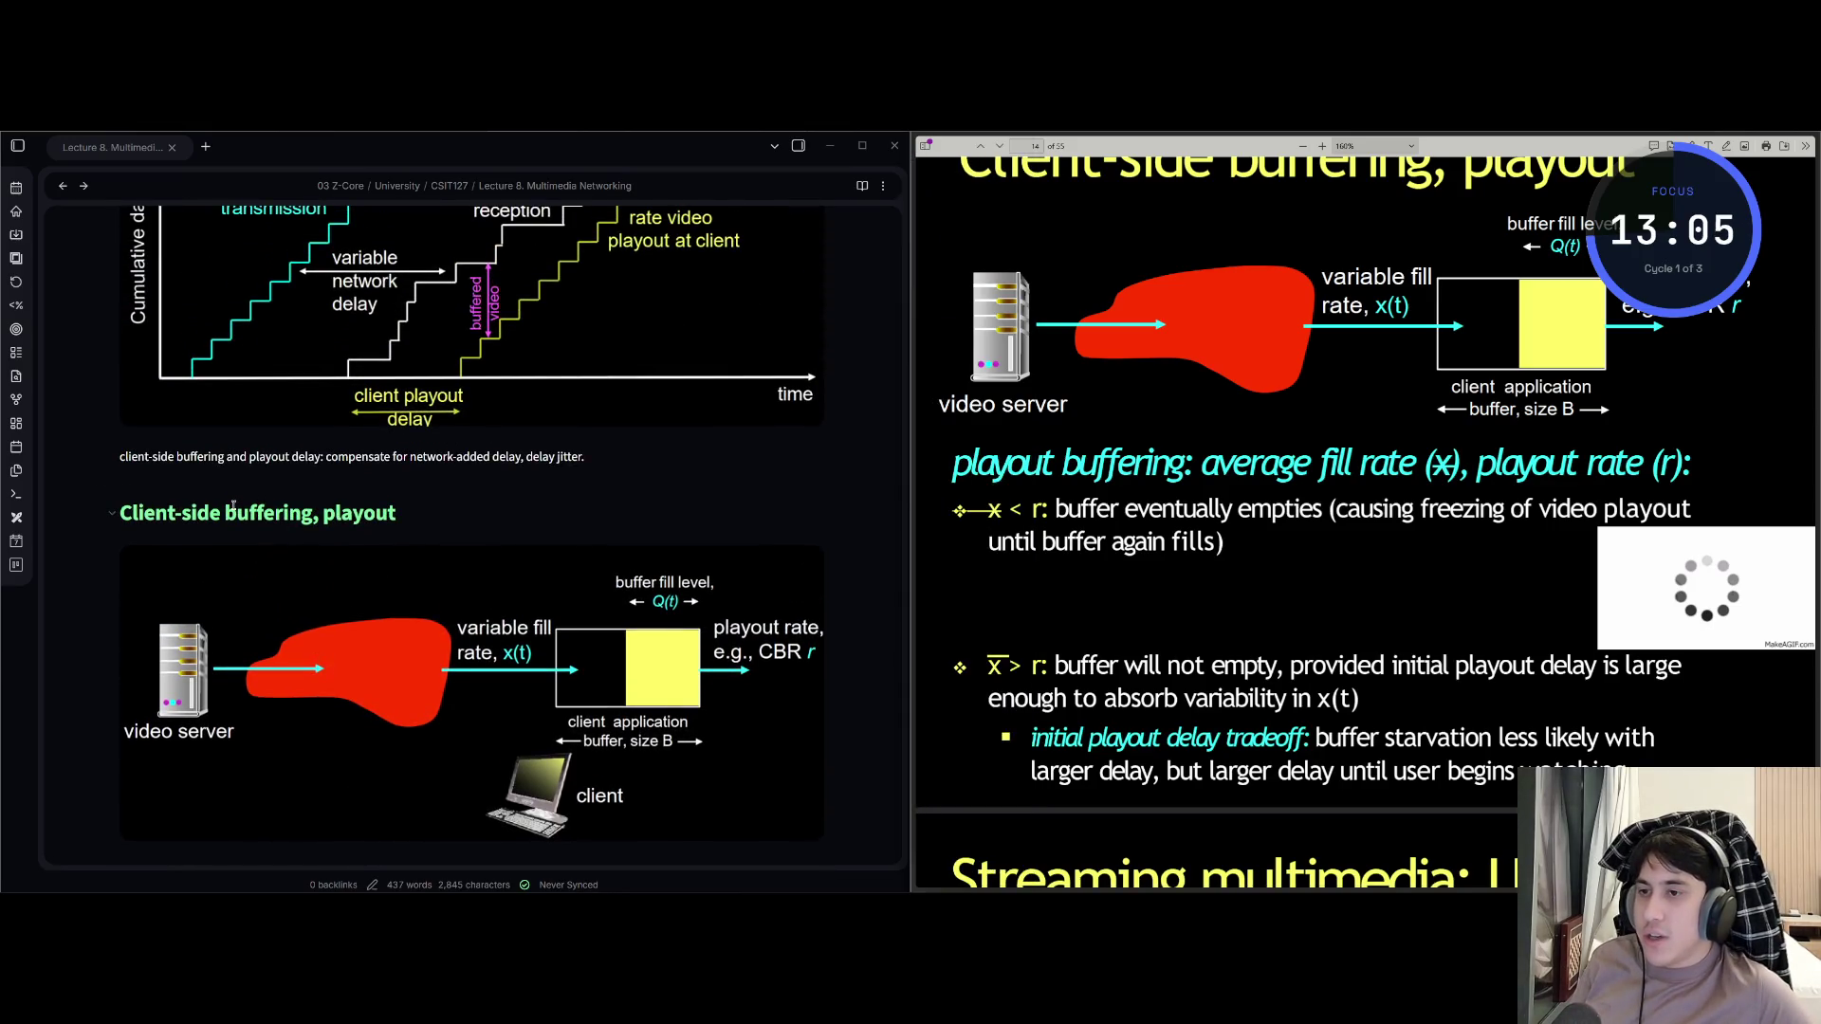
{"action": "scroll", "coordinate": [237, 508], "scroll_direction": "down", "scroll_amount": 3}
{"action": "scroll", "coordinate": [237, 507], "scroll_direction": "down", "scroll_amount": 2}
{"action": "scroll", "coordinate": [223, 455], "scroll_direction": "up", "scroll_amount": 10}
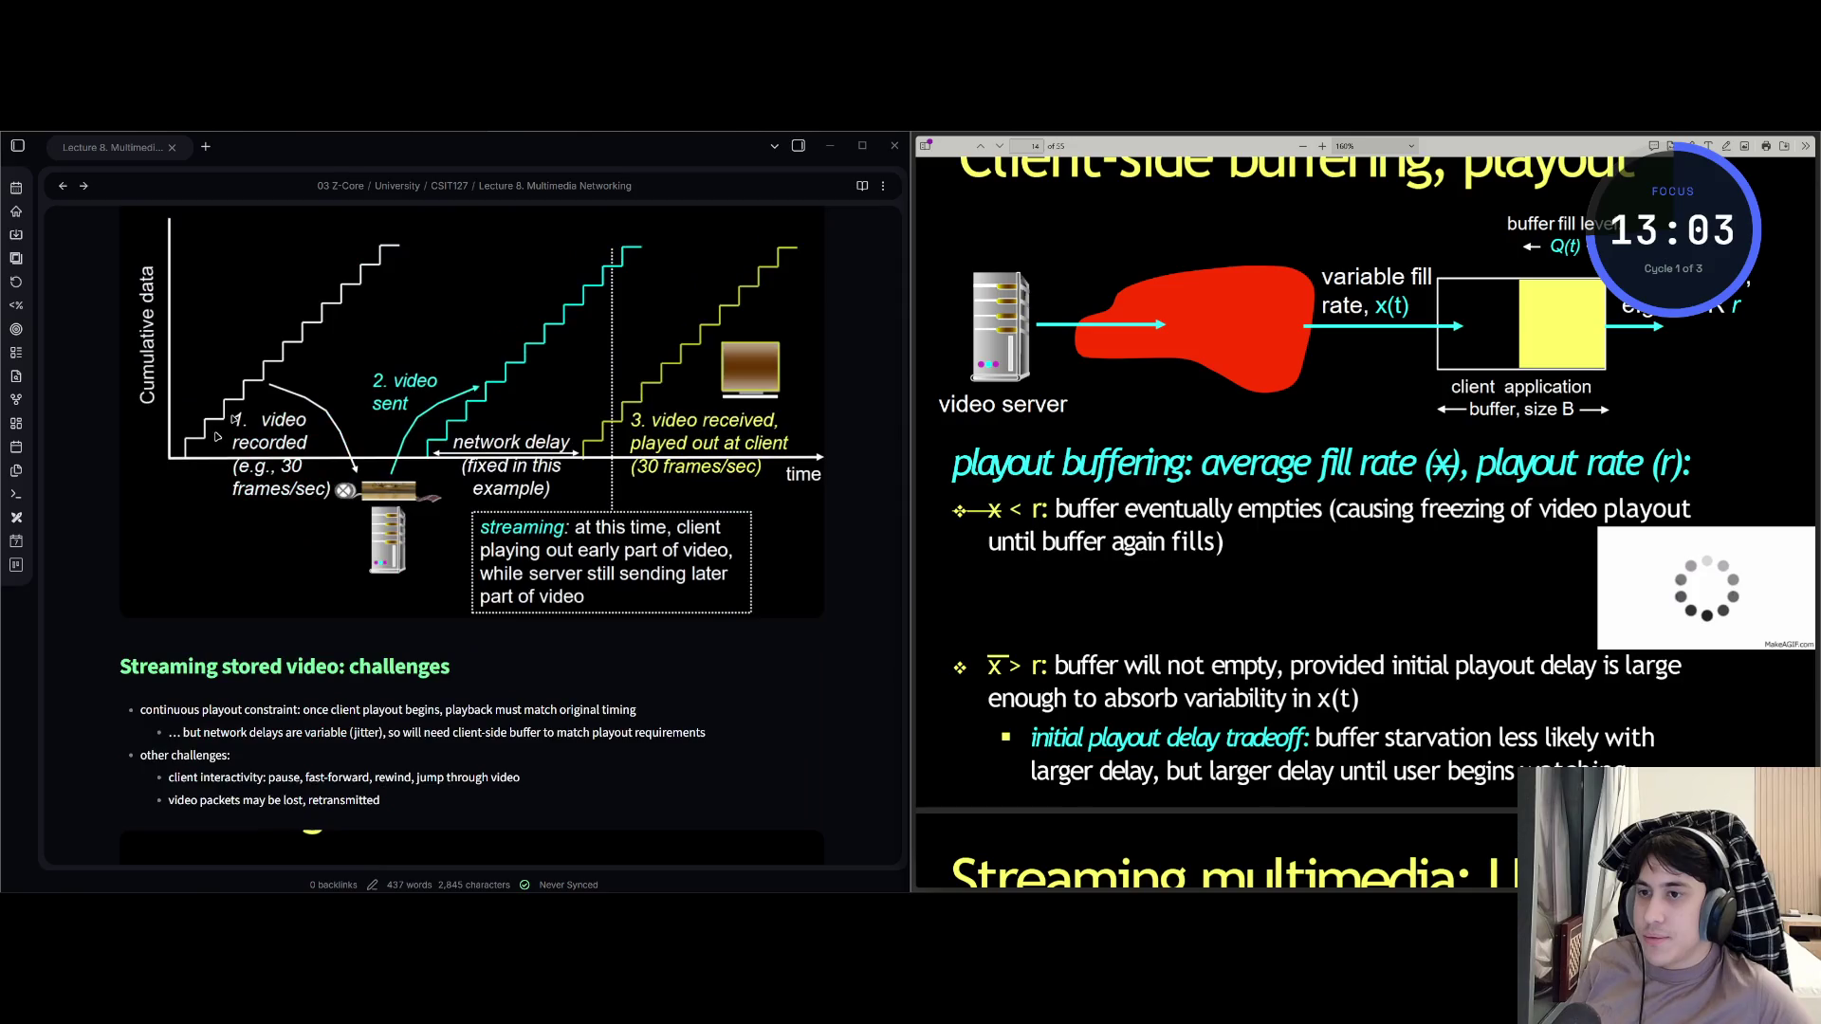
{"action": "scroll", "coordinate": [212, 431], "scroll_direction": "down", "scroll_amount": 13}
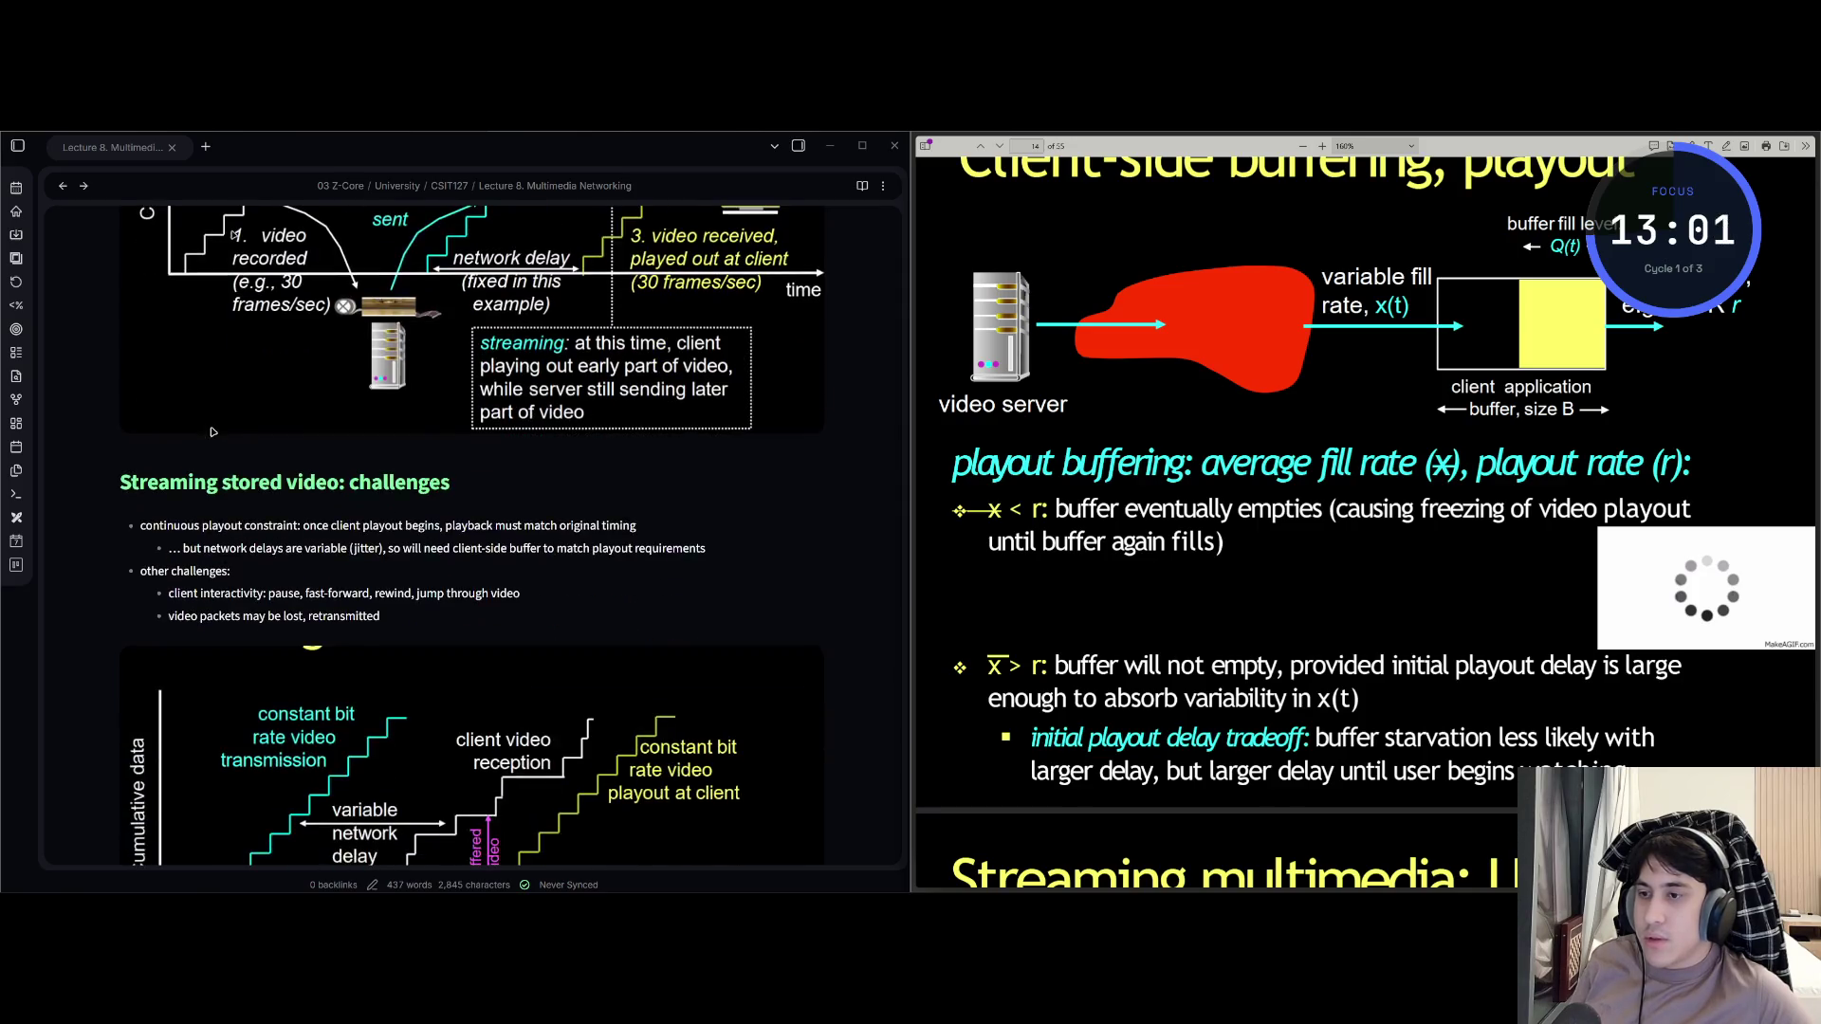
{"action": "scroll", "coordinate": [268, 533], "scroll_direction": "up", "scroll_amount": 8}
{"action": "scroll", "coordinate": [272, 533], "scroll_direction": "down", "scroll_amount": 3}
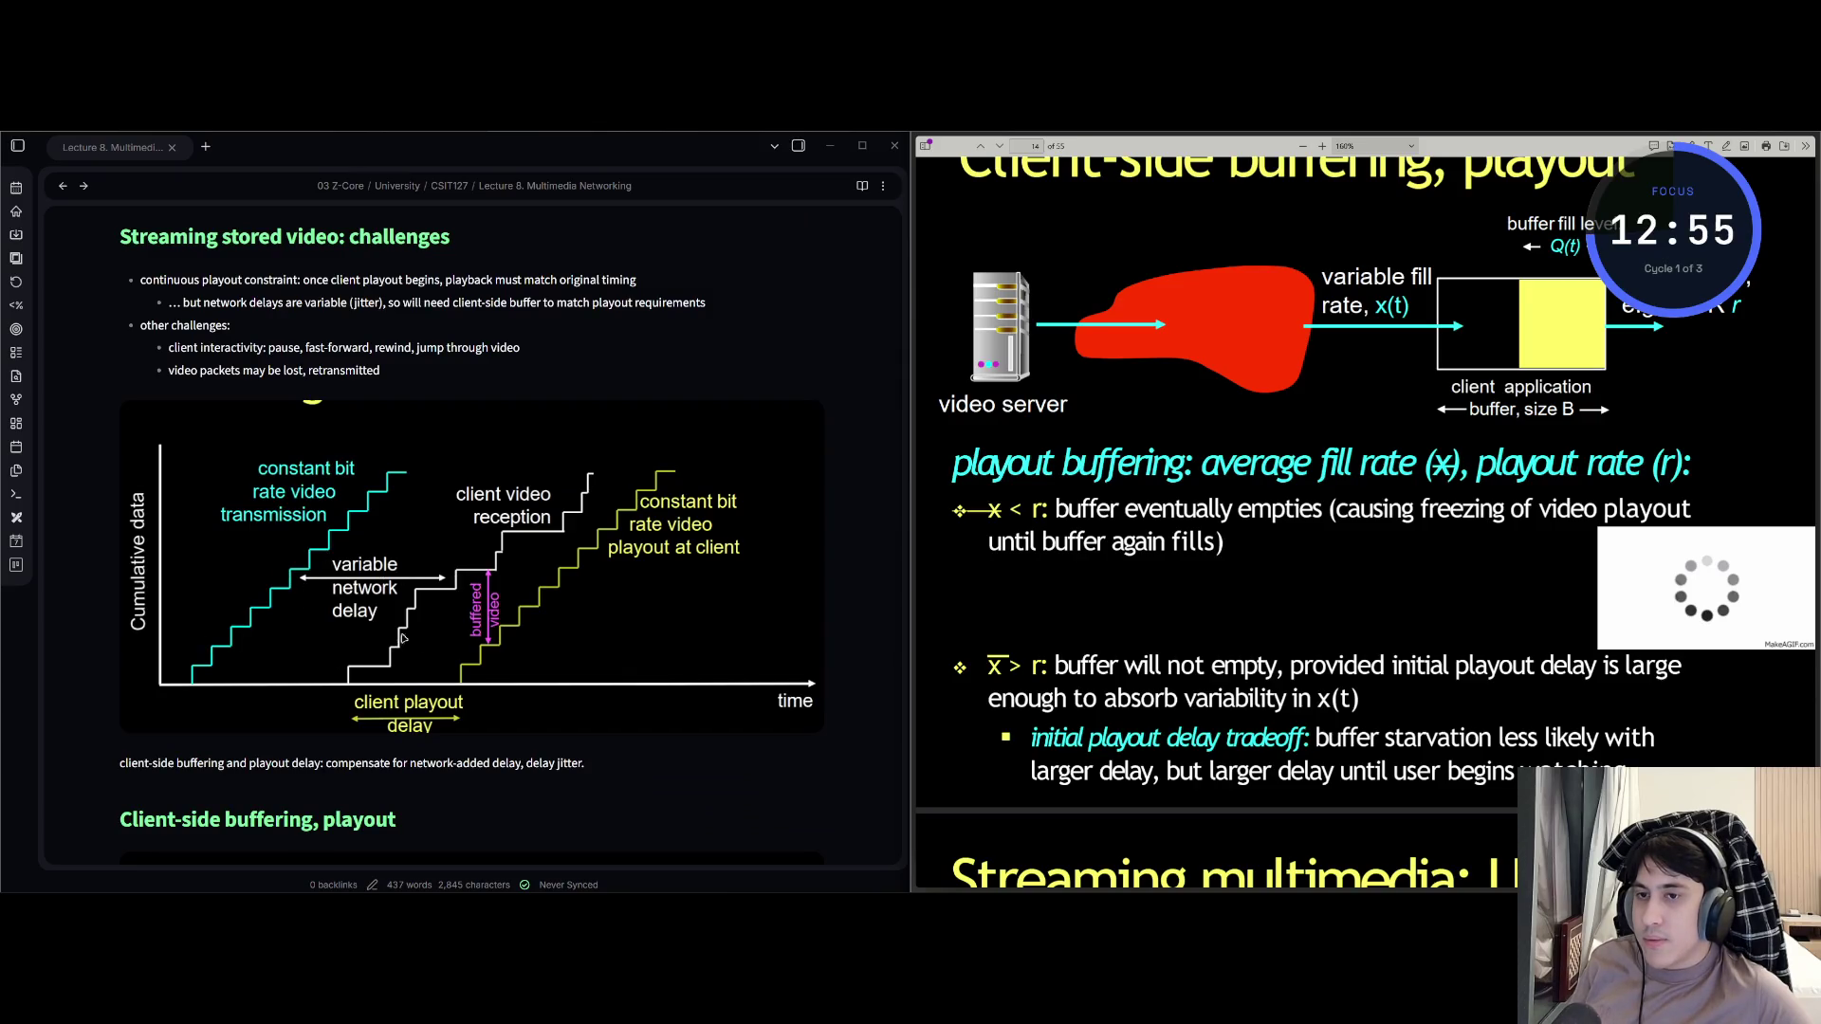
{"action": "scroll", "coordinate": [635, 550], "scroll_direction": "down", "scroll_amount": 1}
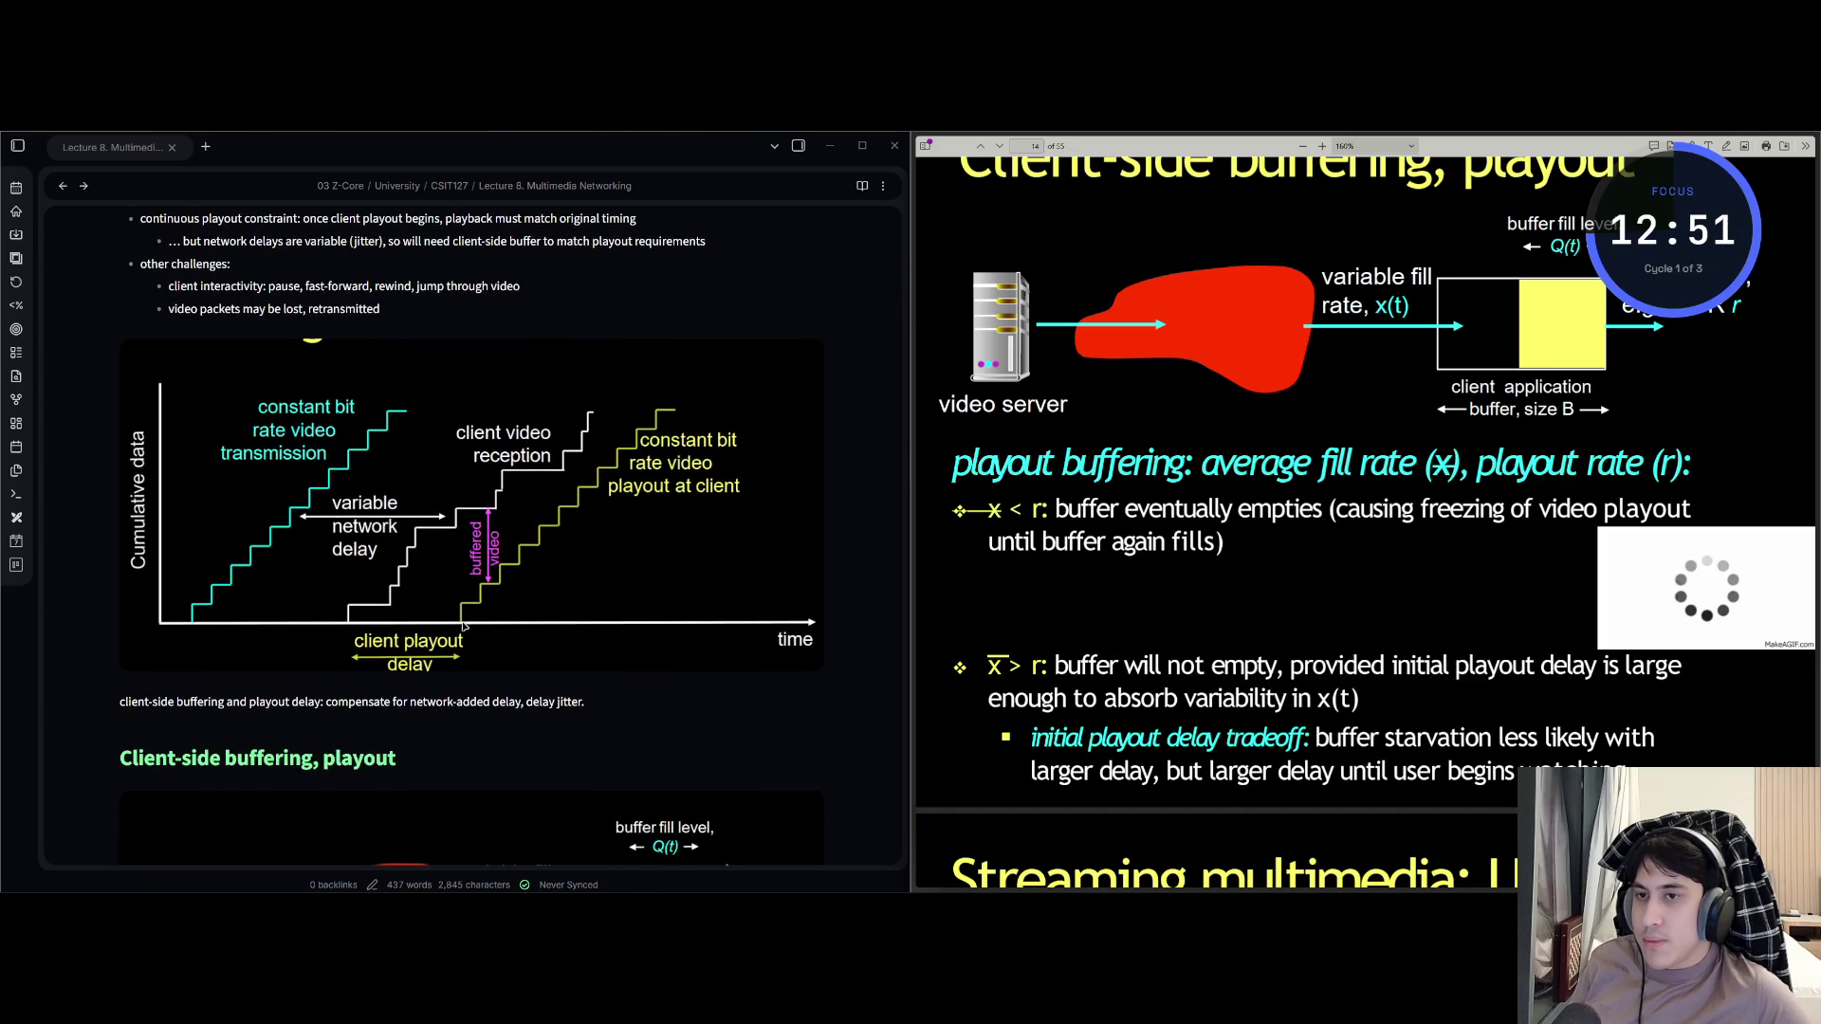
{"action": "scroll", "coordinate": [417, 491], "scroll_direction": "down", "scroll_amount": 5}
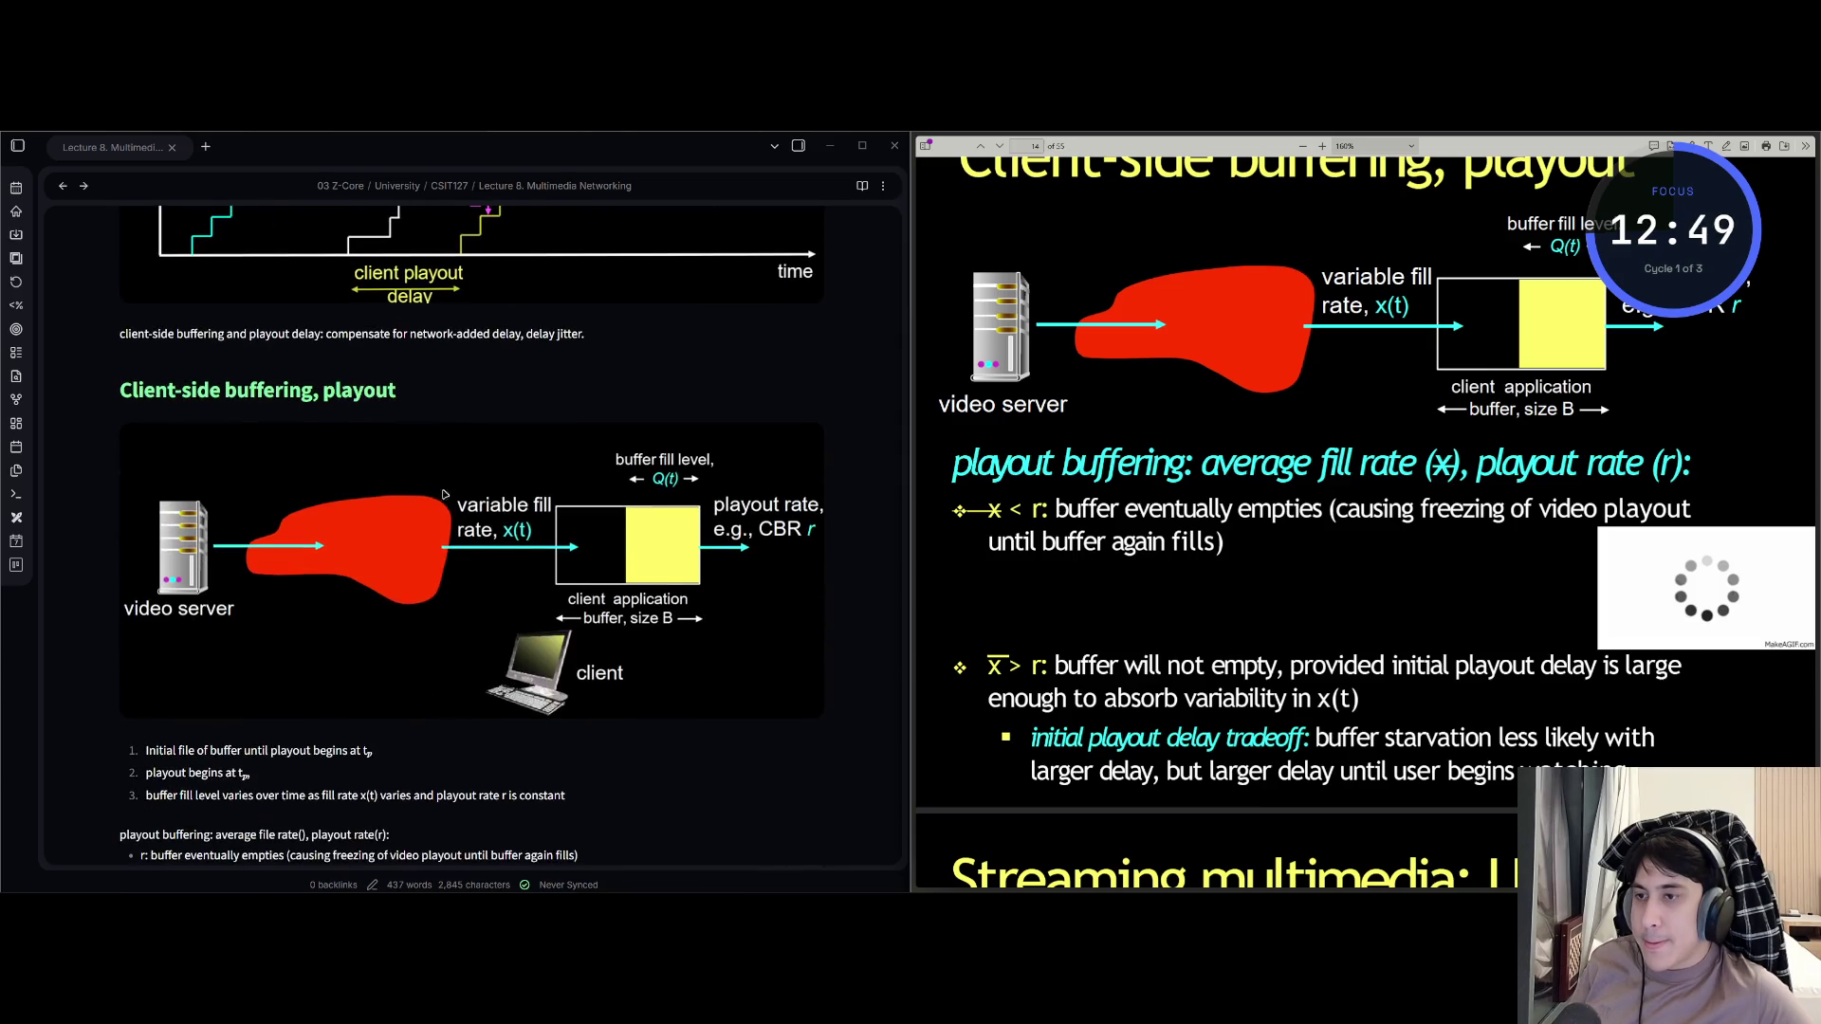
{"action": "scroll", "coordinate": [417, 491], "scroll_direction": "down", "scroll_amount": 1}
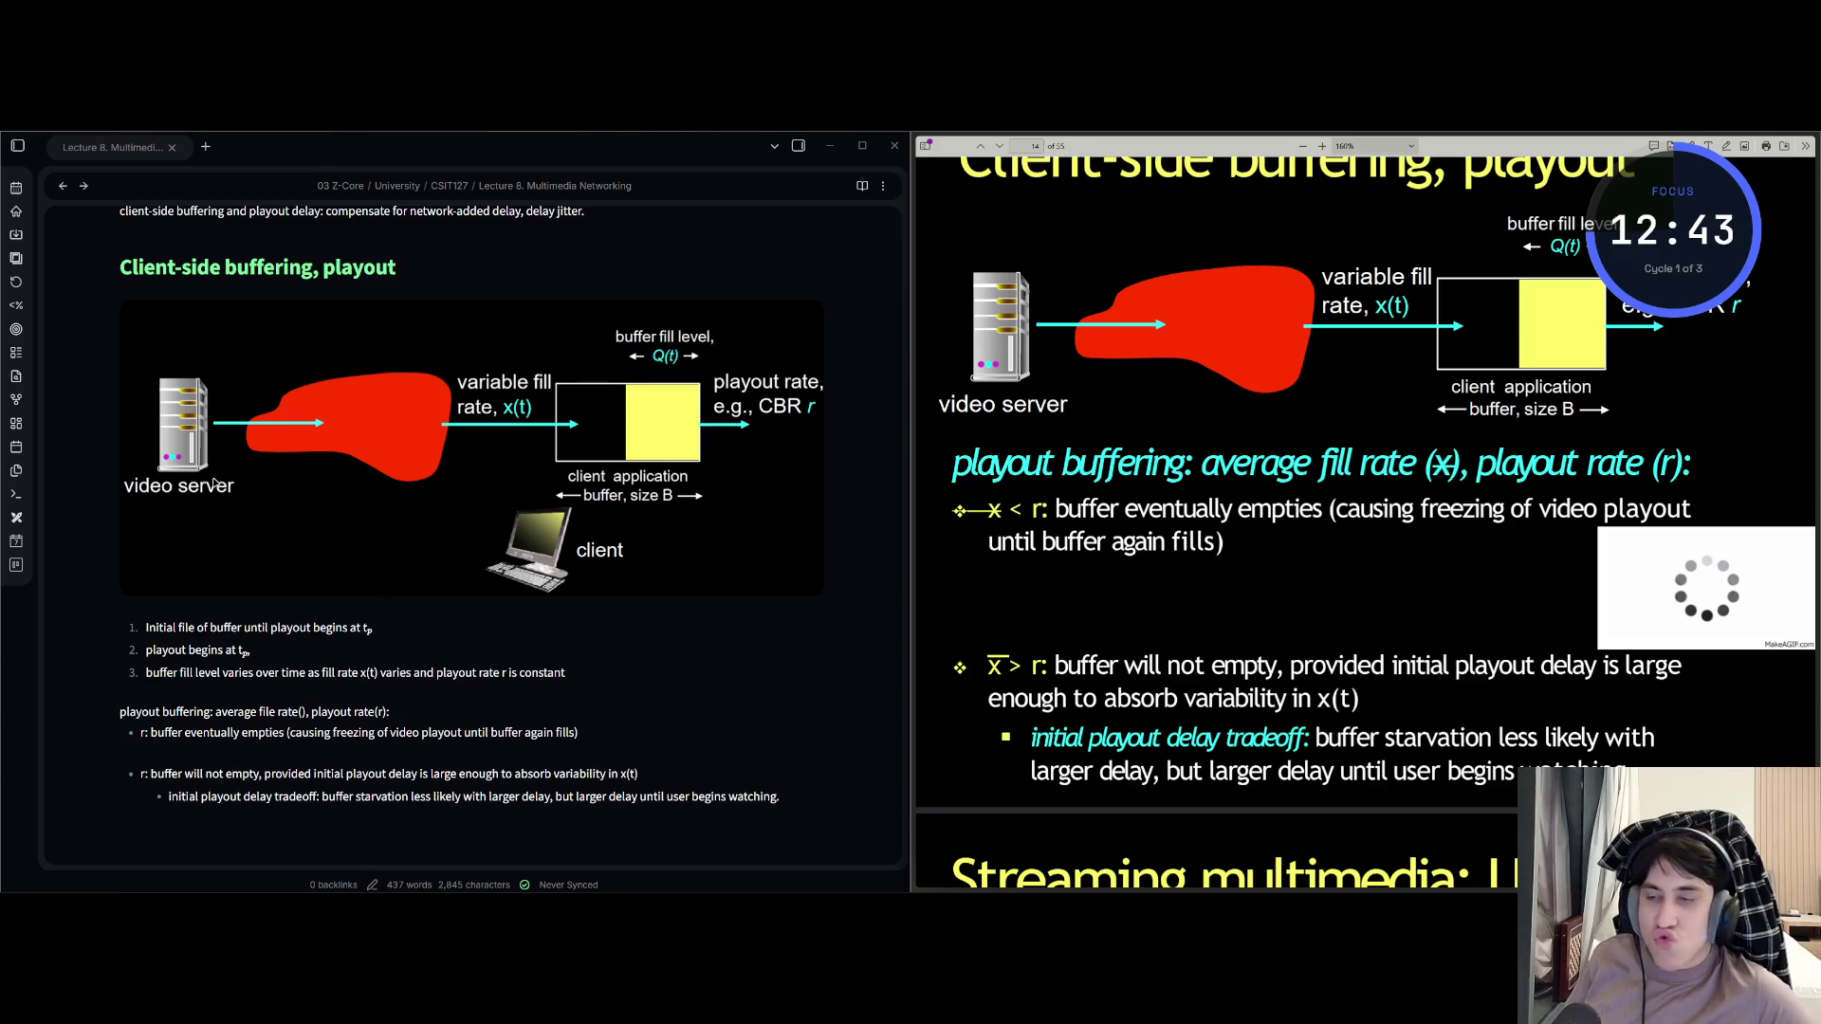
{"action": "mouse_move", "coordinate": [241, 877]}
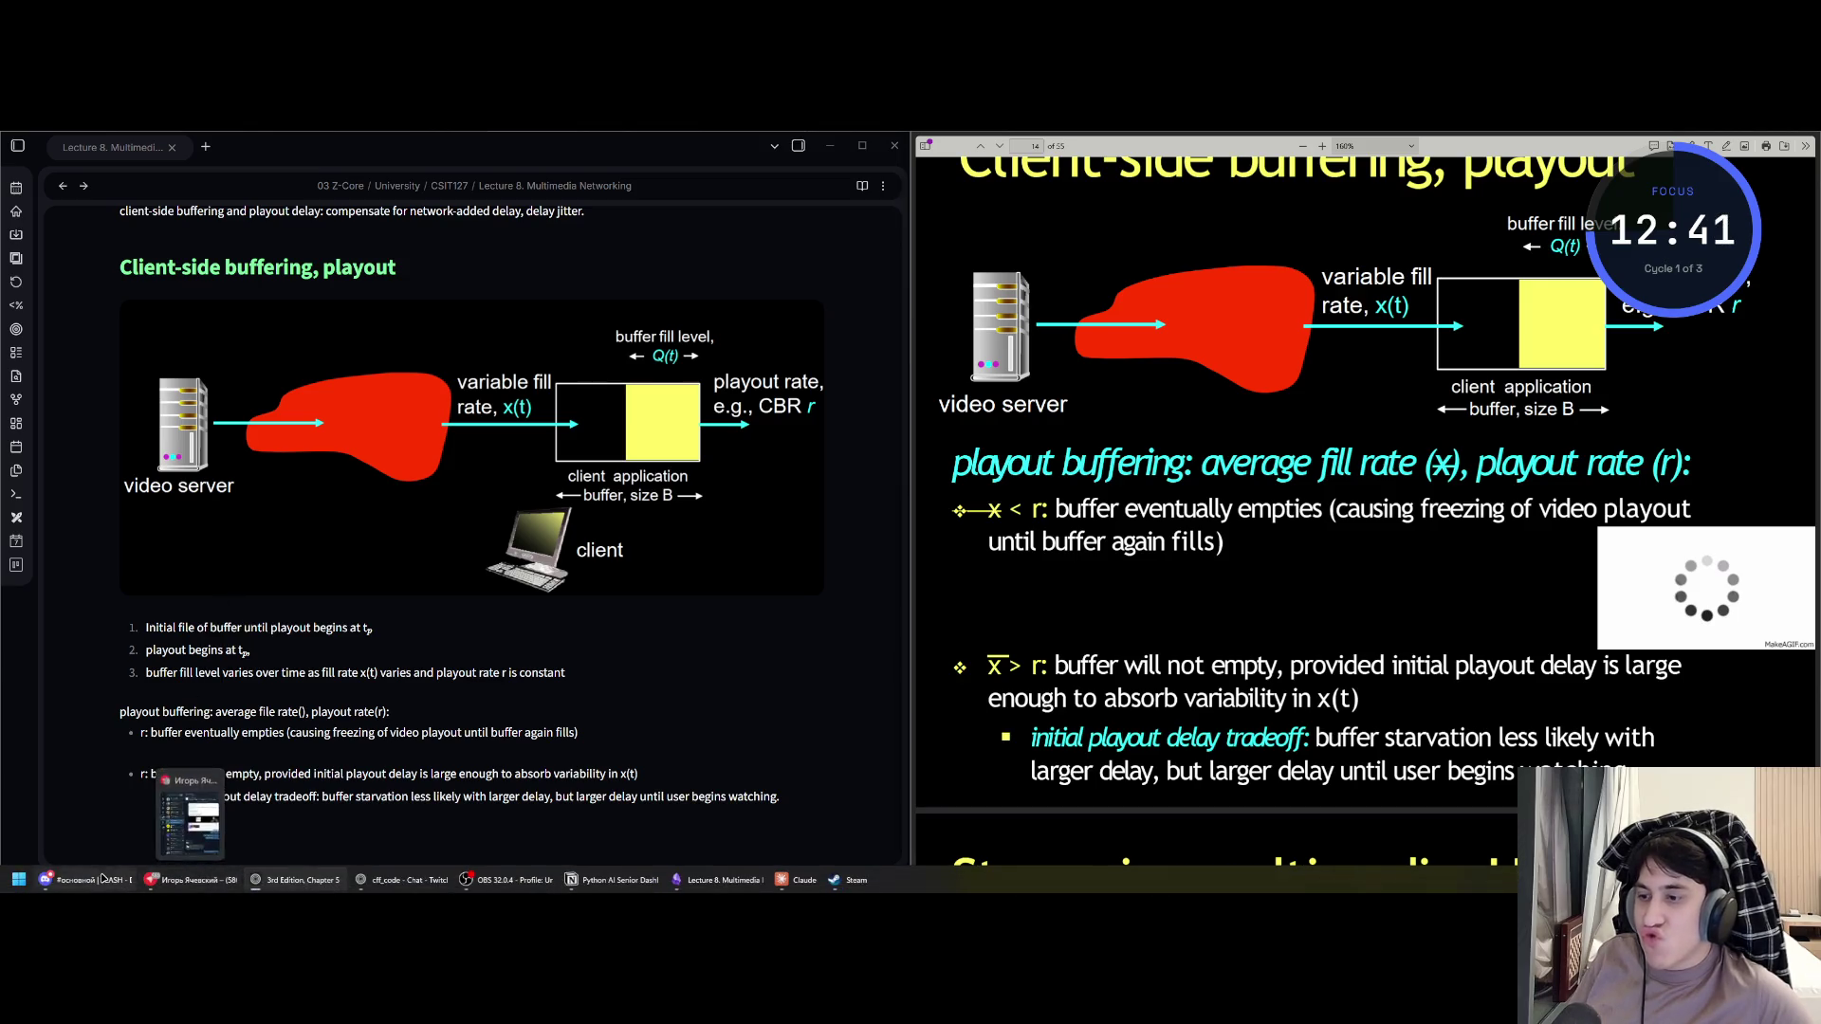
{"action": "left_click", "coordinate": [90, 880]}
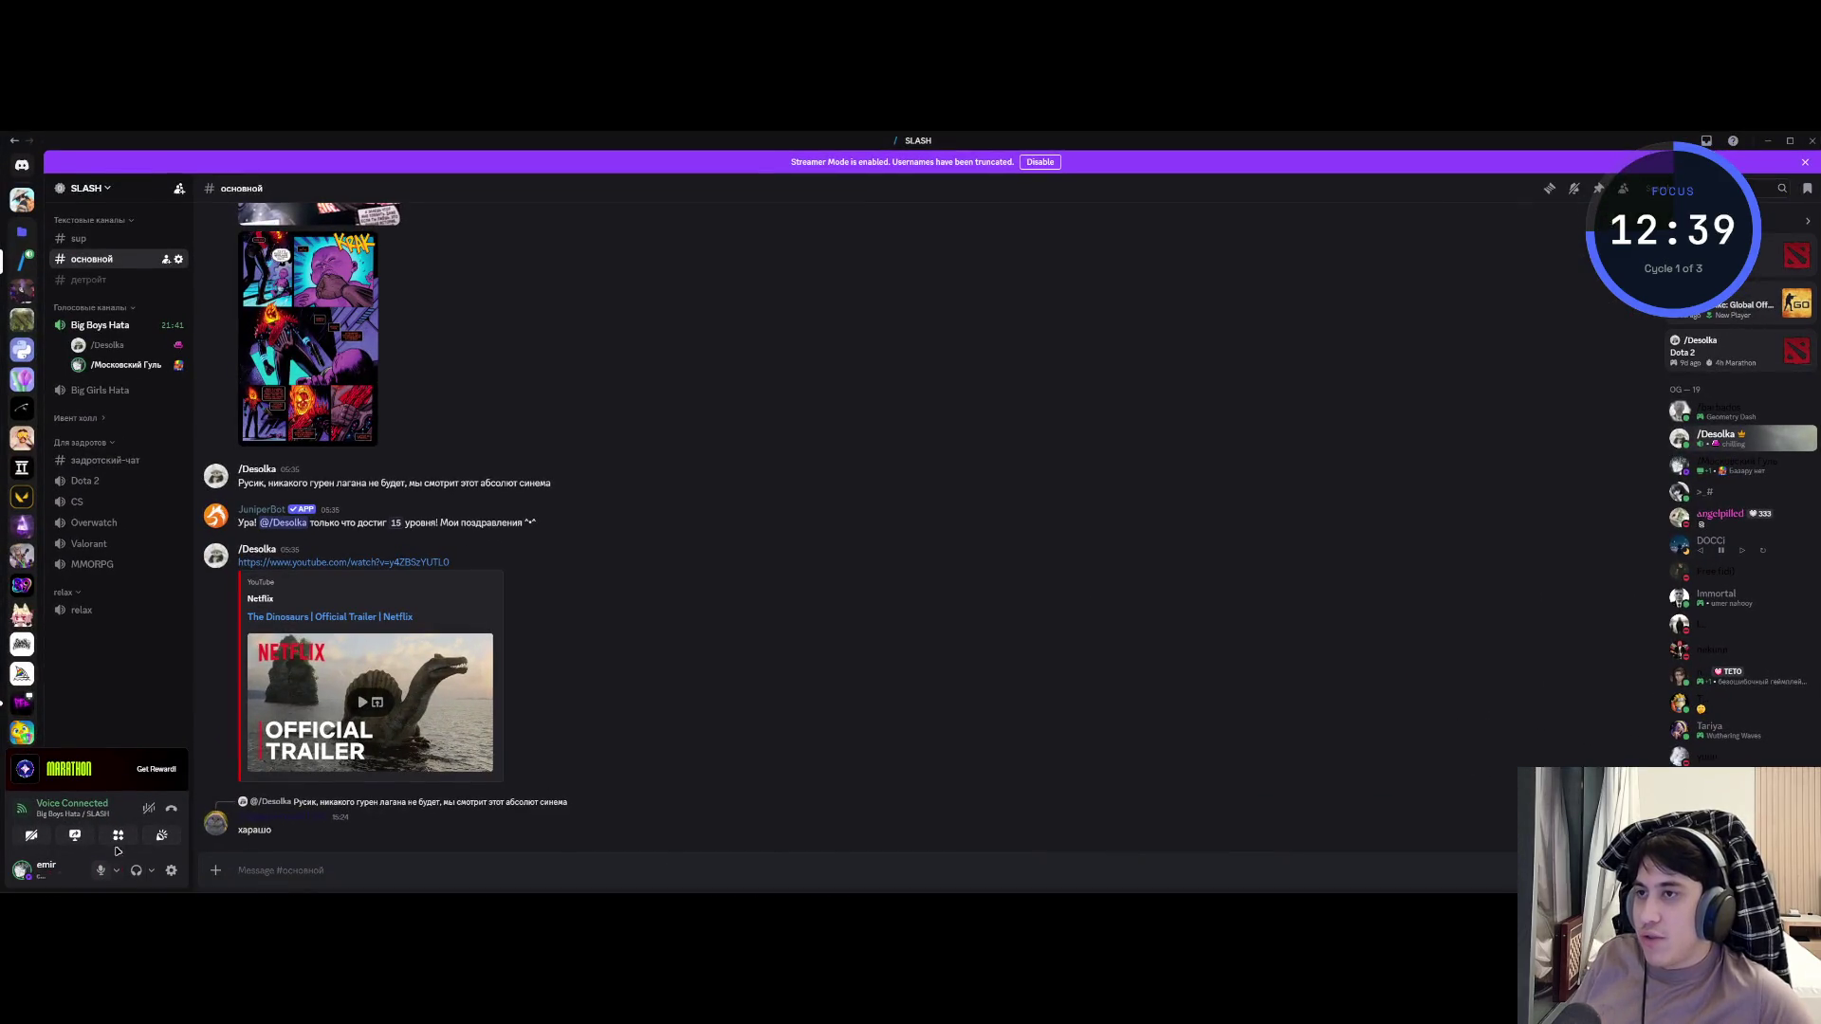
{"action": "mouse_move", "coordinate": [255, 890]}
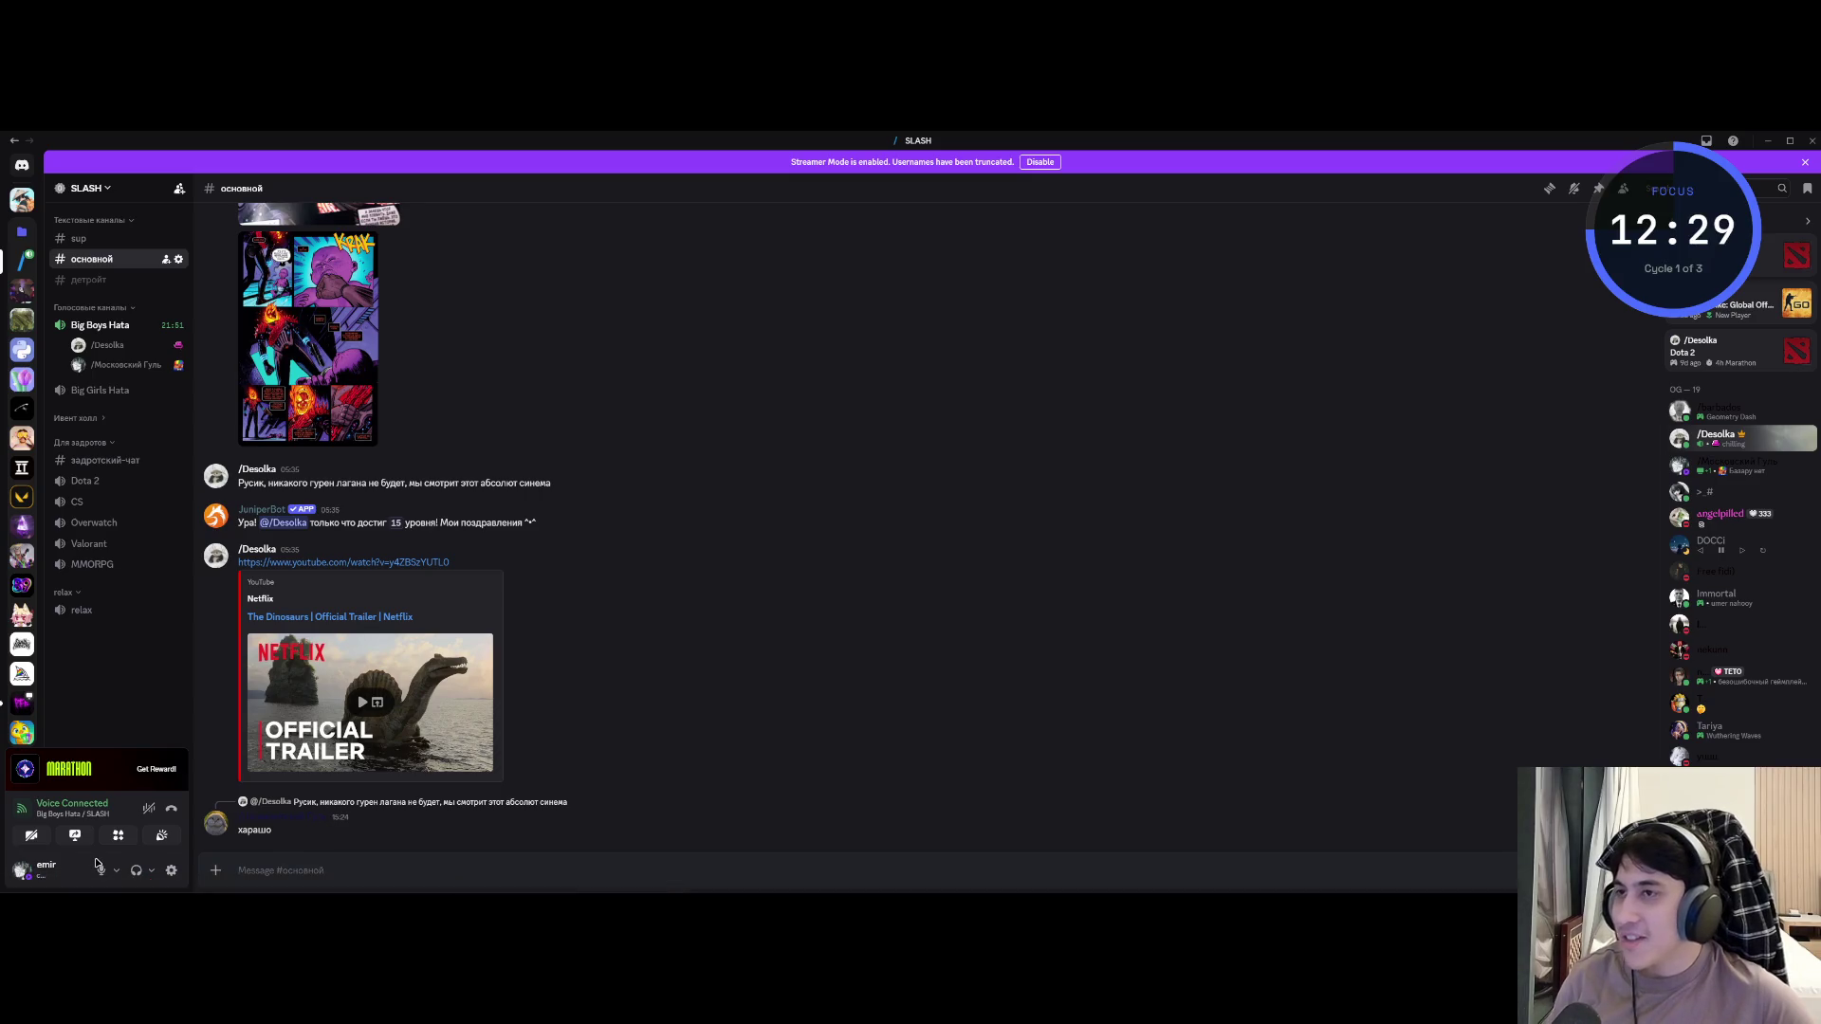
{"action": "left_click", "coordinate": [100, 868]}
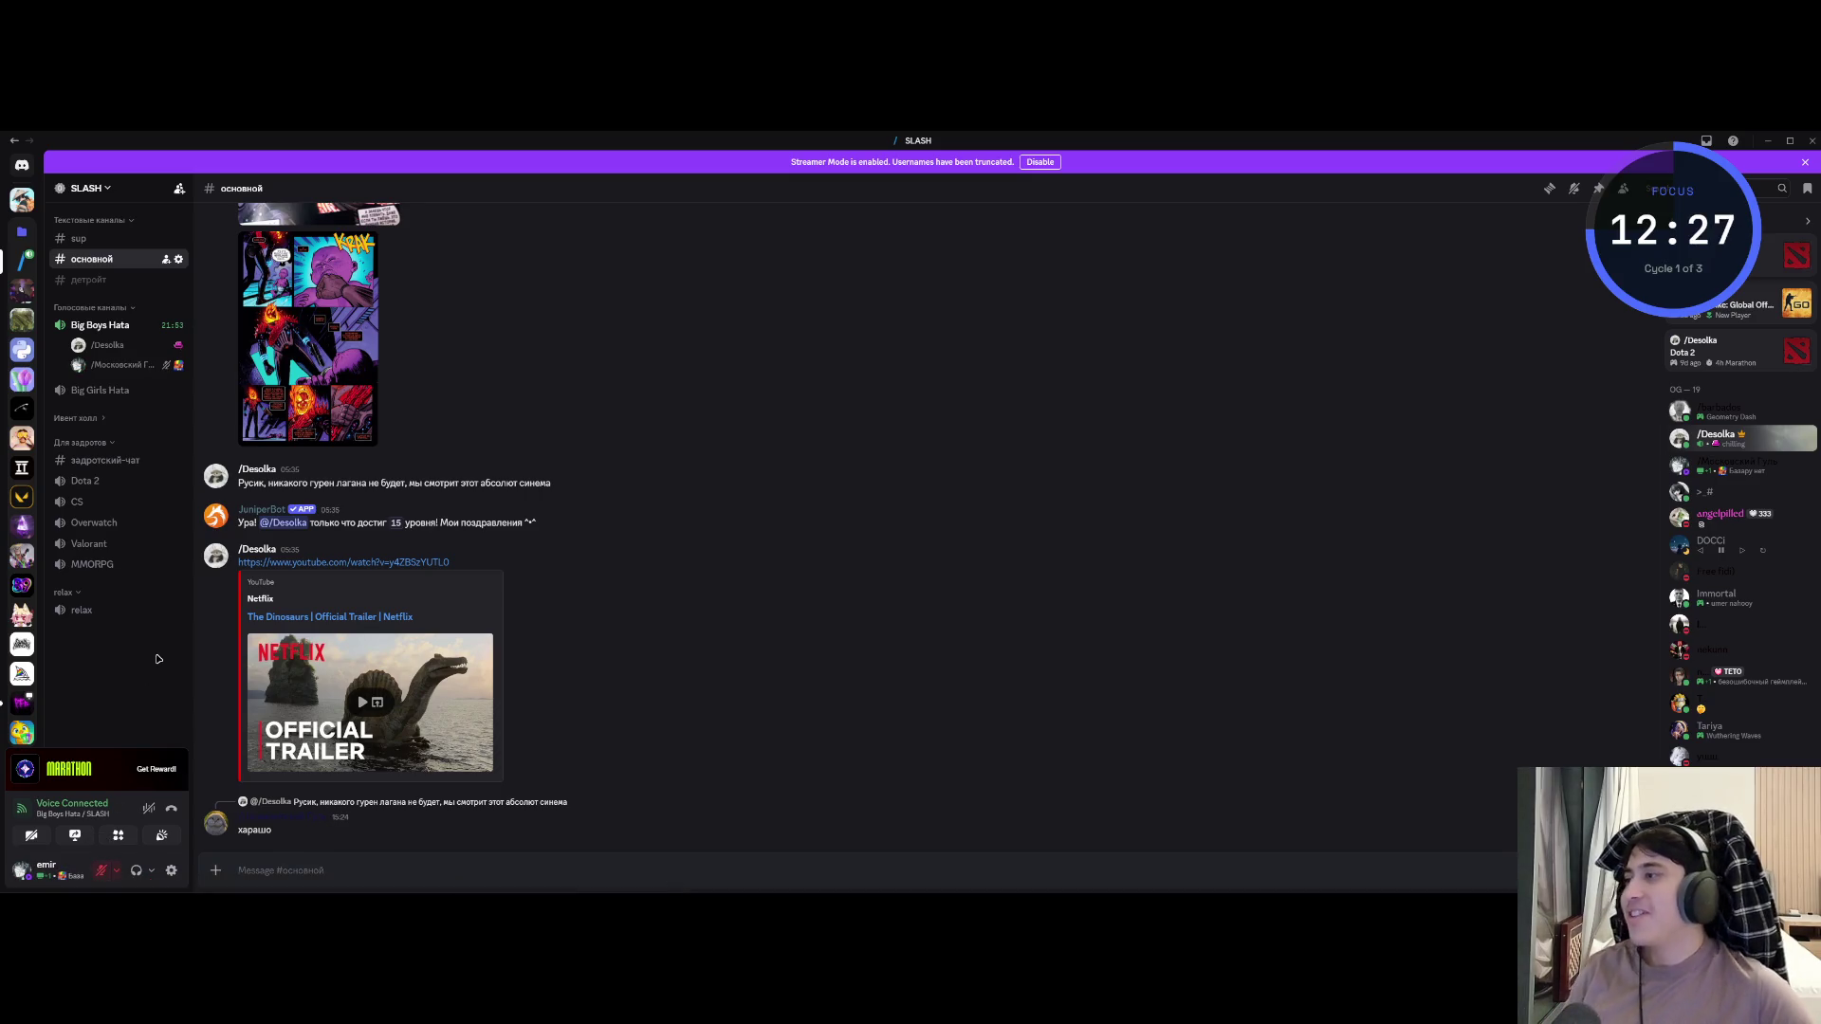
{"action": "key", "text": "ctrl+super+Right"}
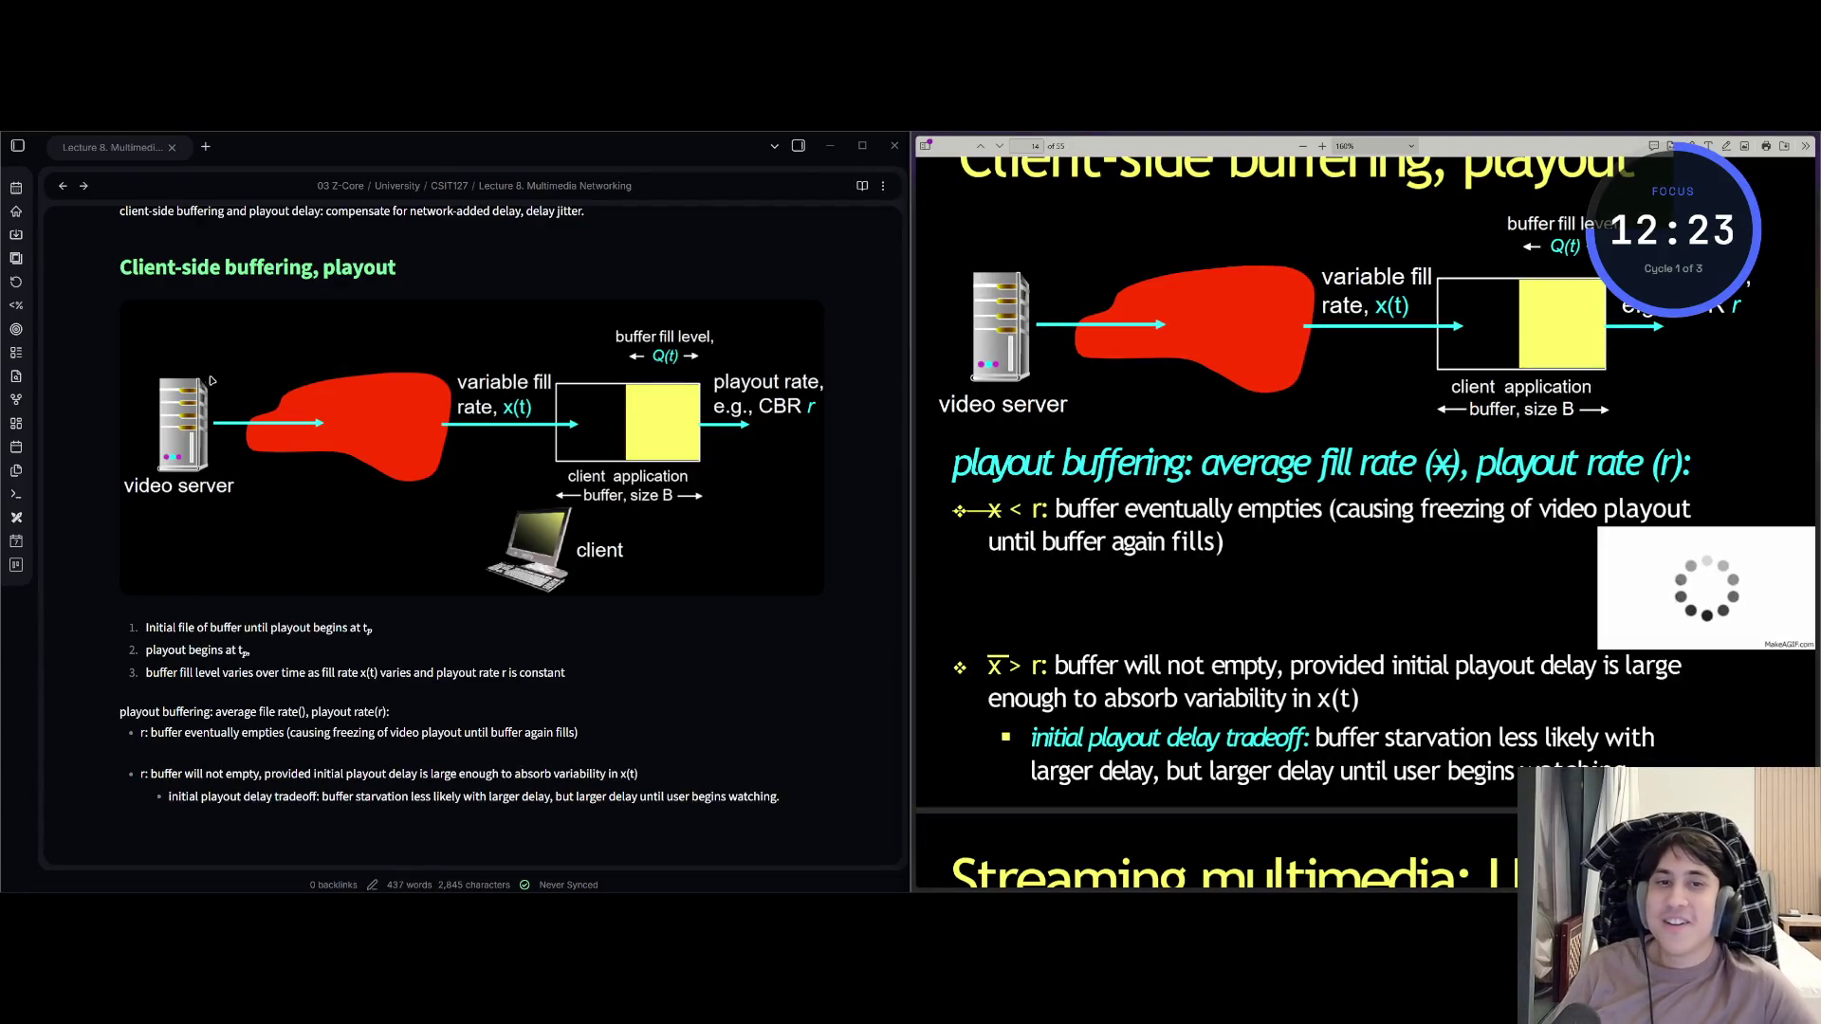
{"action": "key", "text": "ctrl+super+Left"}
{"action": "left_click", "coordinate": [102, 869]}
{"action": "left_click", "coordinate": [102, 869]}
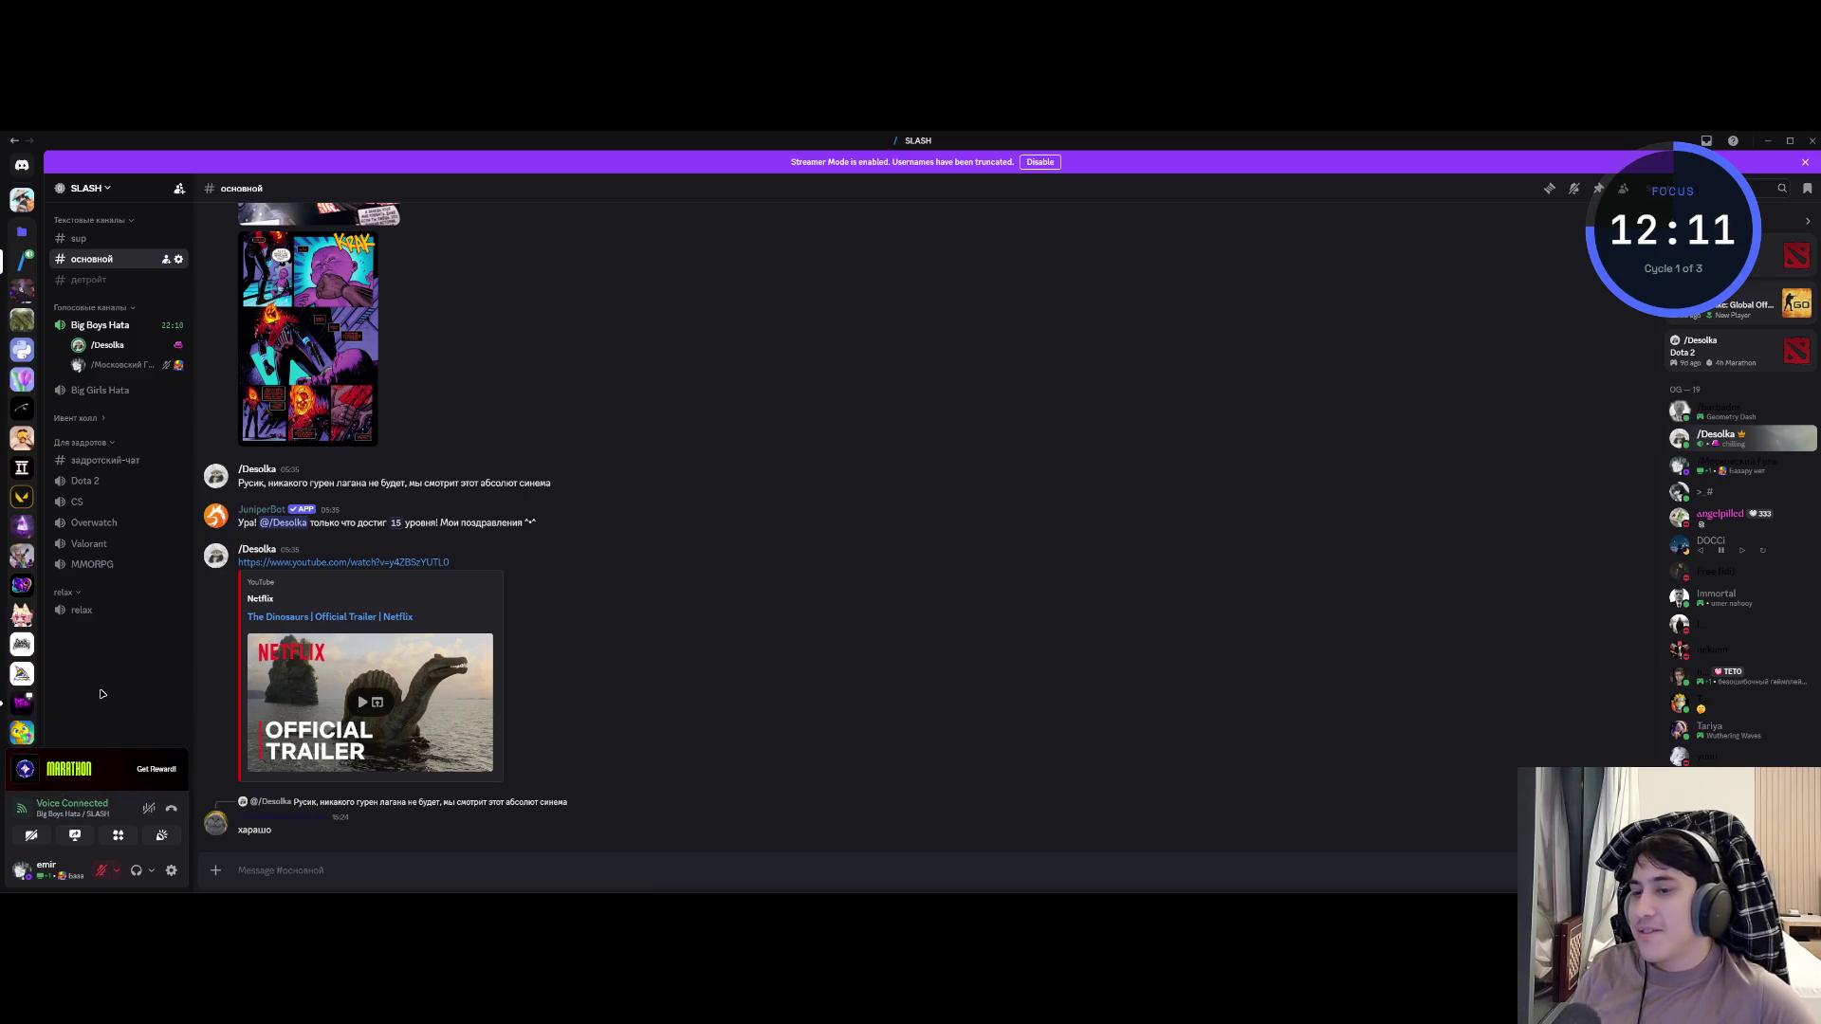
{"action": "key", "text": "ctrl+shift+m"}
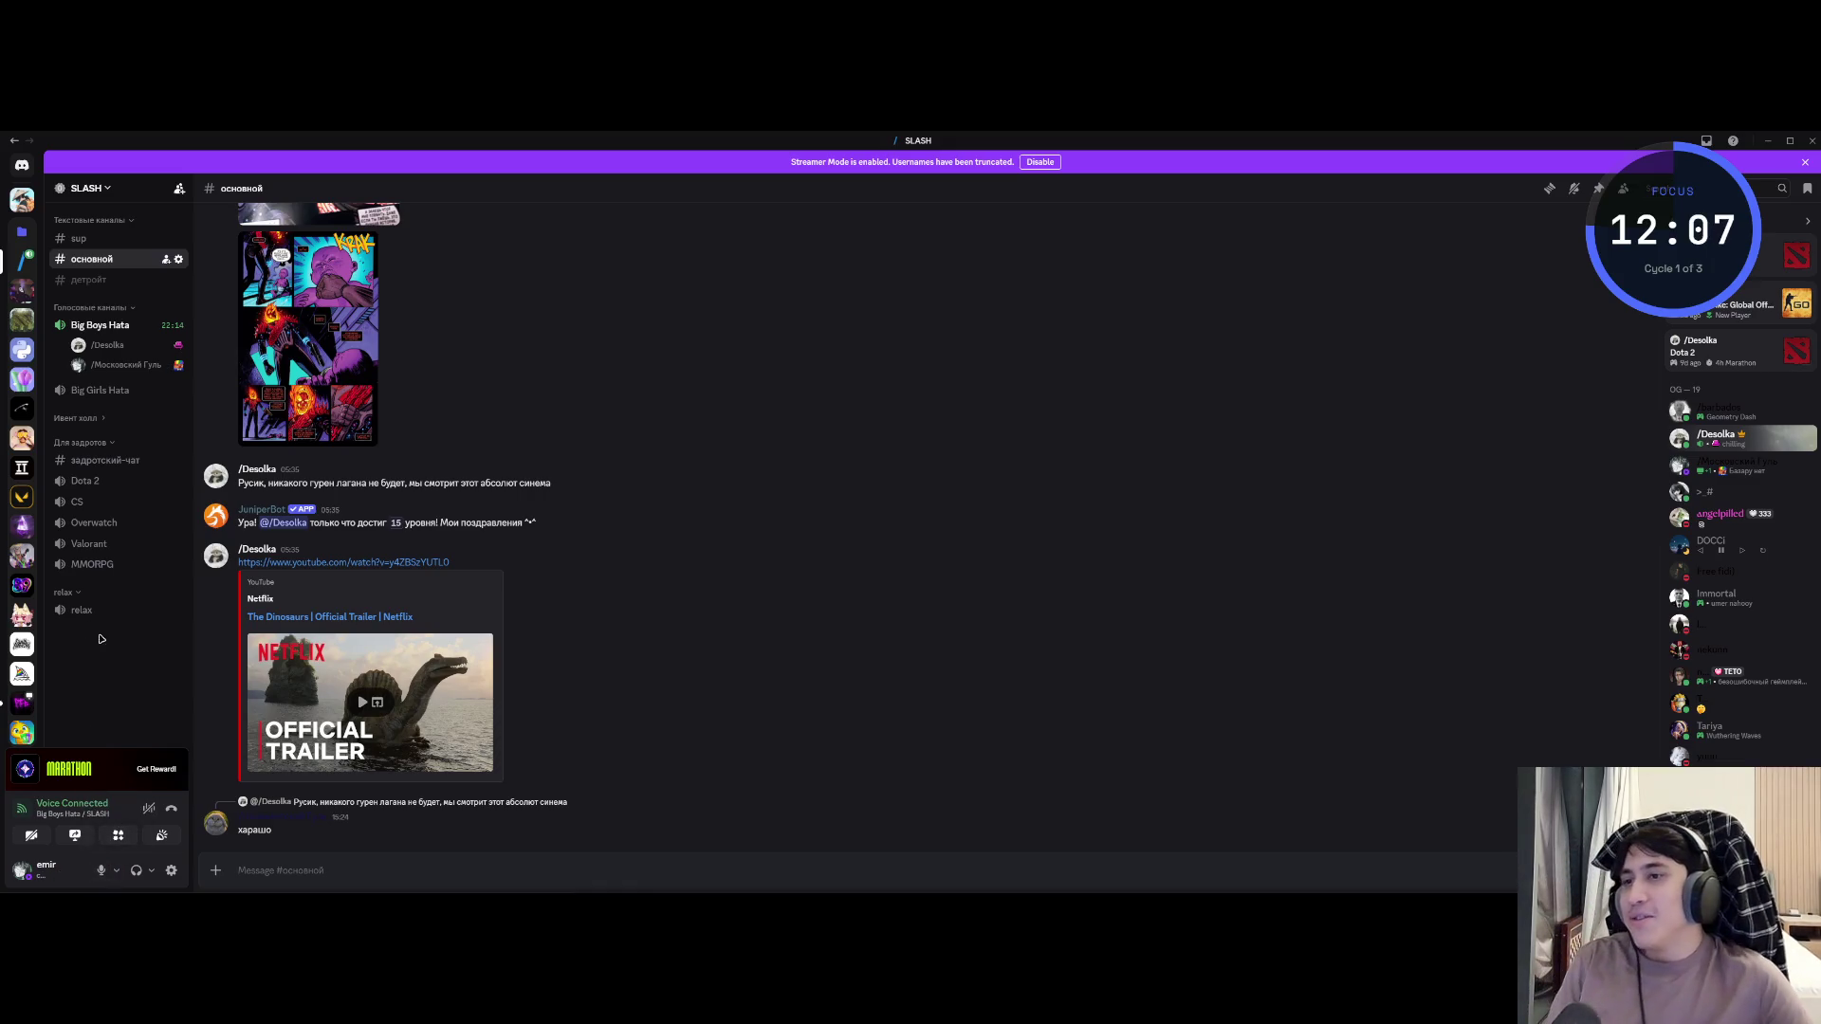
{"action": "key", "text": "alt+Tab"}
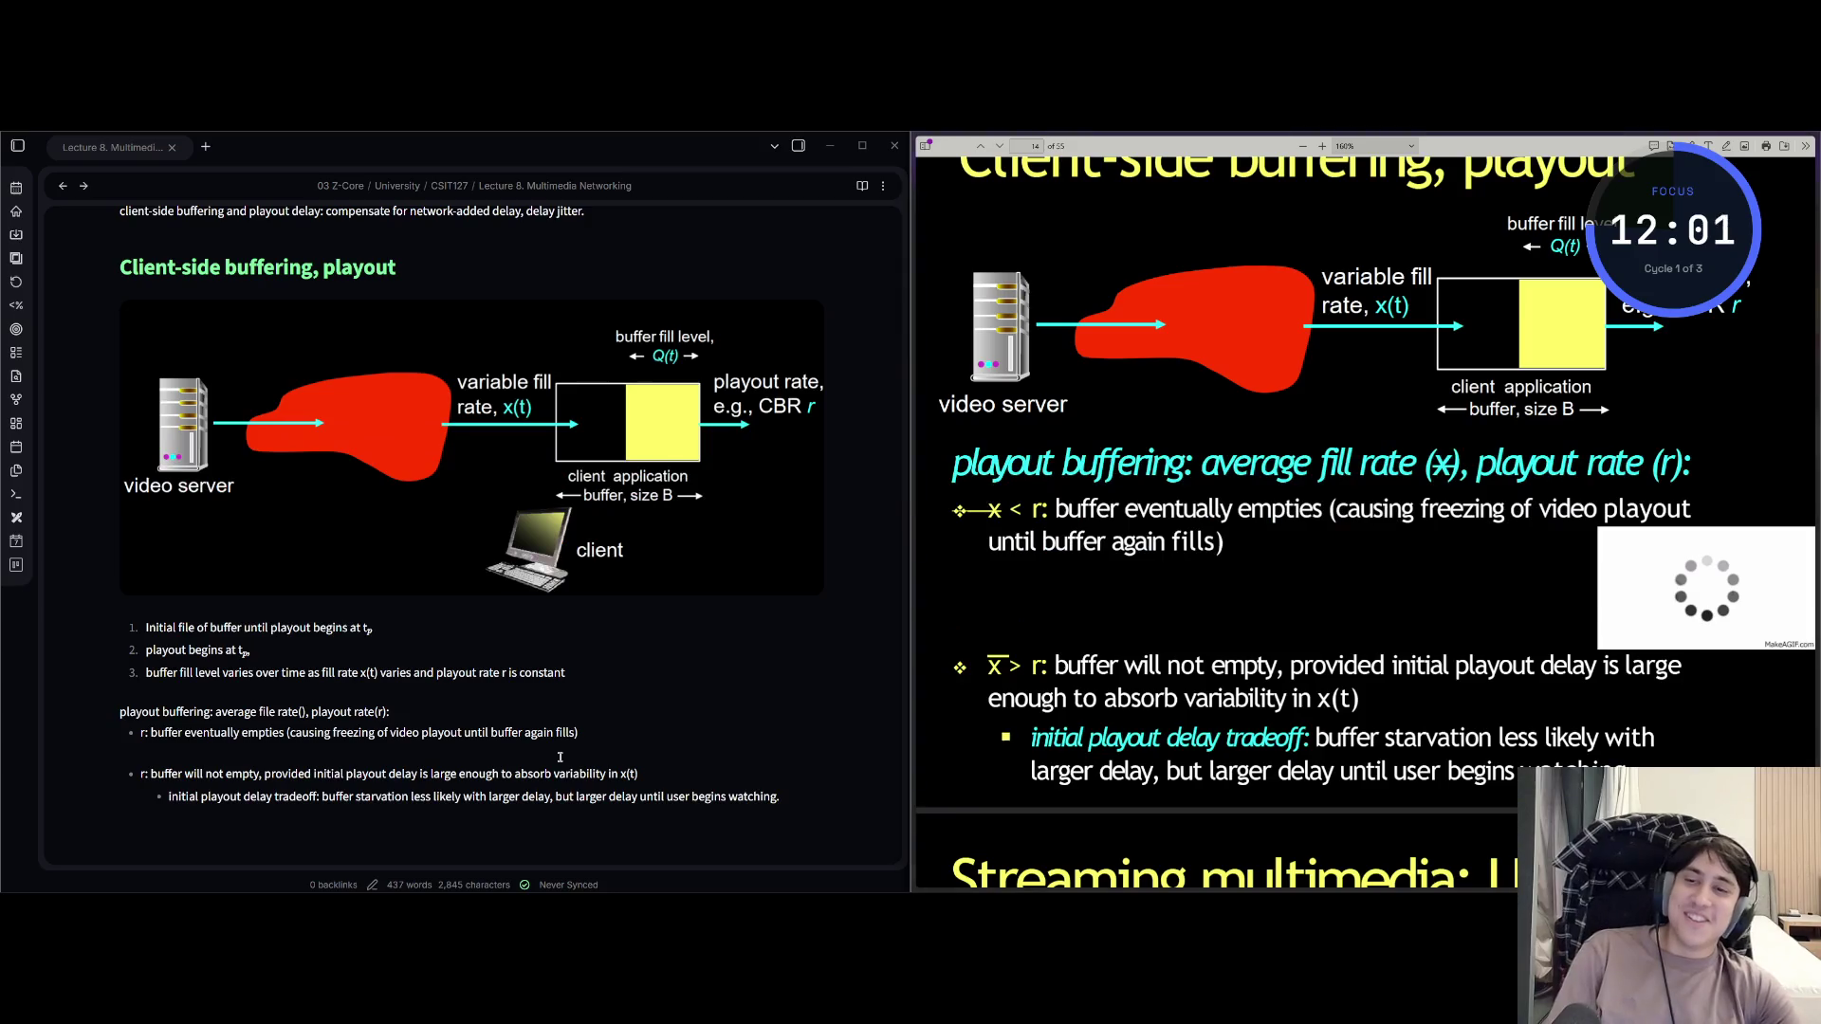
{"action": "key", "text": "alt+Tab"}
{"action": "key", "text": "alt+Tab"}
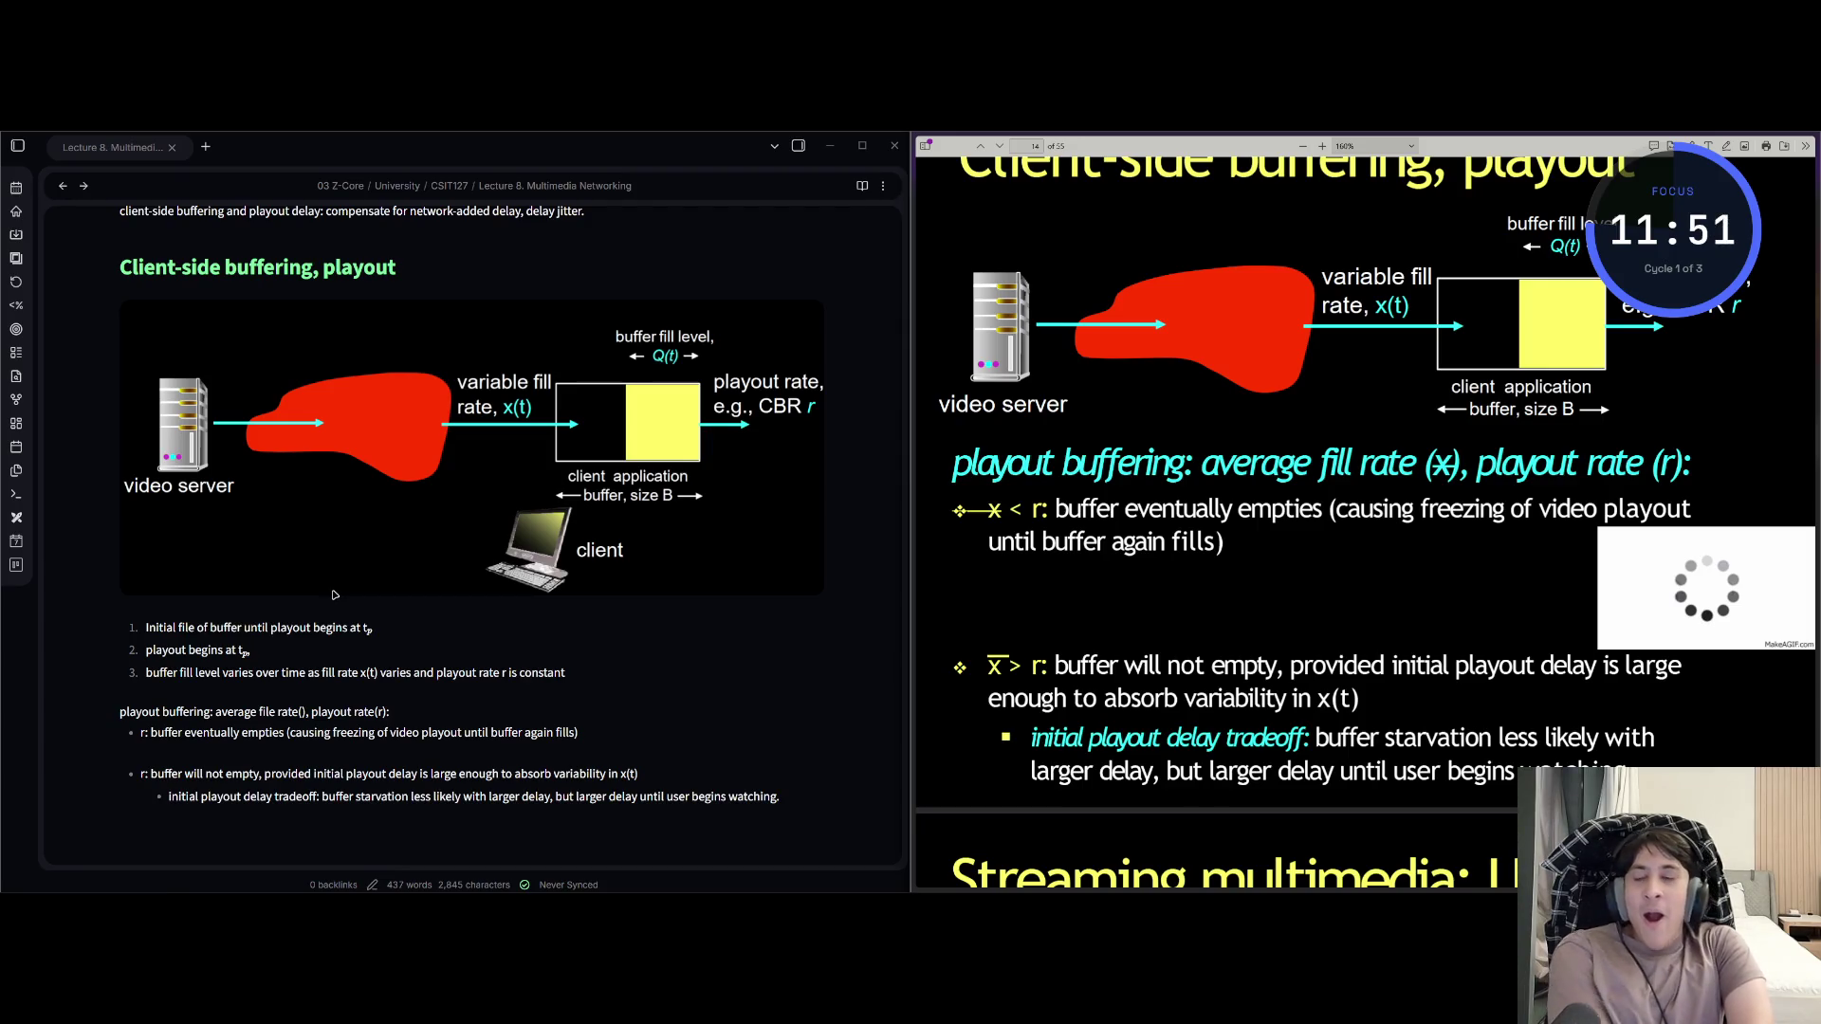
{"action": "left_click", "coordinate": [309, 720]}
{"action": "type", "text": "$\bar"}
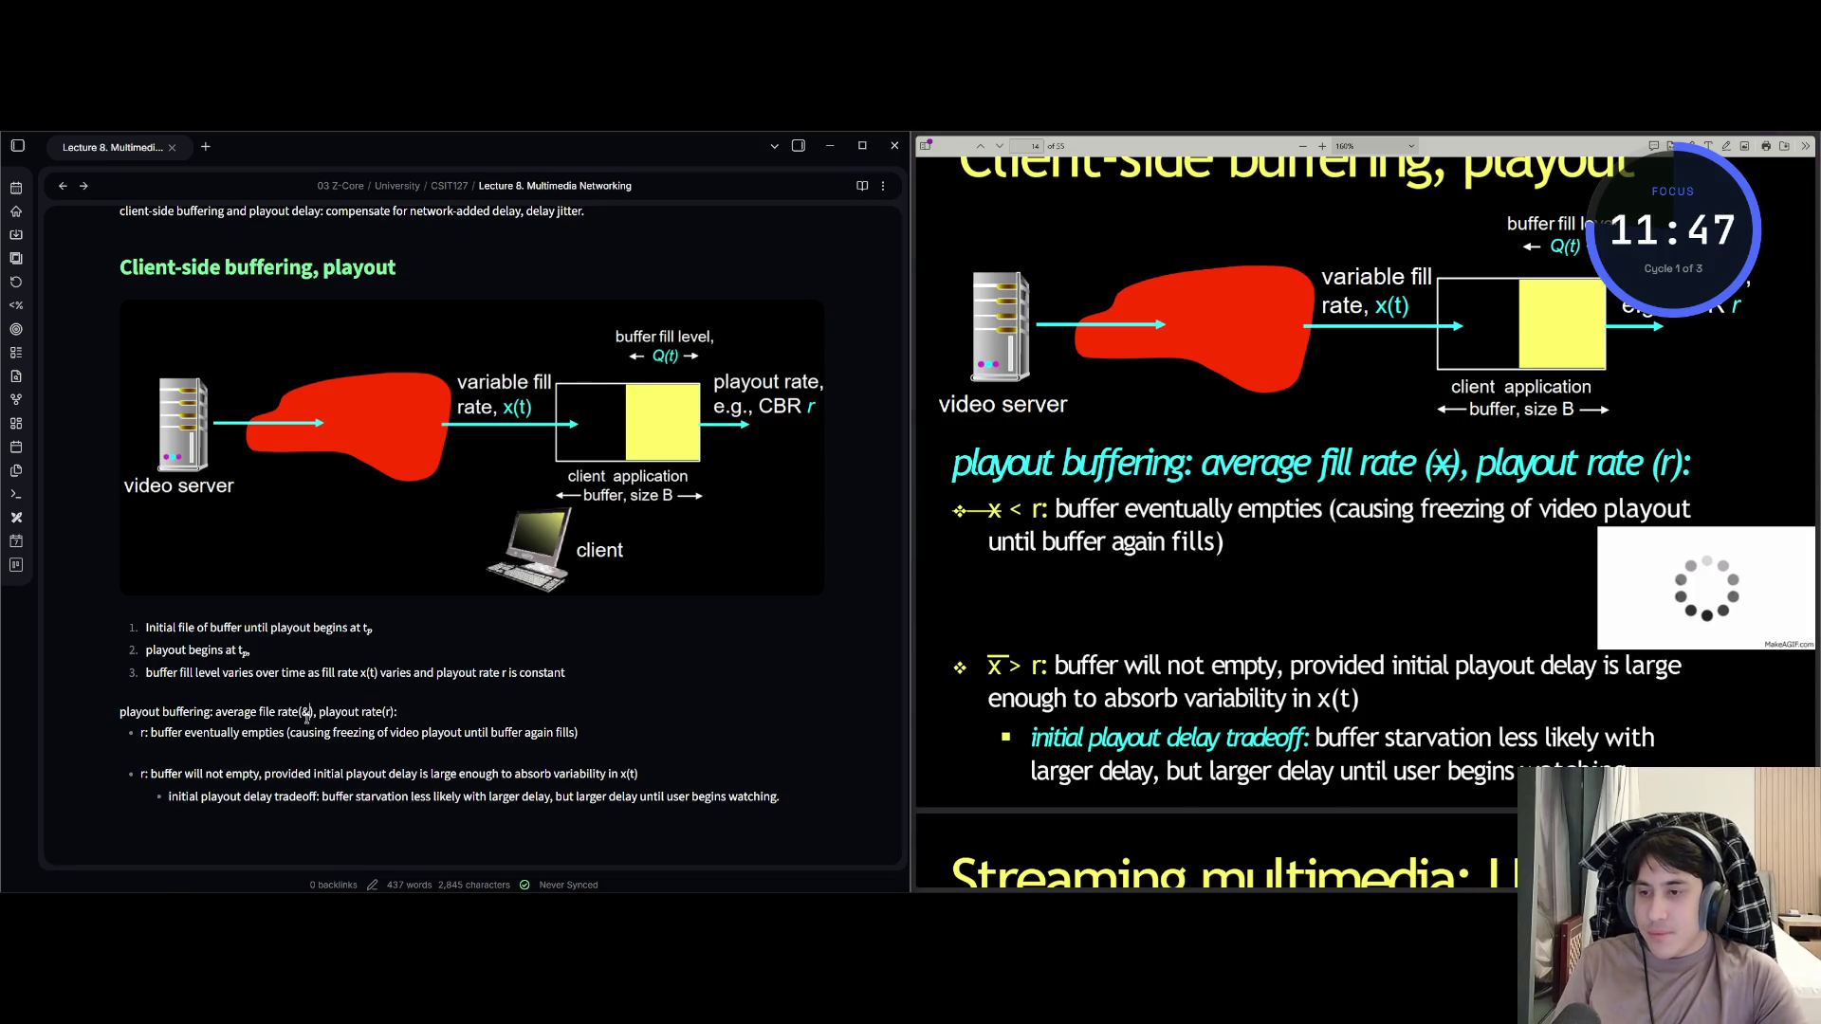
{"action": "key", "text": "BackSpace"}
{"action": "key", "text": "BackSpace"}
{"action": "key", "text": "BackSpace"}
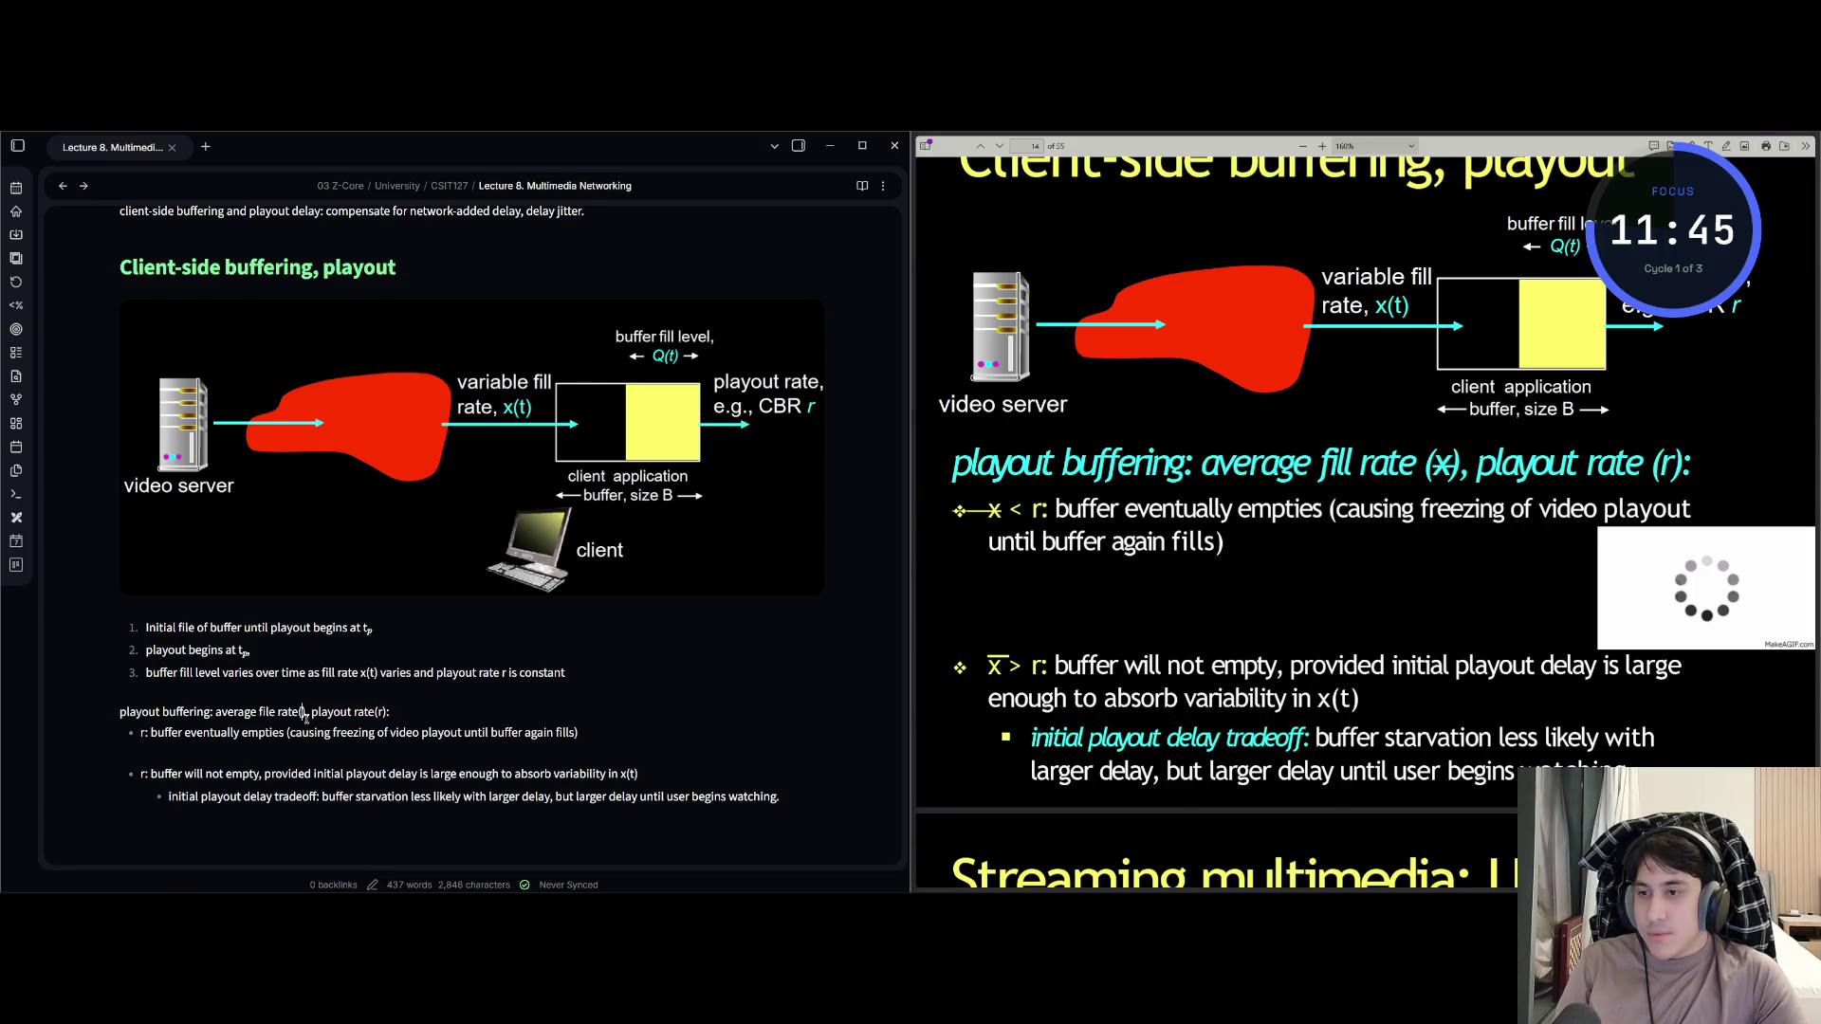
{"action": "type", "text": "x"}
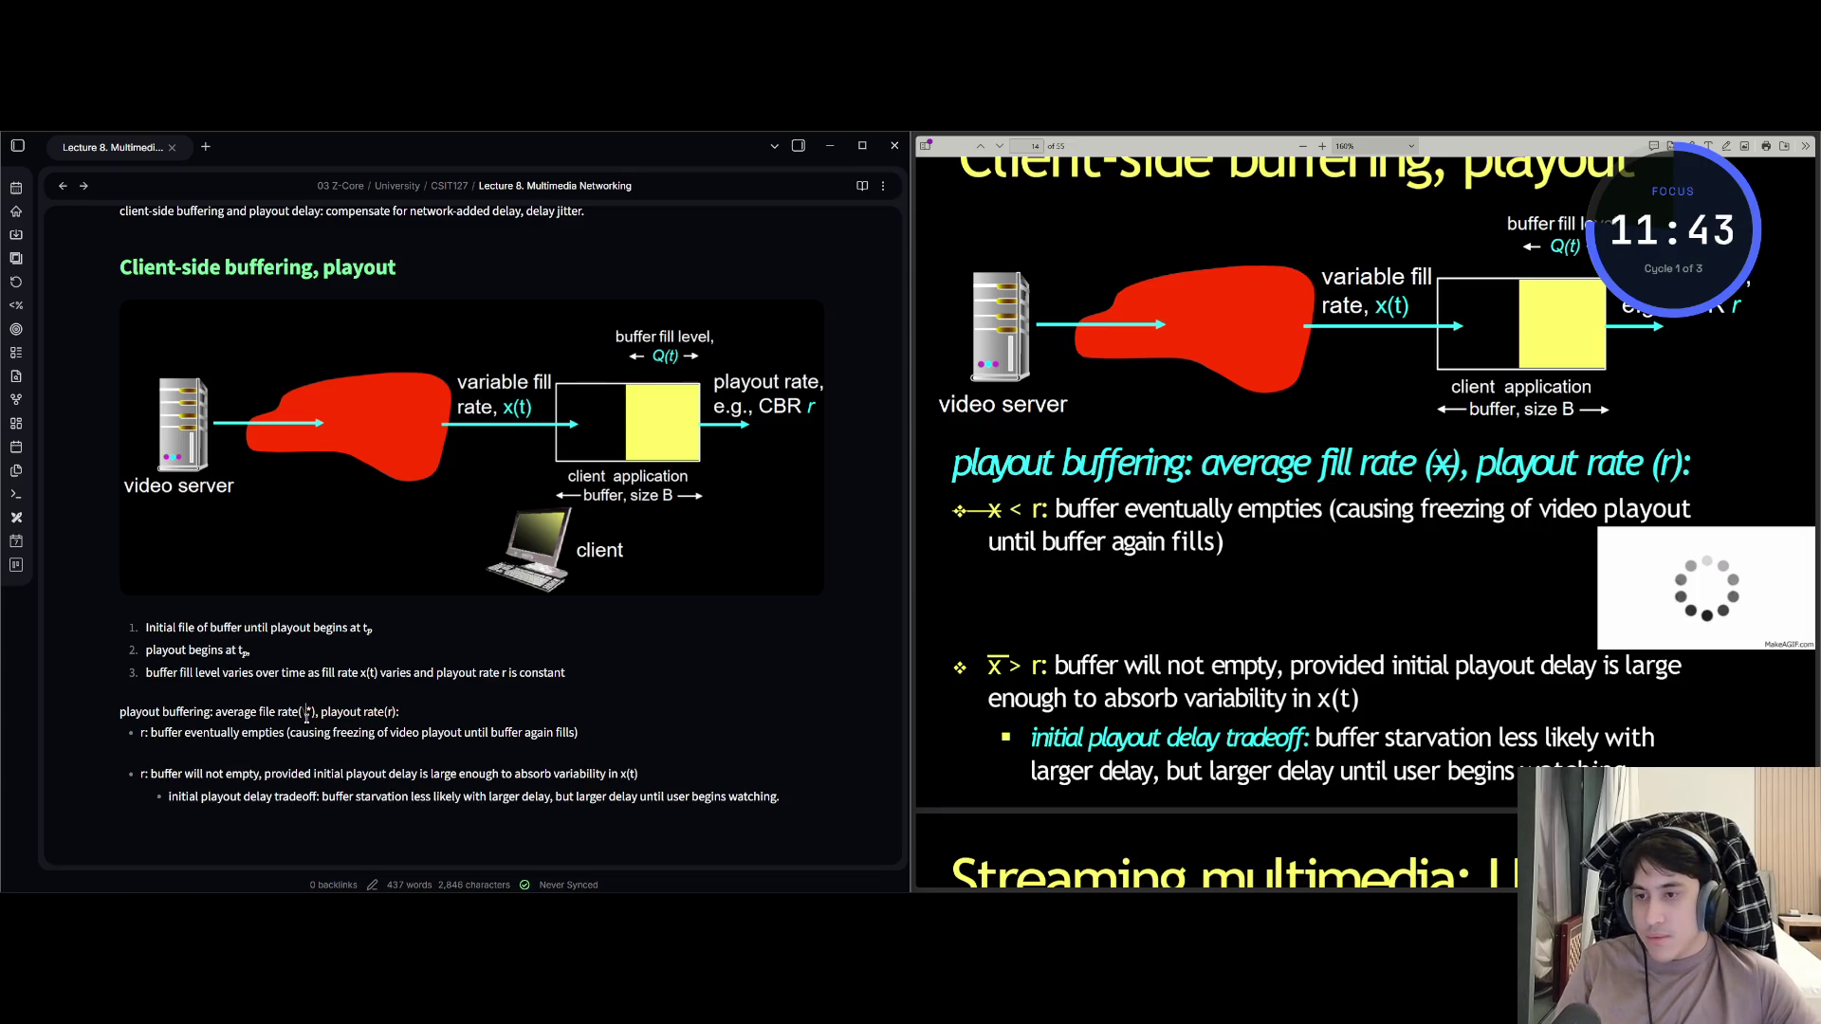
{"action": "left_click", "coordinate": [334, 735]}
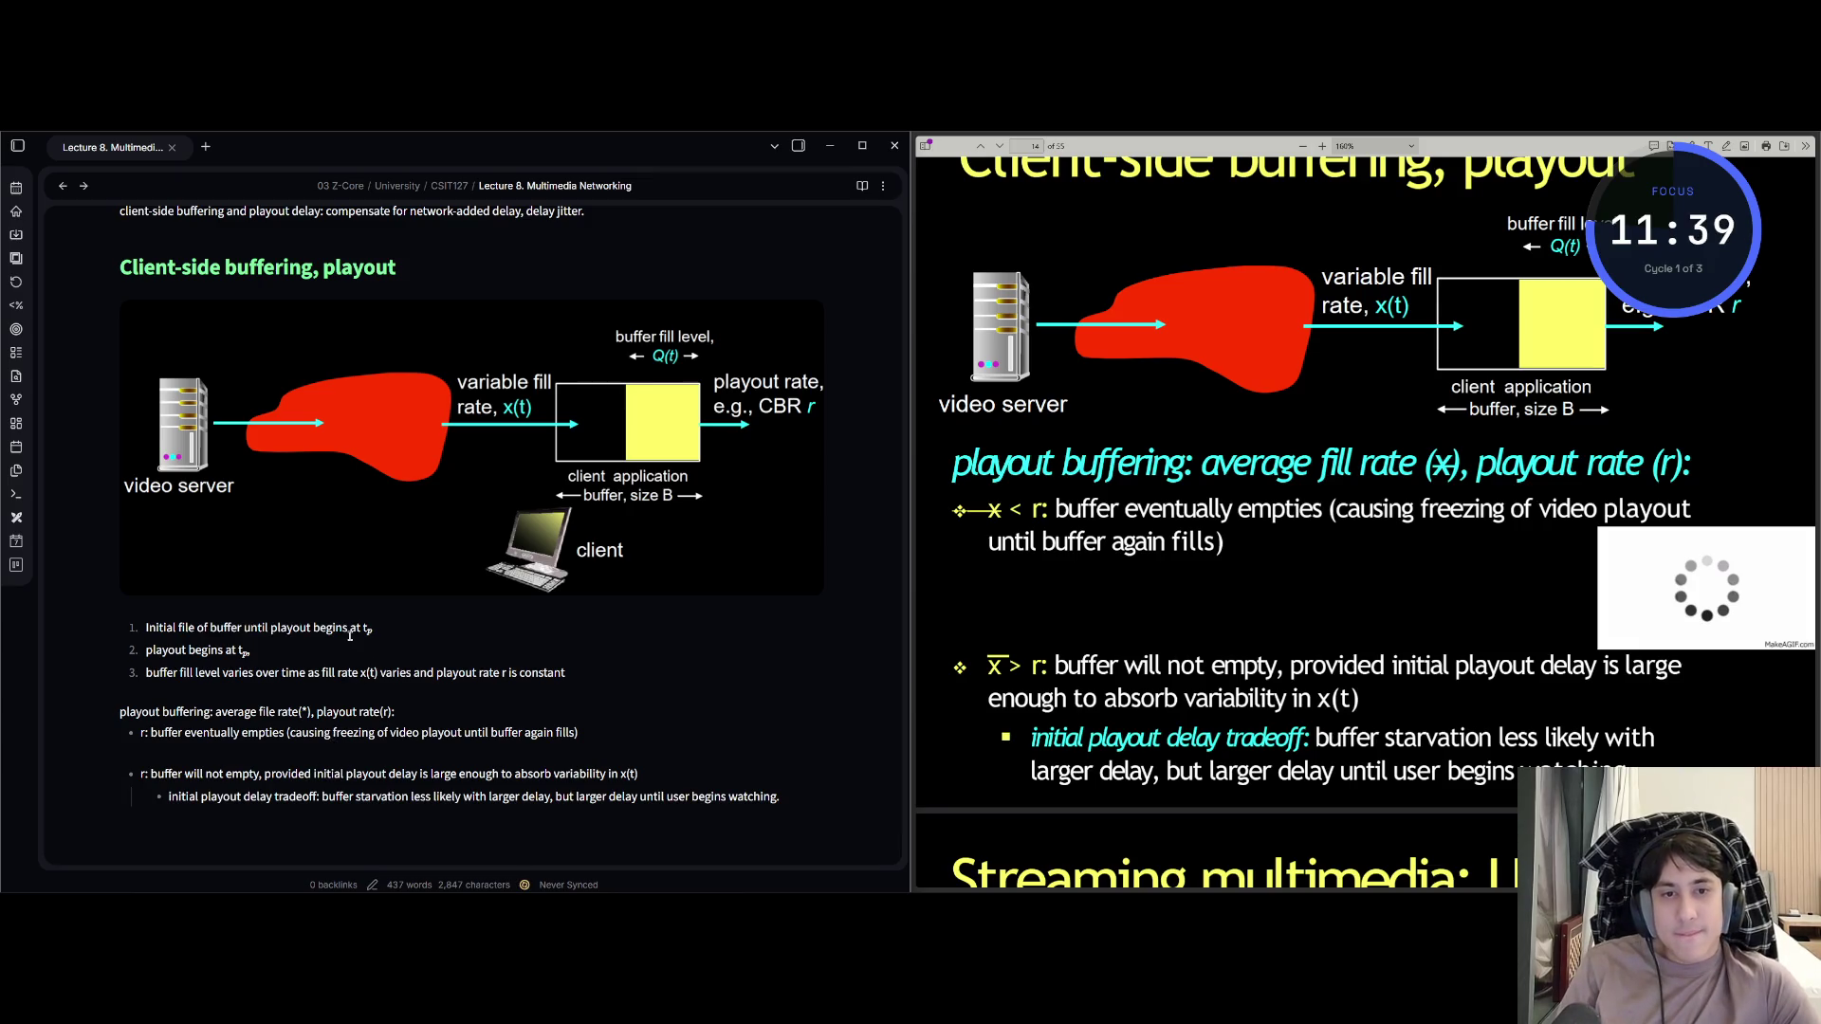
{"action": "scroll", "coordinate": [348, 610], "scroll_direction": "down", "scroll_amount": 1}
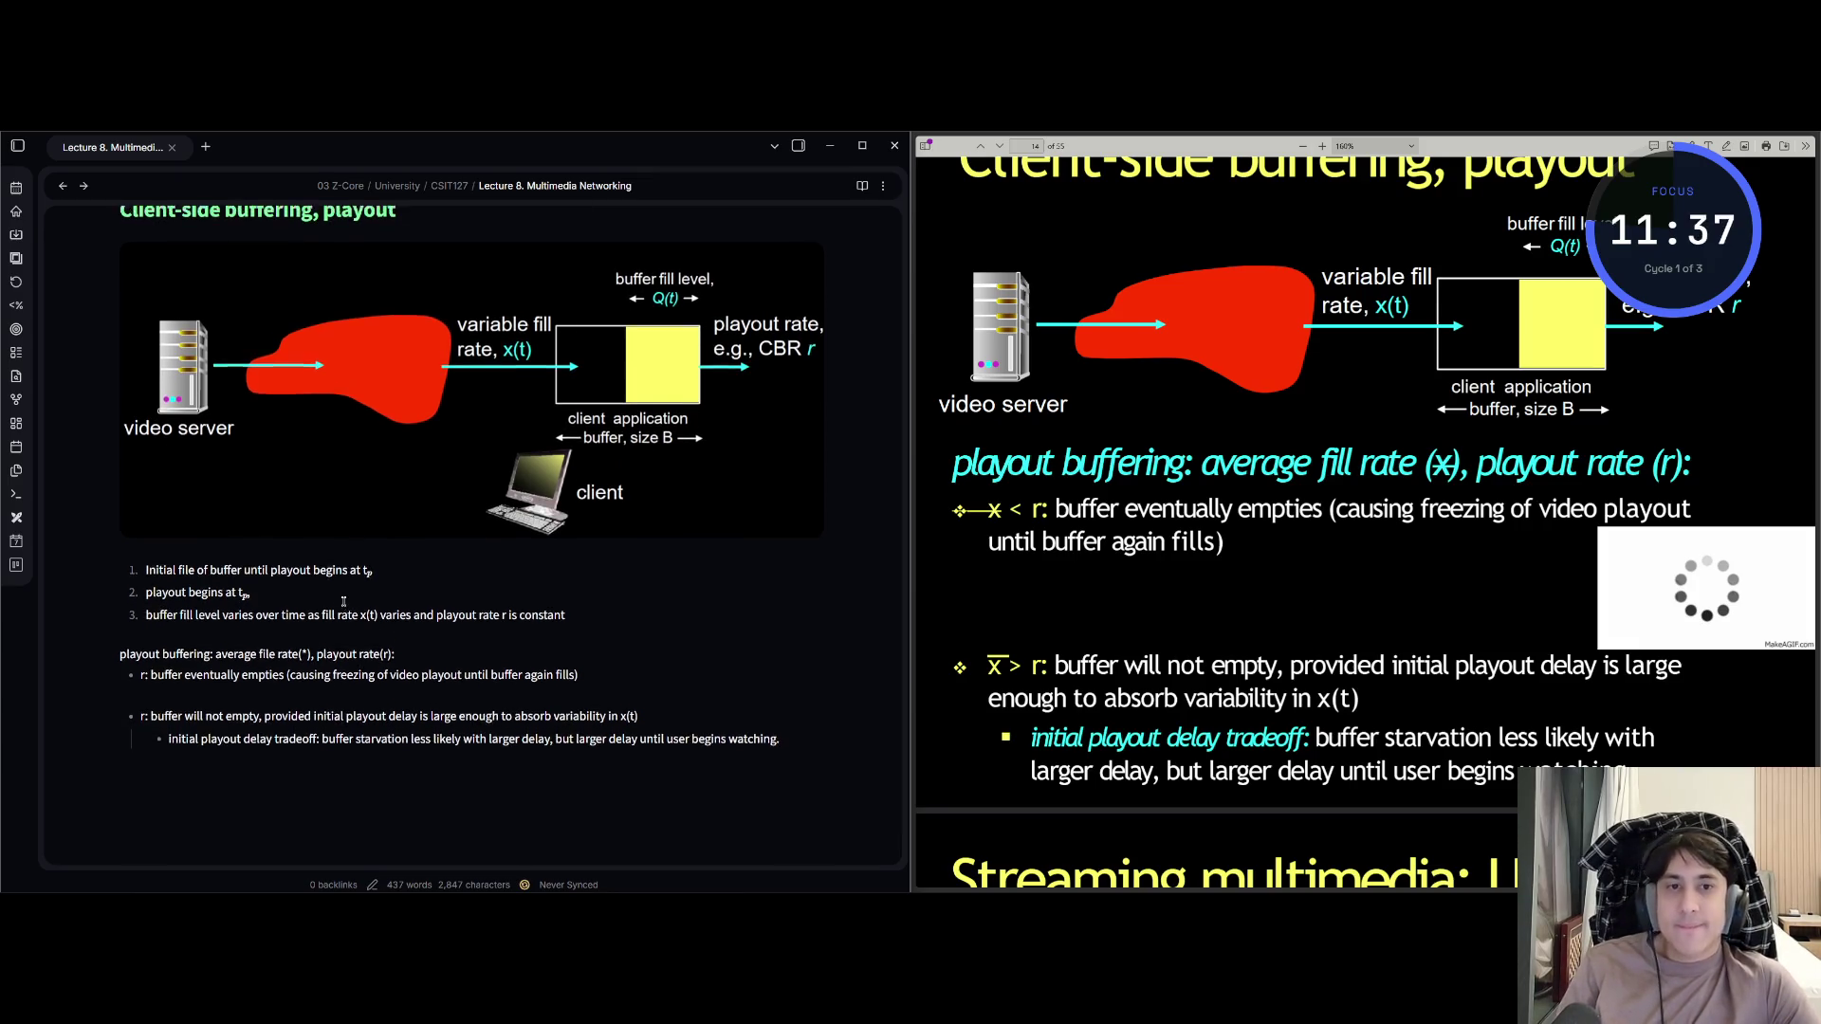
{"action": "scroll", "coordinate": [348, 611], "scroll_direction": "up", "scroll_amount": 1}
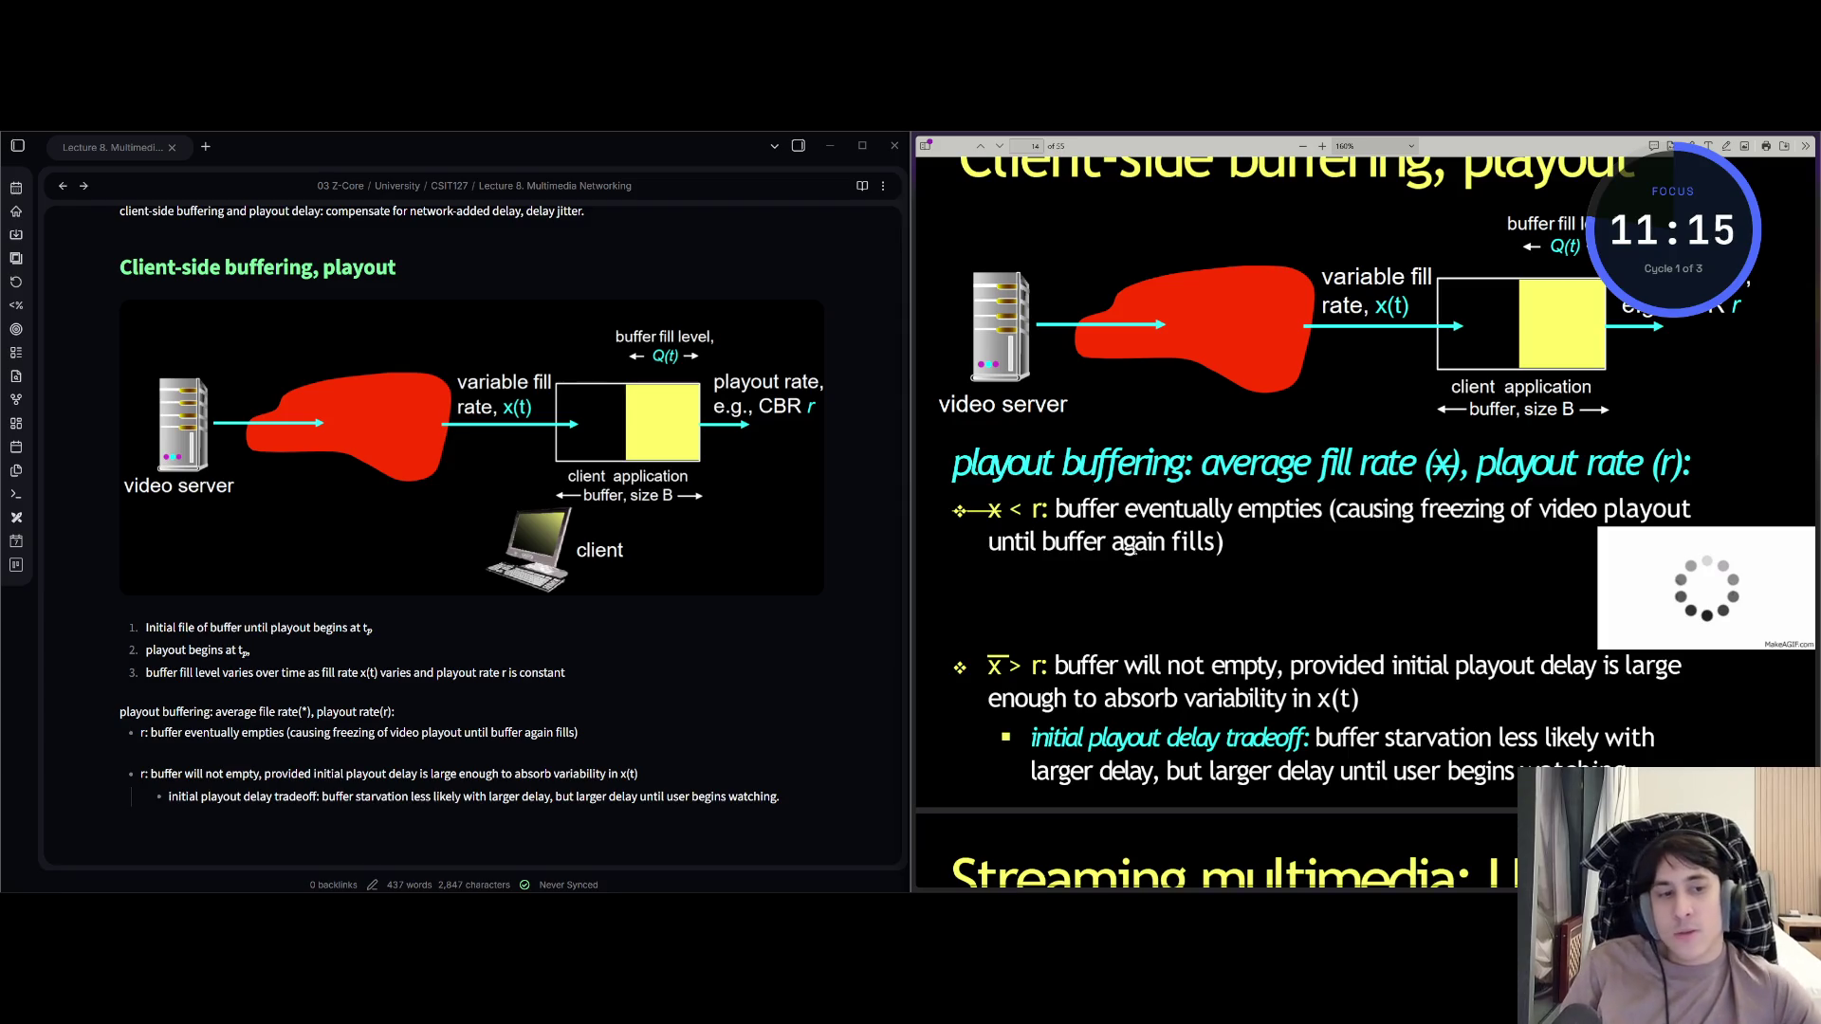
{"action": "scroll", "coordinate": [1049, 463], "scroll_direction": "up", "scroll_amount": 2}
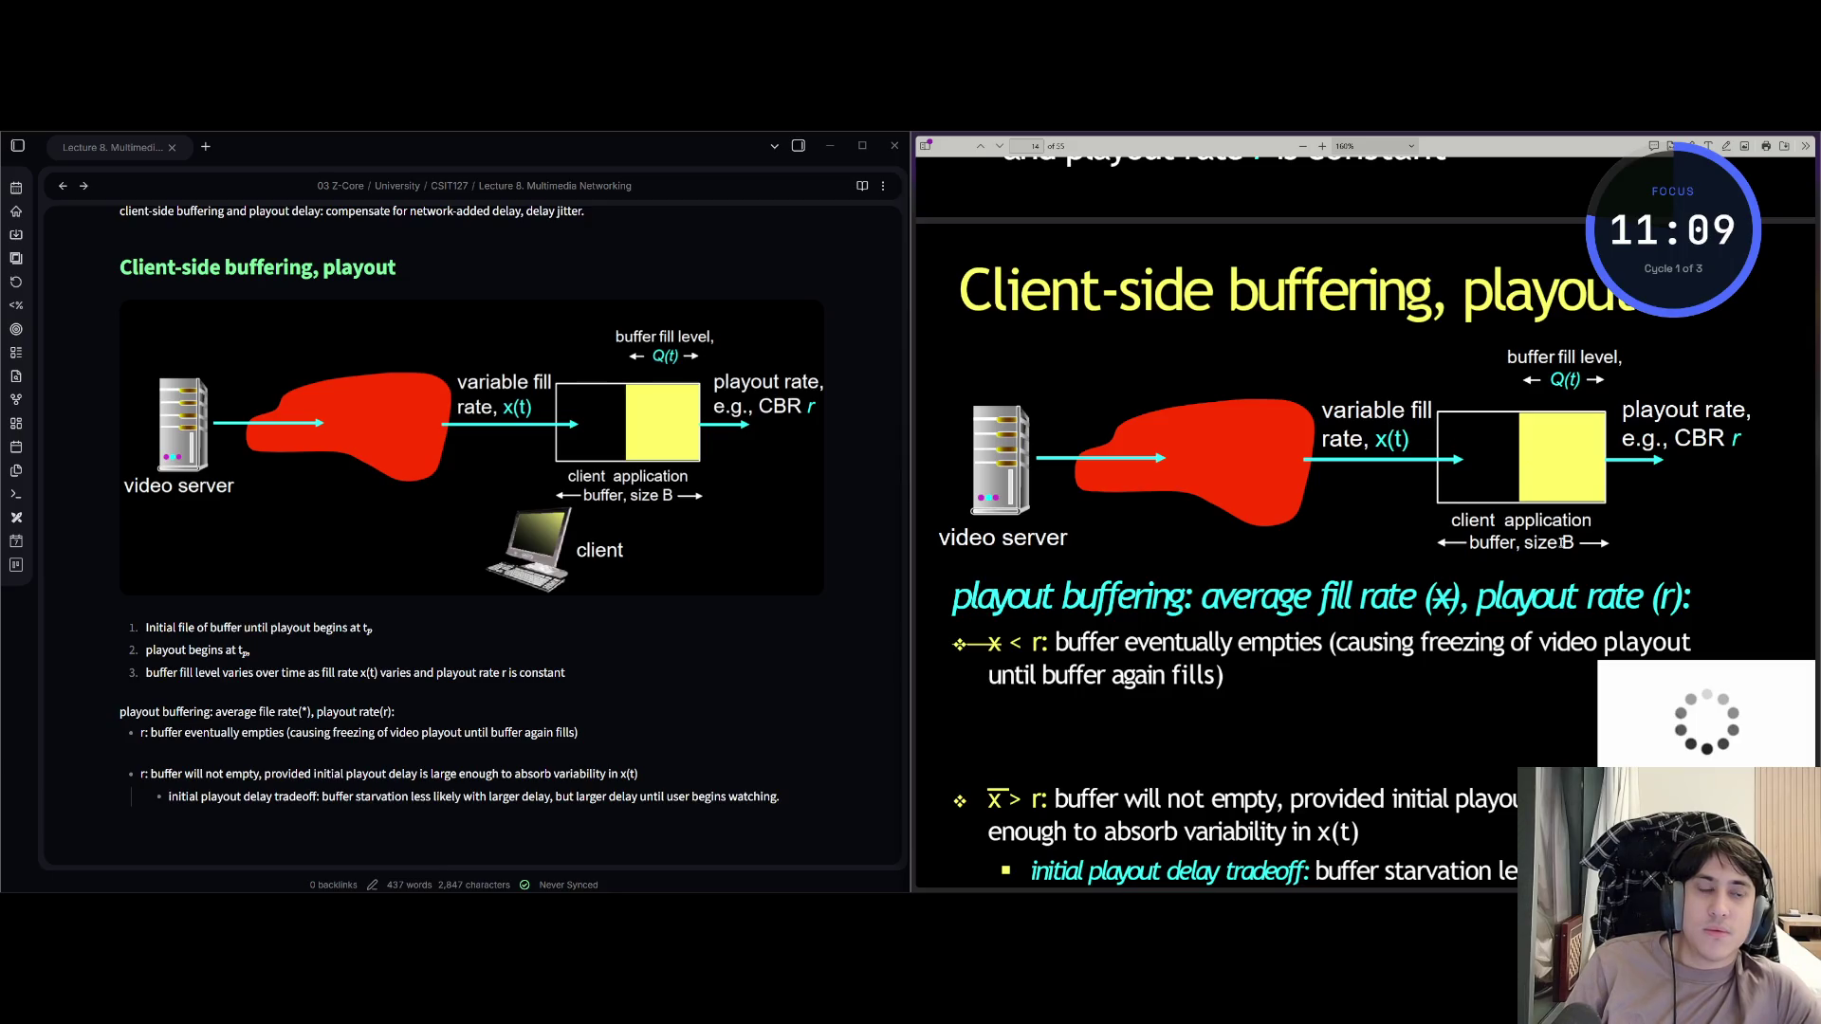
{"action": "key", "text": "alt+Tab"}
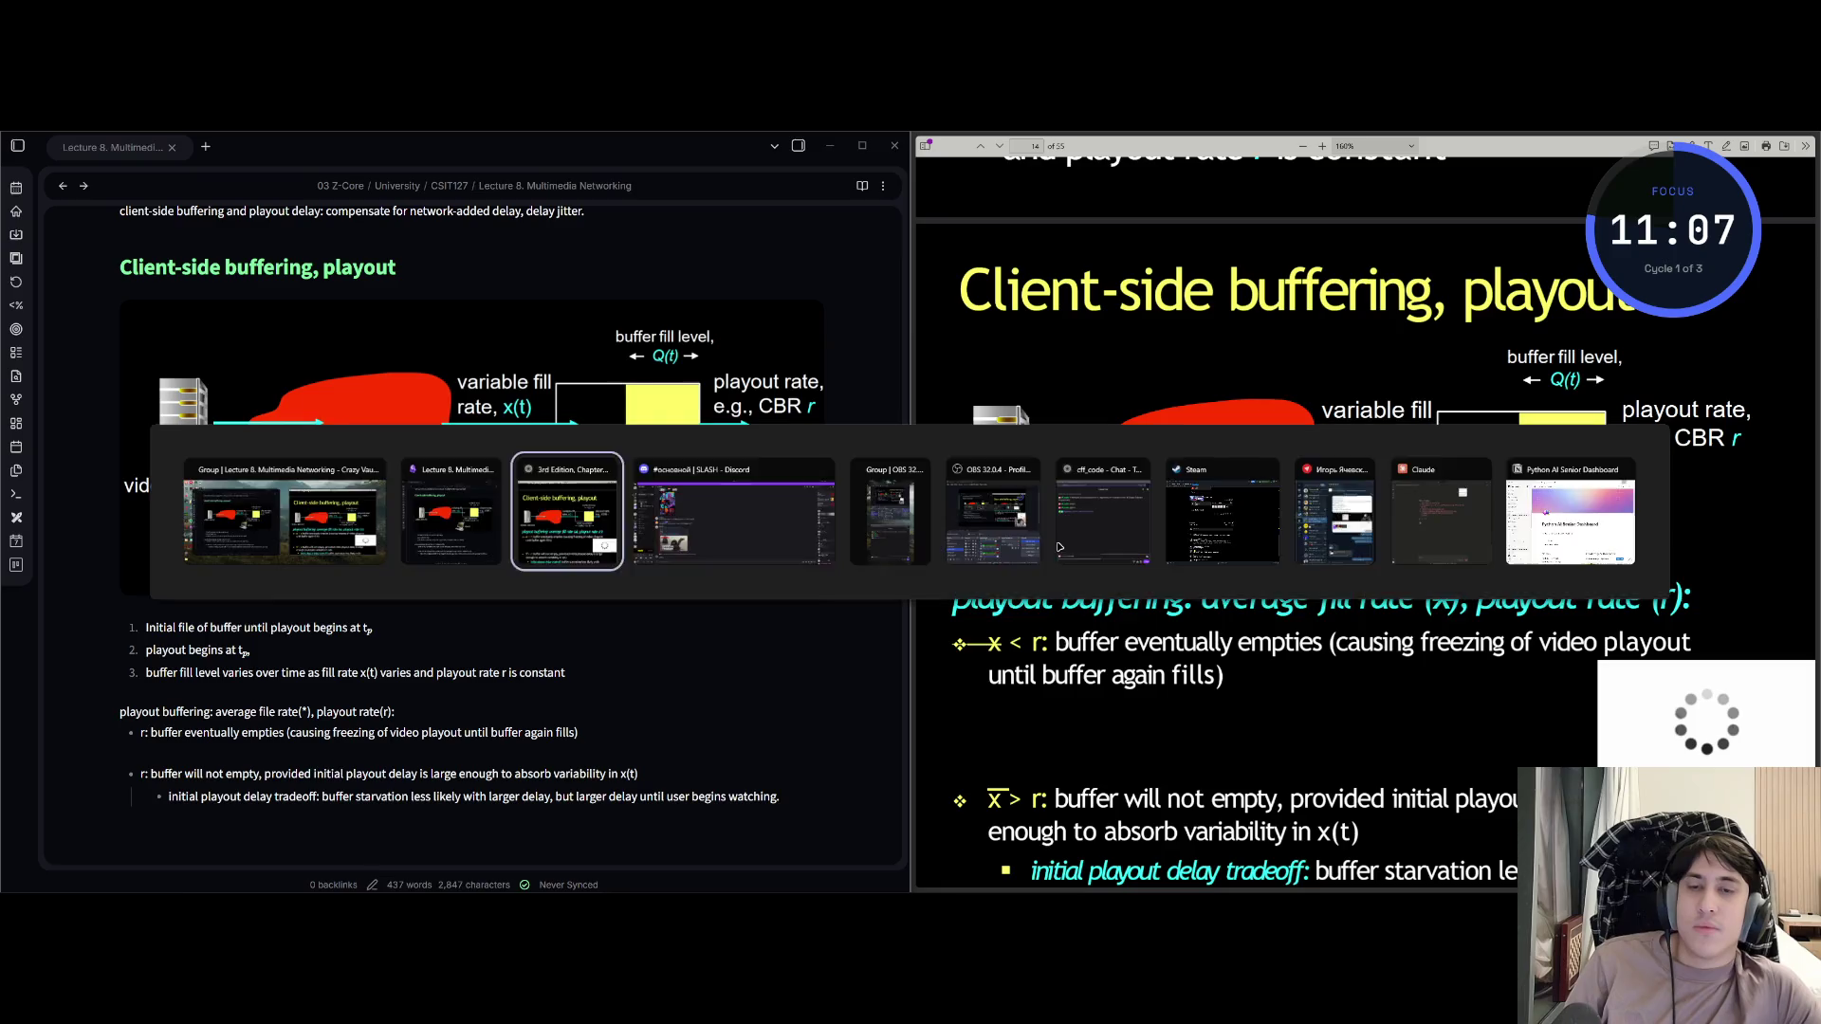
{"action": "key", "text": "alt+Tab"}
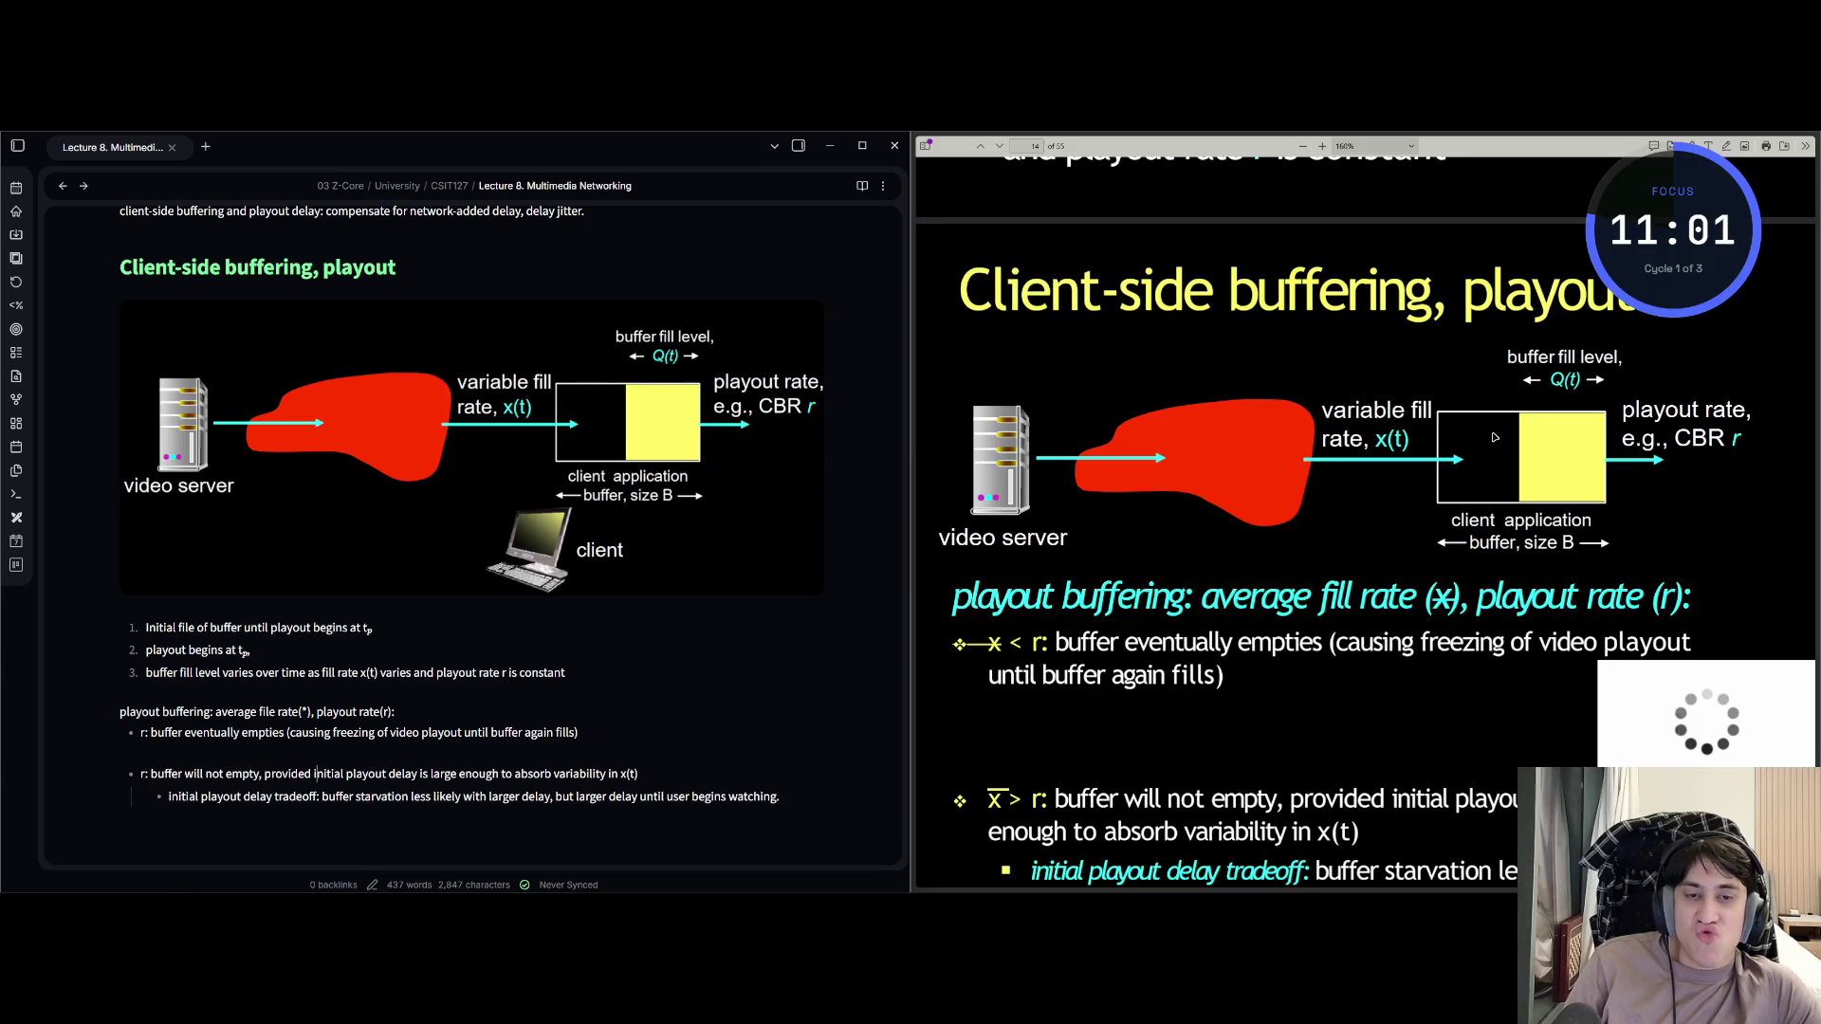
{"action": "scroll", "coordinate": [1097, 522], "scroll_direction": "down", "scroll_amount": 5}
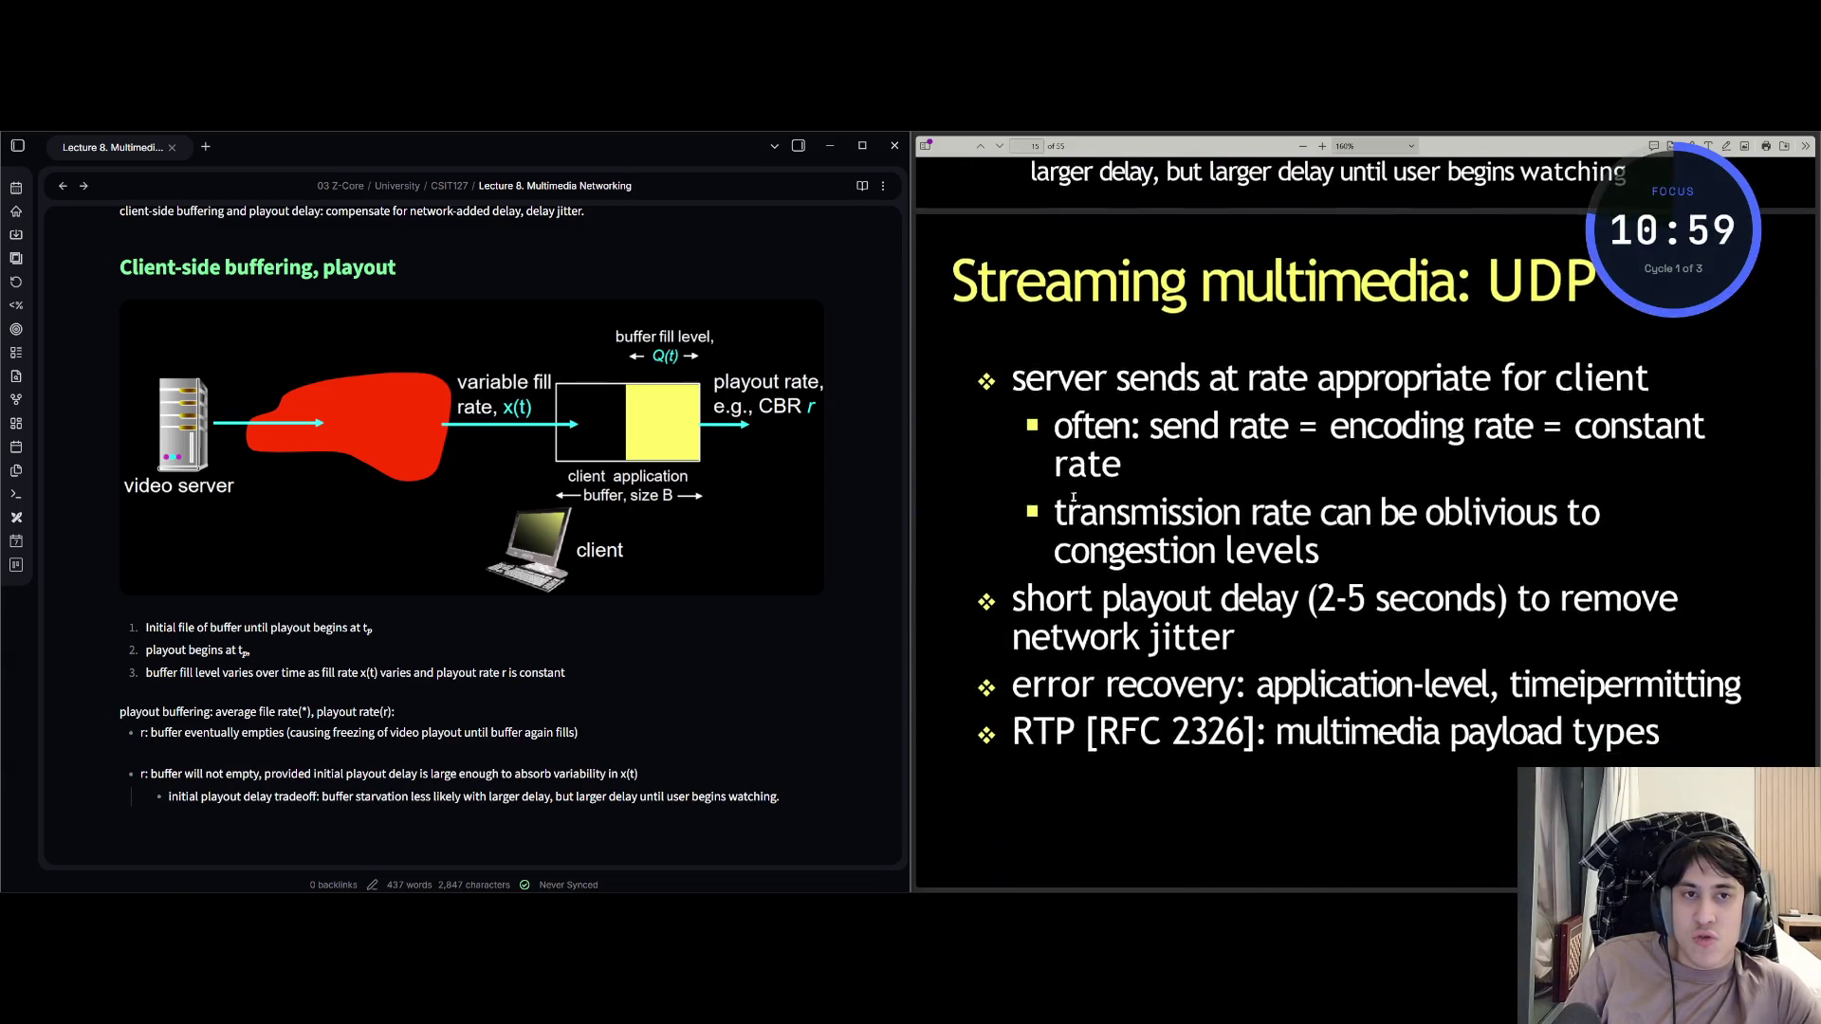
Add the level-2 heading 'Streaming multimedia: UDP' below the last bullet.
{"action": "scroll", "coordinate": [529, 657], "scroll_direction": "down", "scroll_amount": 3}
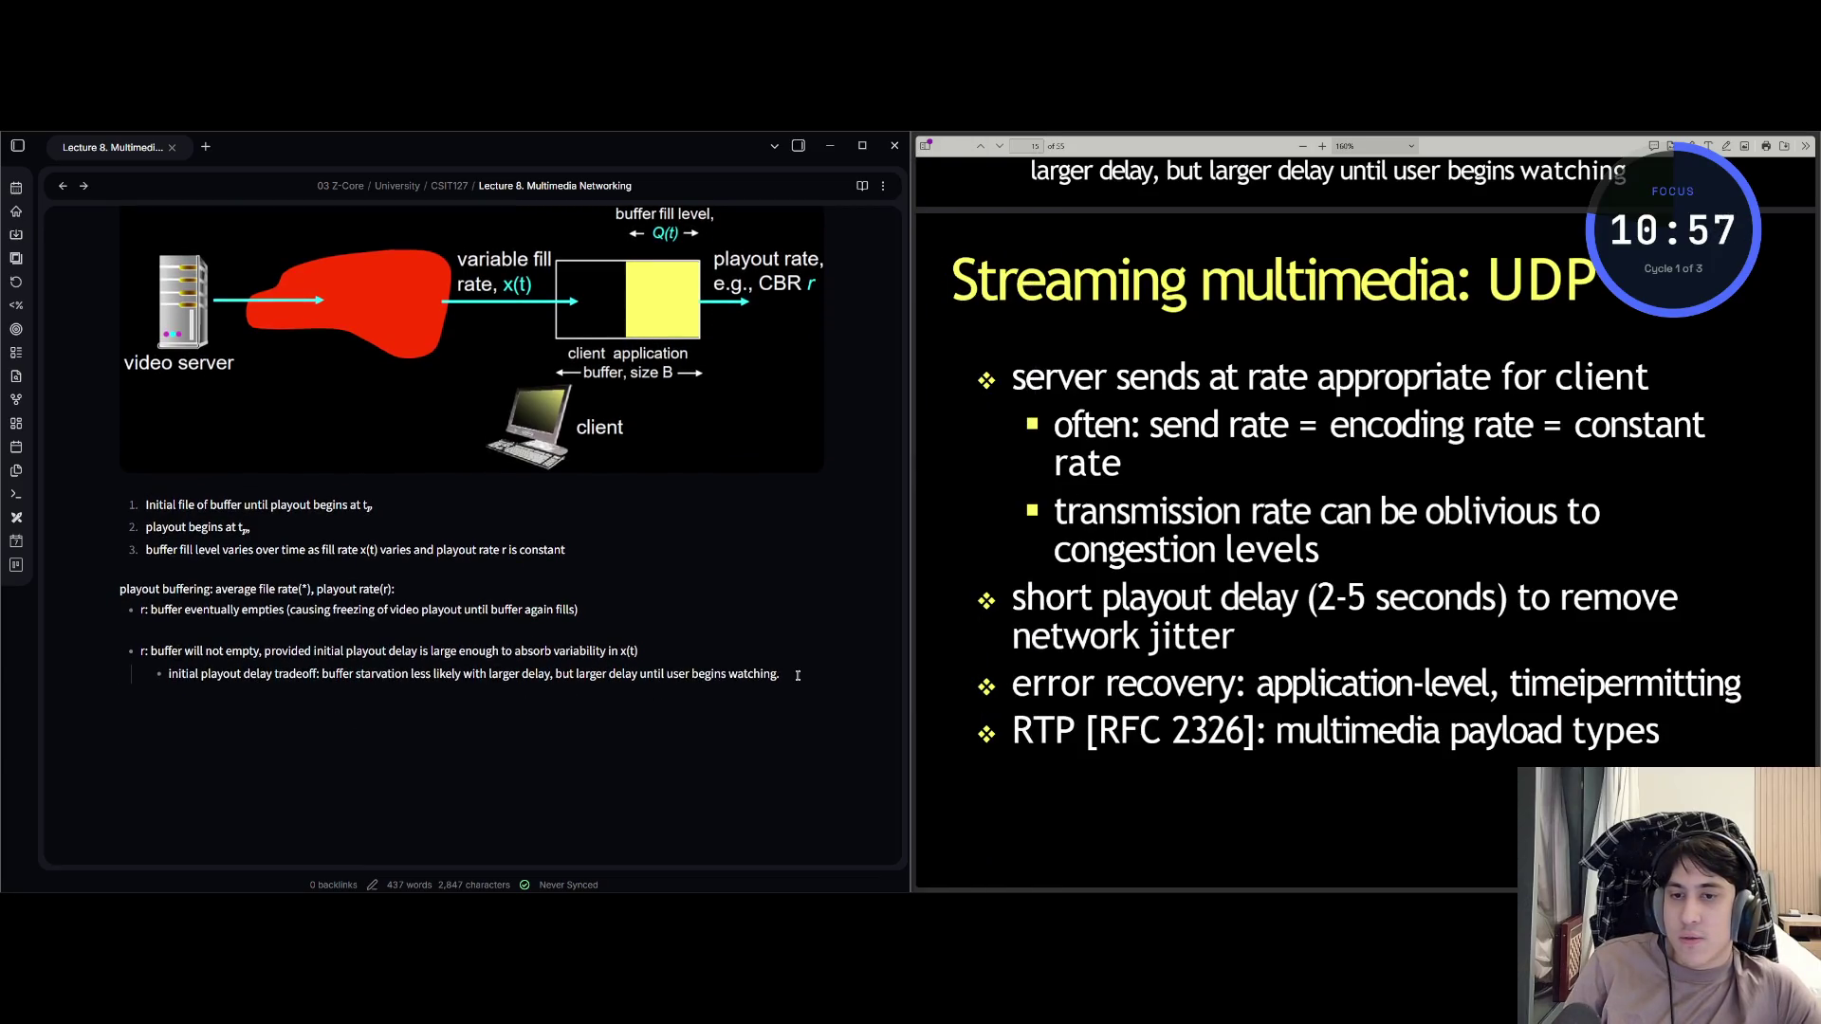
{"action": "key", "text": "shift+Tab"}
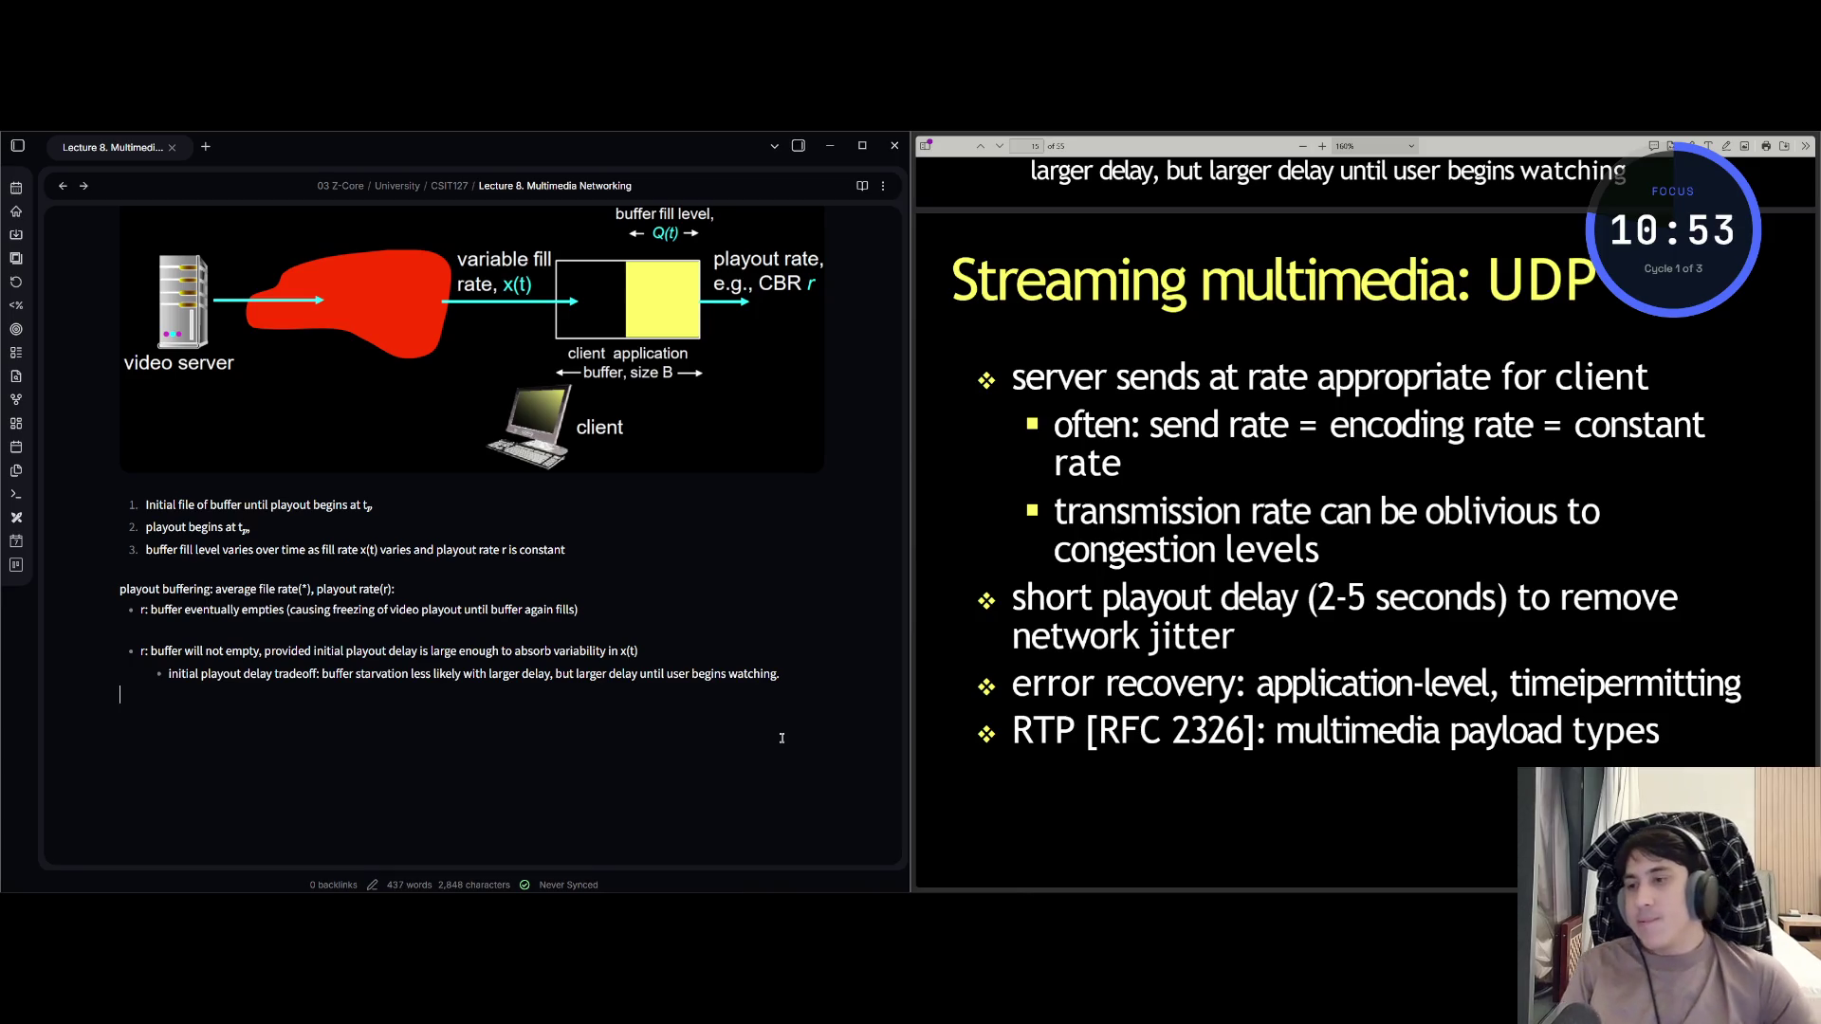
{"action": "key", "text": "Return"}
{"action": "type", "text": "s"}
{"action": "key", "text": "Home"}
{"action": "type", "text": "##"}
{"action": "key", "text": "End"}
{"action": "type", "text": "TR"}
{"action": "key", "text": "BackSpace"}
{"action": "key", "text": "BackSpace"}
{"action": "key", "text": "BackSpace"}
{"action": "type", "text": "Streaming "}
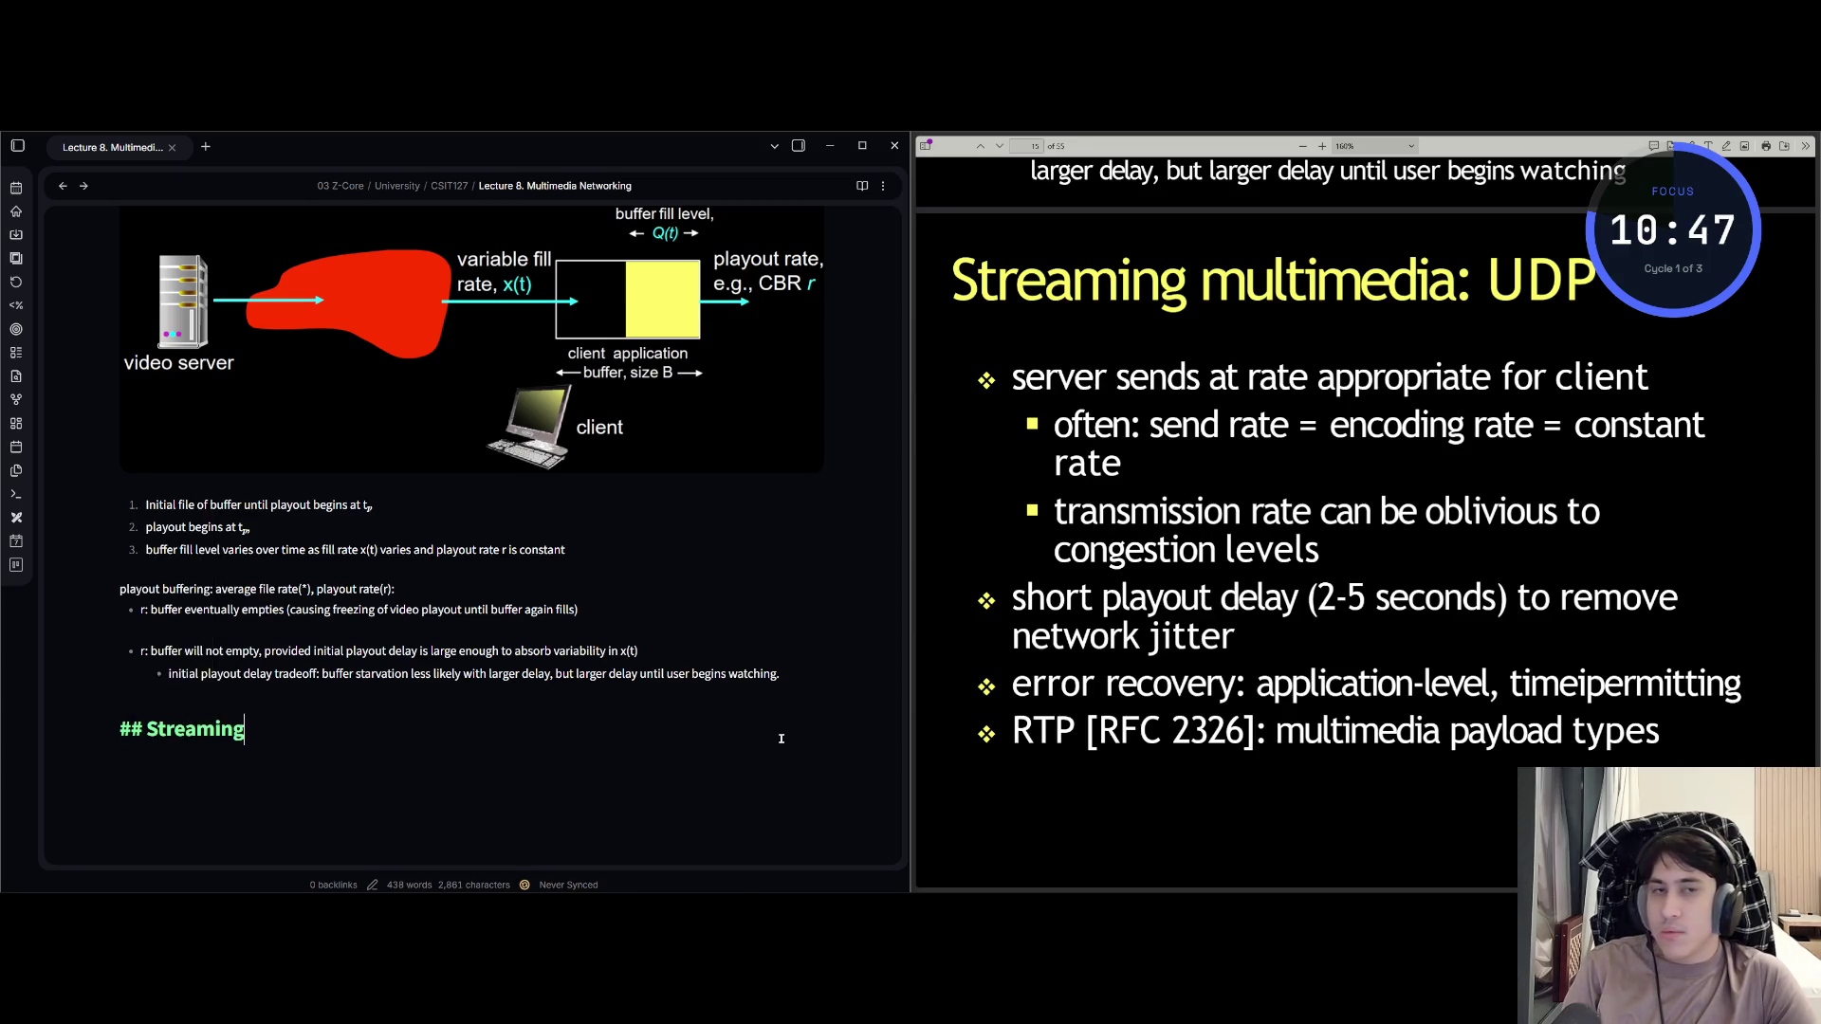
{"action": "type", "text": "multime"}
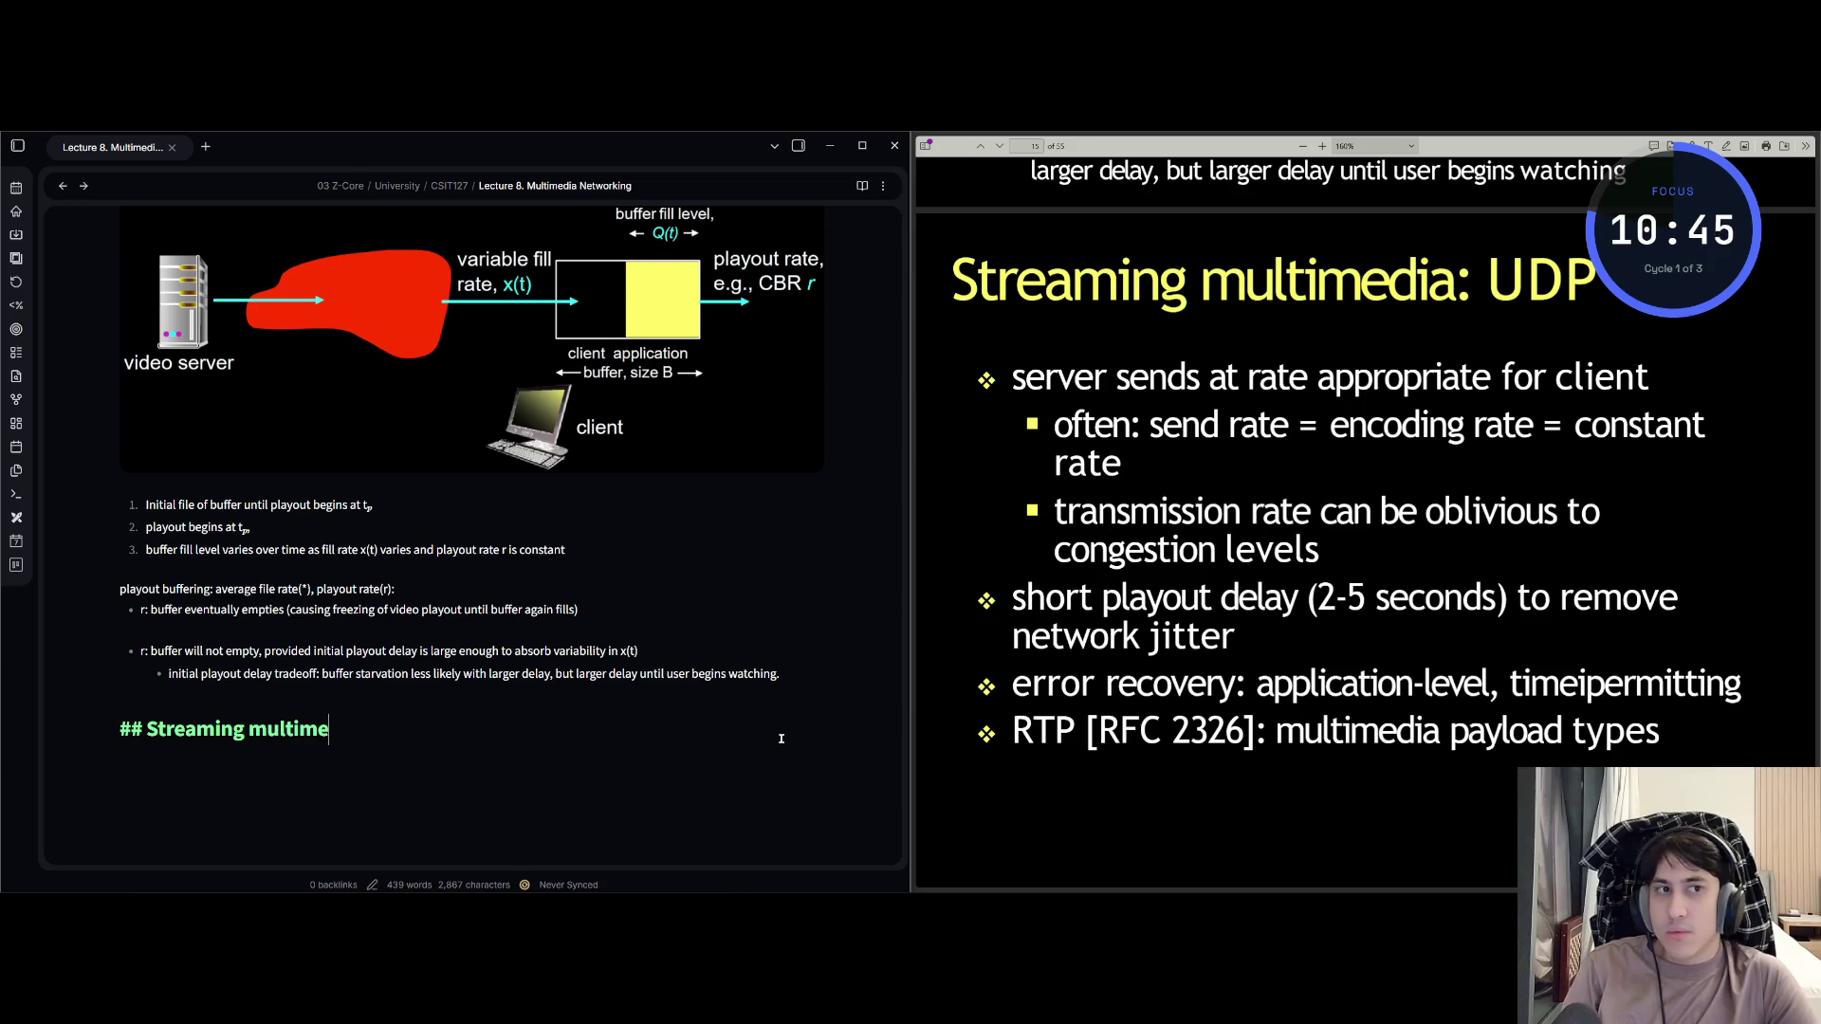
{"action": "type", "text": "dia: UDP"}
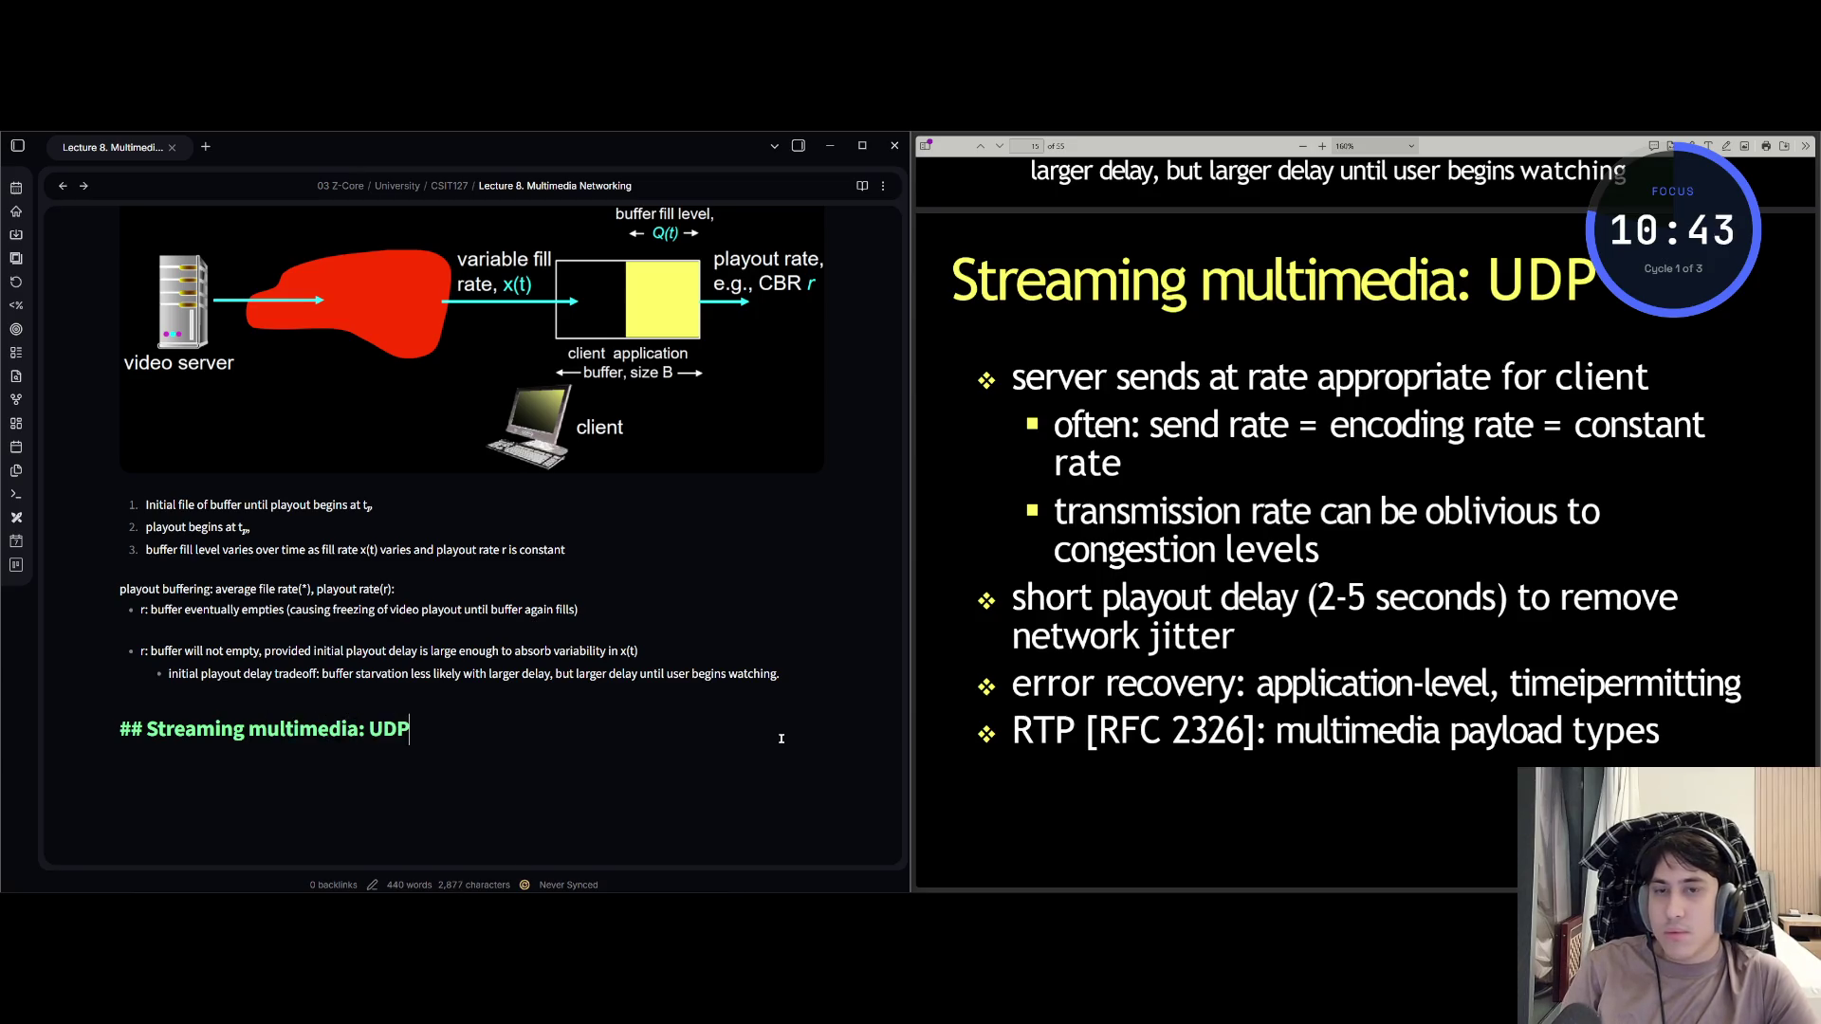
{"action": "key", "text": "Return"}
Add the bullet 'server sends at rate appropriate for client'.
{"action": "type", "text": "serv"}
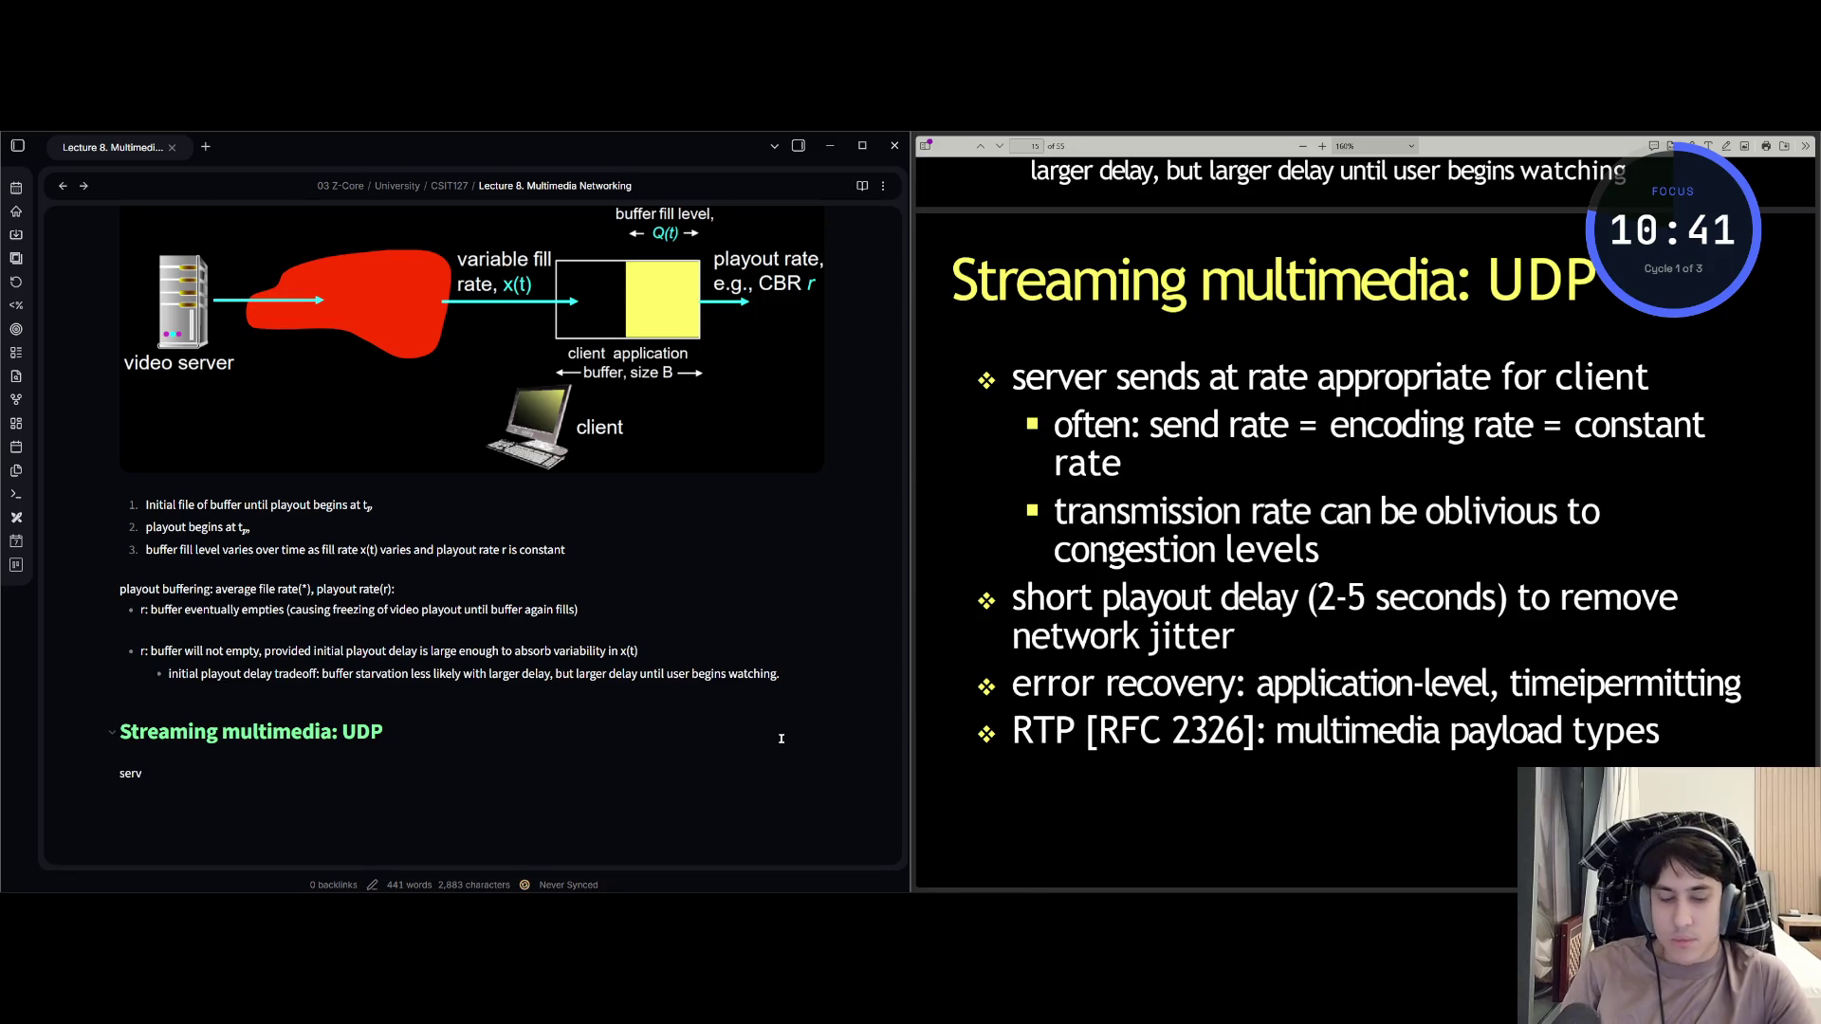
{"action": "type", "text": "er se"}
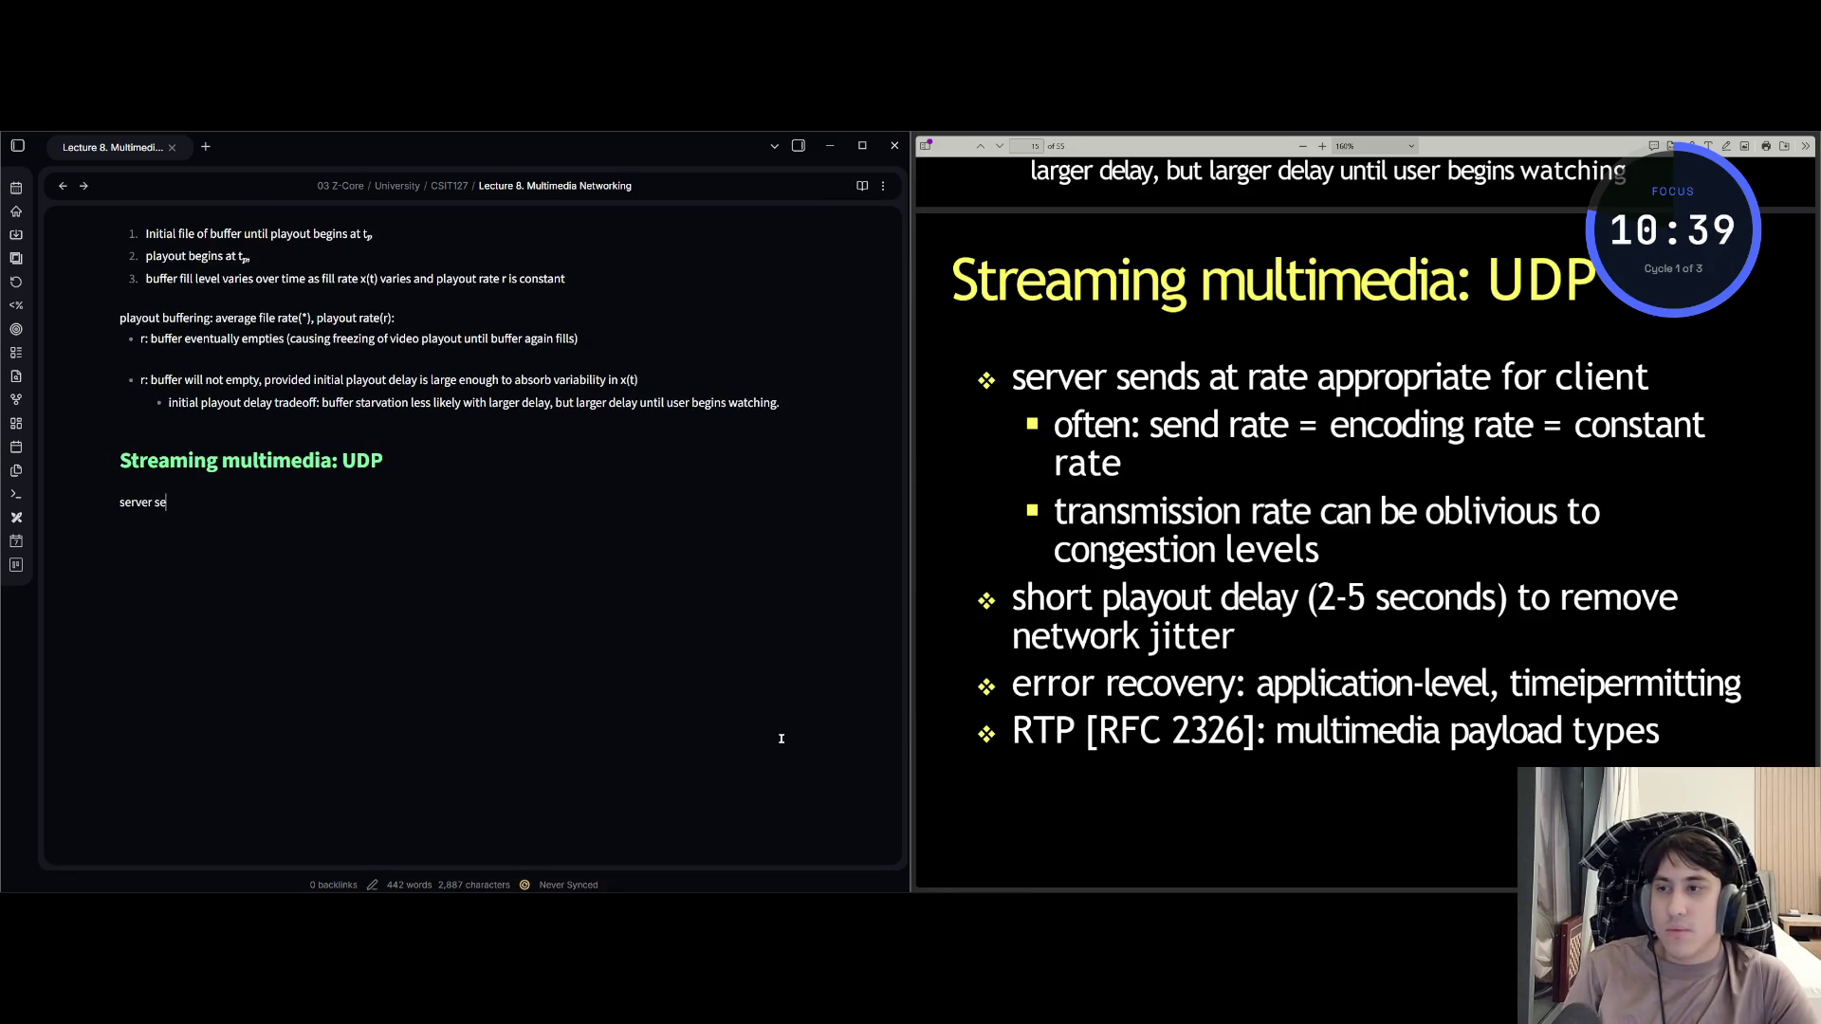
{"action": "type", "text": "nds at rate appro"}
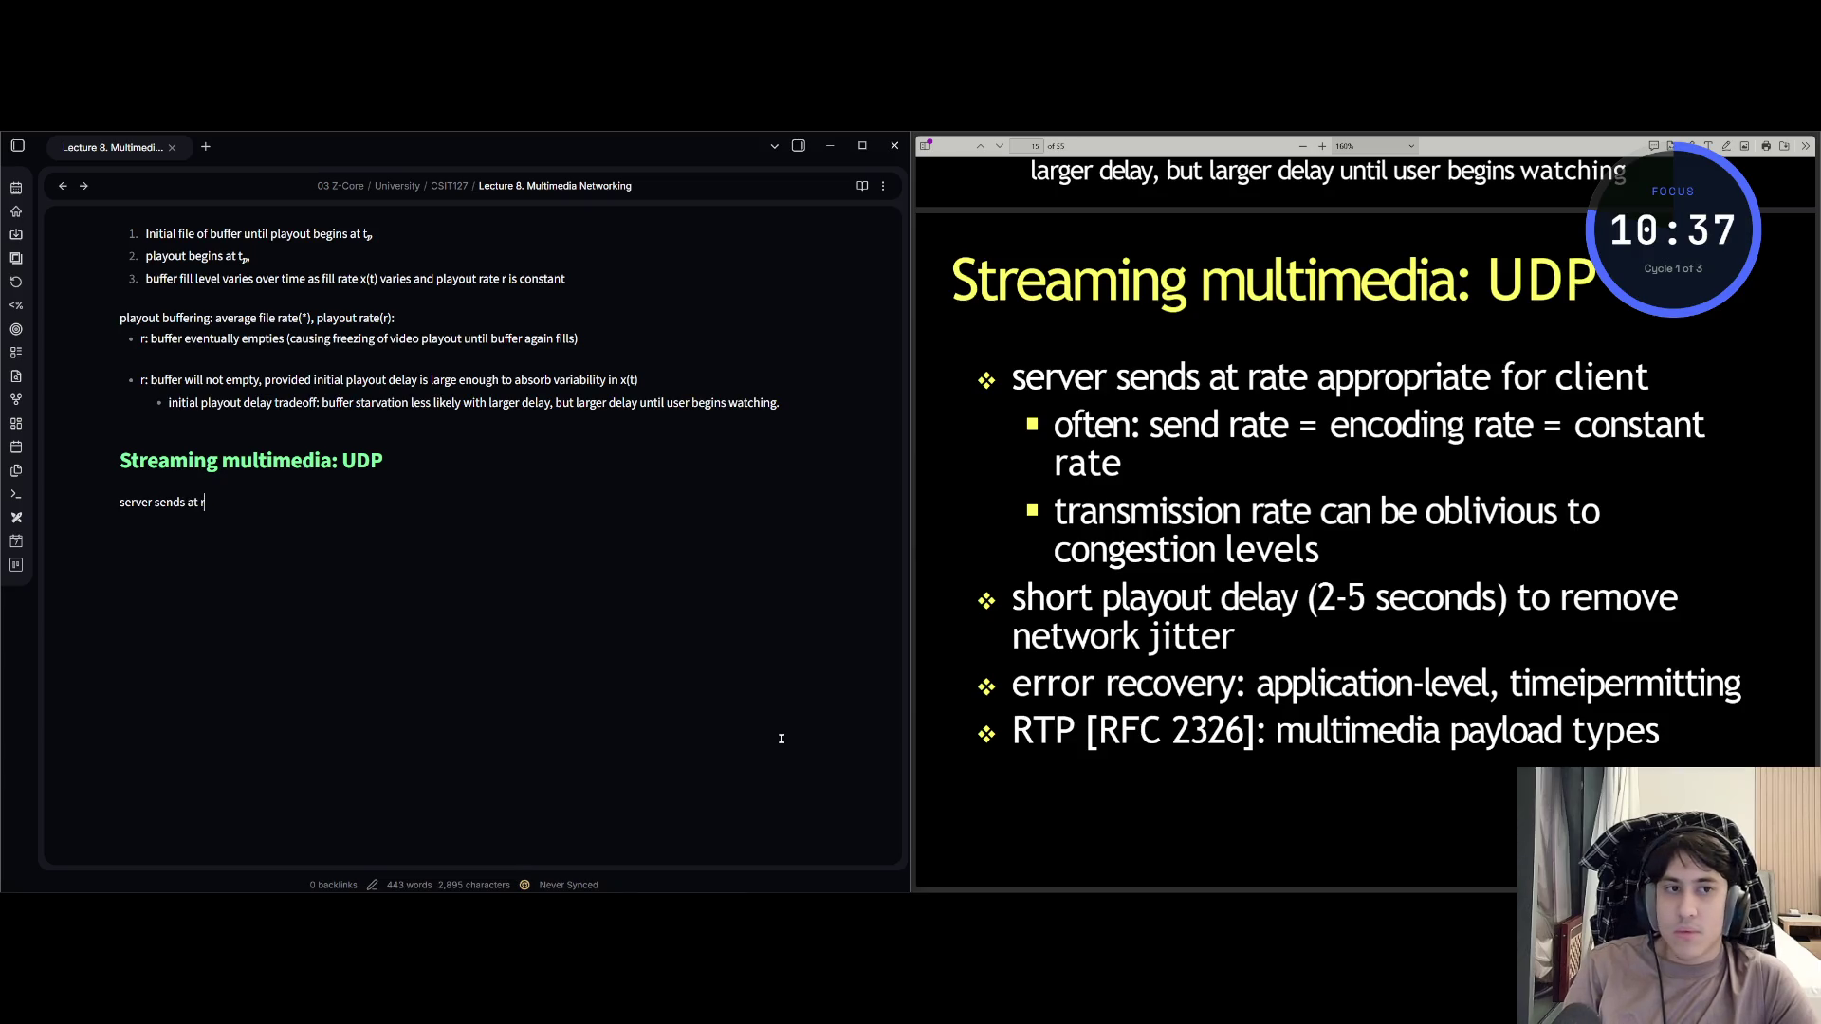
{"action": "type", "text": "p"}
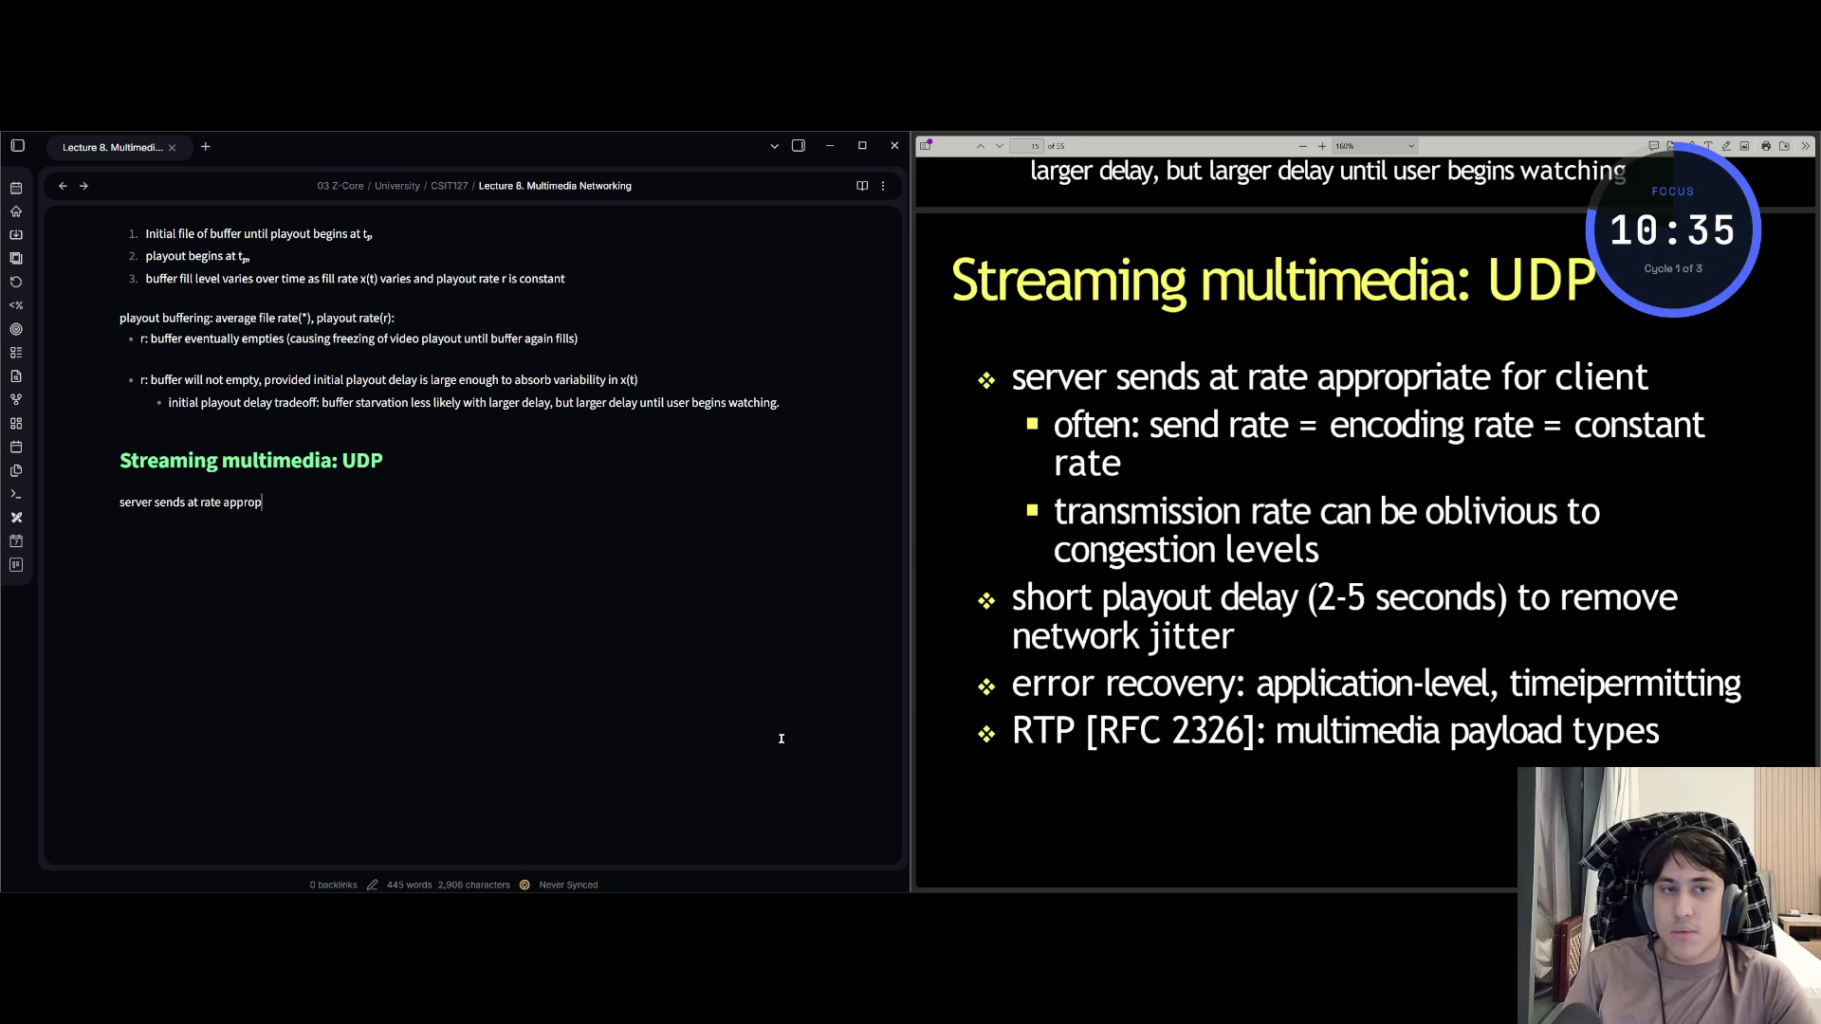
{"action": "type", "text": "riate "}
{"action": "type", "text": "for client"}
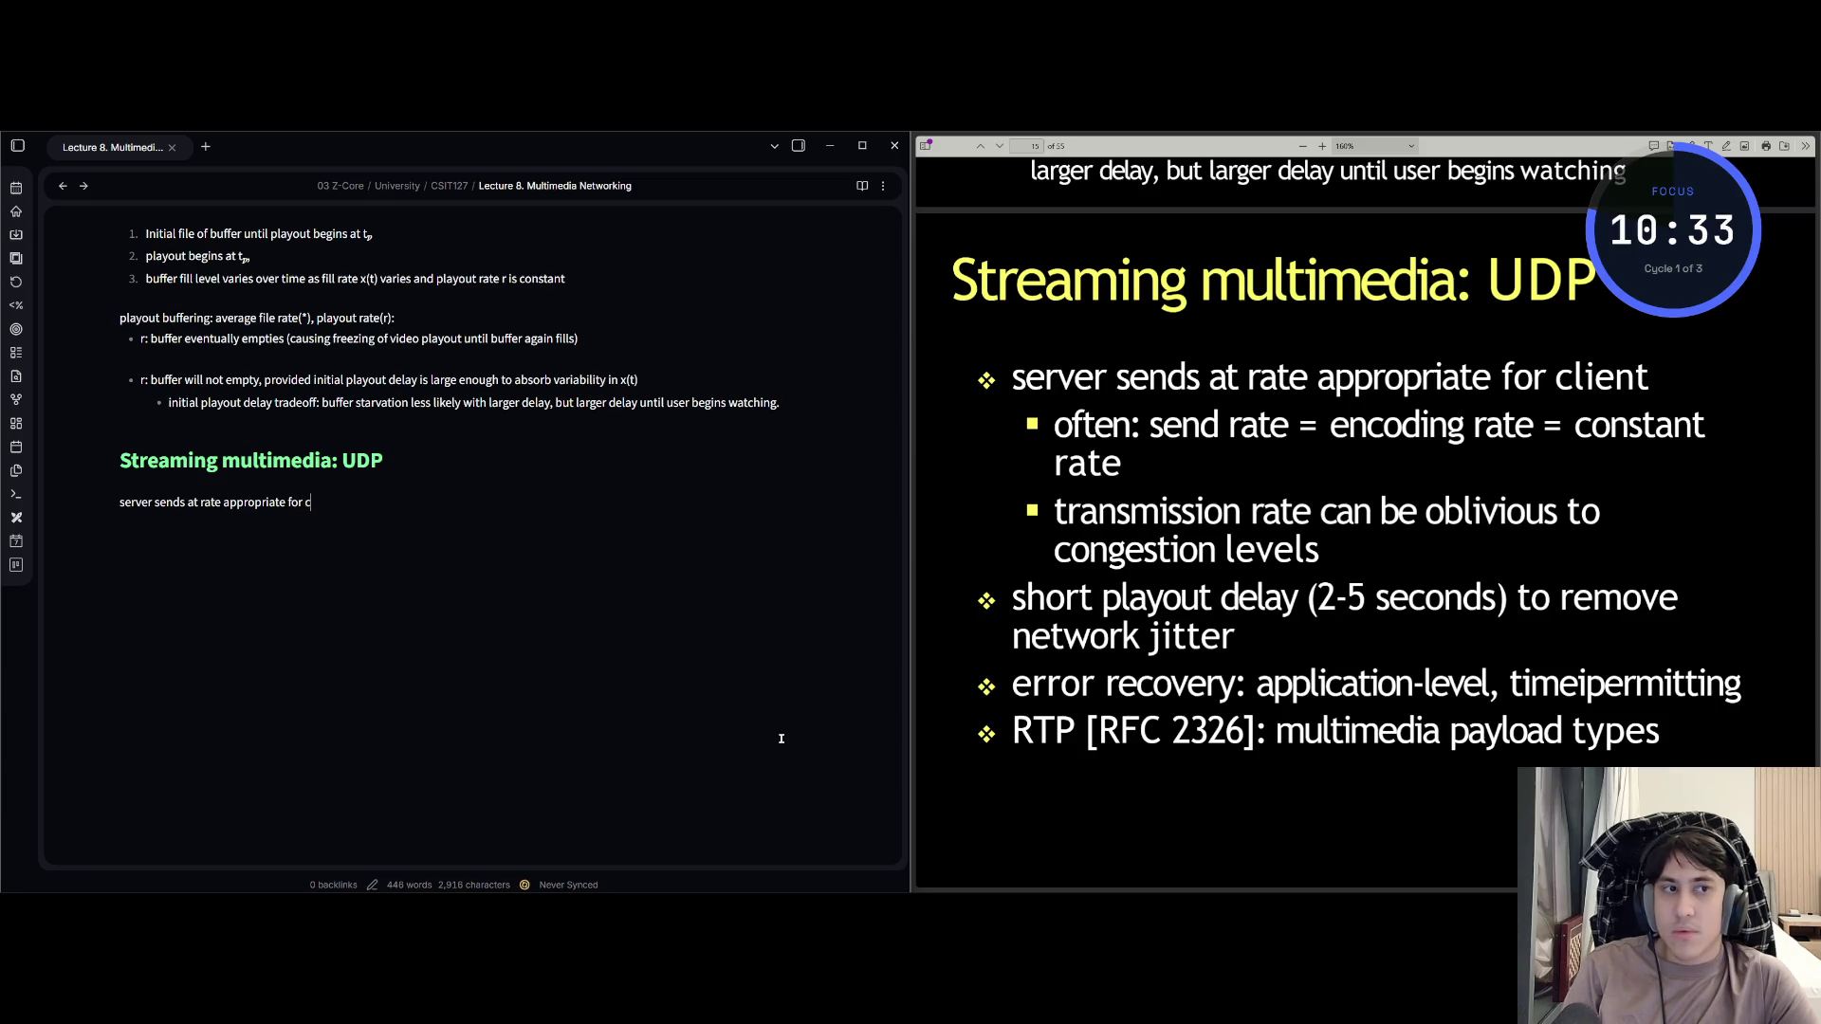
{"action": "key", "text": "Tab"}
{"action": "type", "text": "o"}
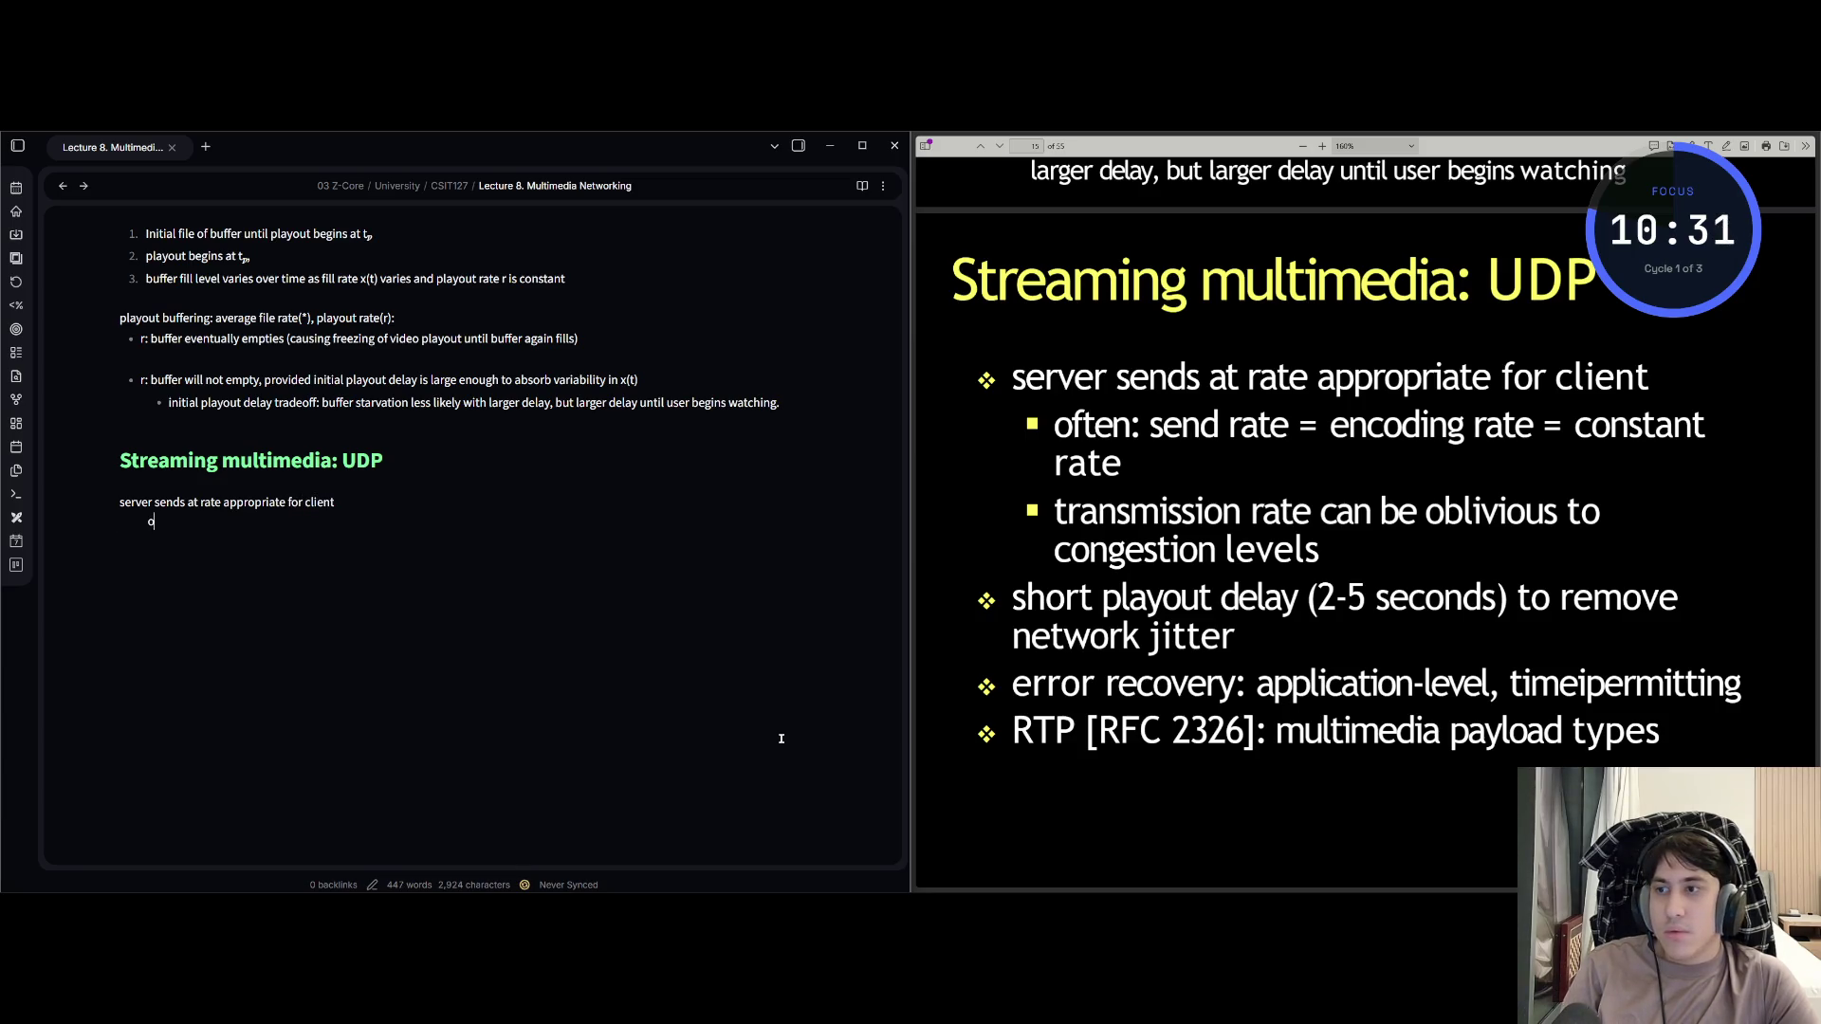
{"action": "key", "text": "BackSpace"}
{"action": "key", "text": "BackSpace"}
{"action": "key", "text": "Up"}
{"action": "type", "text": "-"}
{"action": "key", "text": "Down"}
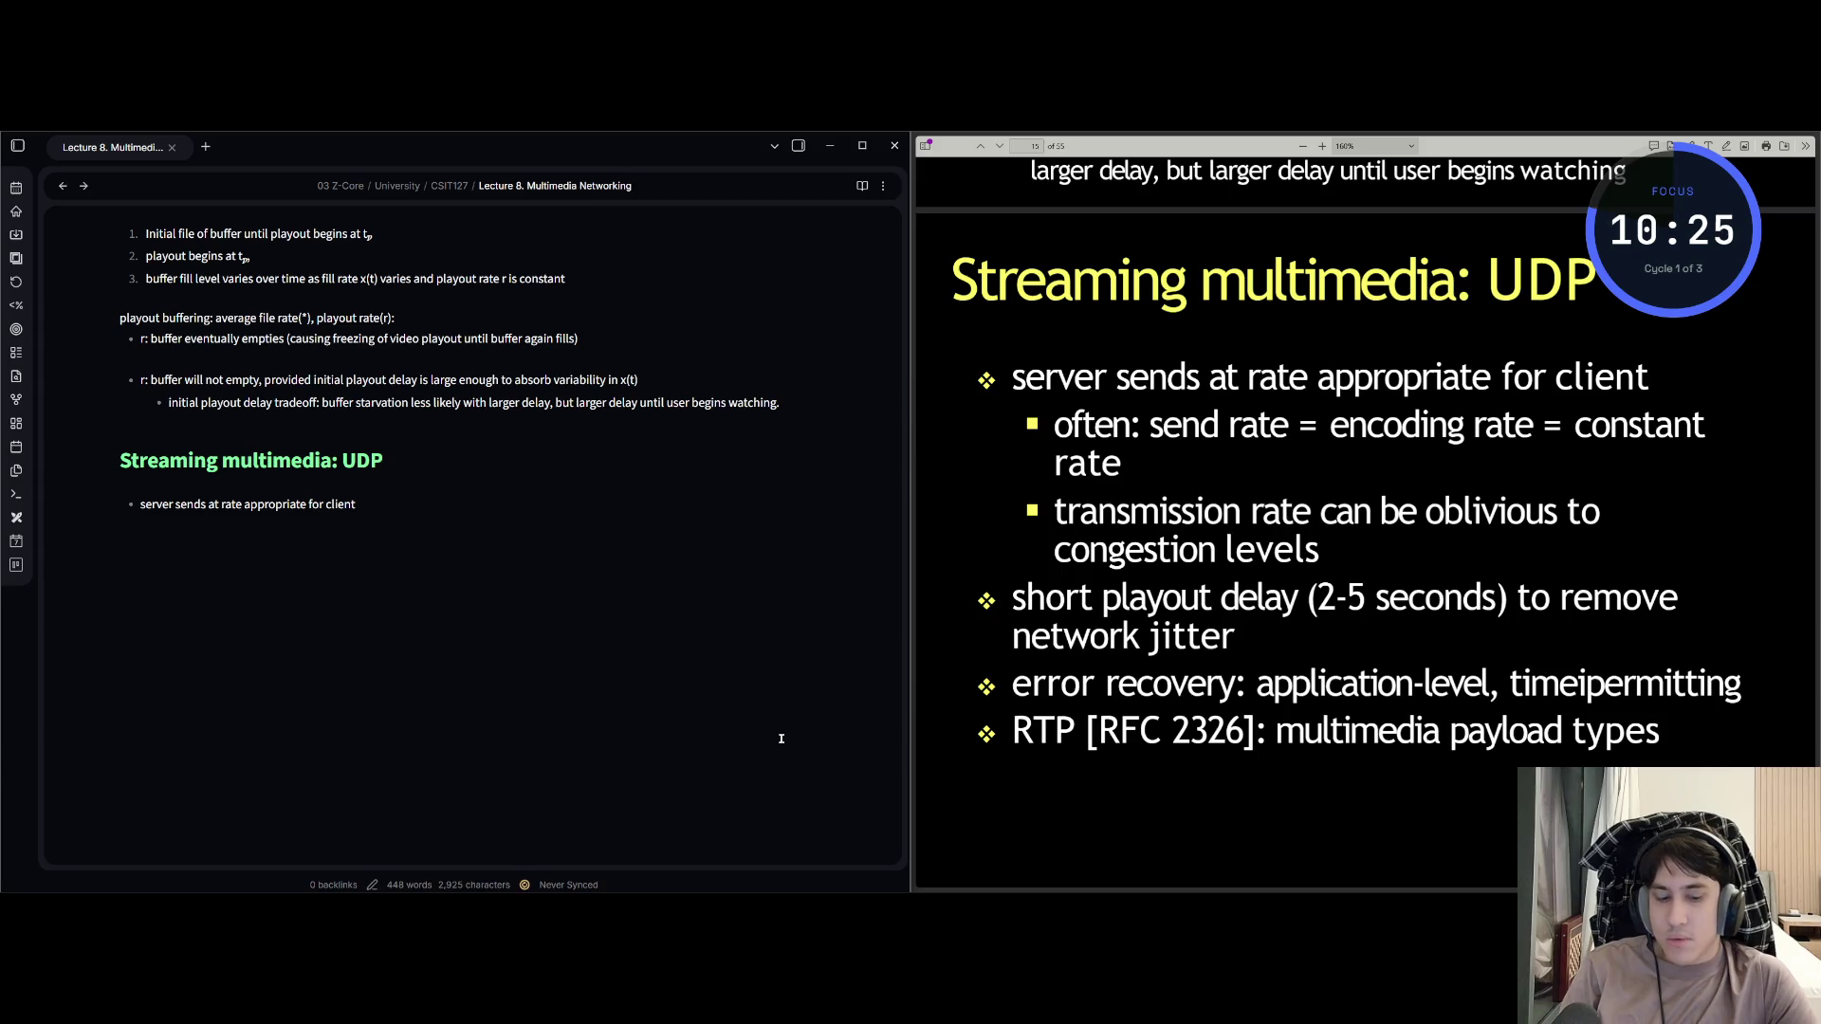
Add sub-points on constant-rate encoding and transmission rate being oblivious to congestion levels.
{"action": "type", "text": "often: sen"}
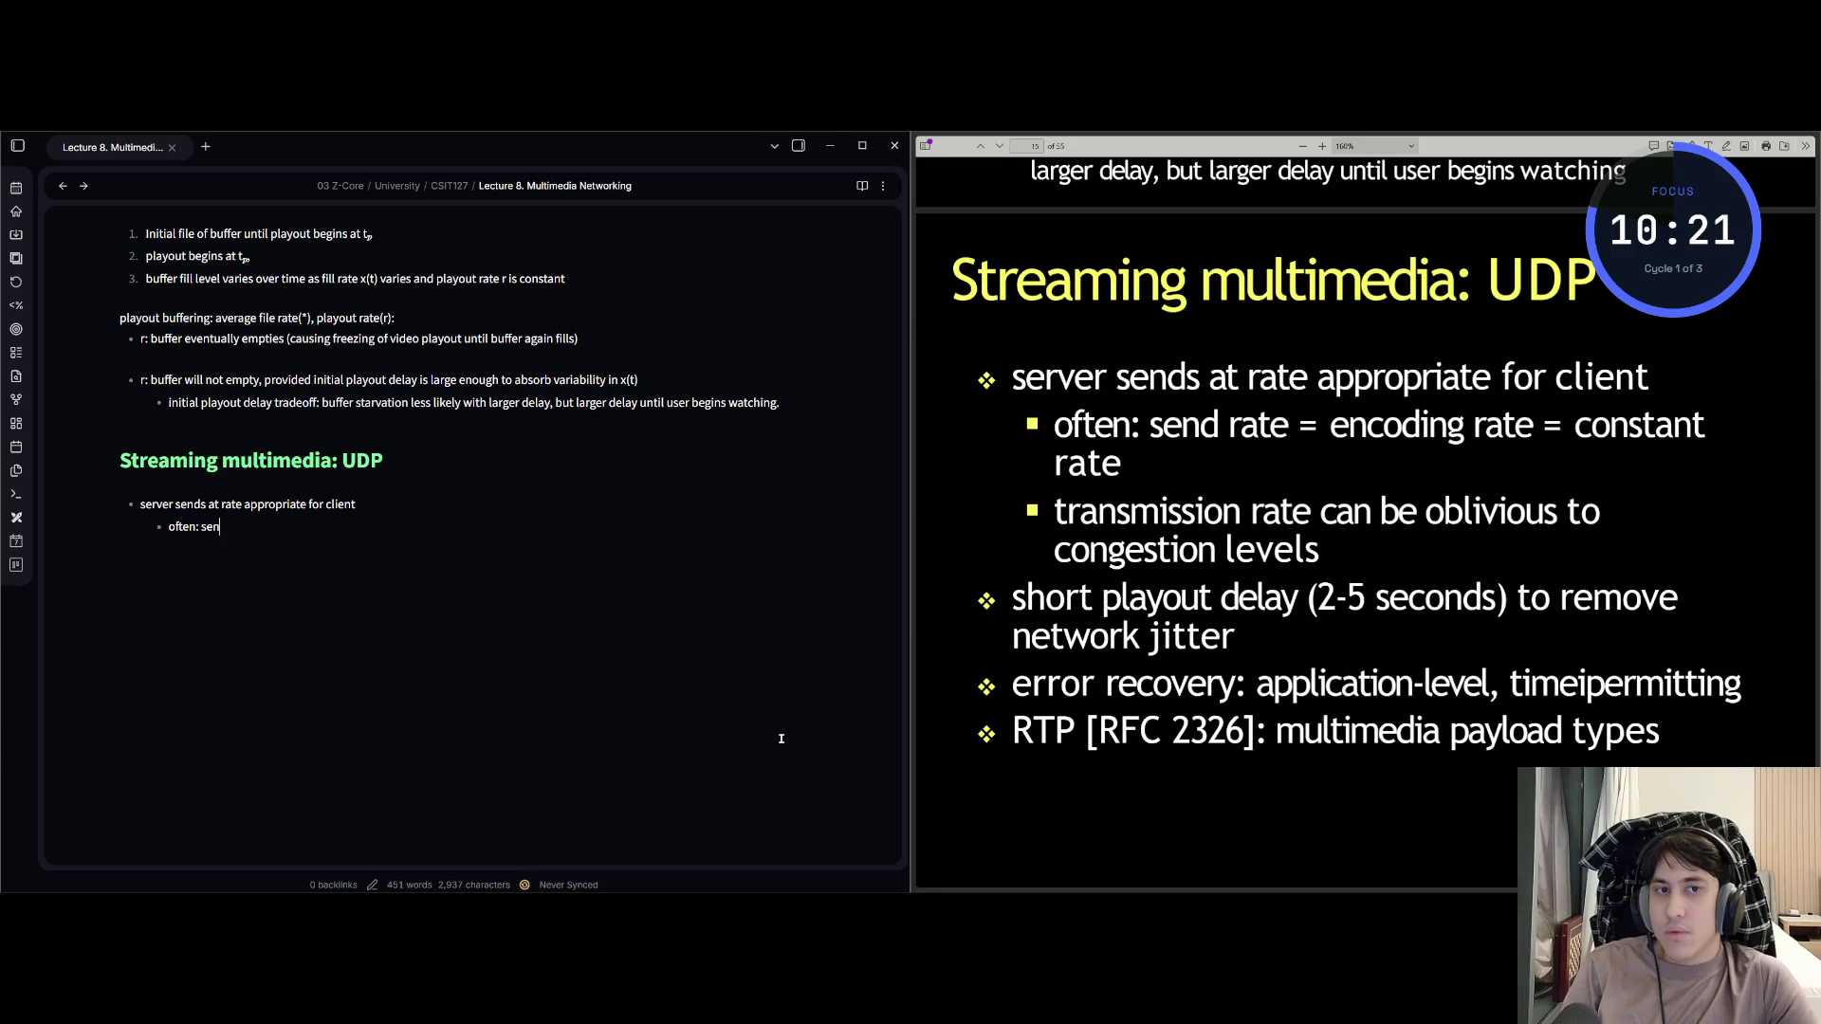
{"action": "type", "text": "ate = encoding ra"}
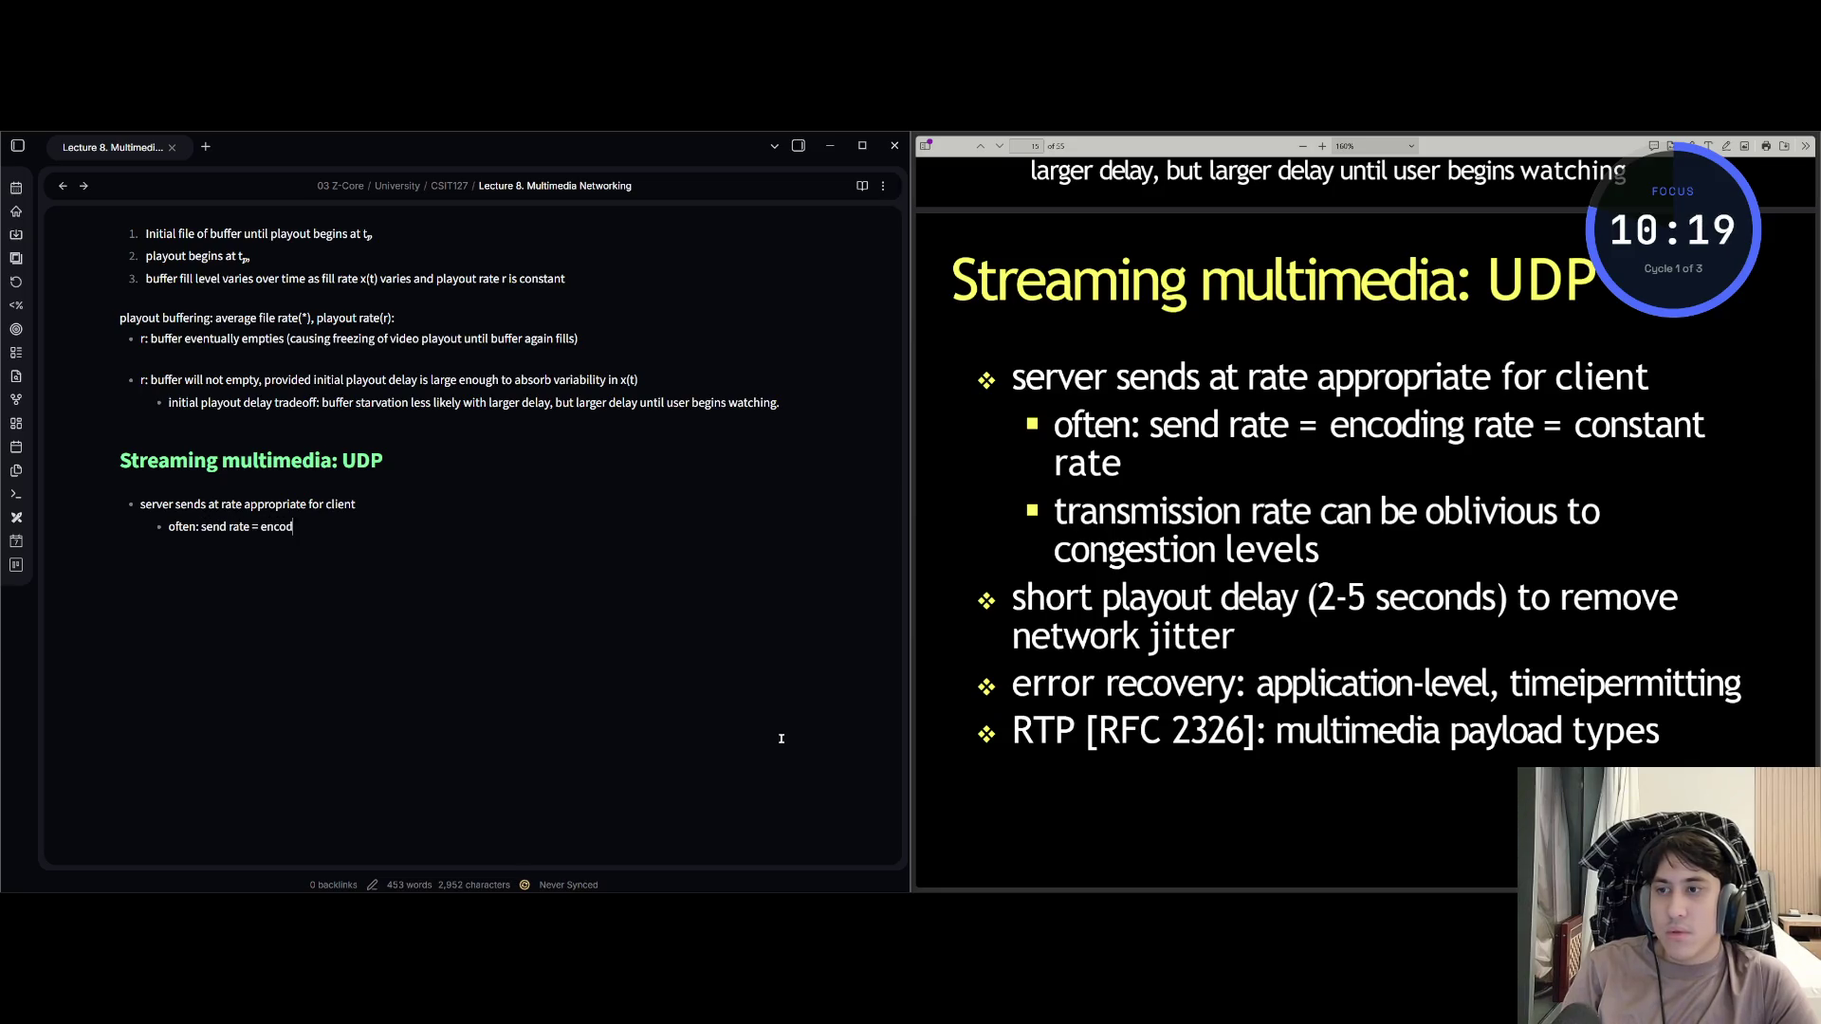
{"action": "type", "text": "te ="}
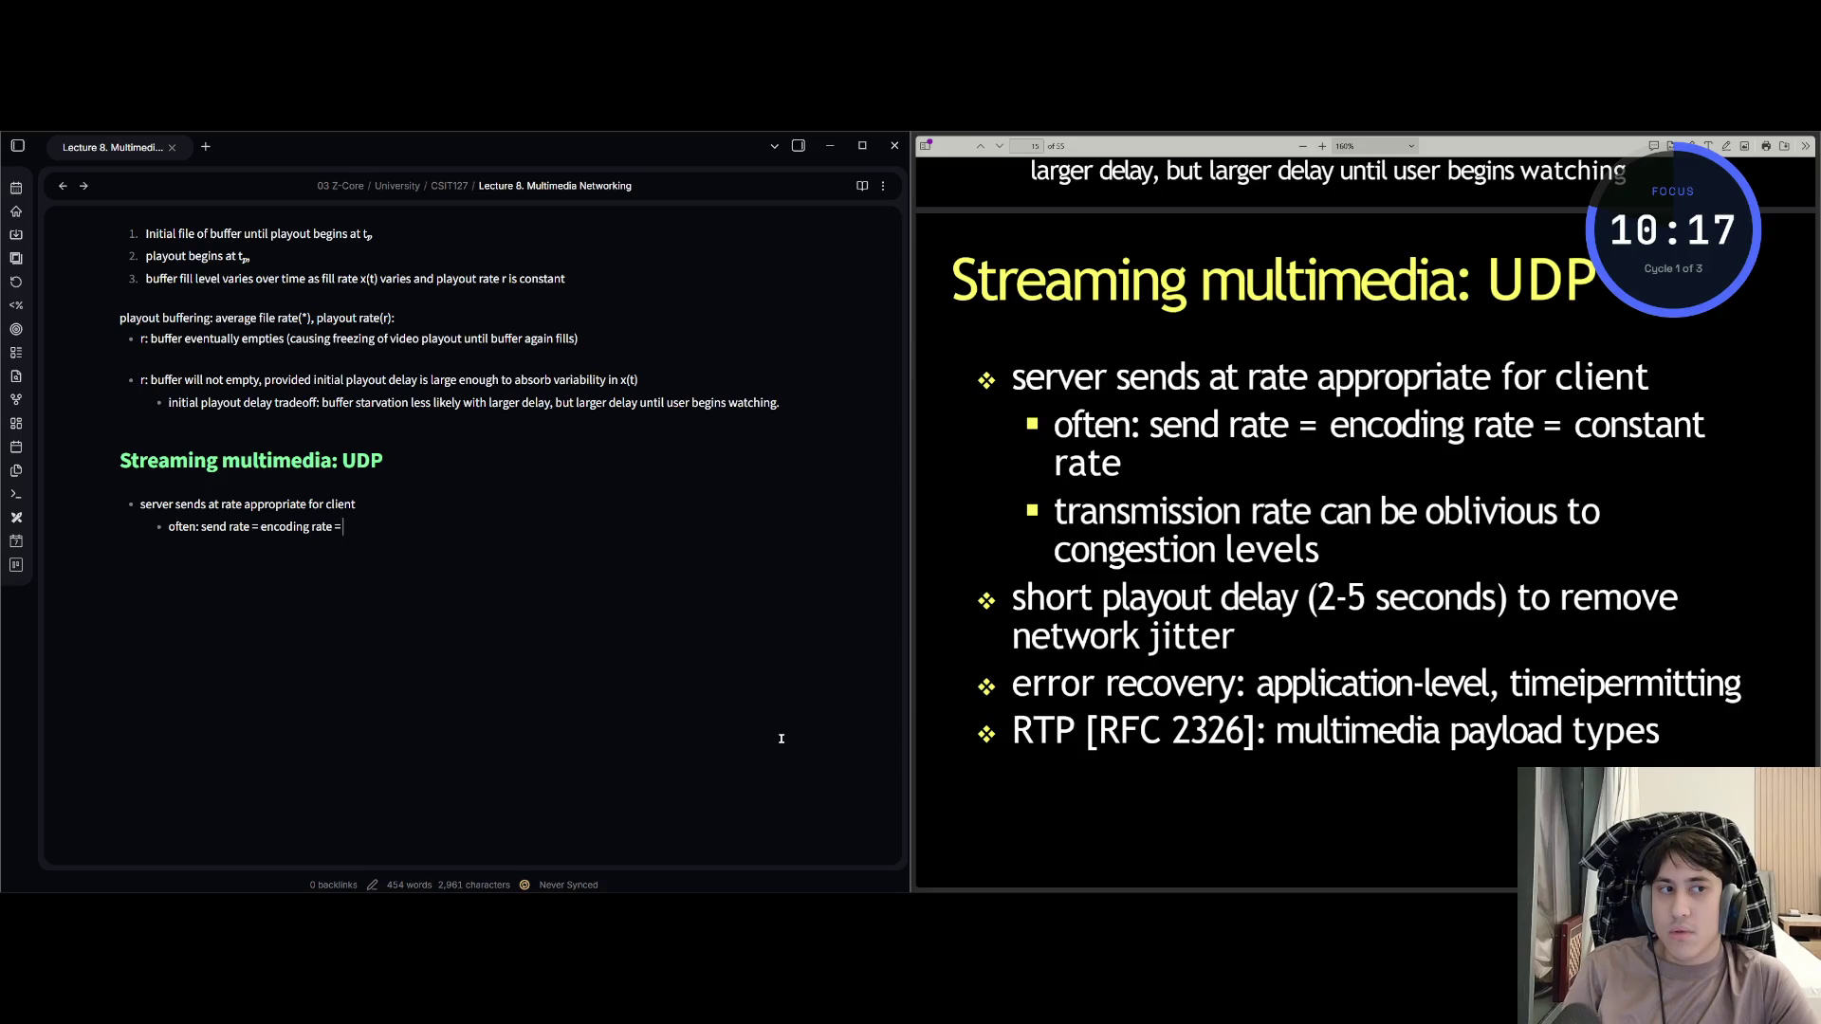
{"action": "type", "text": " constan rate"}
{"action": "key", "text": "Return"}
{"action": "type", "text": "transmission "}
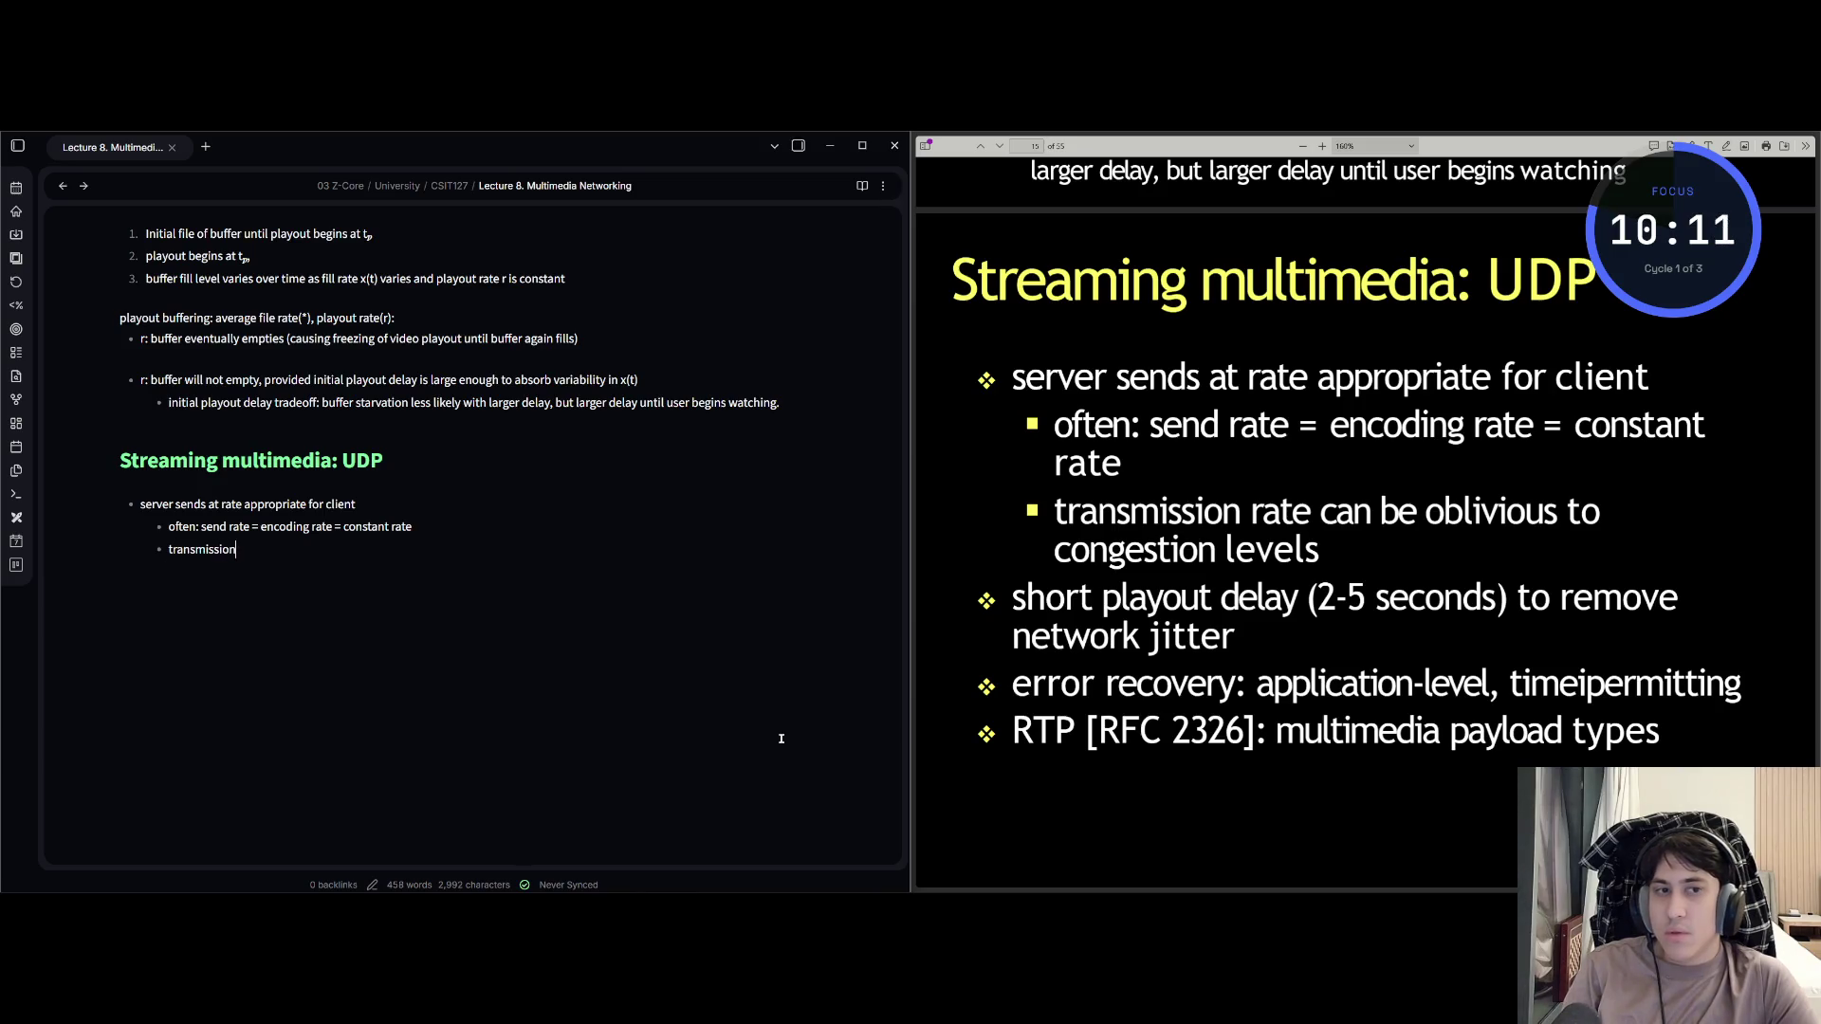
{"action": "type", "text": "rate can "}
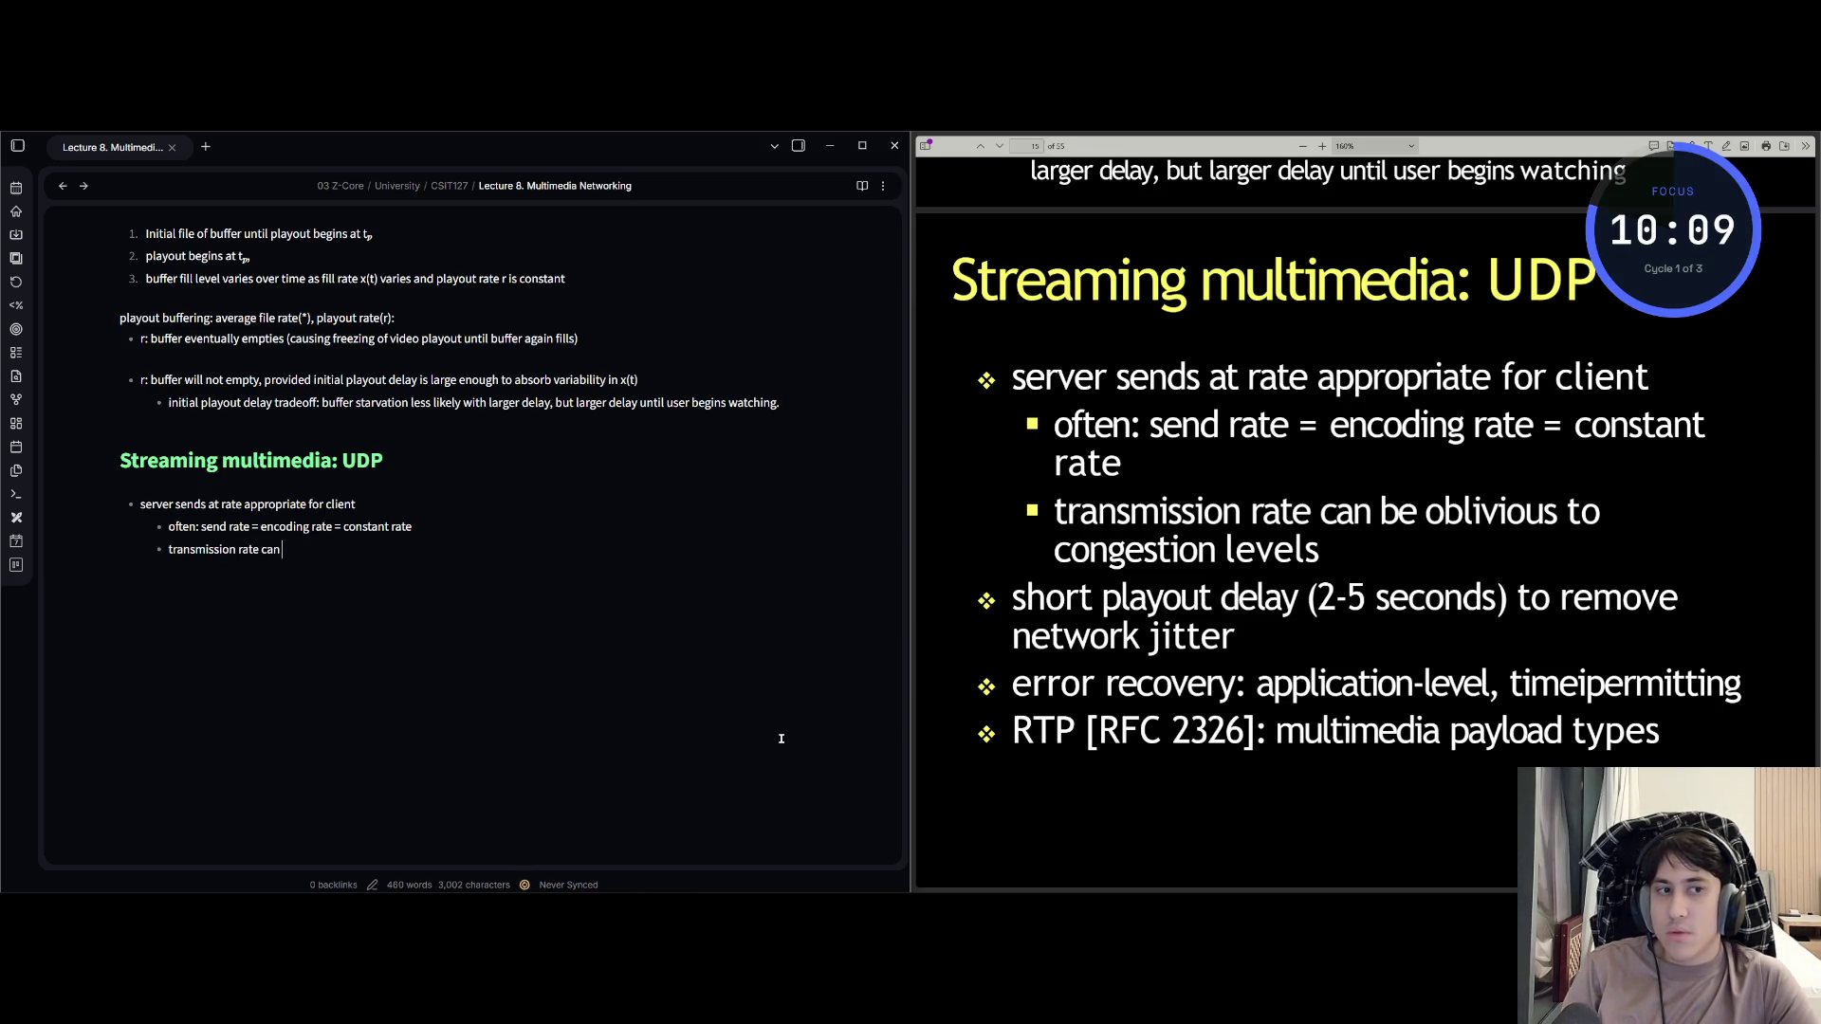
{"action": "type", "text": "be oblivio"}
{"action": "type", "text": "us to c"}
{"action": "type", "text": "ongestion lev"}
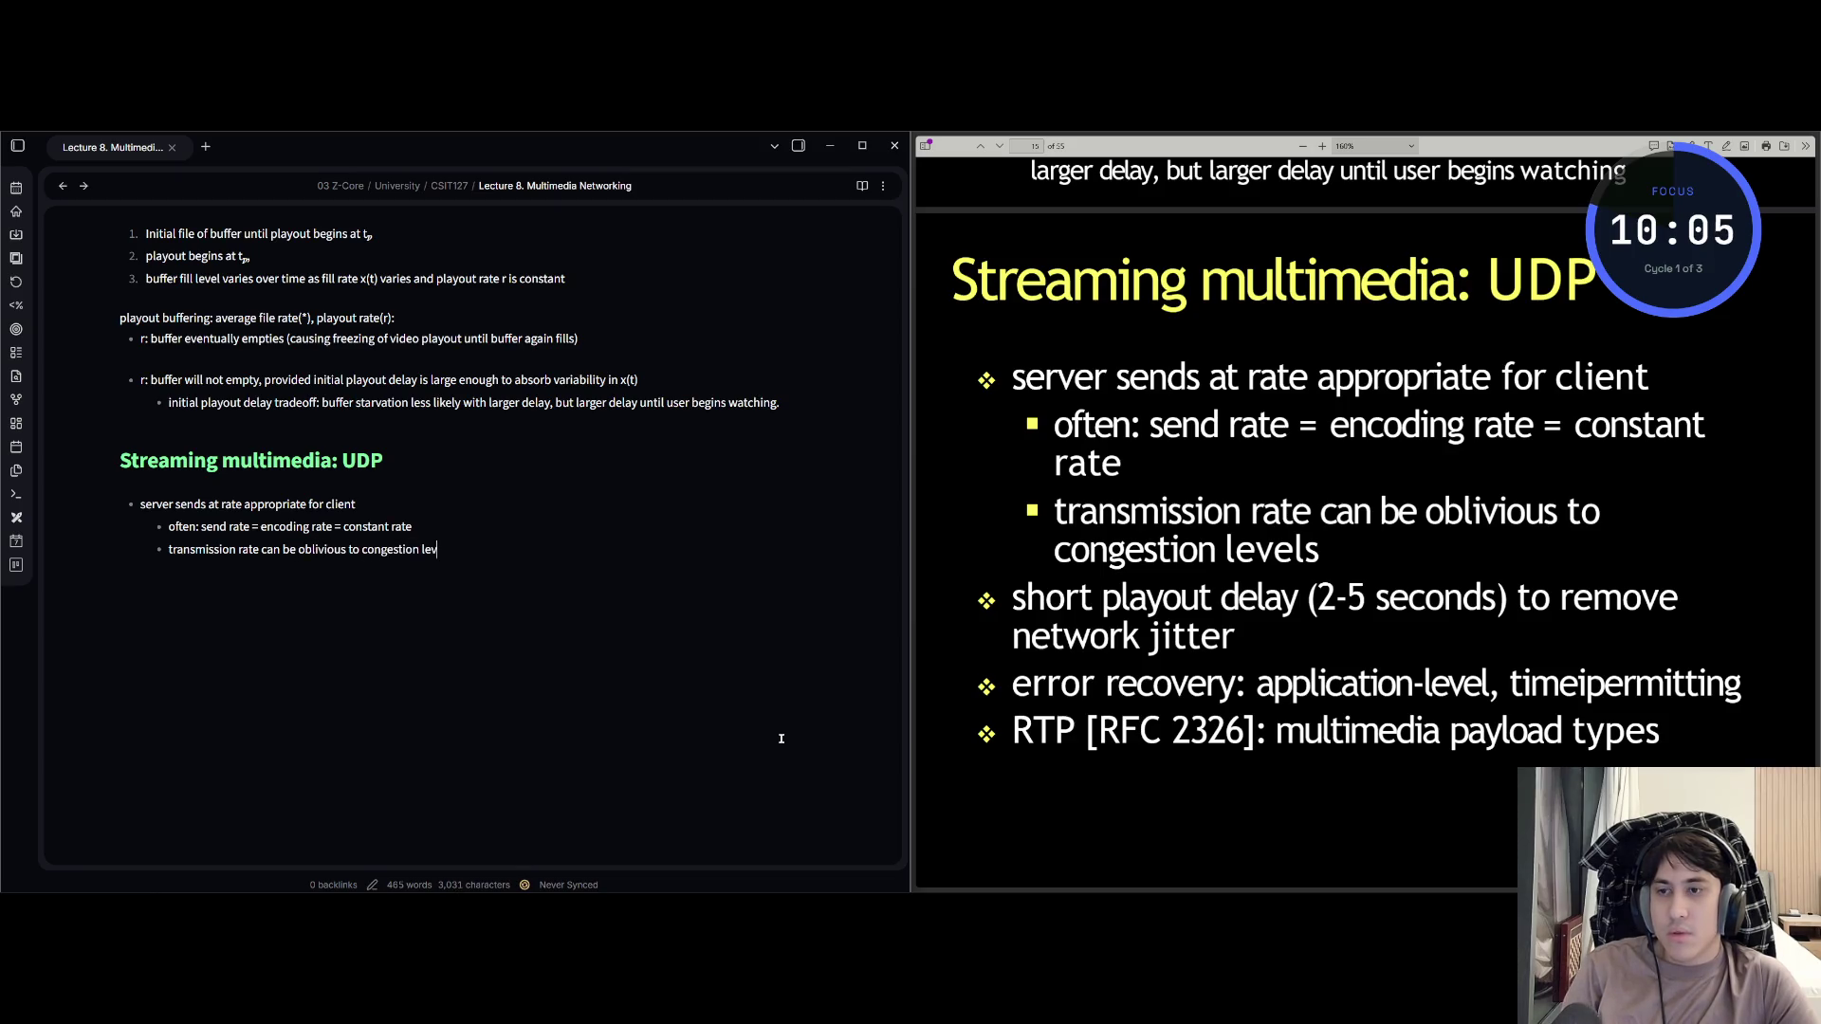
{"action": "type", "text": " ls"}
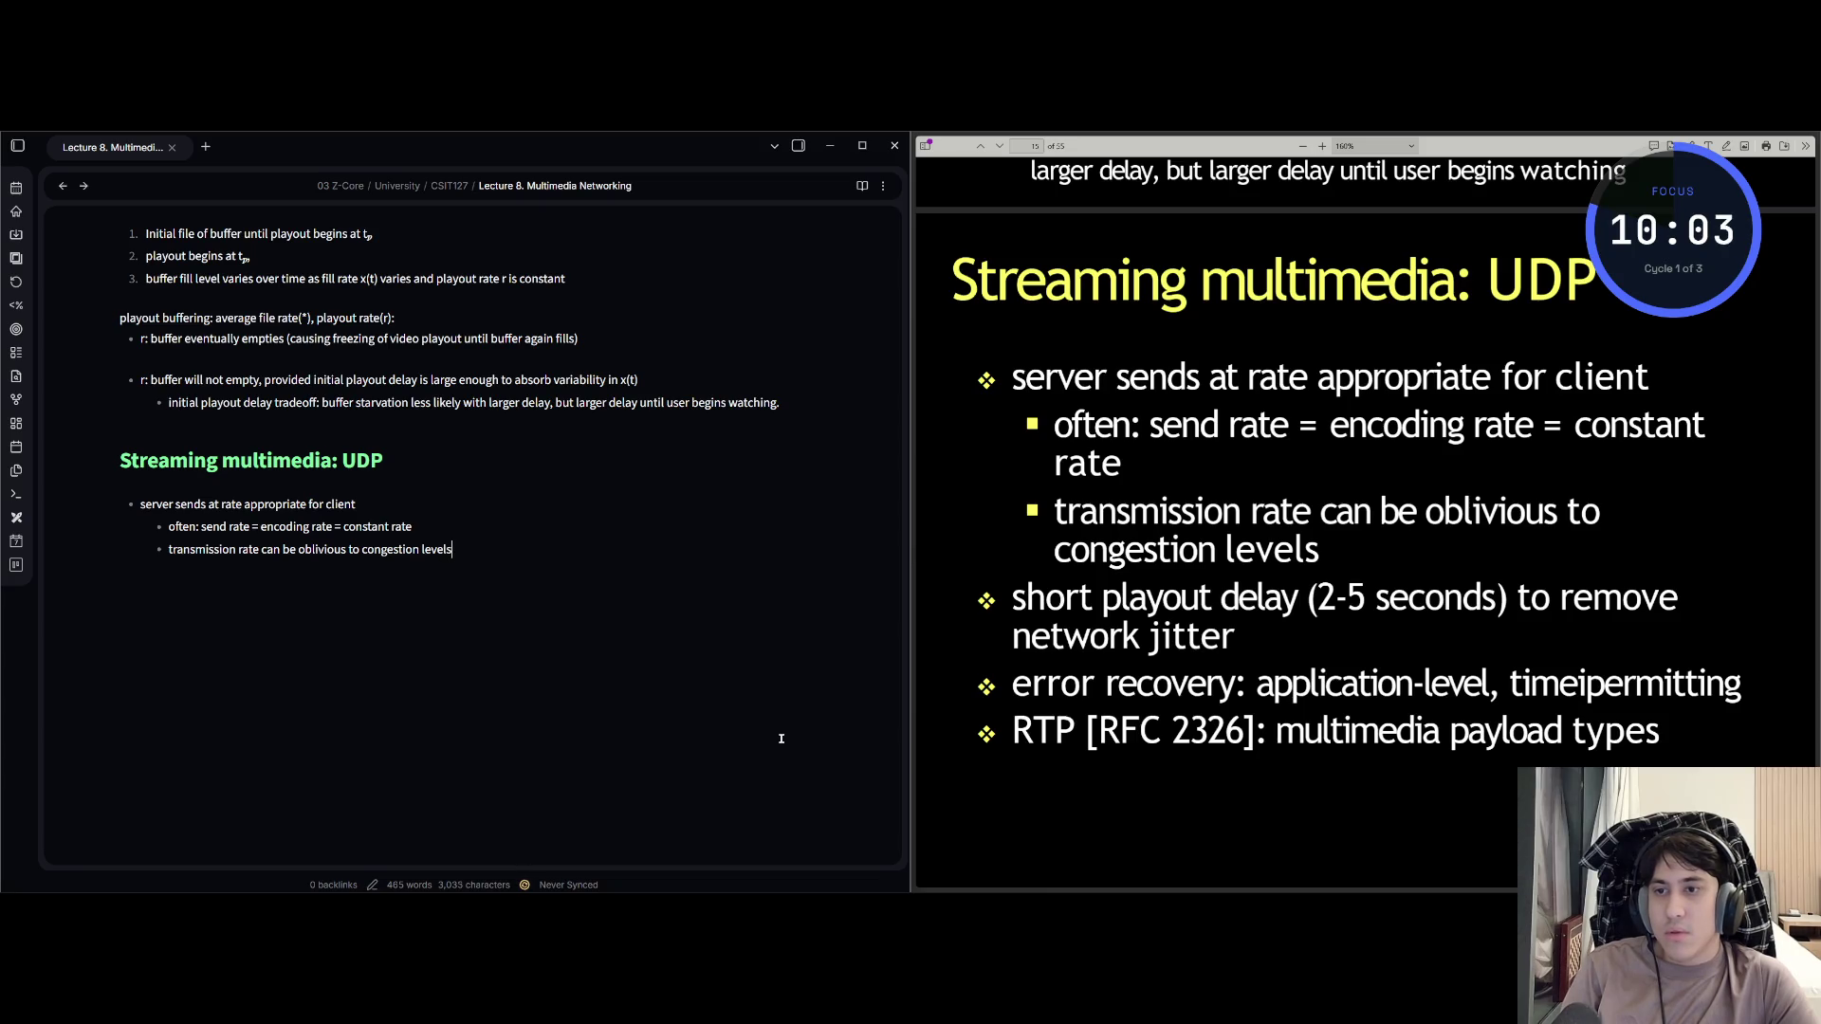
{"action": "key", "text": "Return"}
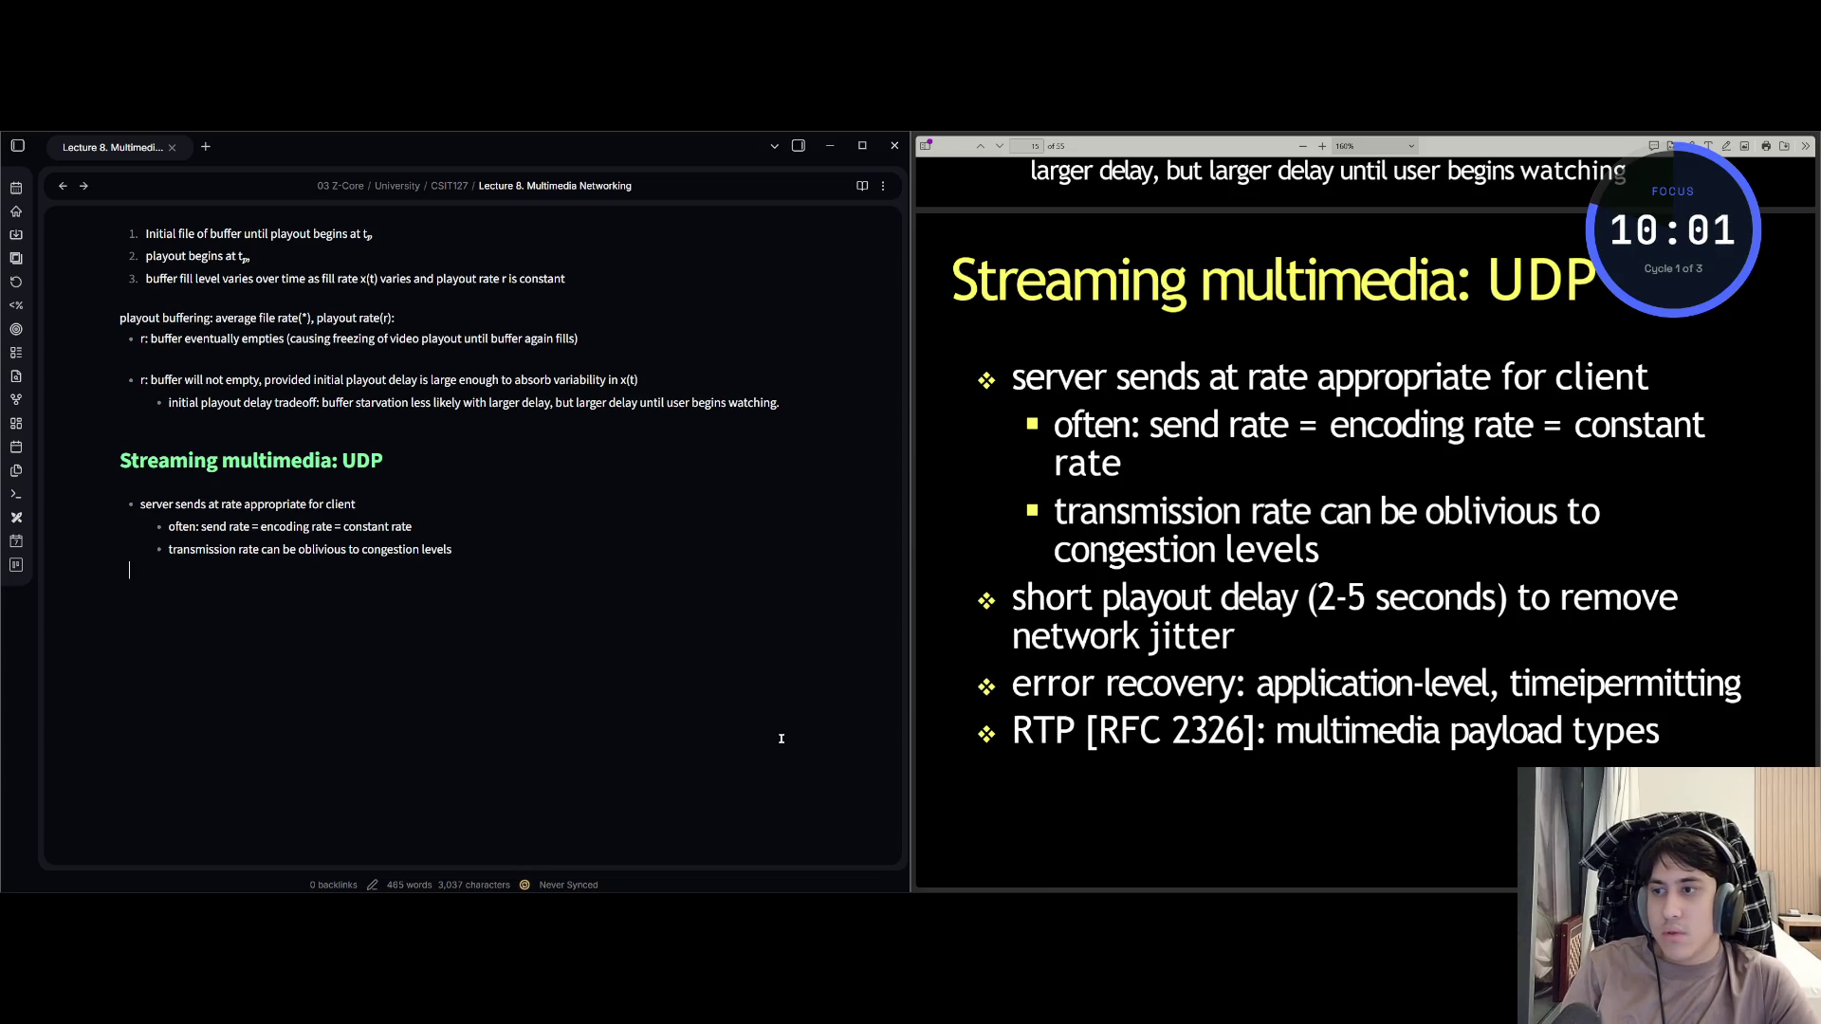
Add bullets on a short playout delay to remove network jitter and on application-level error recovery.
{"action": "type", "text": "- "}
{"action": "type", "text": "wtr"}
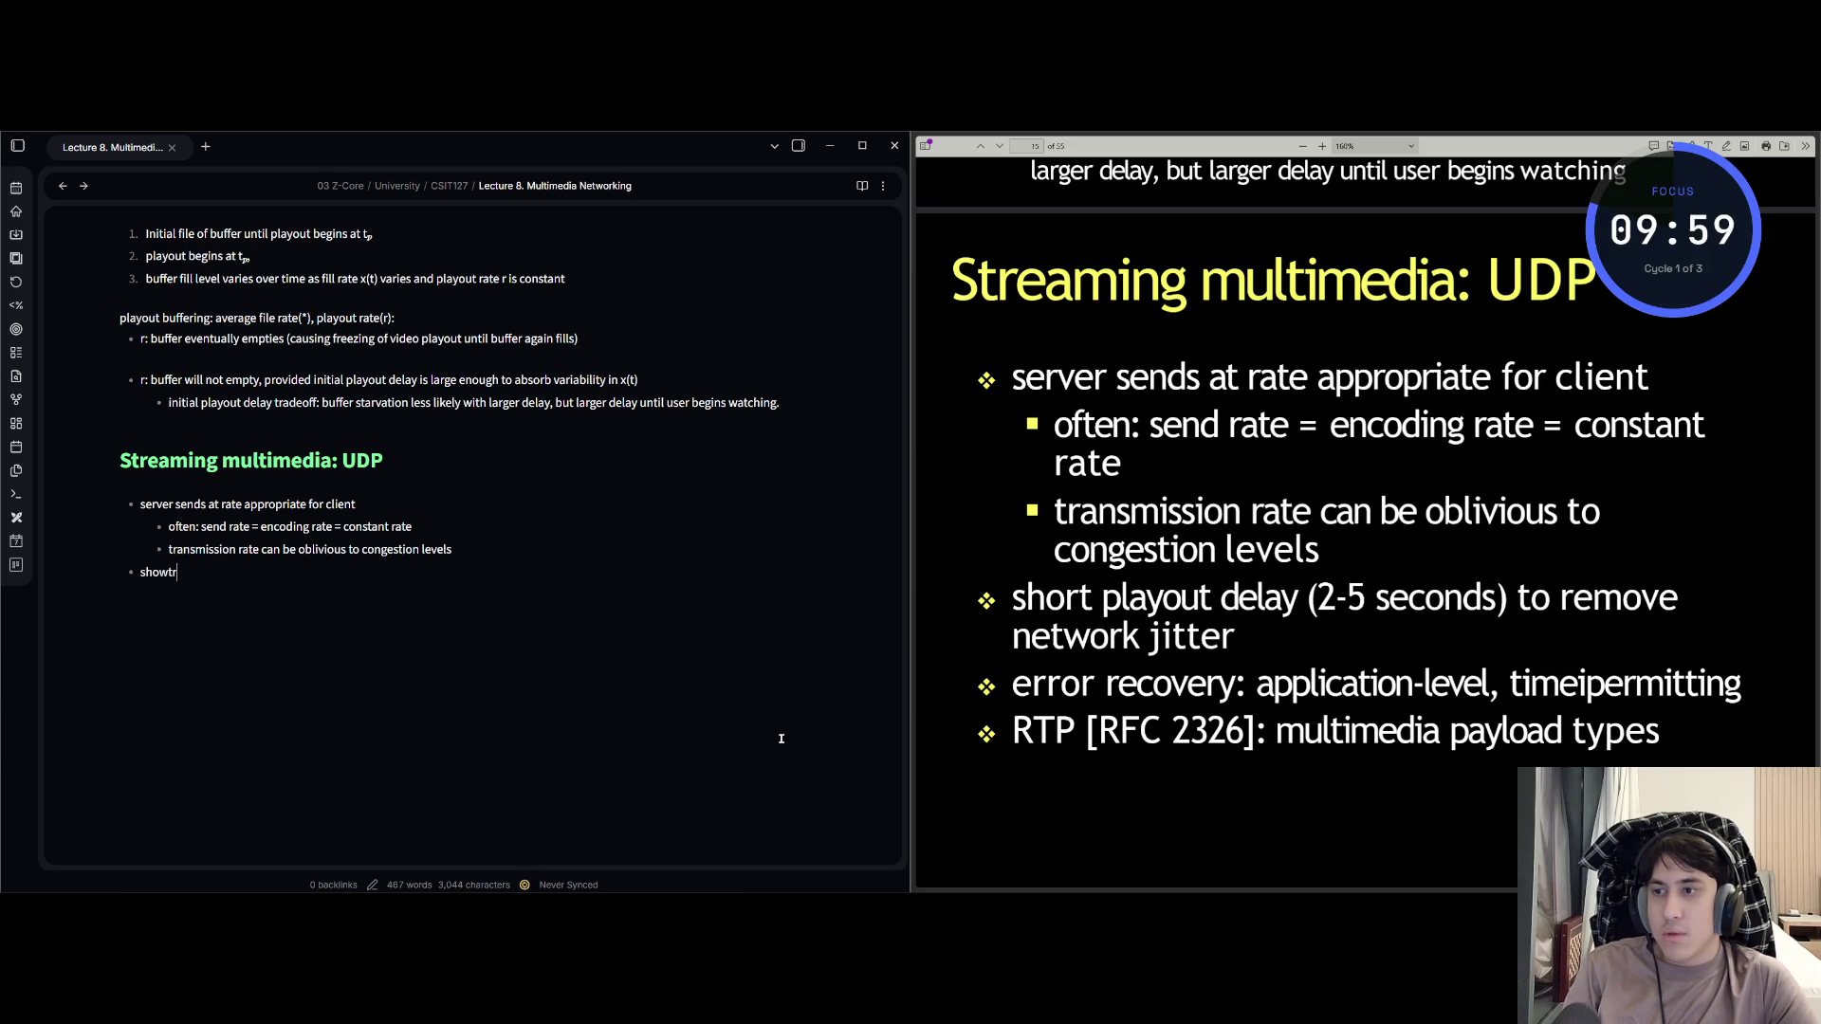
{"action": "key", "text": "BackSpace"}
{"action": "key", "text": "BackSpace"}
{"action": "key", "text": "BackSpace"}
{"action": "type", "text": "rt pla"}
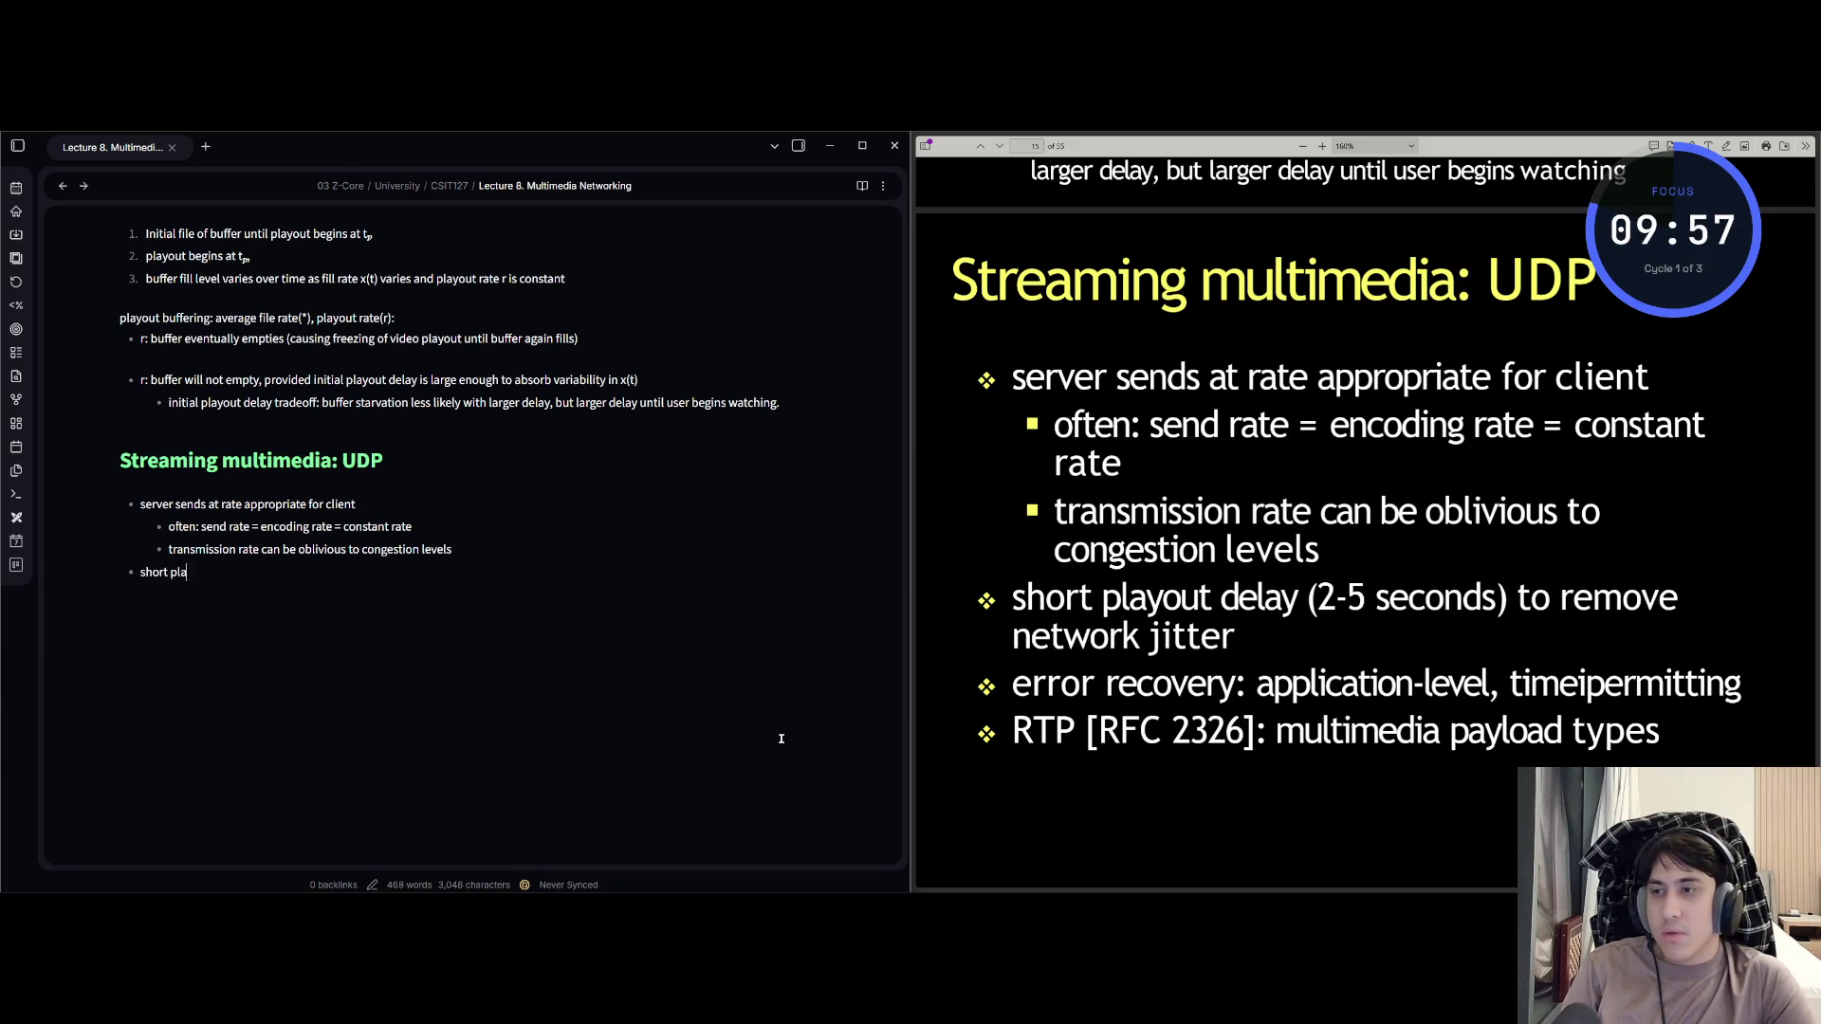
{"action": "type", "text": "yout delay"}
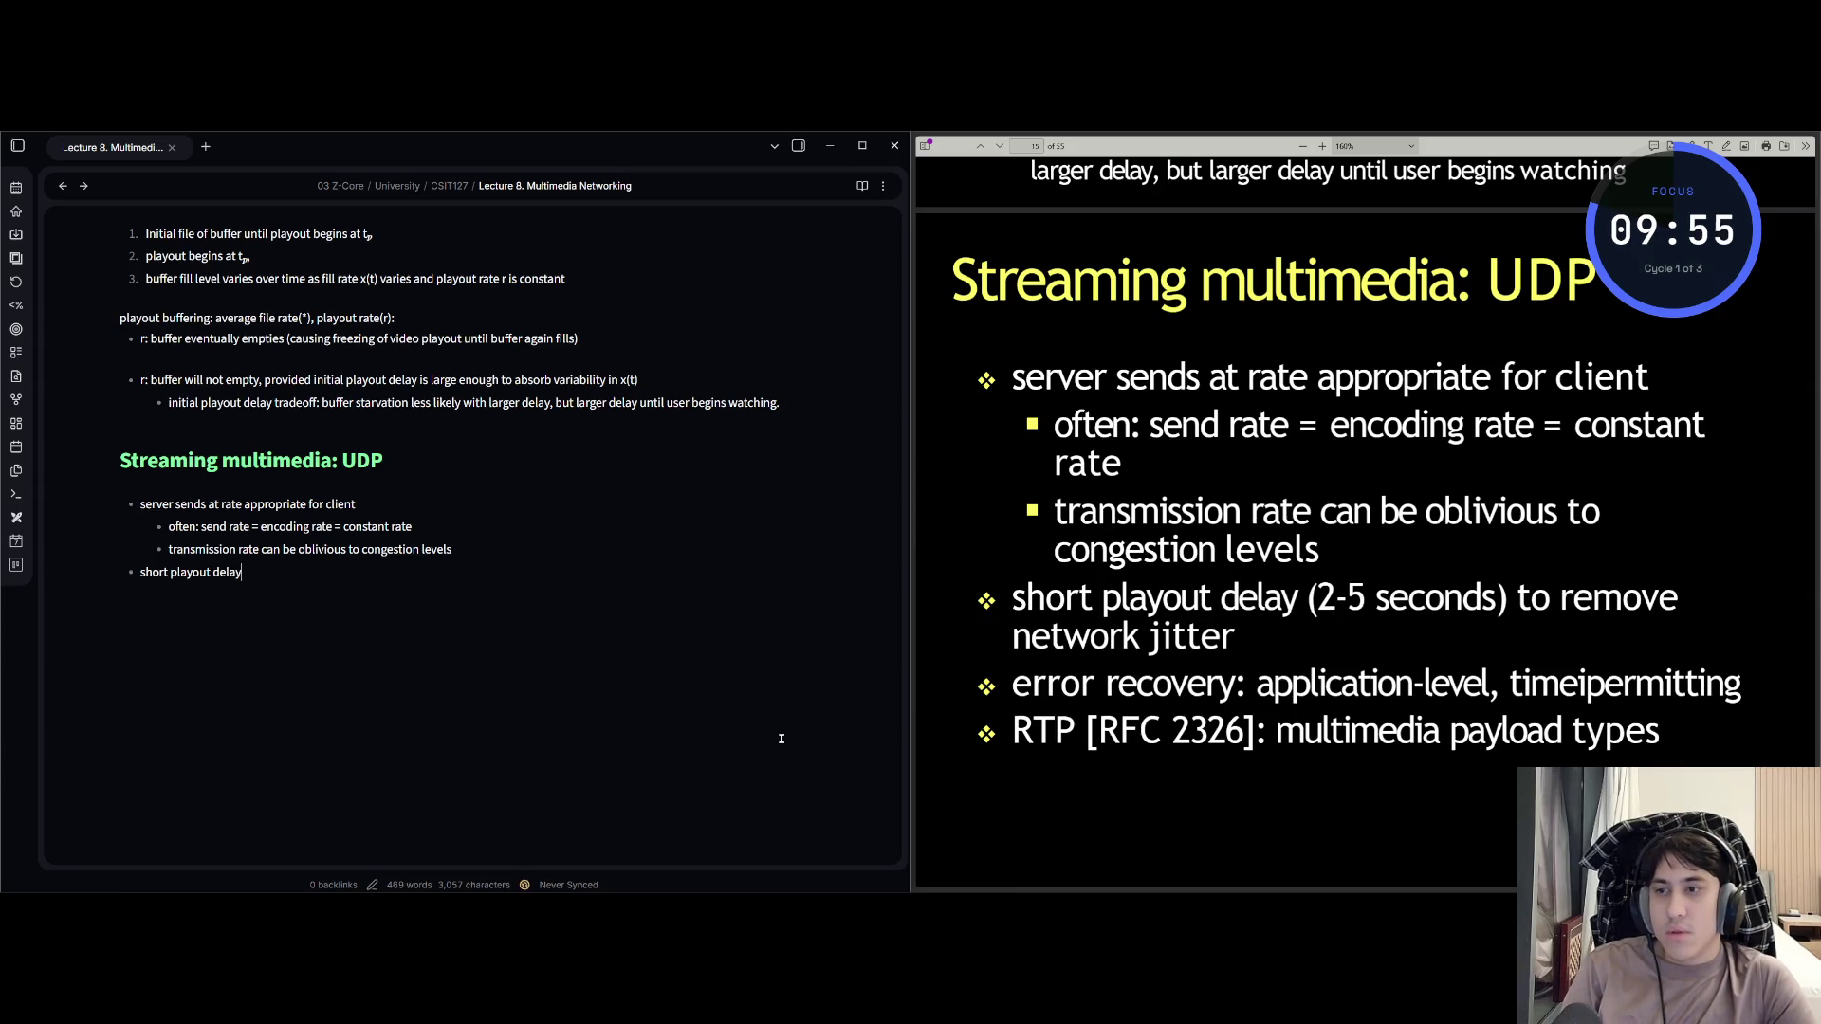
{"action": "type", "text": " (2-5 seconds"}
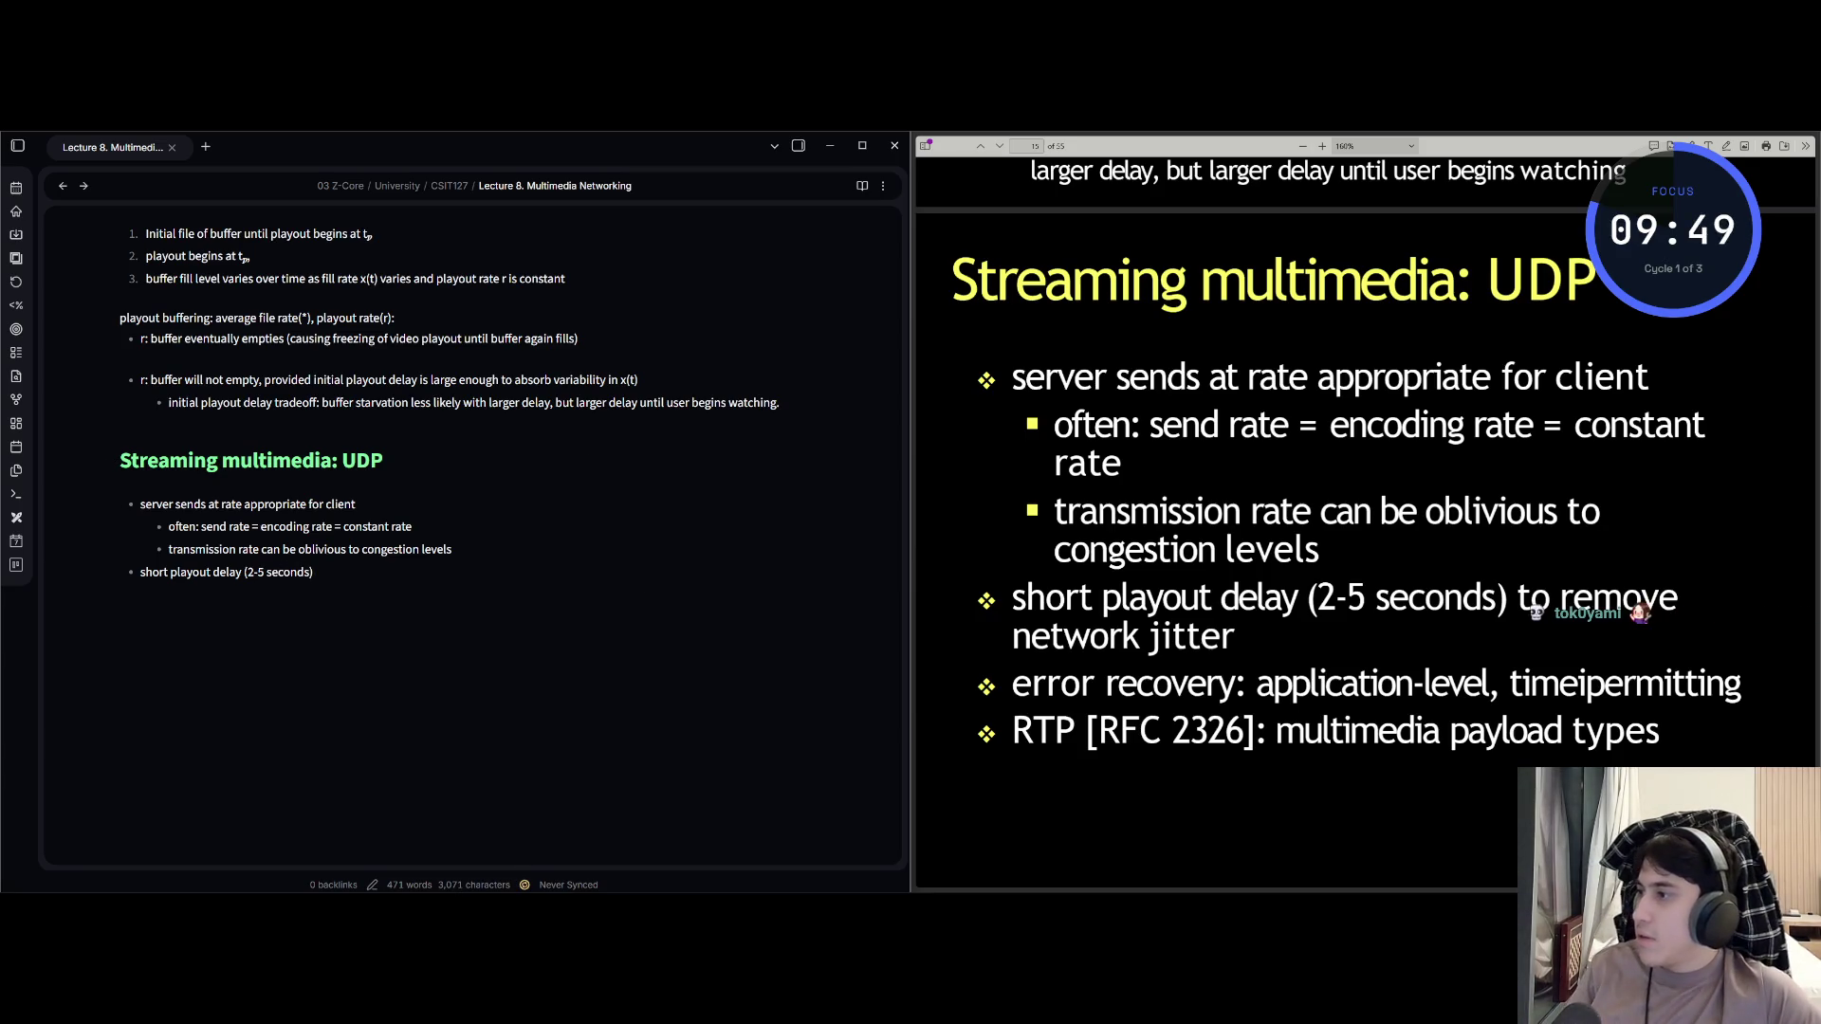
{"action": "key", "text": "alt+Tab"}
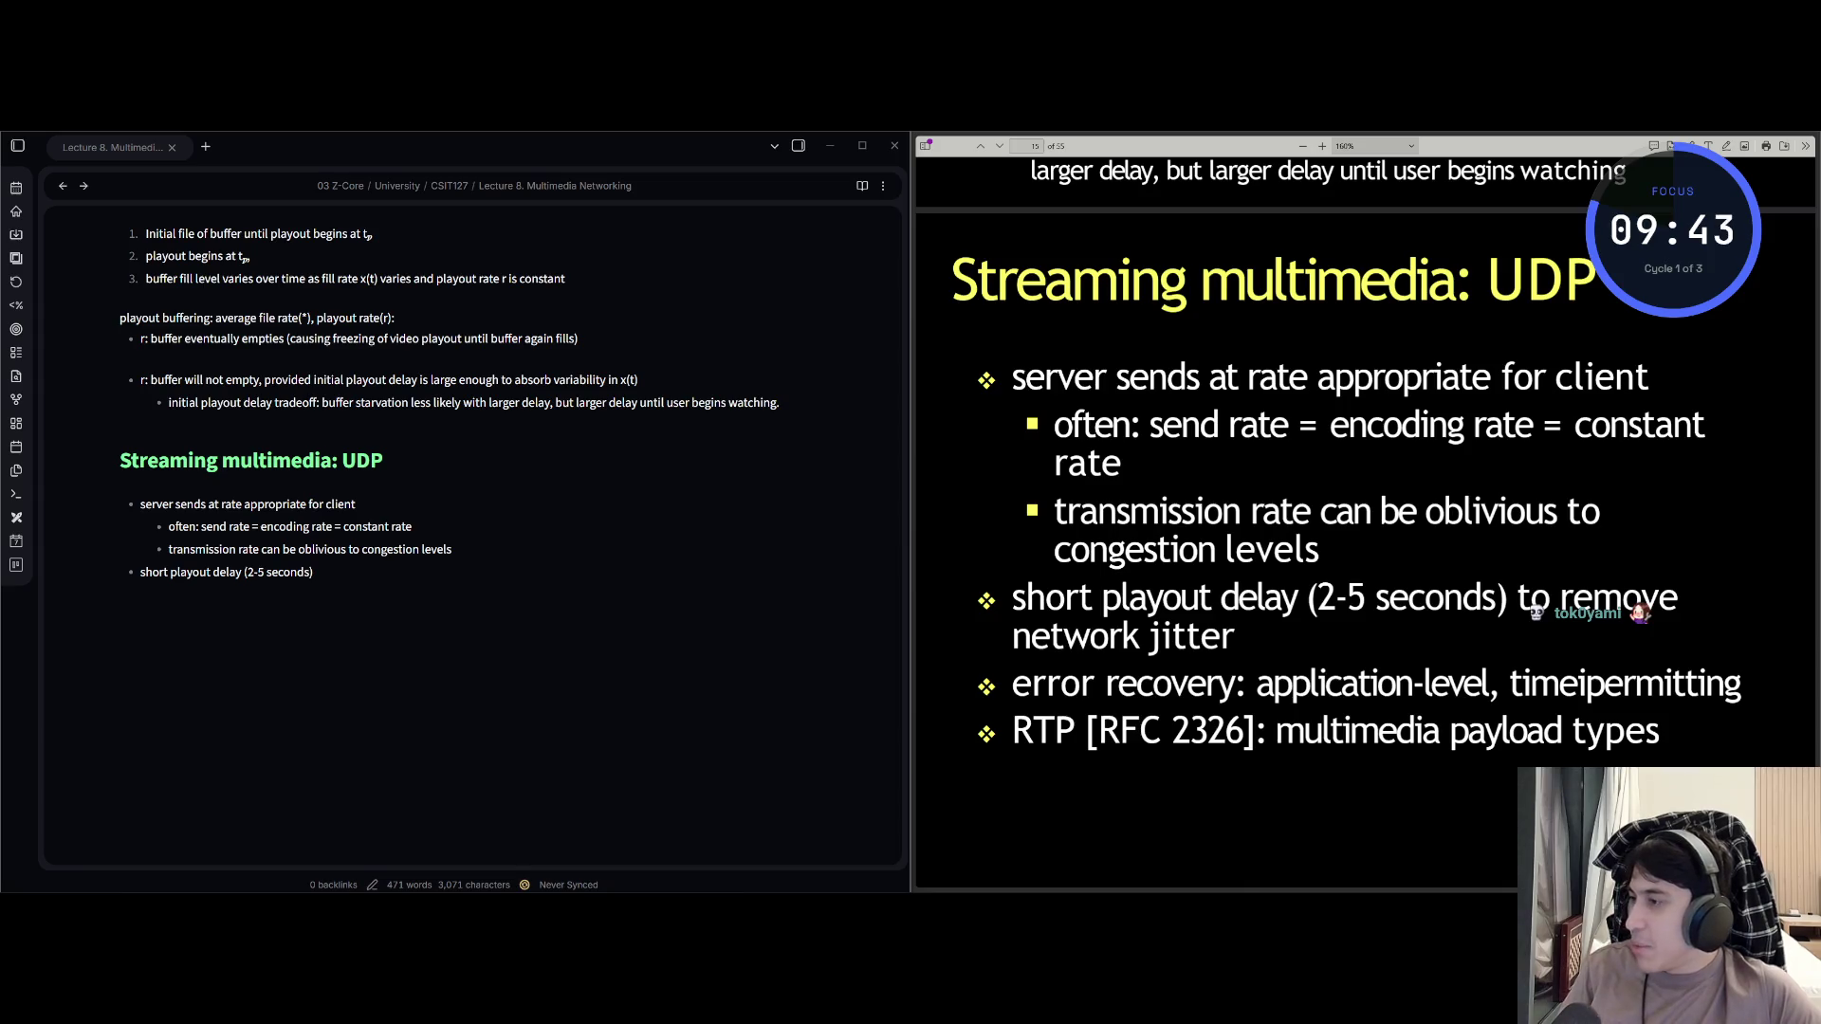
{"action": "left_click", "coordinate": [327, 570]}
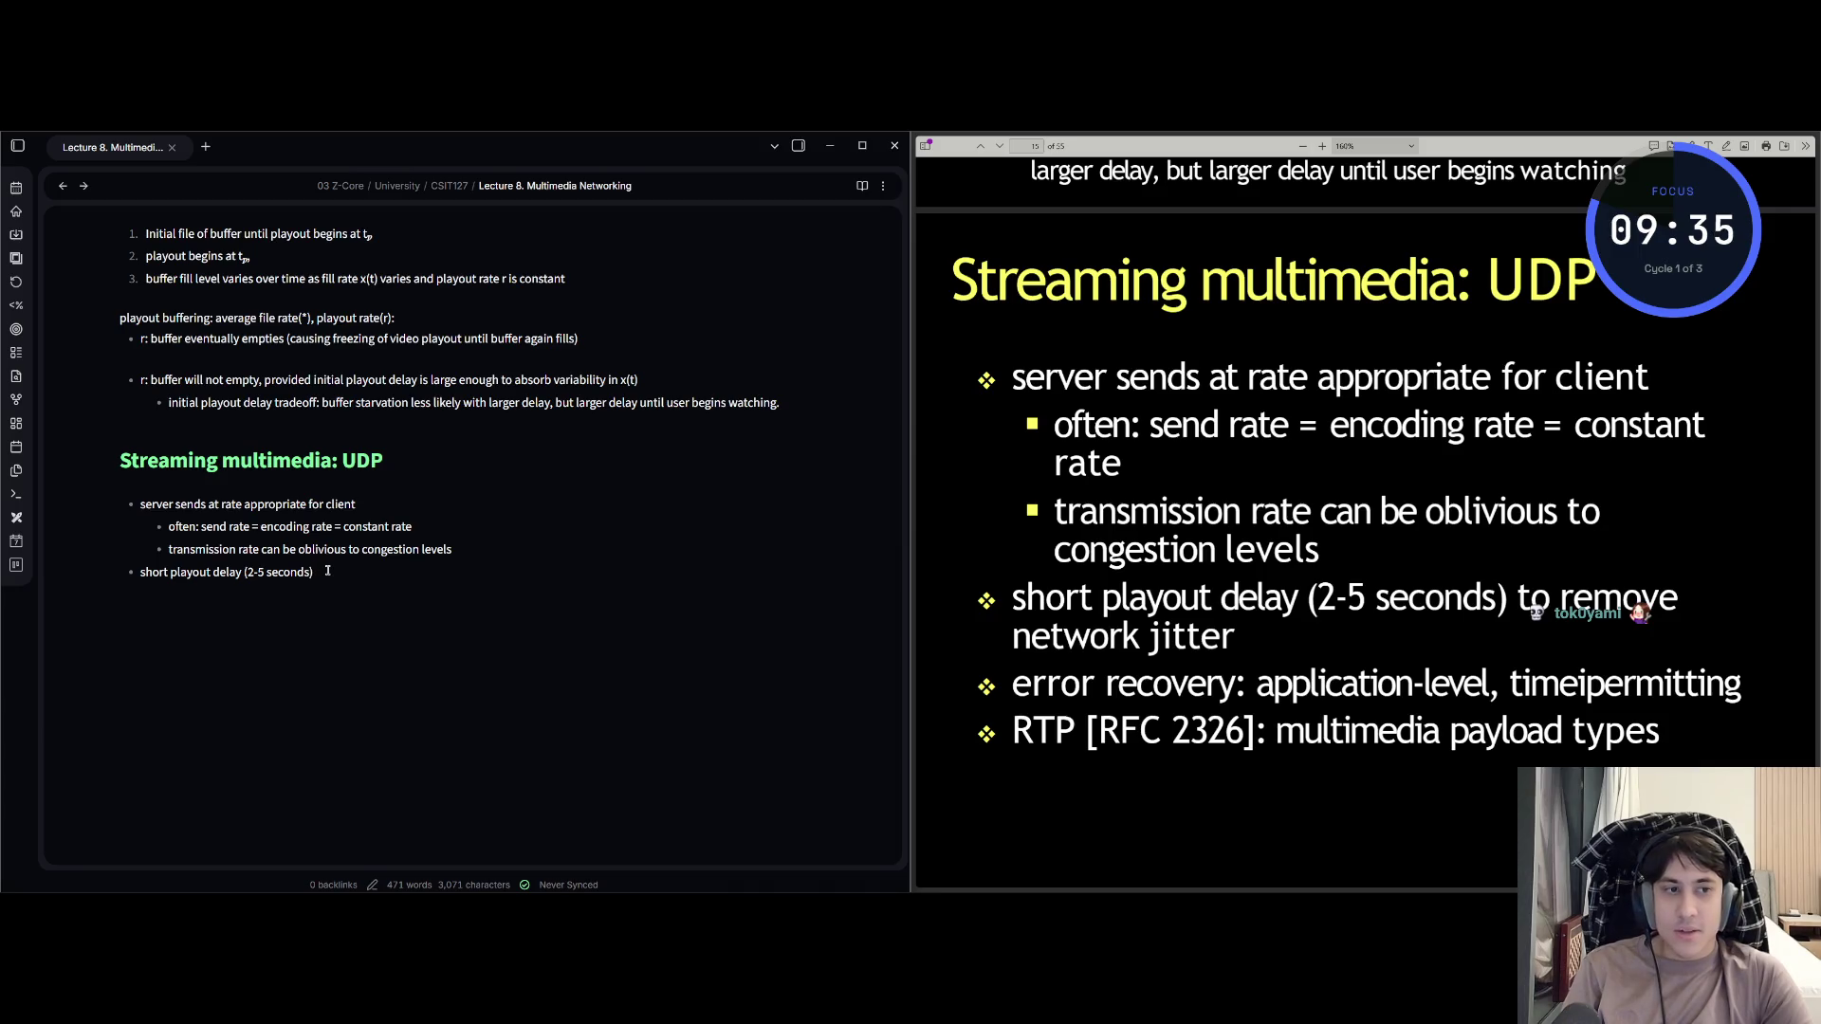
{"action": "type", "text": "toremove ne"}
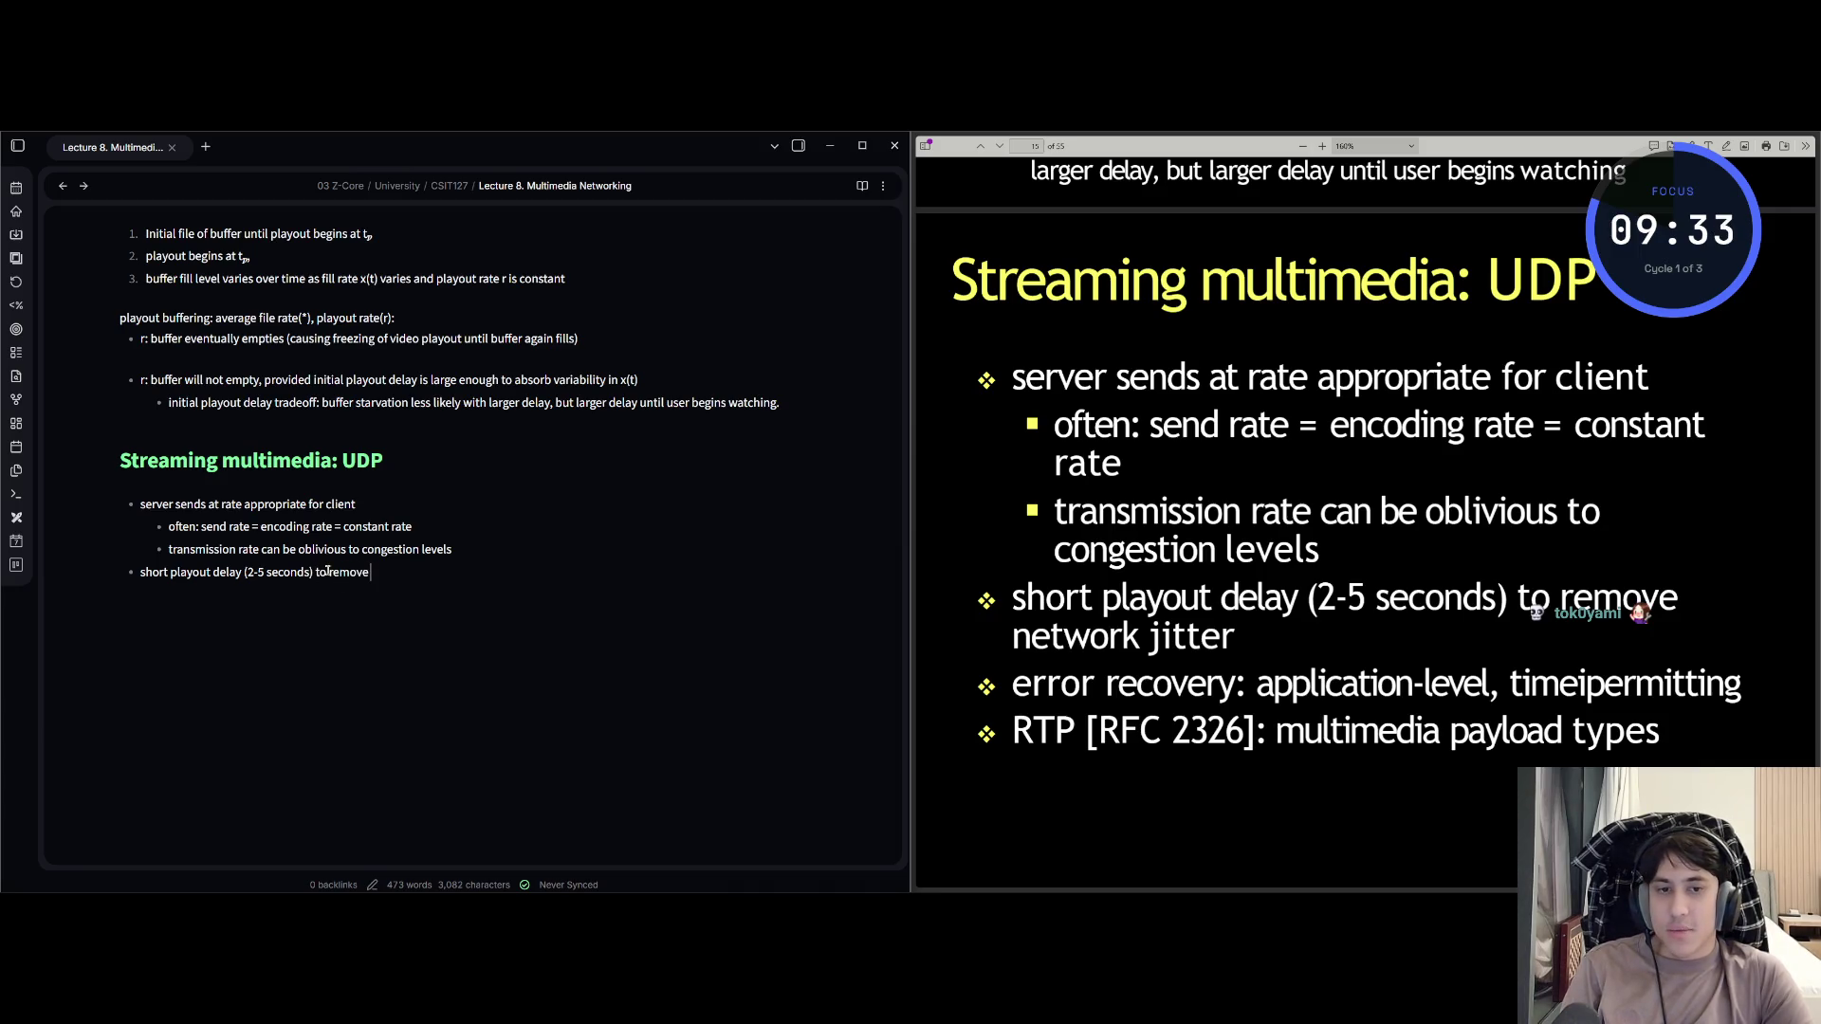
{"action": "type", "text": "twork ji"}
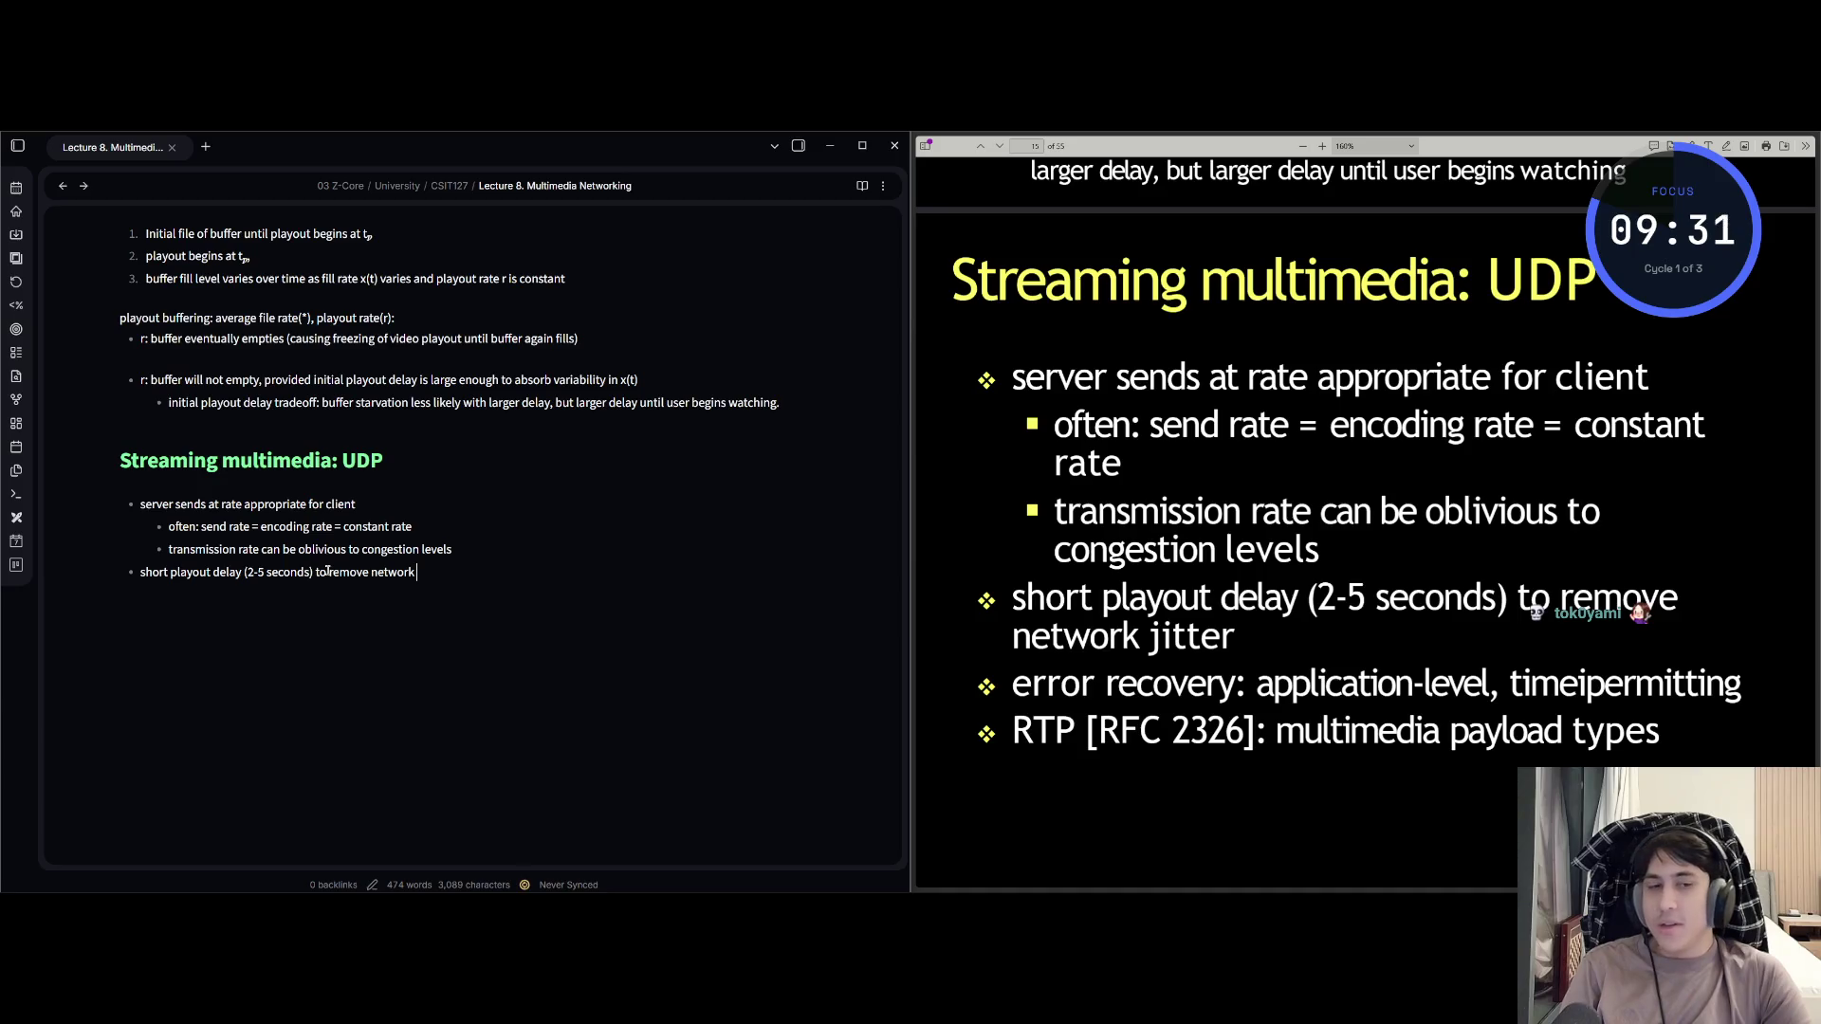
{"action": "type", "text": "tter"}
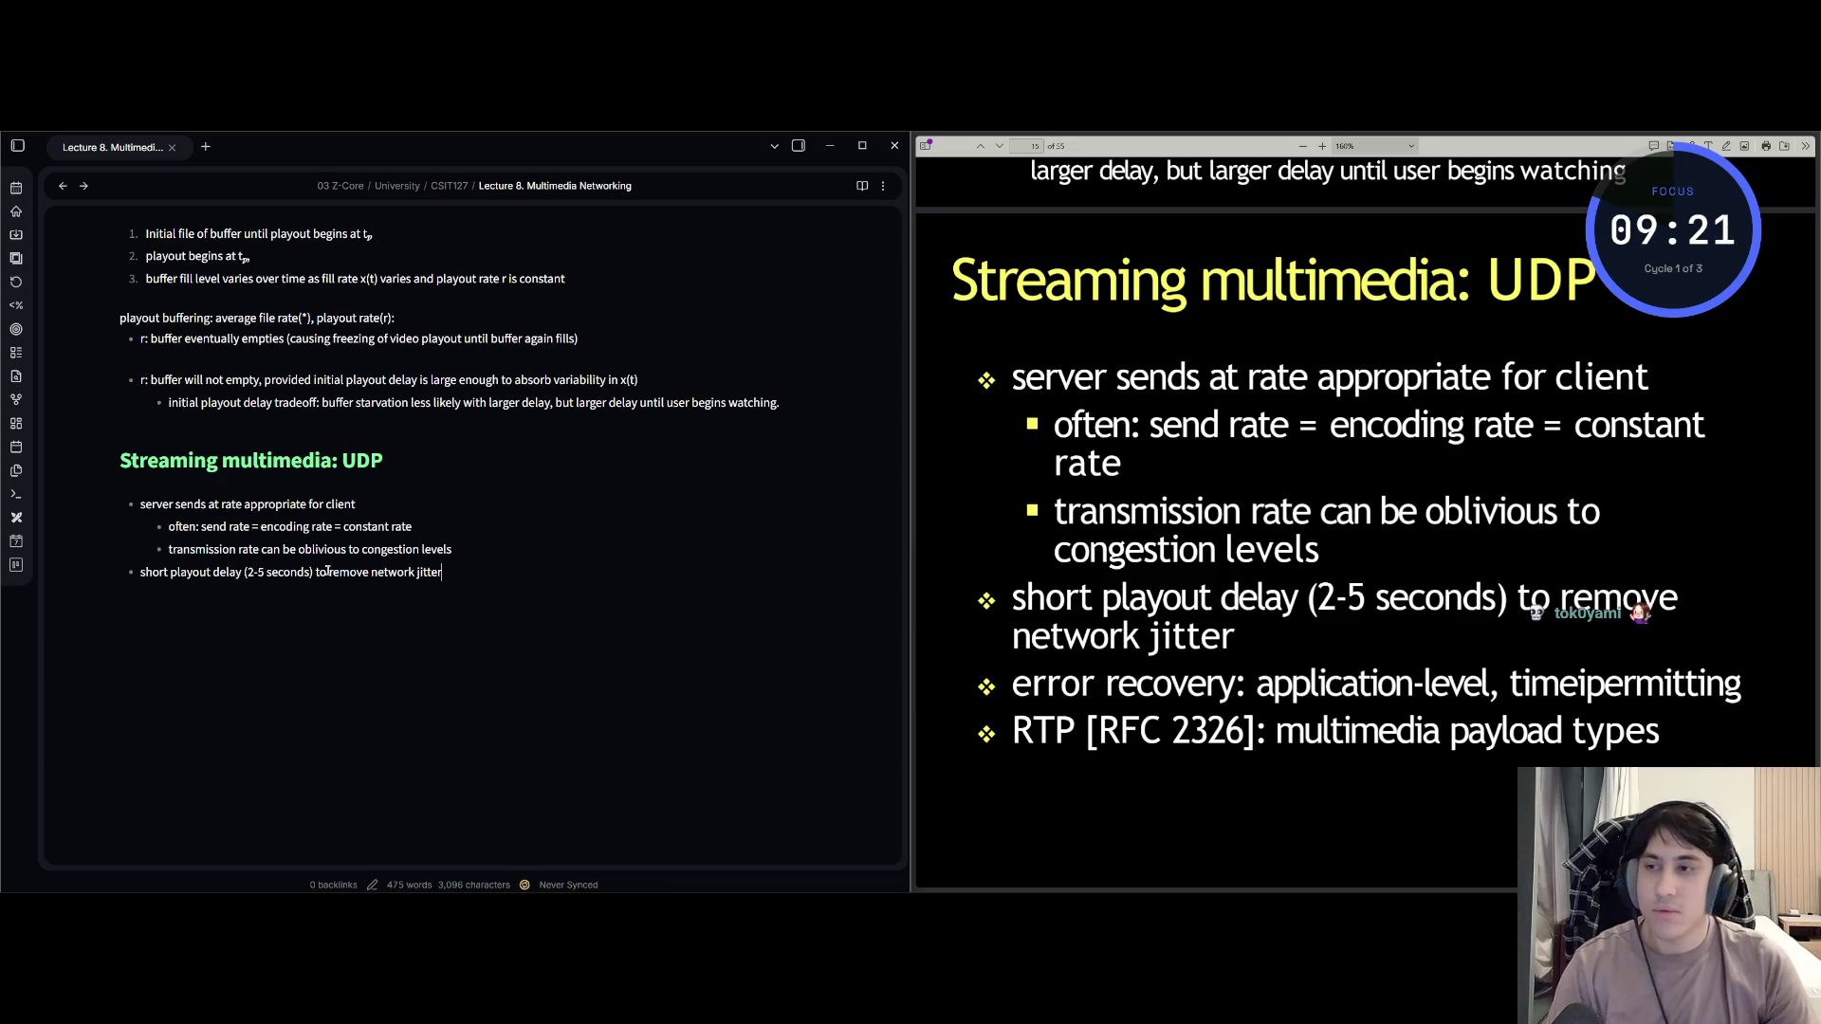
{"action": "type", "text": "or recovery: application-level, "}
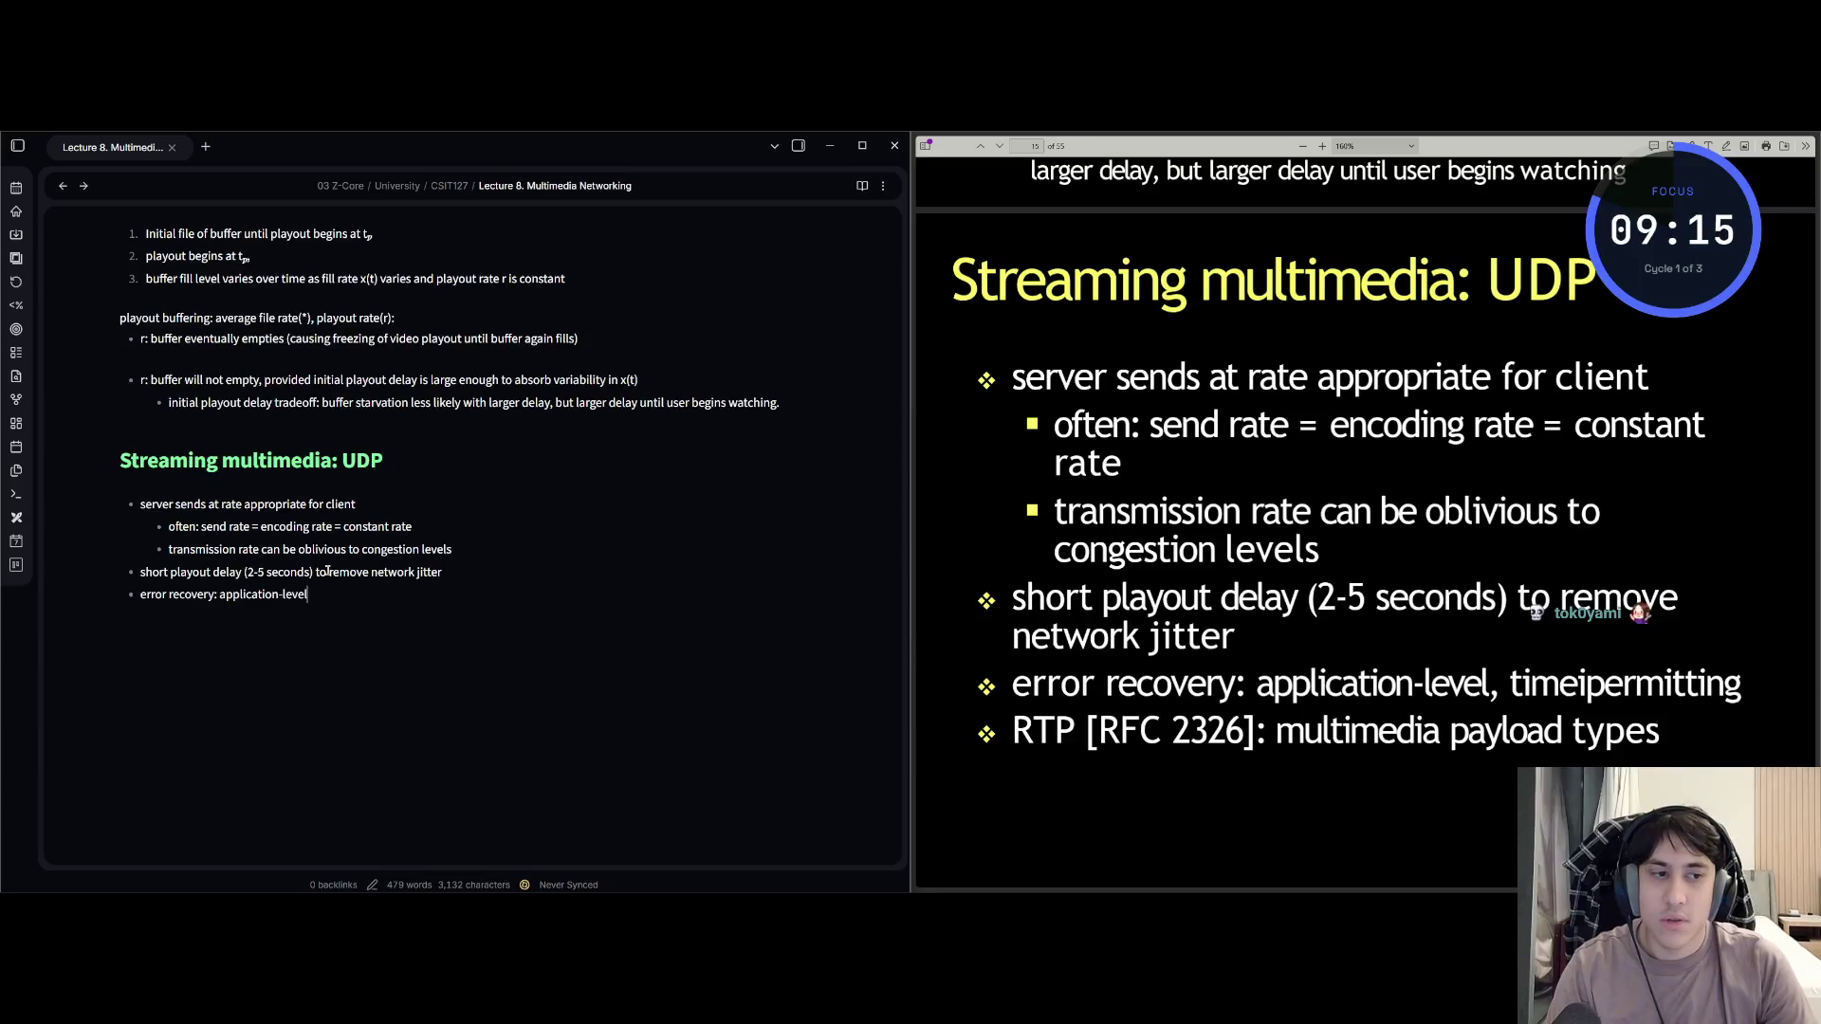
{"action": "type", "text": "timeipermi"}
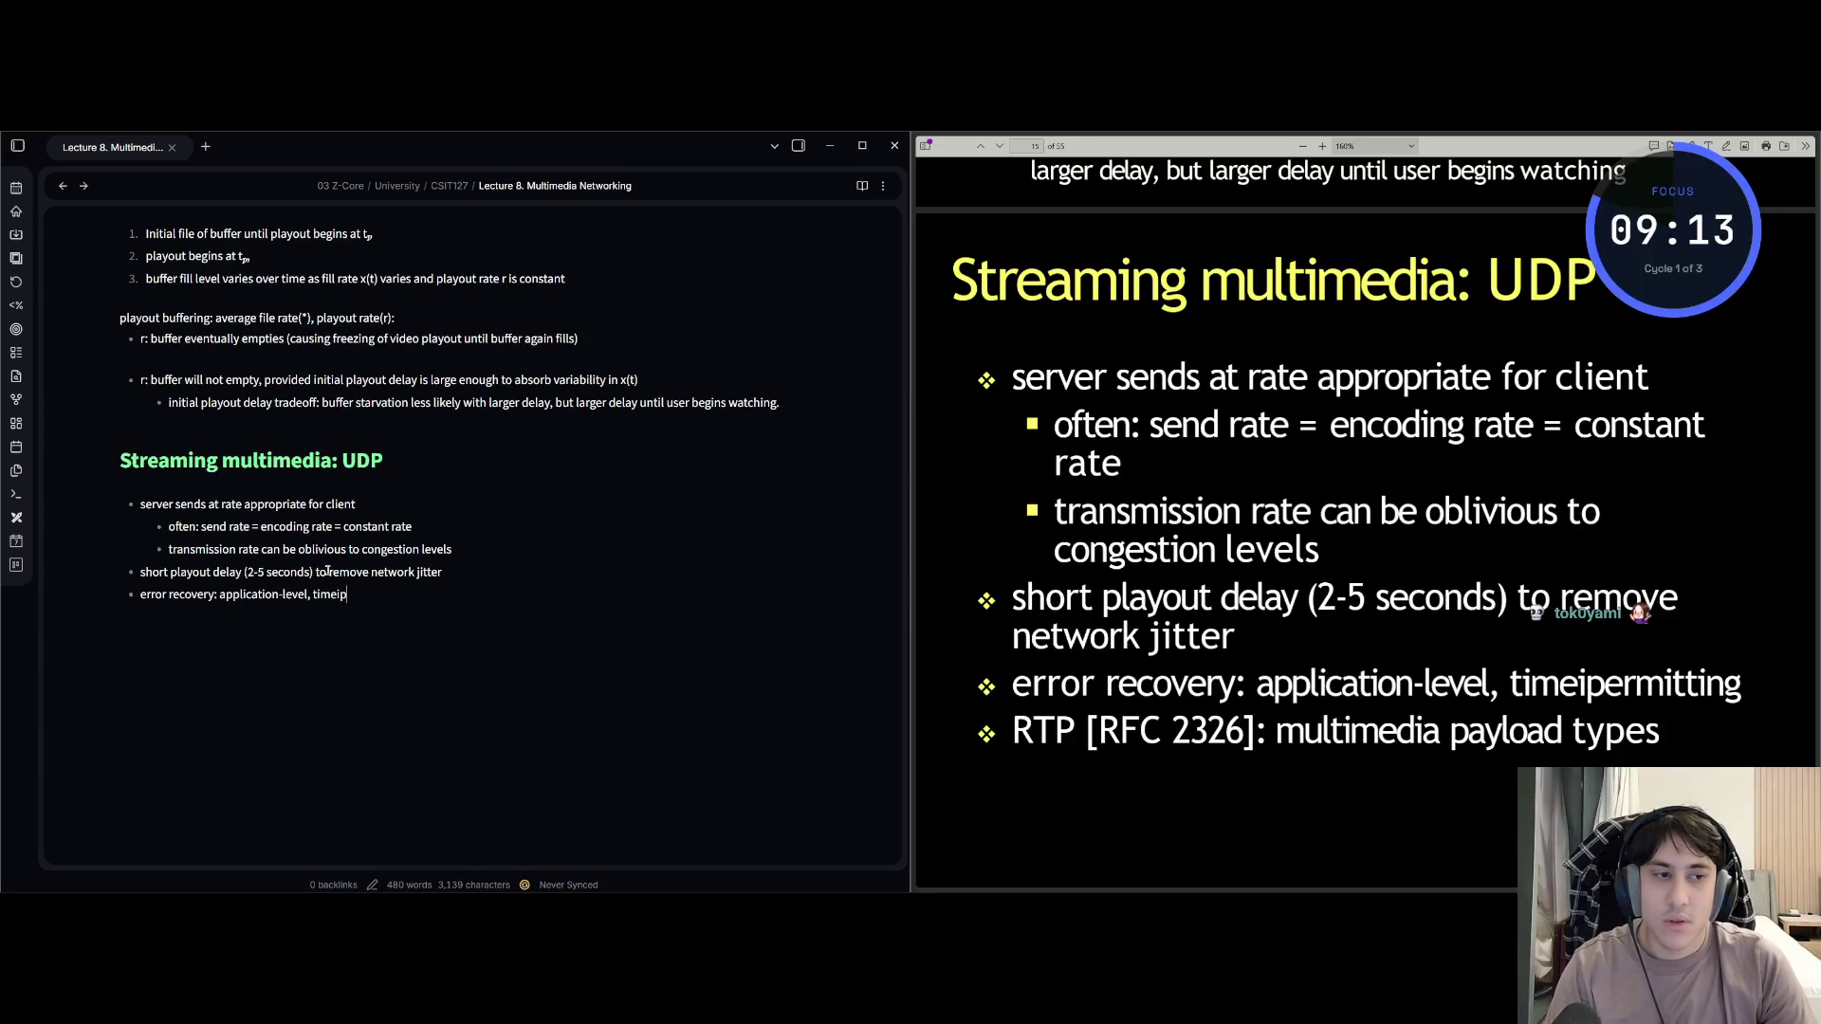
{"action": "type", "text": "tting"}
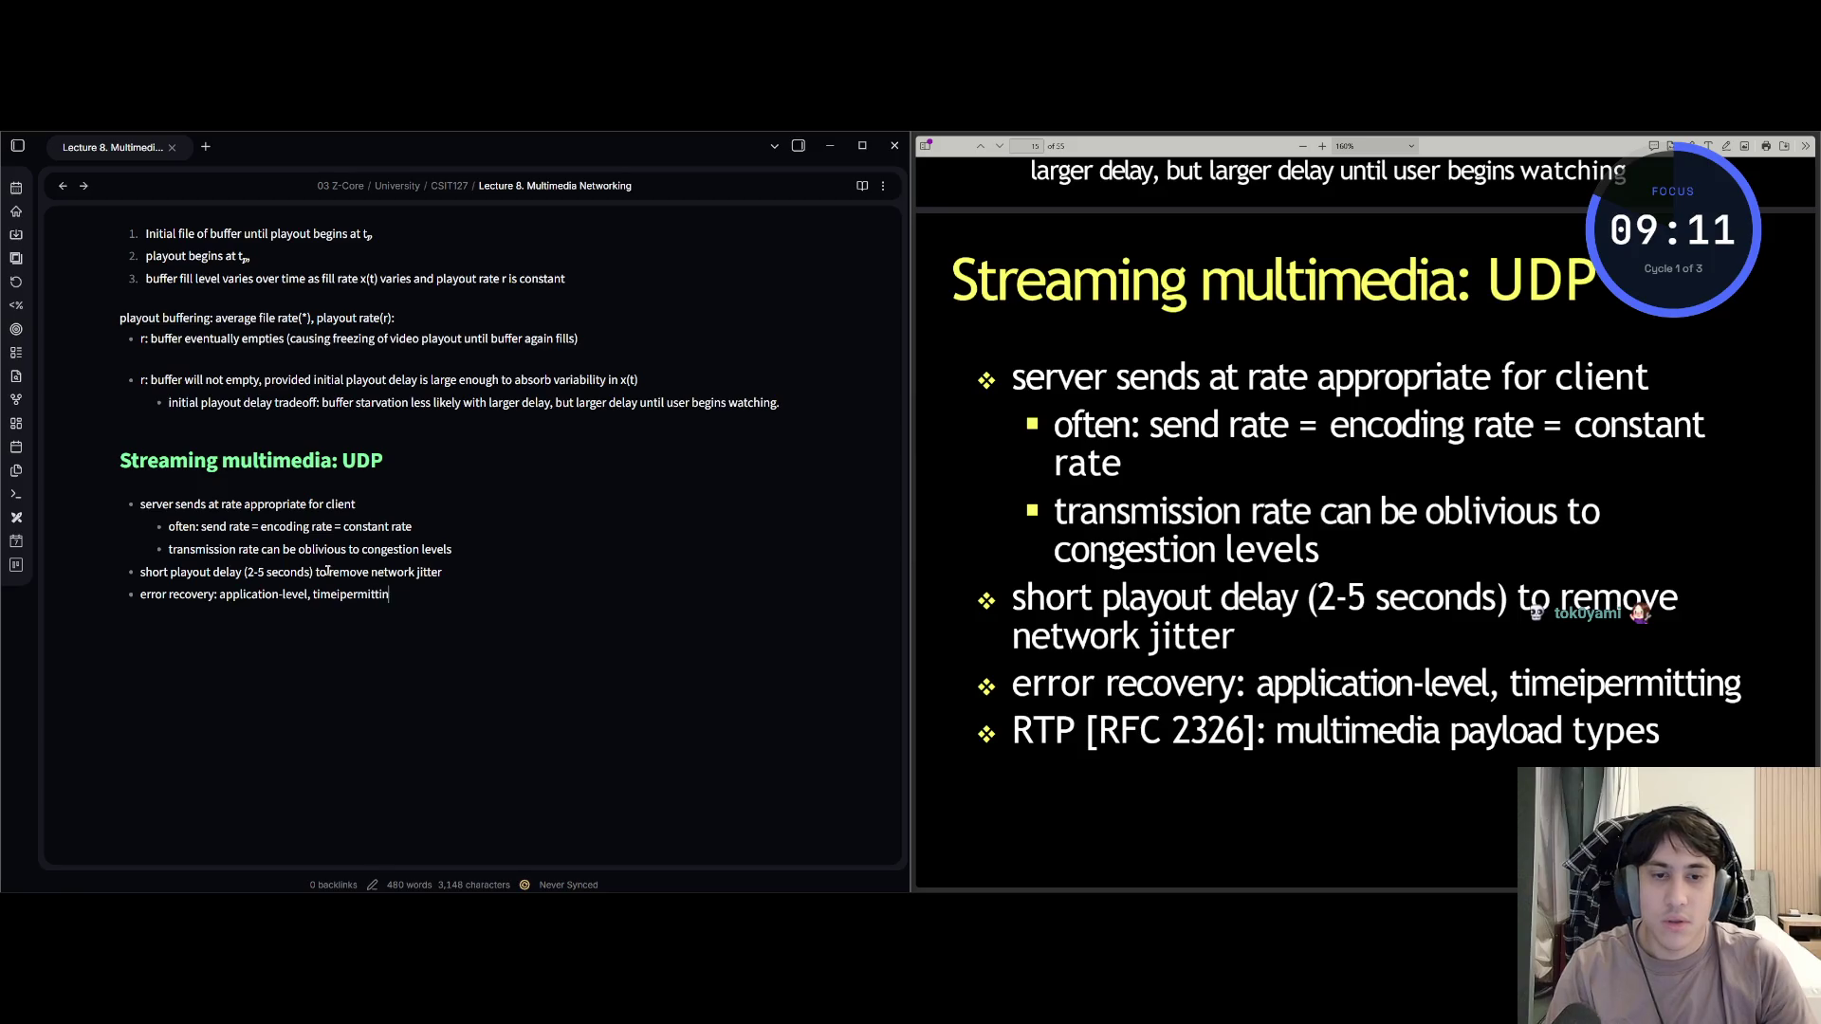
Start a new 'RTP [RFC 2325' bullet, correcting the typos, then browse back to earlier slides.
{"action": "key", "text": "Return"}
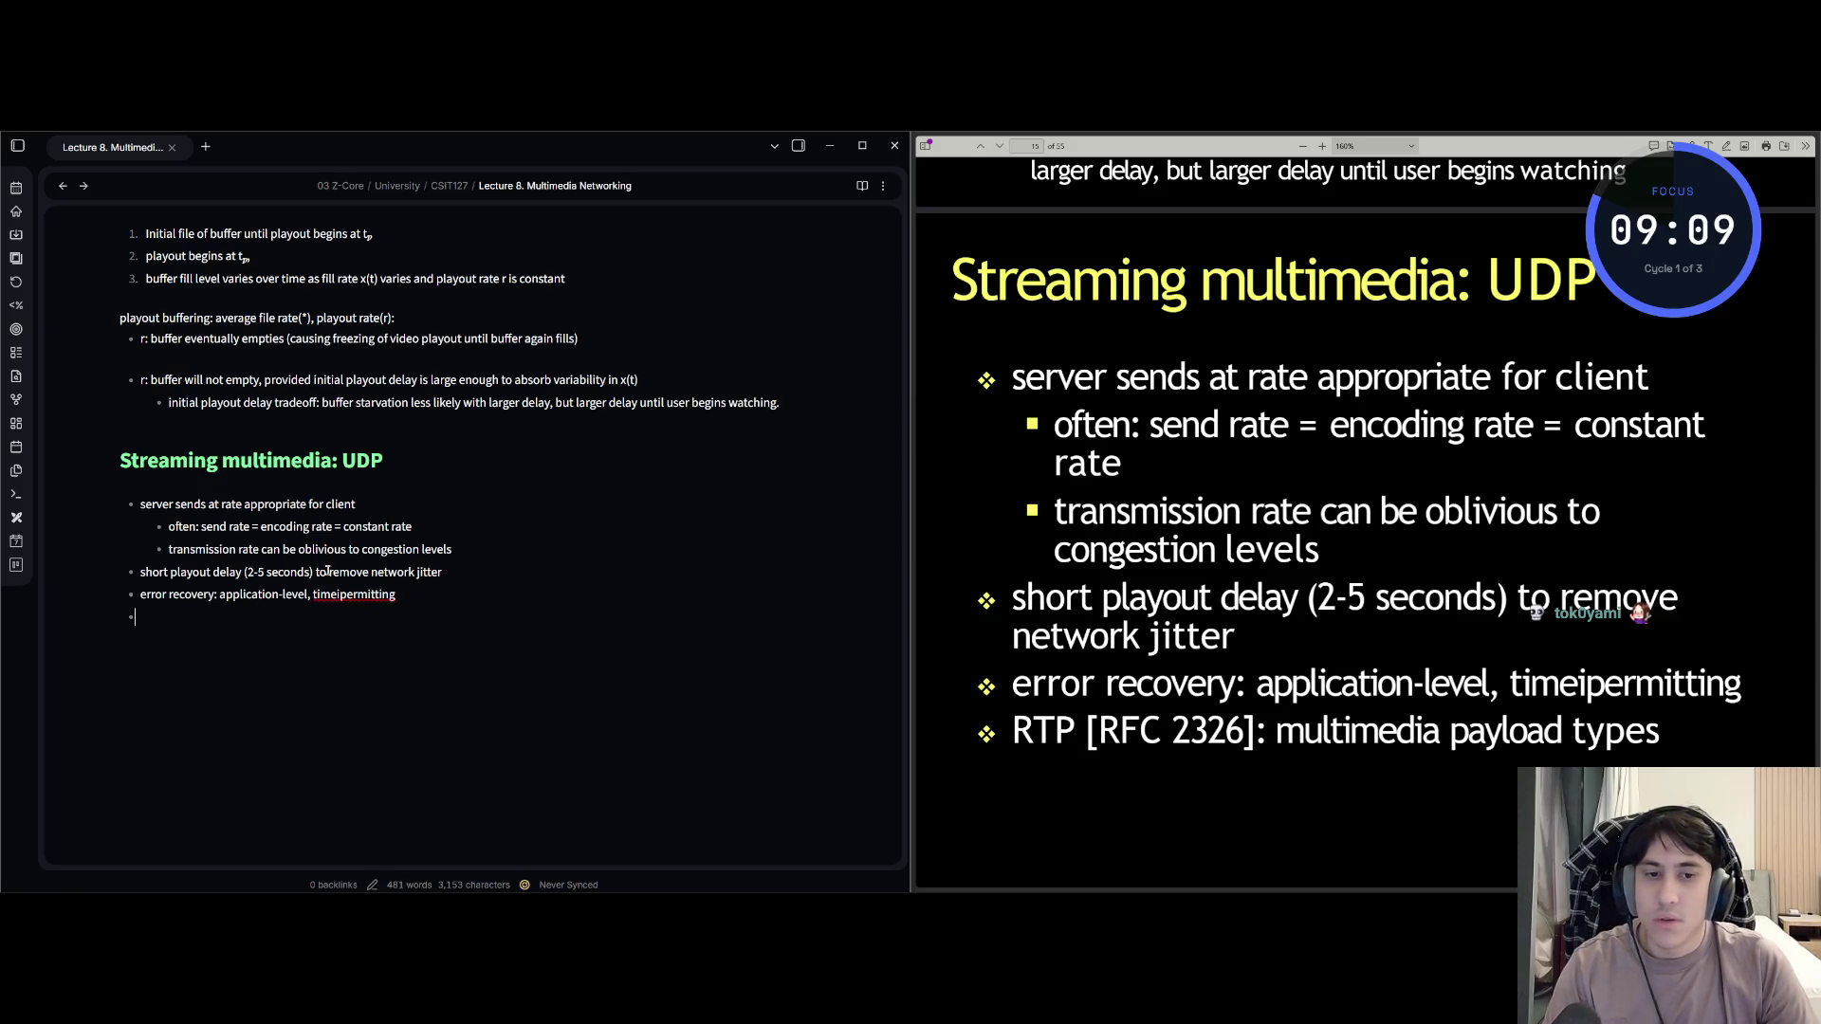
{"action": "type", "text": "RR"}
{"action": "key", "text": "BackSpace"}
{"action": "type", "text": "TP [F"}
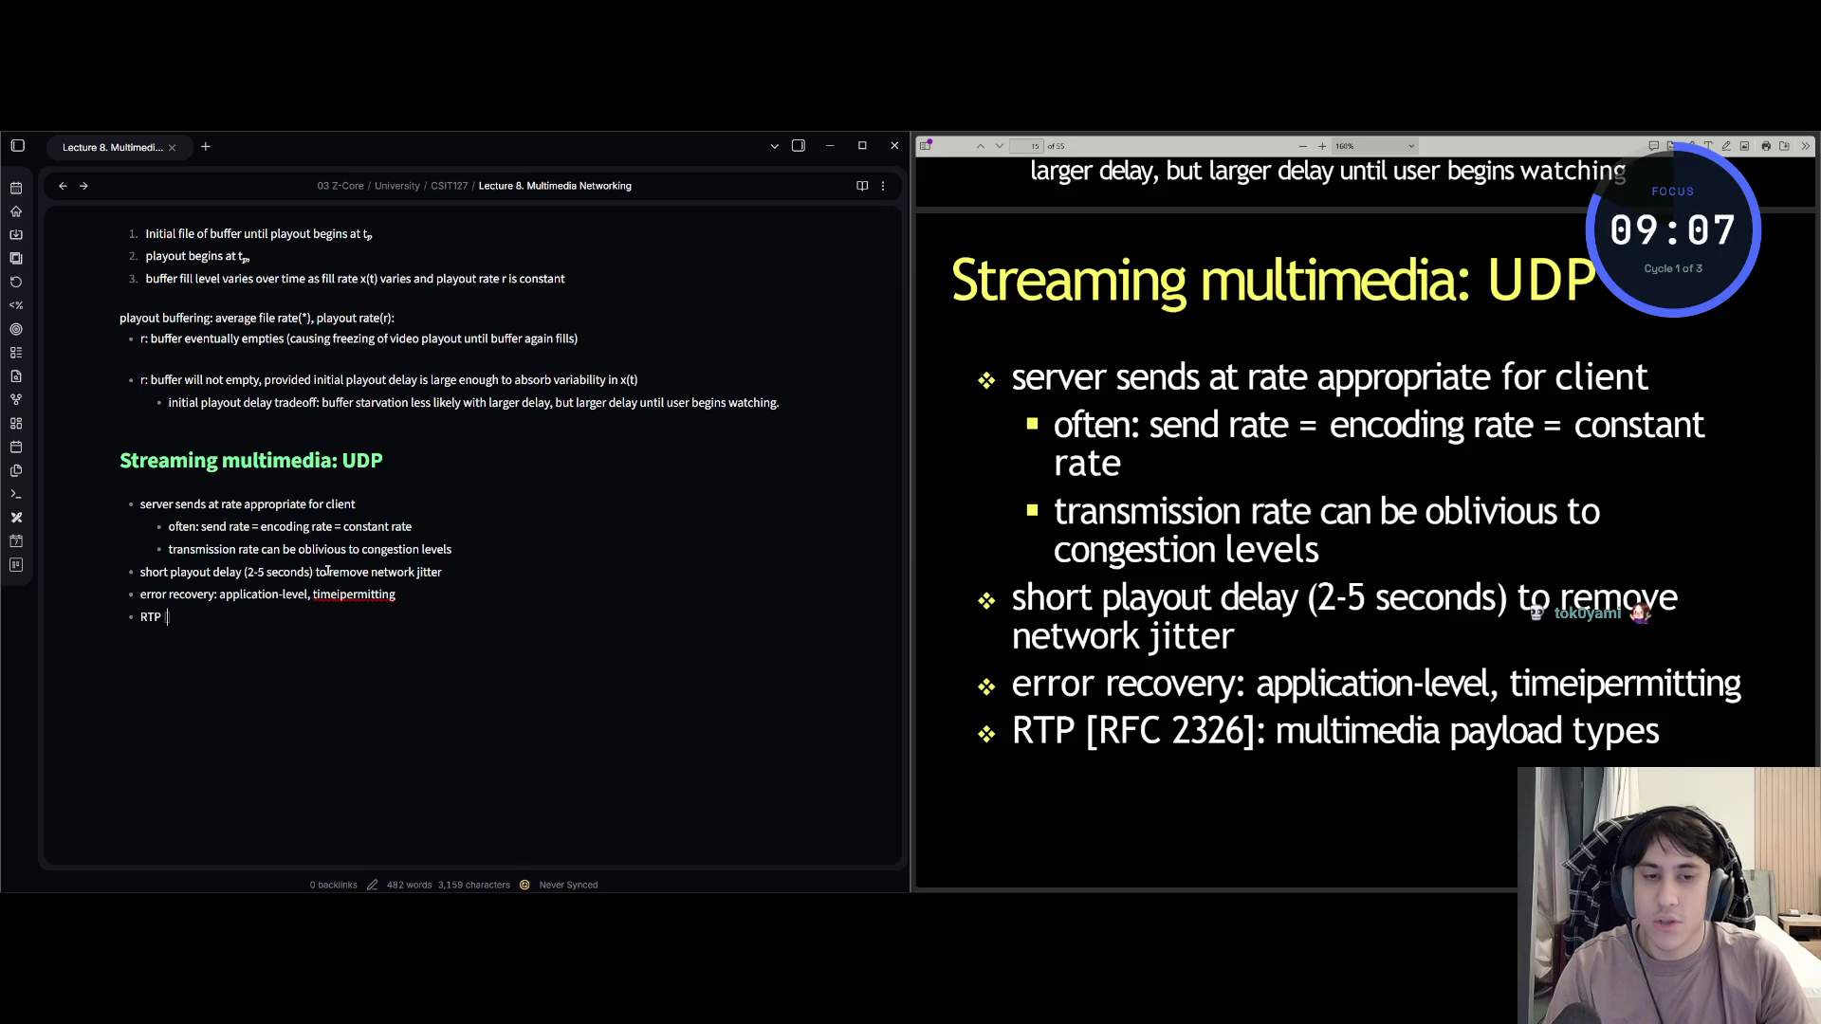
{"action": "type", "text": "C"}
{"action": "key", "text": "BackSpace"}
{"action": "key", "text": "BackSpace"}
{"action": "type", "text": "RC"}
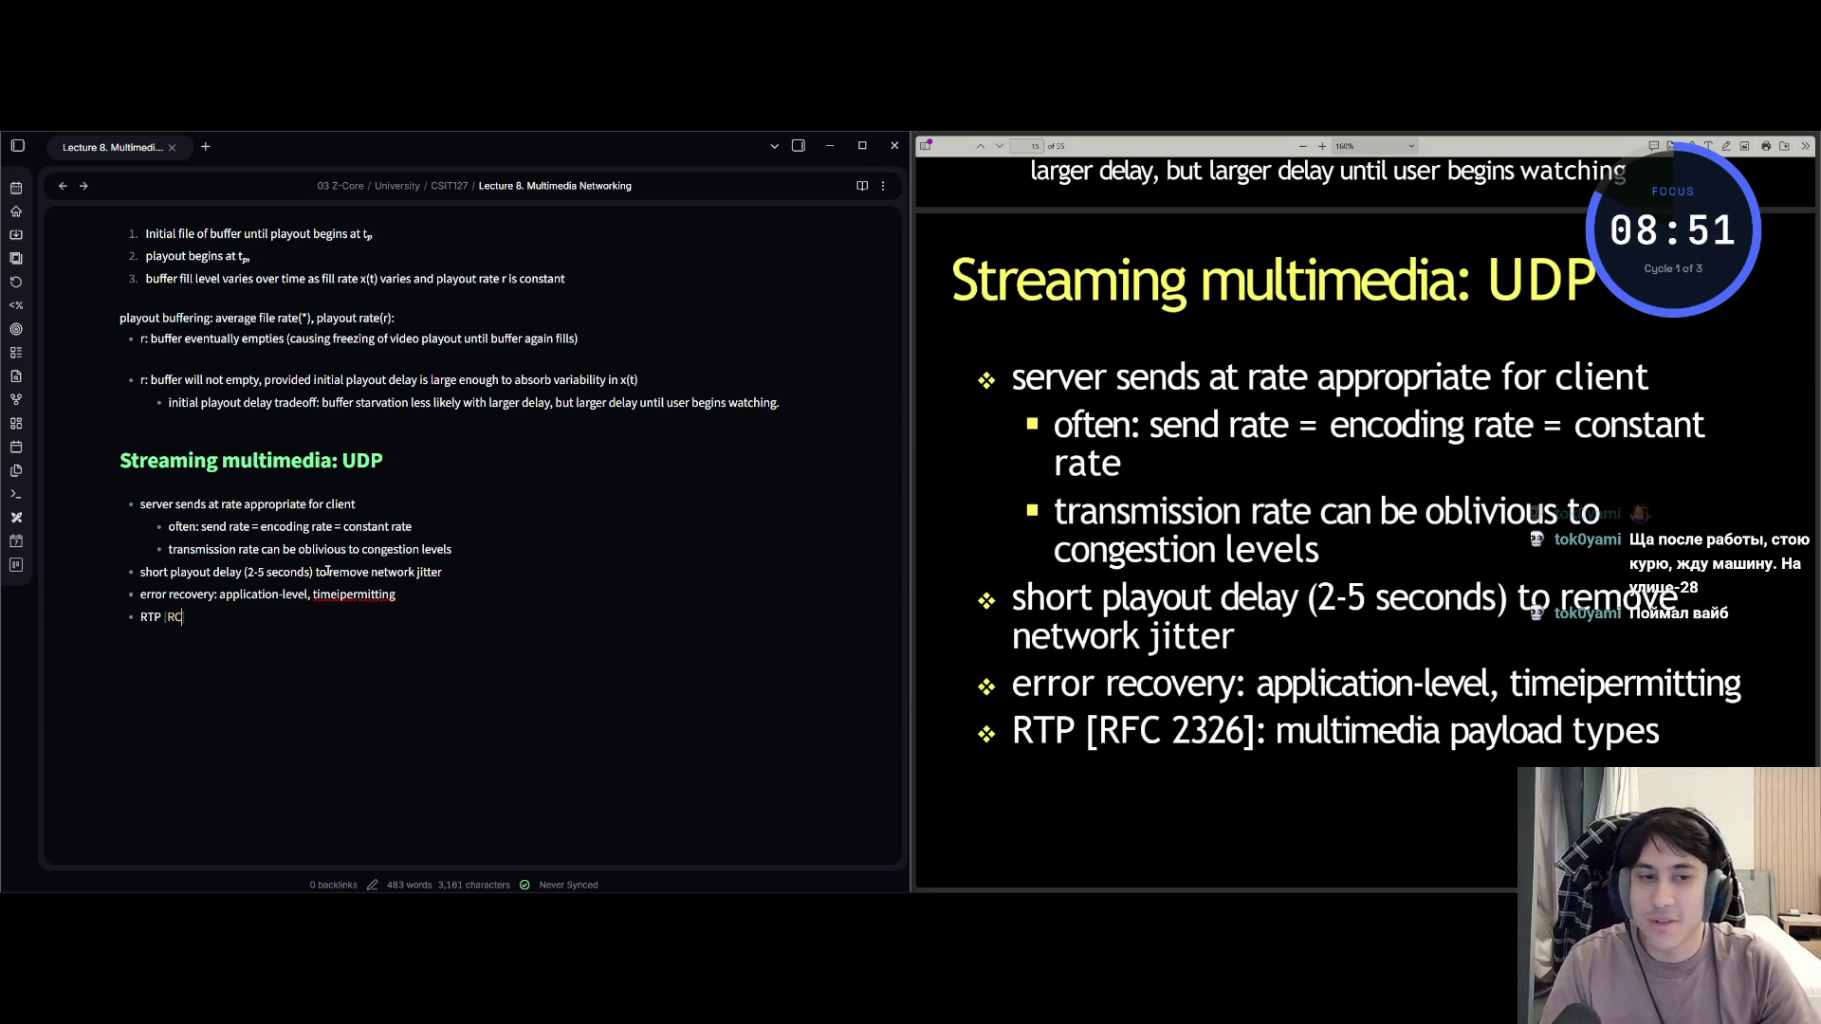
{"action": "key", "text": "BackSpace"}
{"action": "type", "text": "F"}
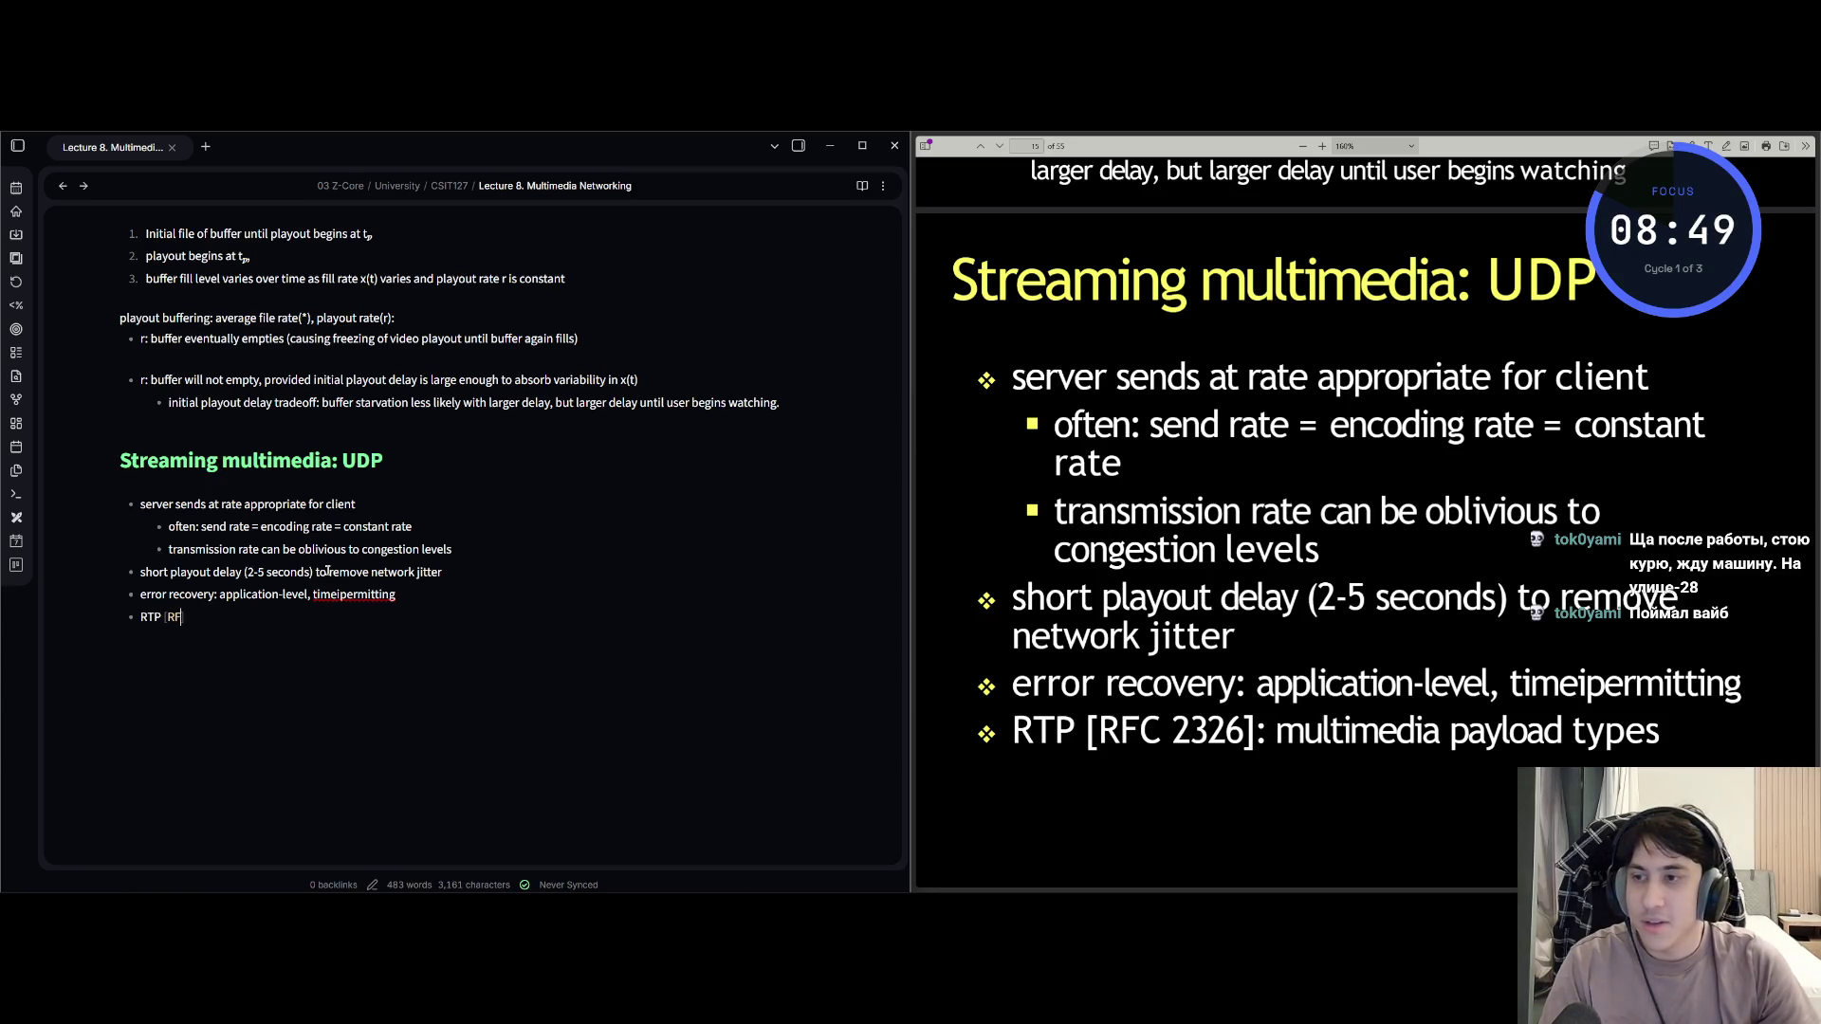
{"action": "type", "text": "C 203"}
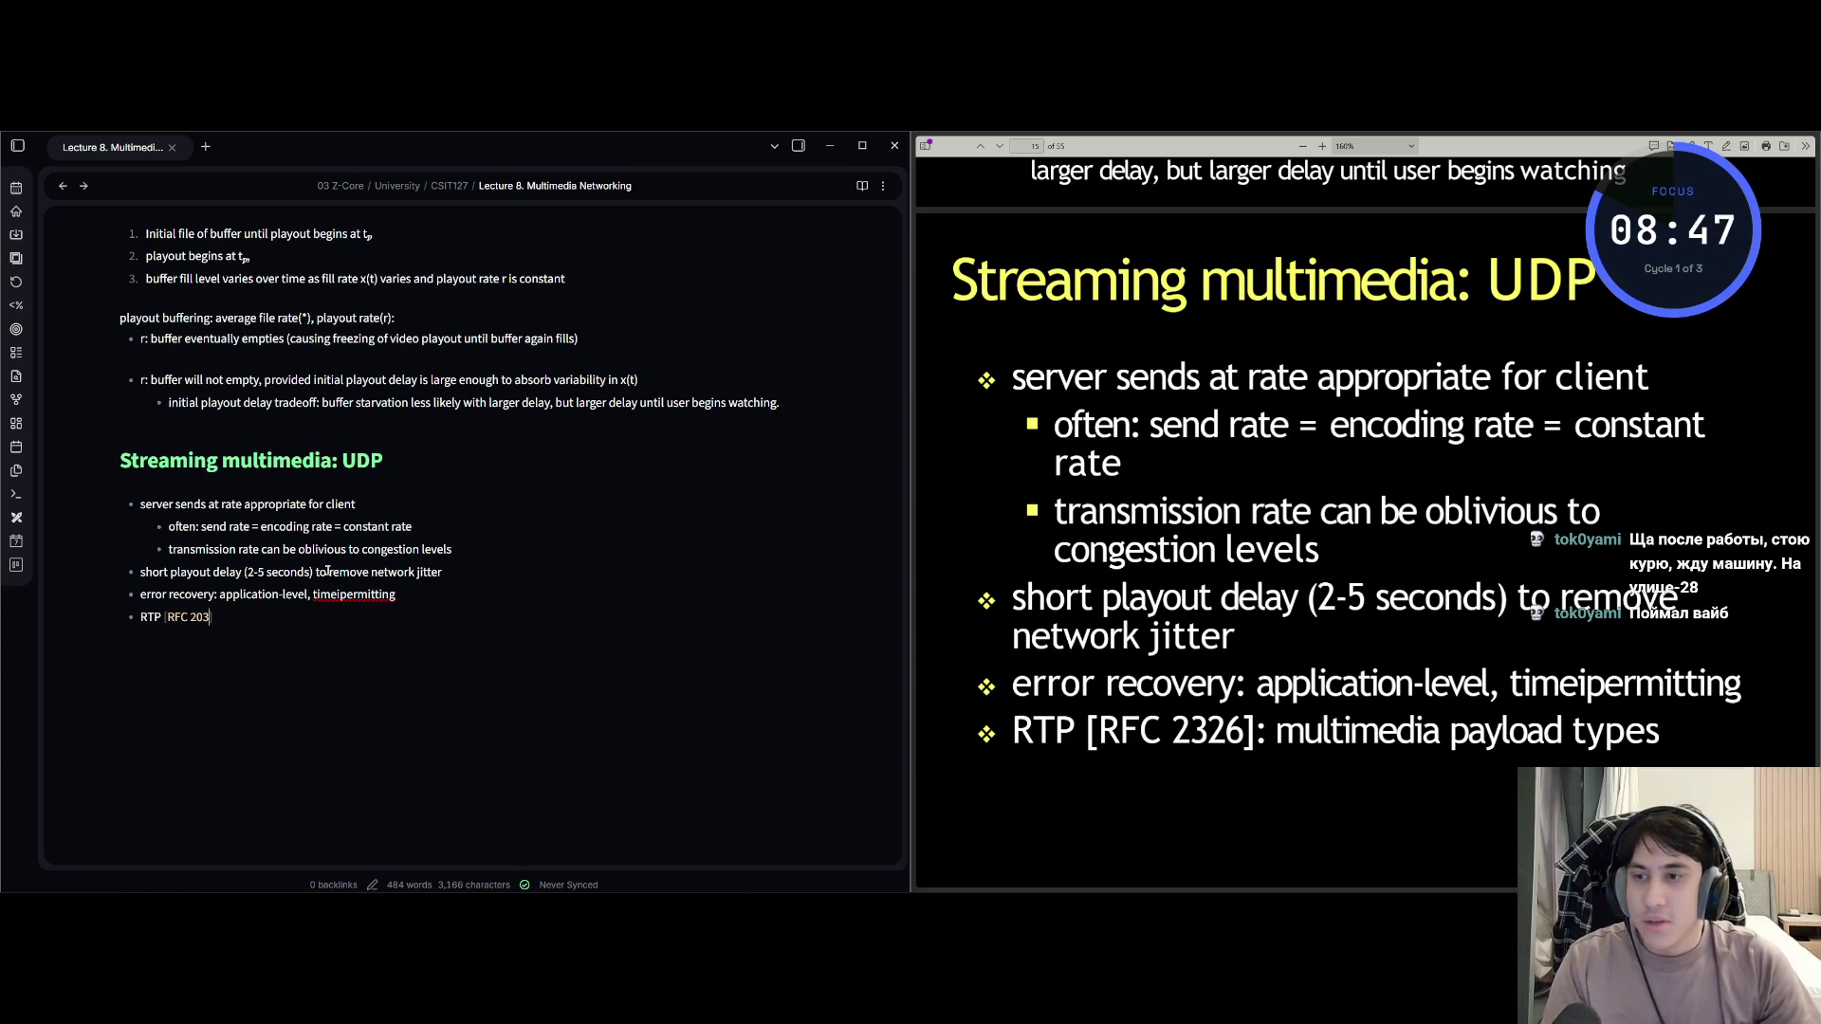
{"action": "key", "text": "BackSpace"}
{"action": "key", "text": "BackSpace"}
{"action": "type", "text": "325"}
{"action": "left_click", "coordinate": [1056, 474]}
{"action": "scroll", "coordinate": [1056, 474], "scroll_direction": "up", "scroll_amount": 20}
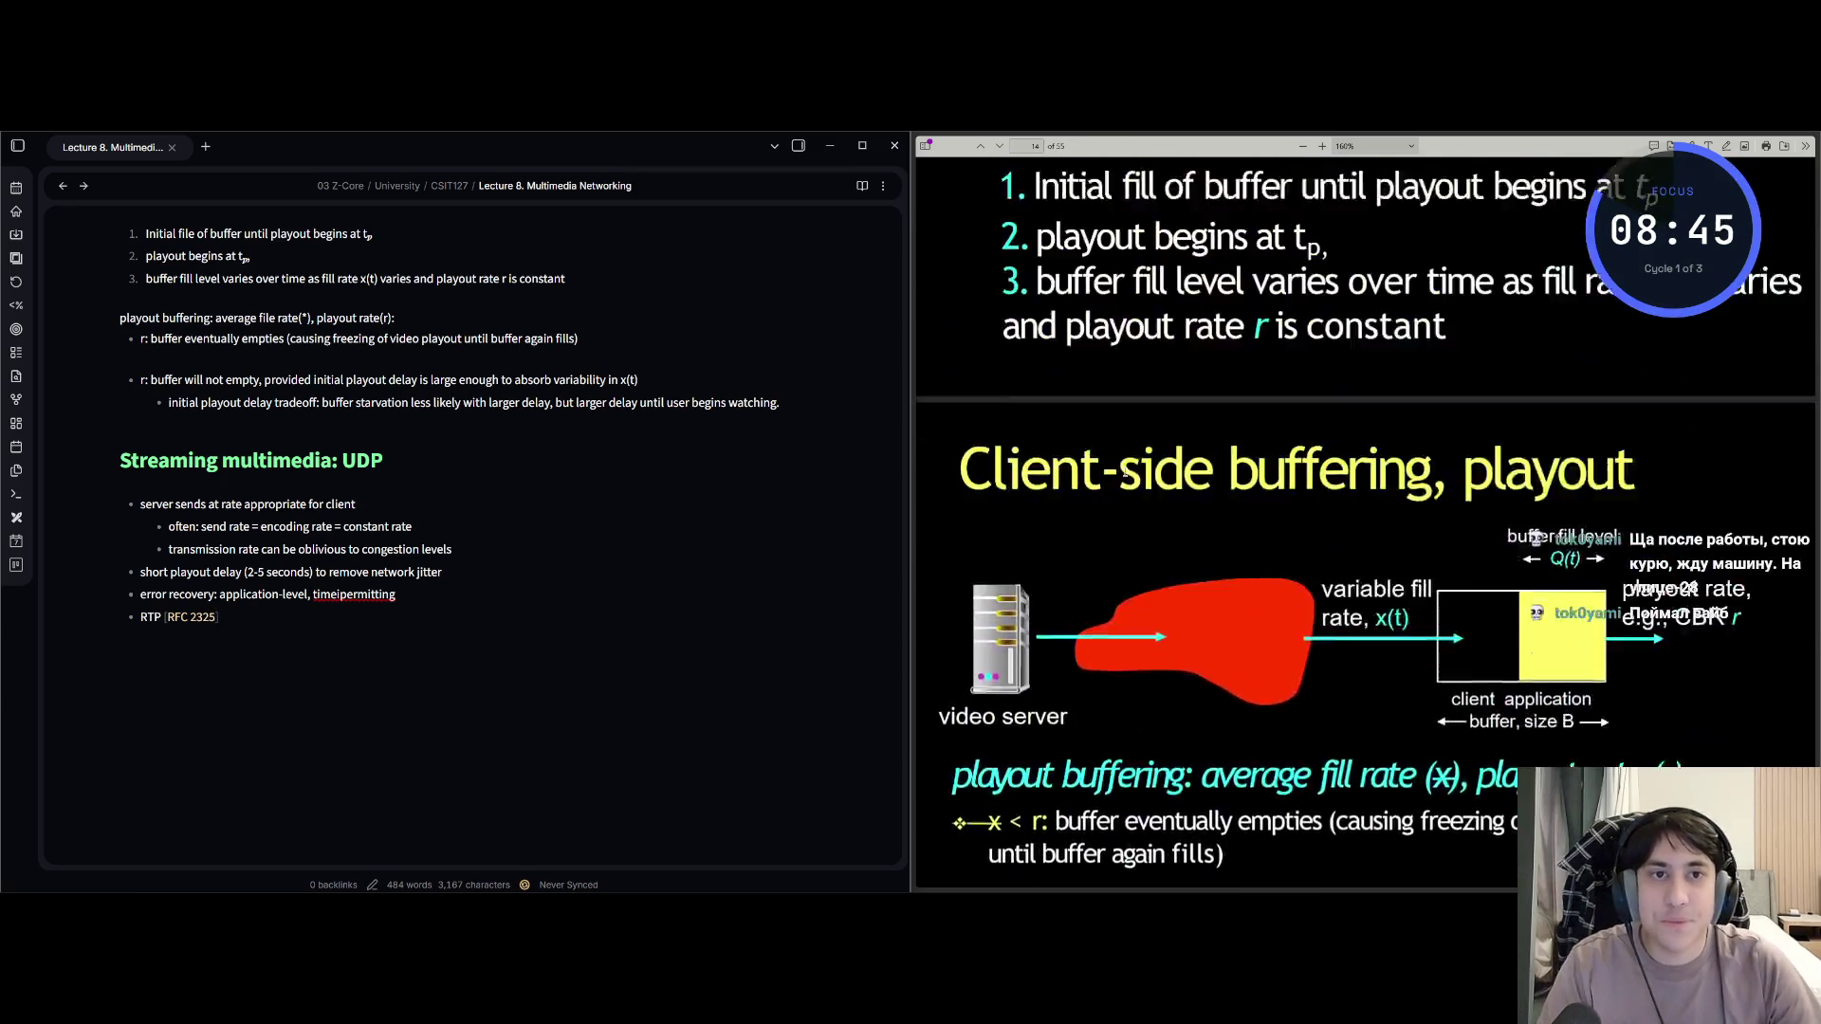
{"action": "scroll", "coordinate": [1359, 427], "scroll_direction": "up", "scroll_amount": 20}
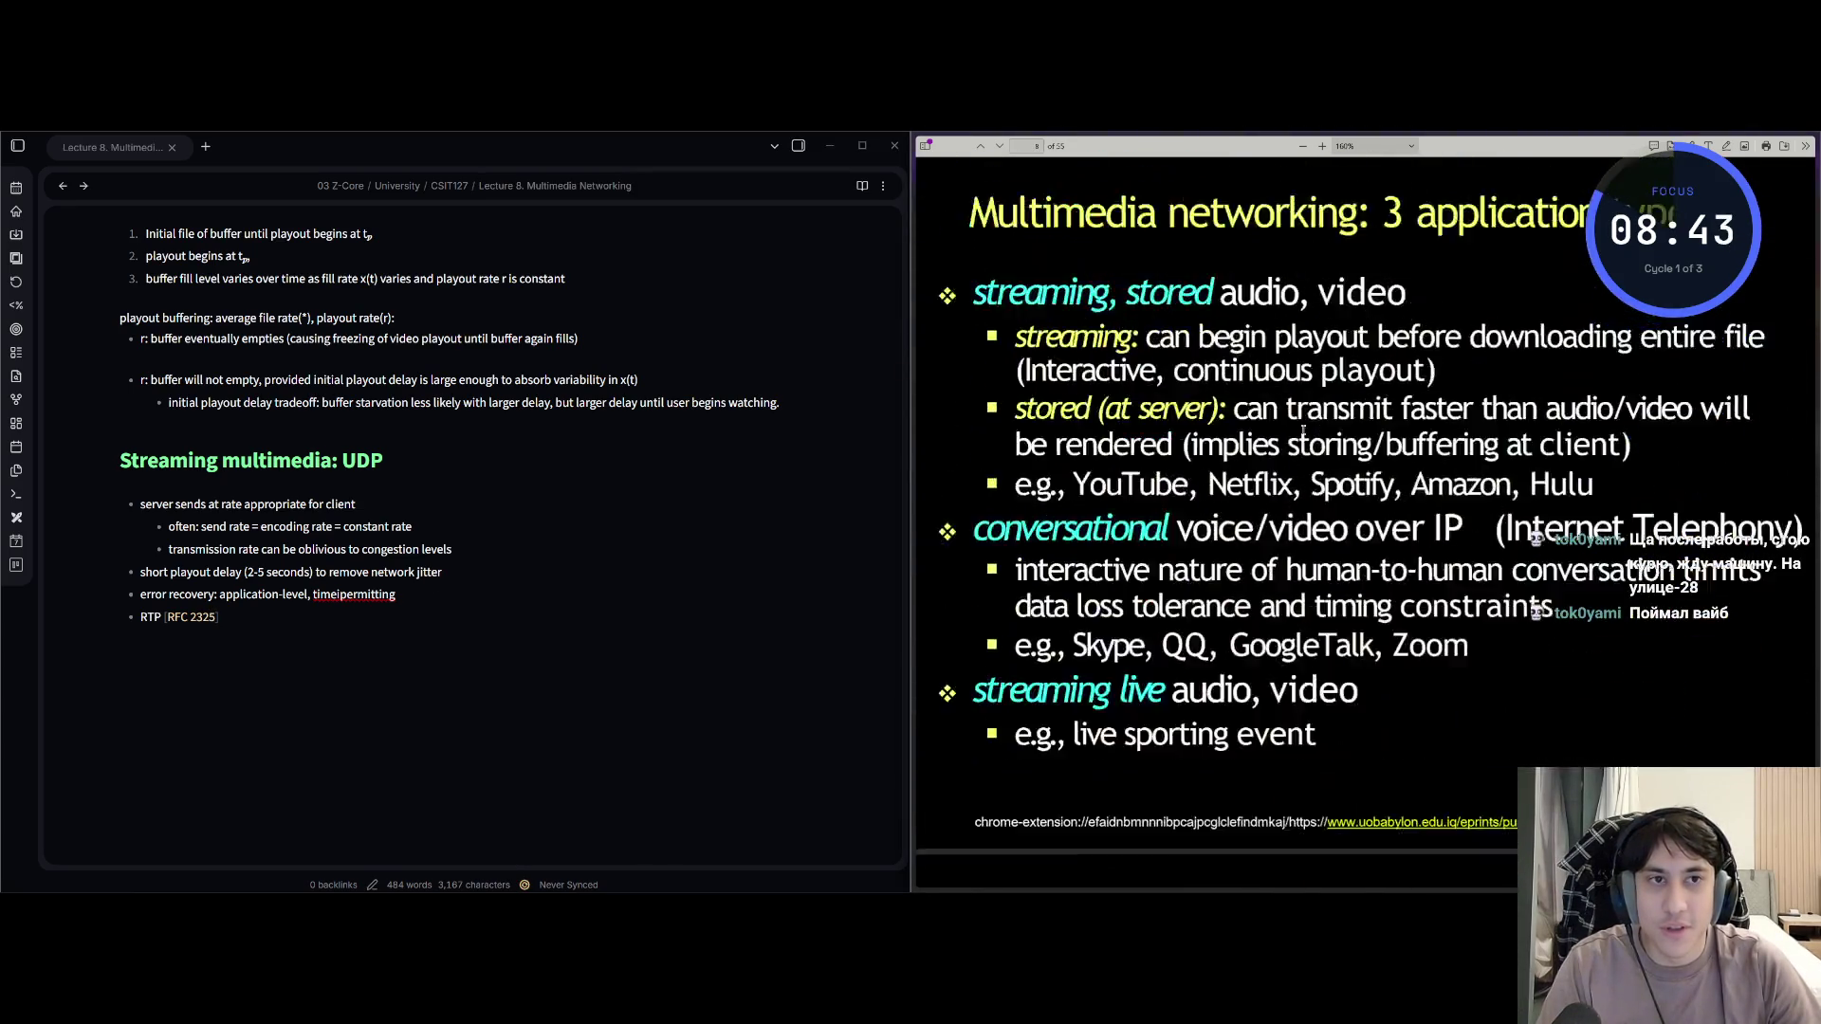
{"action": "scroll", "coordinate": [1197, 387], "scroll_direction": "up", "scroll_amount": 20}
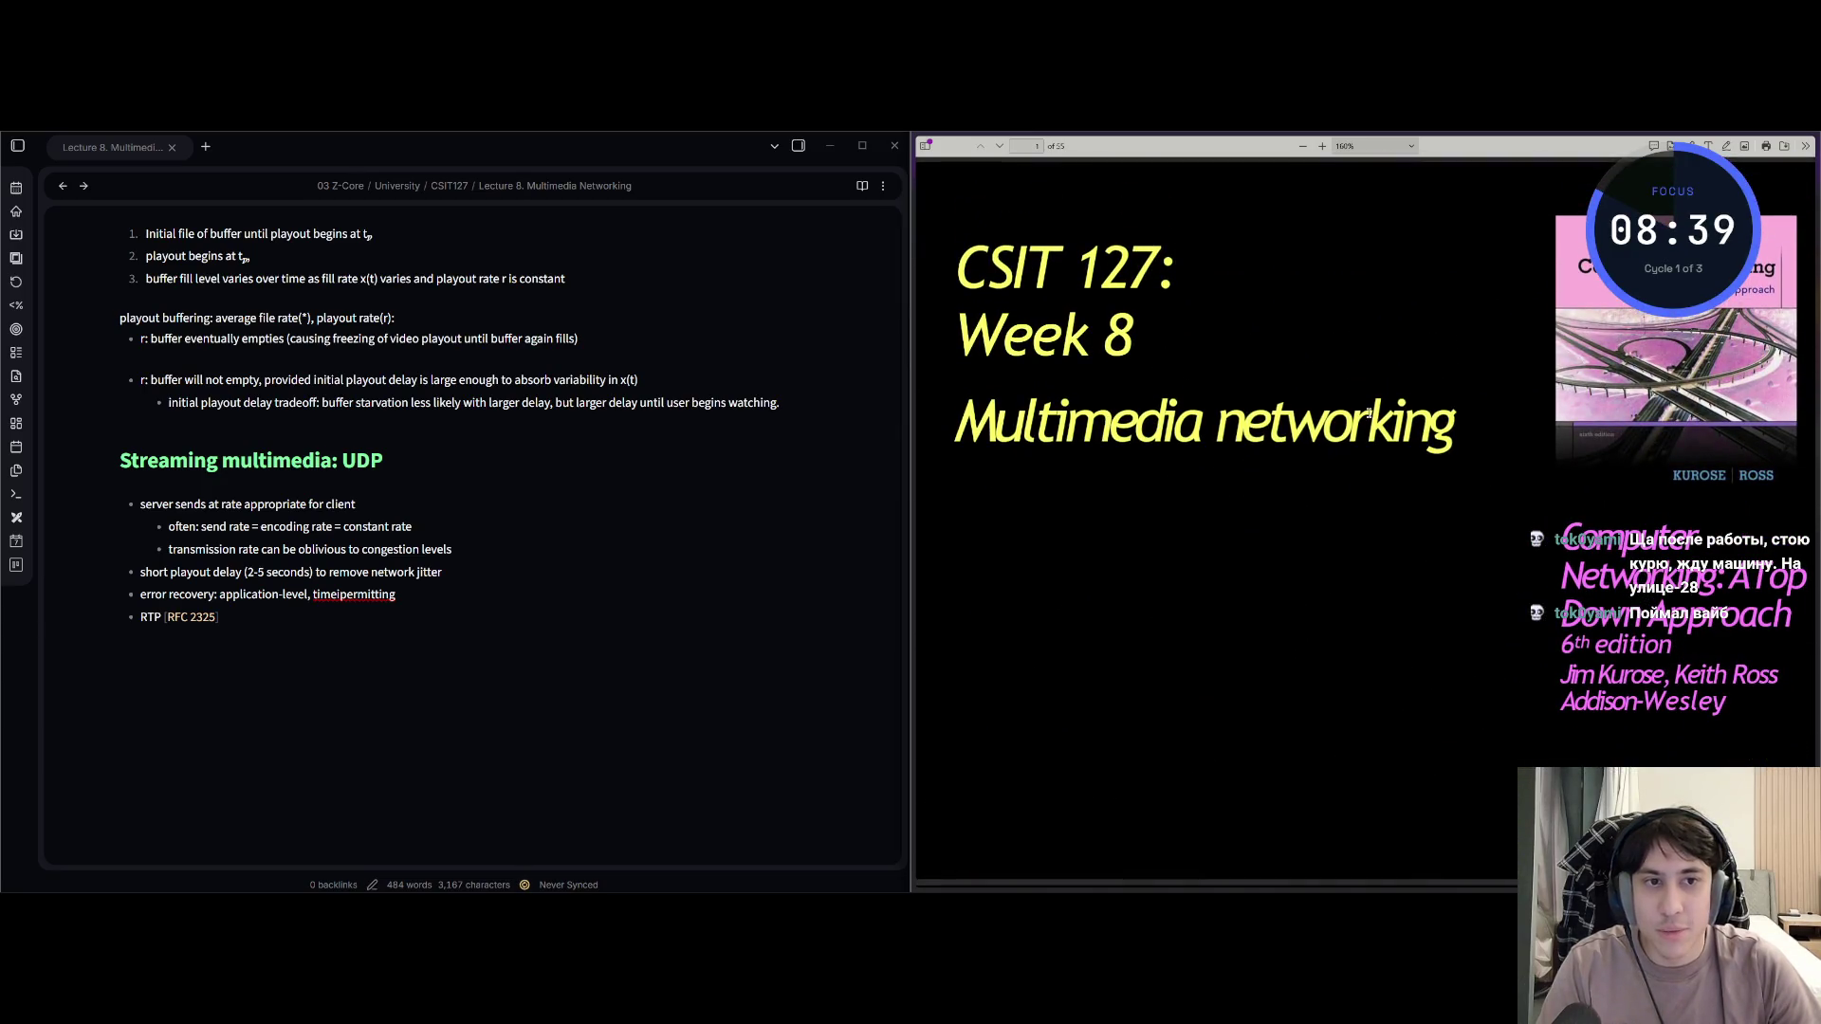
{"action": "scroll", "coordinate": [1303, 389], "scroll_direction": "down", "scroll_amount": 20}
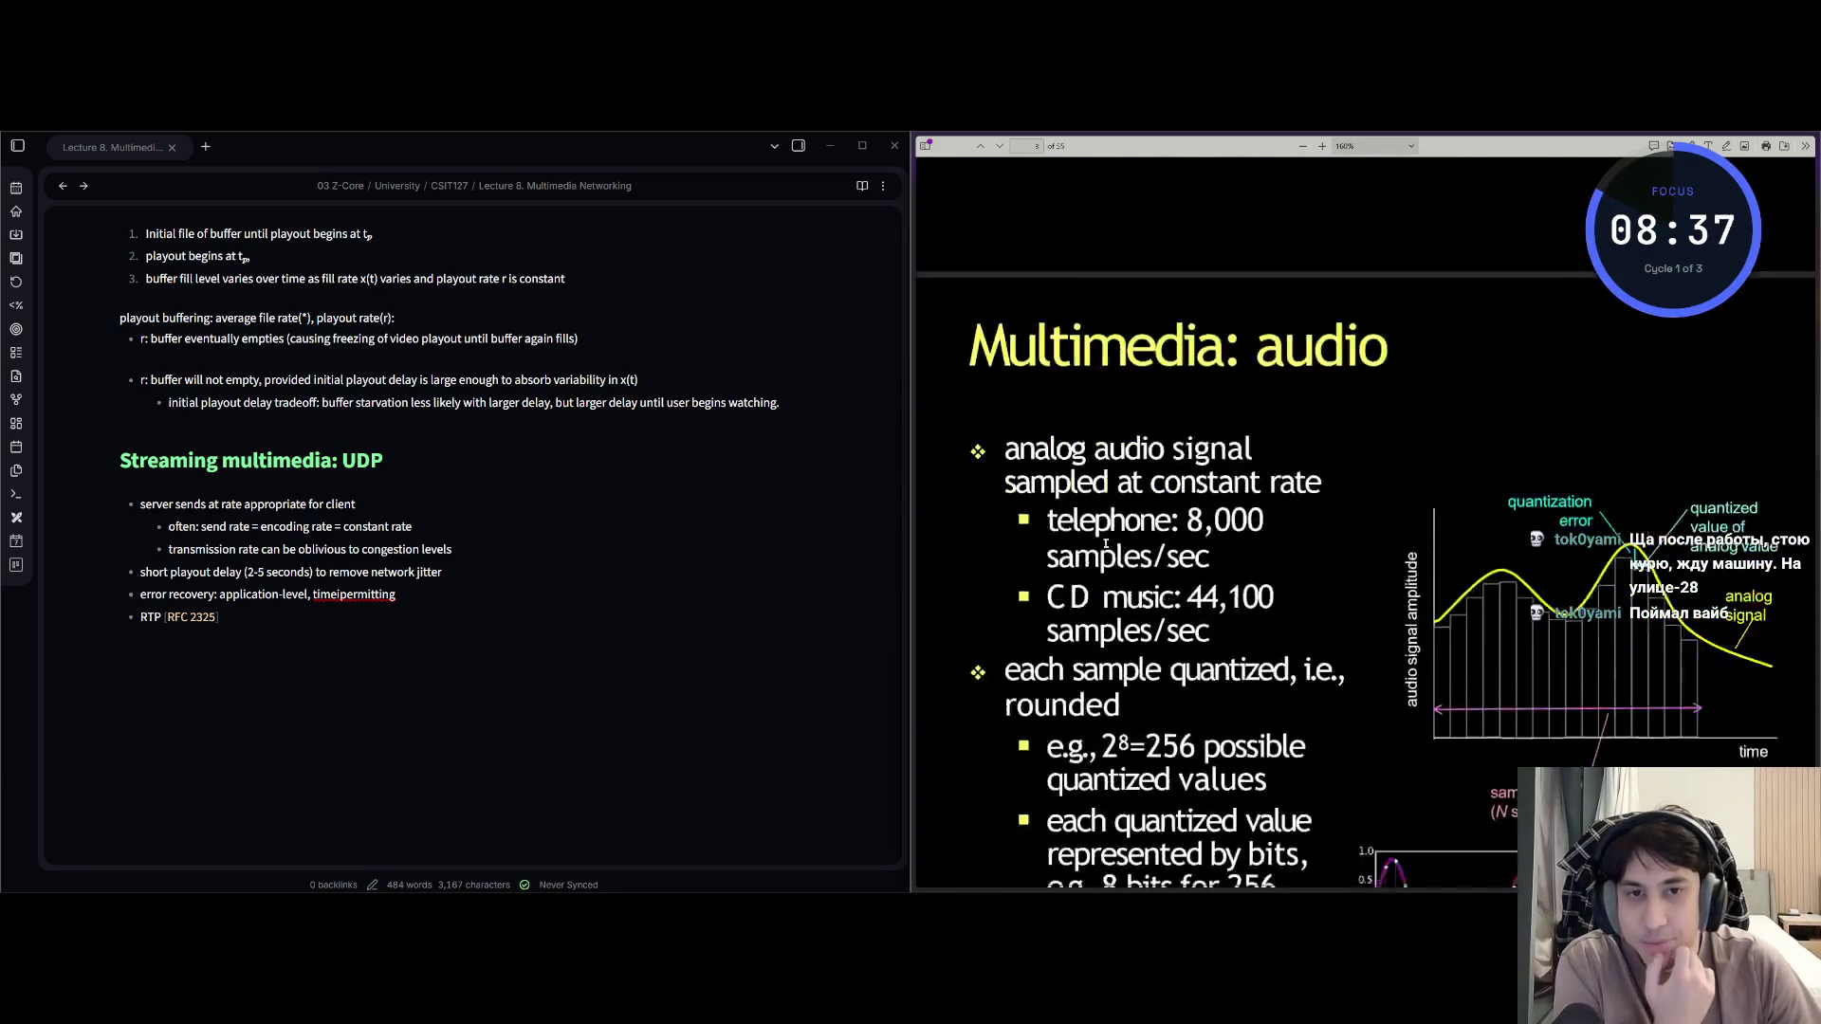
{"action": "scroll", "coordinate": [857, 688], "scroll_direction": "down", "scroll_amount": 2}
{"action": "scroll", "coordinate": [1349, 493], "scroll_direction": "up", "scroll_amount": 10}
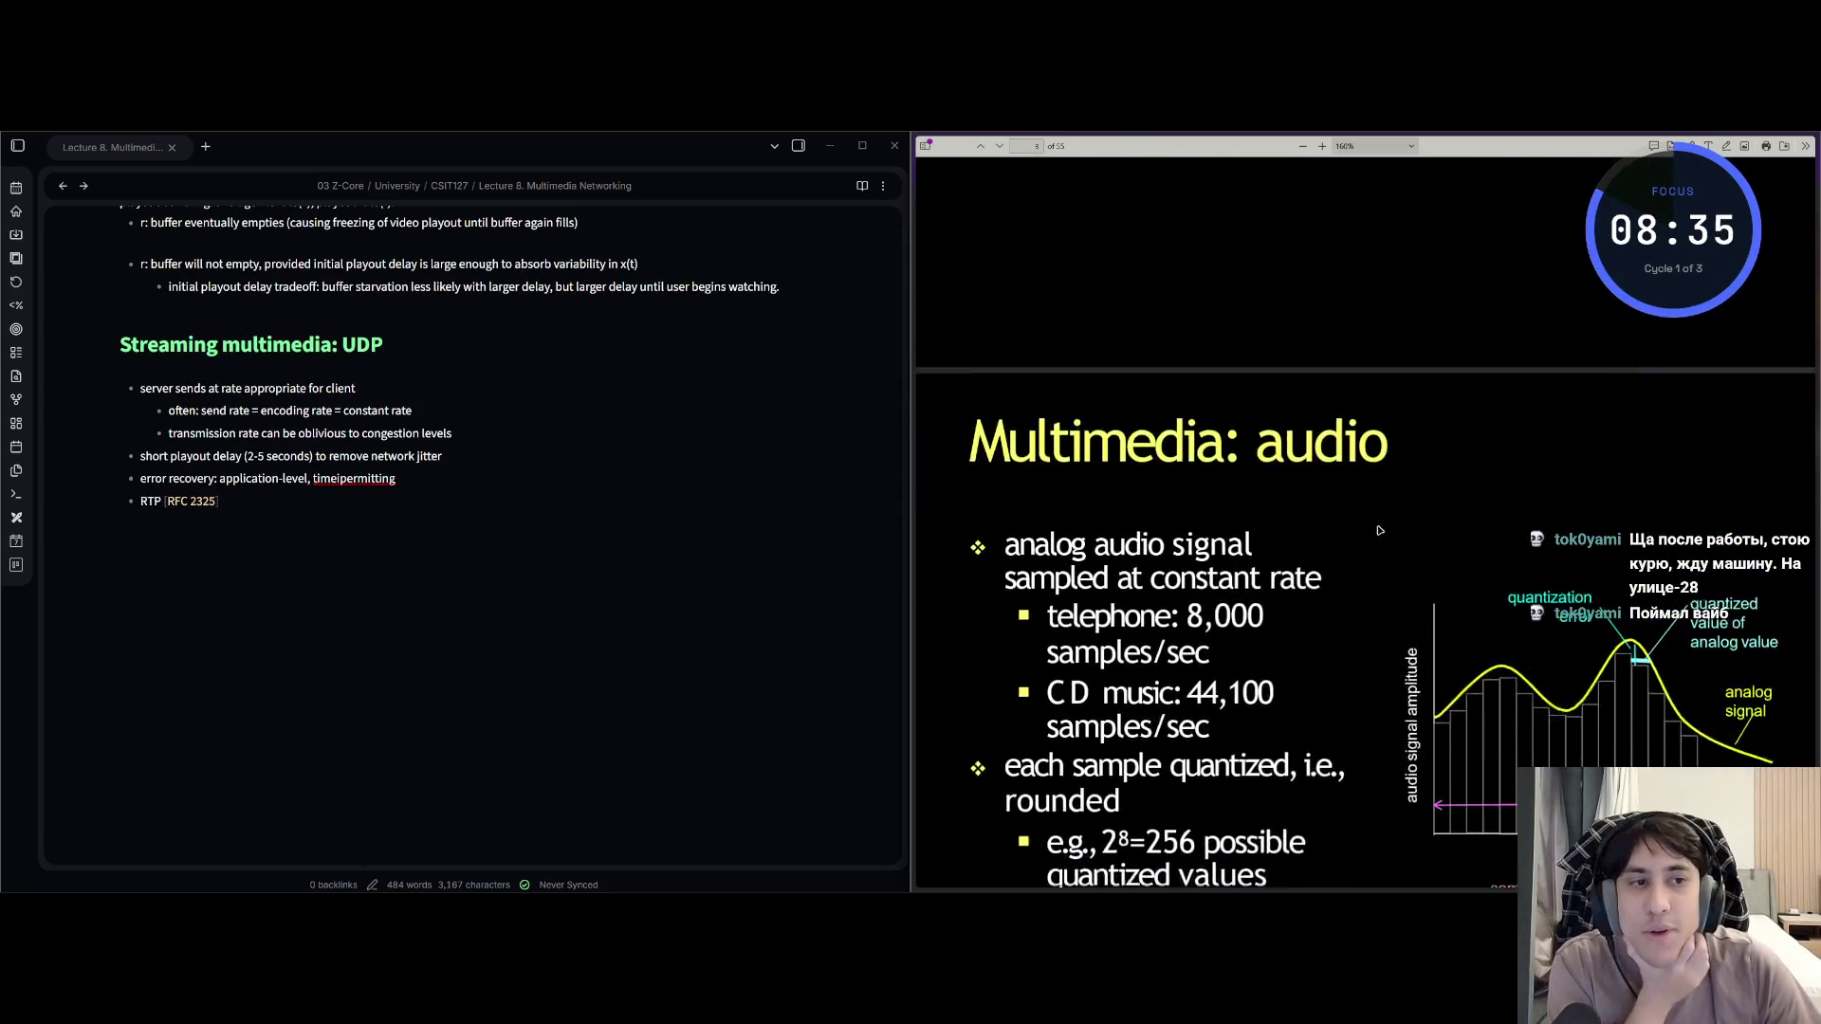
{"action": "scroll", "coordinate": [1348, 493], "scroll_direction": "down", "scroll_amount": 1}
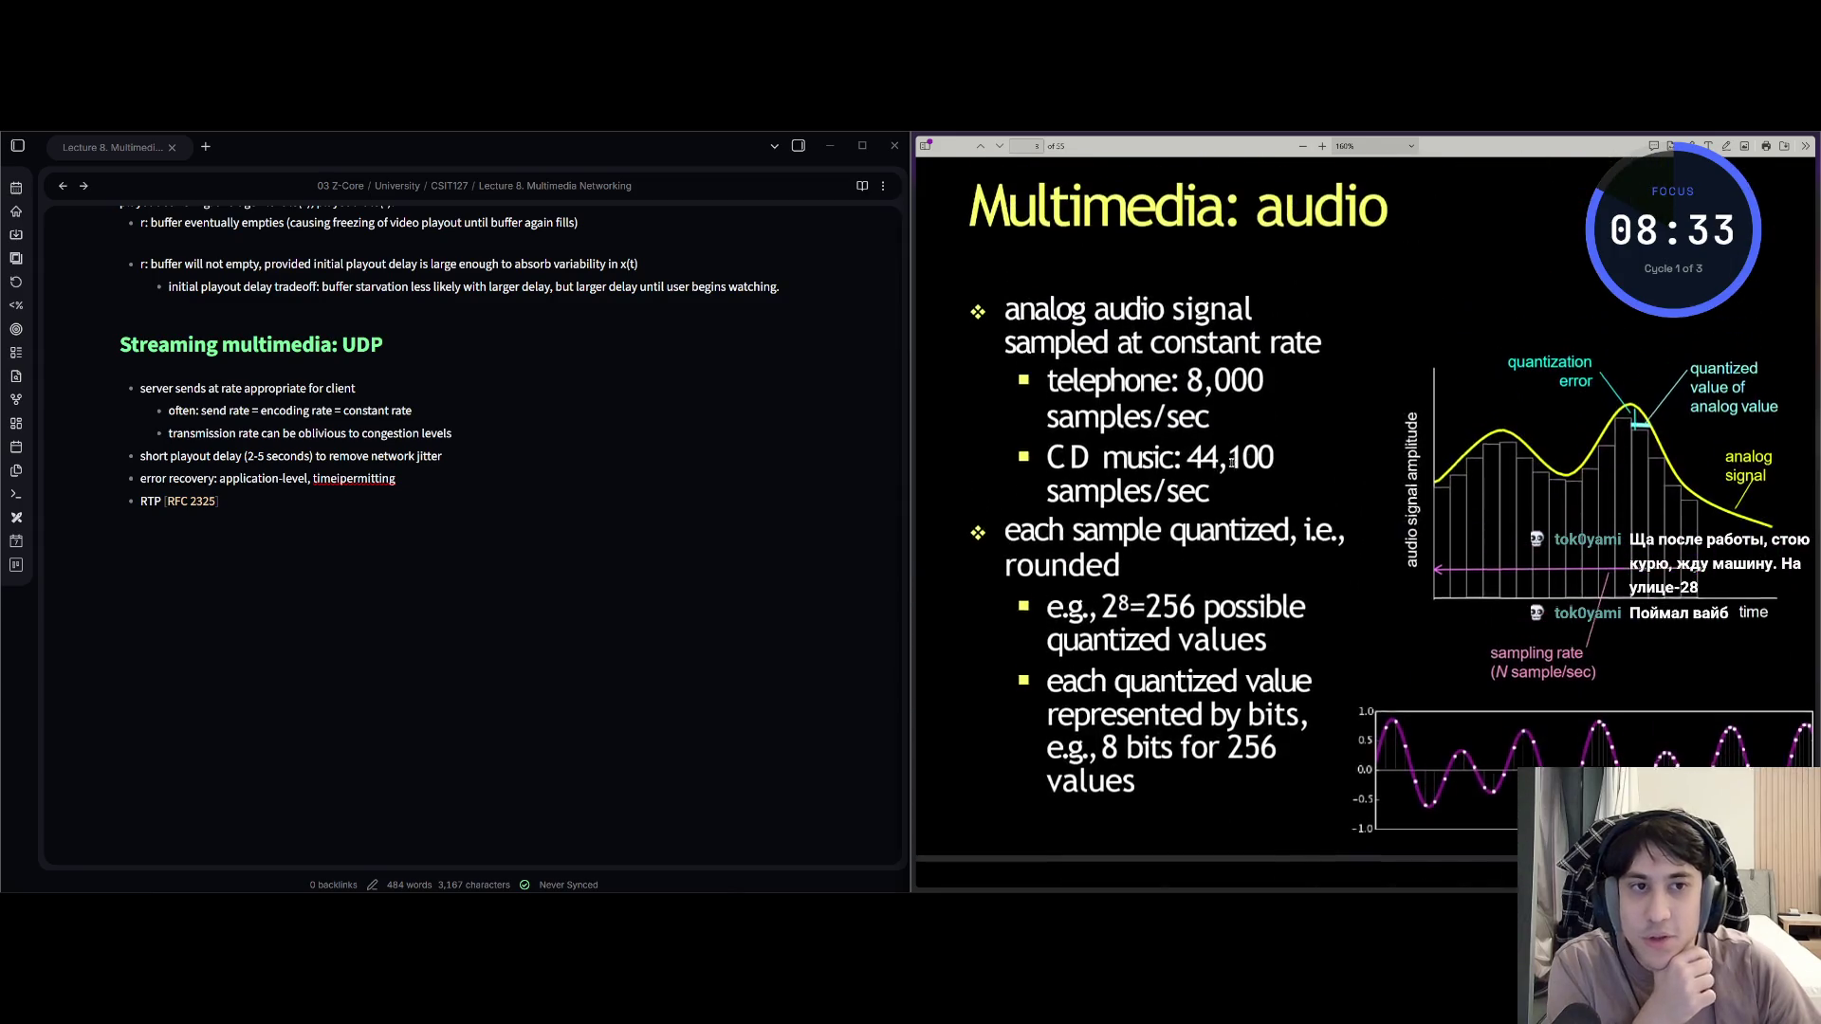
{"action": "left_click_drag", "start_coordinate": [1186, 462], "coordinate": [1262, 462]}
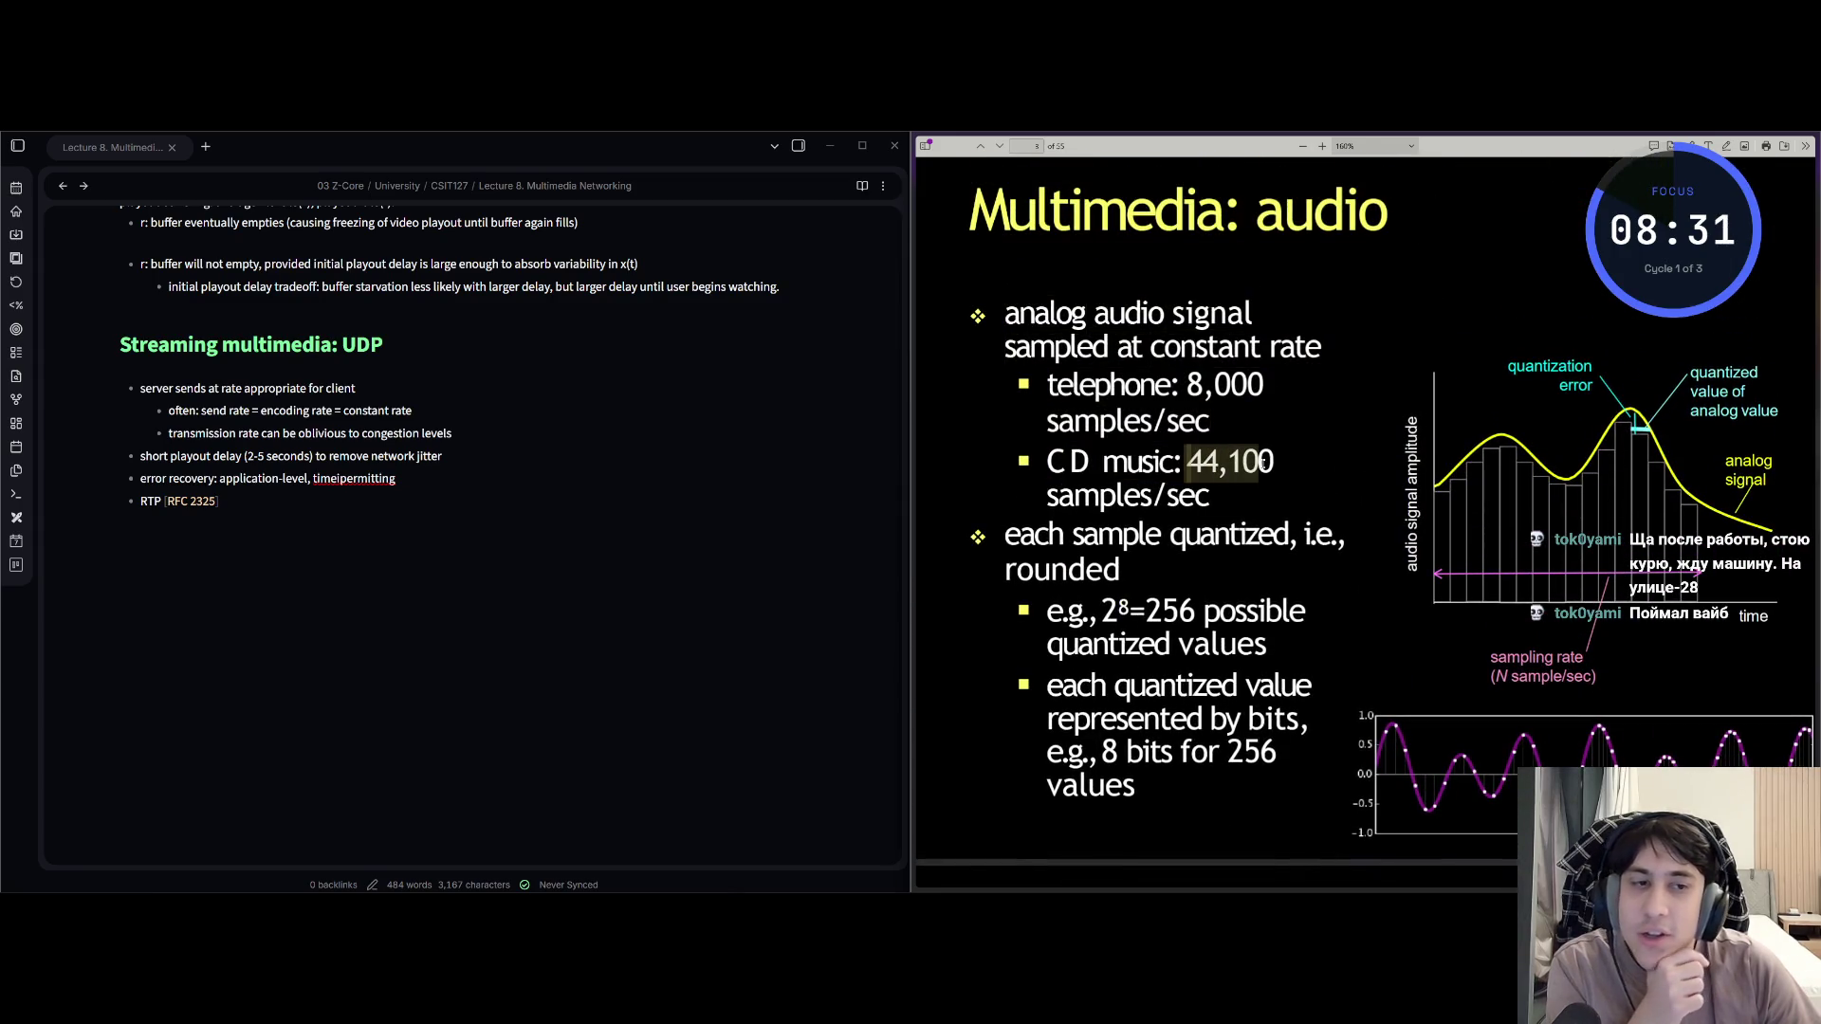
{"action": "scroll", "coordinate": [1126, 503], "scroll_direction": "down", "scroll_amount": 15}
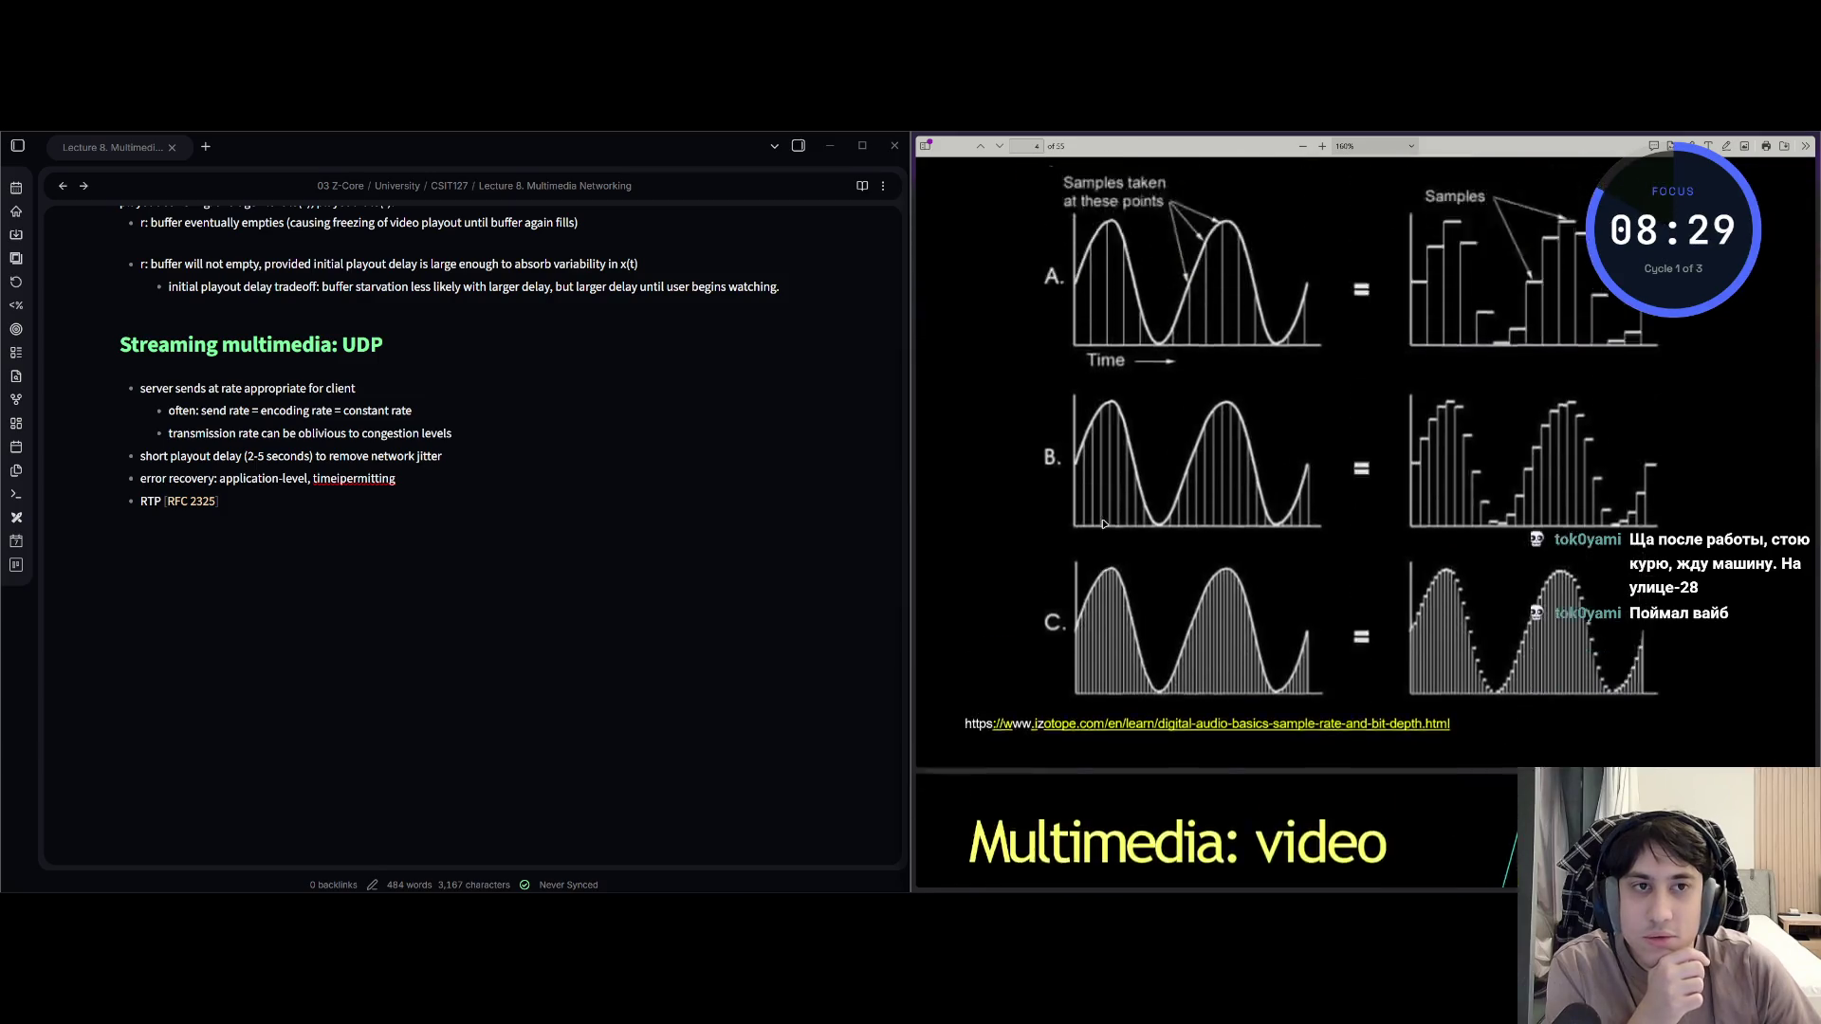
{"action": "scroll", "coordinate": [1109, 488], "scroll_direction": "down", "scroll_amount": 20}
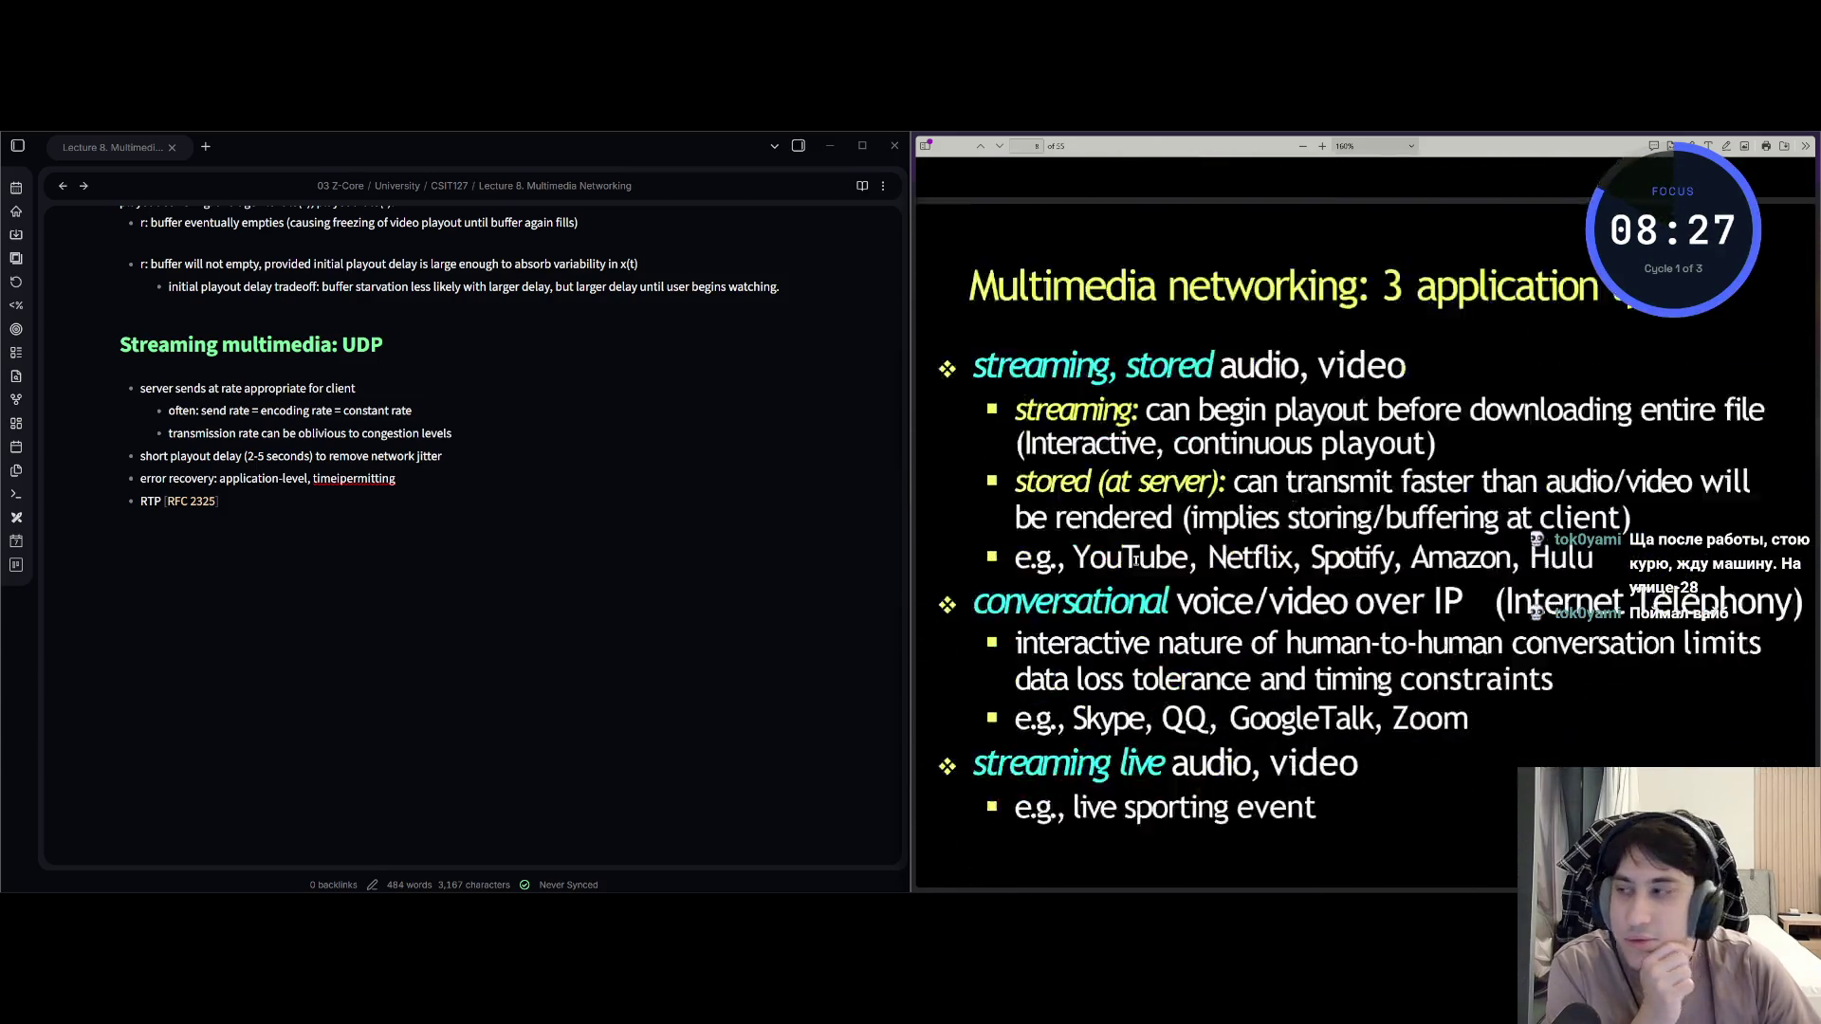
{"action": "scroll", "coordinate": [1138, 569], "scroll_direction": "down", "scroll_amount": 15}
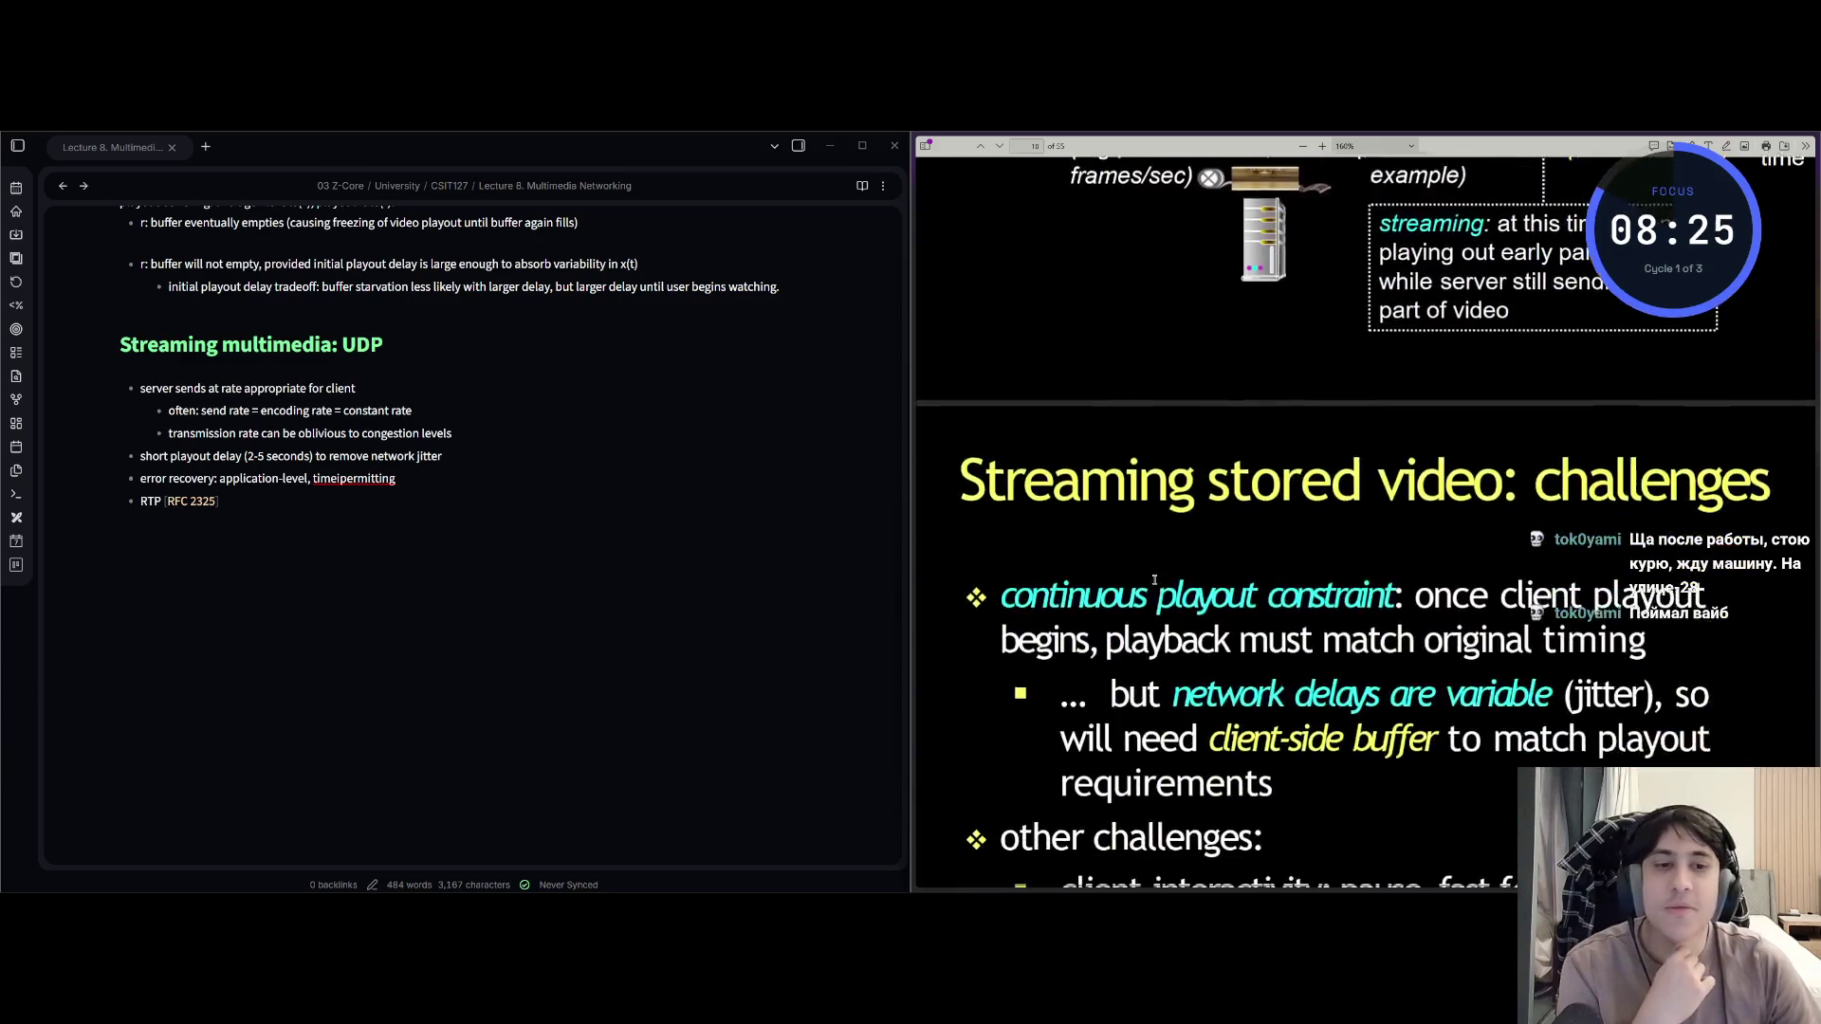
{"action": "scroll", "coordinate": [1147, 571], "scroll_direction": "down", "scroll_amount": 15}
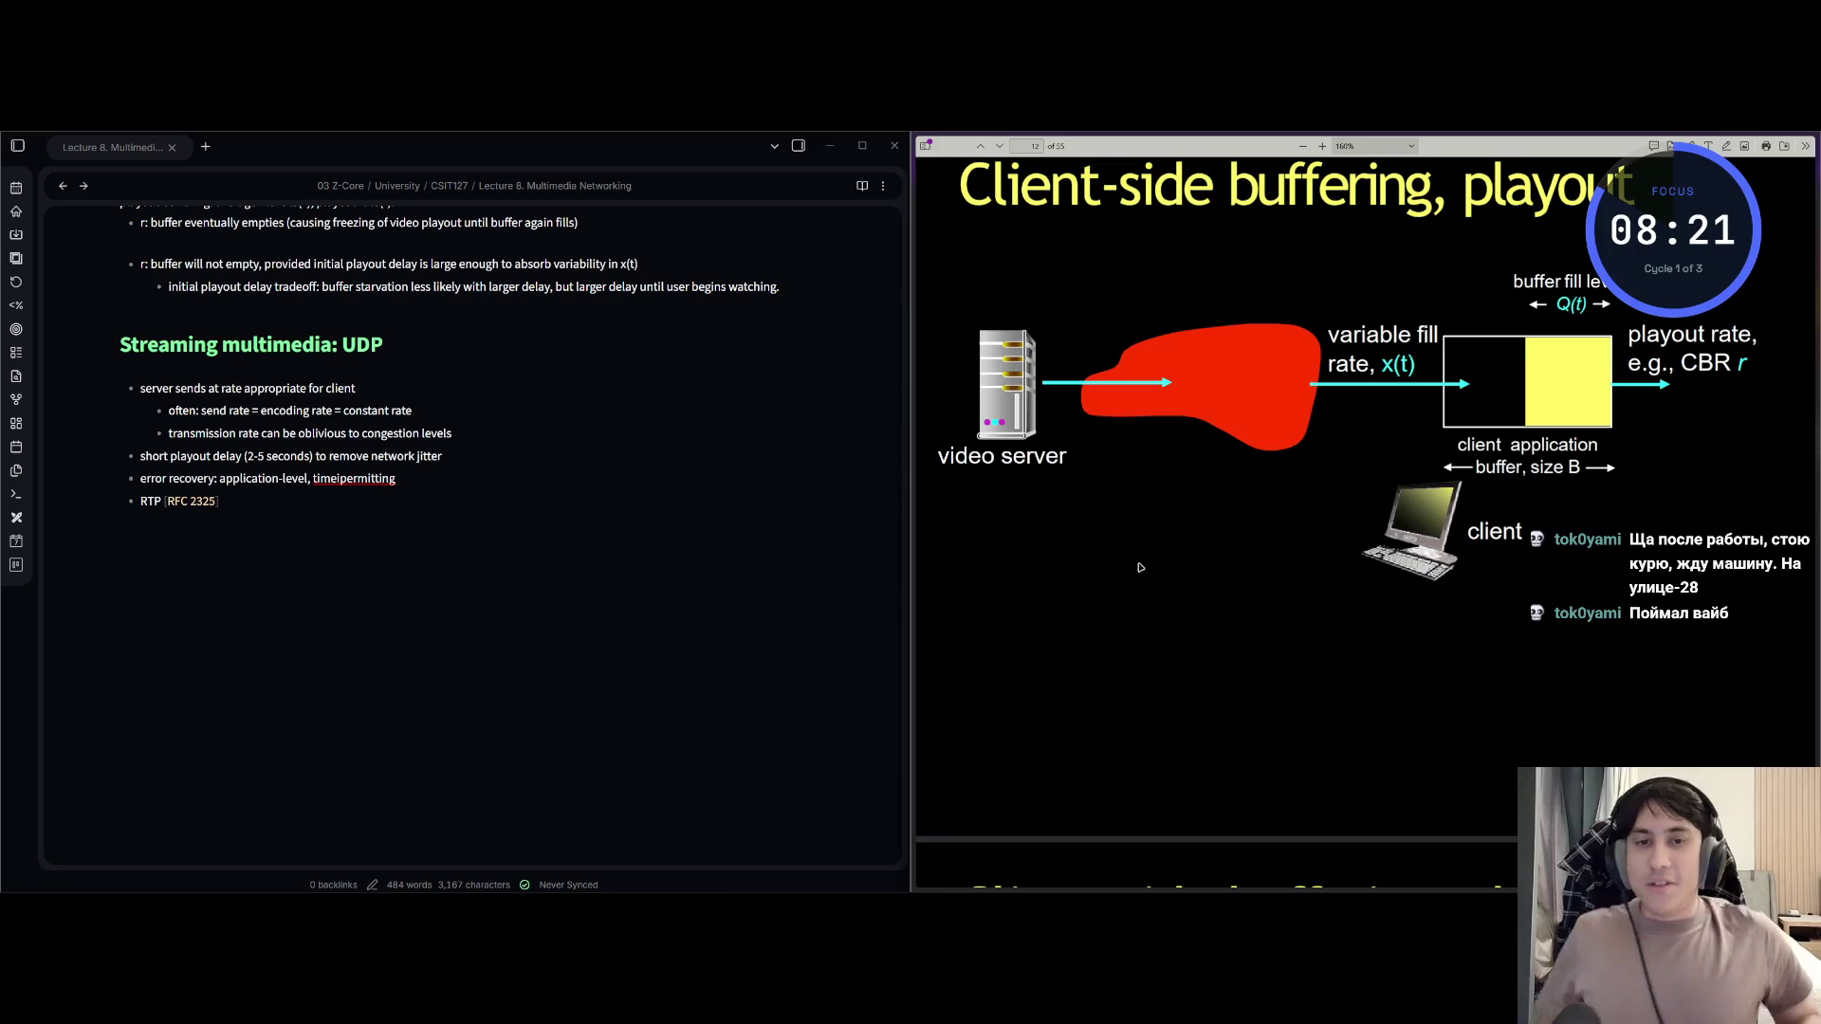
{"action": "scroll", "coordinate": [1091, 579], "scroll_direction": "down", "scroll_amount": 10}
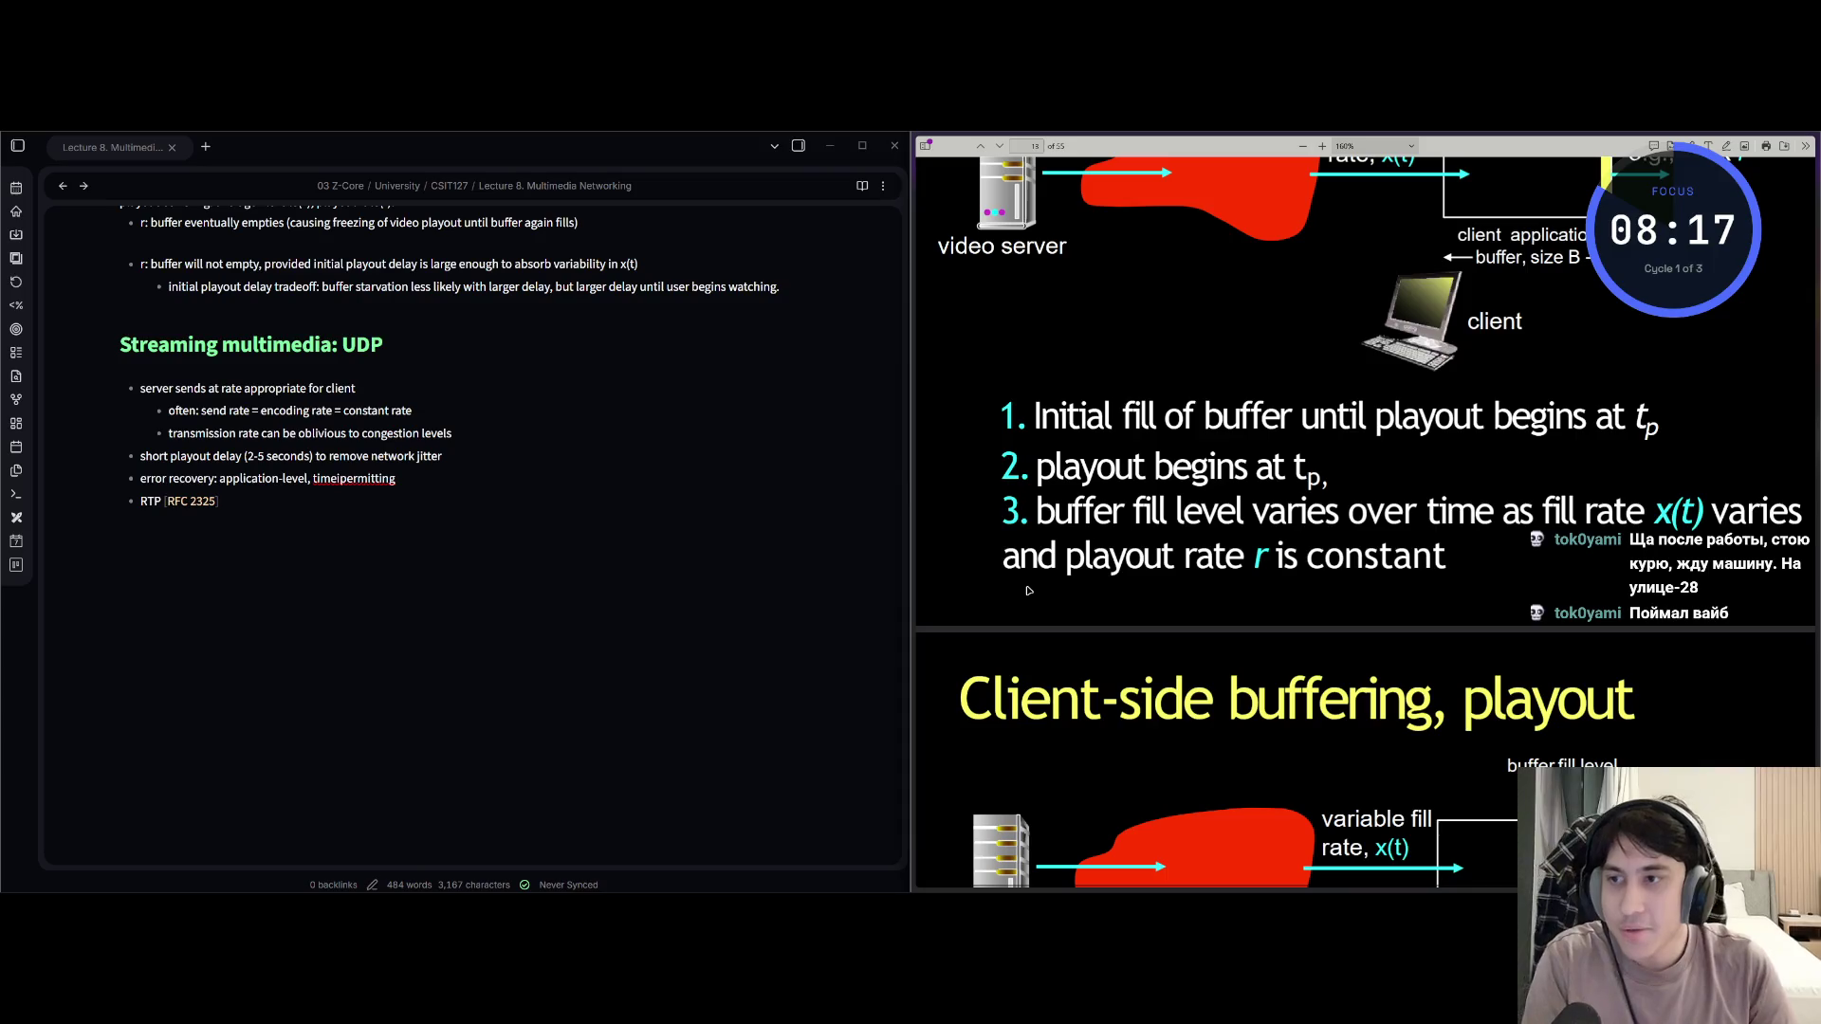
{"action": "mouse_move", "coordinate": [1015, 517]}
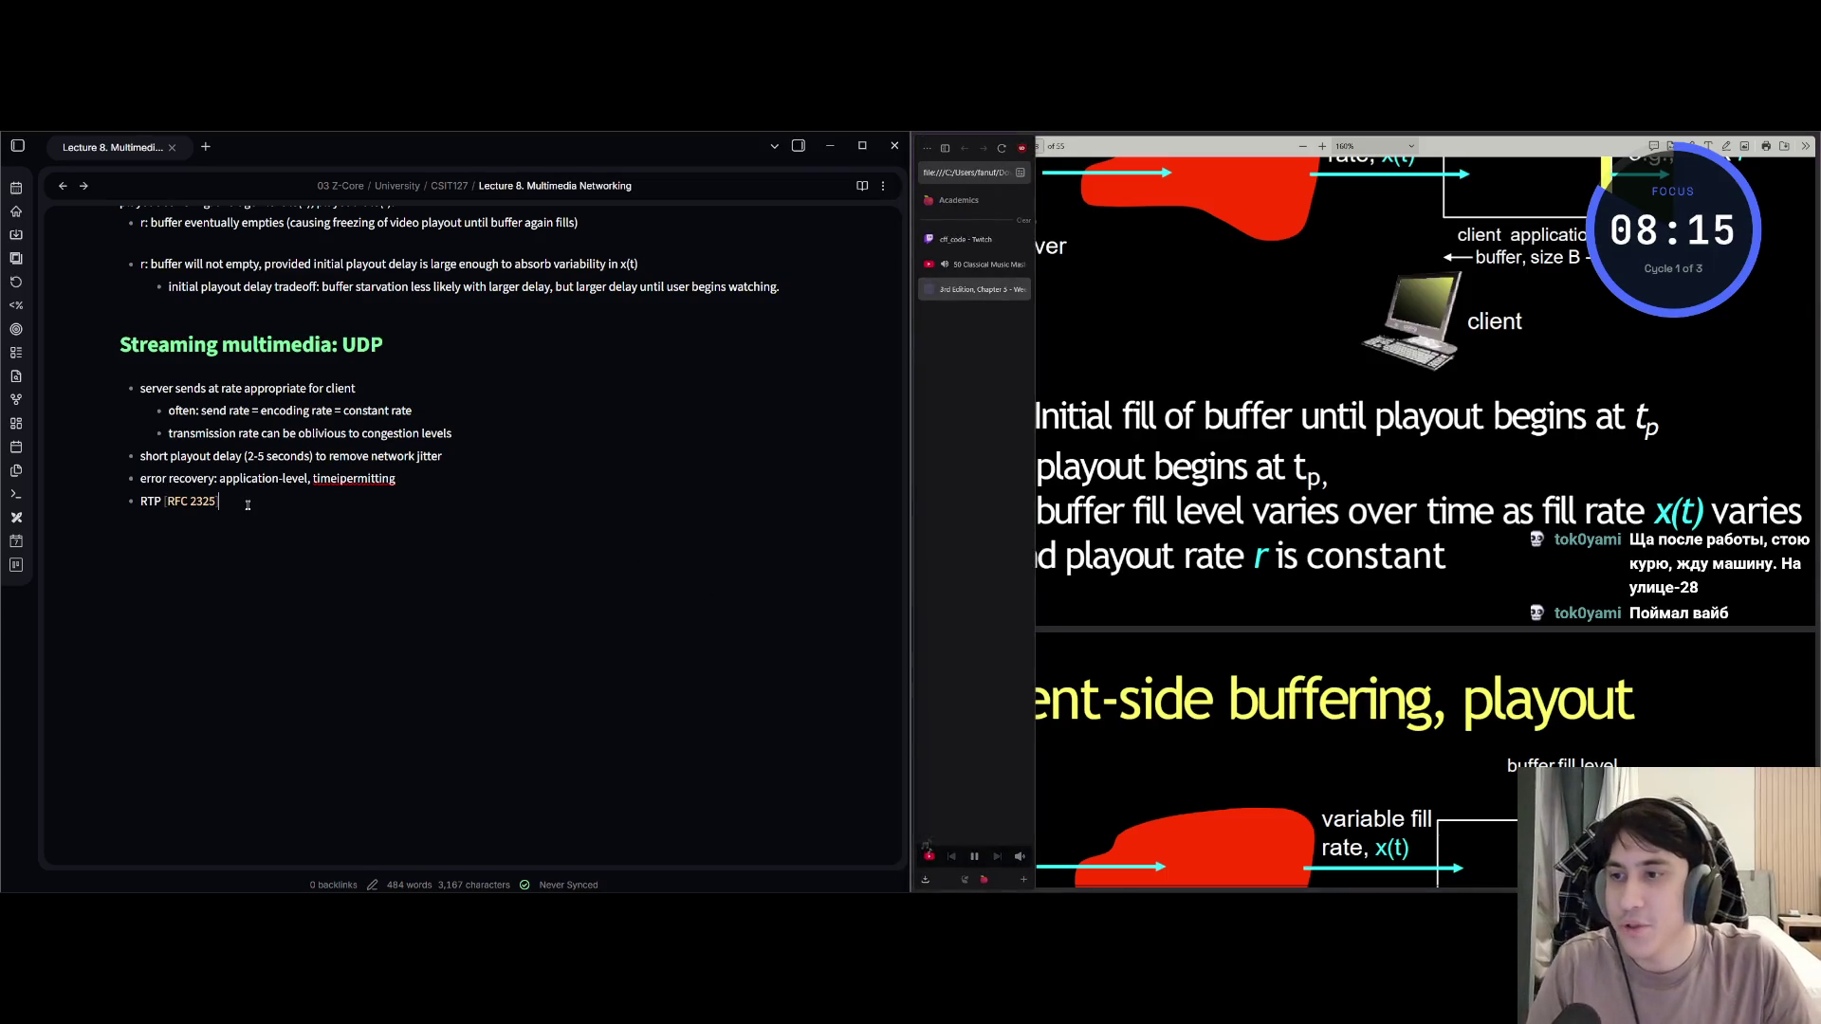
{"action": "scroll", "coordinate": [1252, 455], "scroll_direction": "down", "scroll_amount": 5}
{"action": "scroll", "coordinate": [1253, 455], "scroll_direction": "down", "scroll_amount": 10}
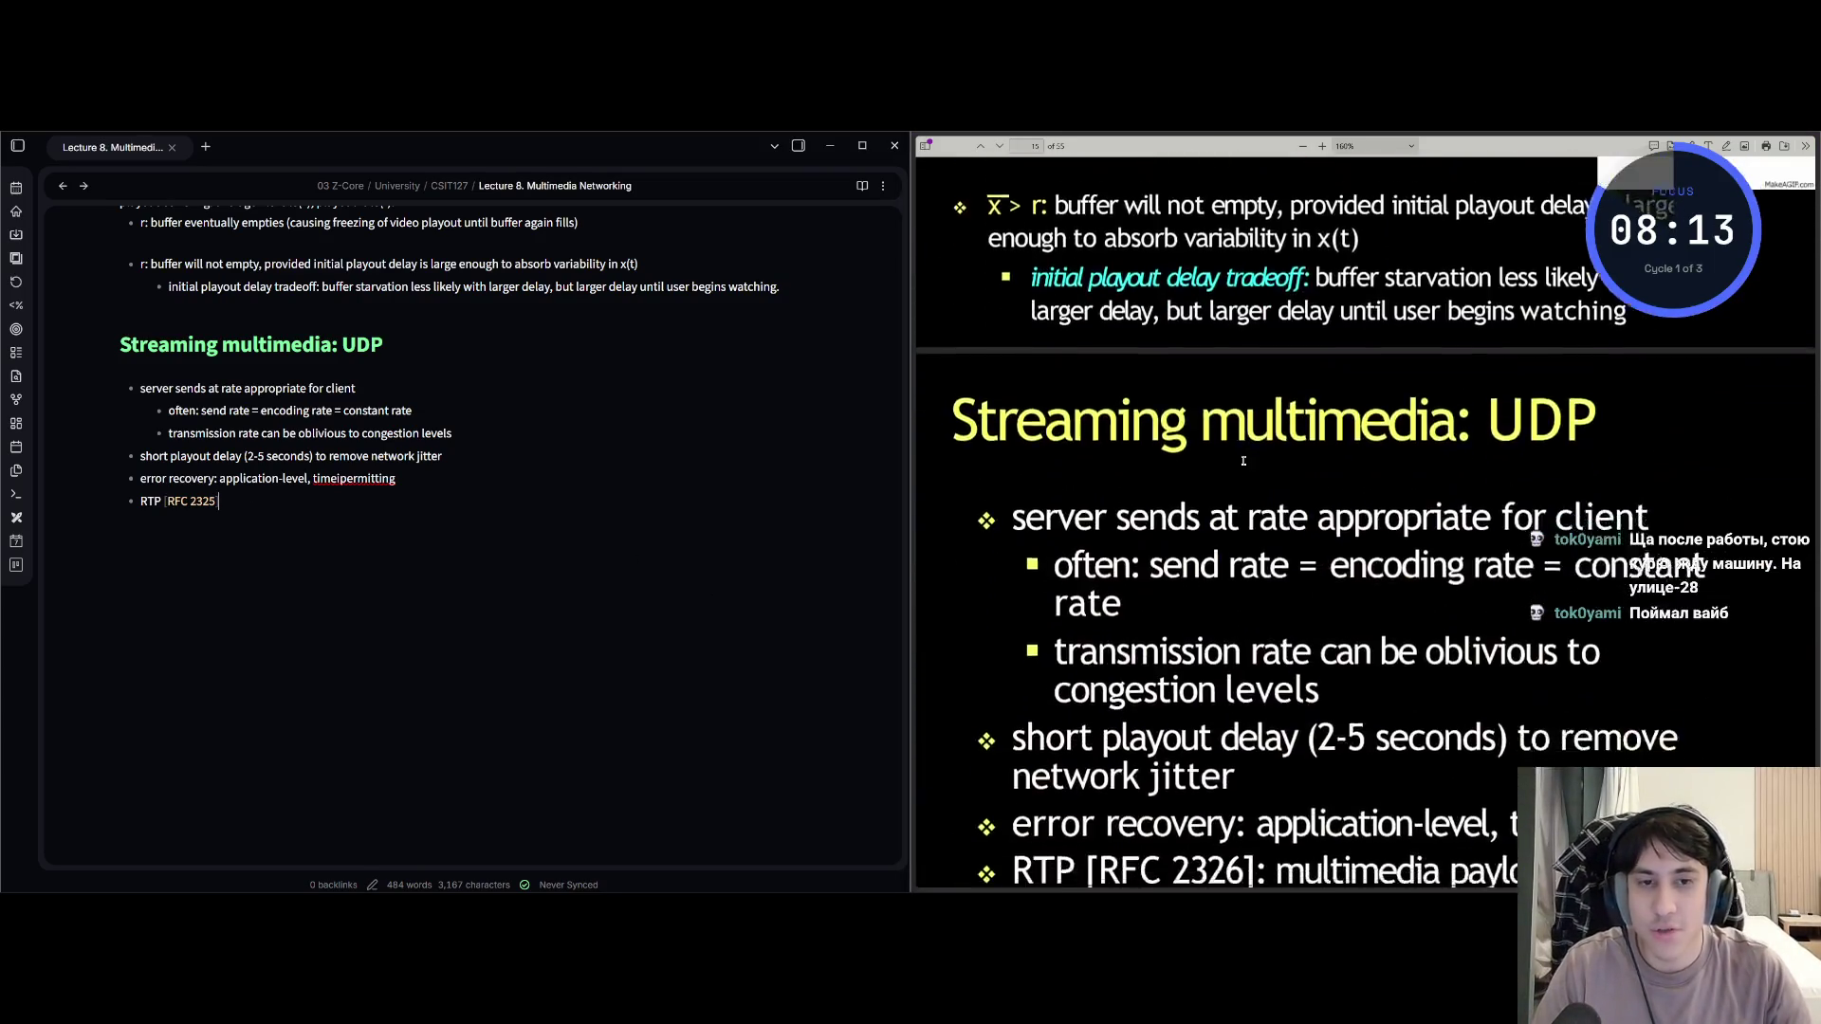
{"action": "scroll", "coordinate": [1214, 474], "scroll_direction": "up", "scroll_amount": 3}
{"action": "scroll", "coordinate": [1214, 475], "scroll_direction": "up", "scroll_amount": 1}
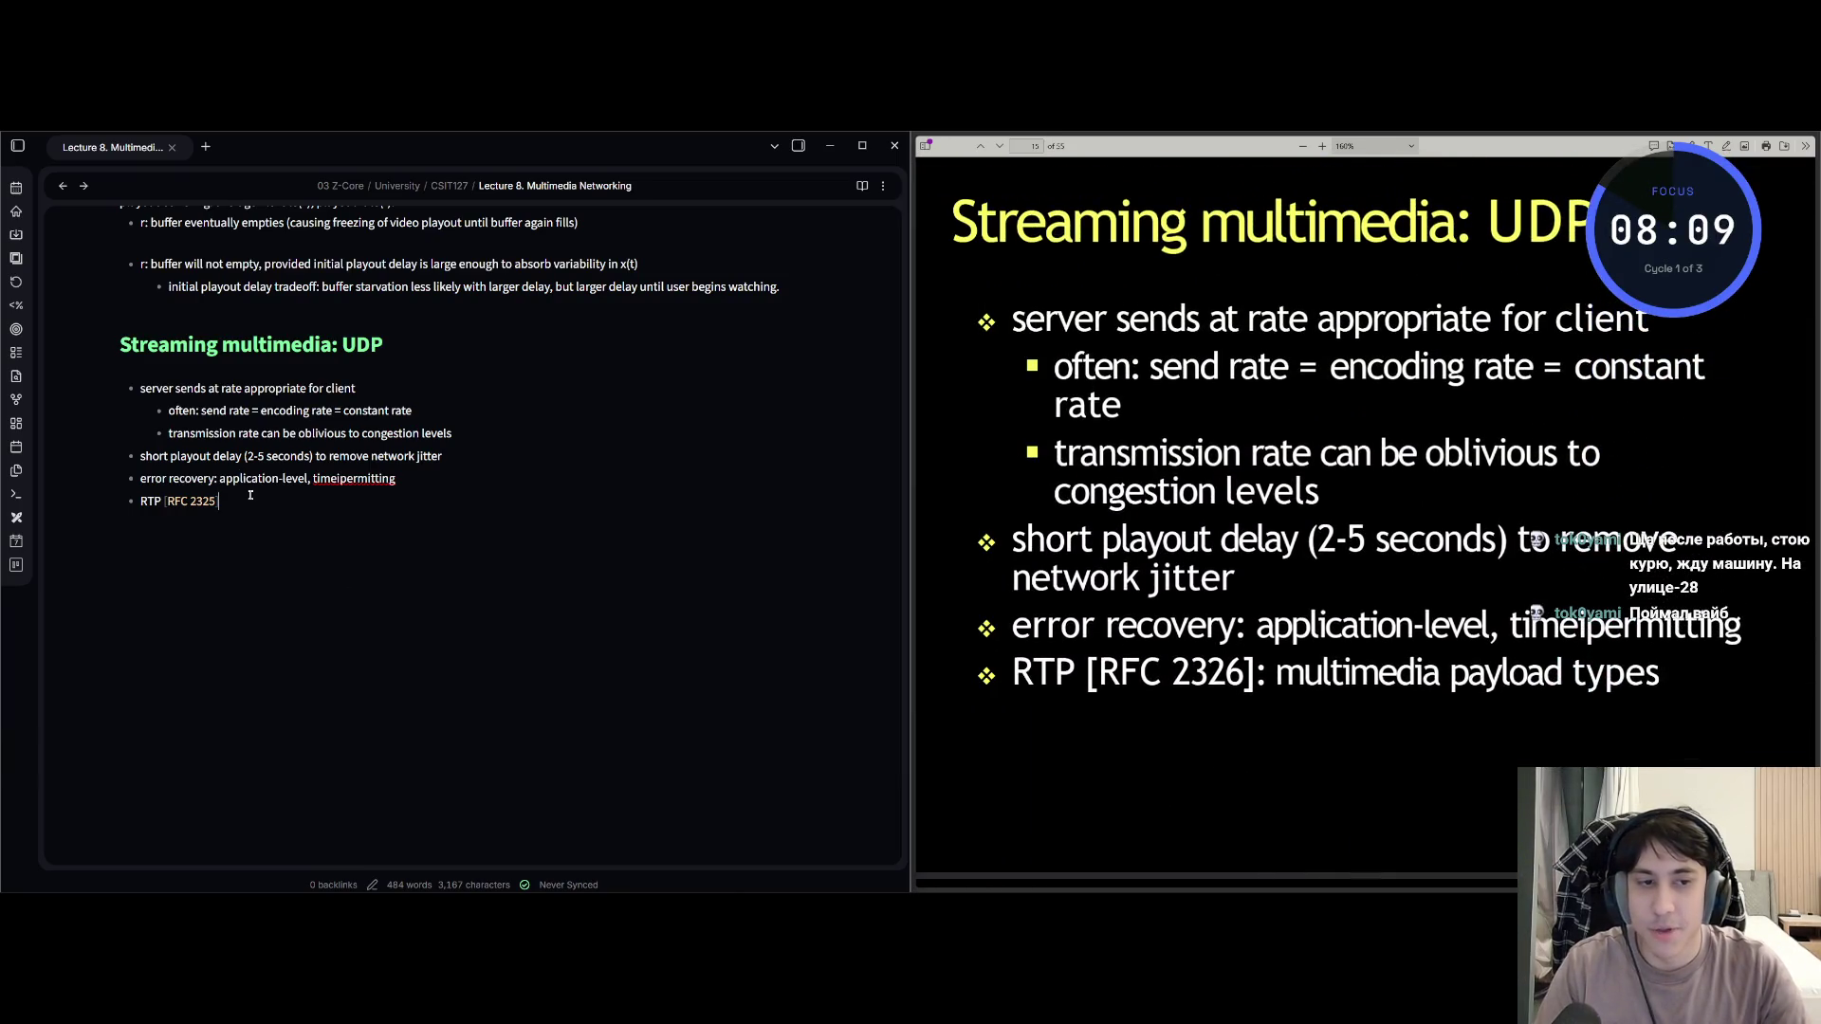
Finish the RTP bullet with ': multimedia payload types' and scroll the PDF to page 16.
{"action": "type", "text": ": mul"}
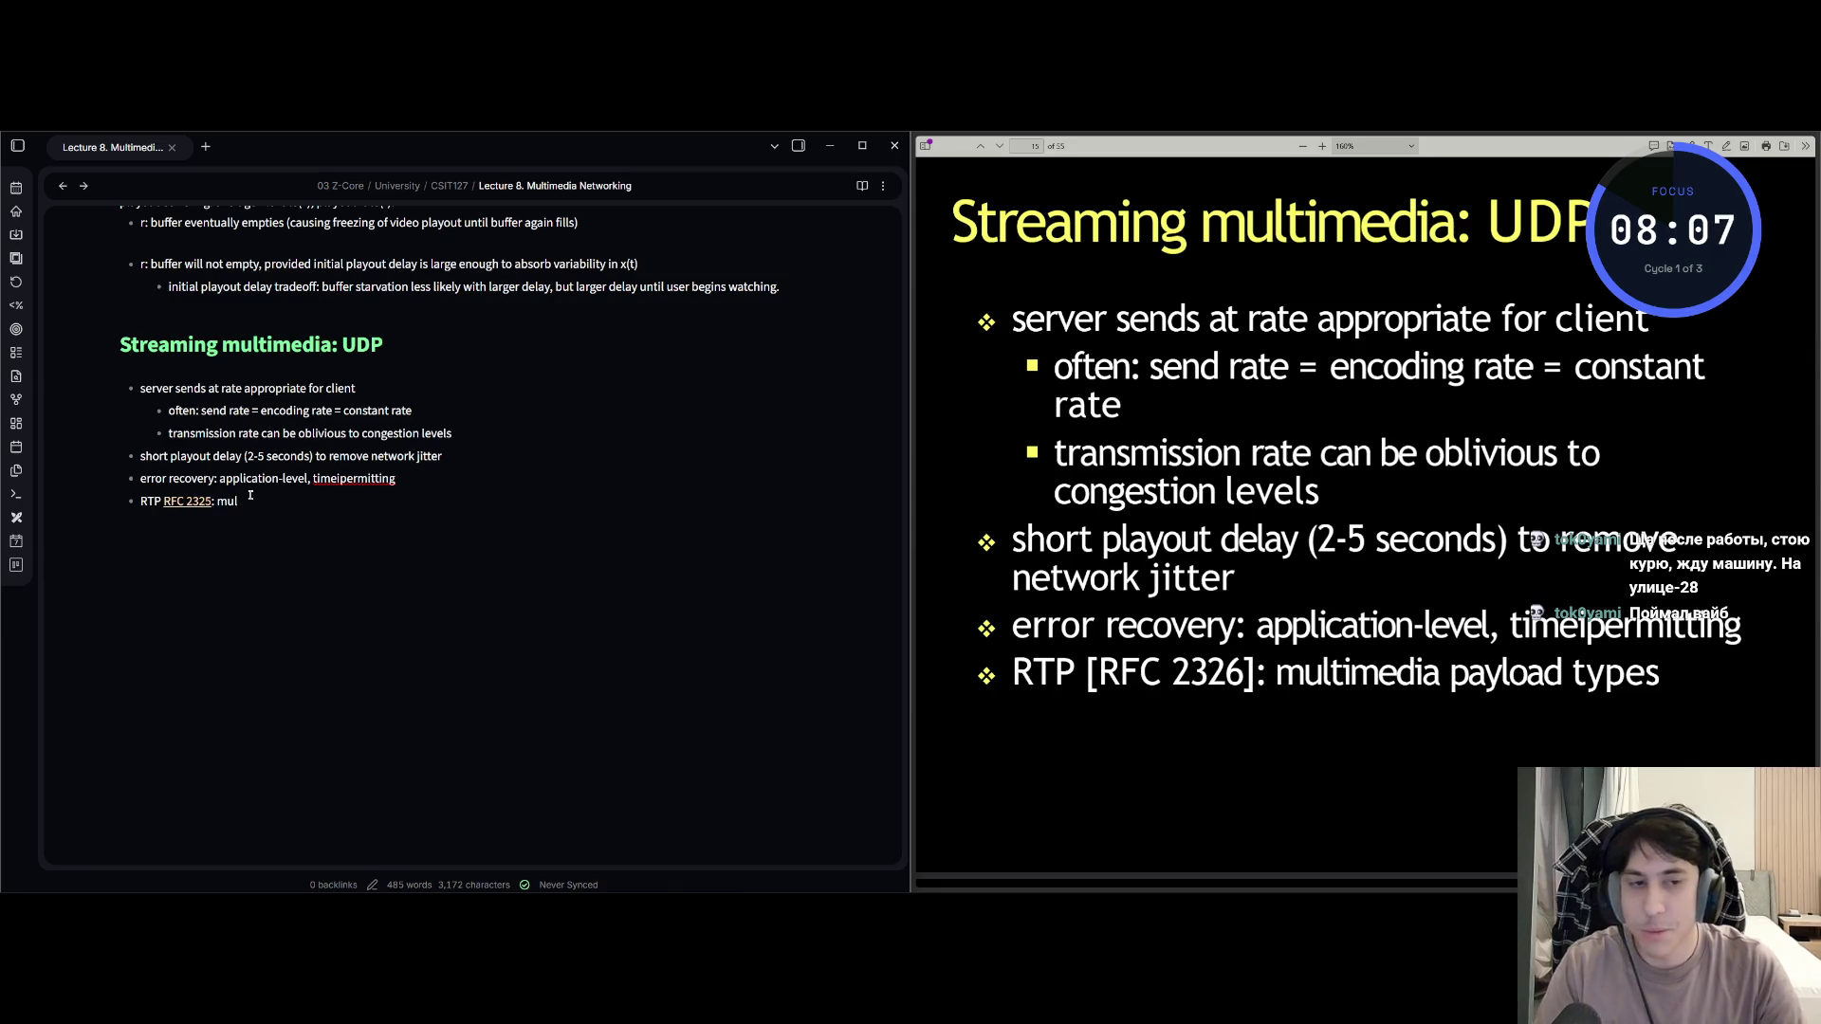
{"action": "type", "text": "timedia"}
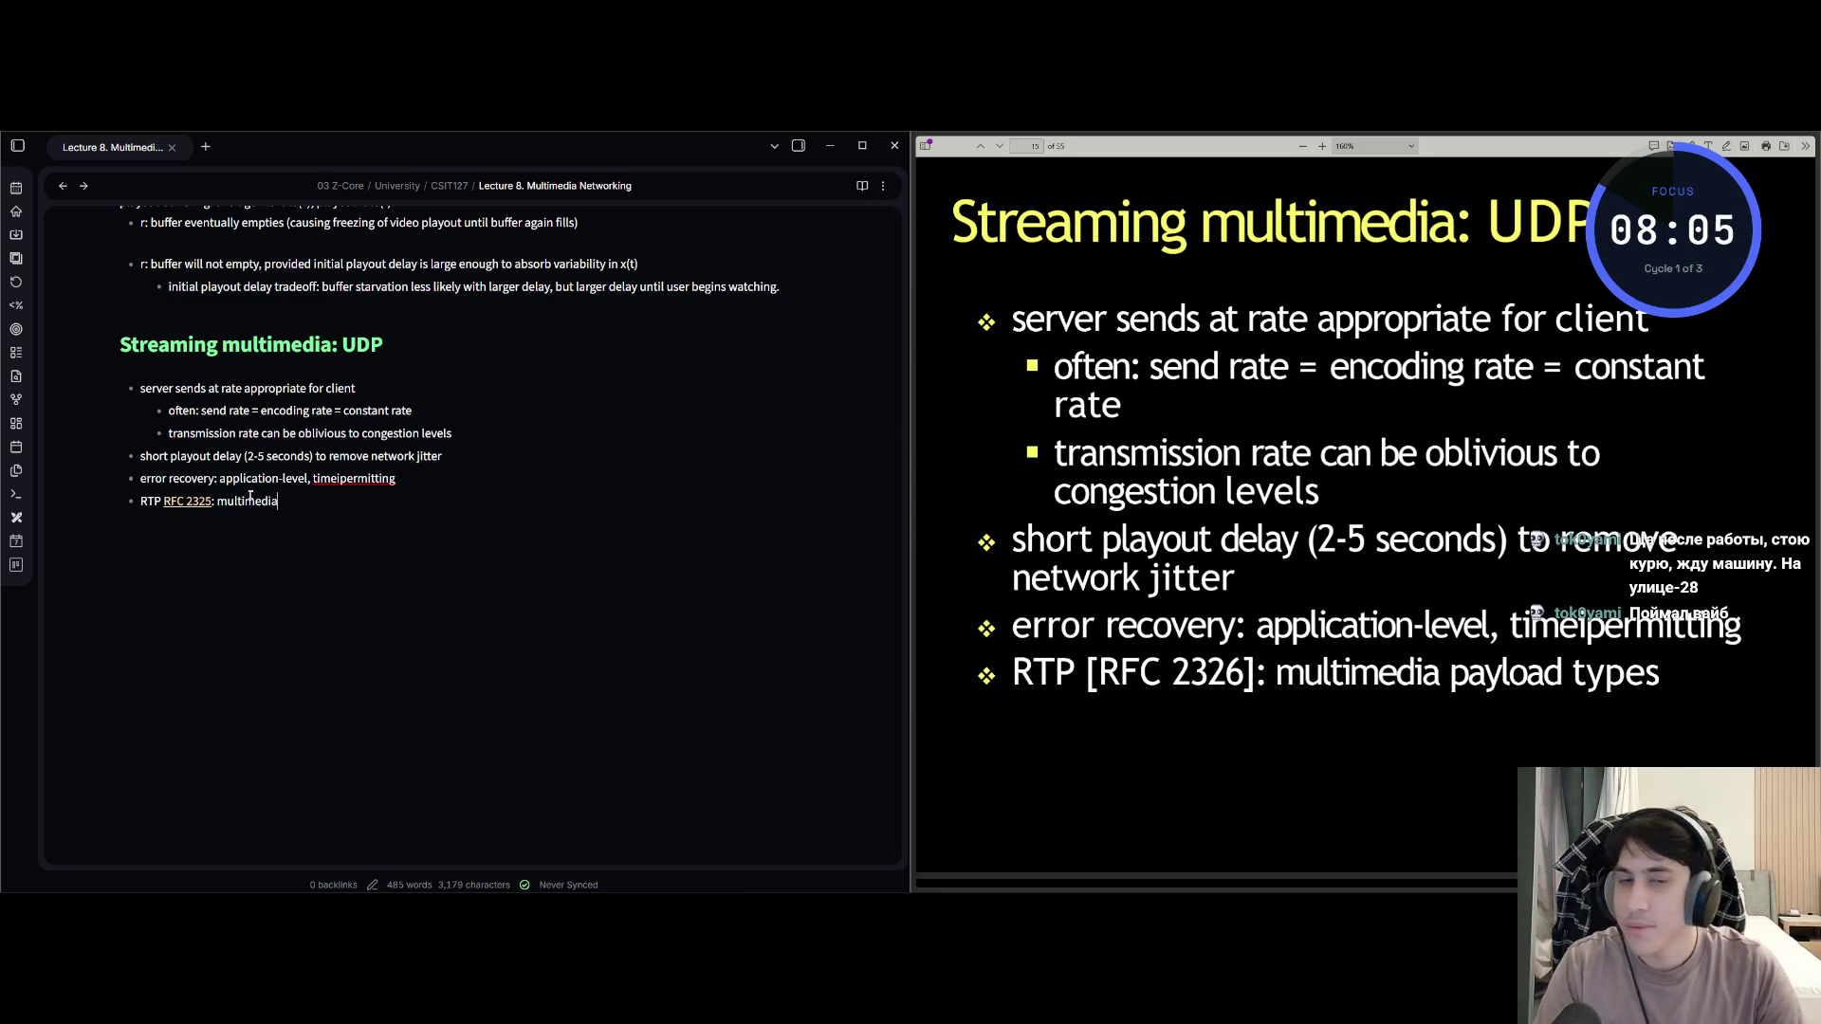
{"action": "type", "text": " playload"}
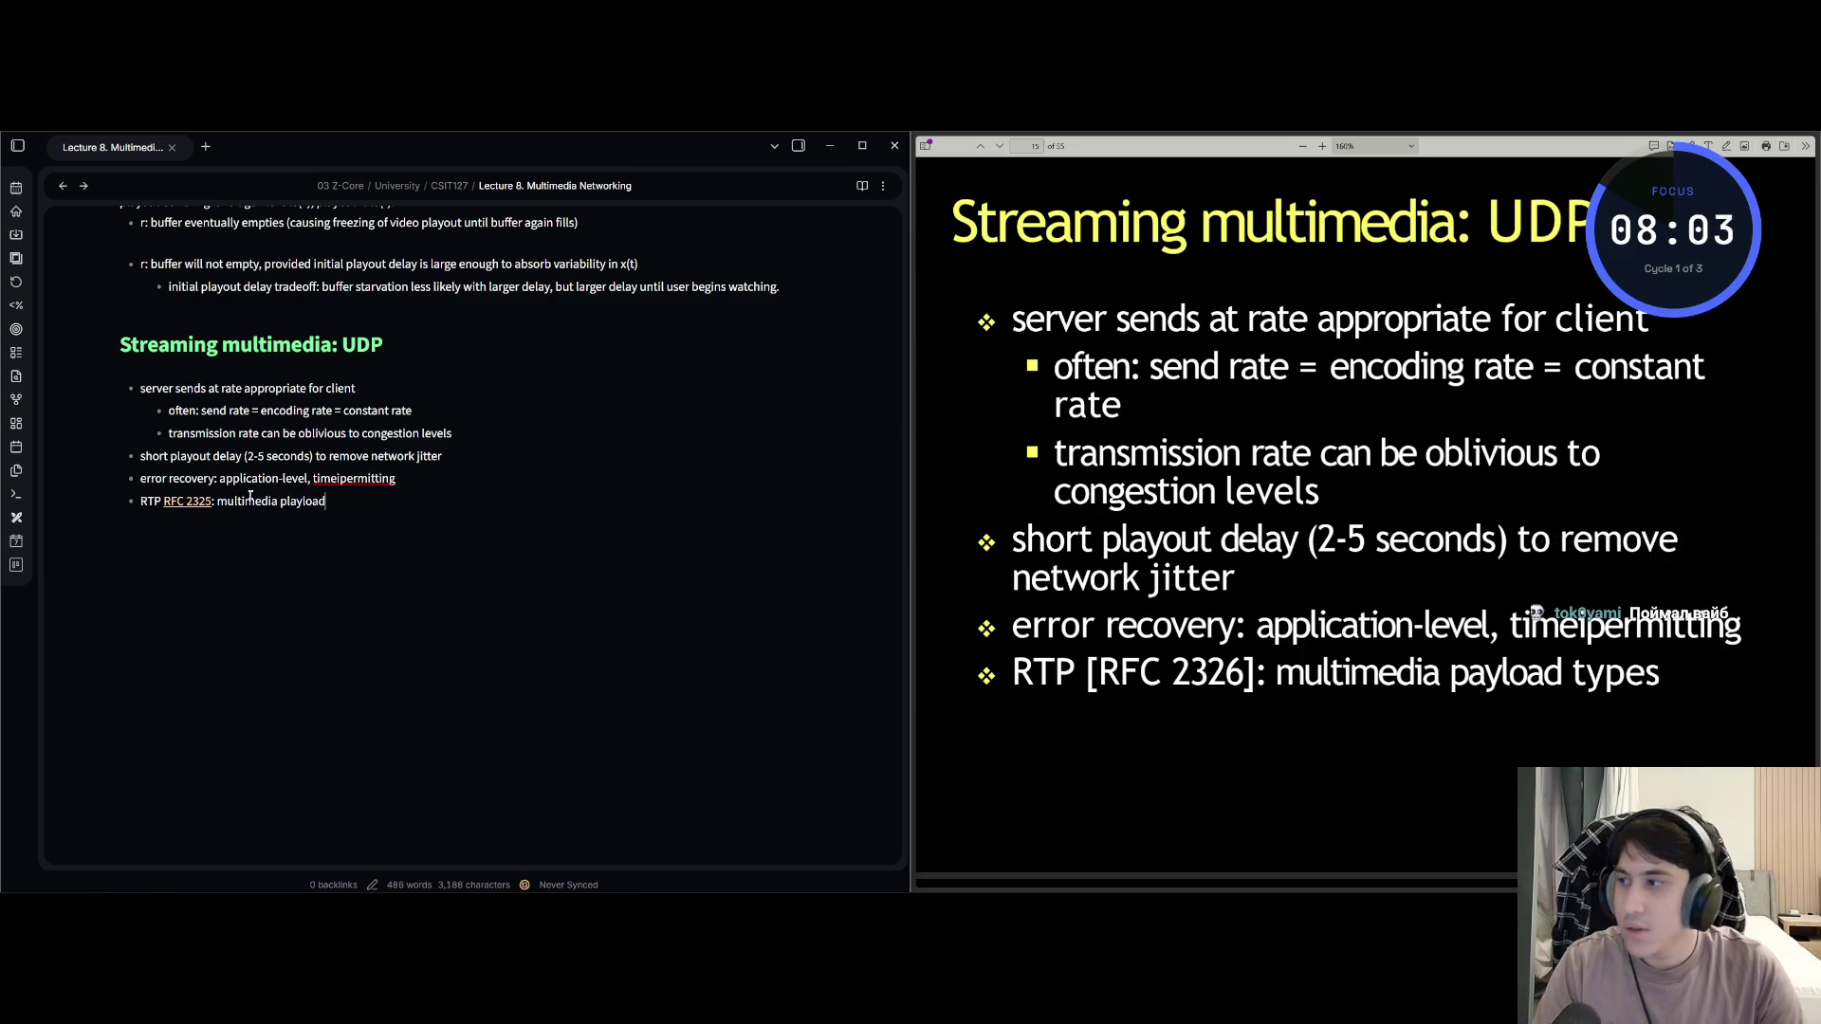
{"action": "key", "text": "BackSpace"}
{"action": "key", "text": "BackSpace"}
{"action": "key", "text": "BackSpace"}
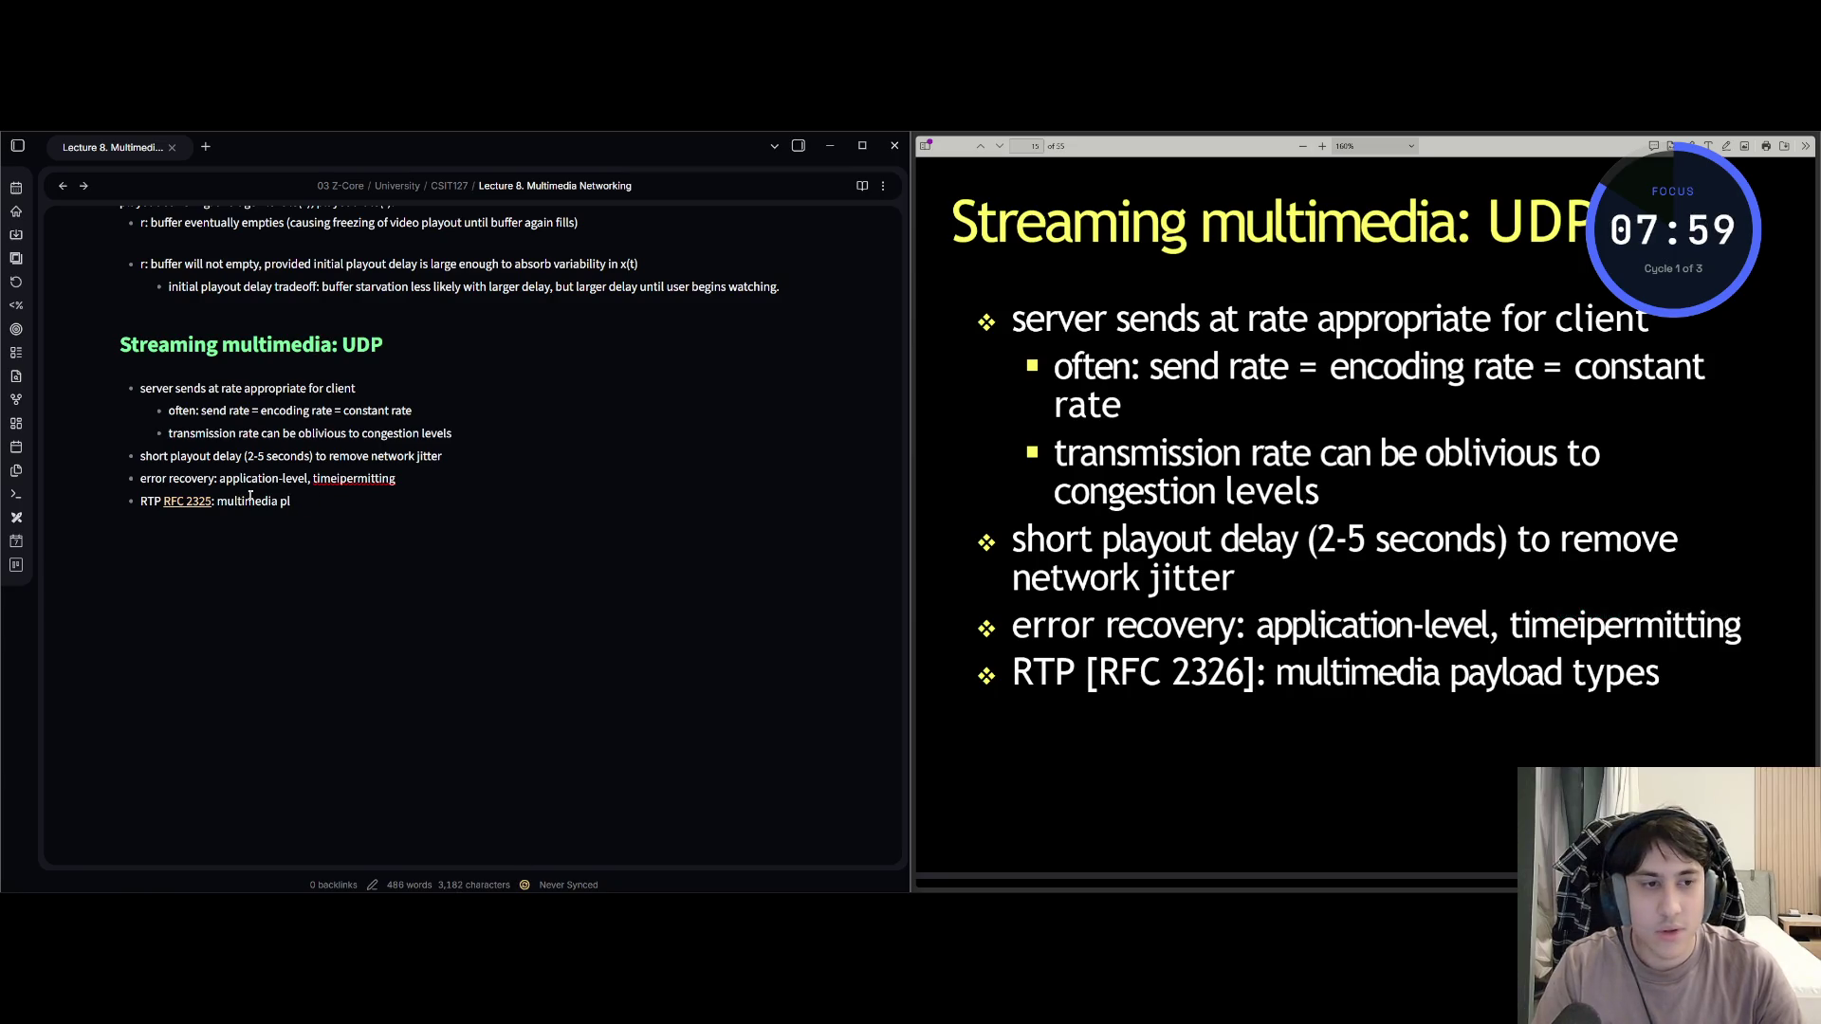
{"action": "type", "text": "ay"}
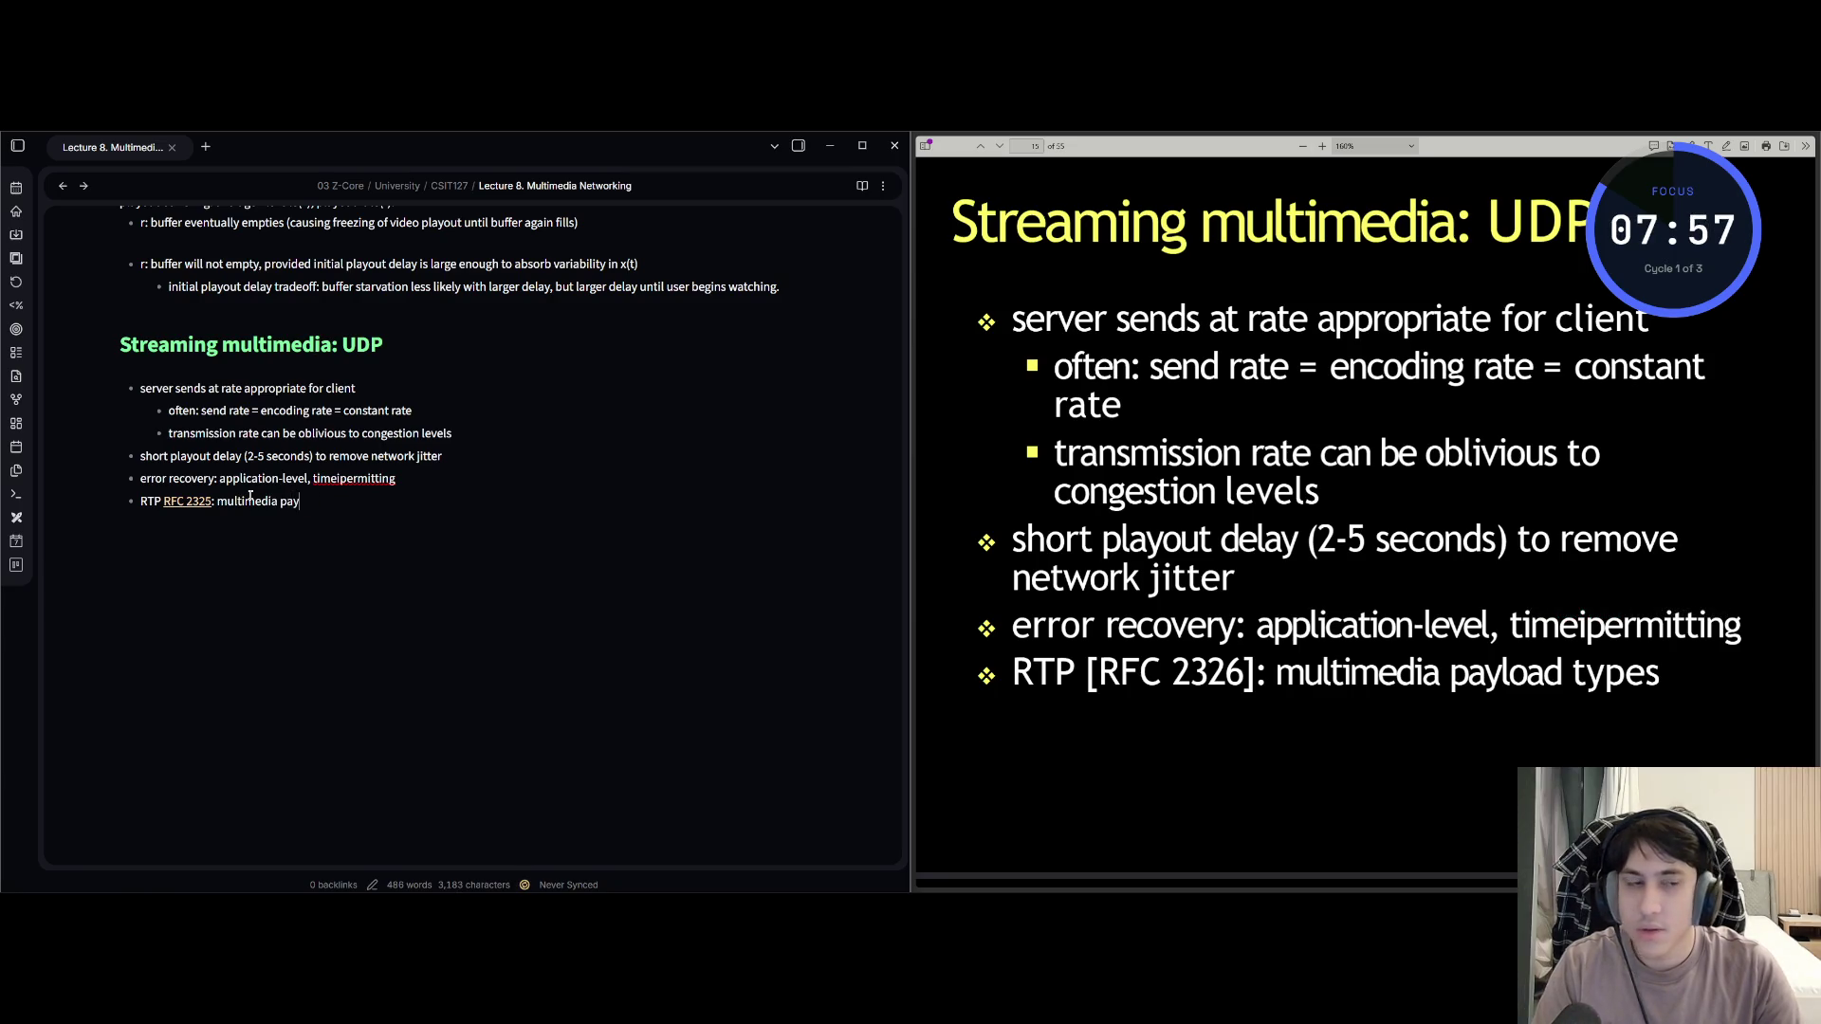
{"action": "type", "text": "load types"}
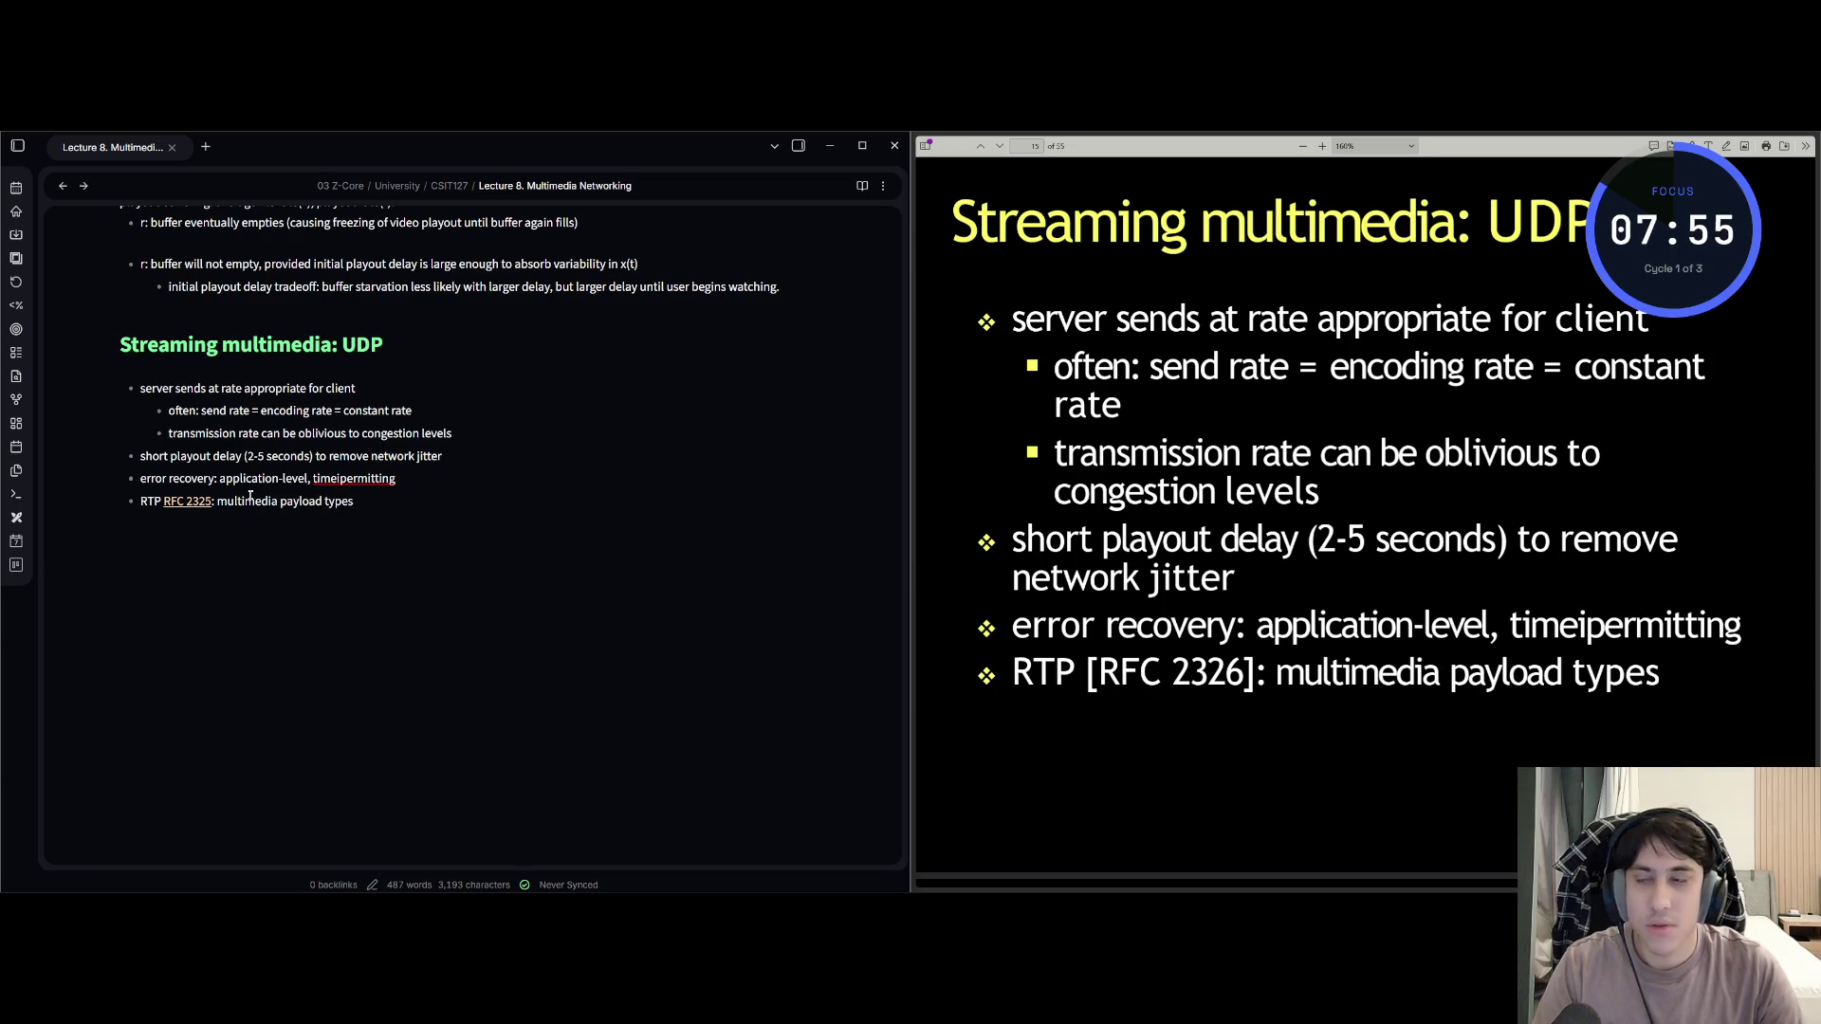
{"action": "key", "text": "Return"}
{"action": "scroll", "coordinate": [929, 592], "scroll_direction": "down", "scroll_amount": 5}
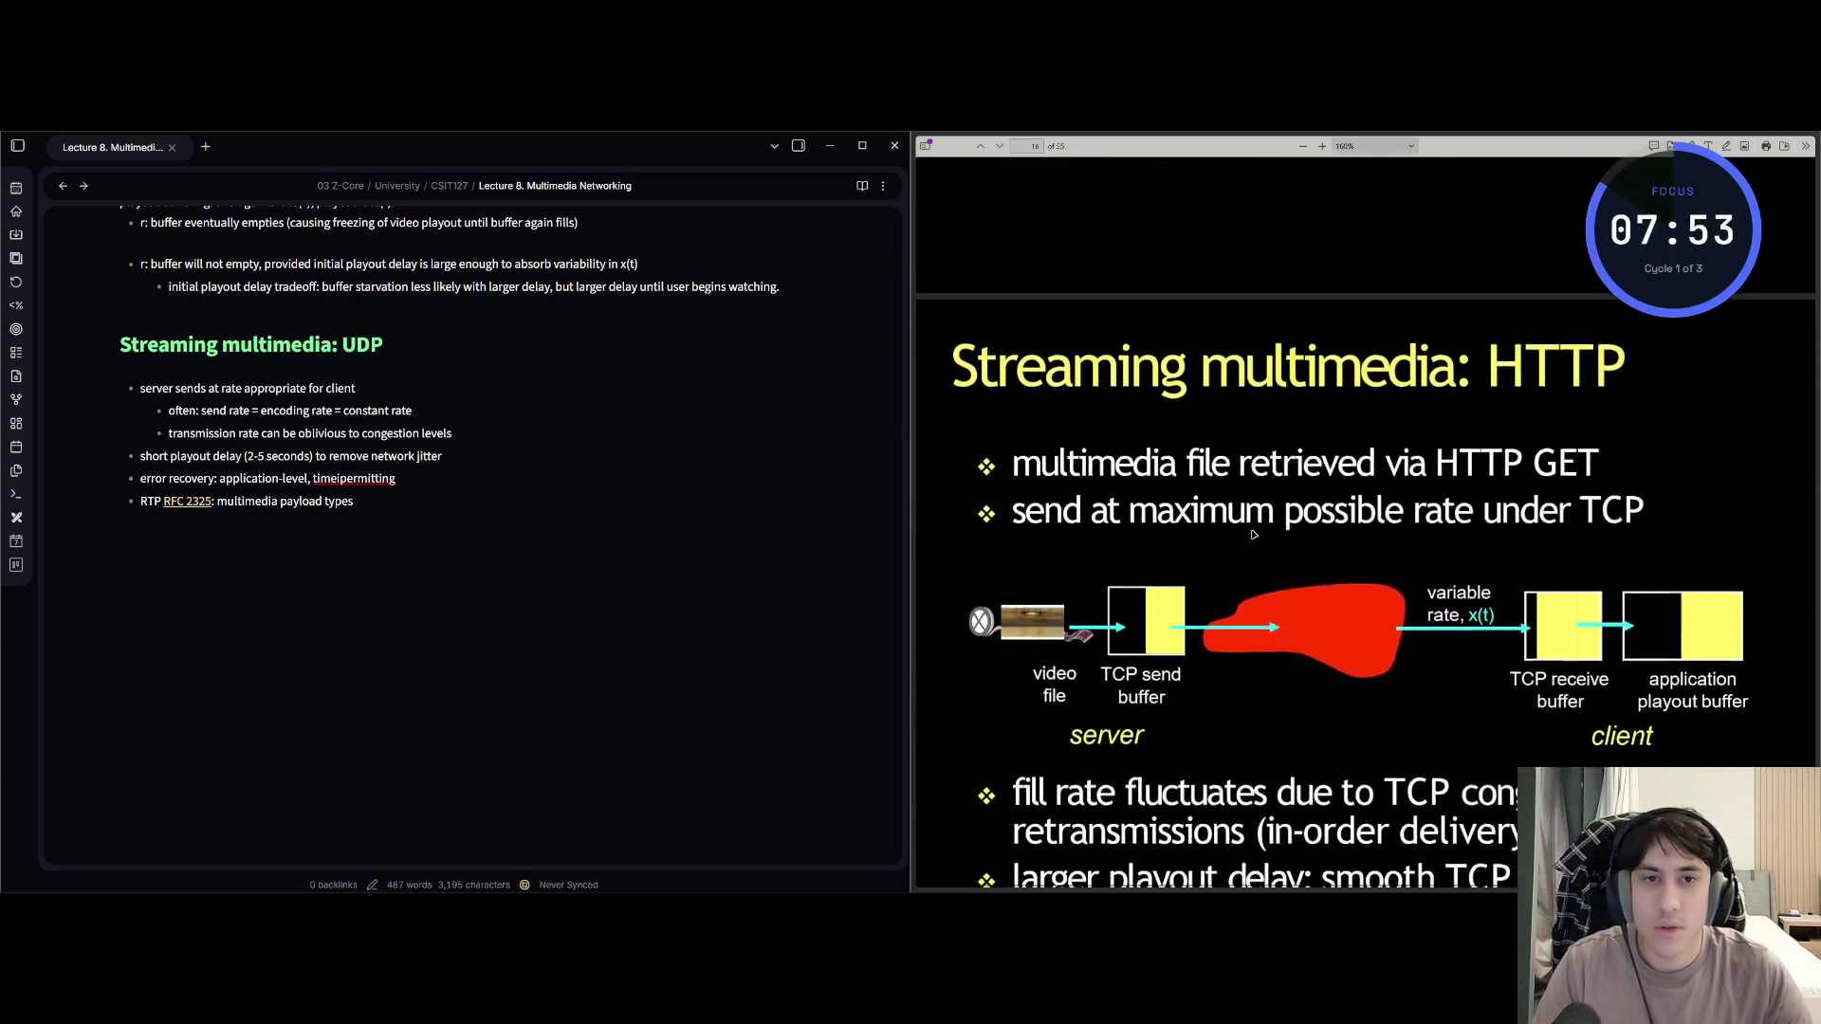
Add a '## Streaming multimedia: HTTP' heading with a bullet on retrieving the multimedia file via HTTP GET.
{"action": "type", "text": "#"}
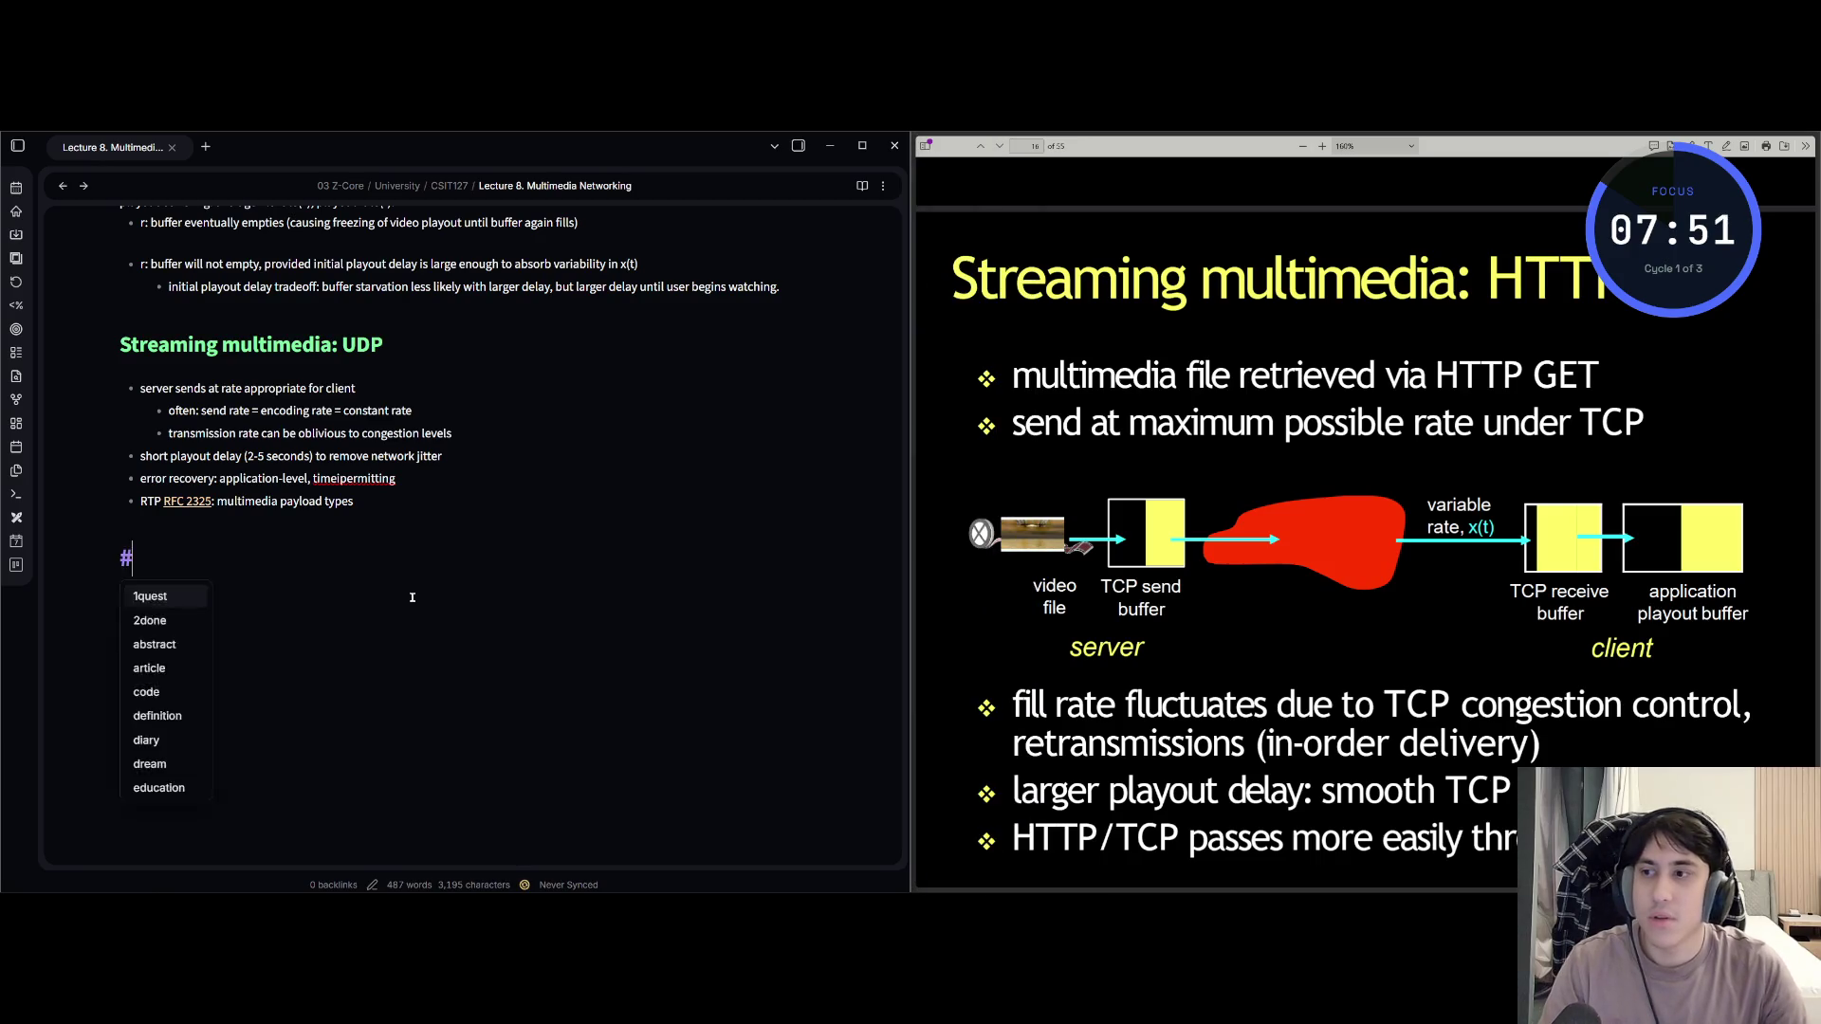
{"action": "type", "text": "# S"}
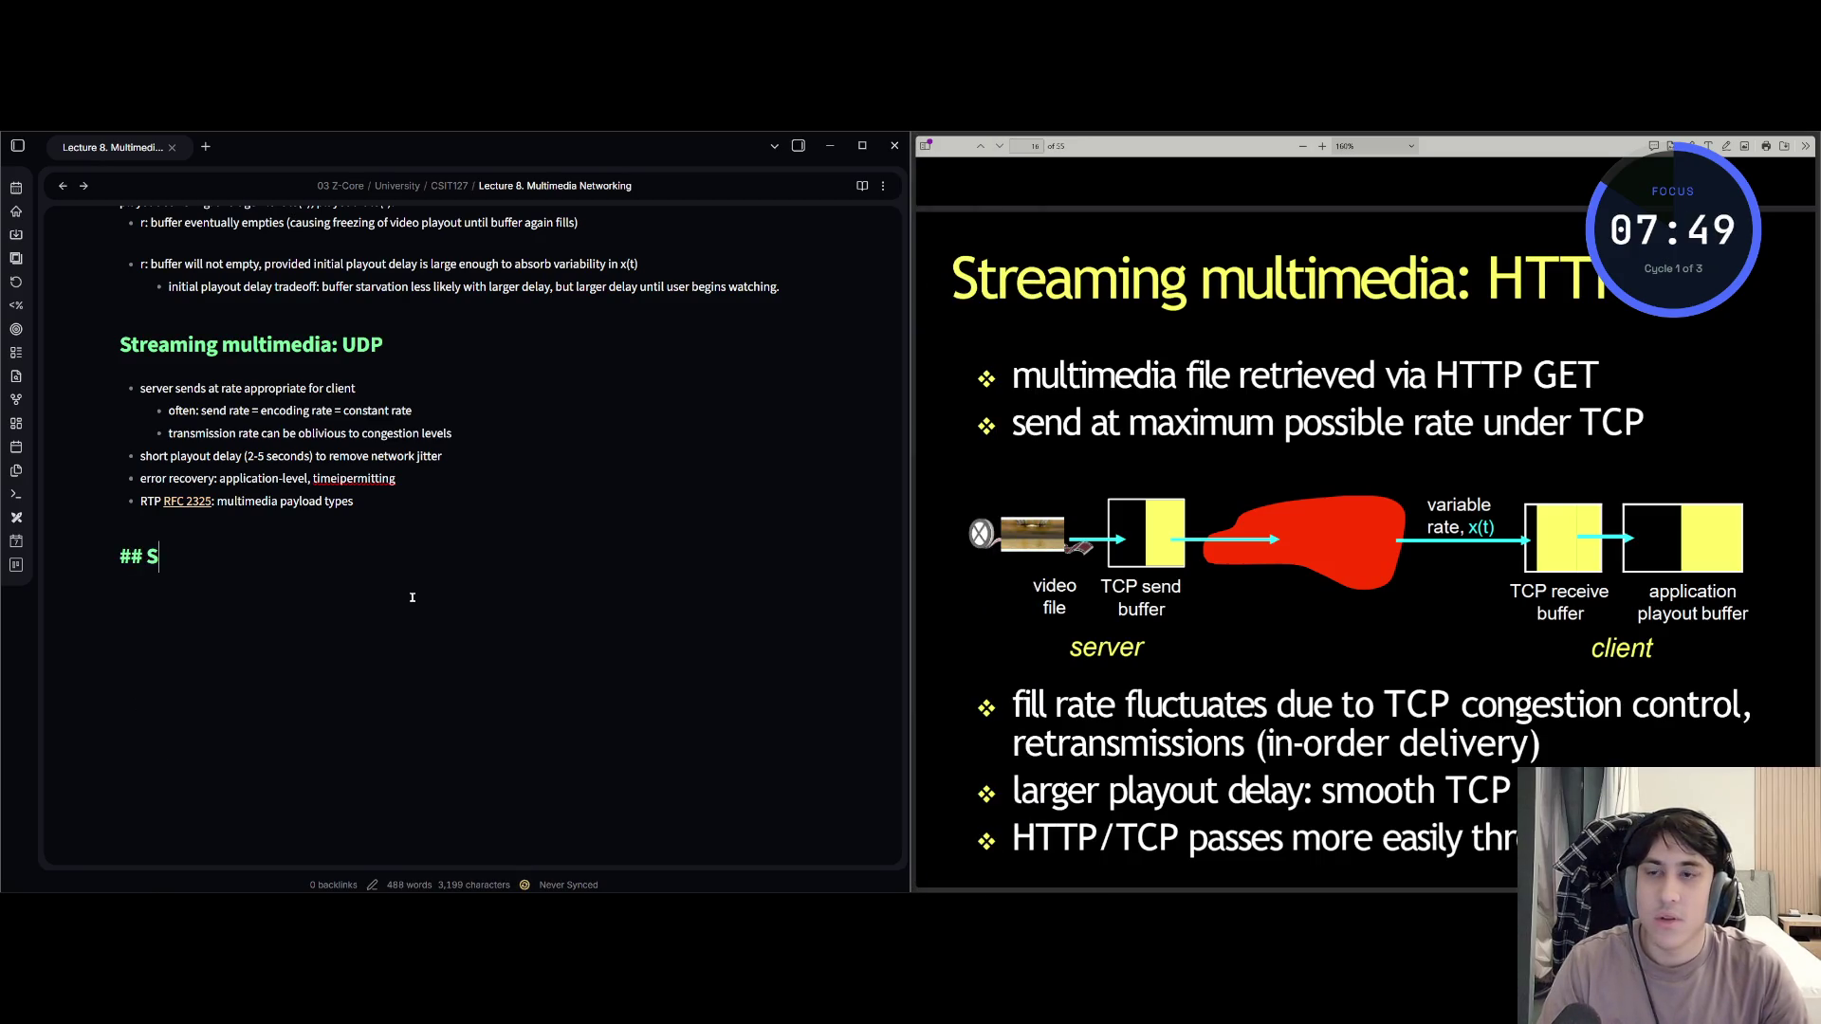
{"action": "type", "text": "treaming "}
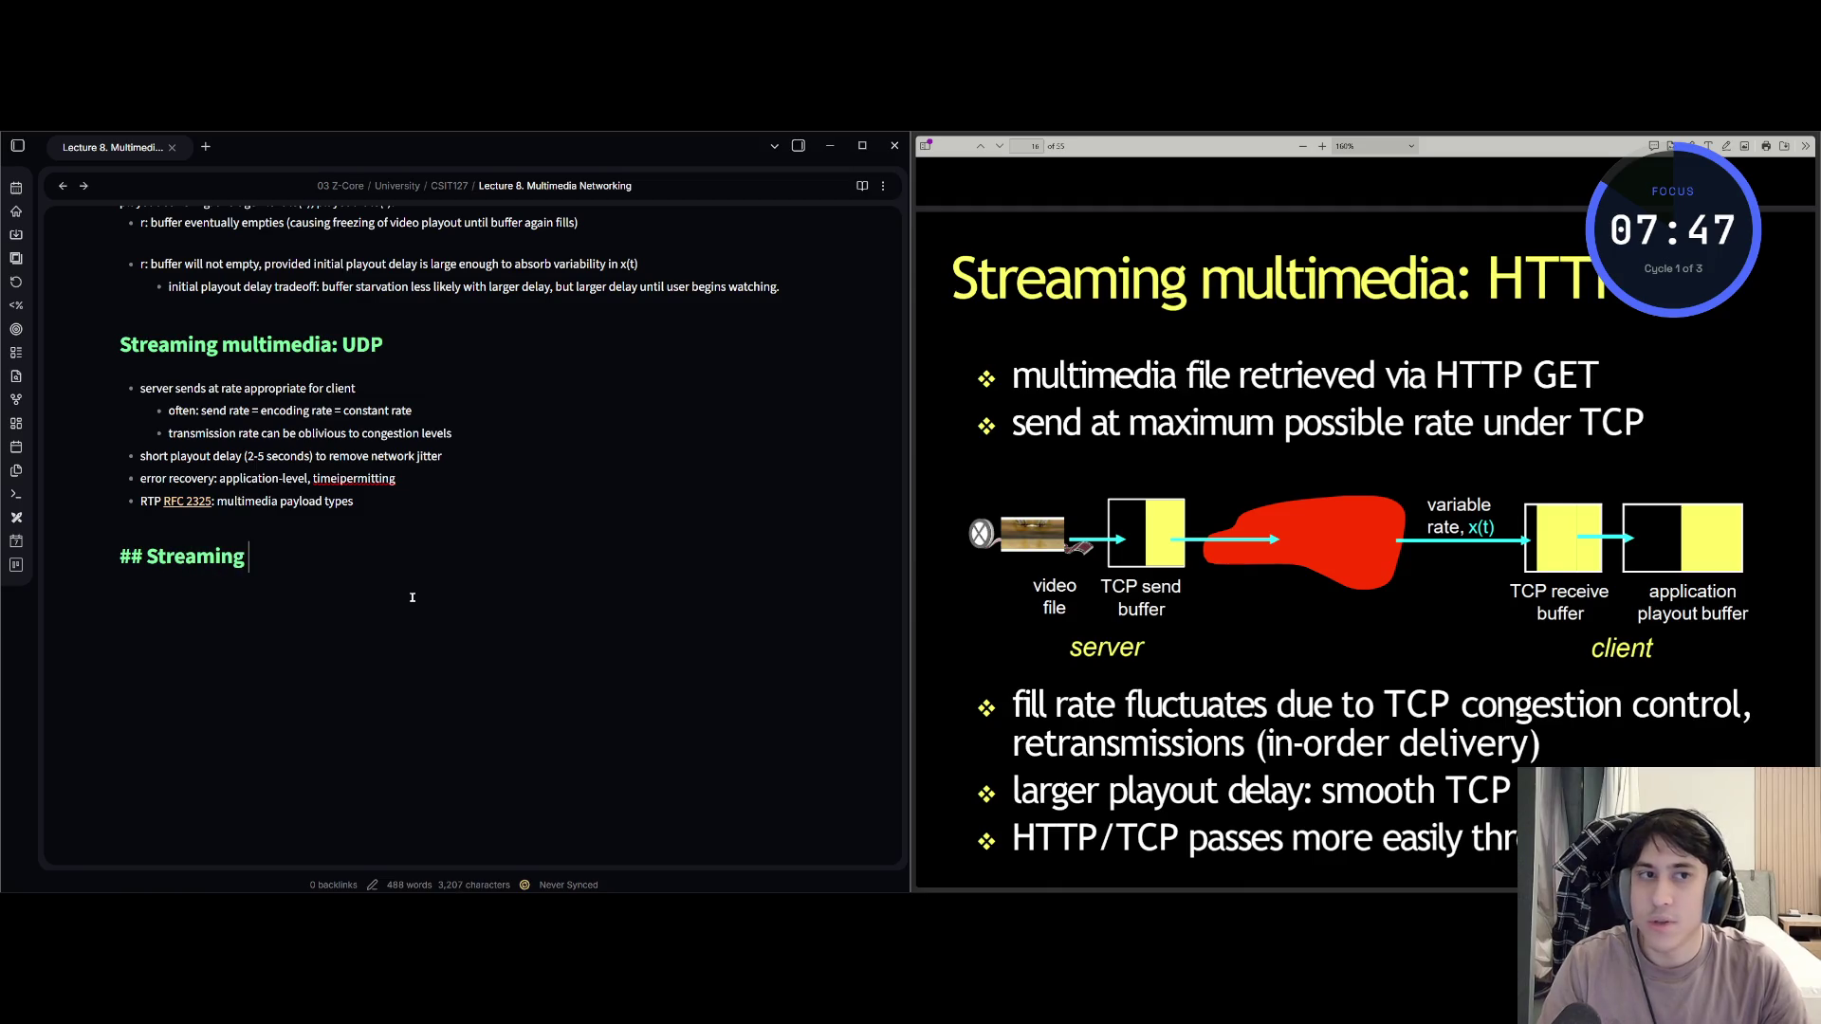
{"action": "type", "text": "multimedia: HTTP"}
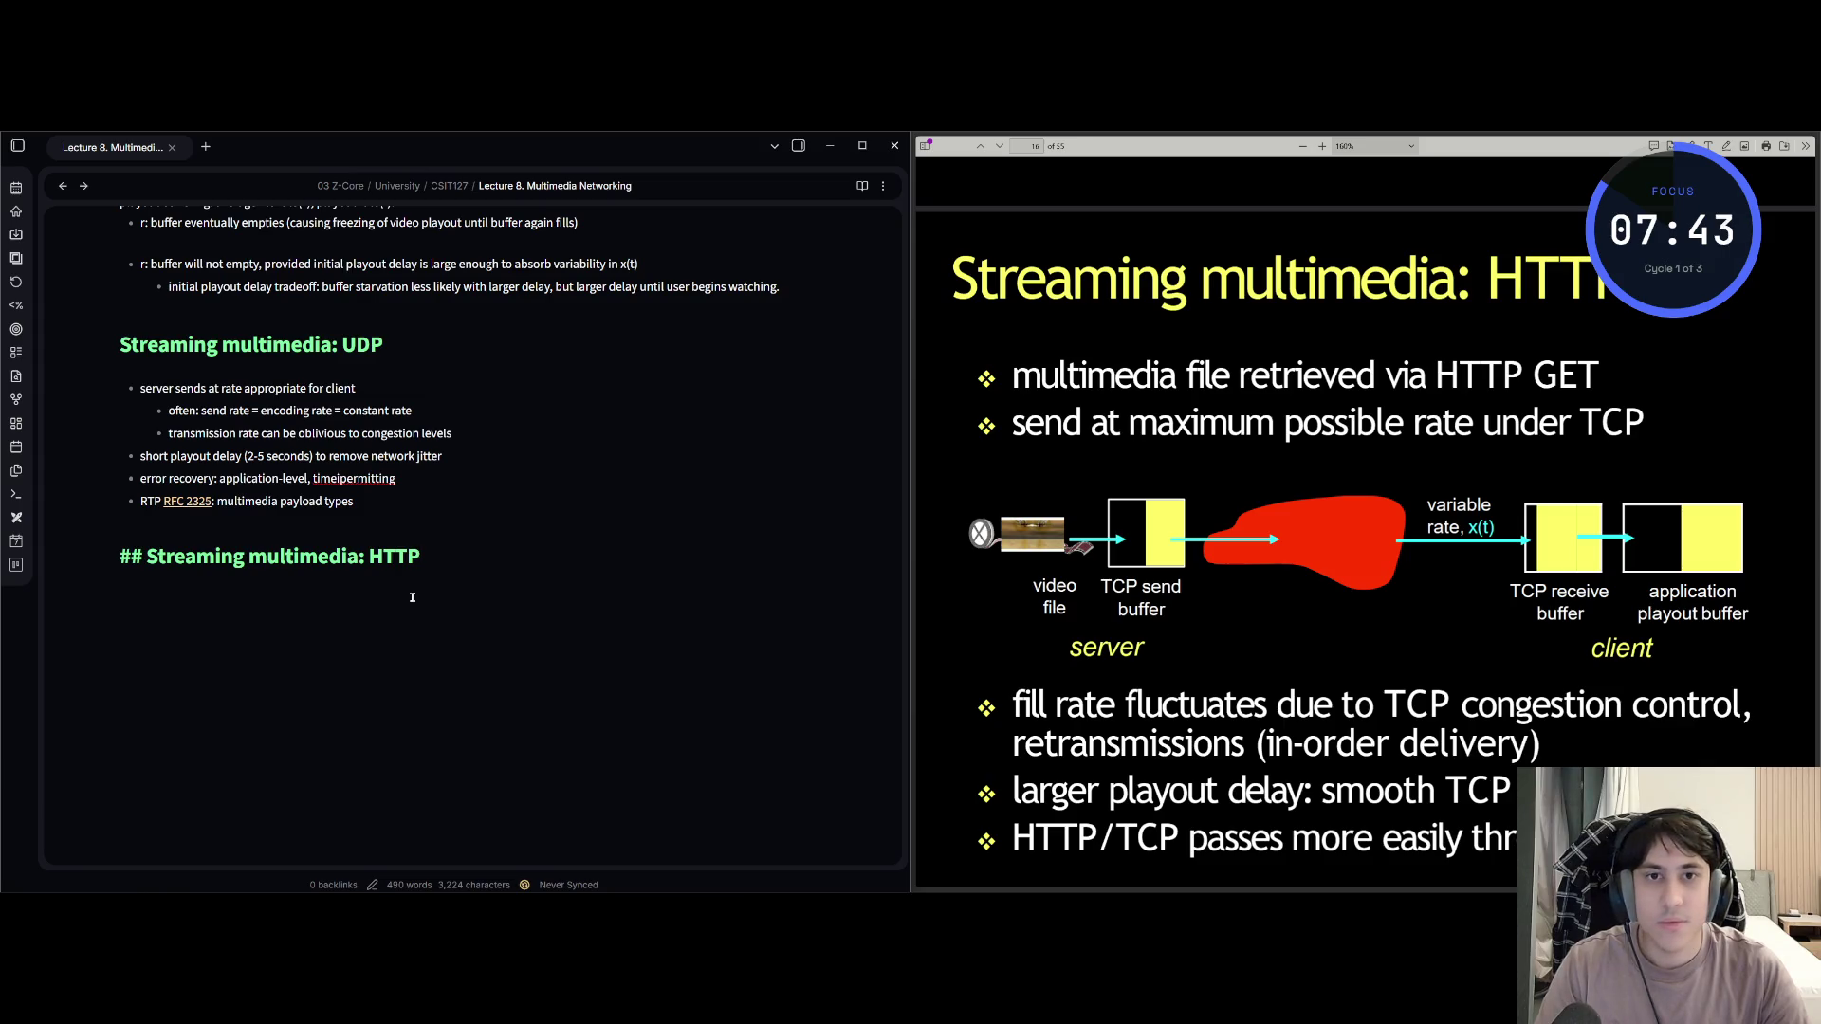
{"action": "key", "text": "Return"}
{"action": "key", "text": "Return"}
{"action": "type", "text": "- timedia"}
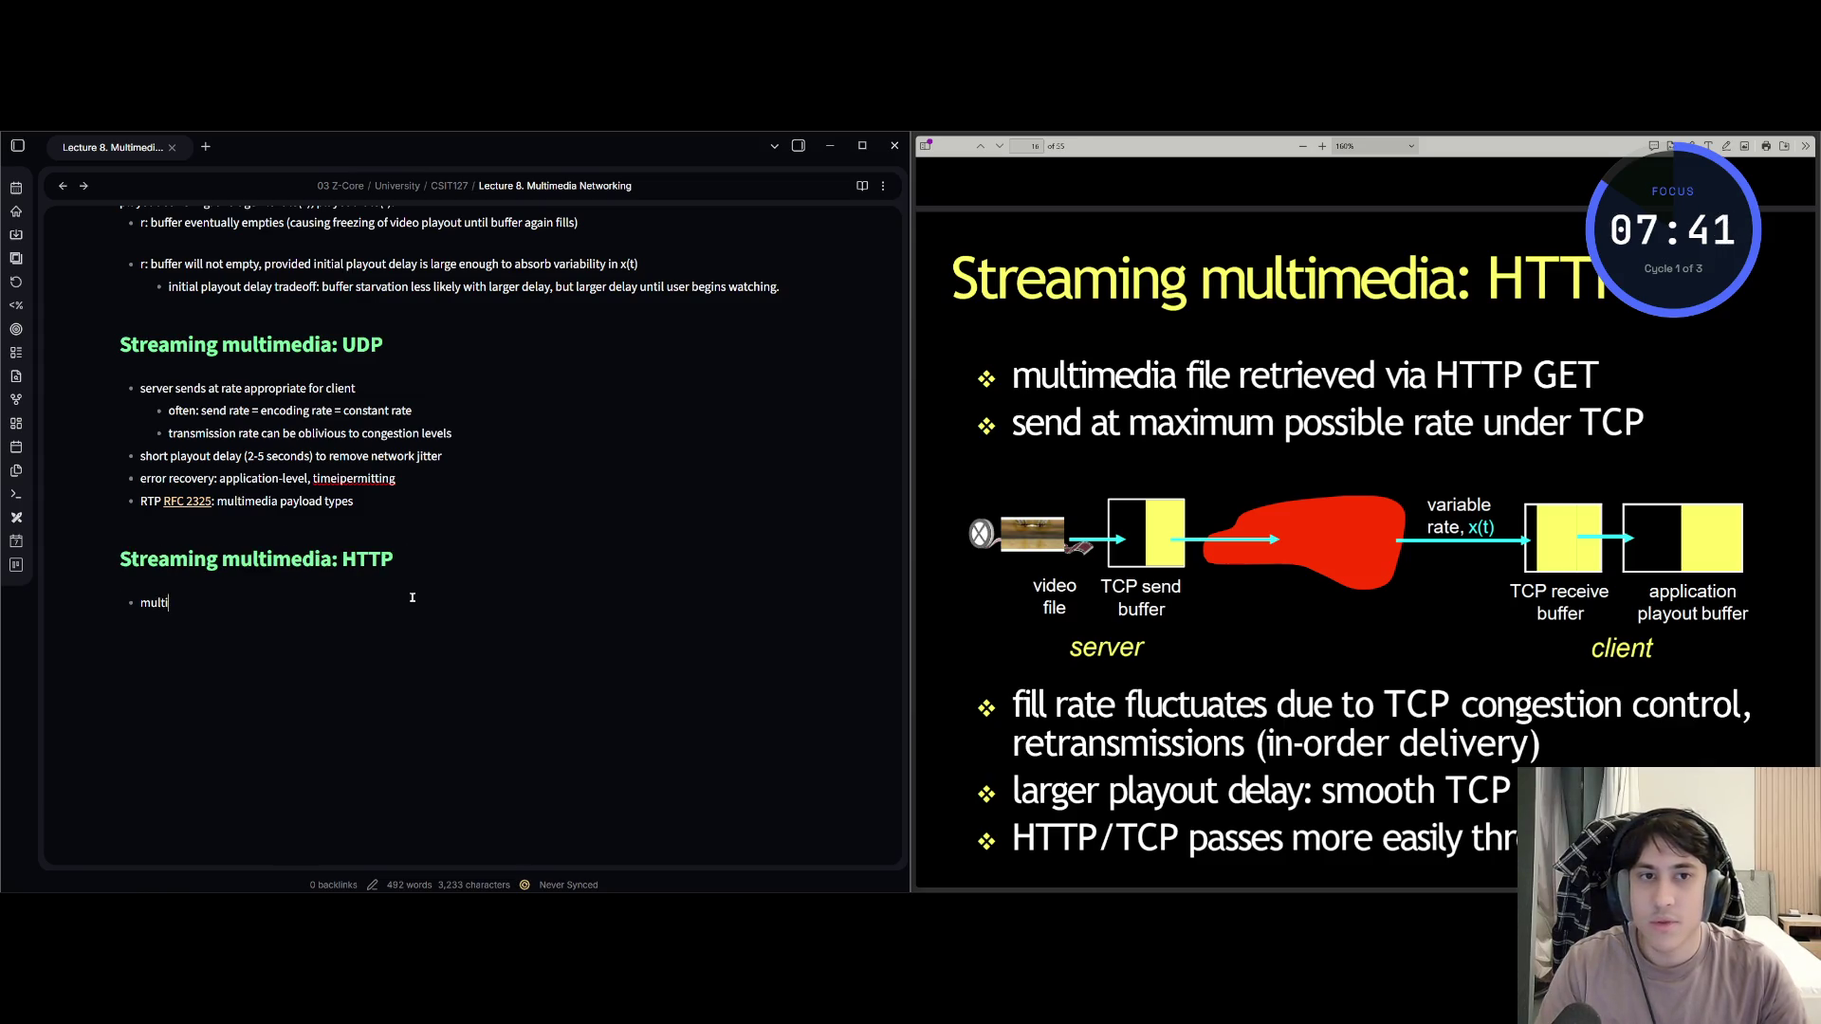
{"action": "type", "text": "el"}
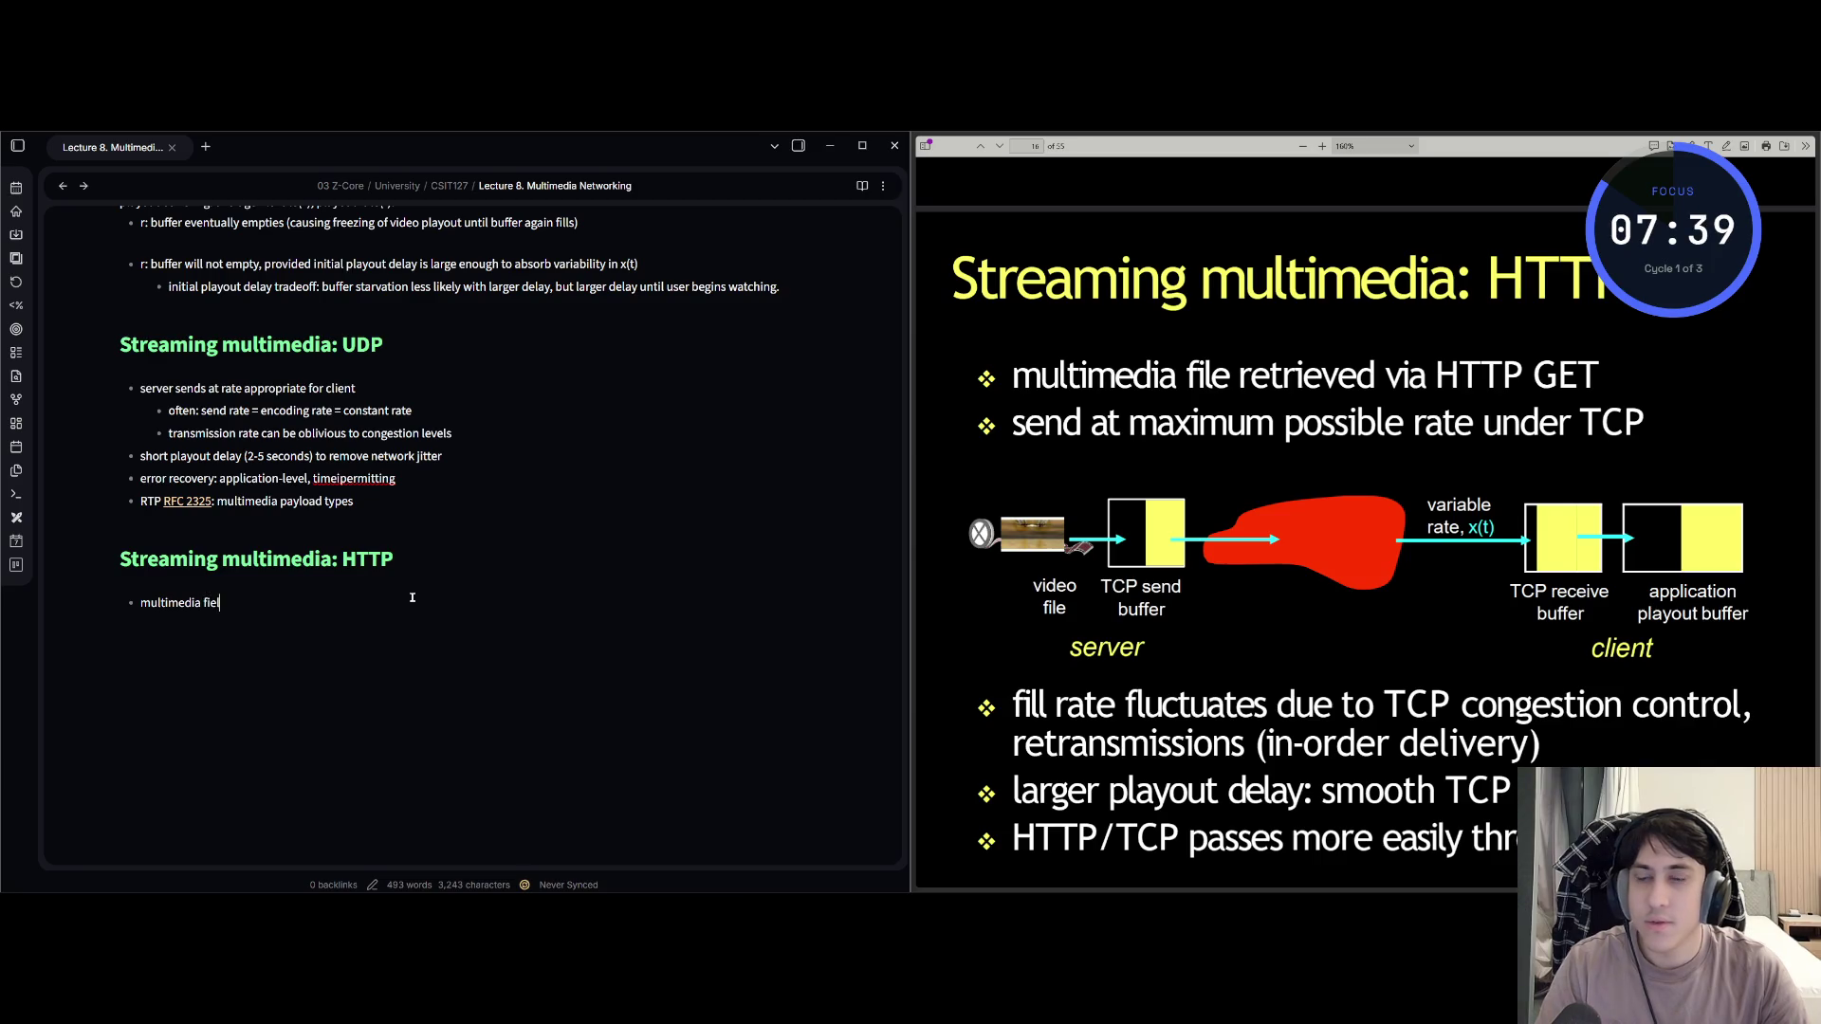
{"action": "type", "text": "le "}
{"action": "type", "text": "ri"}
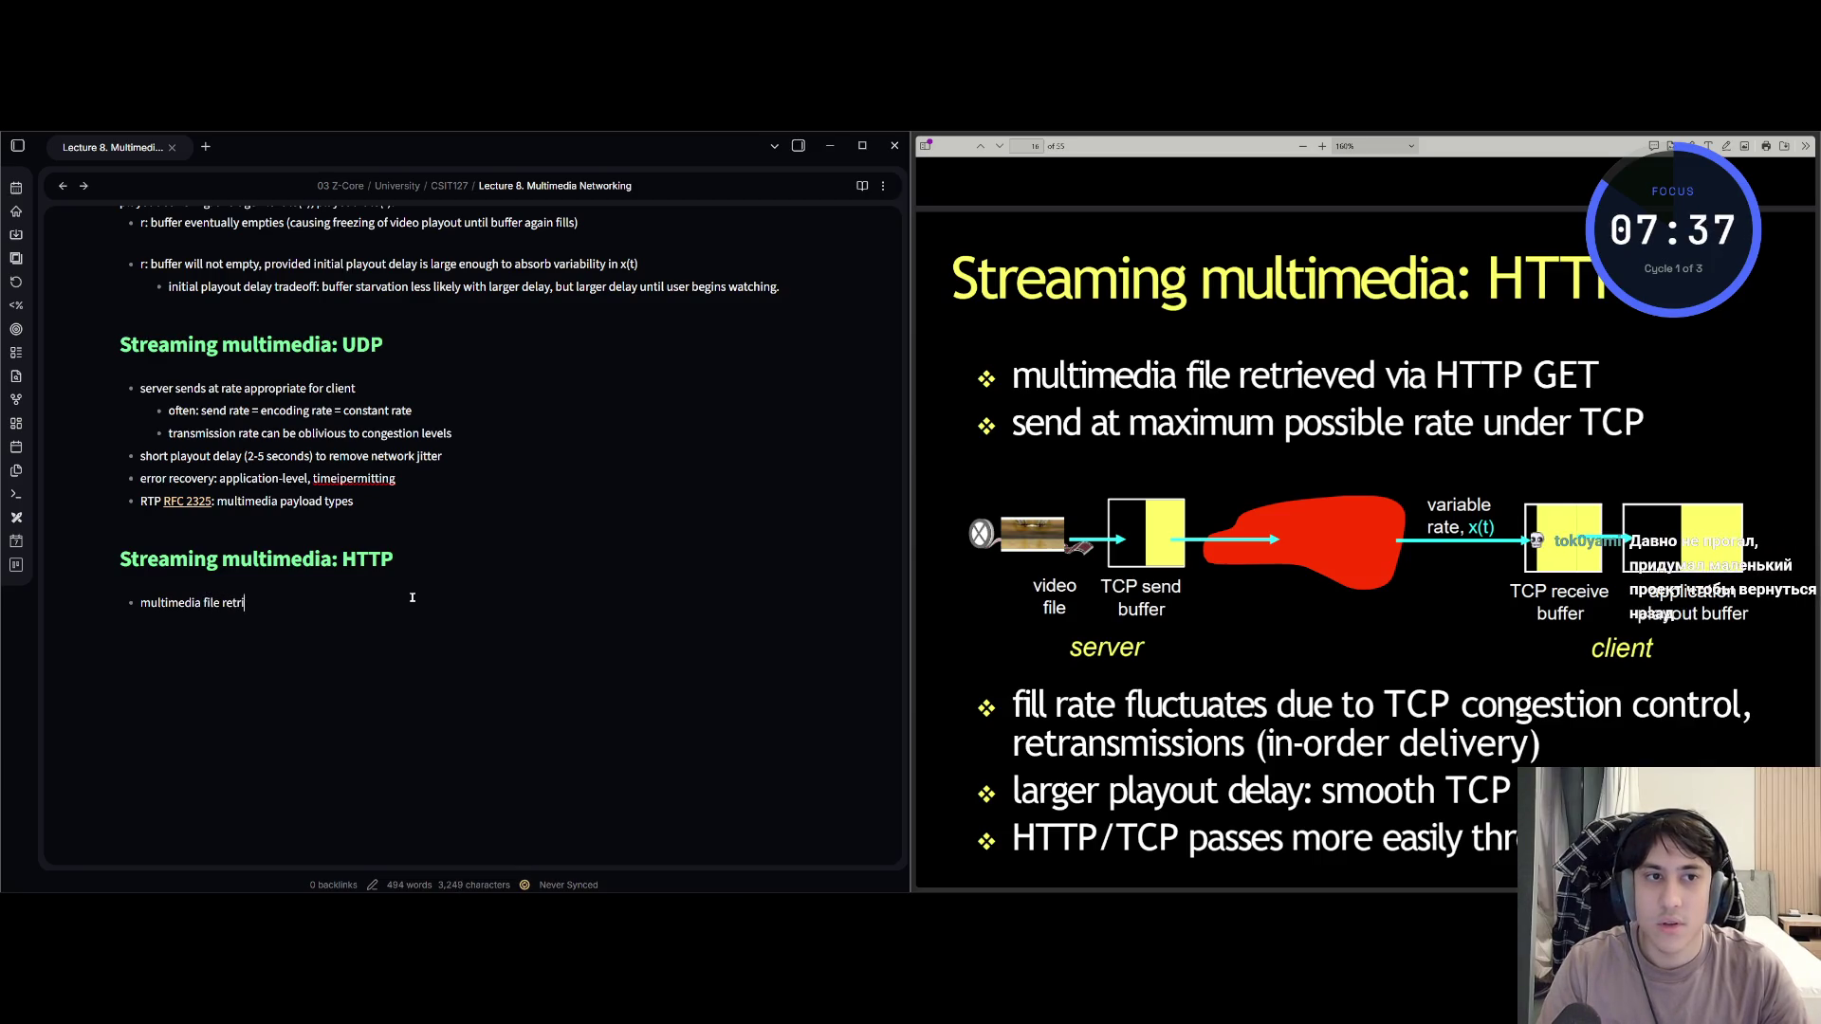
{"action": "type", "text": "d "}
{"action": "type", "text": "via HT"}
{"action": "type", "text": "TP GEWT"}
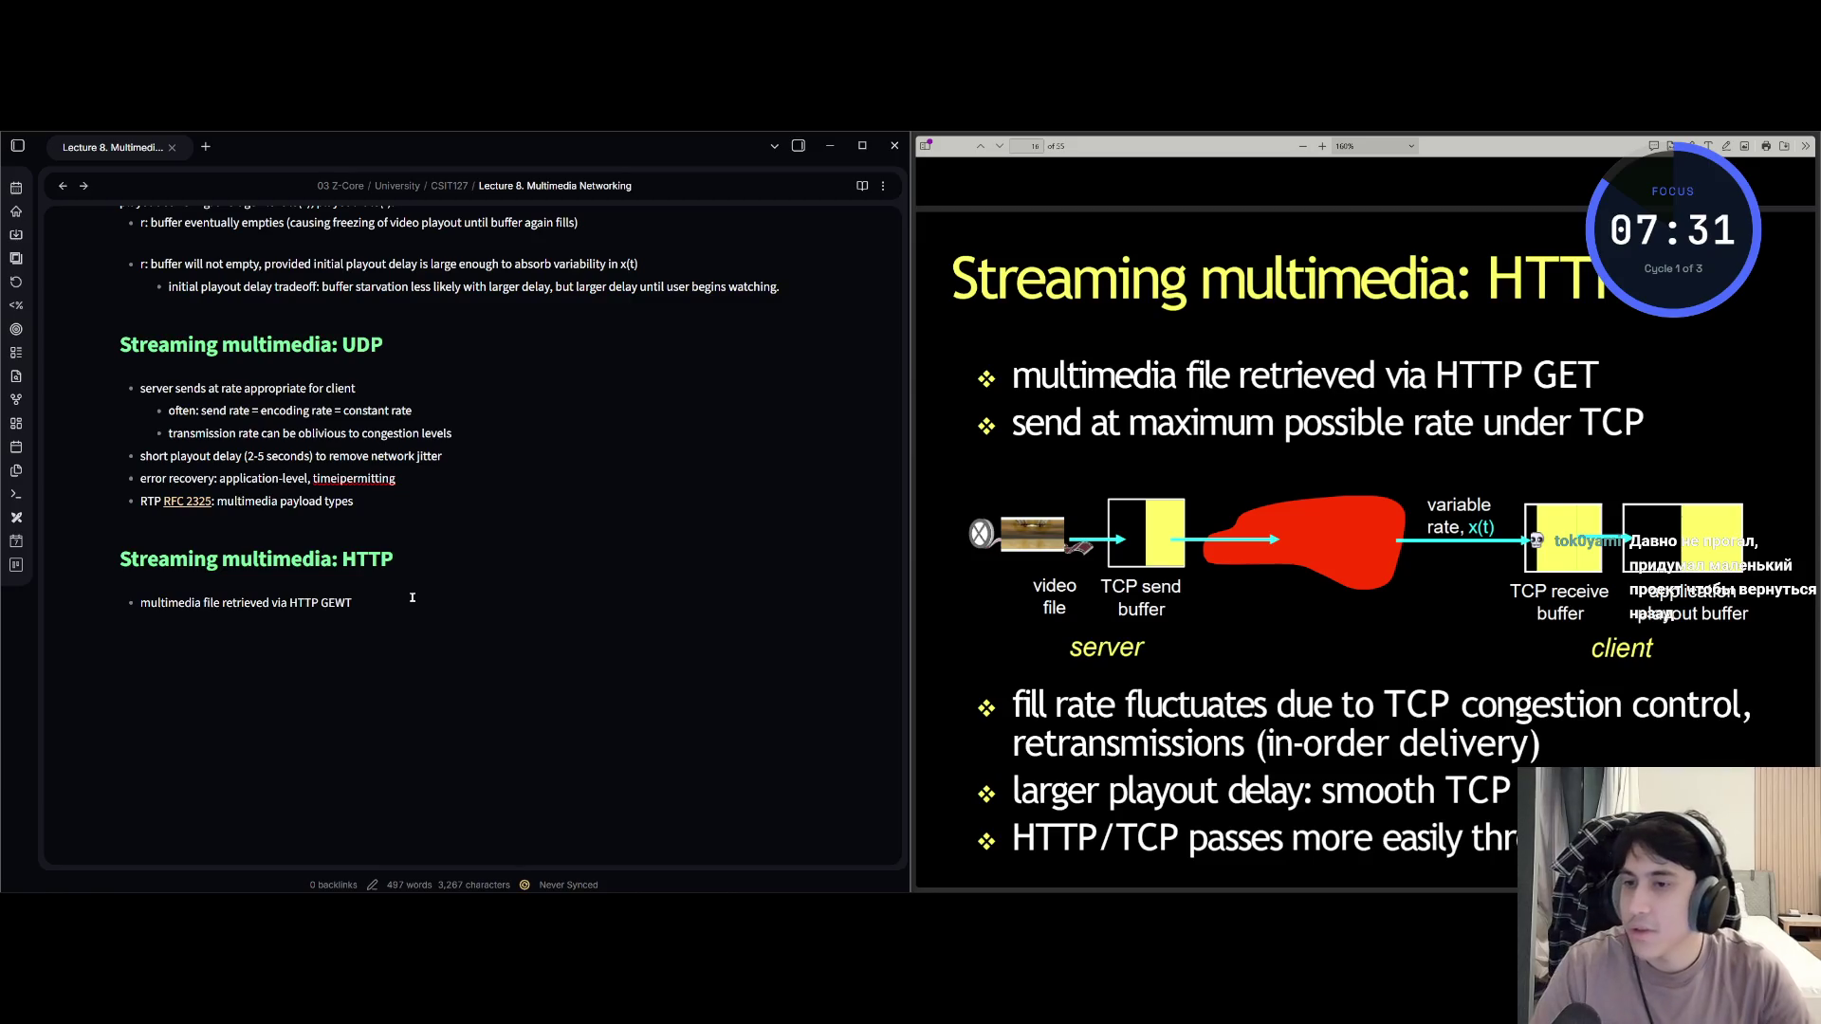
{"action": "key", "text": "BackSpace"}
{"action": "key", "text": "BackSpace"}
{"action": "key", "text": "BackSpace"}
{"action": "type", "text": "ET"}
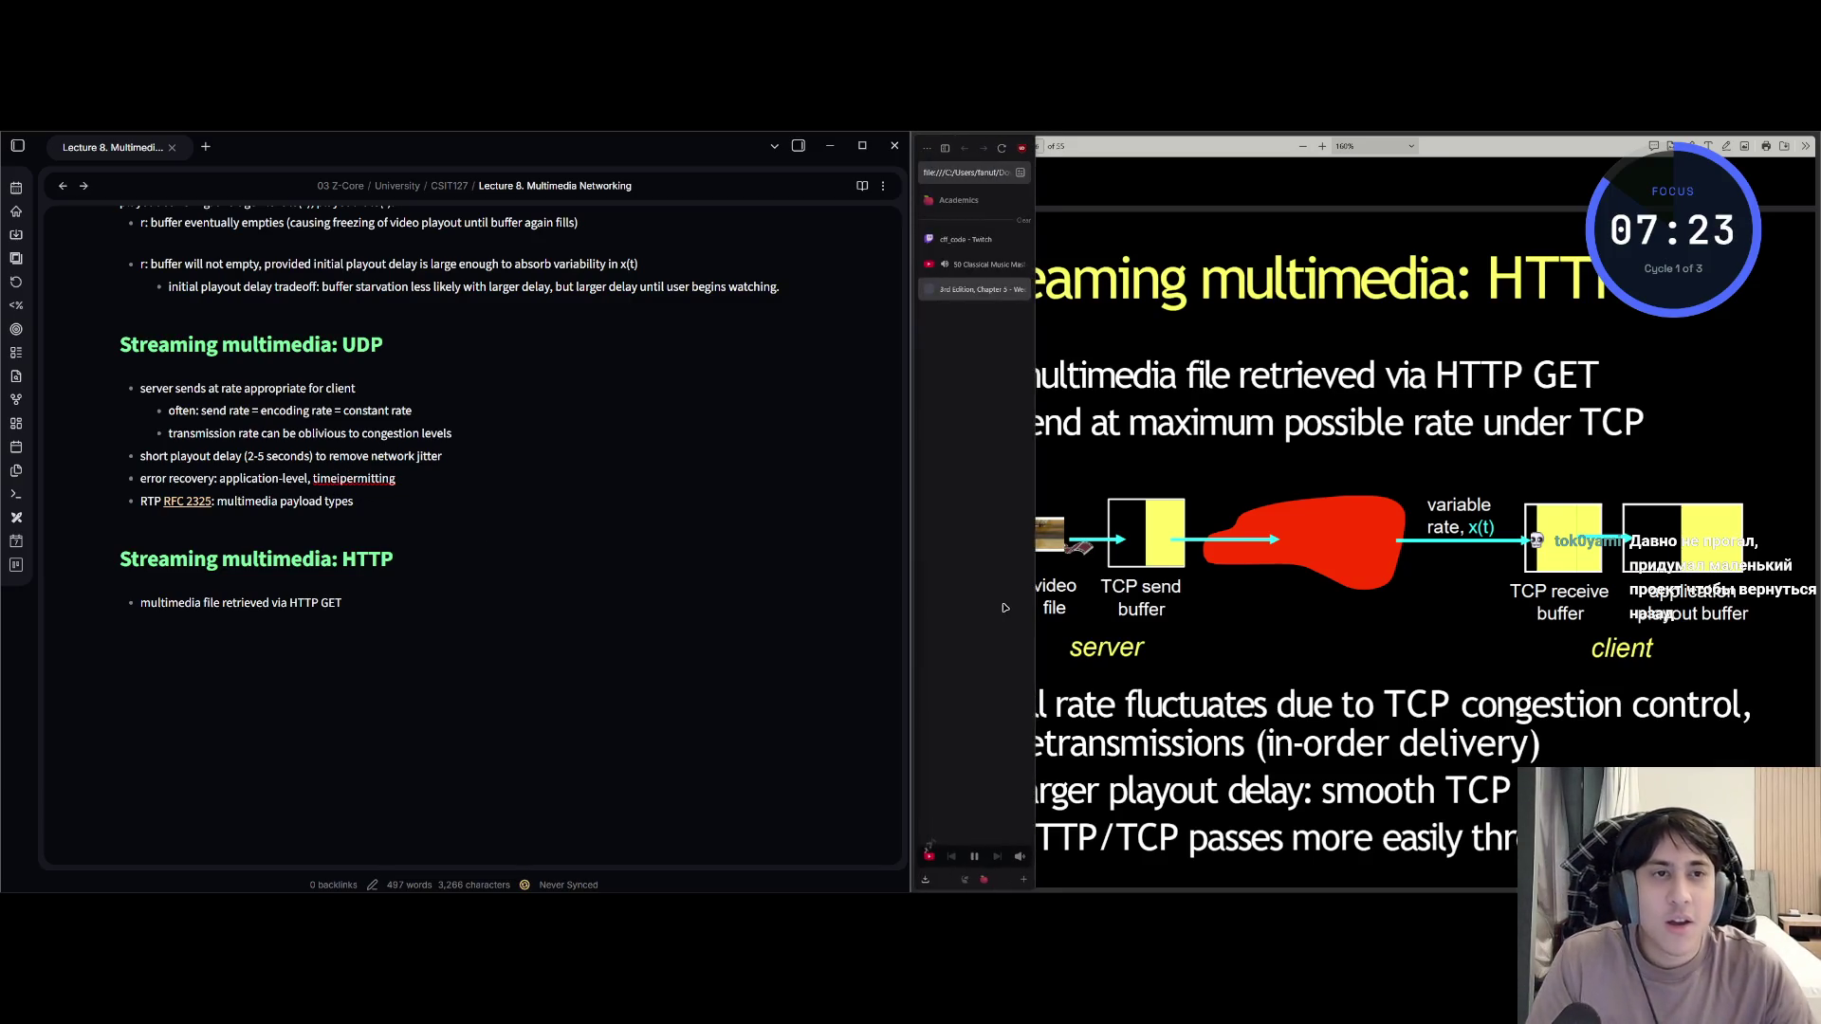
{"action": "scroll", "coordinate": [1169, 660], "scroll_direction": "up", "scroll_amount": 5}
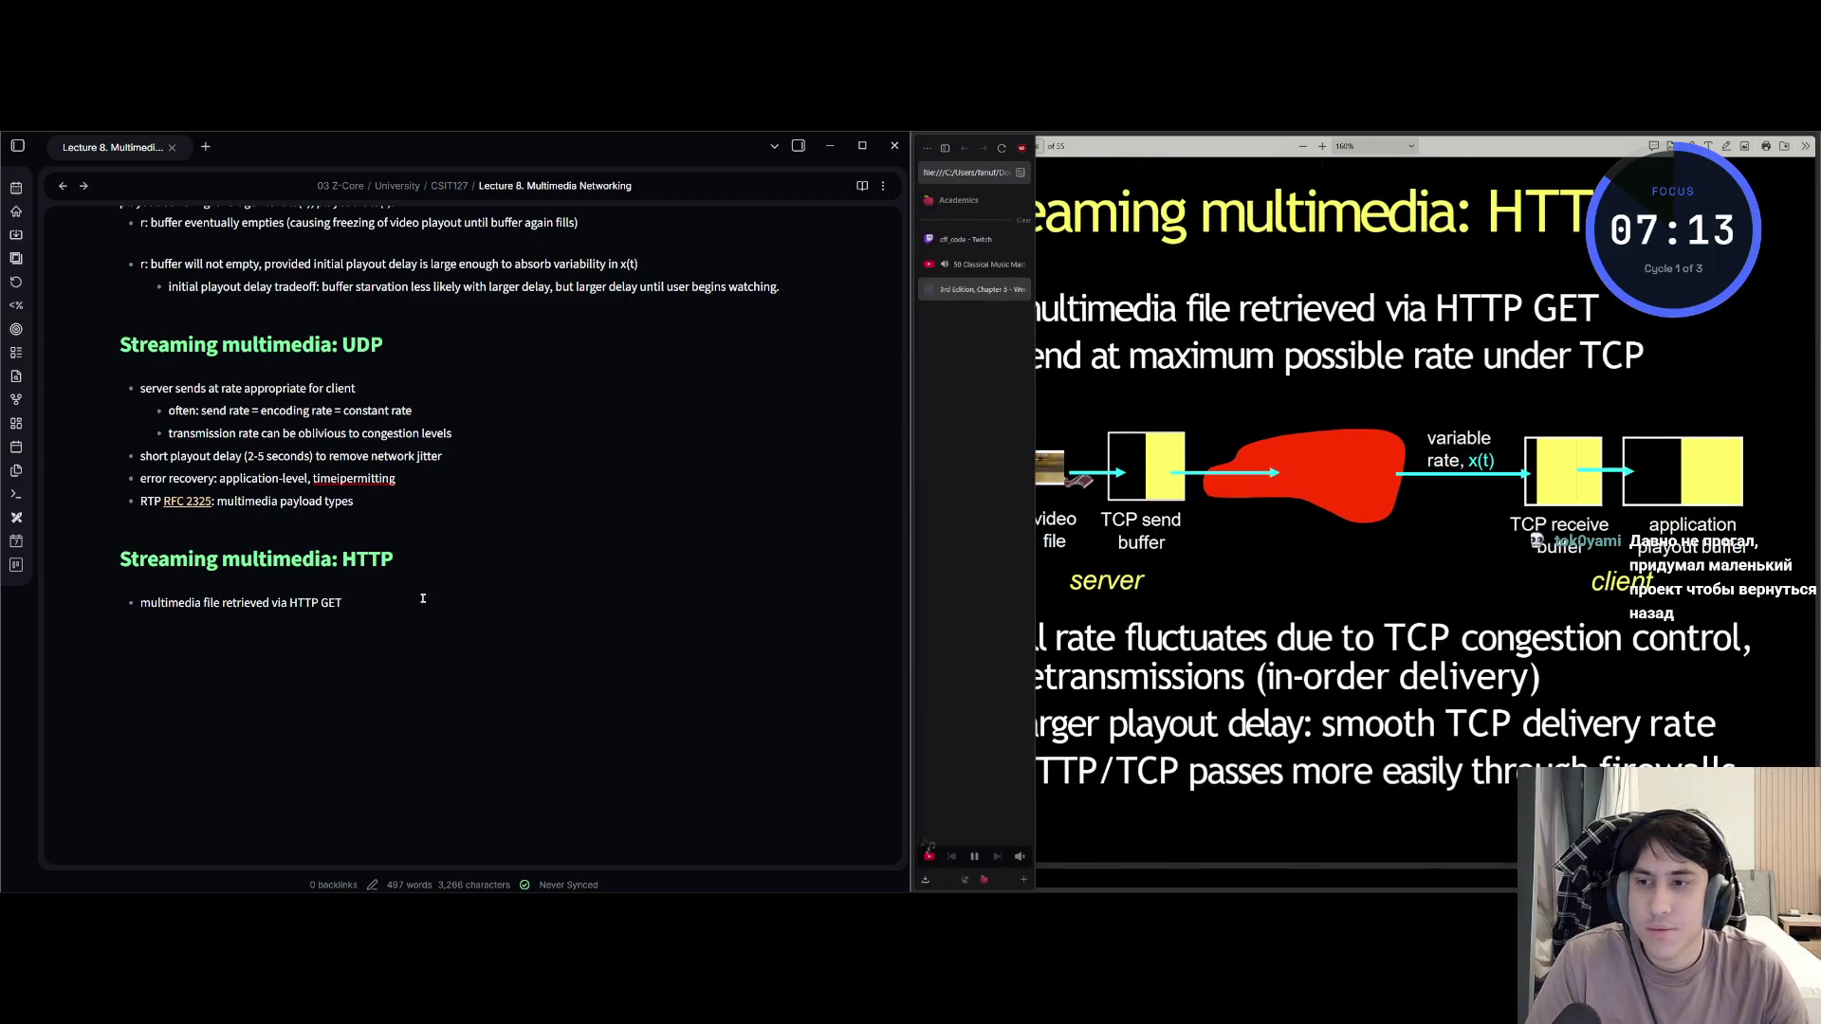
Add the bullet 'send at maximum possible rate under TCP' and leave blank lines below it.
{"action": "key", "text": "Return"}
{"action": "type", "text": "send"}
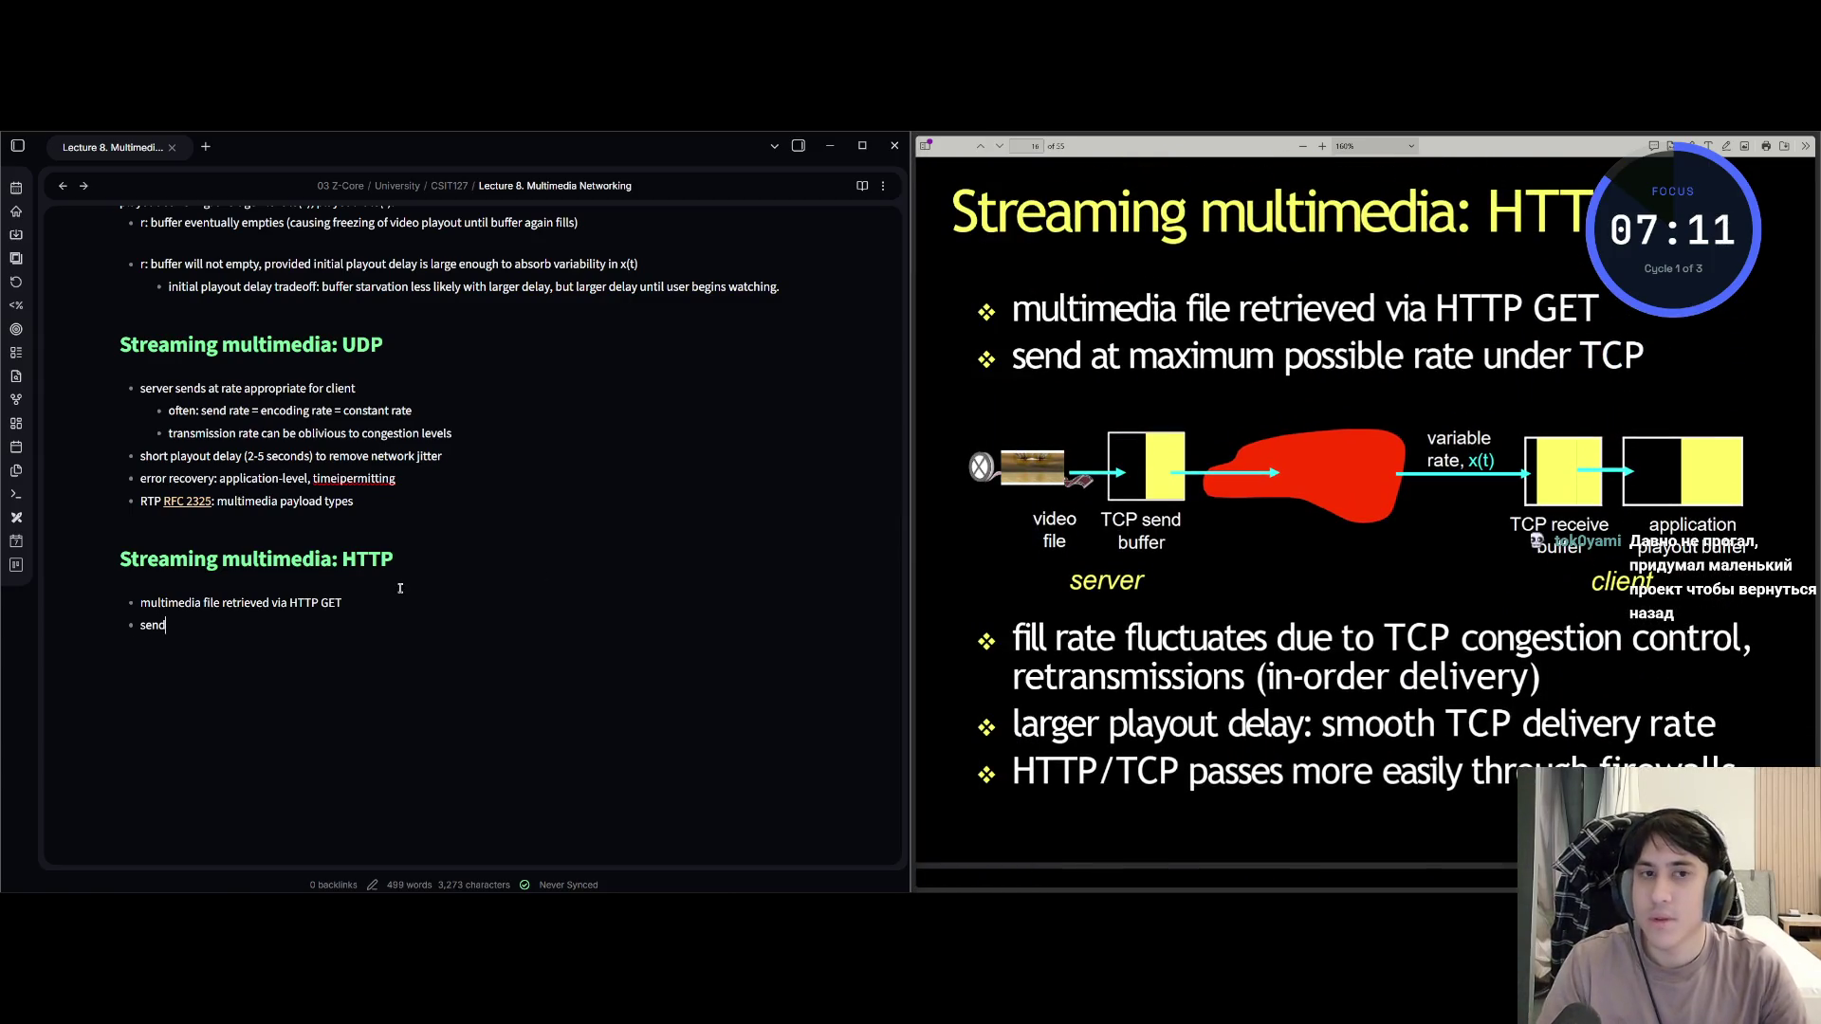
{"action": "type", "text": " at maximum"}
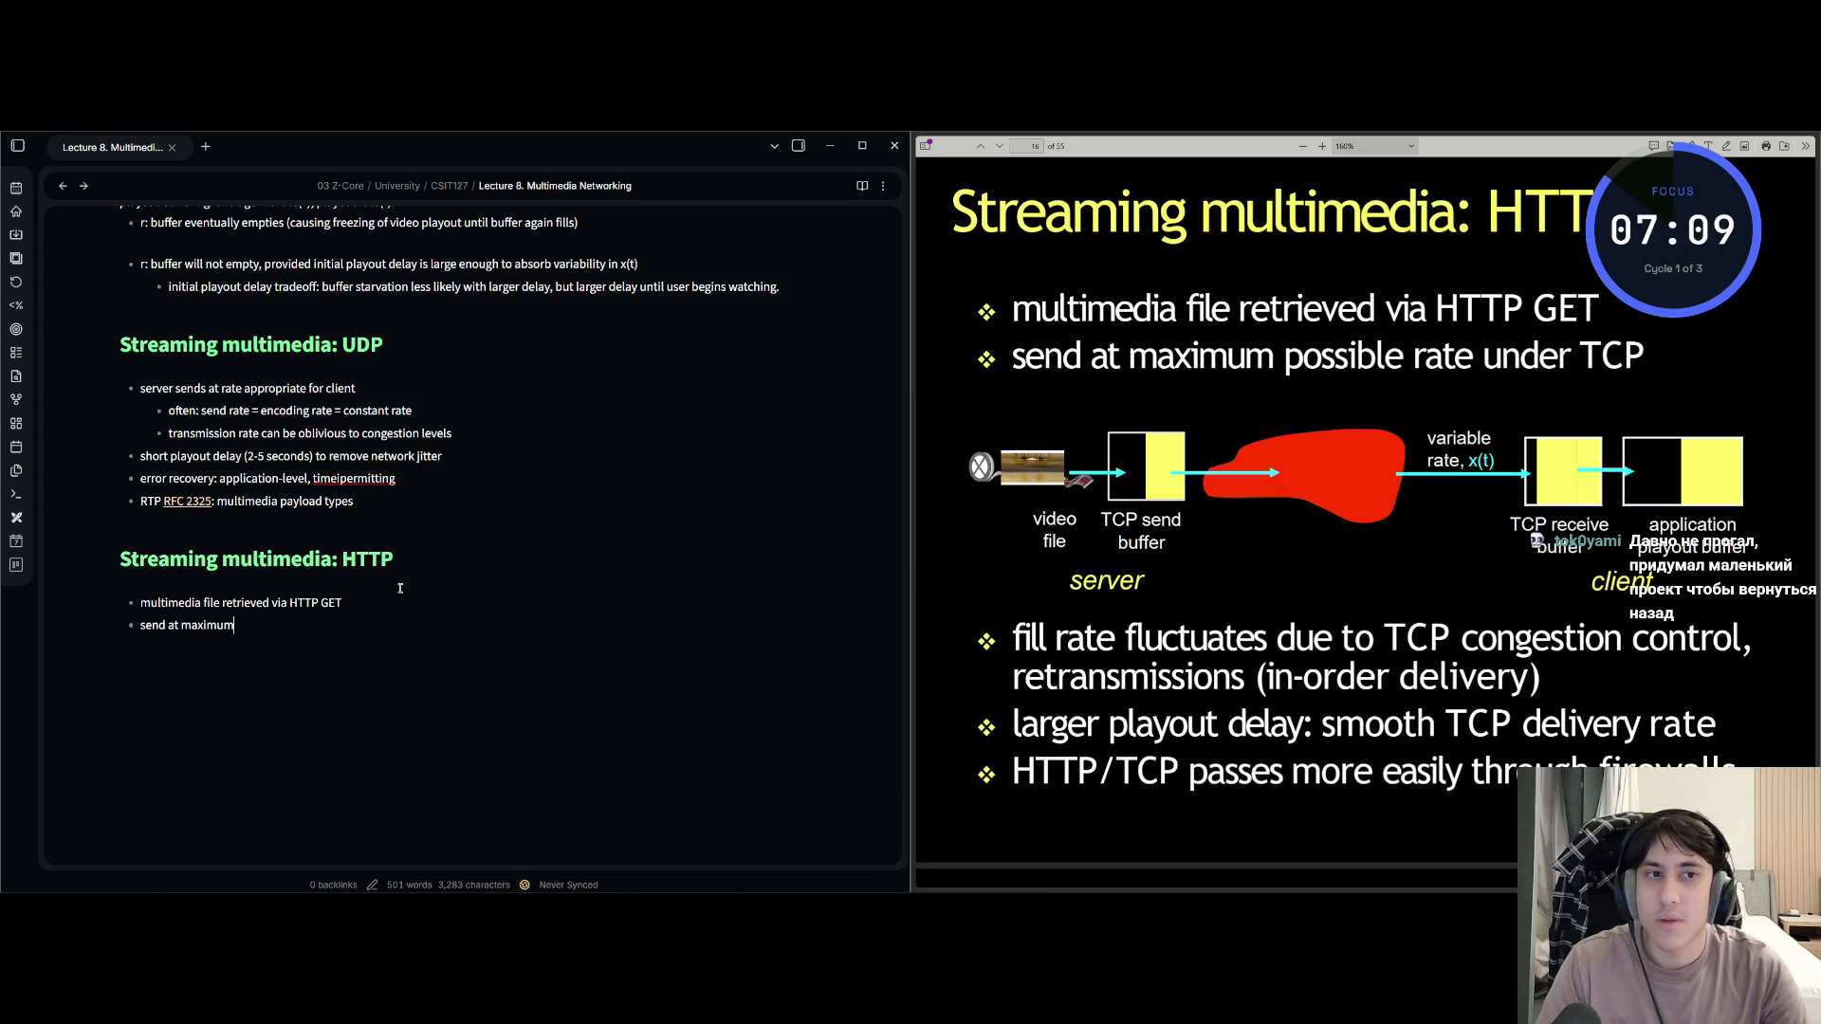
{"action": "type", "text": " possible rate under TCP"}
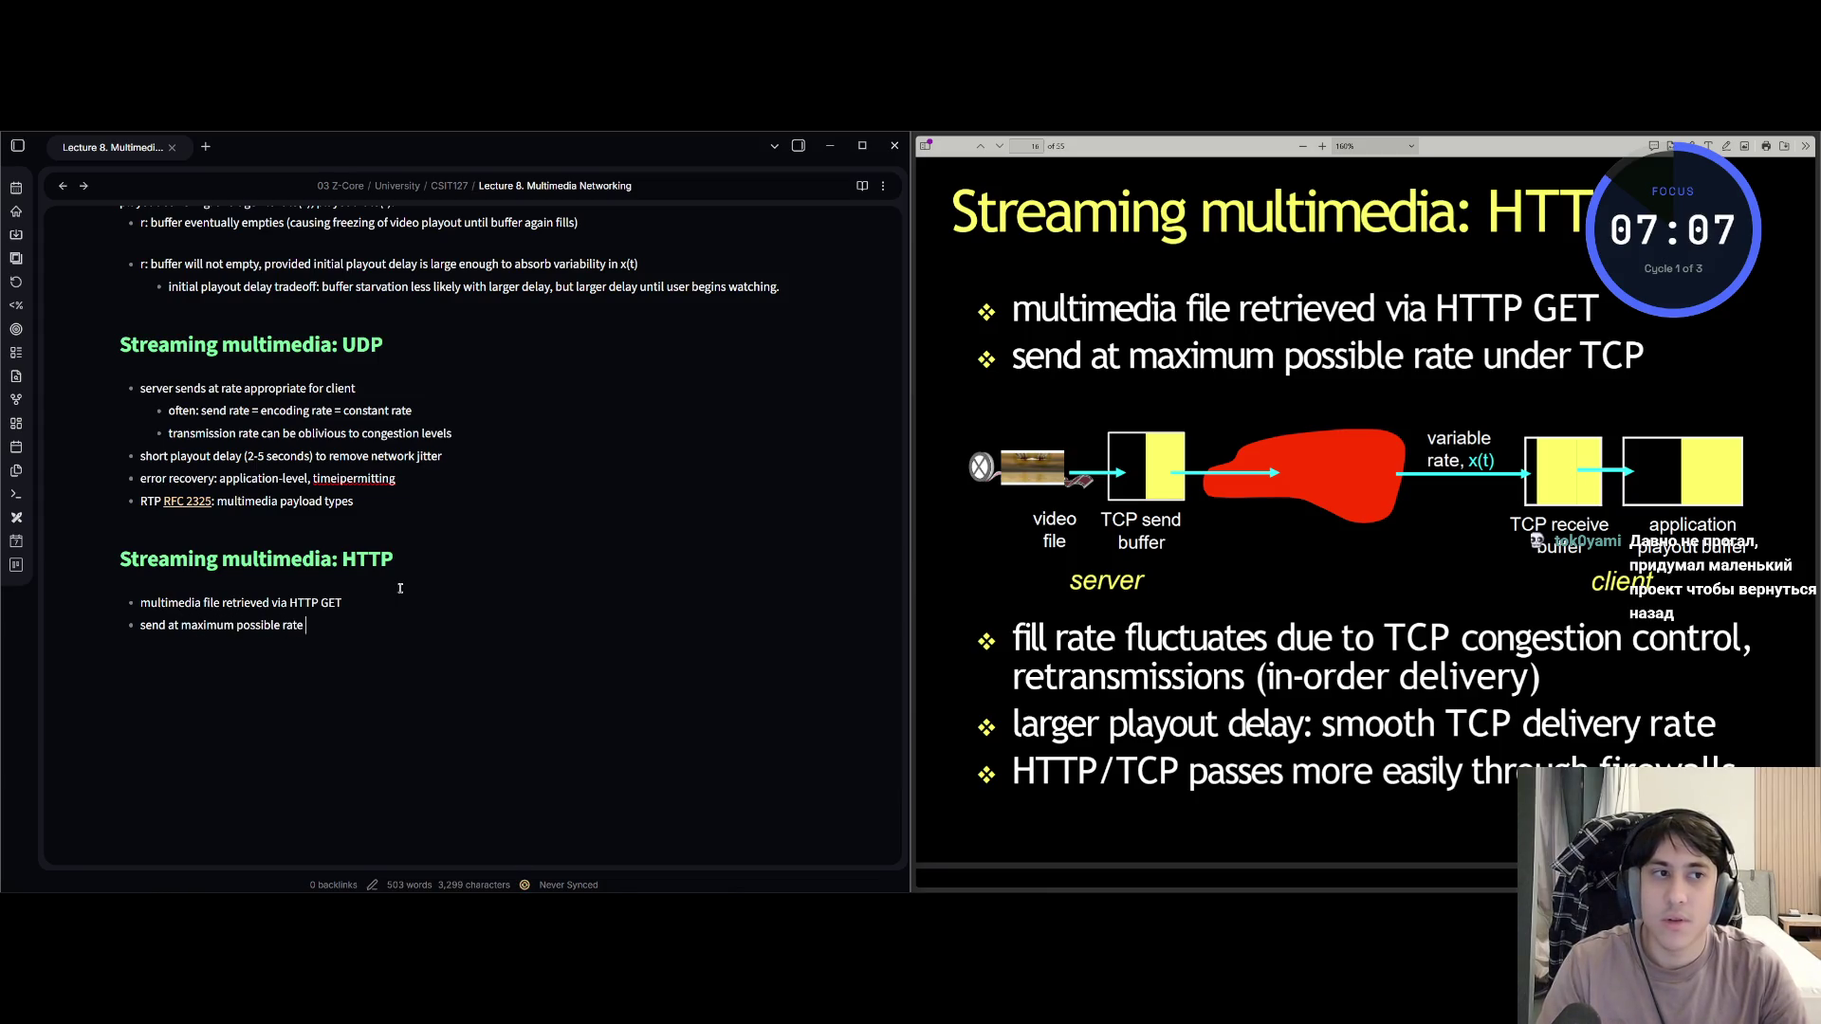
{"action": "key", "text": "Return"}
{"action": "key", "text": "Return"}
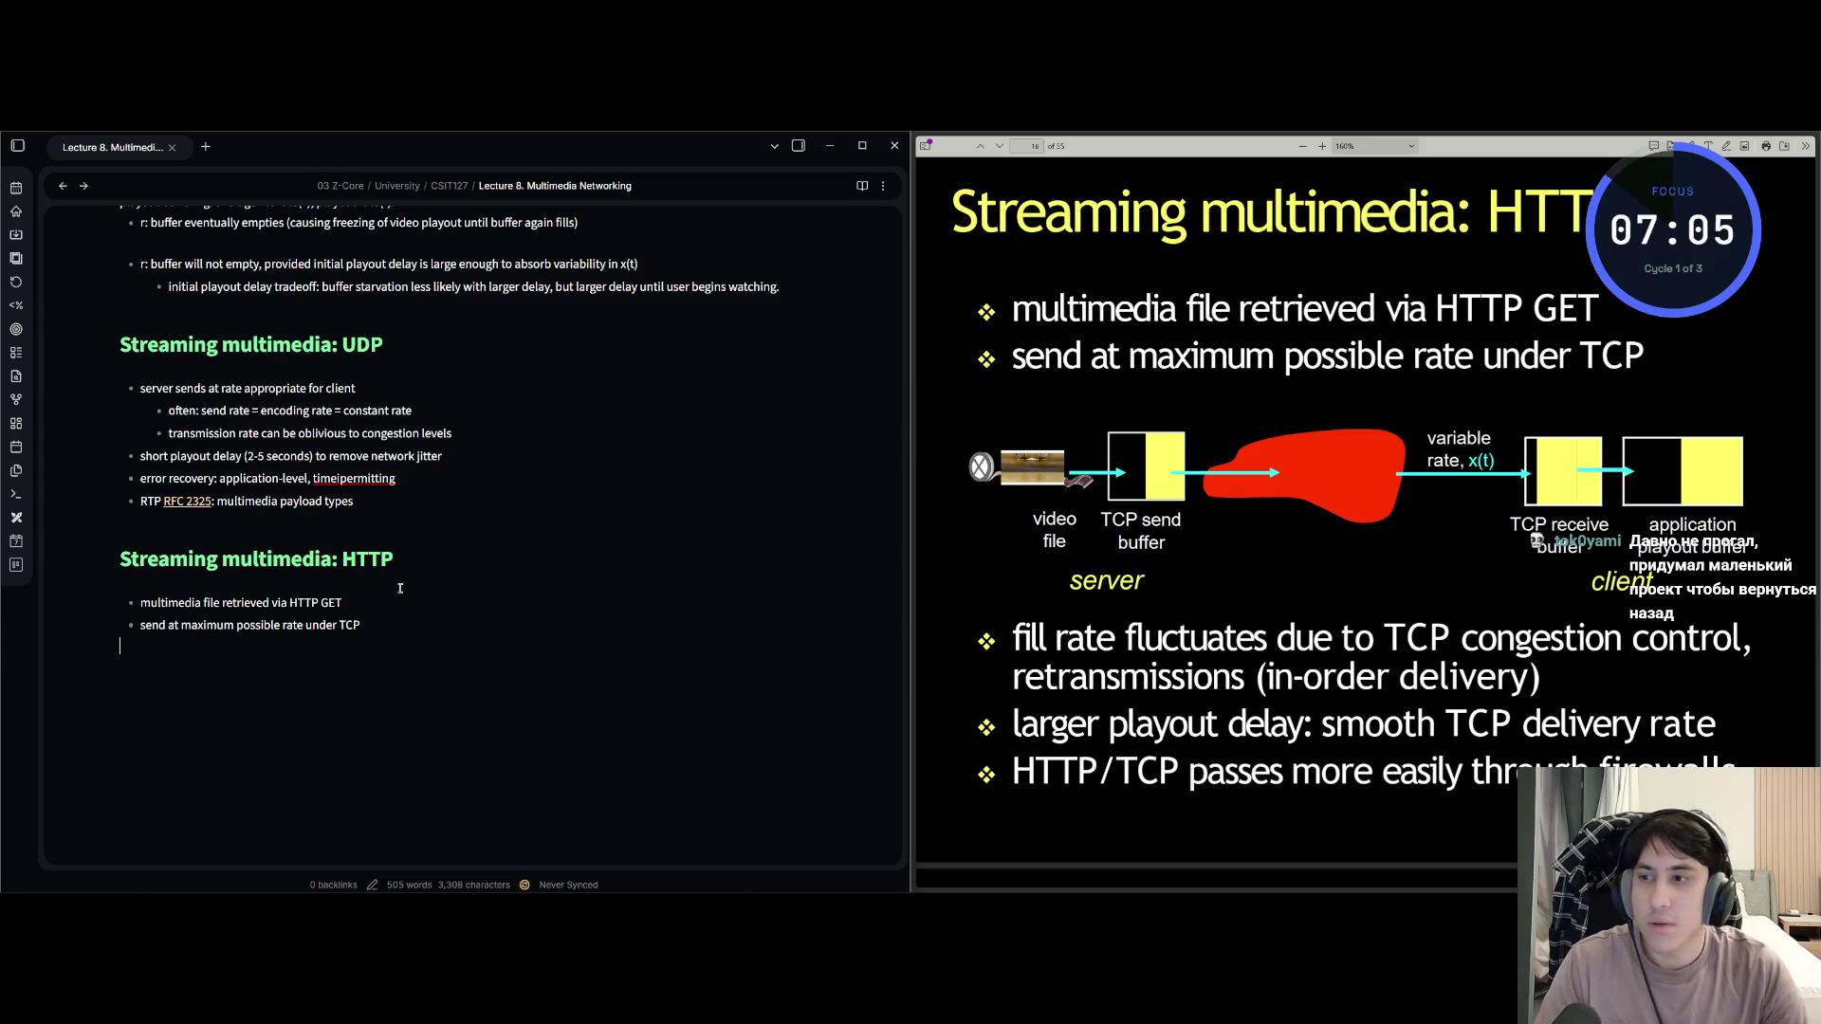
{"action": "key", "text": "Return"}
{"action": "key", "text": "Print"}
Capture the slide's server-to-client TCP buffering diagram and paste it on the empty line below the HTTP bullets.
{"action": "mouse_move", "coordinate": [962, 412]}
{"action": "left_mouse_down"}
{"action": "mouse_move", "coordinate": [1098, 461]}
{"action": "mouse_move", "coordinate": [1744, 512]}
{"action": "mouse_move", "coordinate": [1752, 594]}
{"action": "left_mouse_up"}
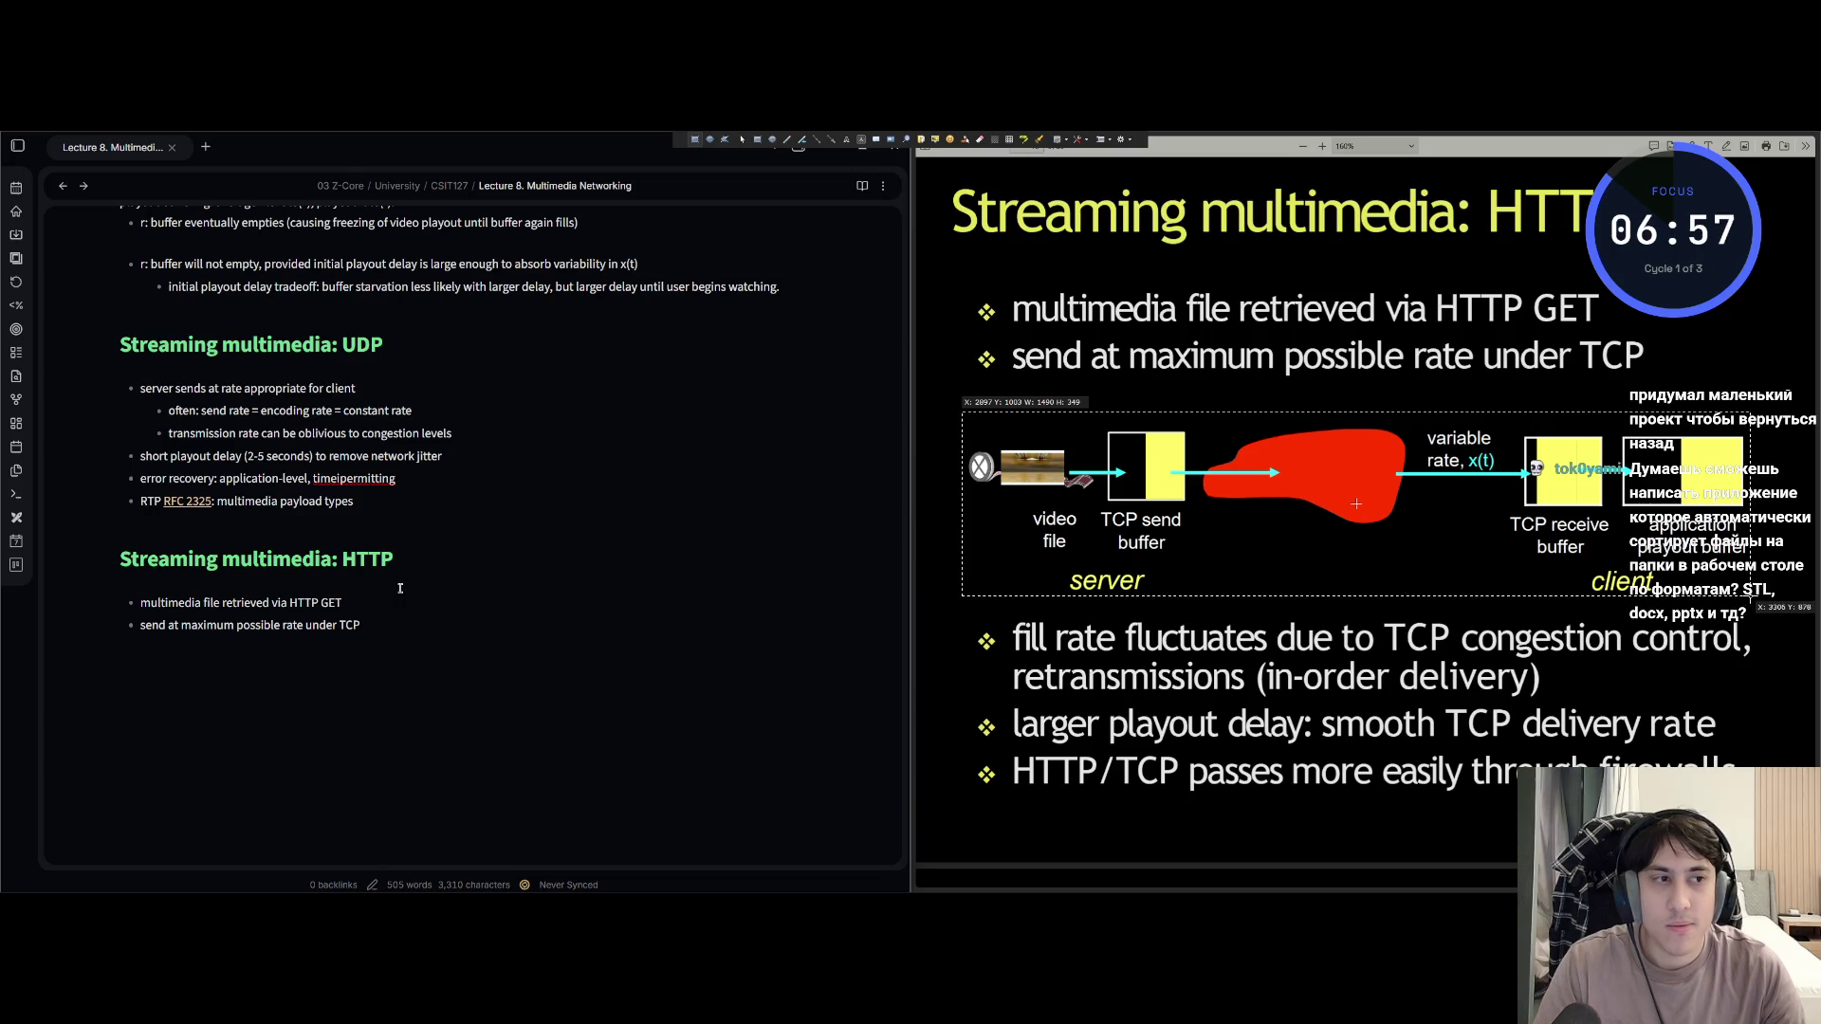
{"action": "key", "text": "ctrl+c"}
{"action": "left_click", "coordinate": [381, 704]}
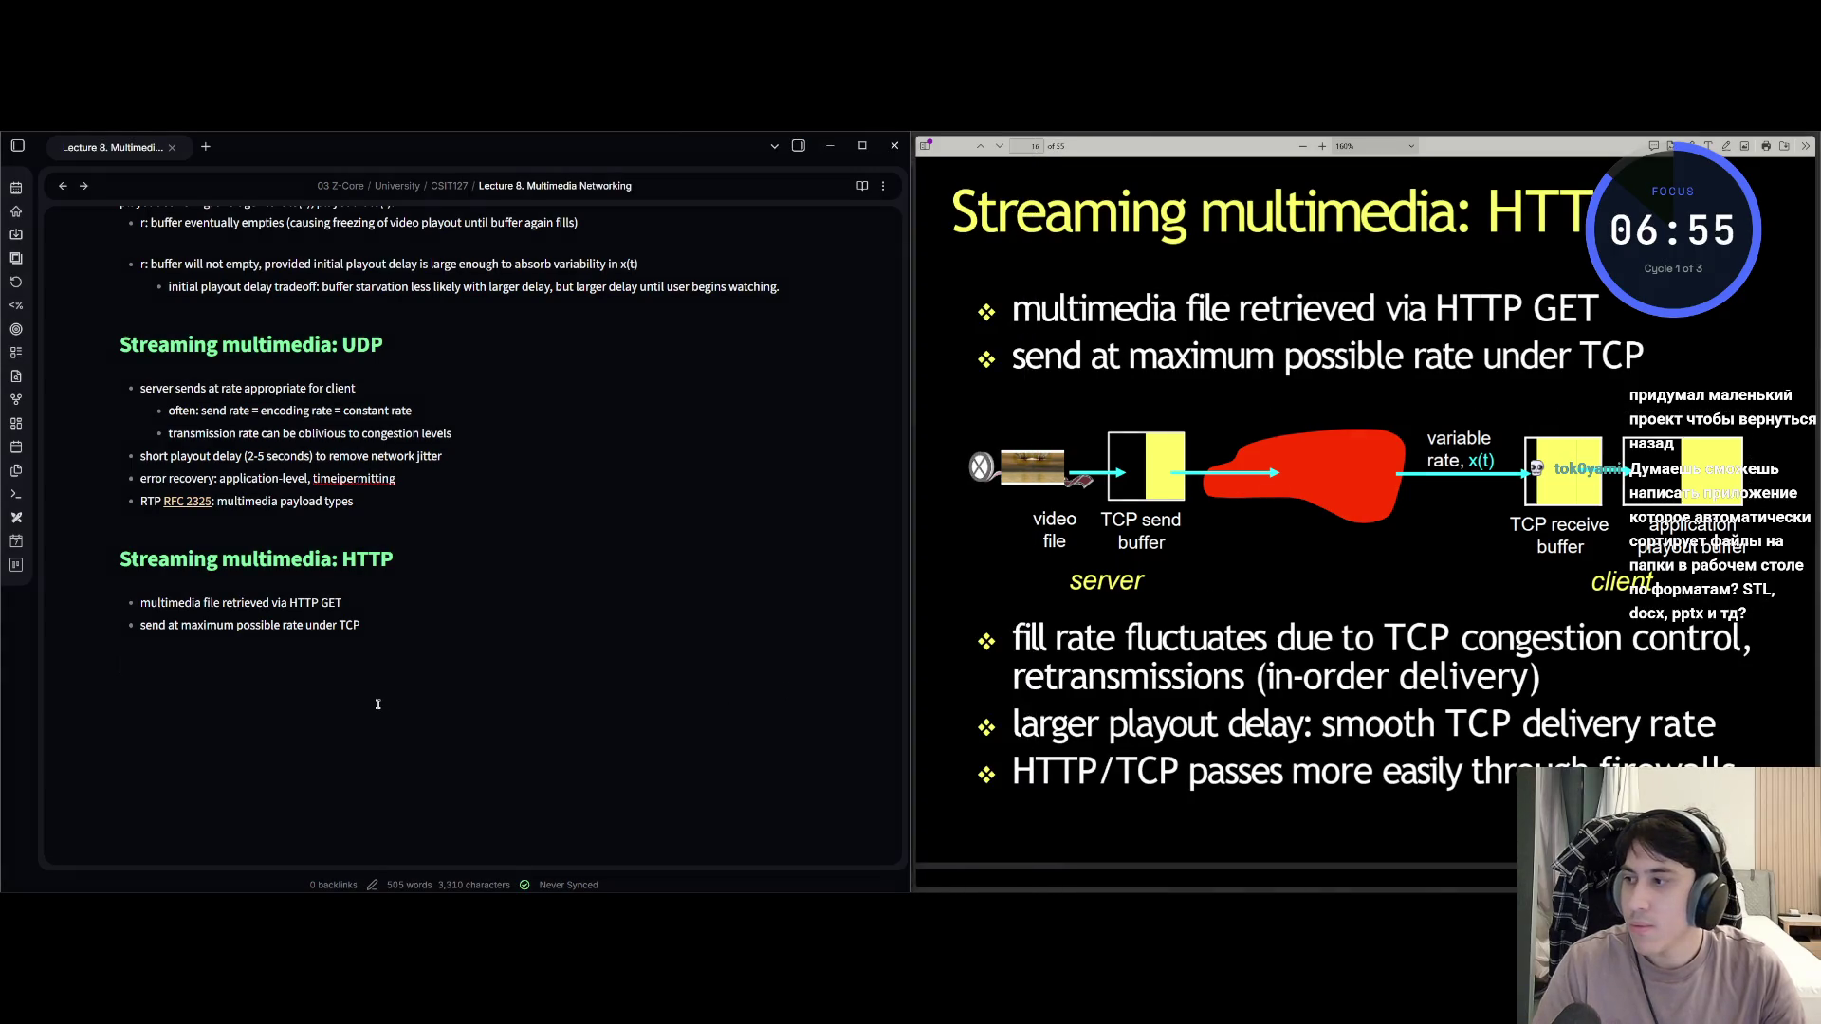
{"action": "key", "text": "ctrl+v"}
{"action": "scroll", "coordinate": [581, 683], "scroll_direction": "down", "scroll_amount": 2}
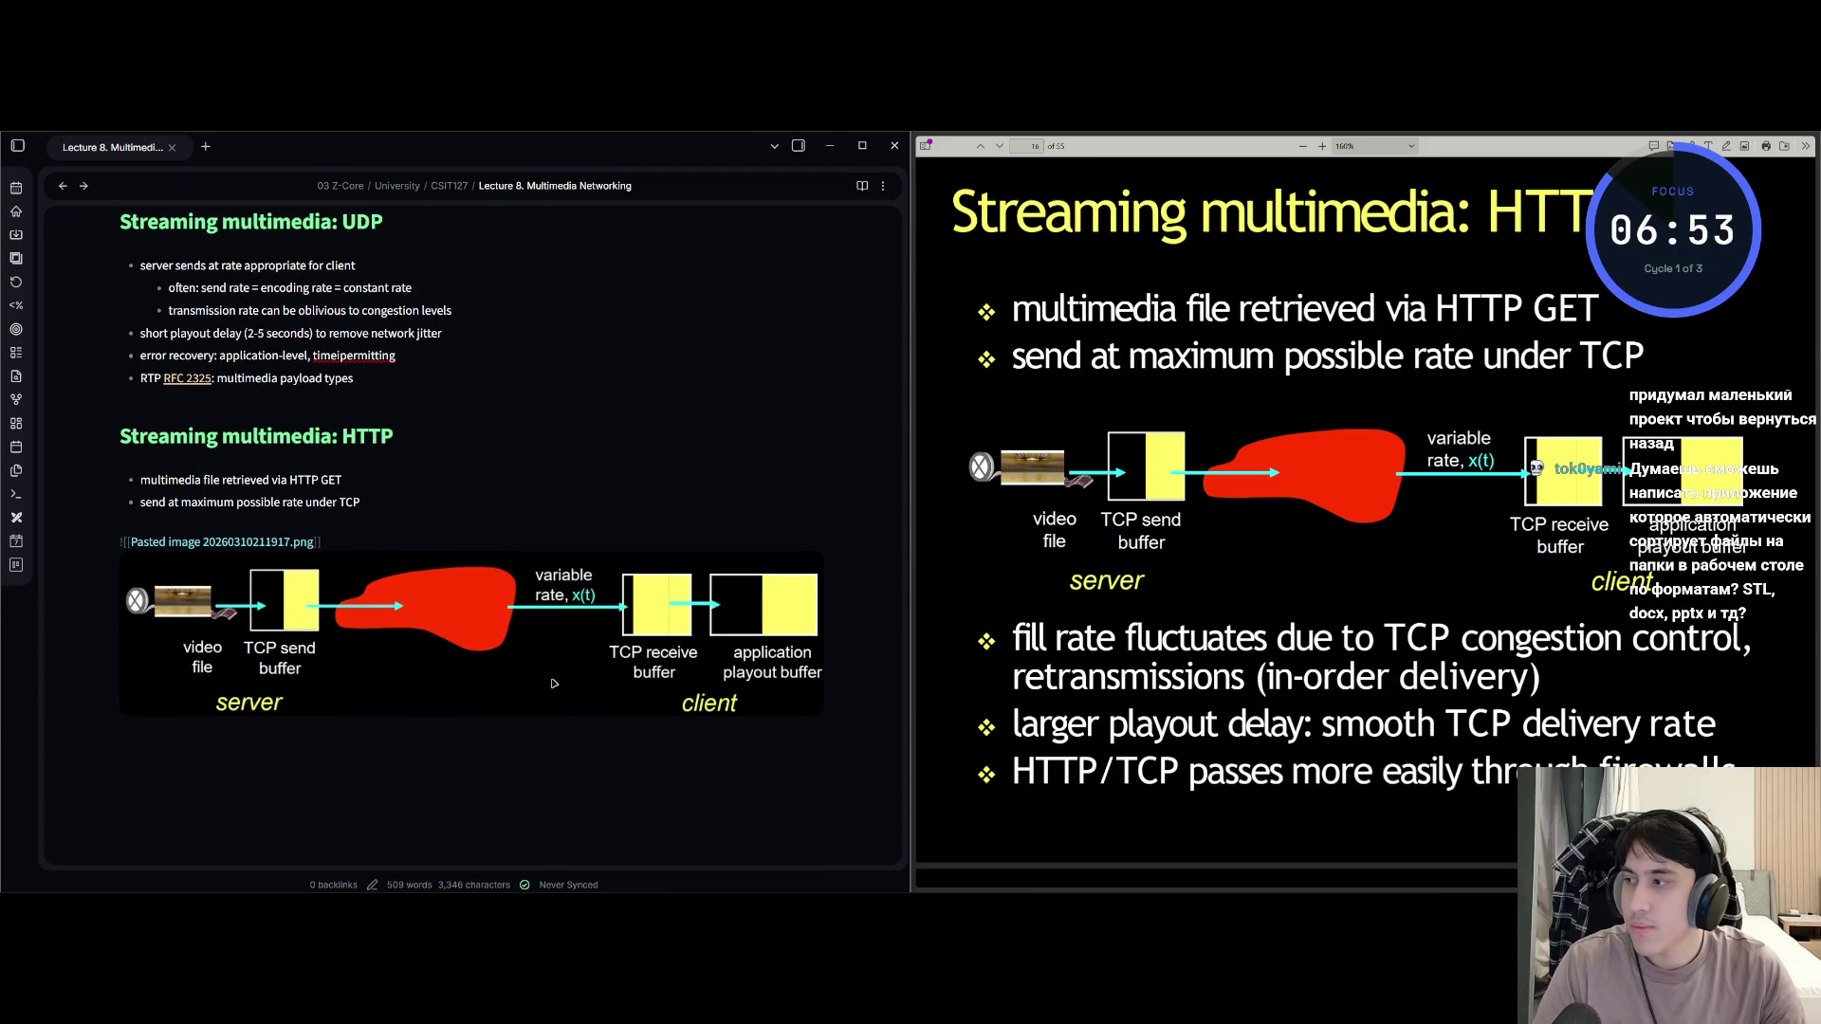
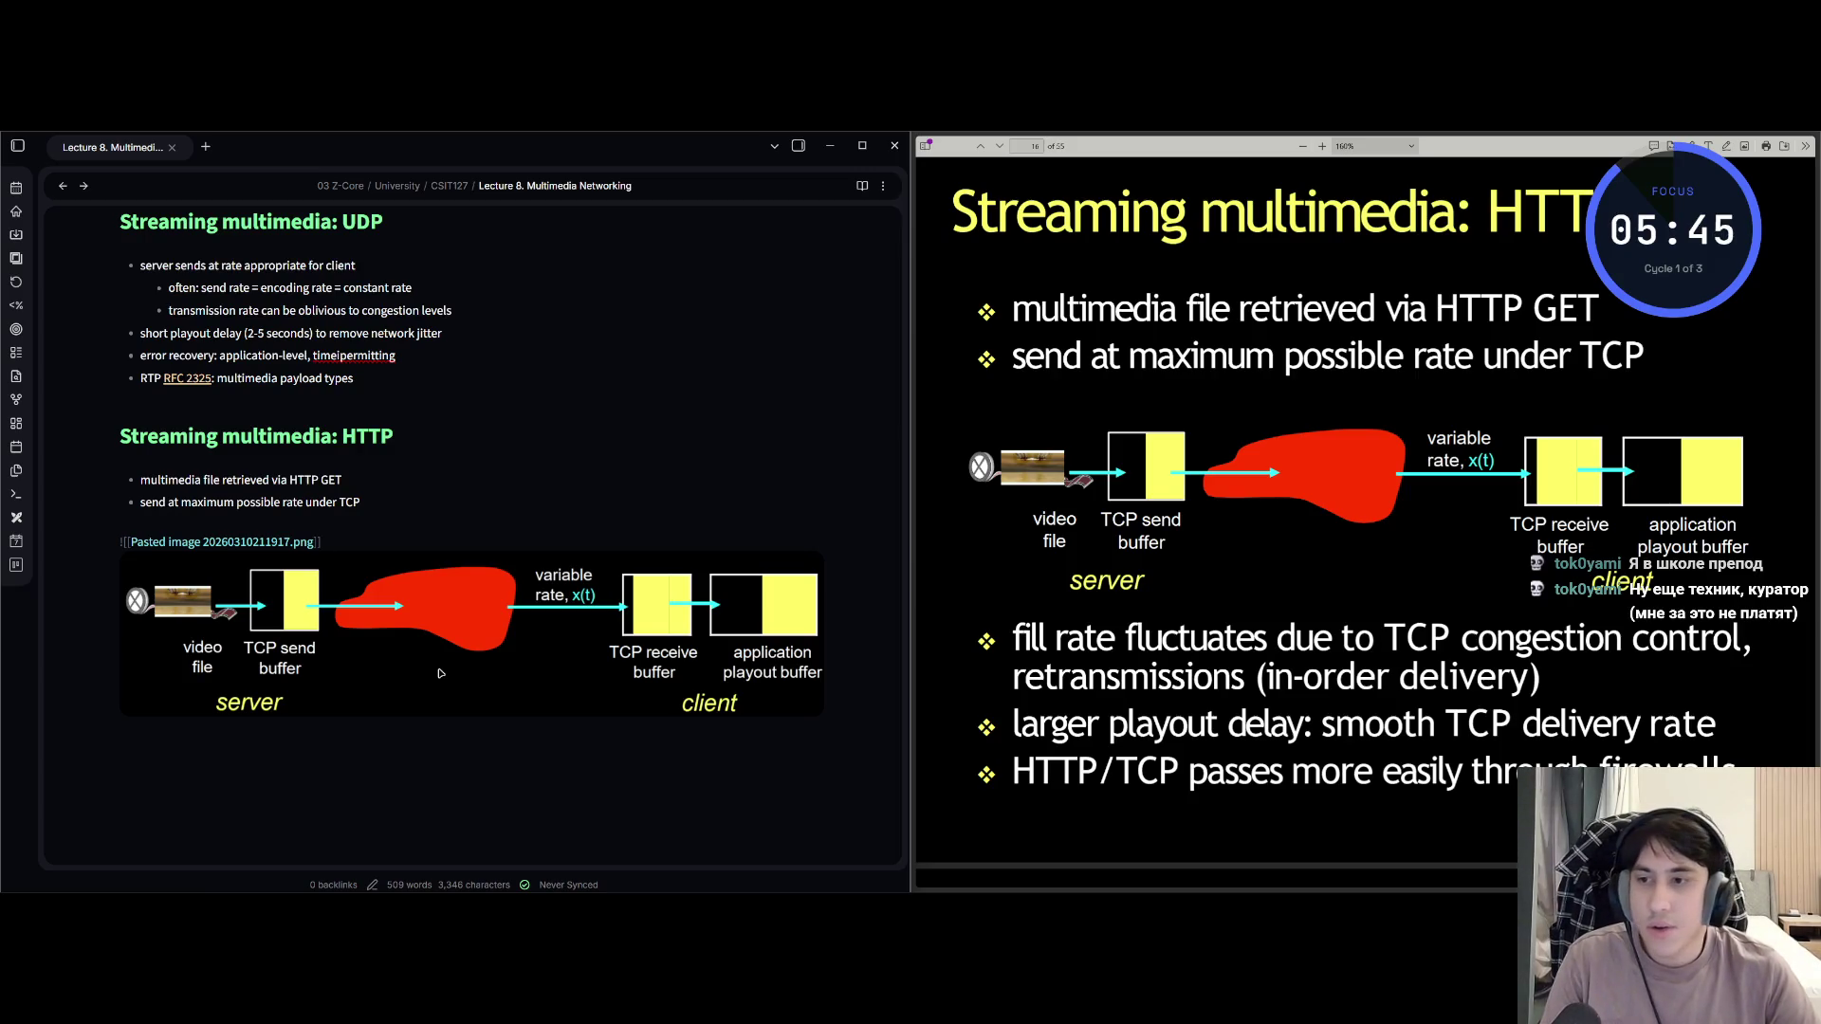
Below the diagram, add the bullet 'fill rate fluctuates due to TCP congestion control, retransmissions (in-order delivery)'.
{"action": "key", "text": "Return"}
{"action": "key", "text": "Return"}
{"action": "scroll", "coordinate": [411, 649], "scroll_direction": "down", "scroll_amount": 2}
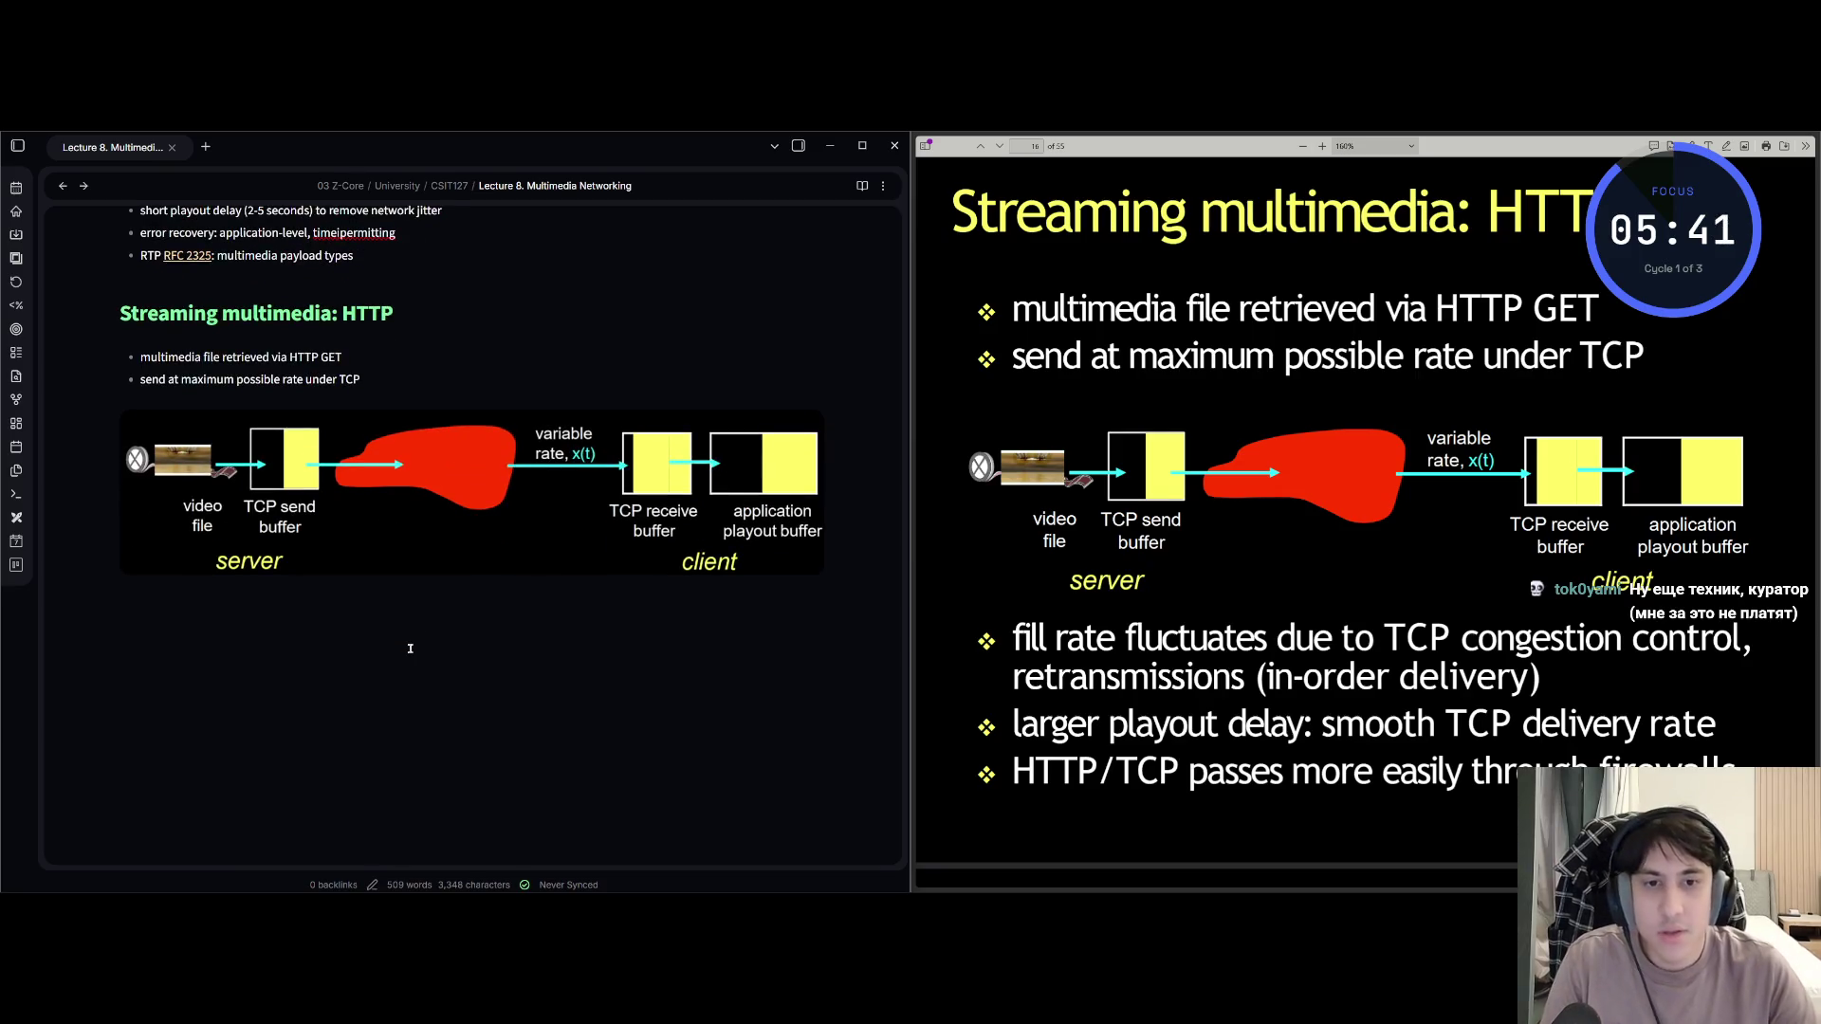
{"action": "type", "text": "- fill rate"}
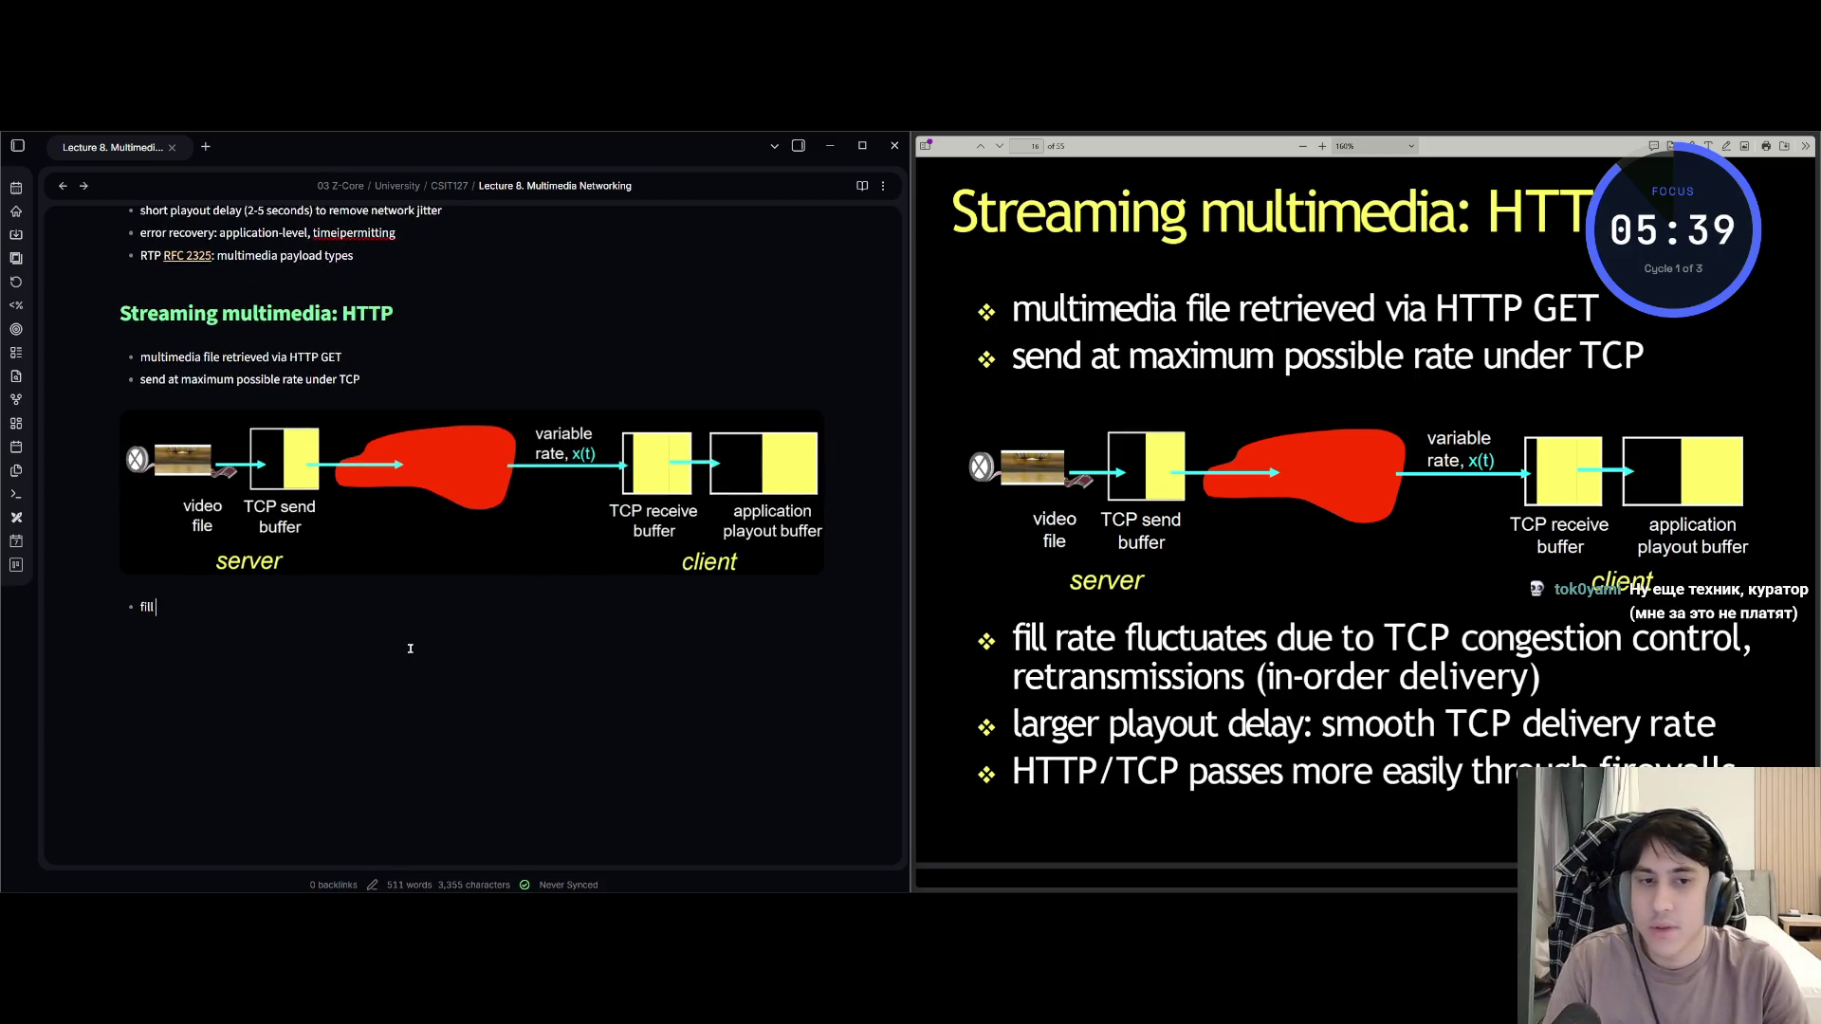
{"action": "type", "text": " fluctu"}
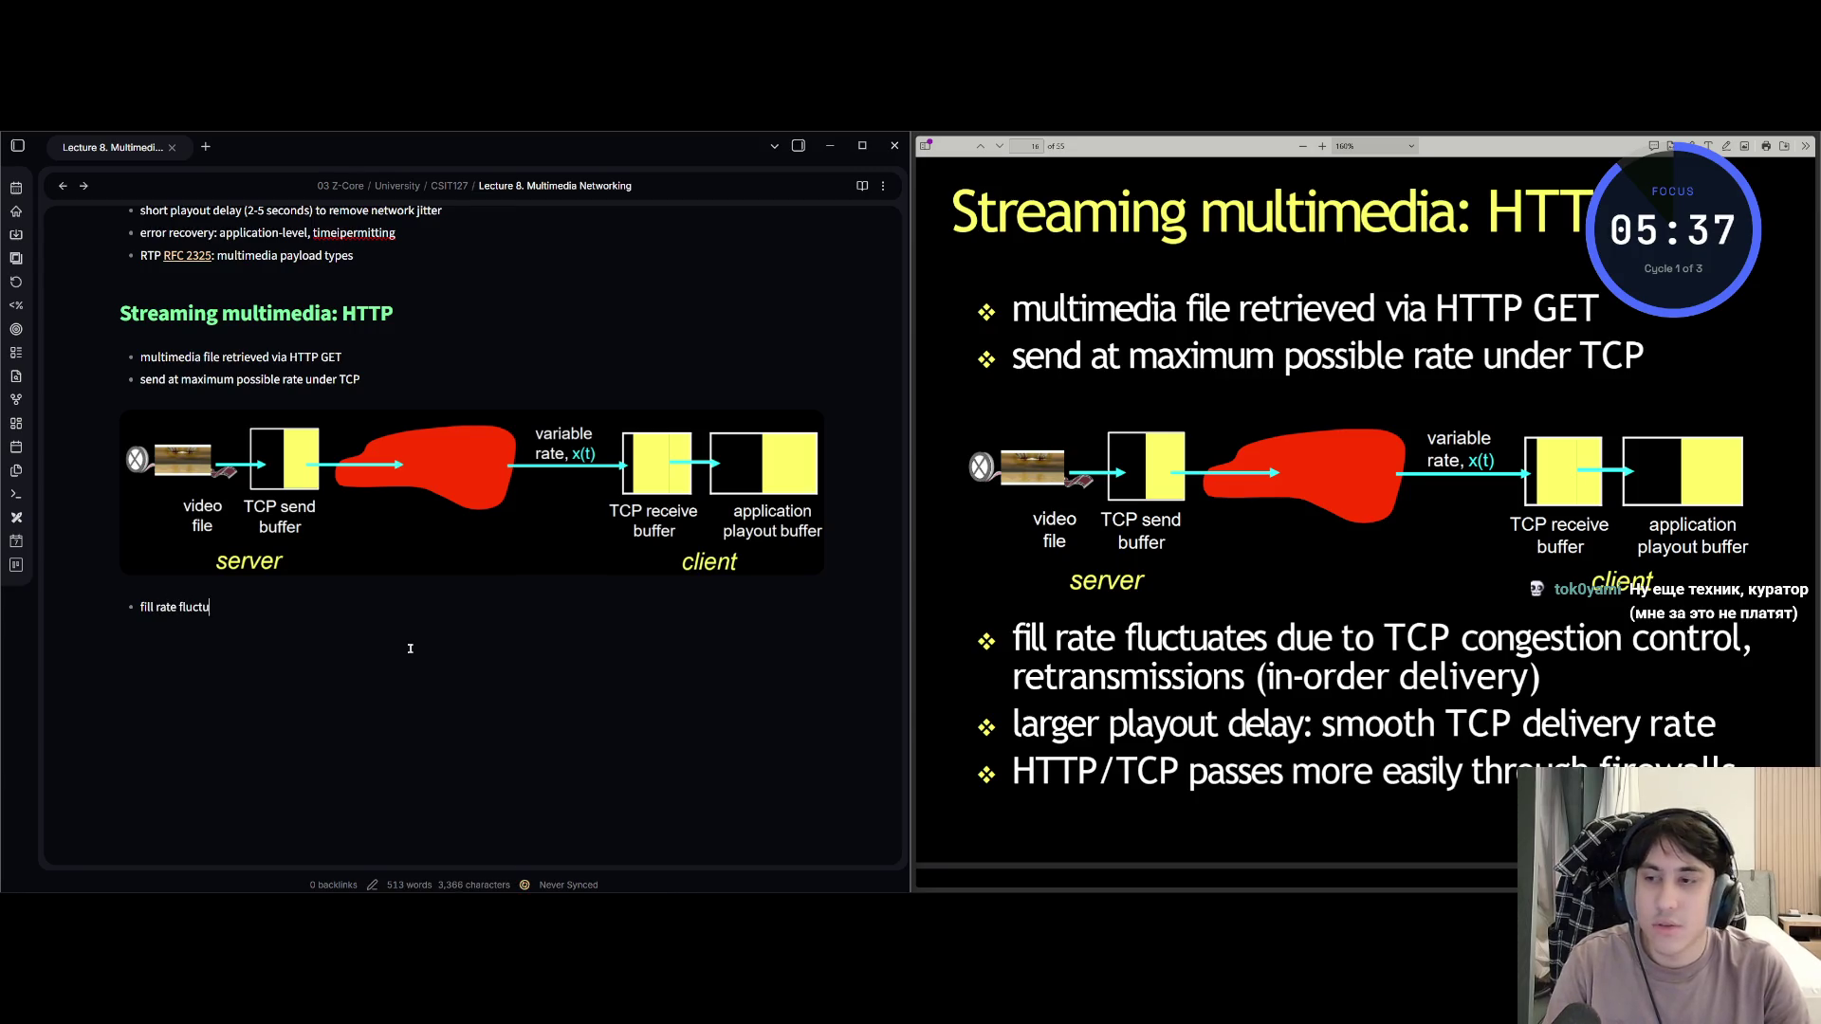
{"action": "type", "text": "ates du"}
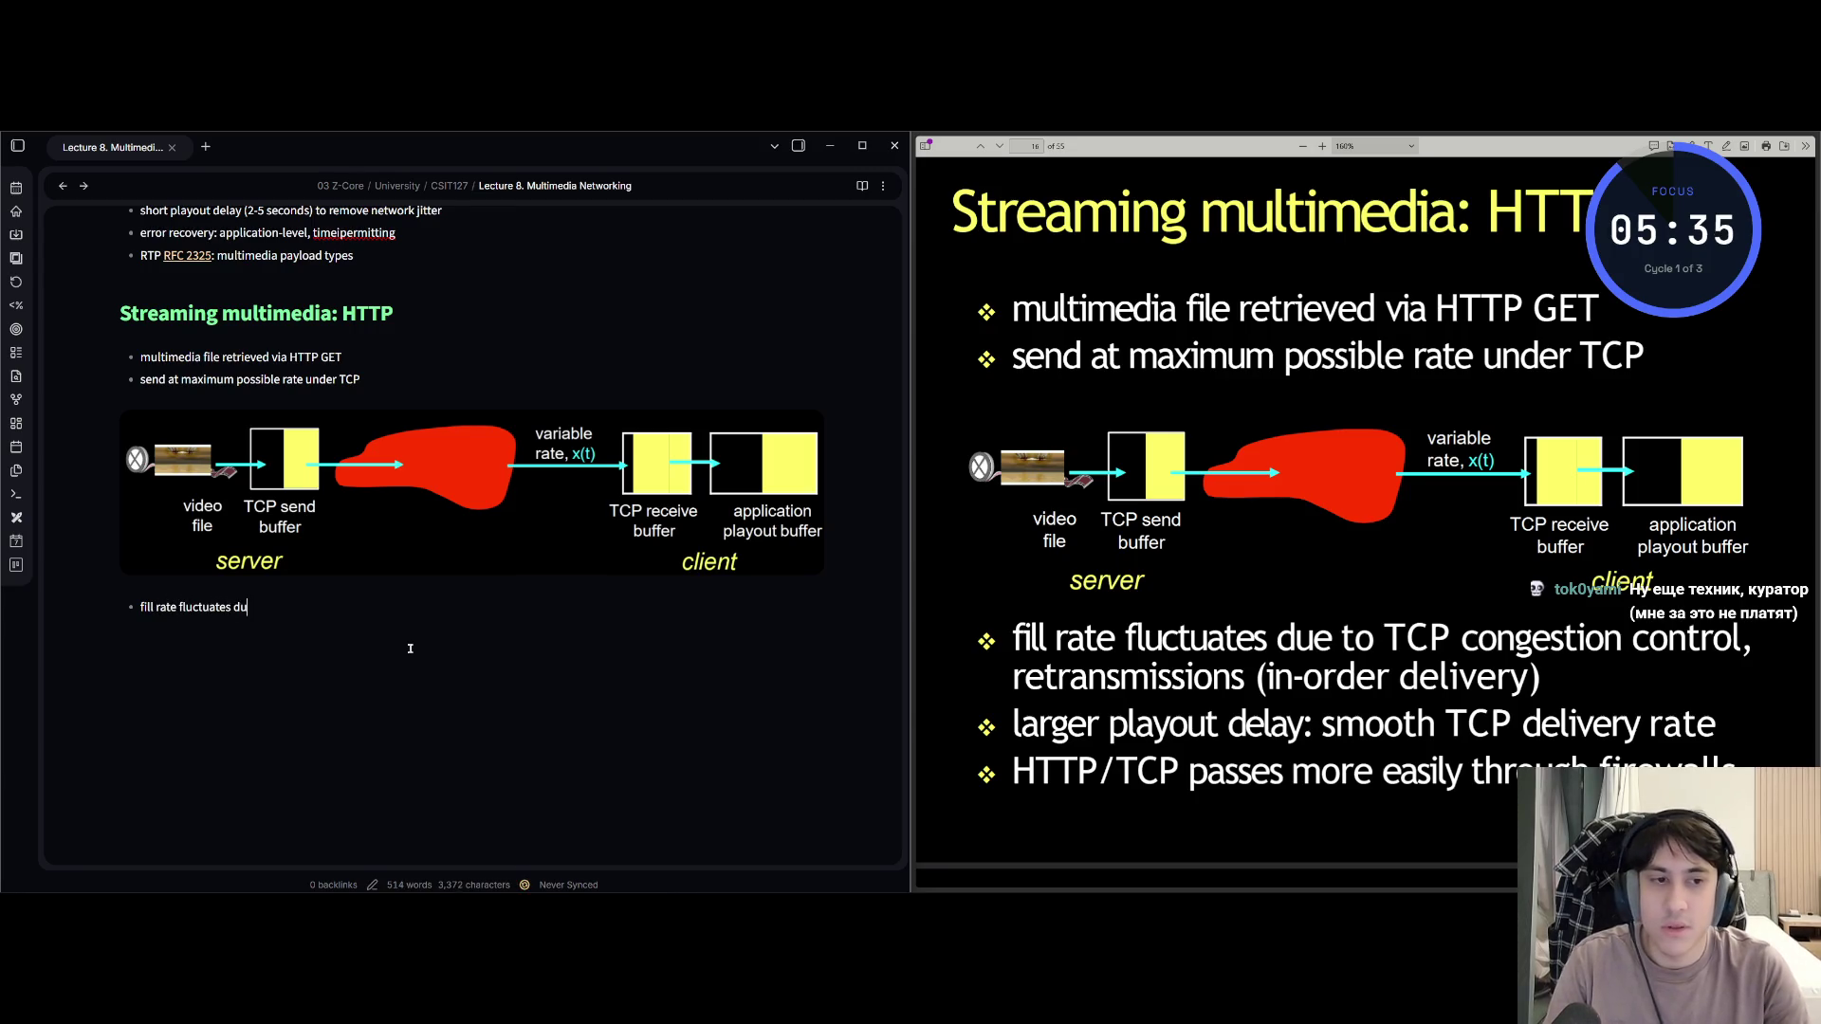
{"action": "type", "text": "e to TCP oc"}
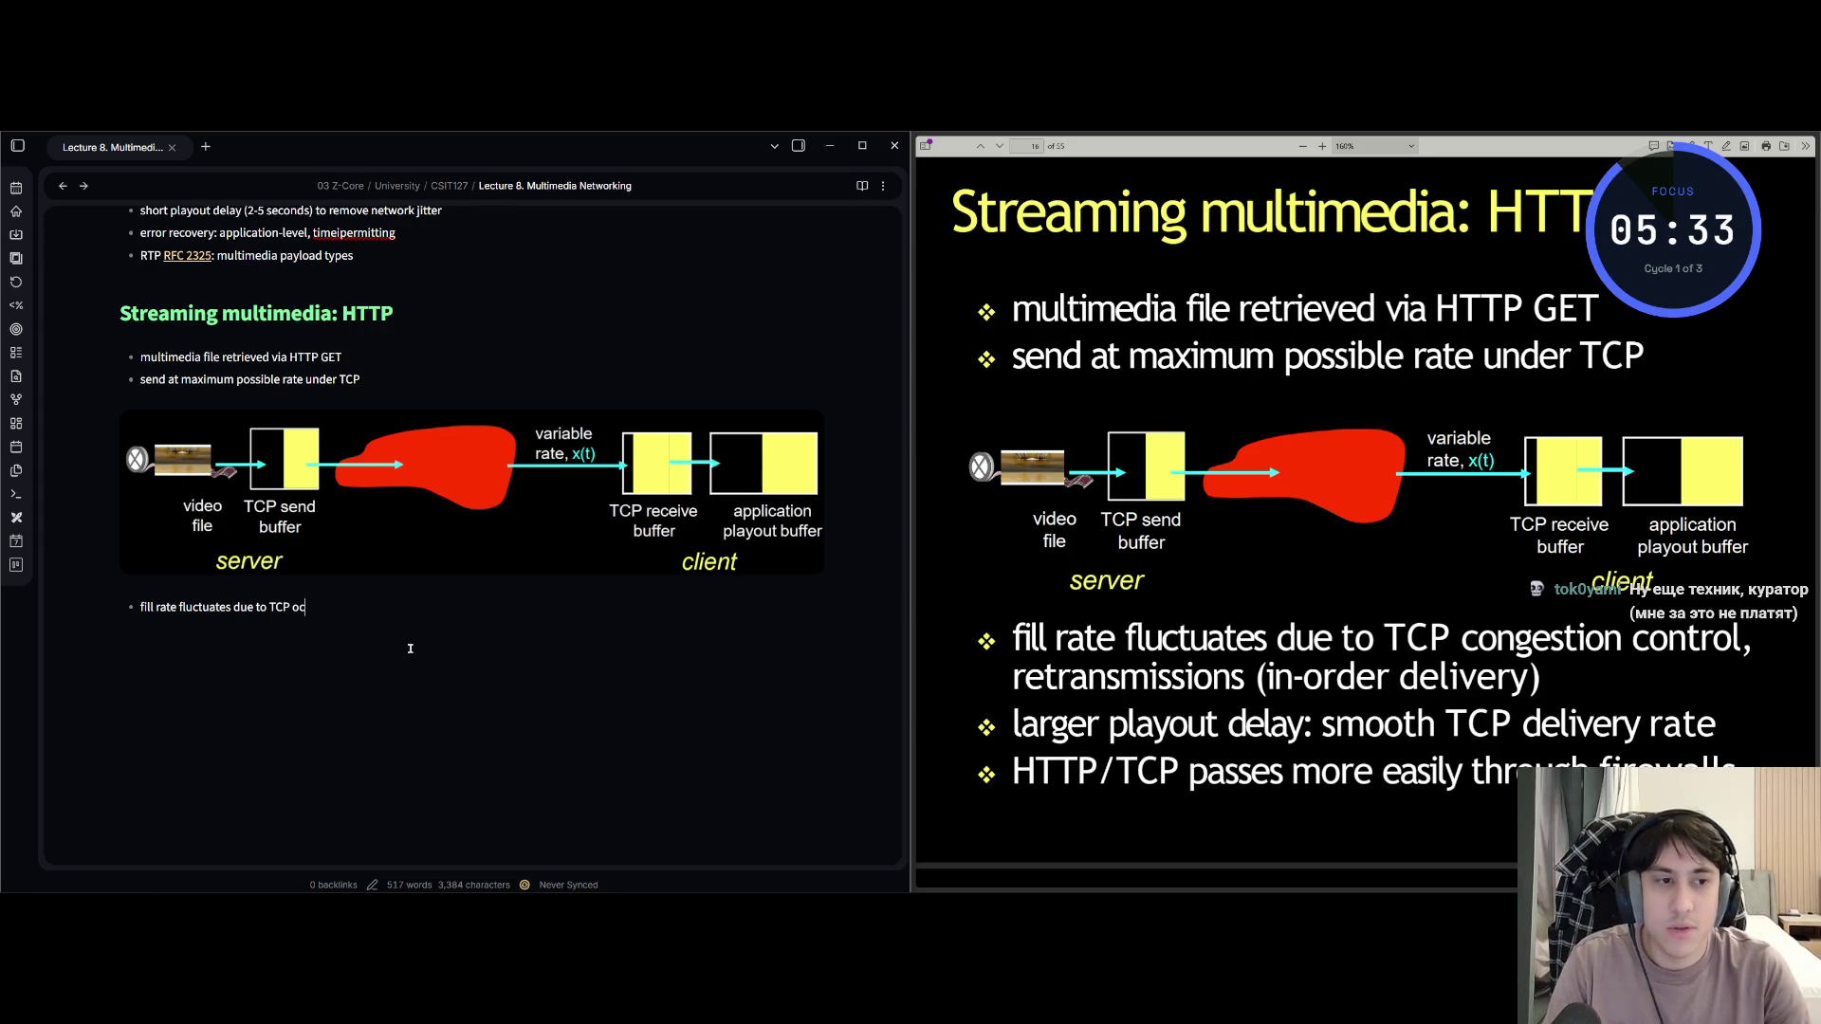
{"action": "key", "text": "BackSpace"}
{"action": "key", "text": "BackSpace"}
{"action": "type", "text": "conge"}
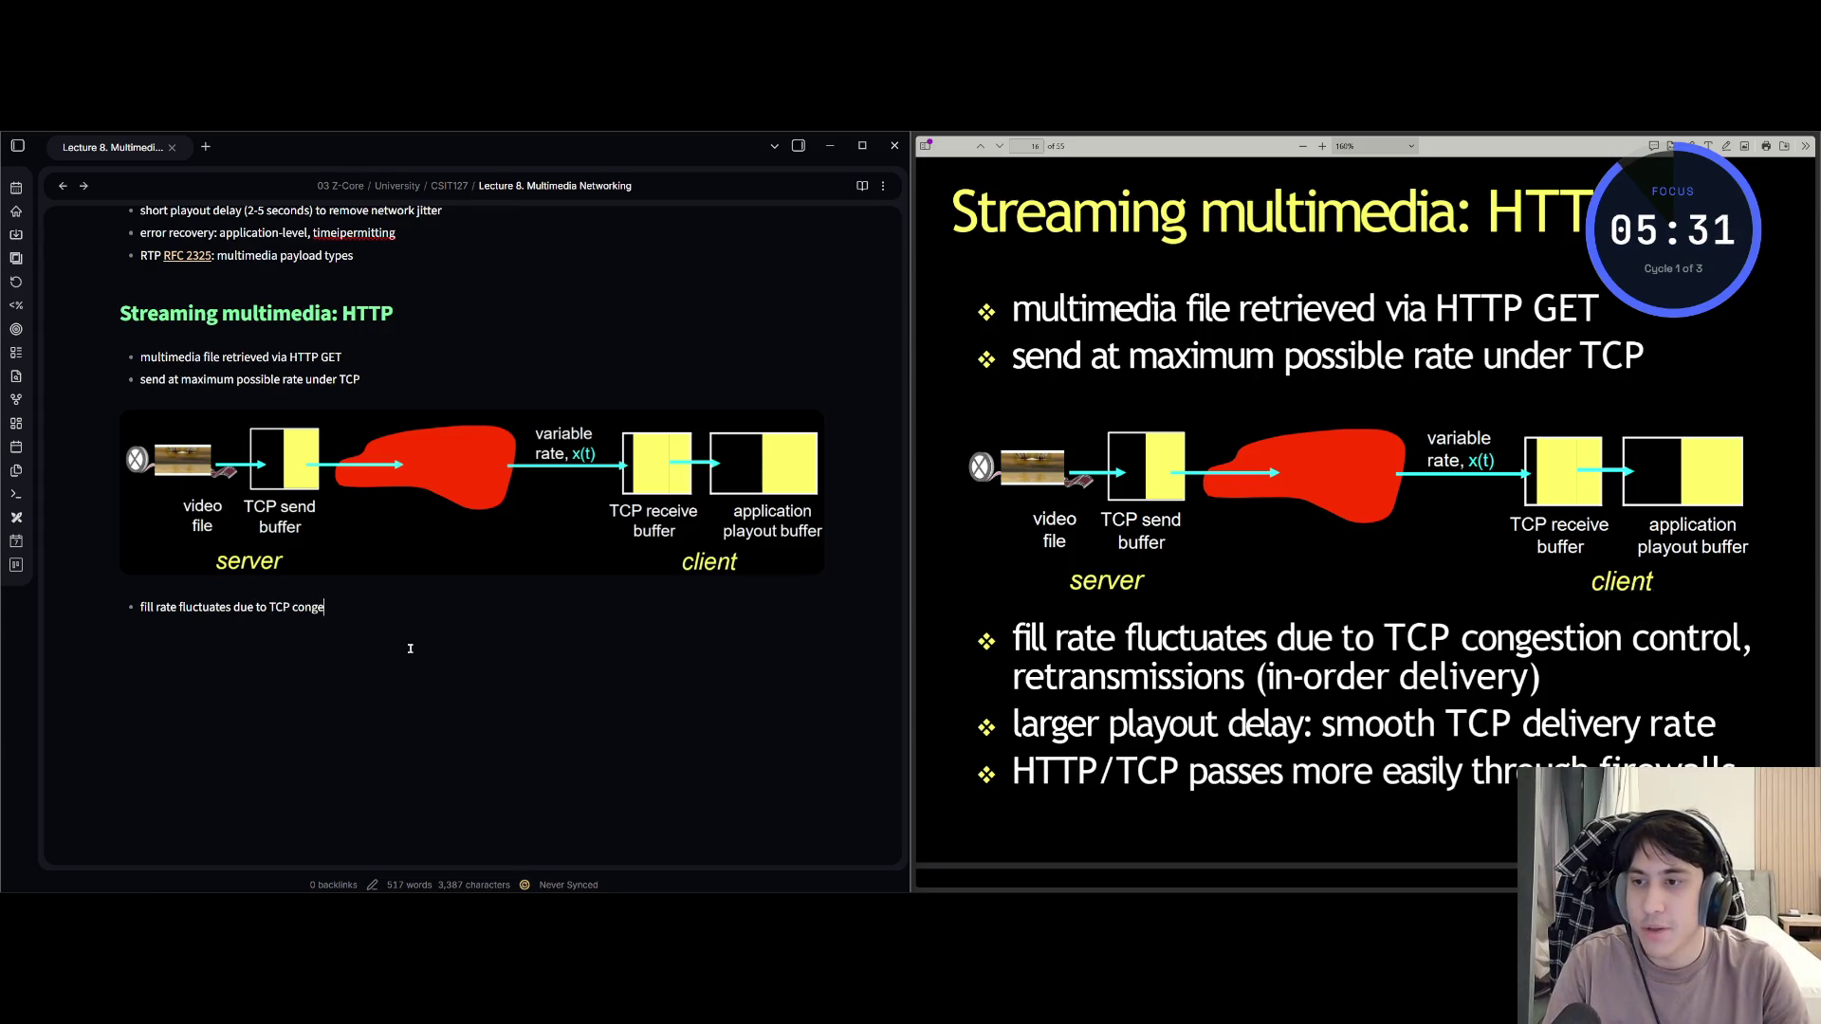
{"action": "type", "text": "stion "}
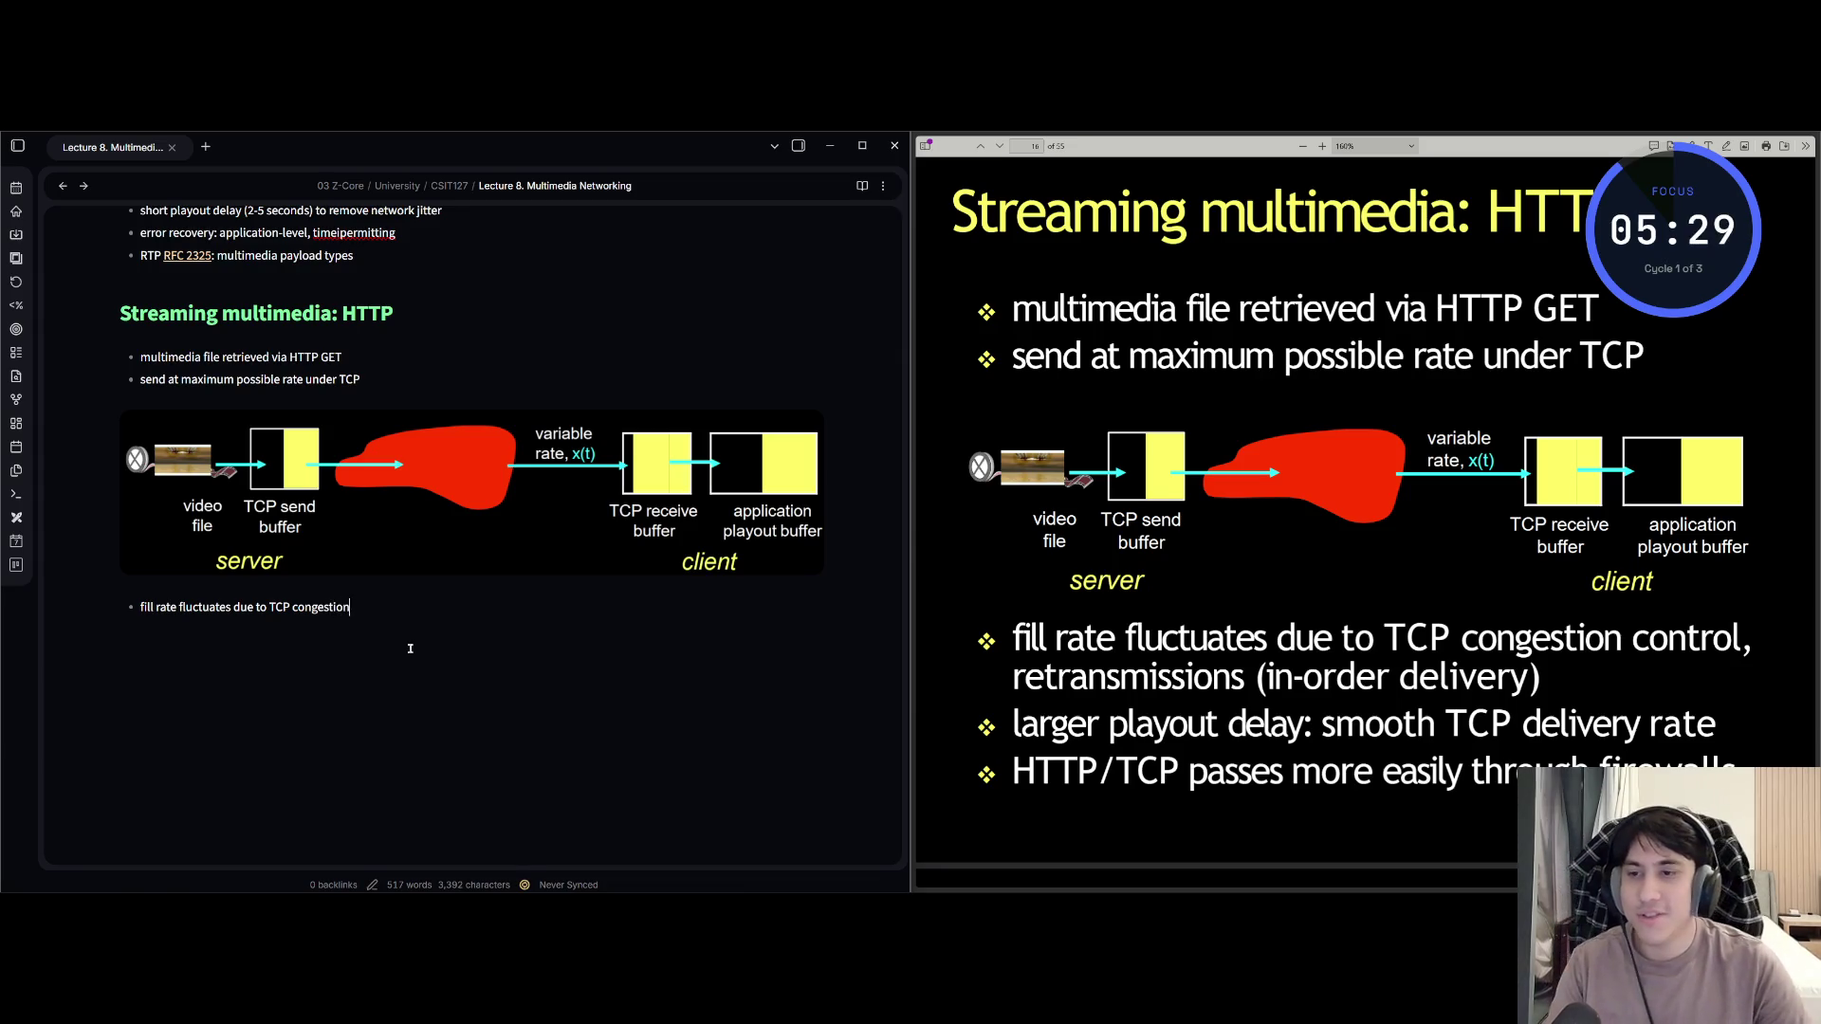
{"action": "type", "text": "cont"}
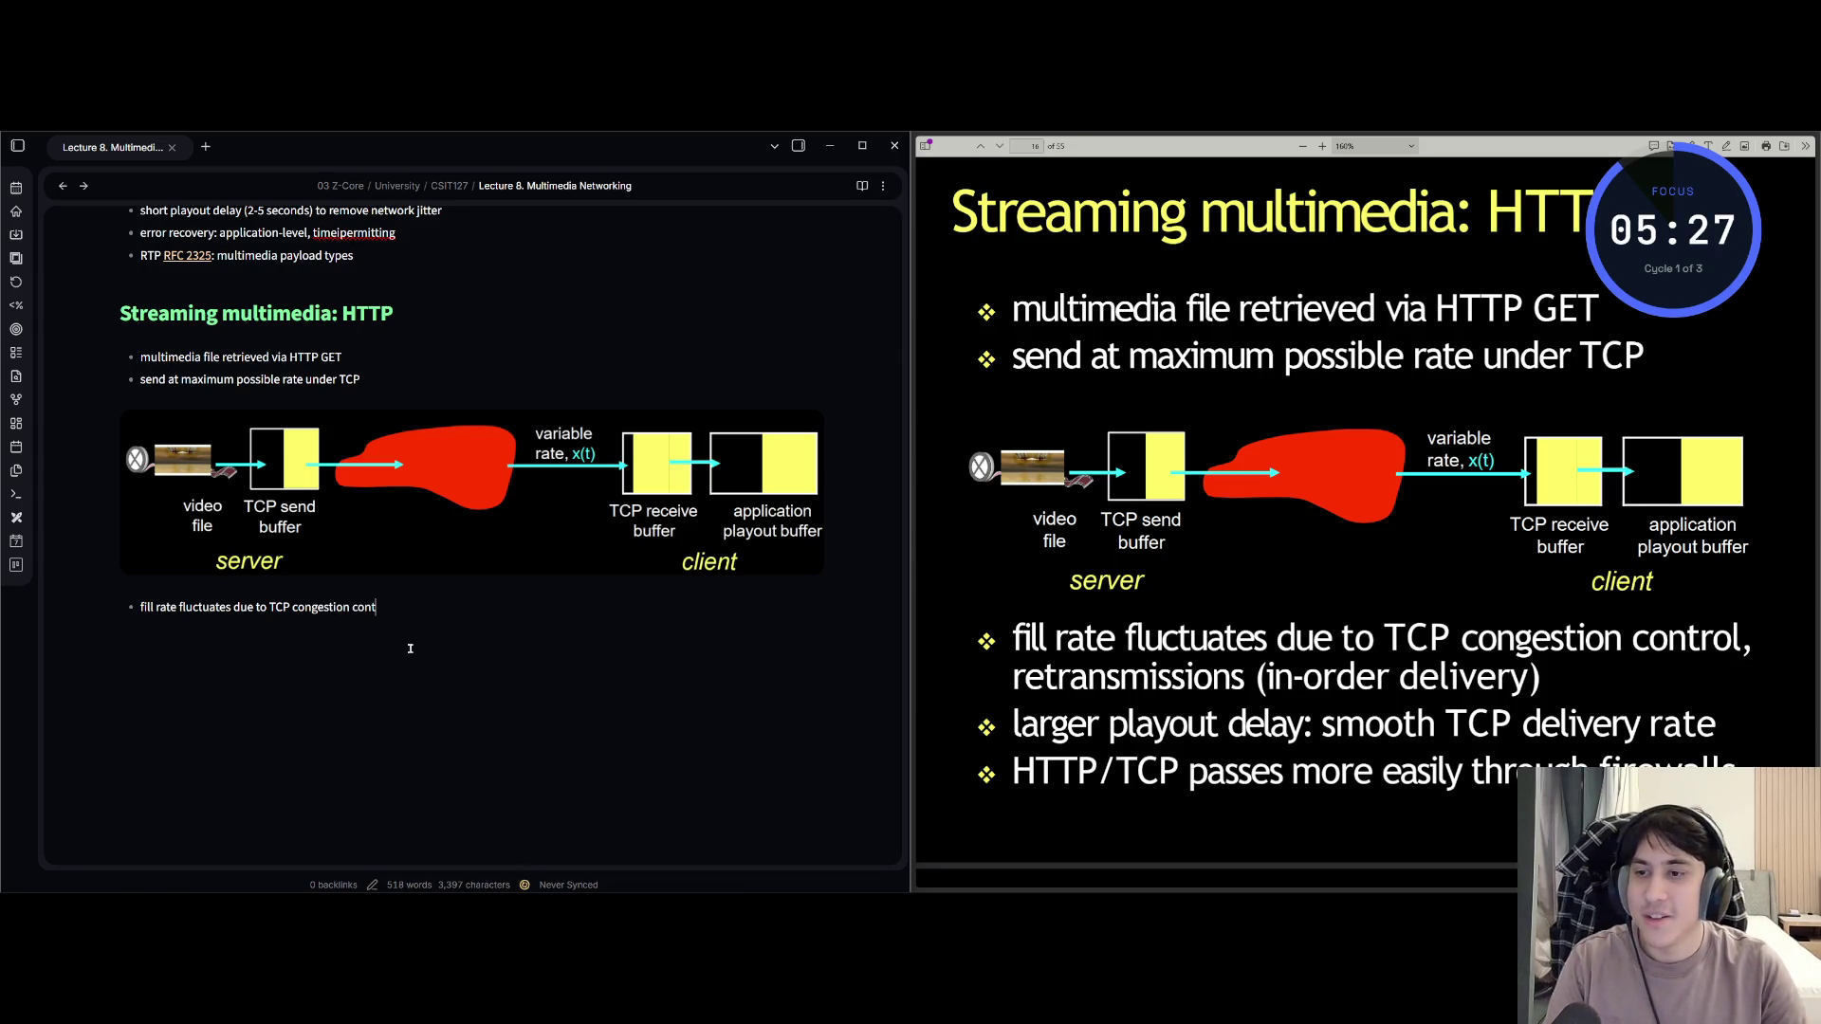
{"action": "type", "text": "rol, ret"}
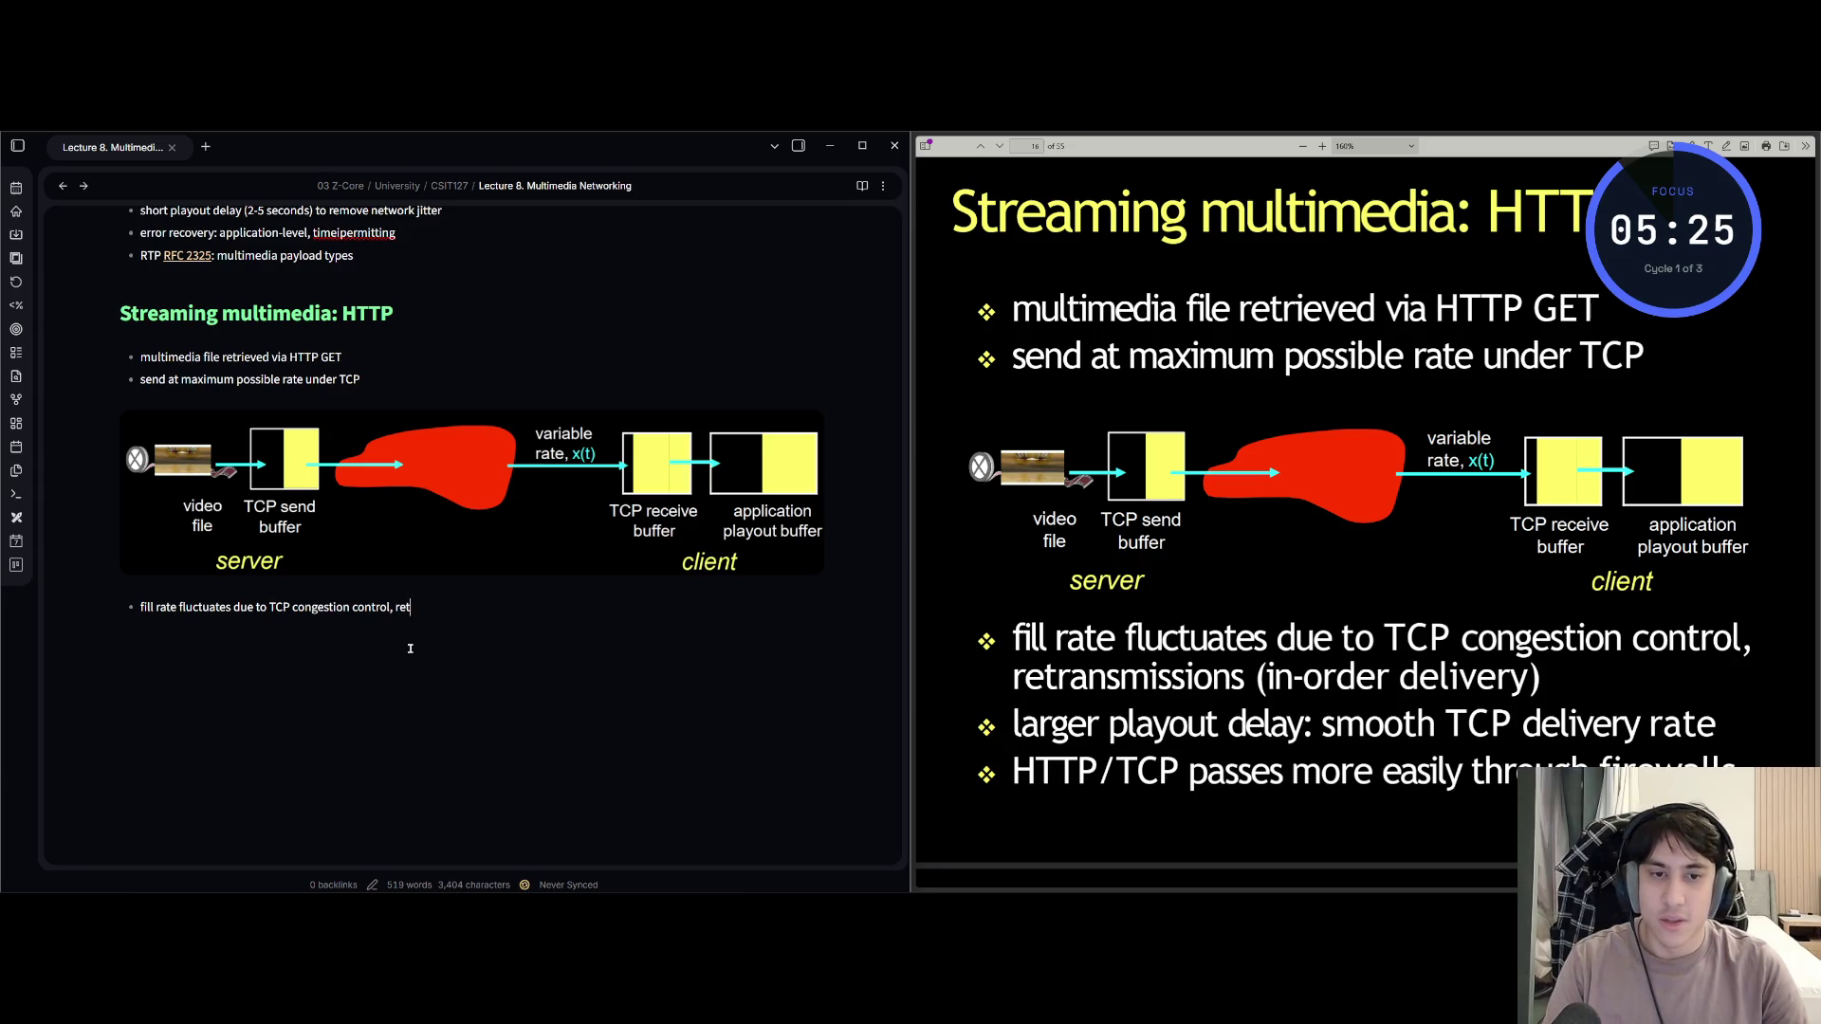
{"action": "type", "text": "ransmission"}
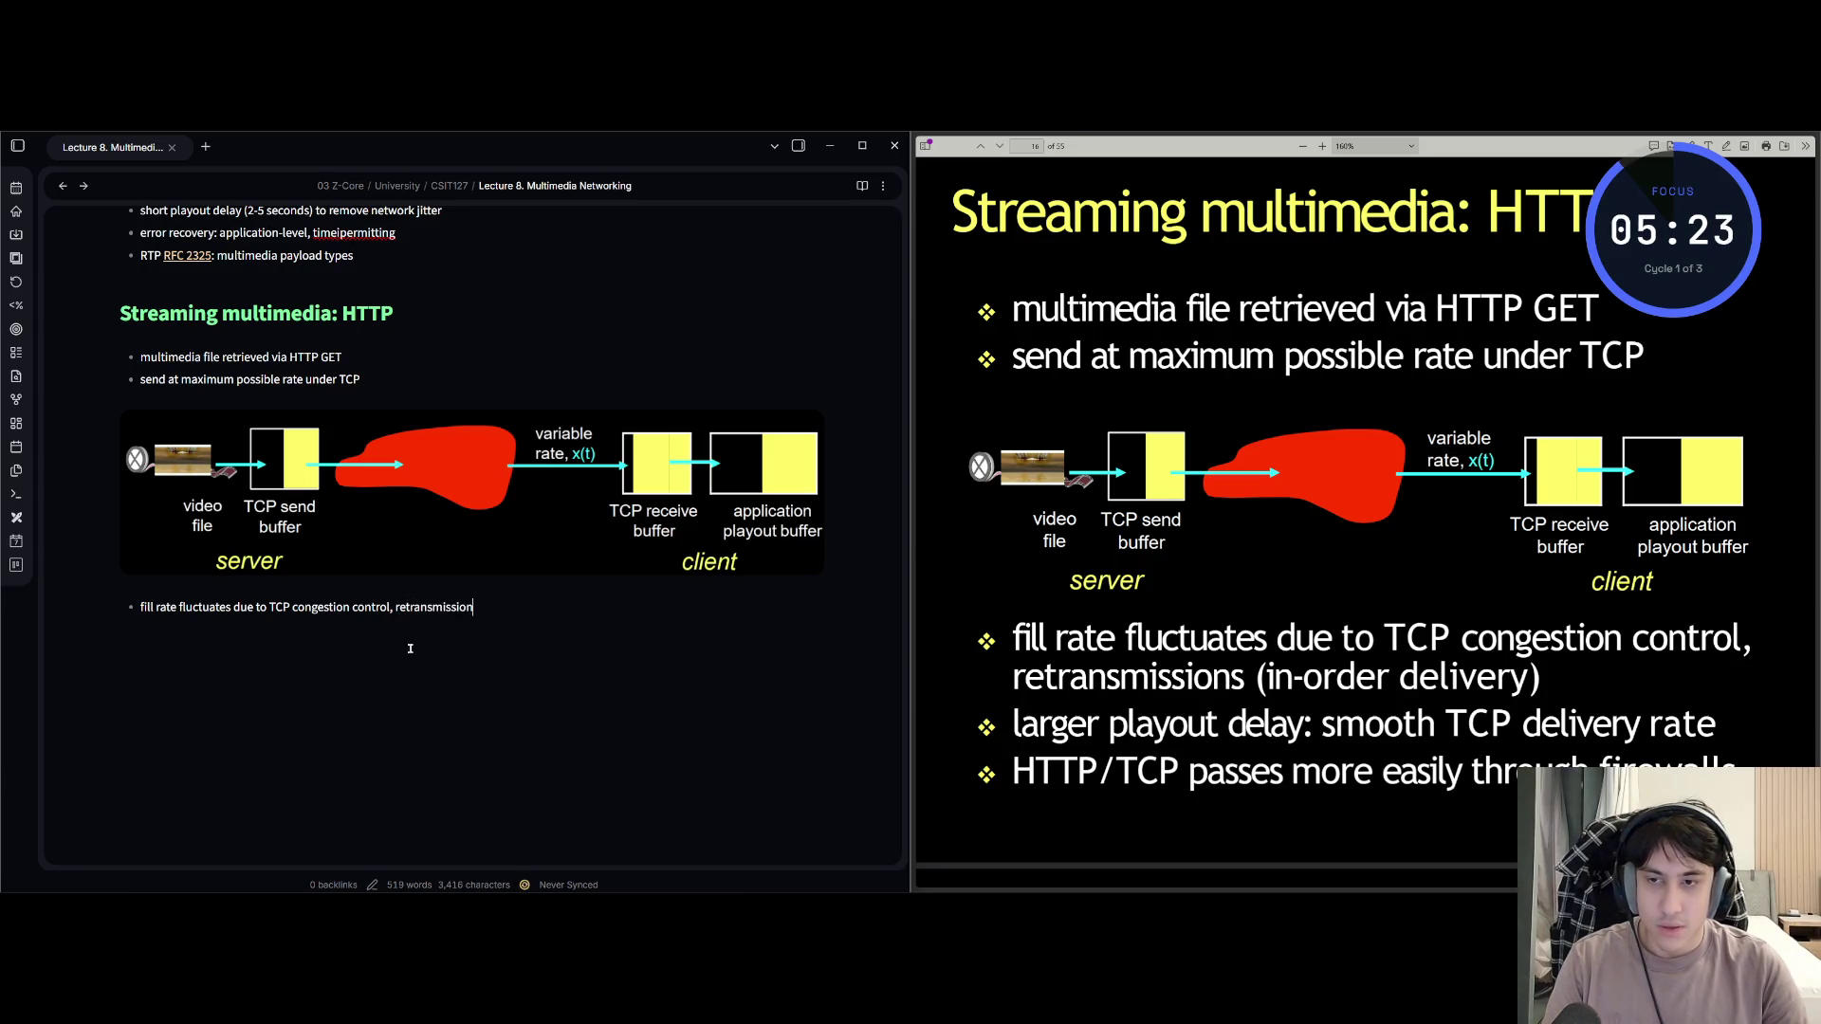
{"action": "type", "text": "s (in-"}
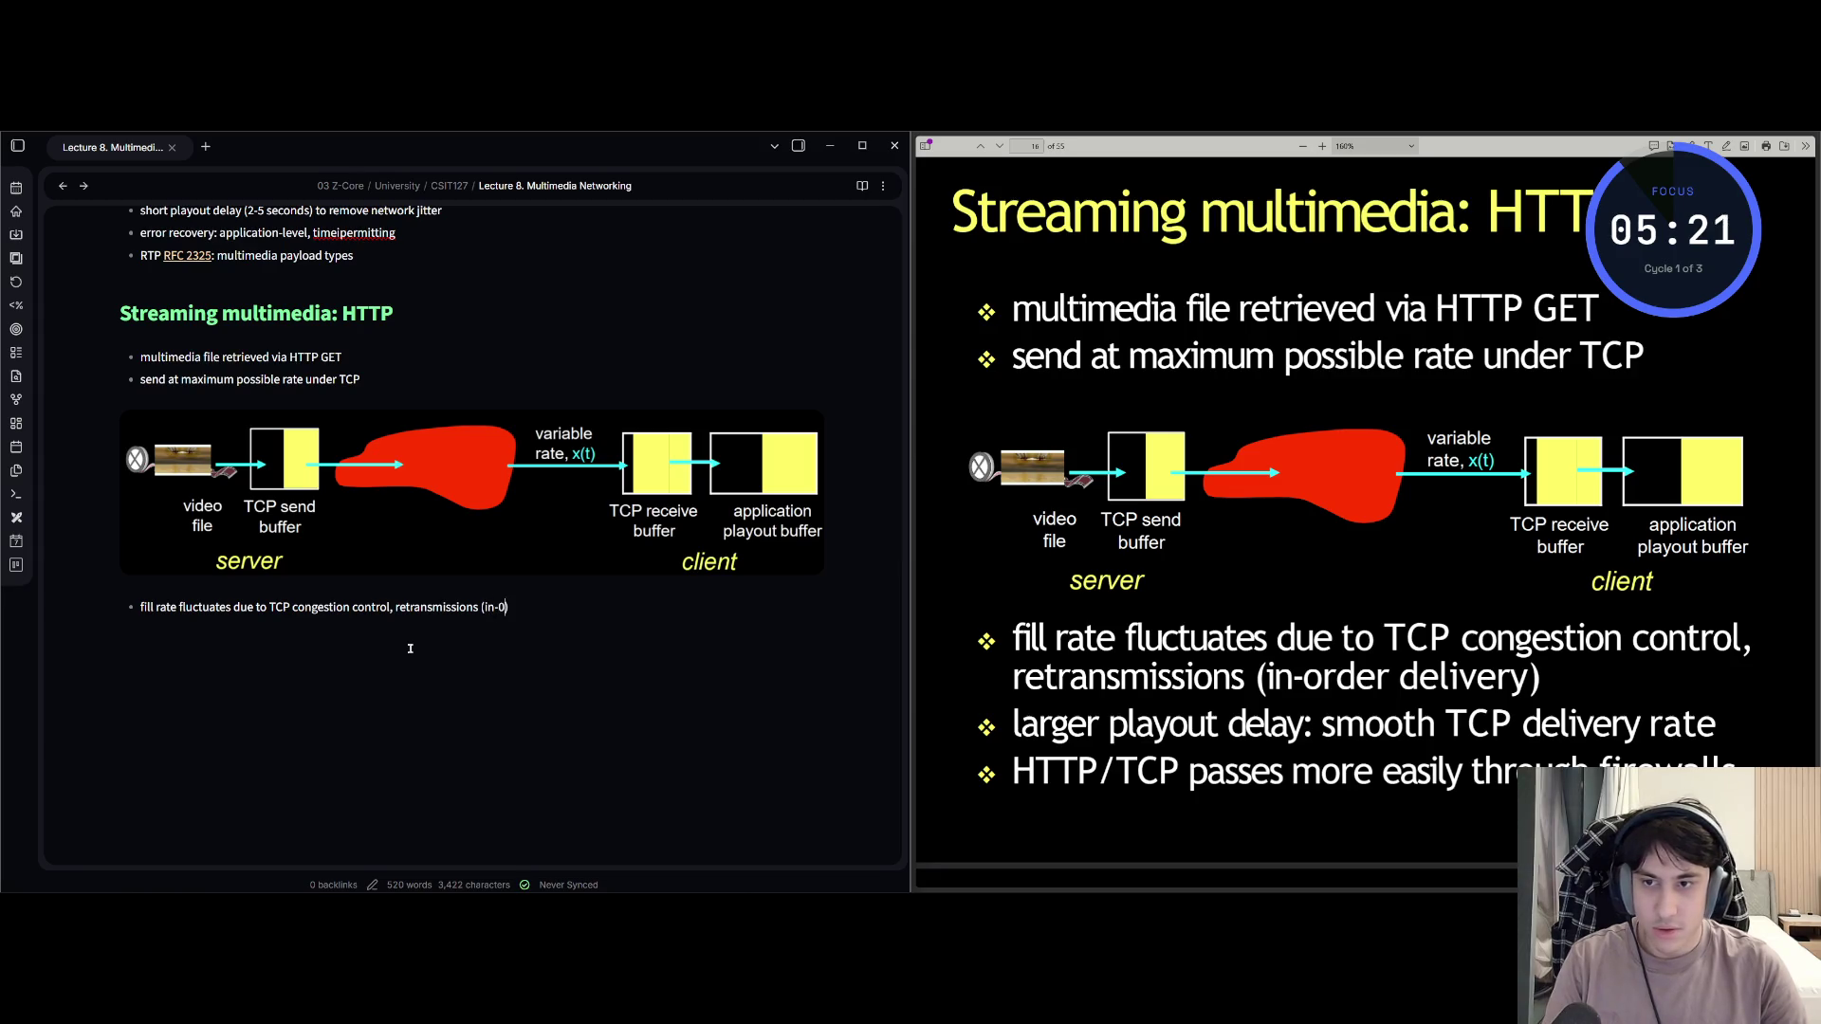
{"action": "type", "text": "order delivery"}
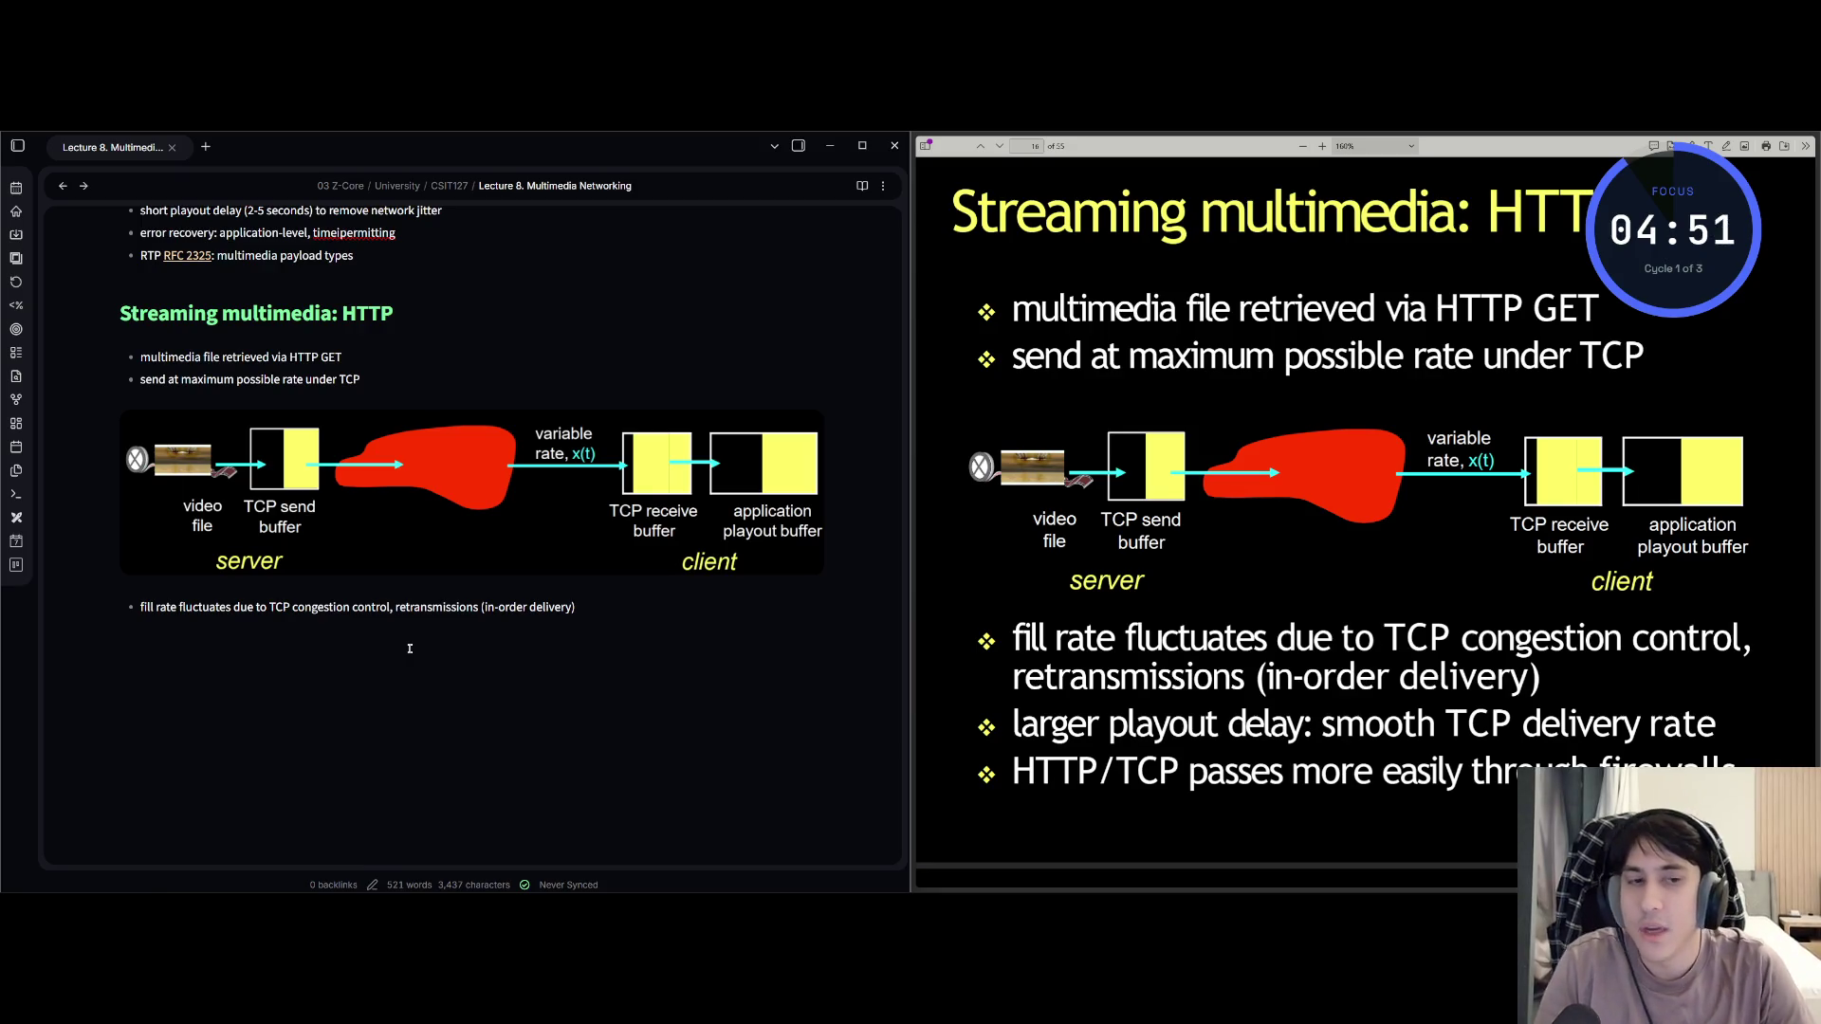
Add the bullet 'larger playout delay: smooth TCP delivery rate'.
{"action": "type", "text": "lar"}
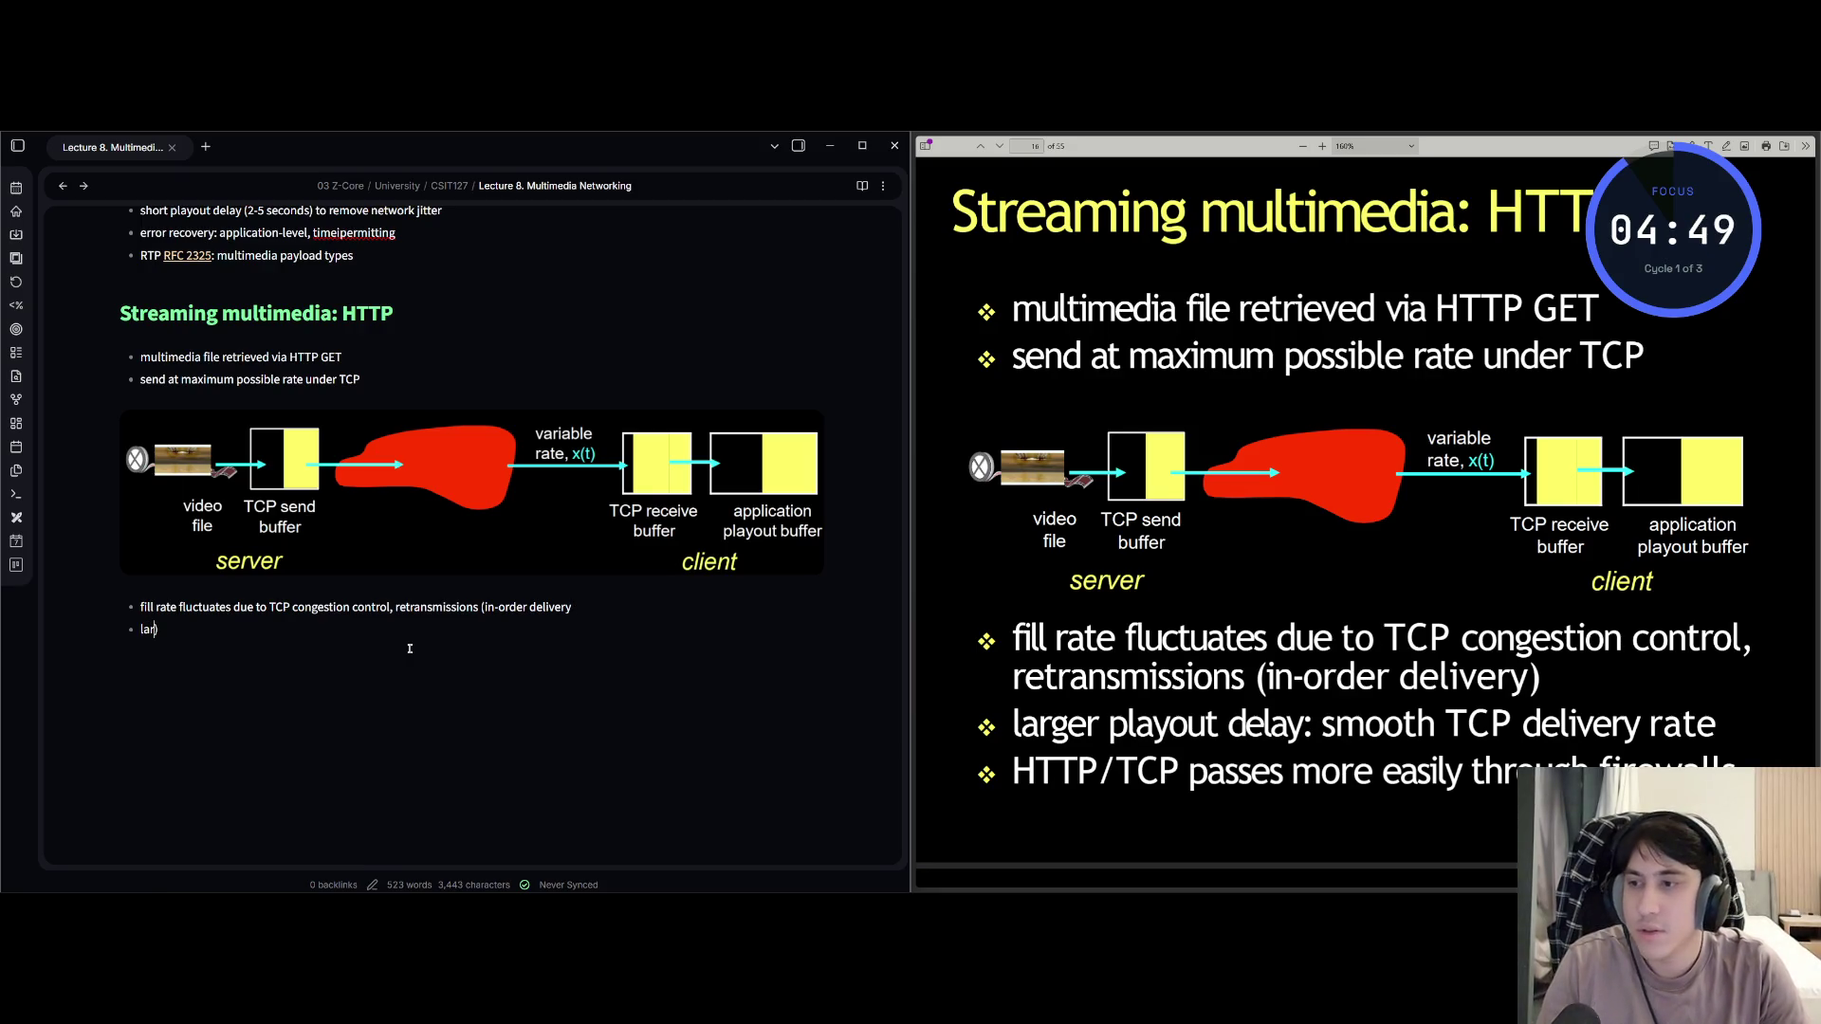
{"action": "key", "text": "BackSpace"}
{"action": "key", "text": "BackSpace"}
{"action": "key", "text": "BackSpace"}
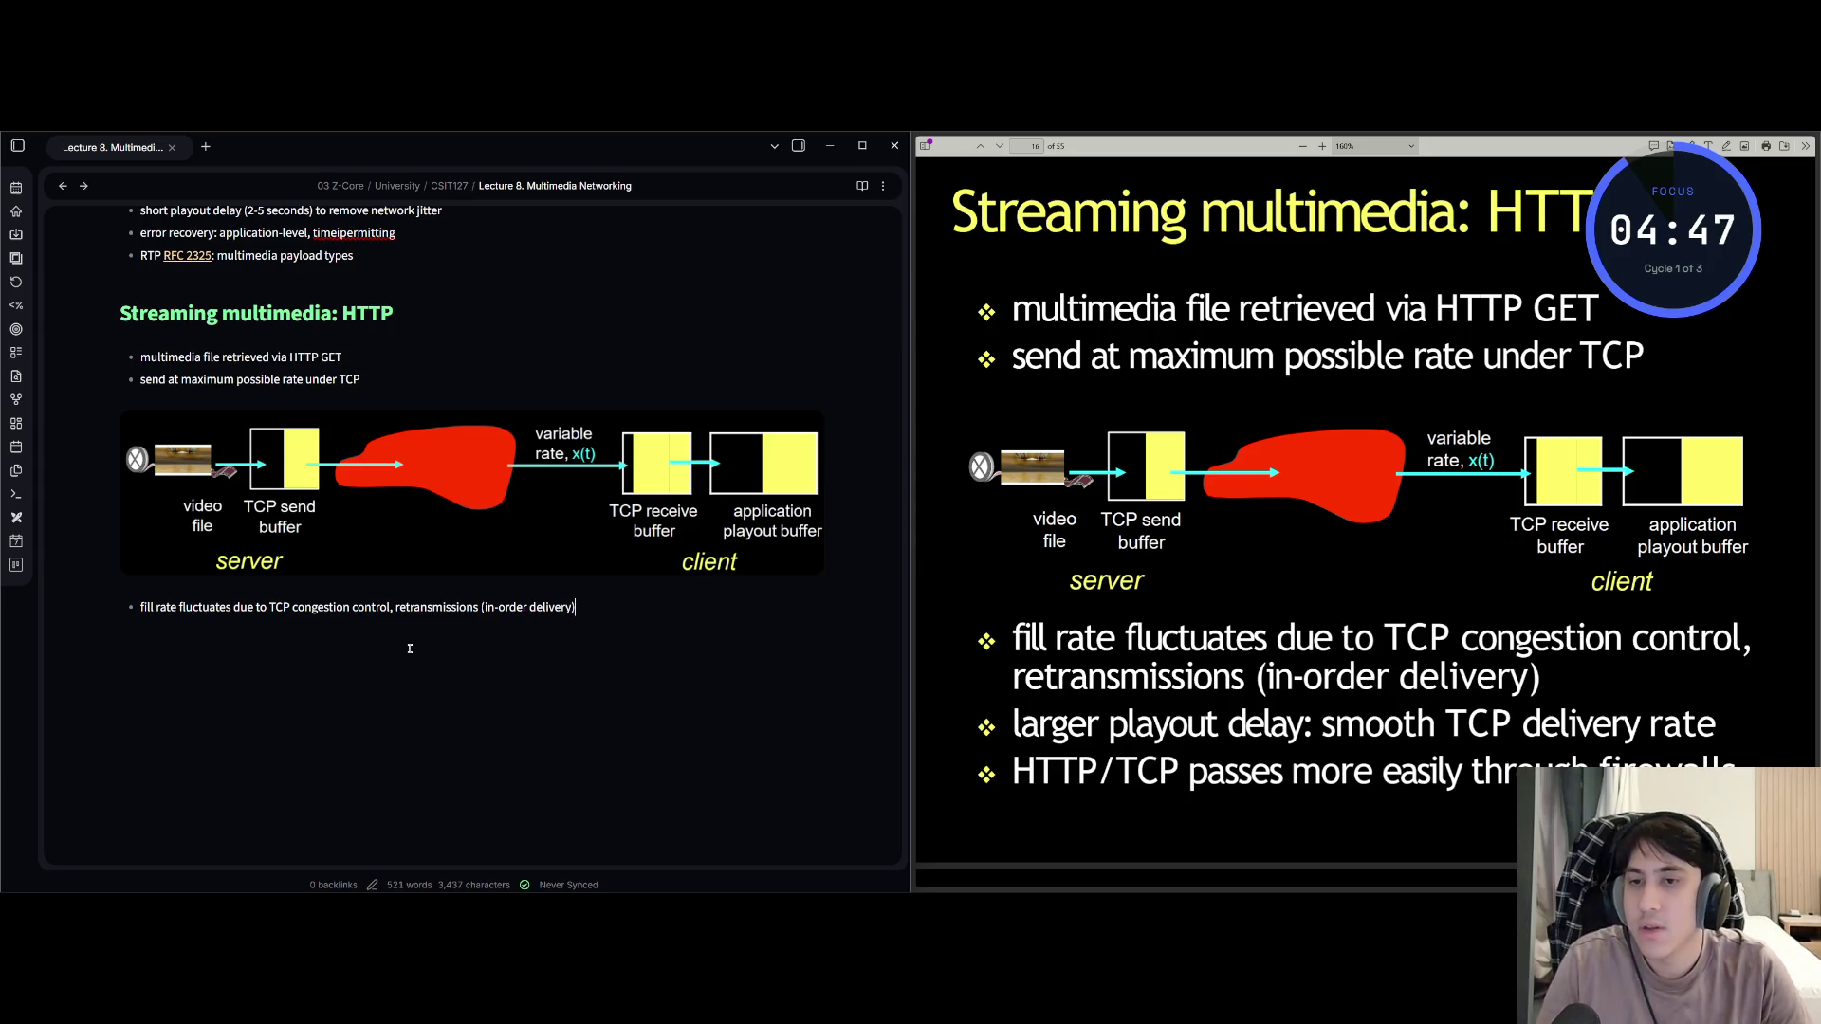
{"action": "type", "text": "larger playout de"}
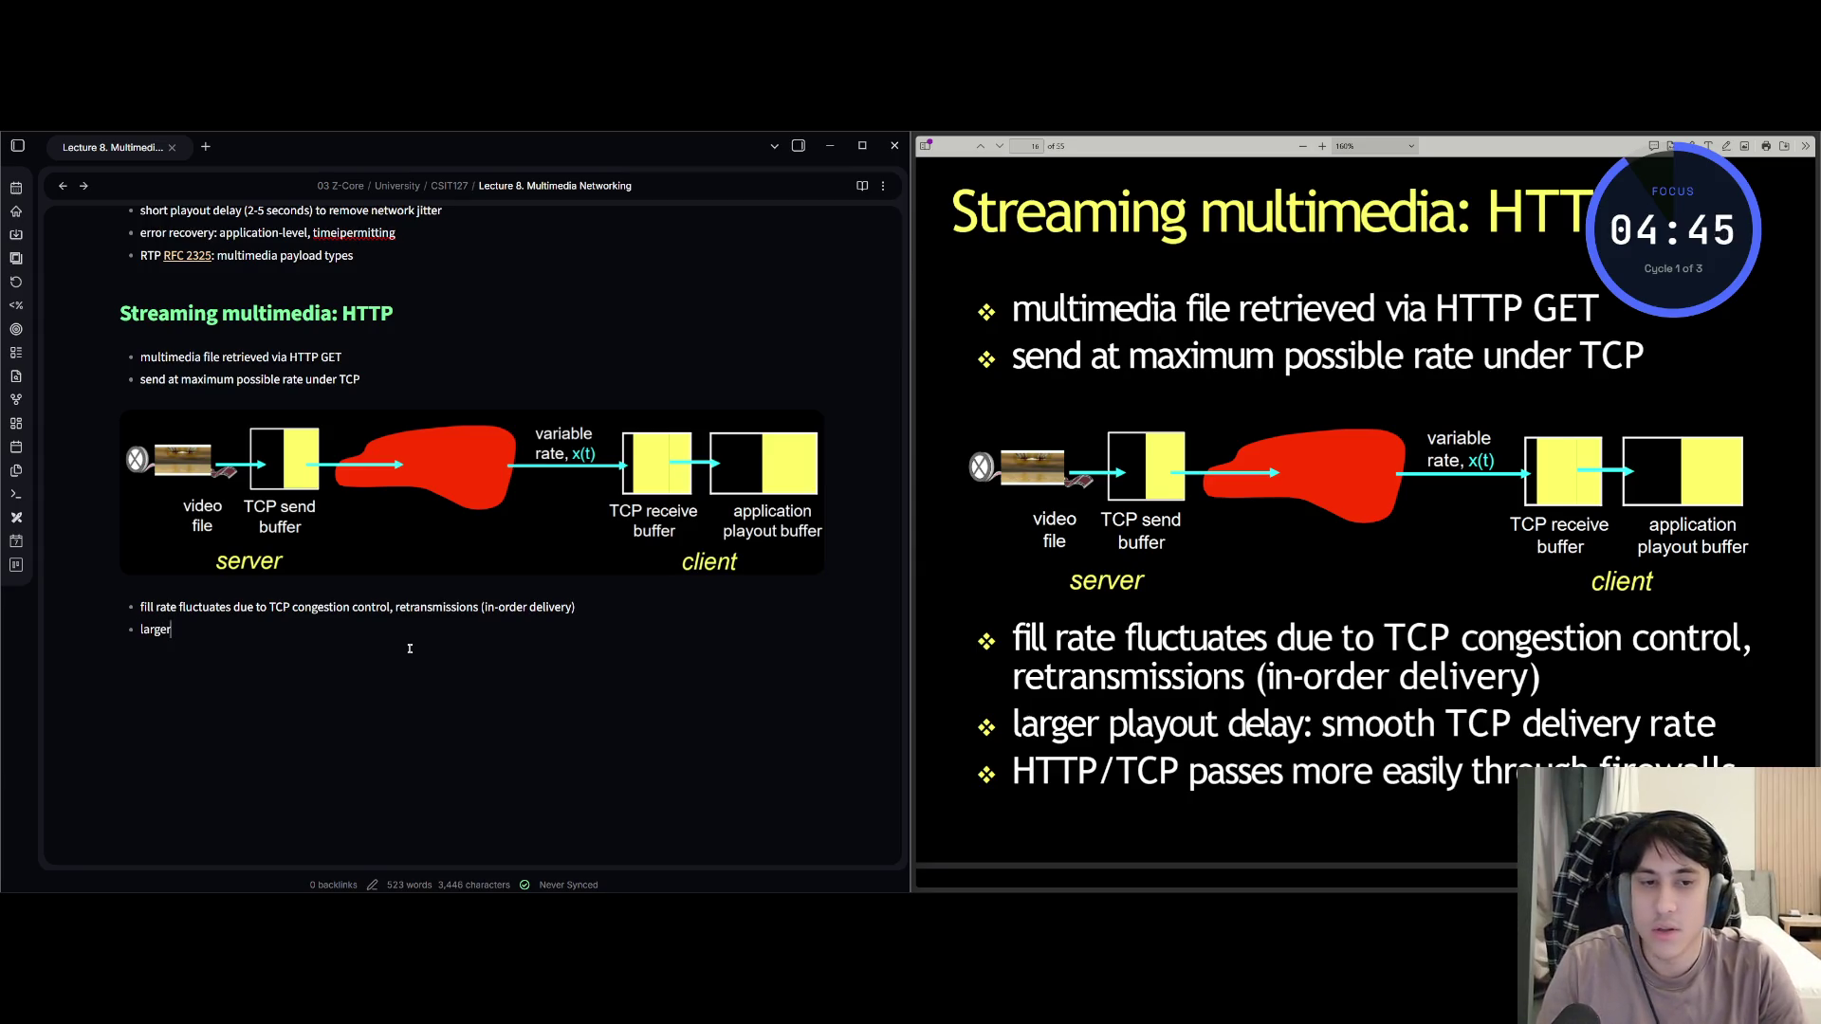
{"action": "type", "text": "lay: smooth "}
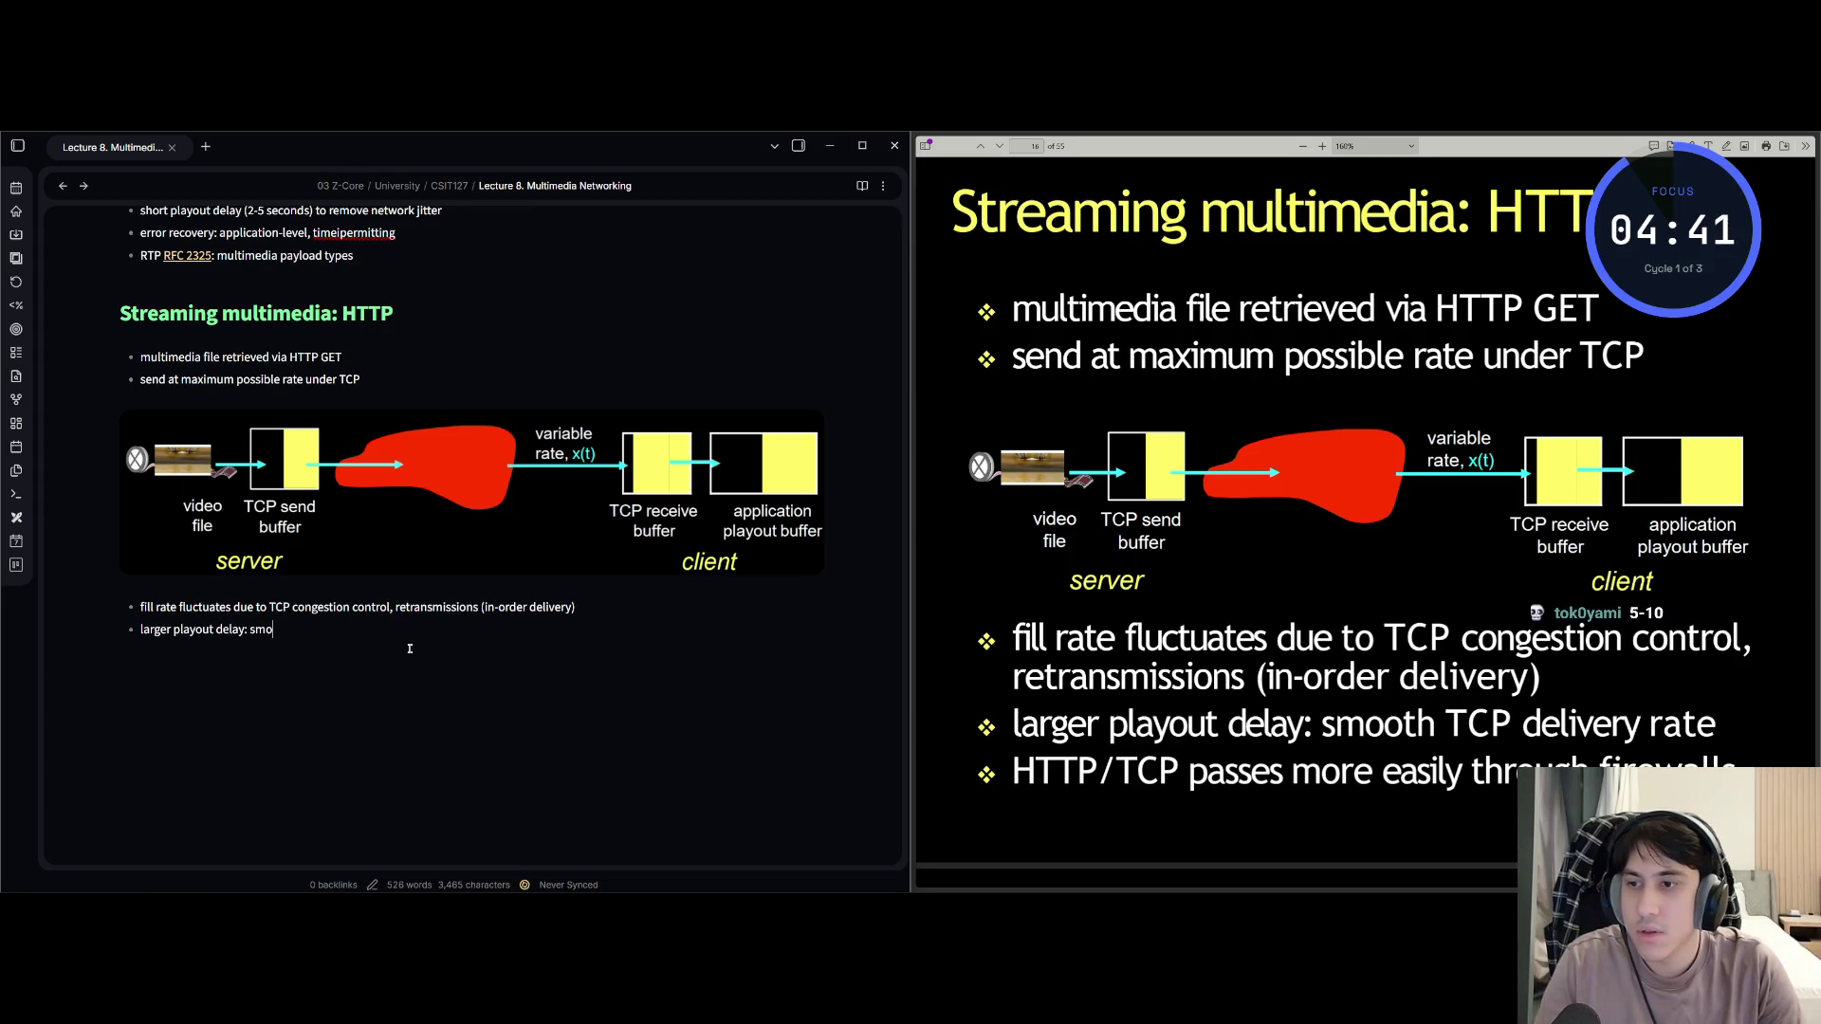
{"action": "type", "text": "TCP delivery rate"}
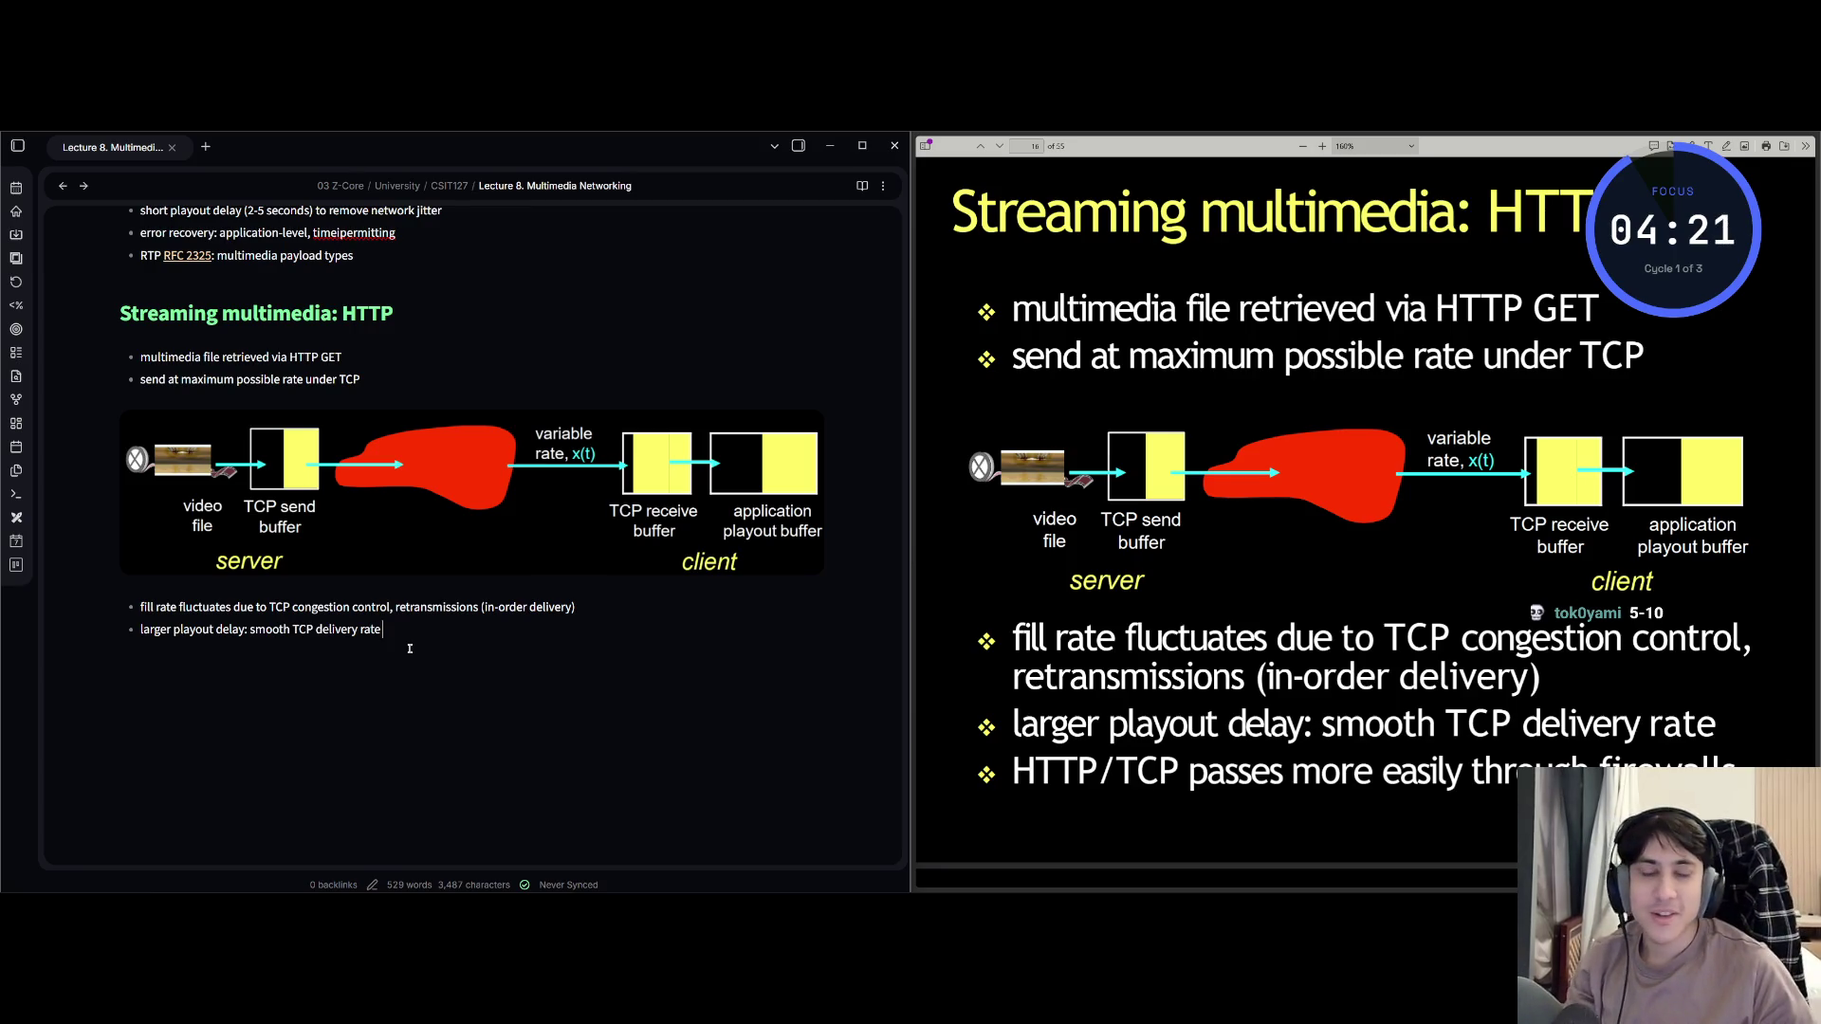
{"action": "key", "text": "BackSpace"}
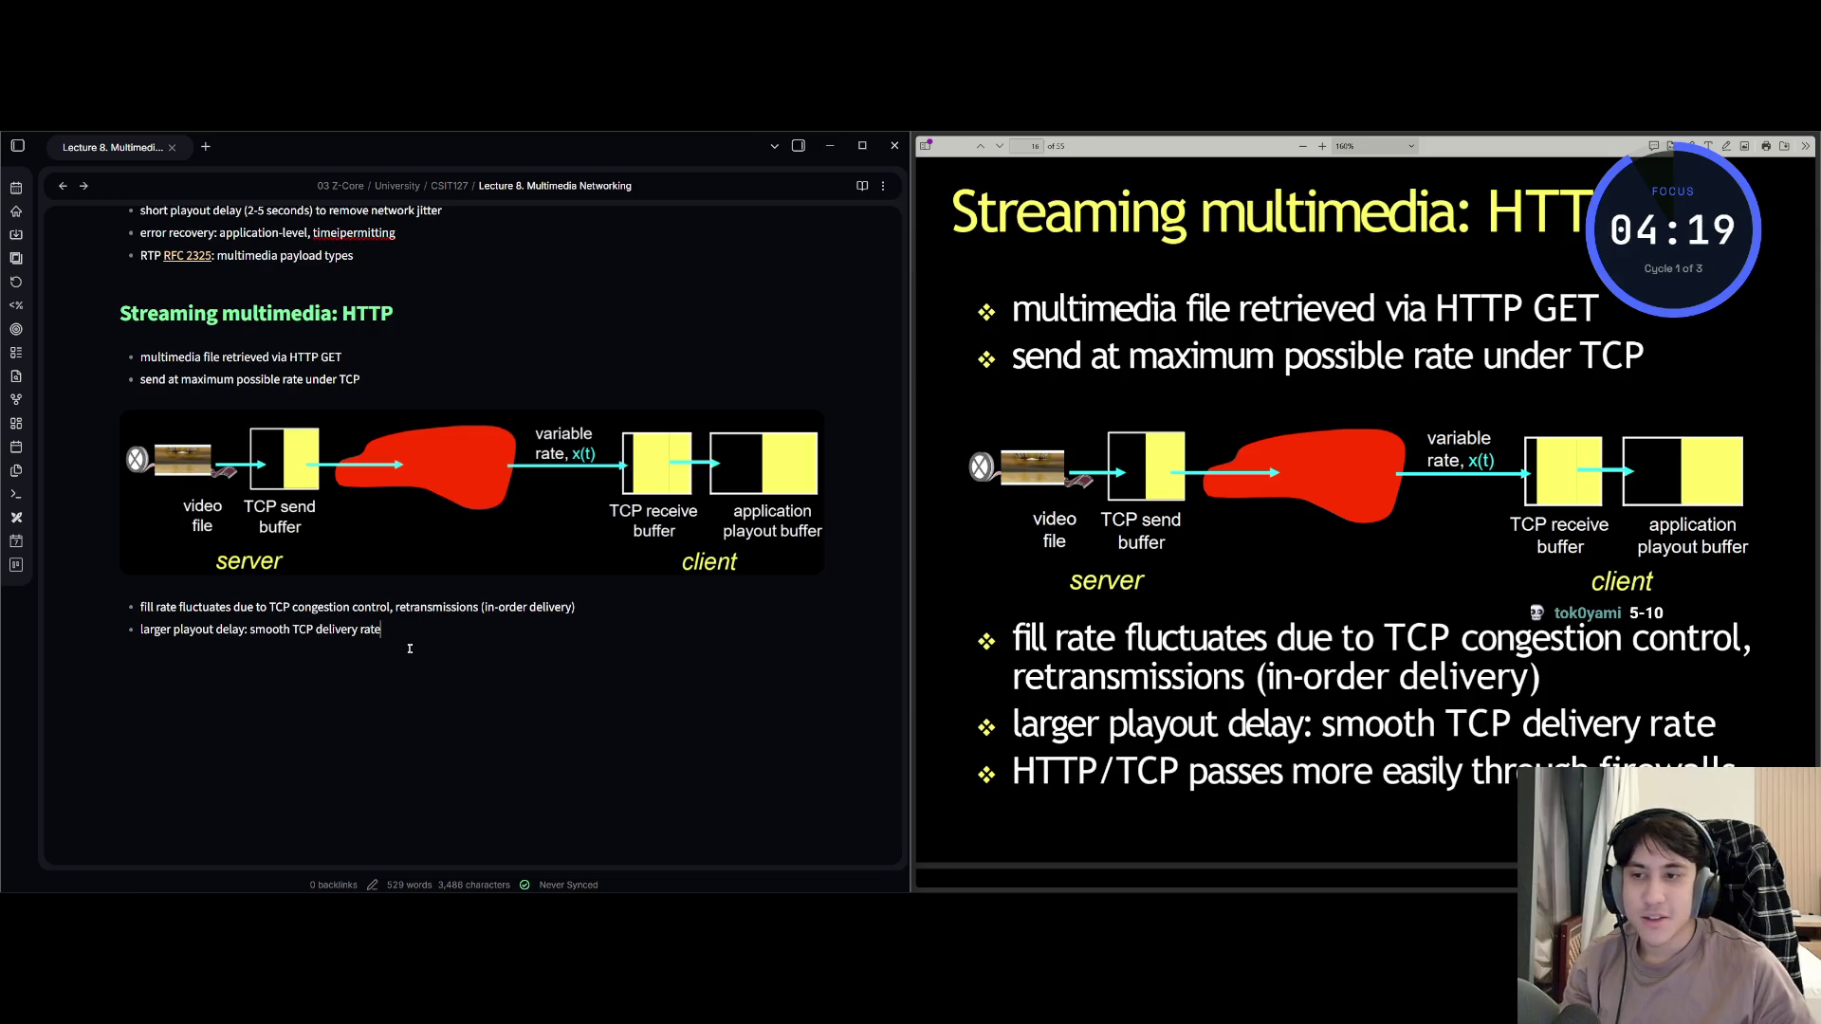
Add the bullet 'HTTP / TCP passes more easily through firewalls', end the list, and advance the slides to DASH.
{"action": "key", "text": "Return"}
{"action": "type", "text": "HTTP / TCP"}
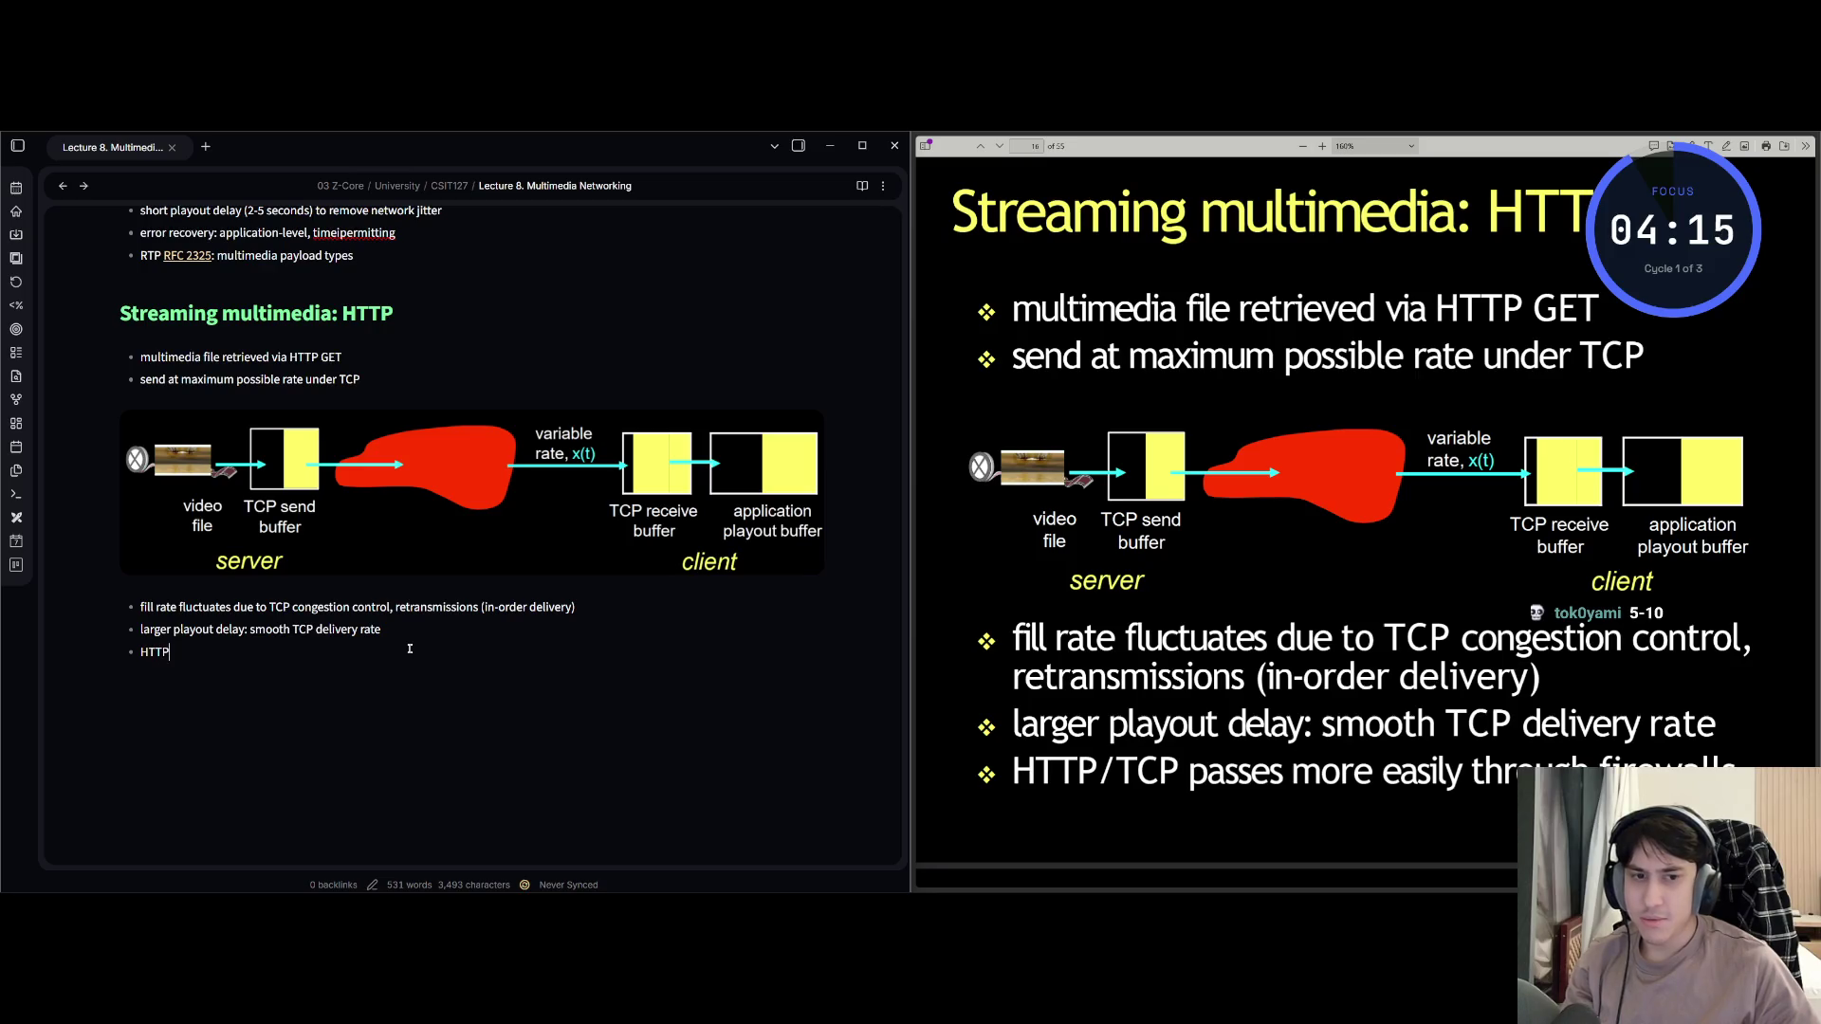
{"action": "type", "text": " pa"}
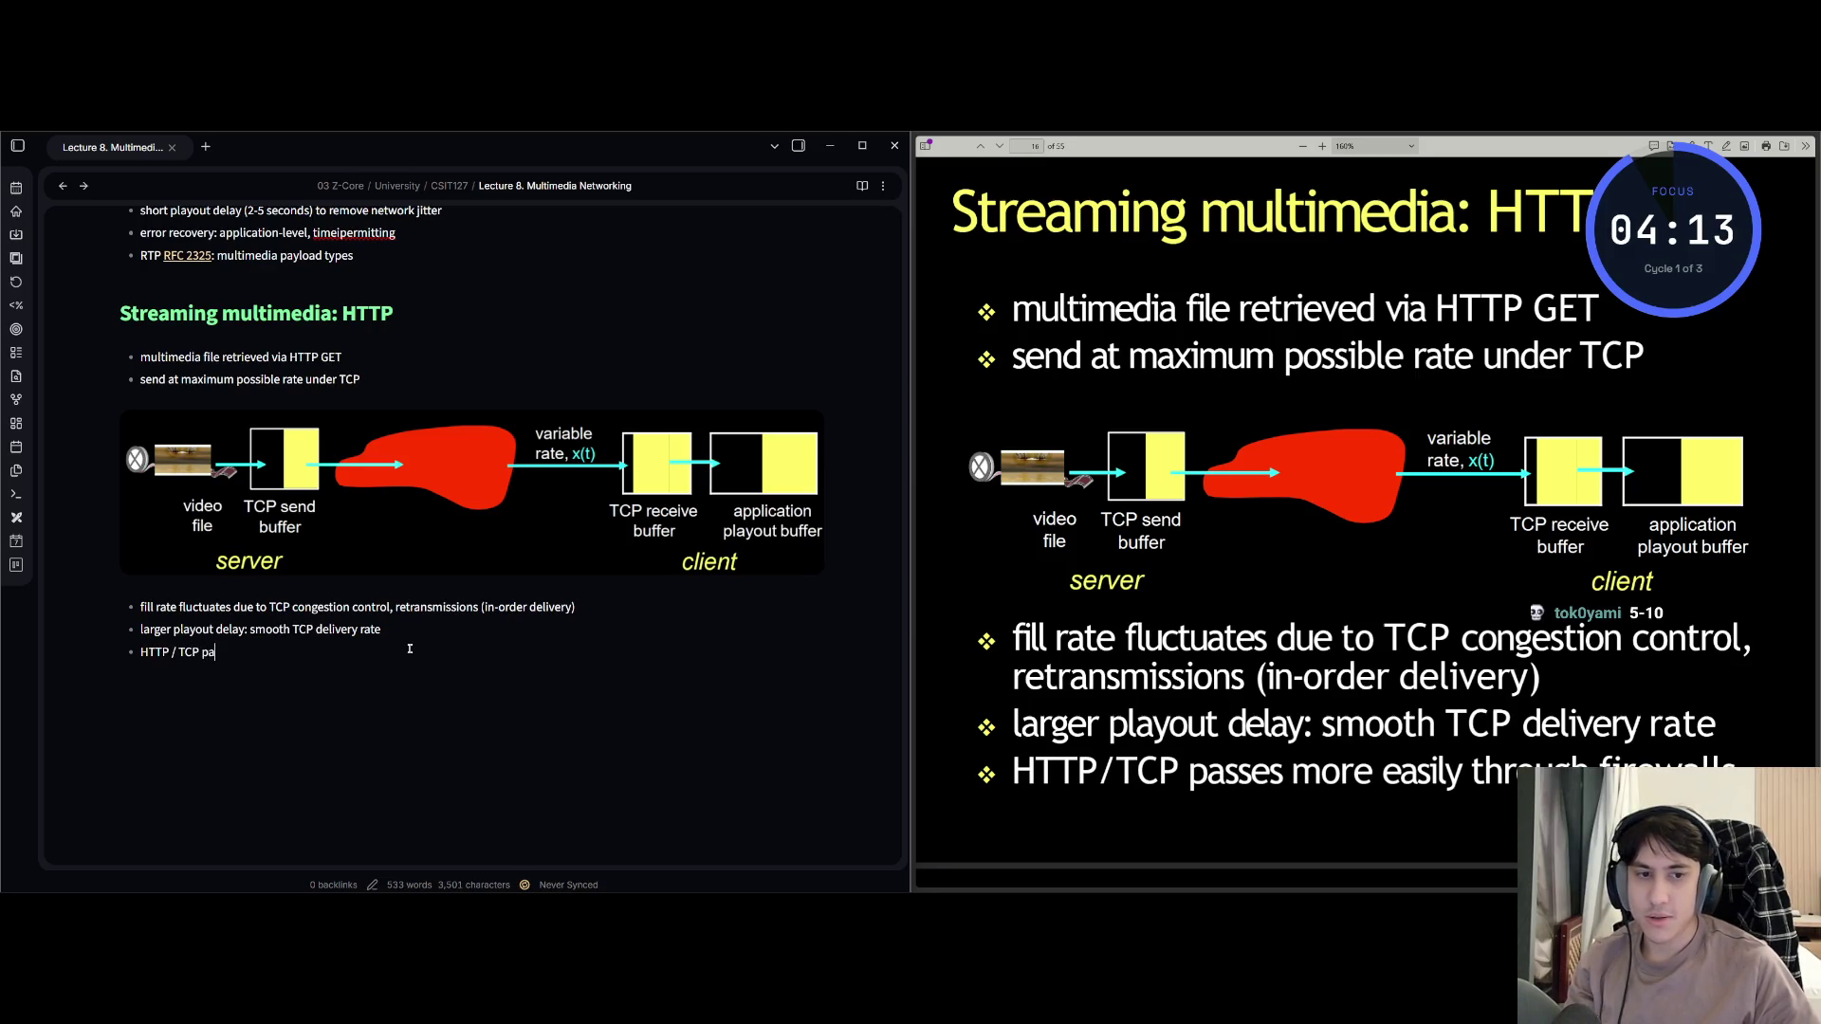
{"action": "type", "text": "sses more ea"}
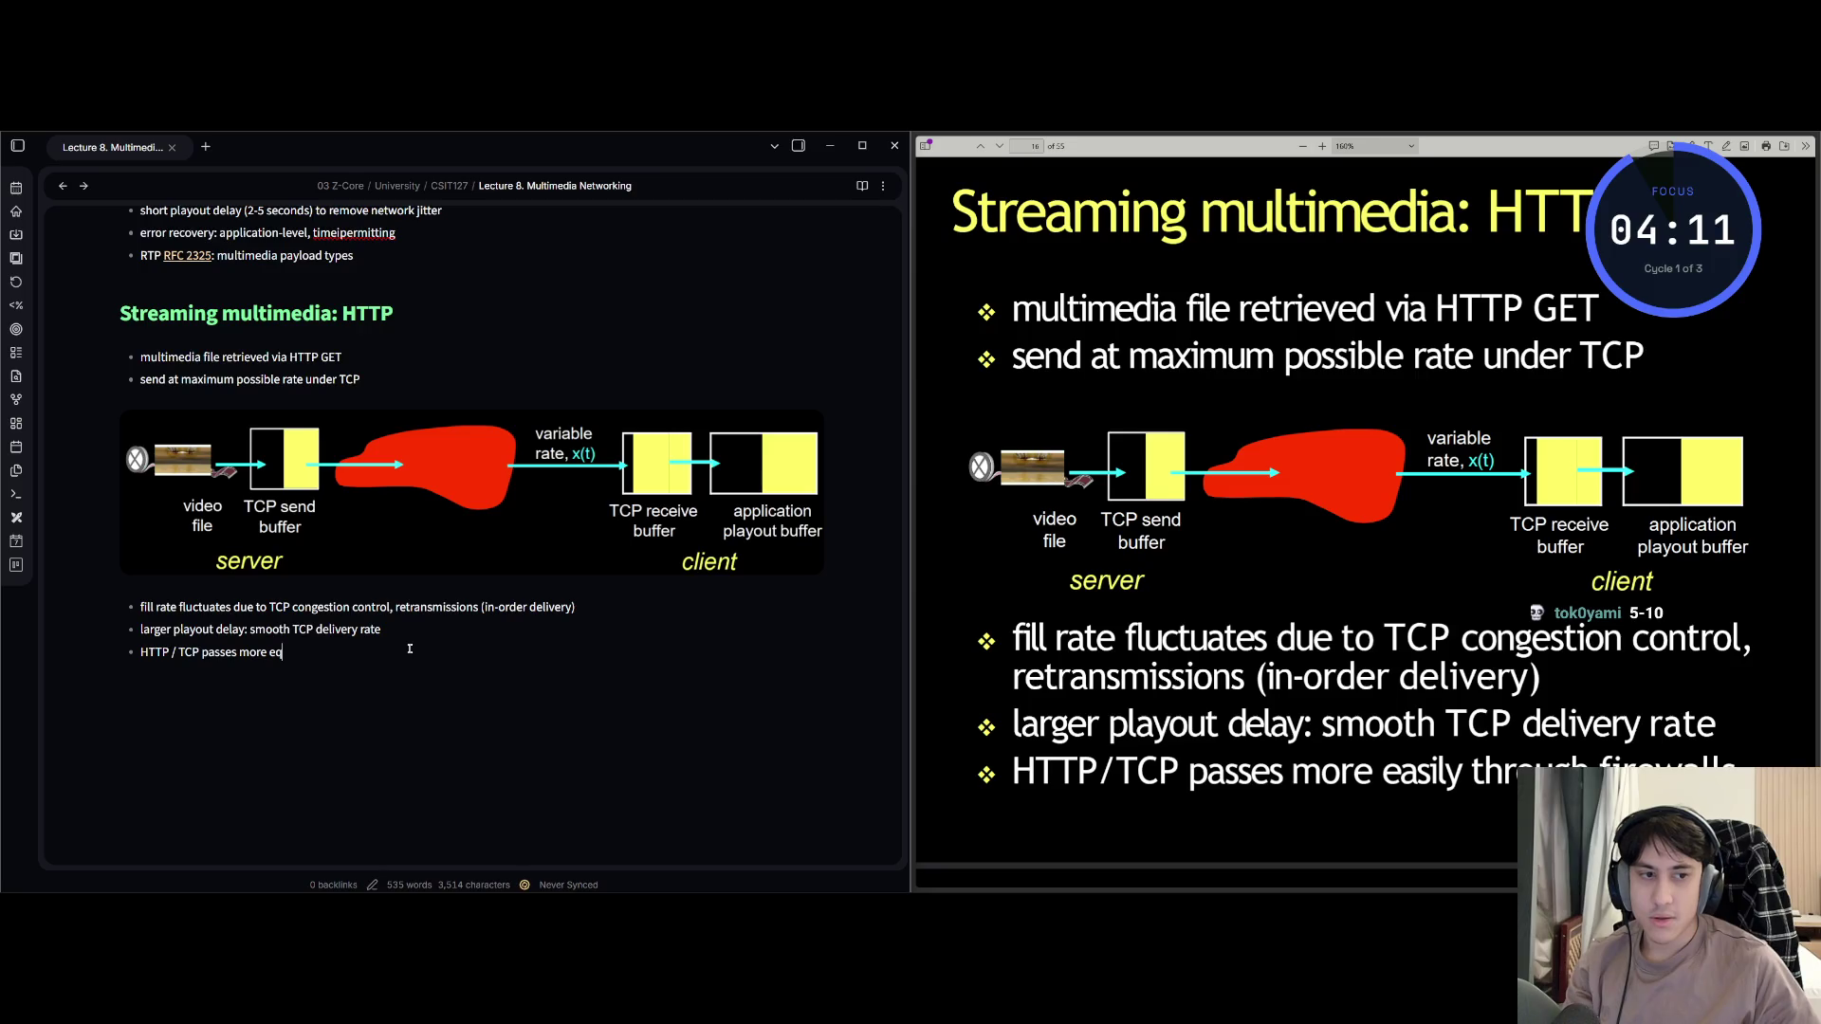
{"action": "key", "text": "BackSpace"}
{"action": "type", "text": "asily "}
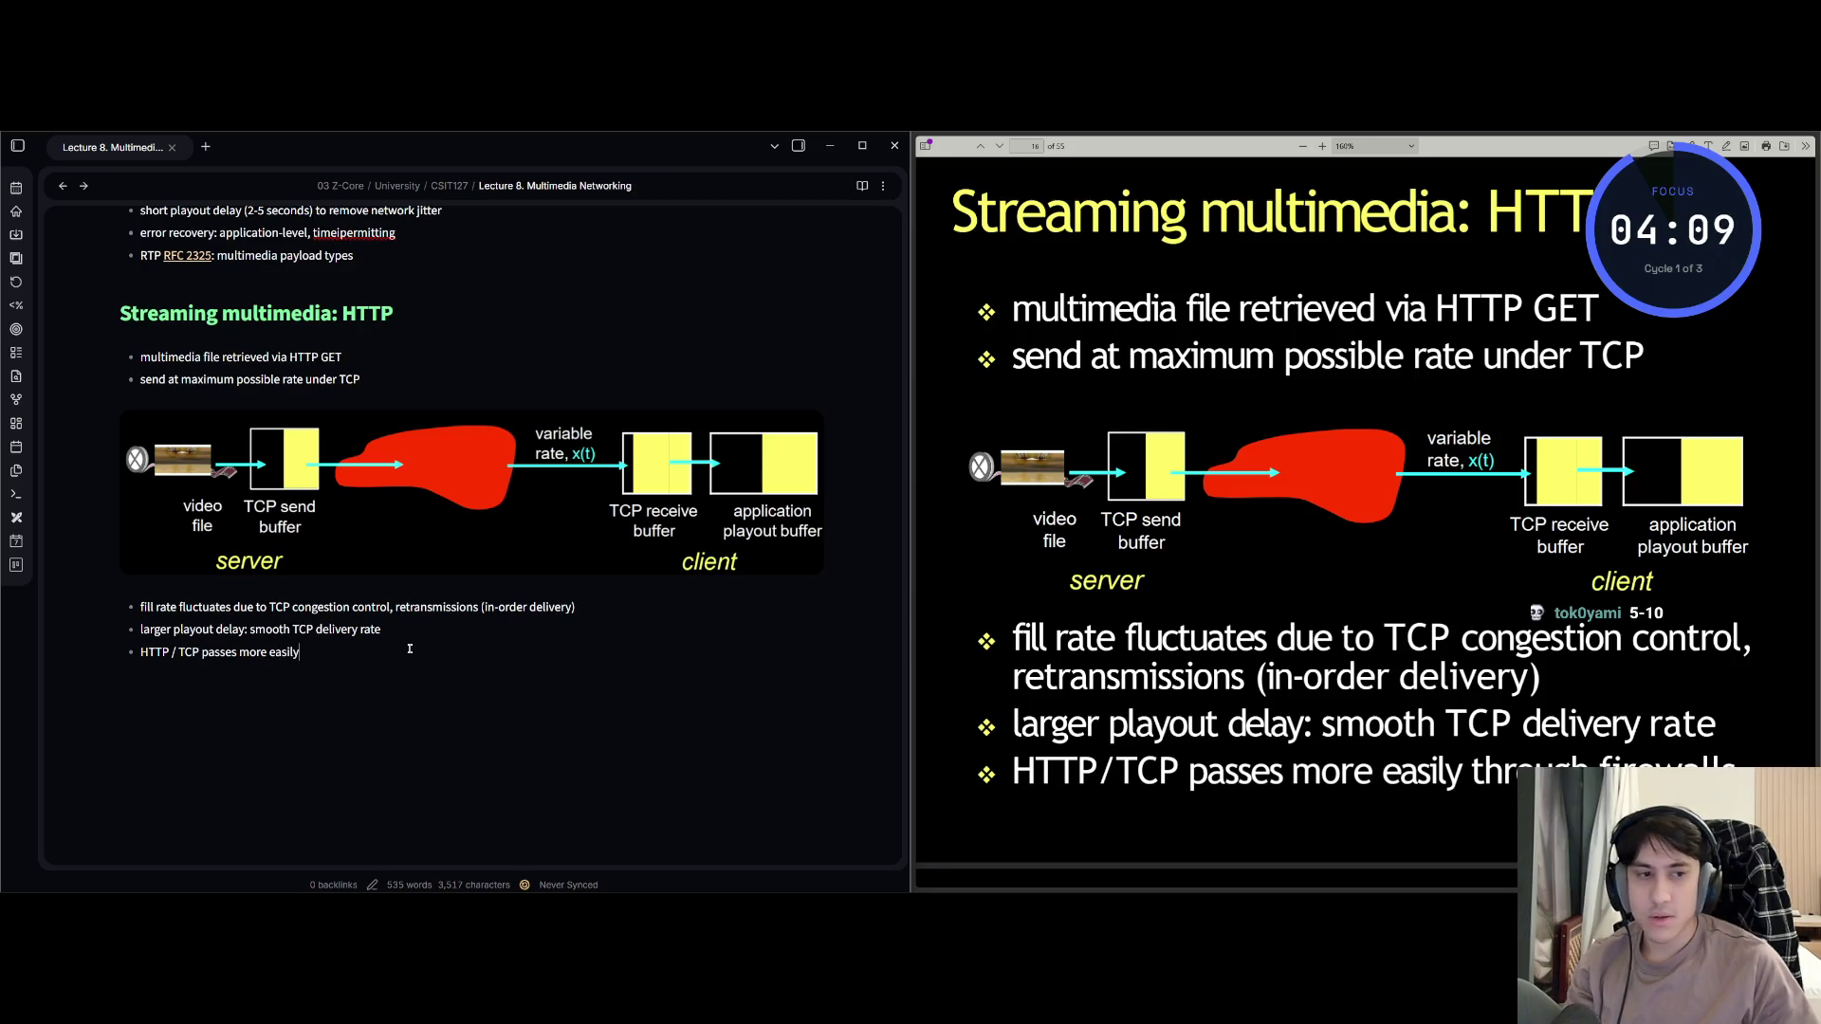
{"action": "type", "text": "through "}
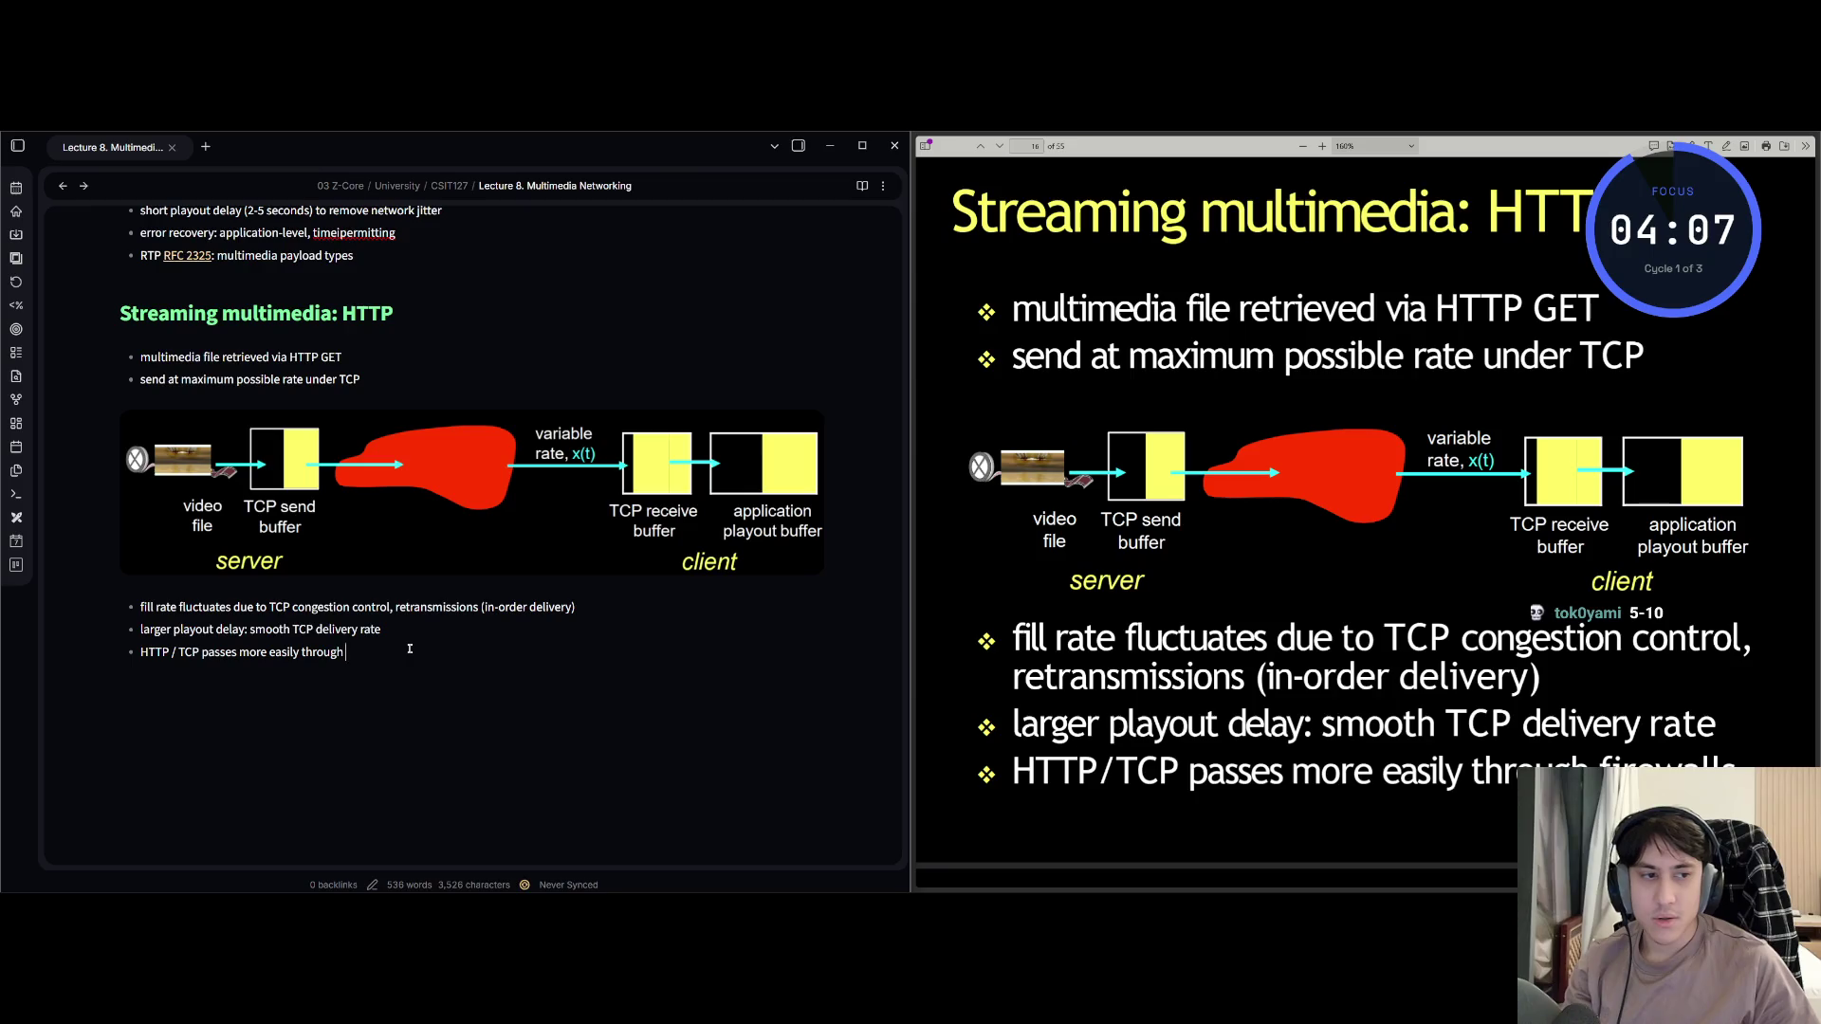
{"action": "type", "text": "firewalls"}
{"action": "key", "text": "Return"}
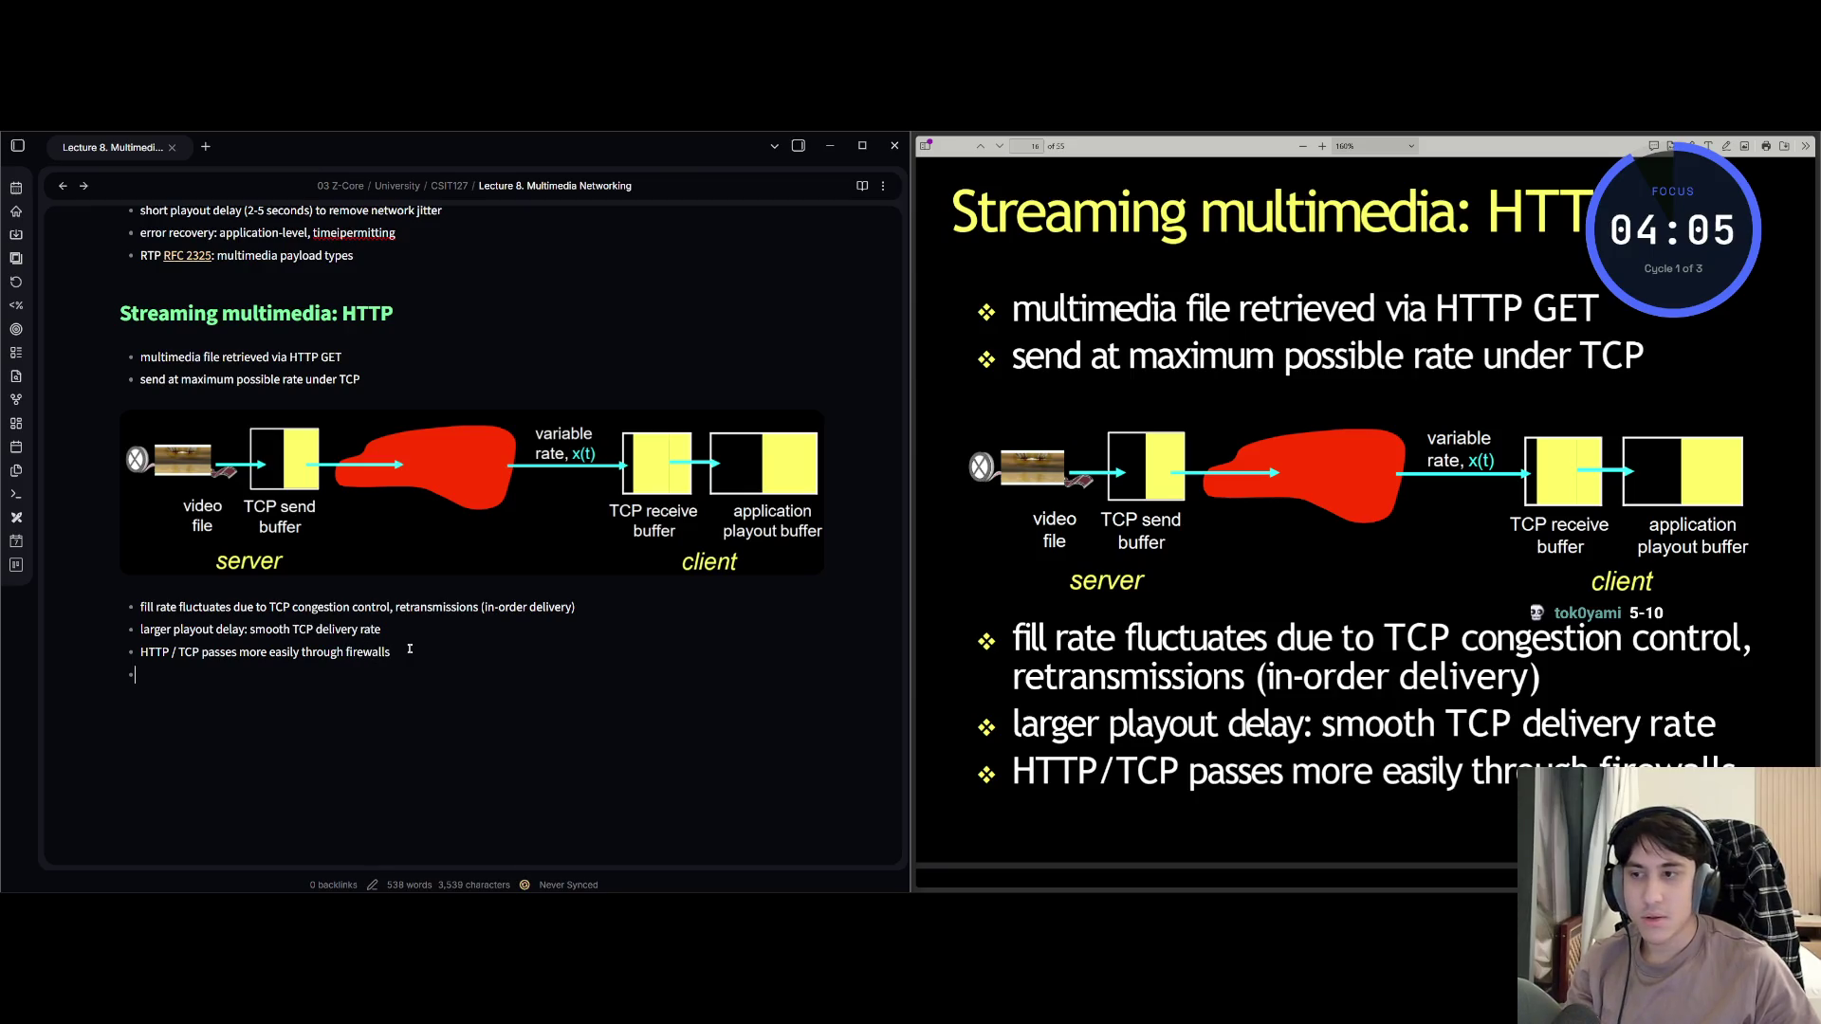
{"action": "key", "text": "Return"}
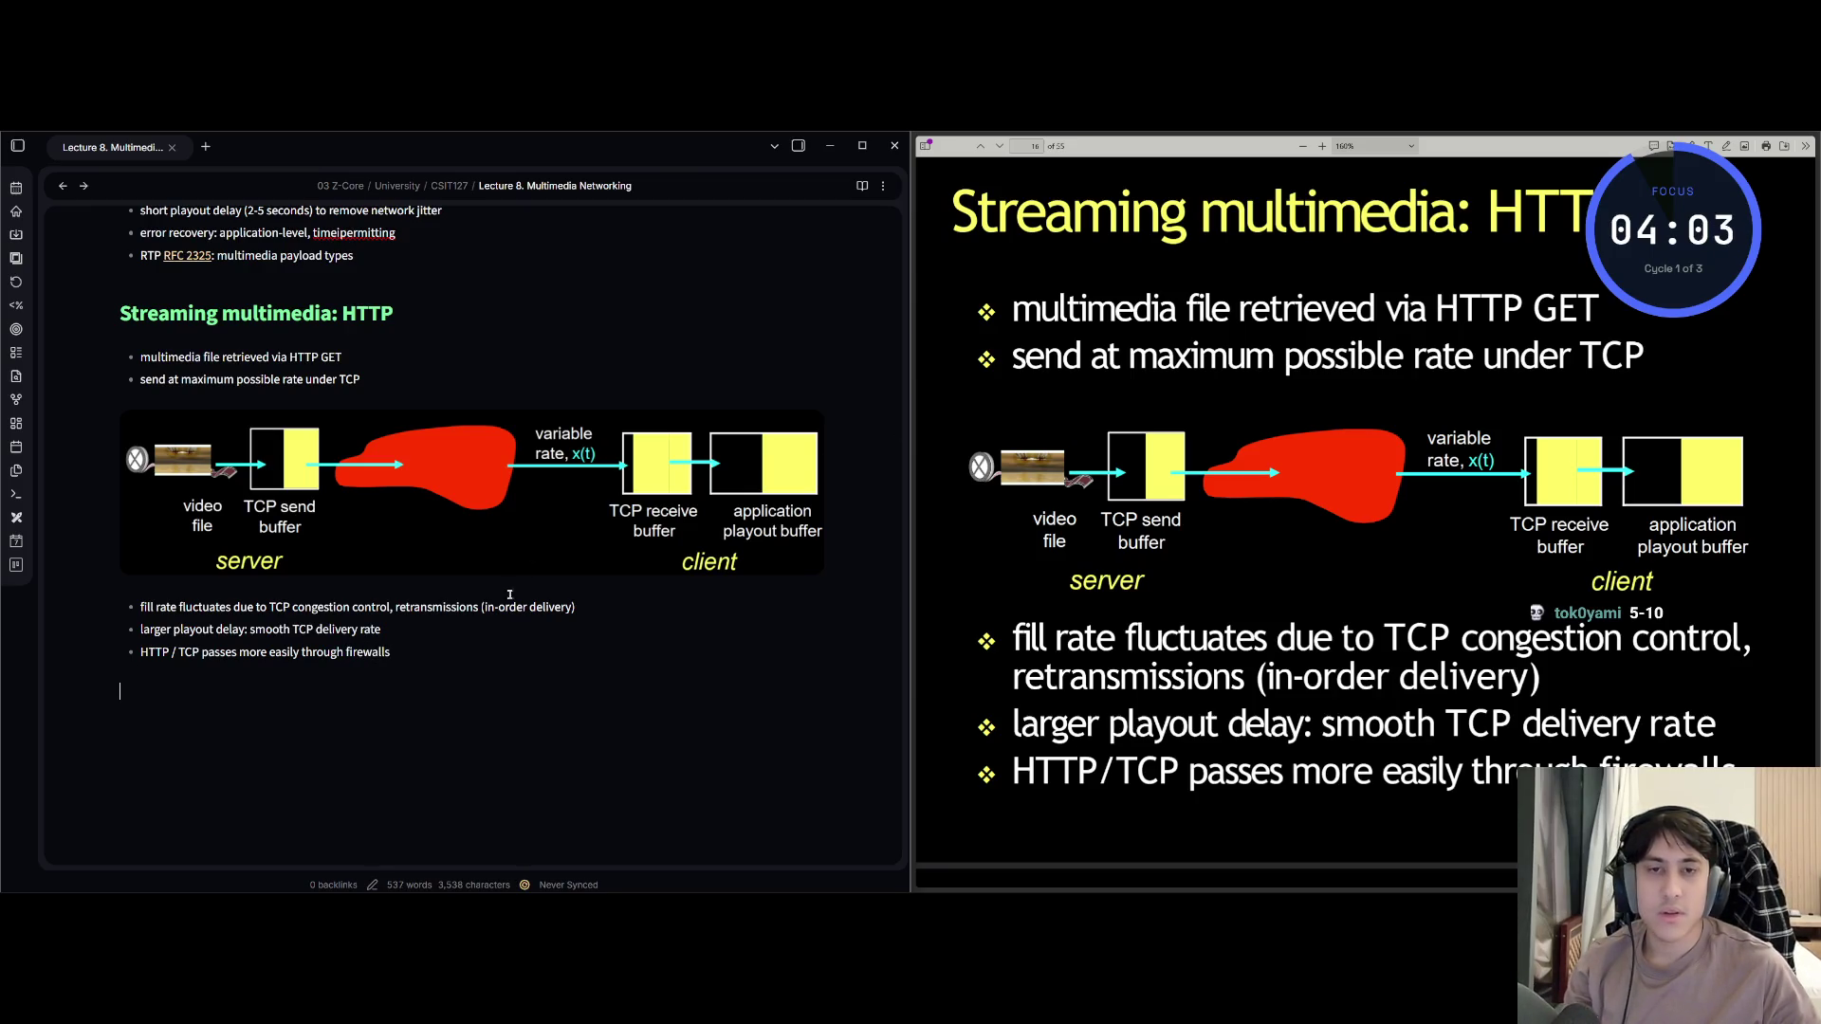
{"action": "key", "text": "alt+Tab"}
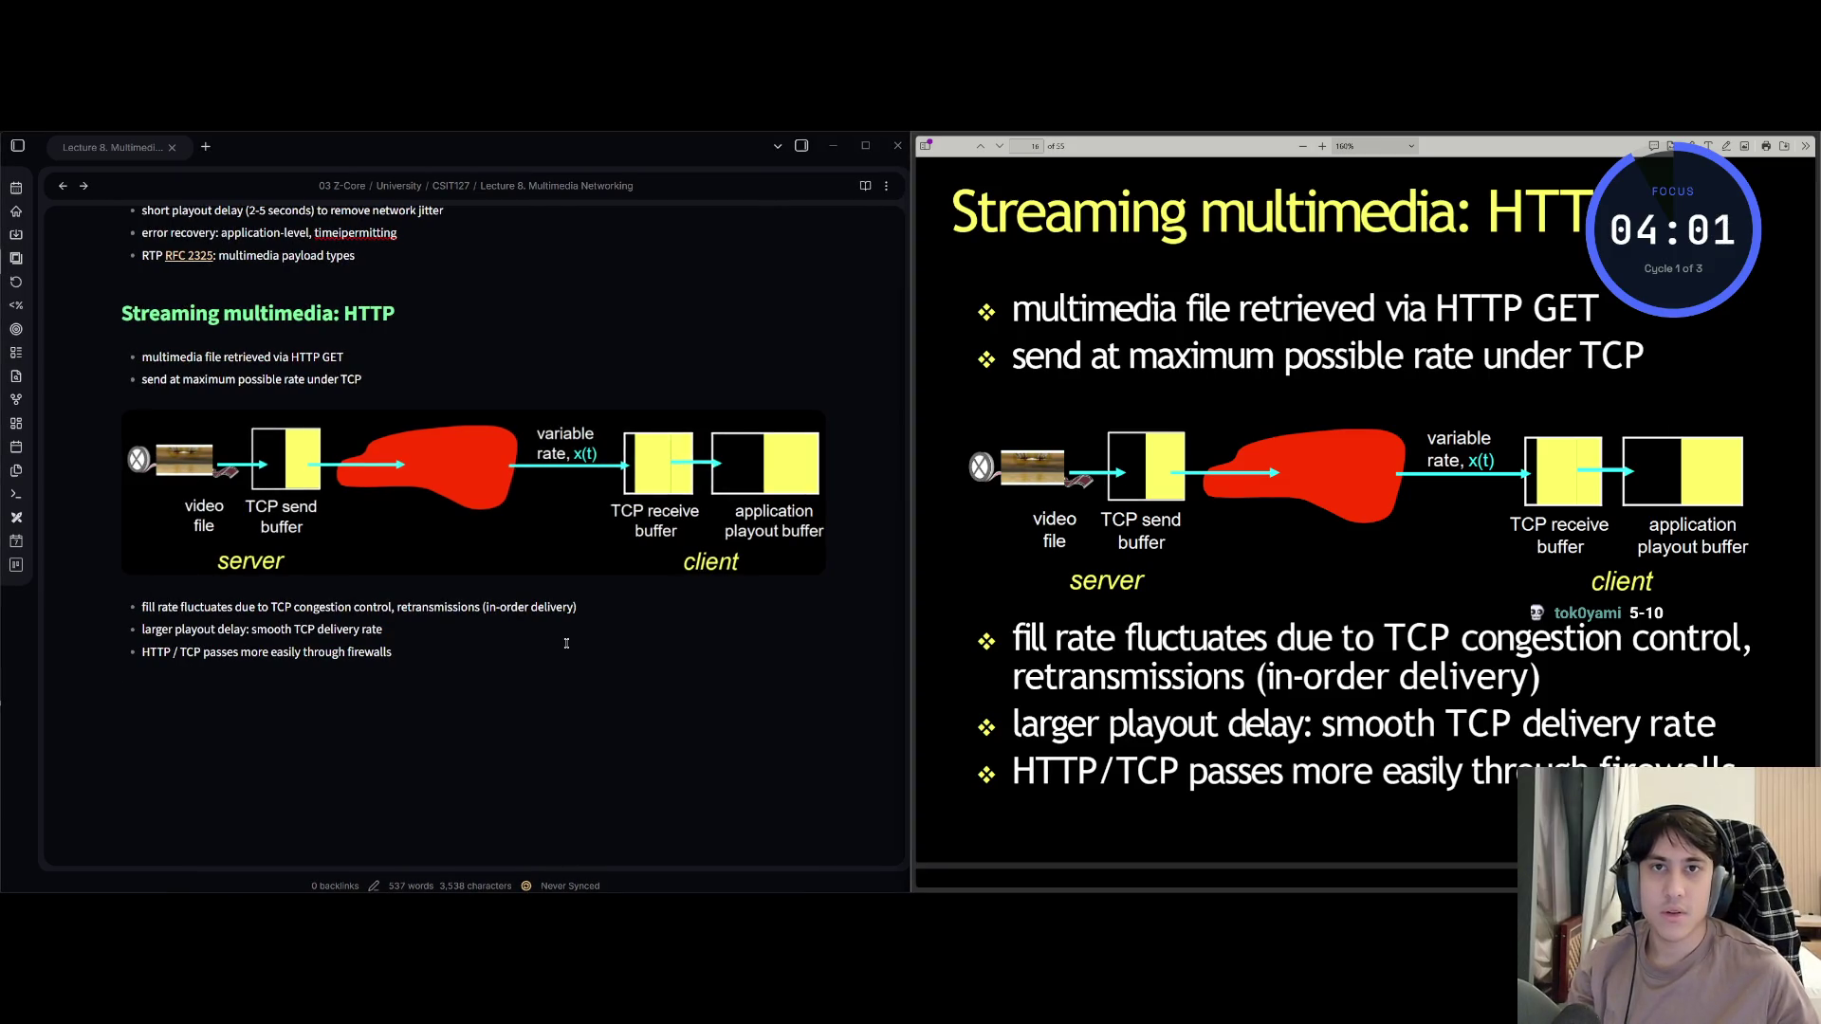
{"action": "key", "text": "Down"}
{"action": "key", "text": "Down"}
{"action": "key", "text": "Down"}
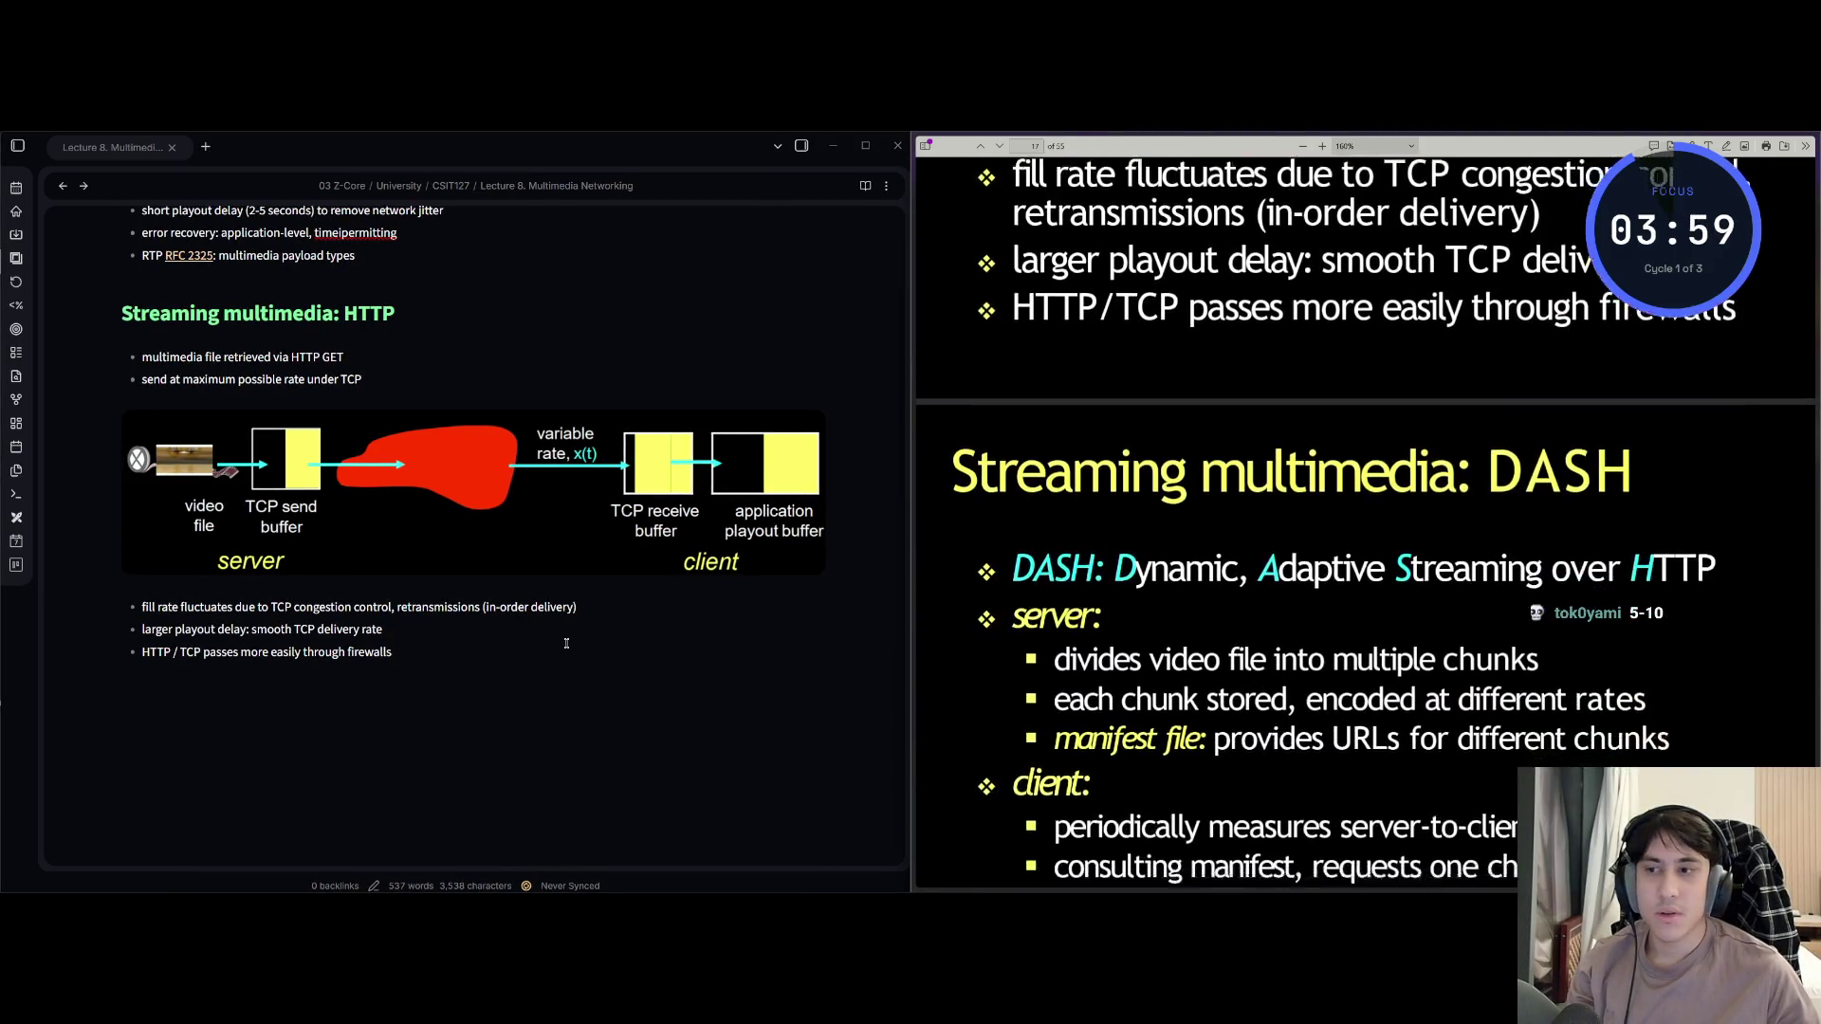
With the DASH slide in view, type the heading '## Streaming multimedia: DASH' at the note's end.
{"action": "key", "text": "Down"}
{"action": "key", "text": "Down"}
{"action": "key", "text": "Down"}
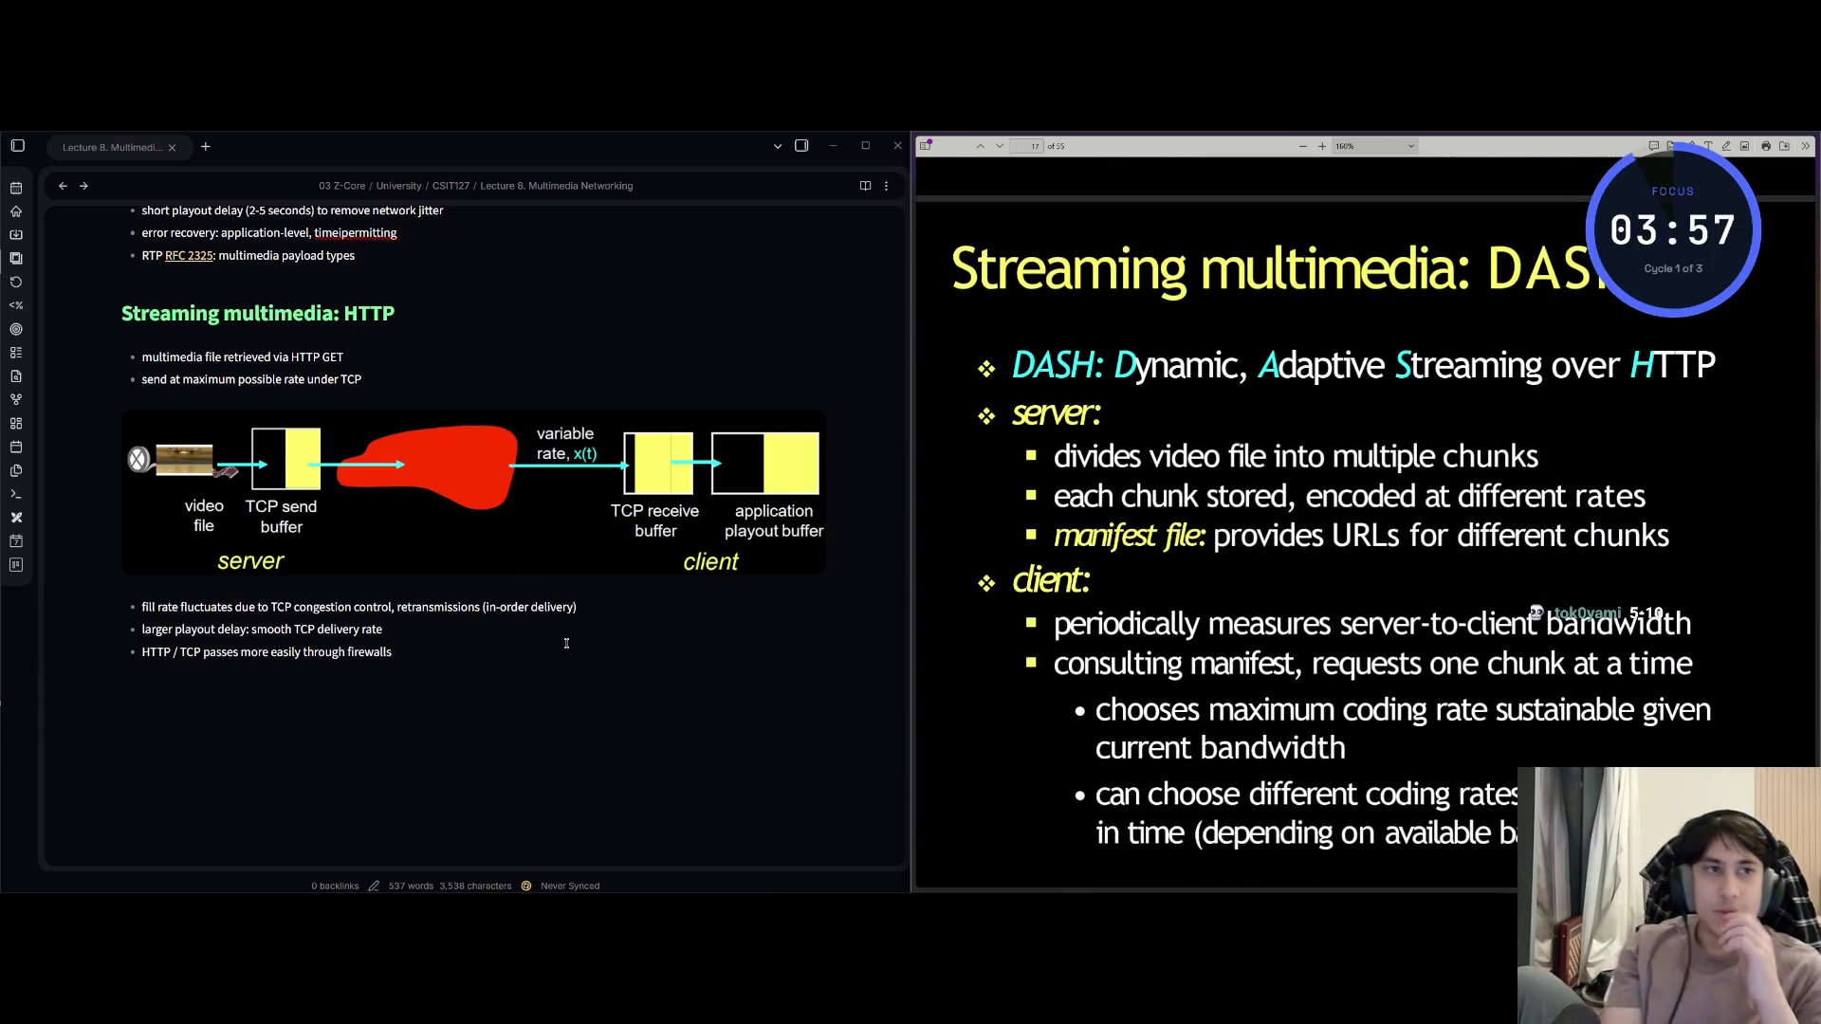
{"action": "key", "text": "alt+Tab"}
{"action": "type", "text": "## Strea"}
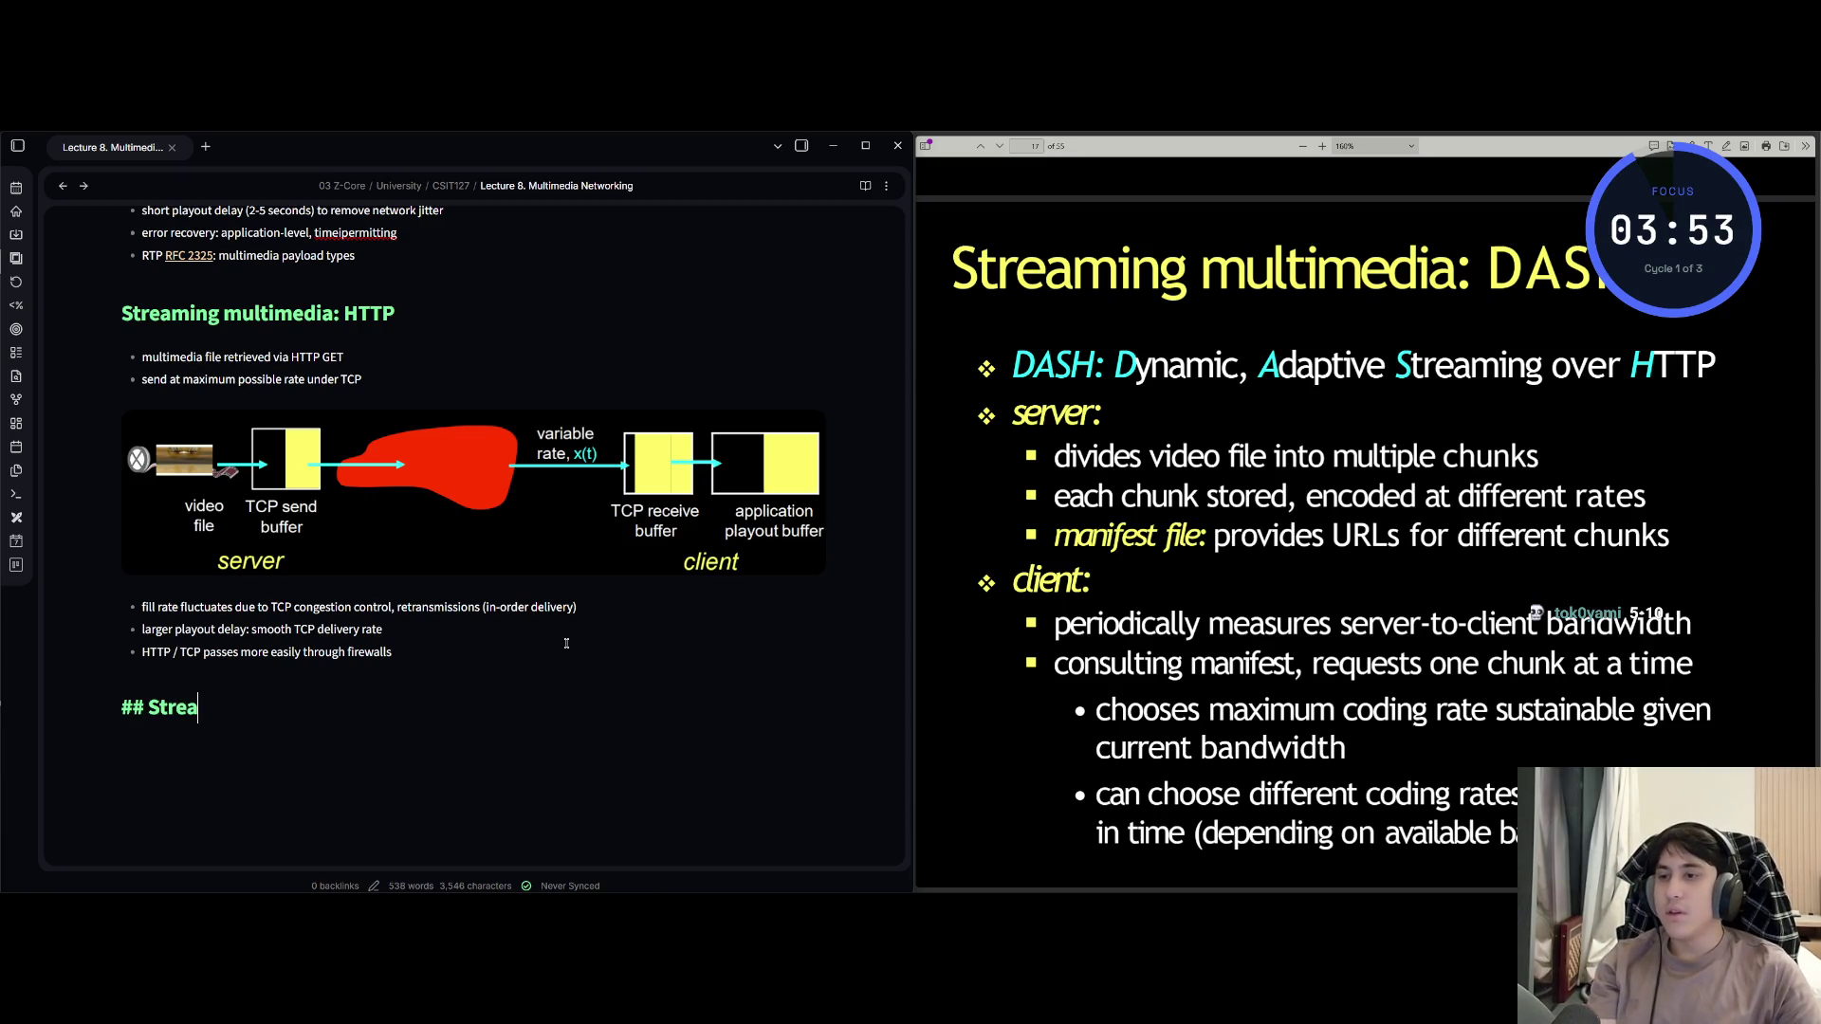
{"action": "type", "text": "ming mul"}
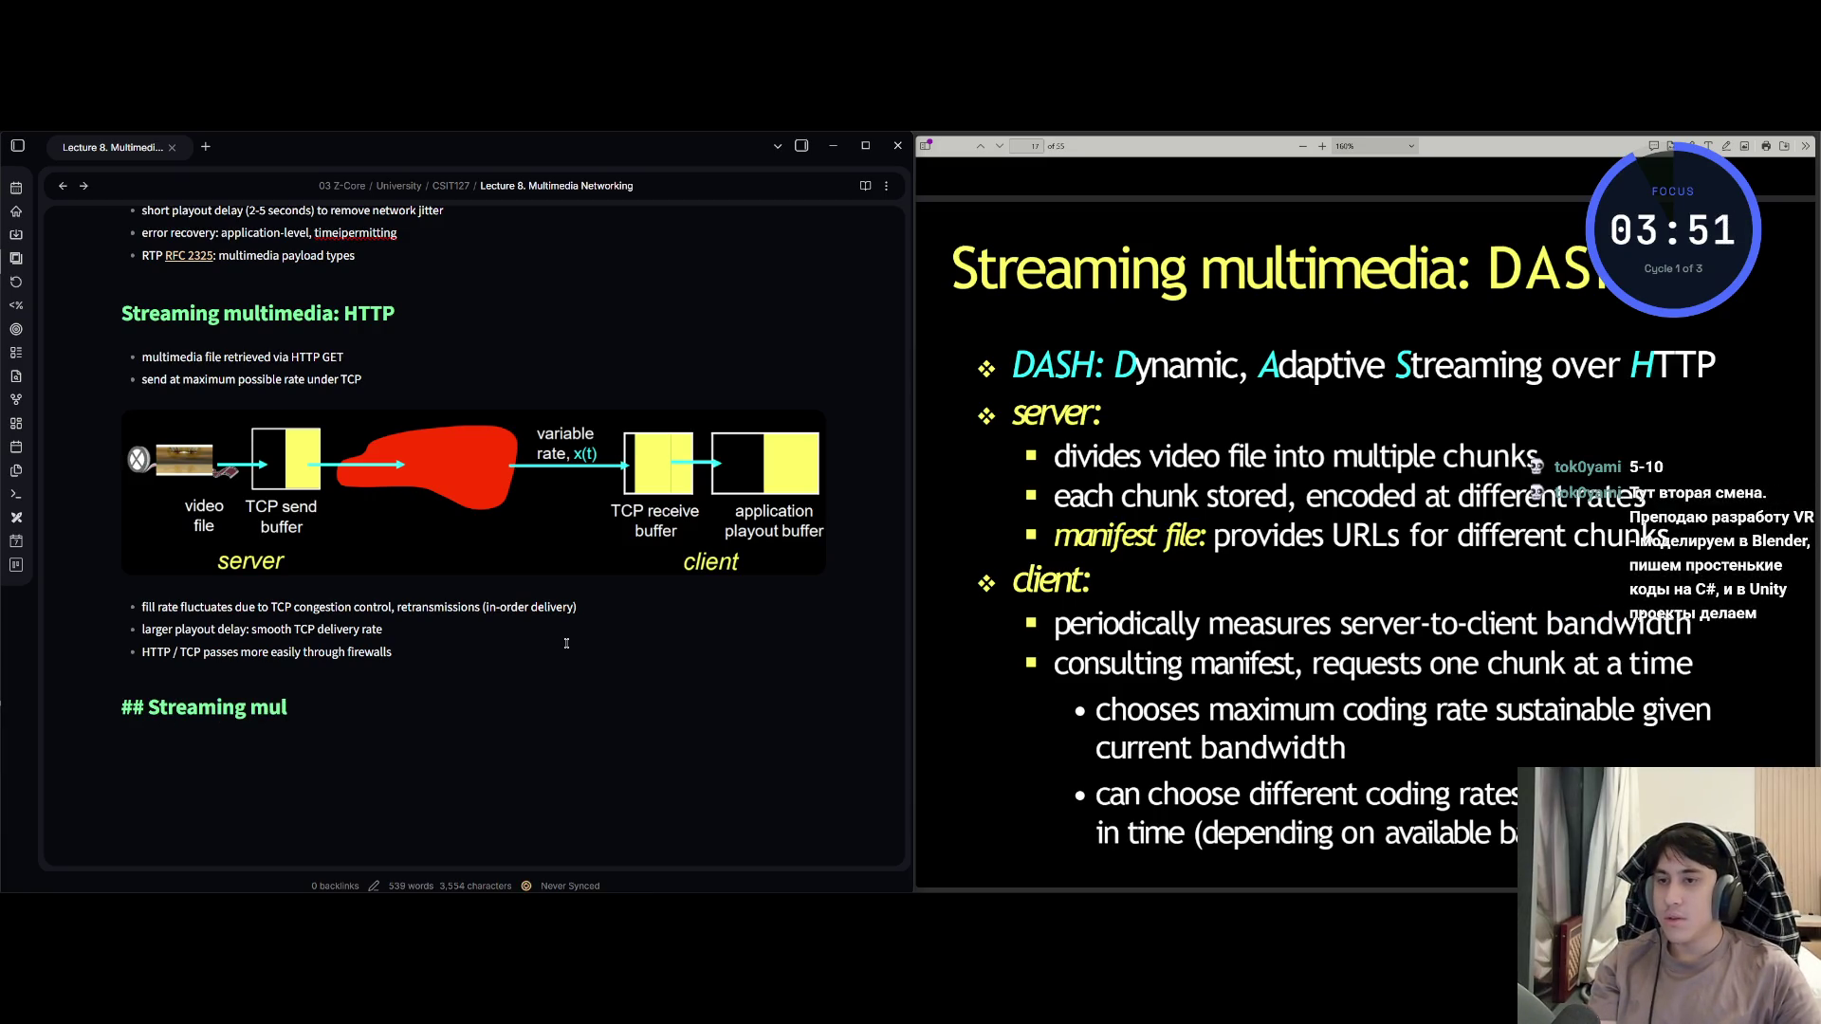
{"action": "type", "text": "timedia"}
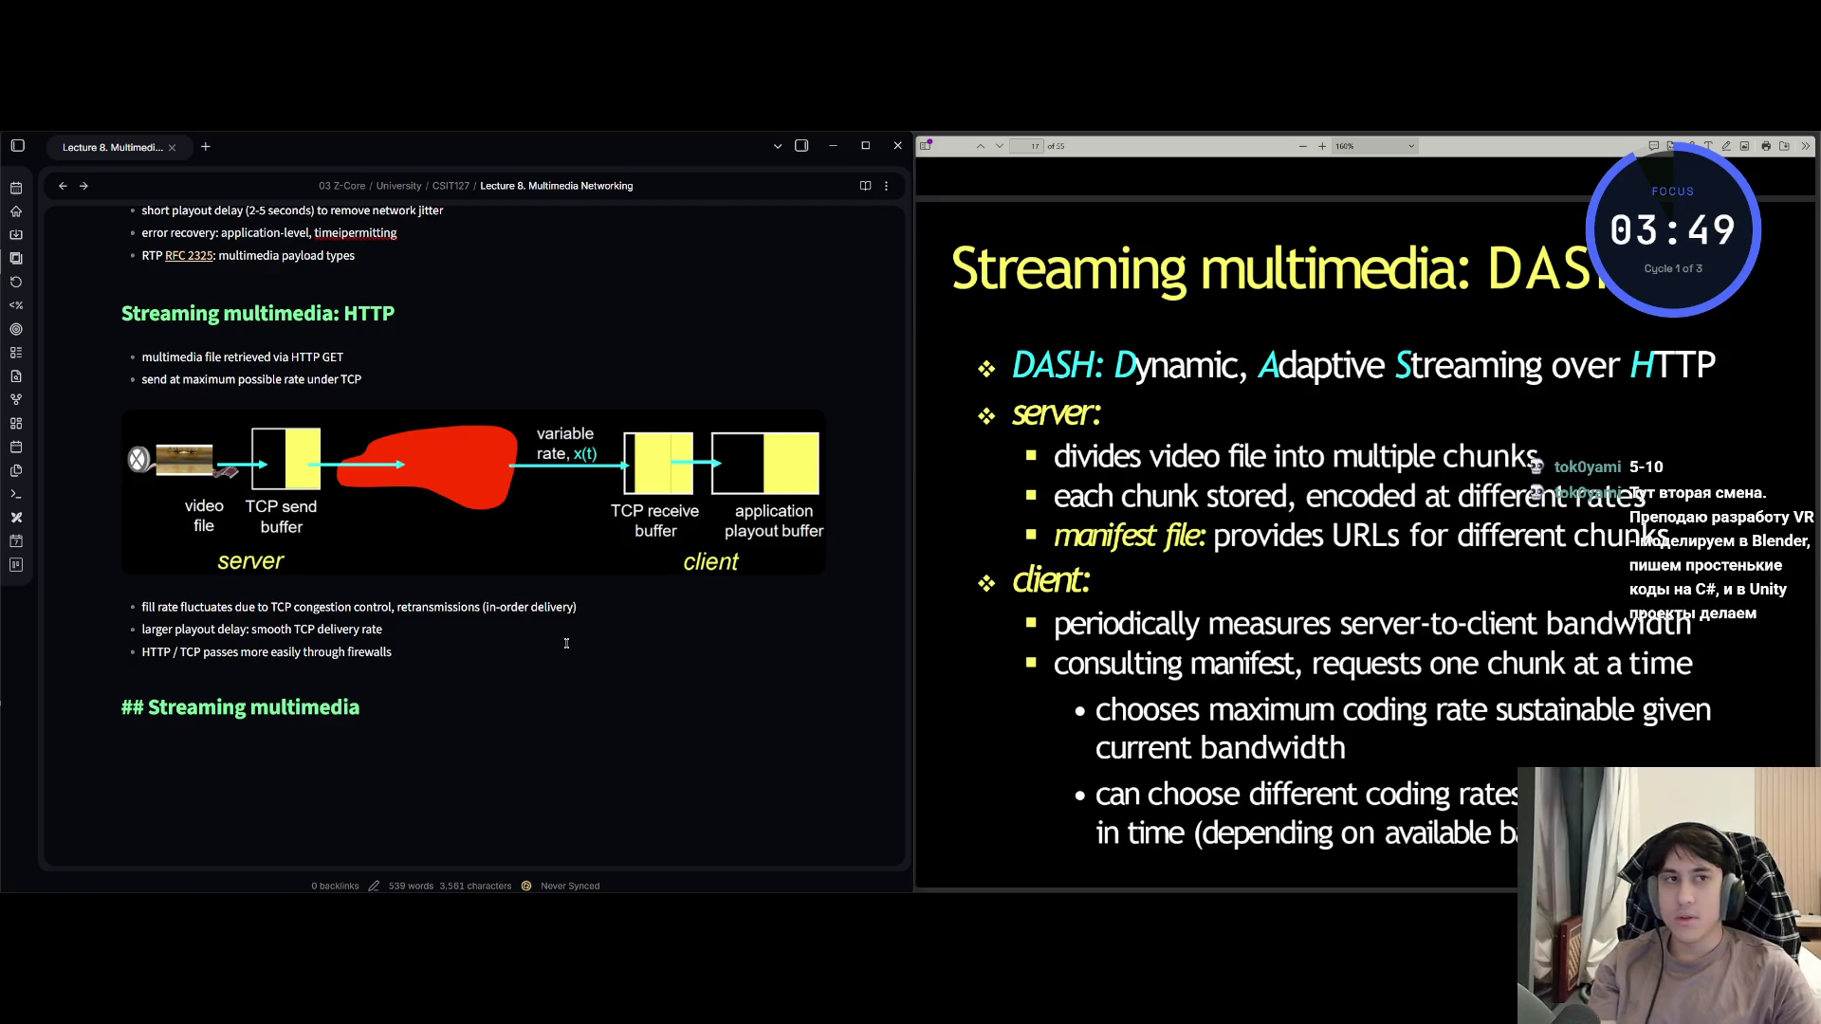
{"action": "type", "text": ": "}
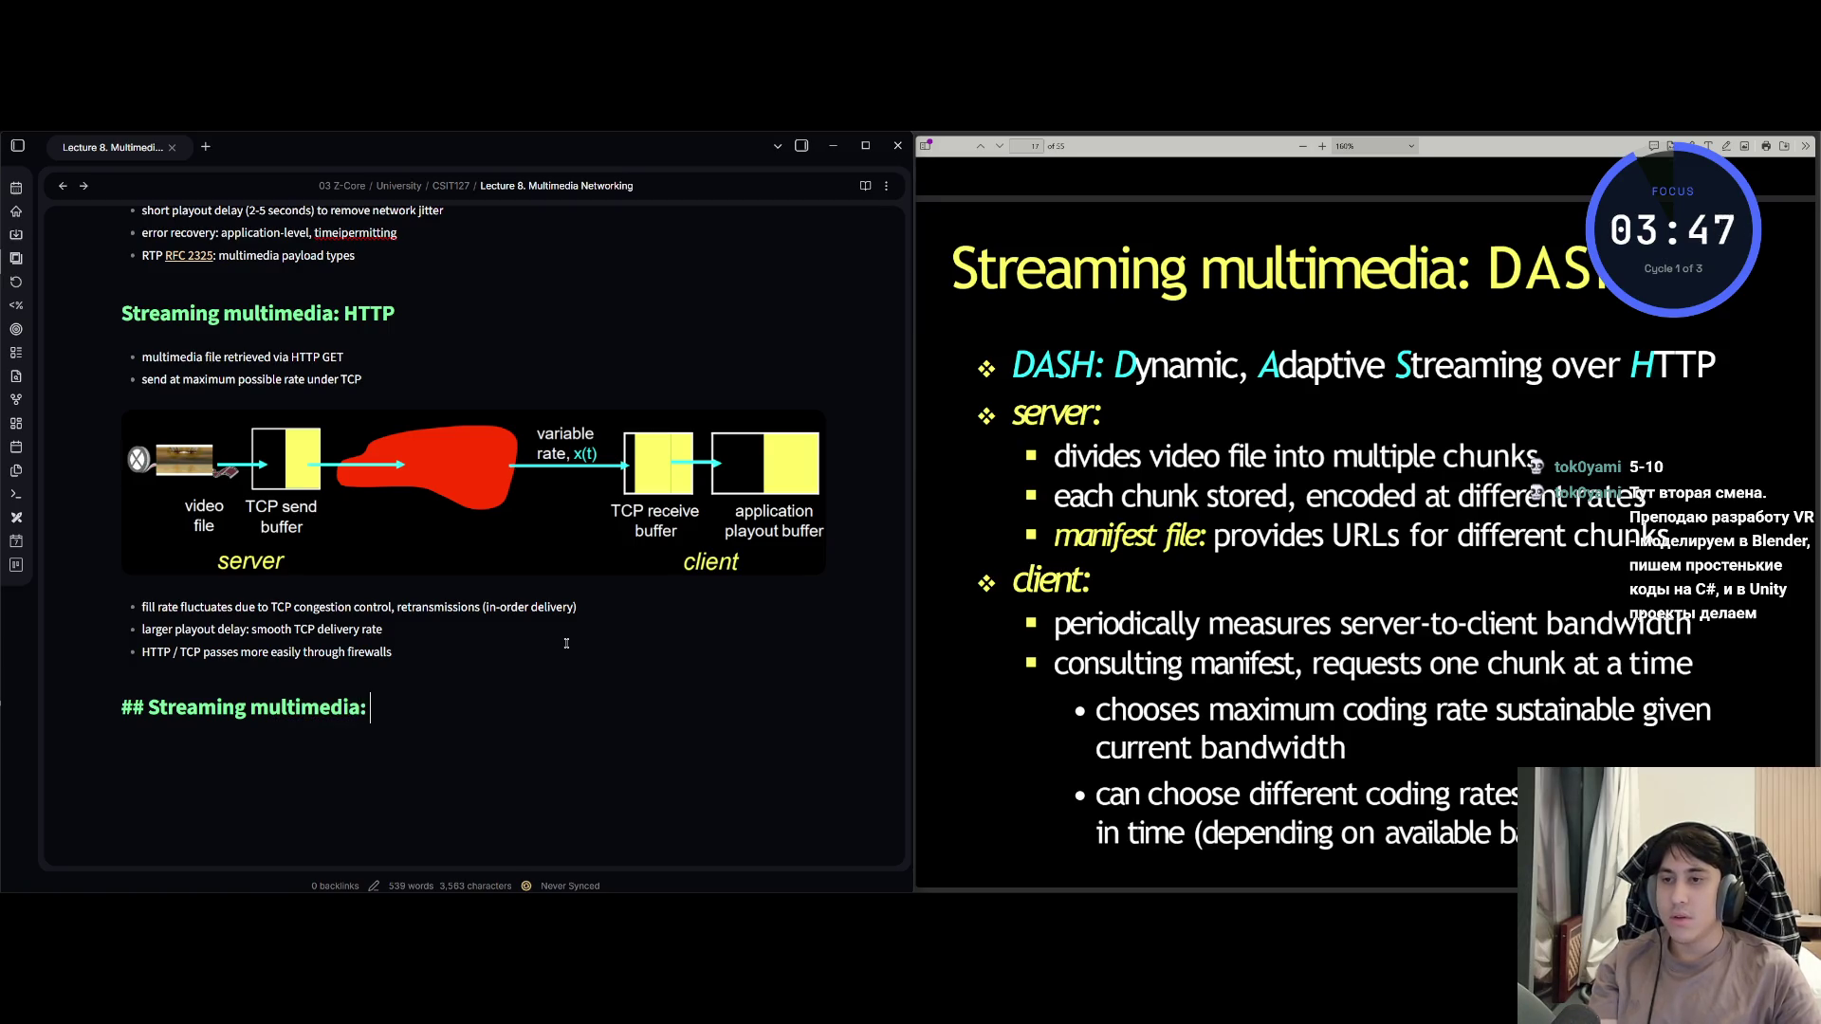
{"action": "type", "text": "DASH"}
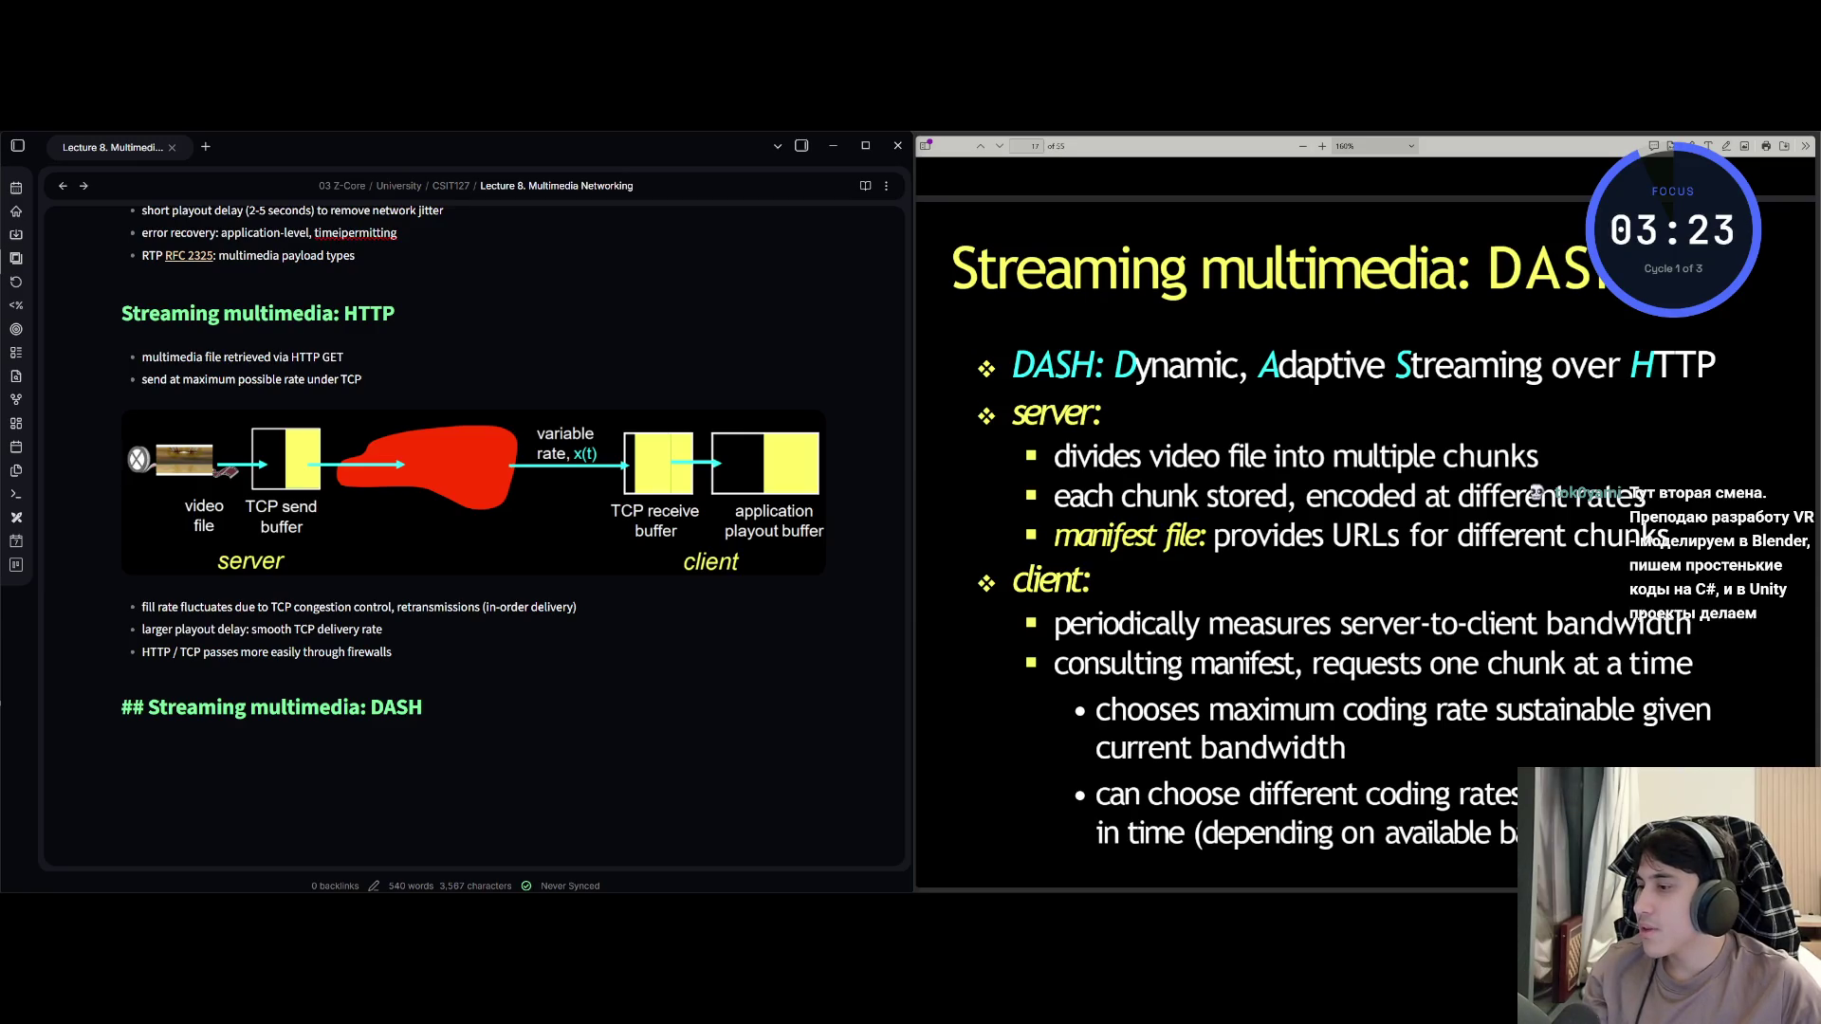
{"action": "key", "text": "alt+Tab"}
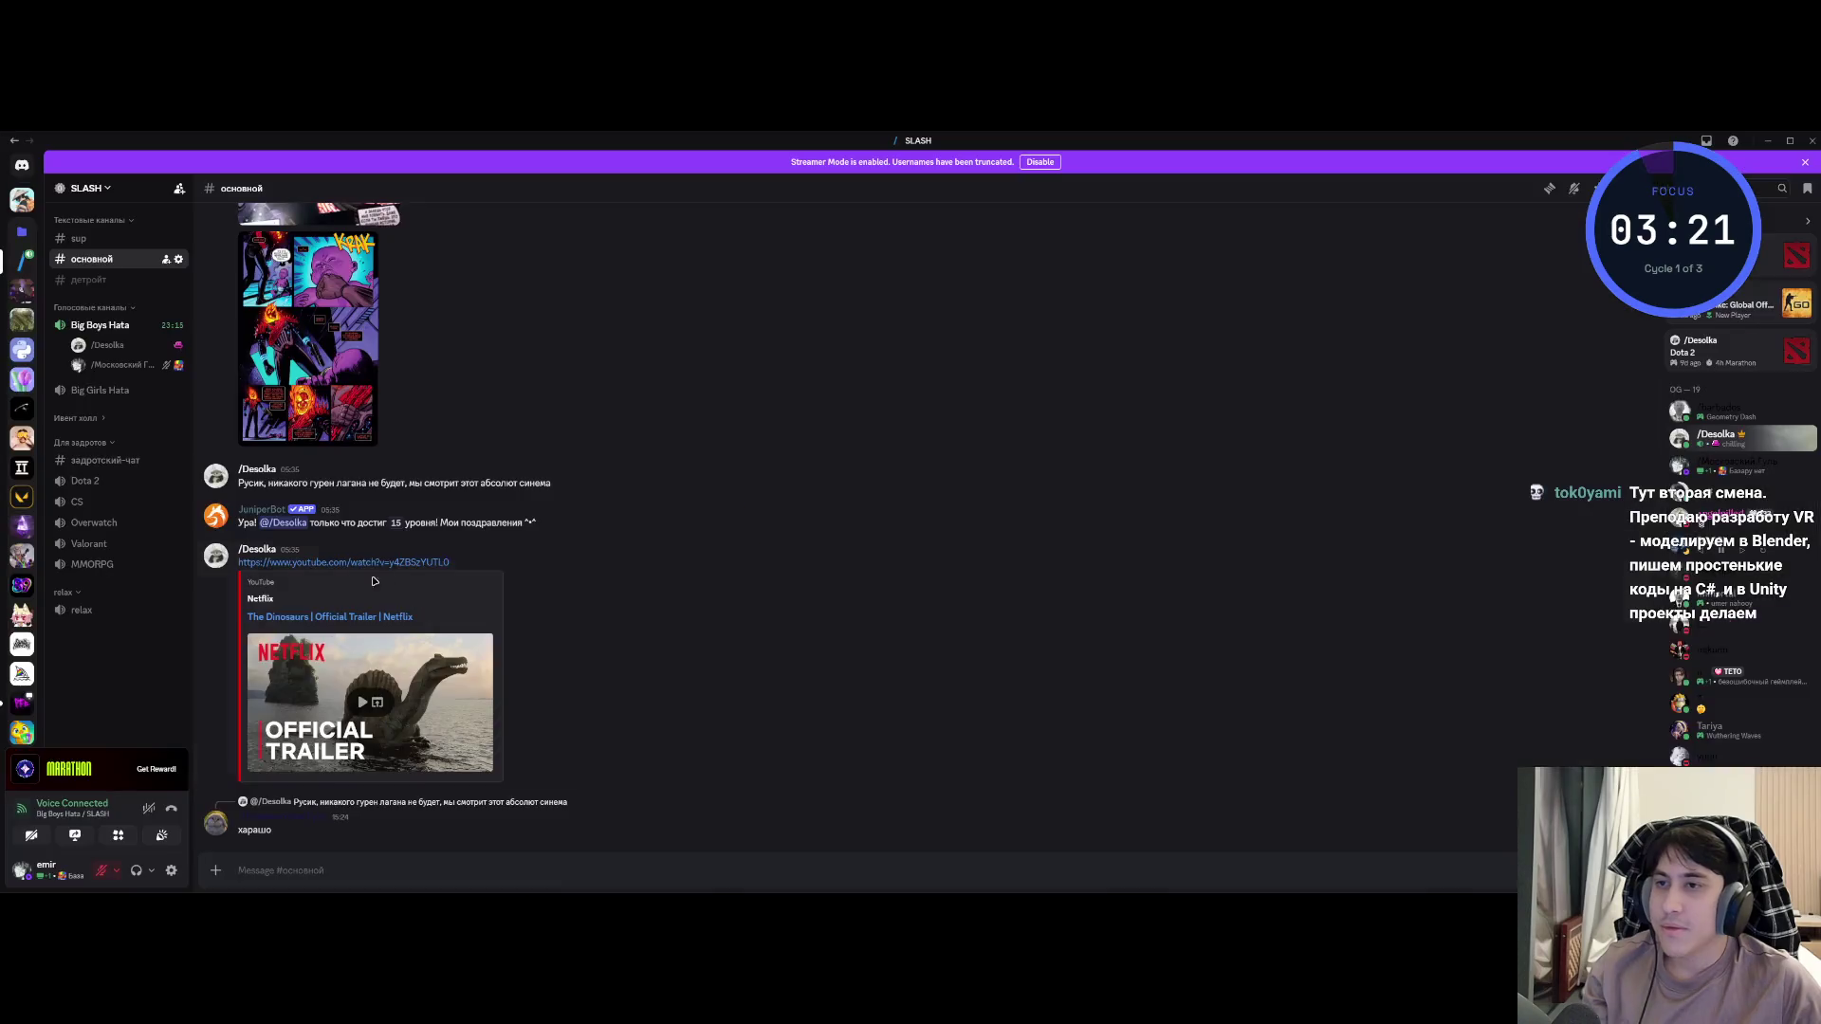
Unmute the Discord microphone, then put the Obsidian cursor back at the end of the DASH heading.
{"action": "left_click", "coordinate": [101, 871]}
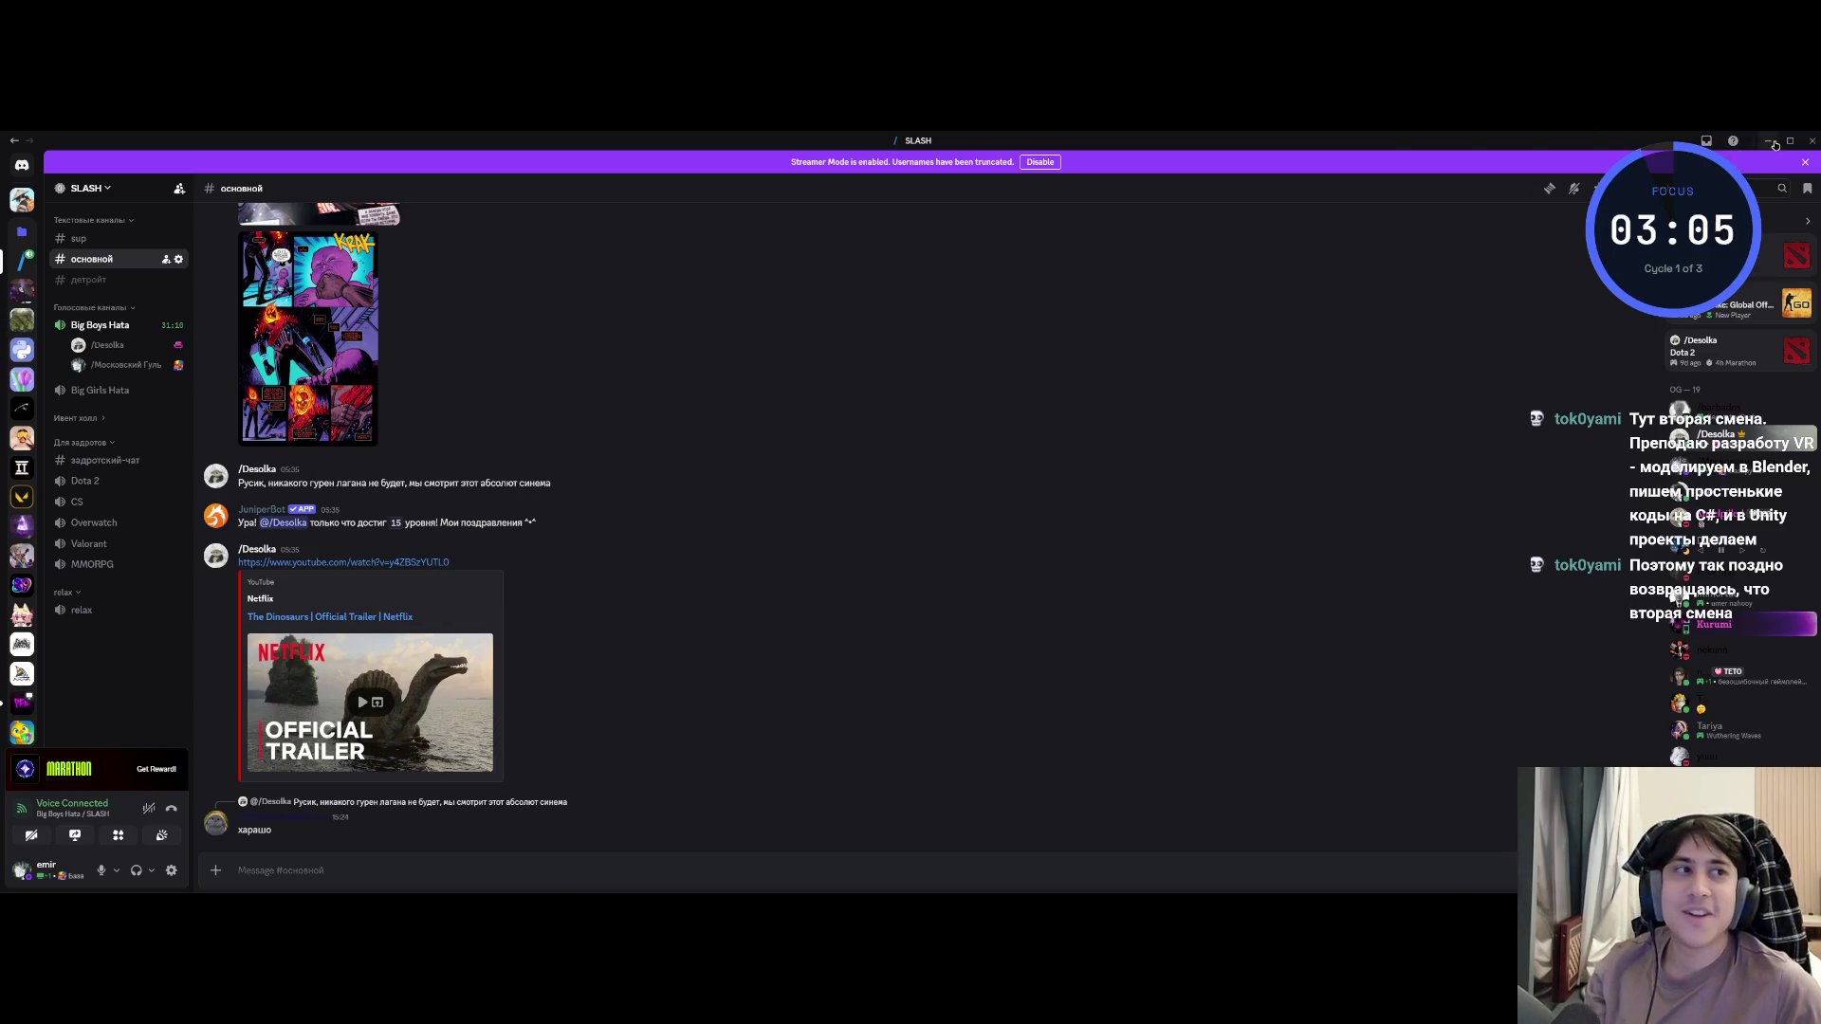
{"action": "key", "text": "alt+Tab"}
{"action": "left_click", "coordinate": [392, 713]}
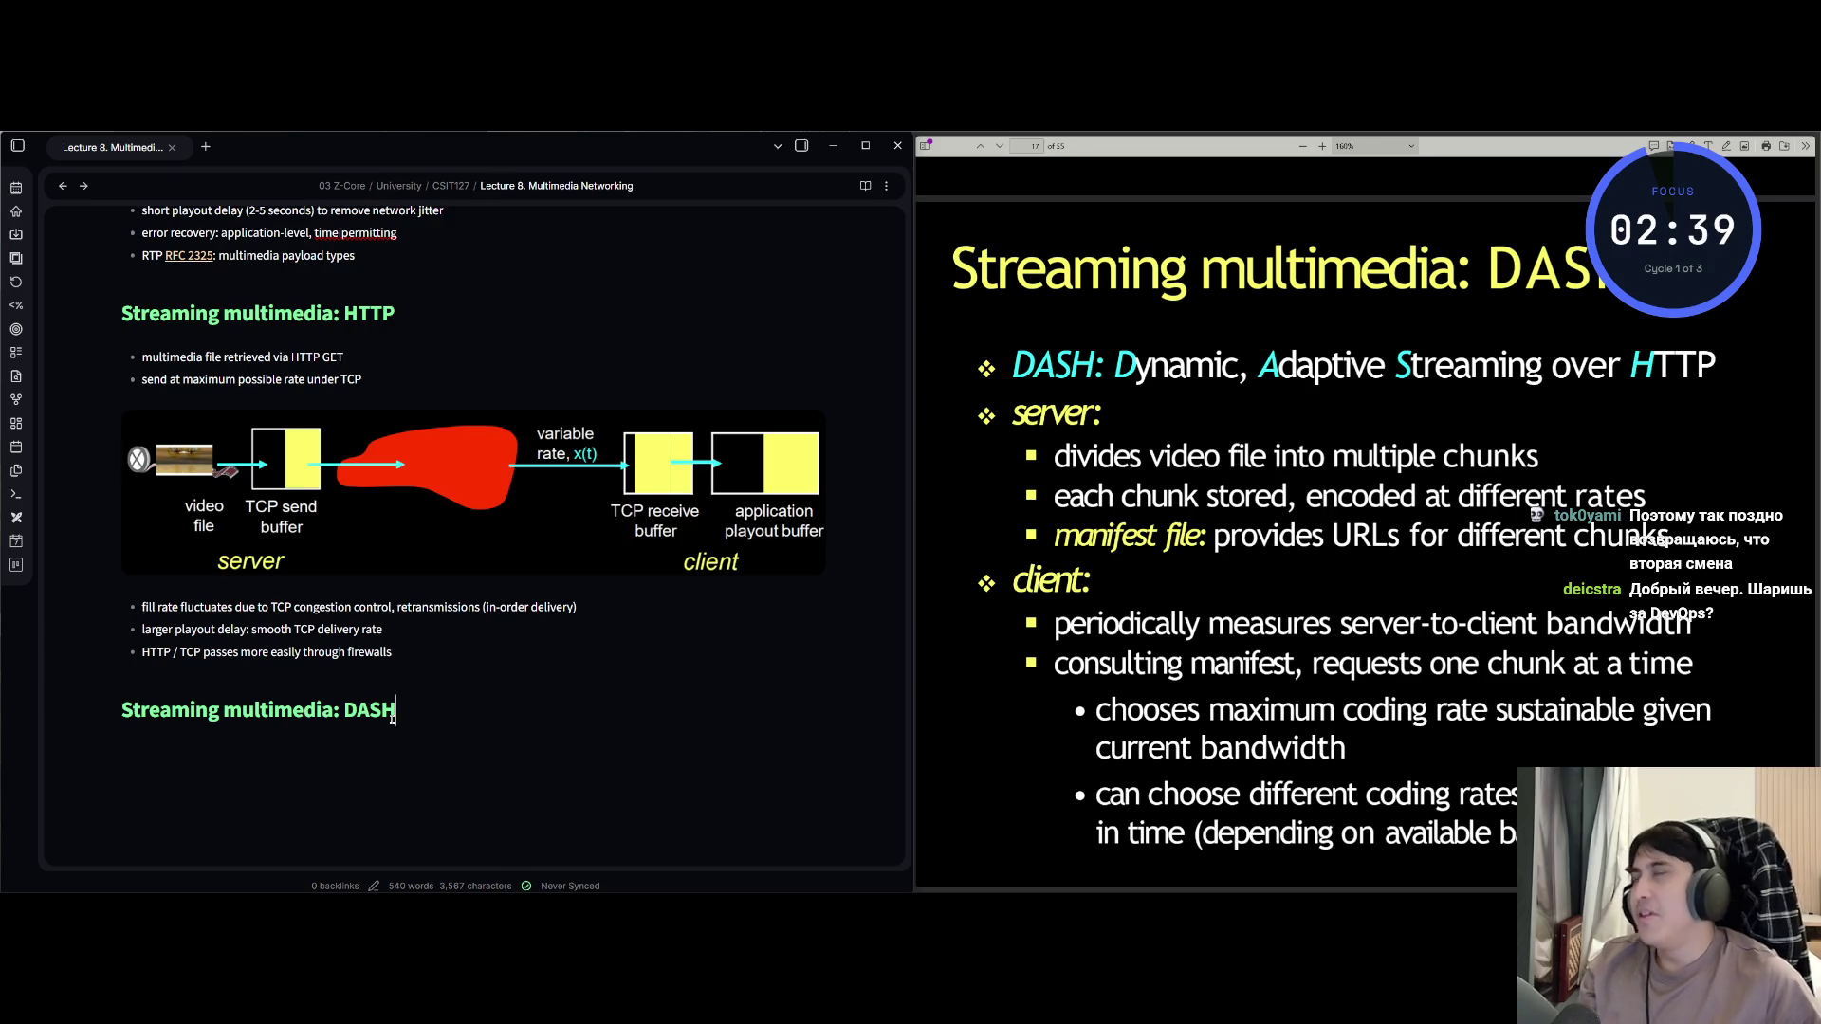
Return to the Obsidian note and start a new line below the DASH heading.
{"action": "key", "text": "alt+Tab"}
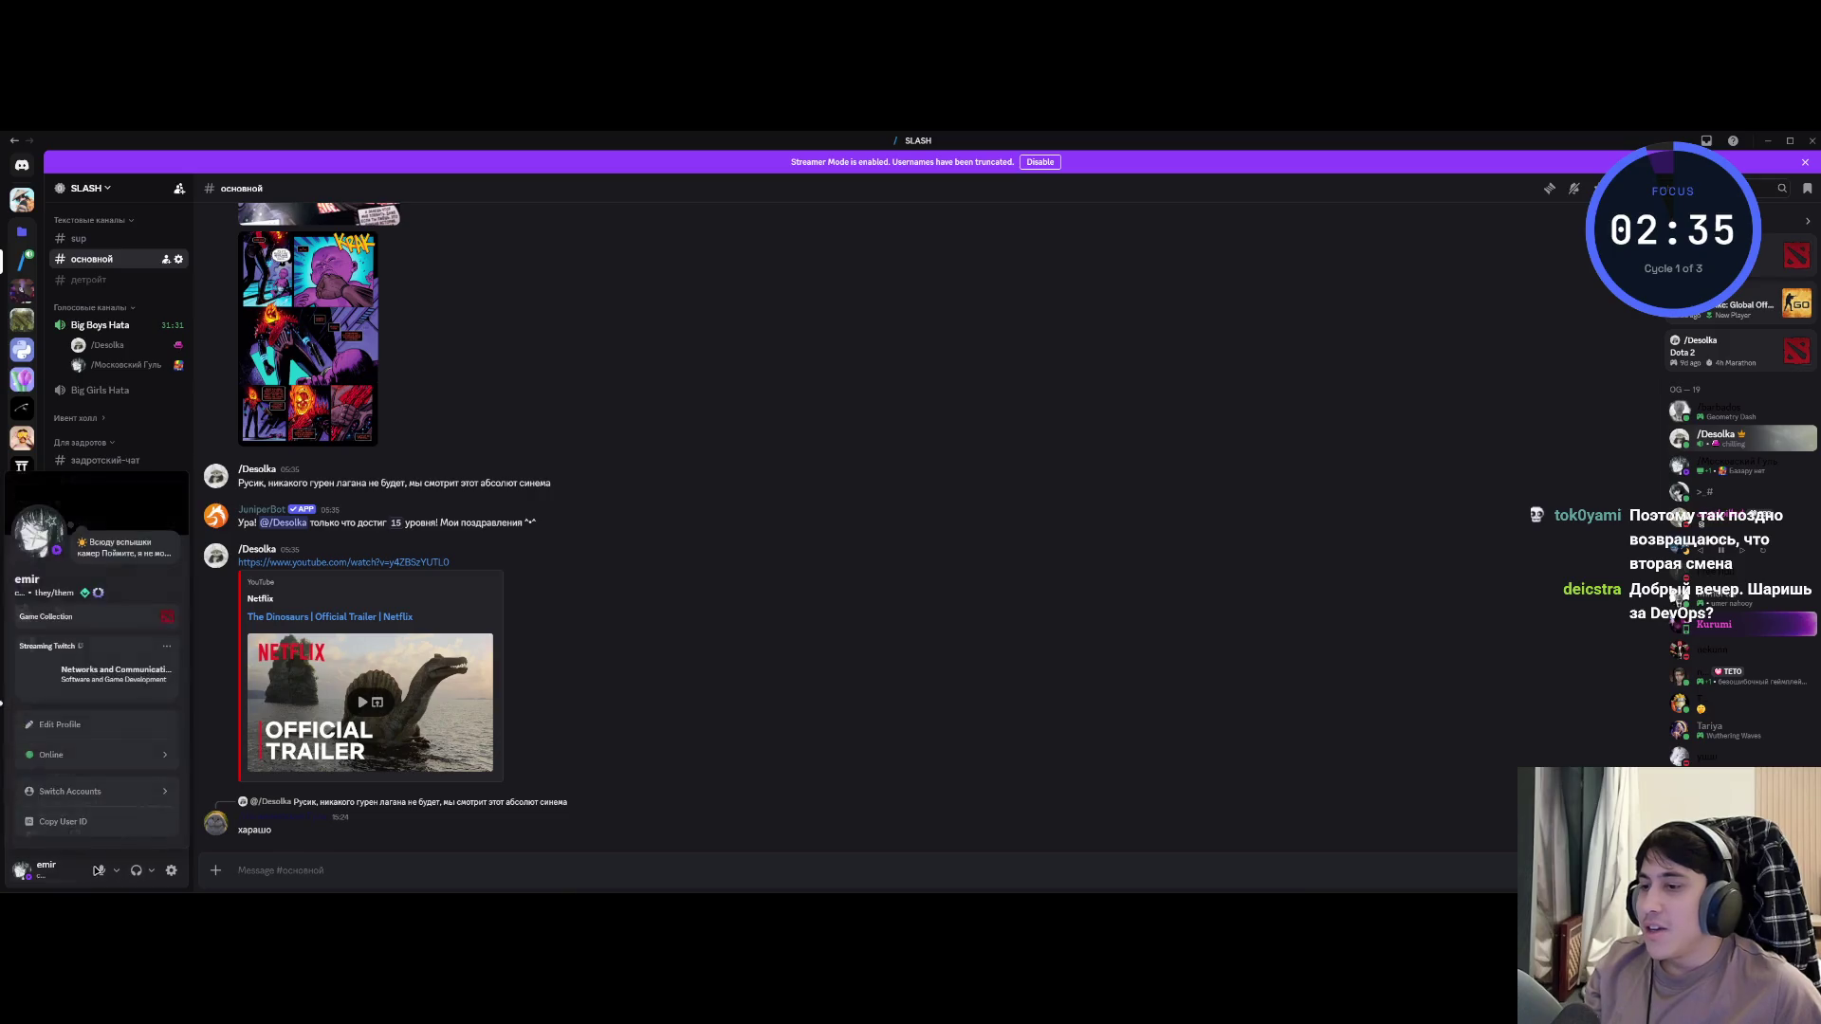
{"action": "key", "text": "alt+Tab"}
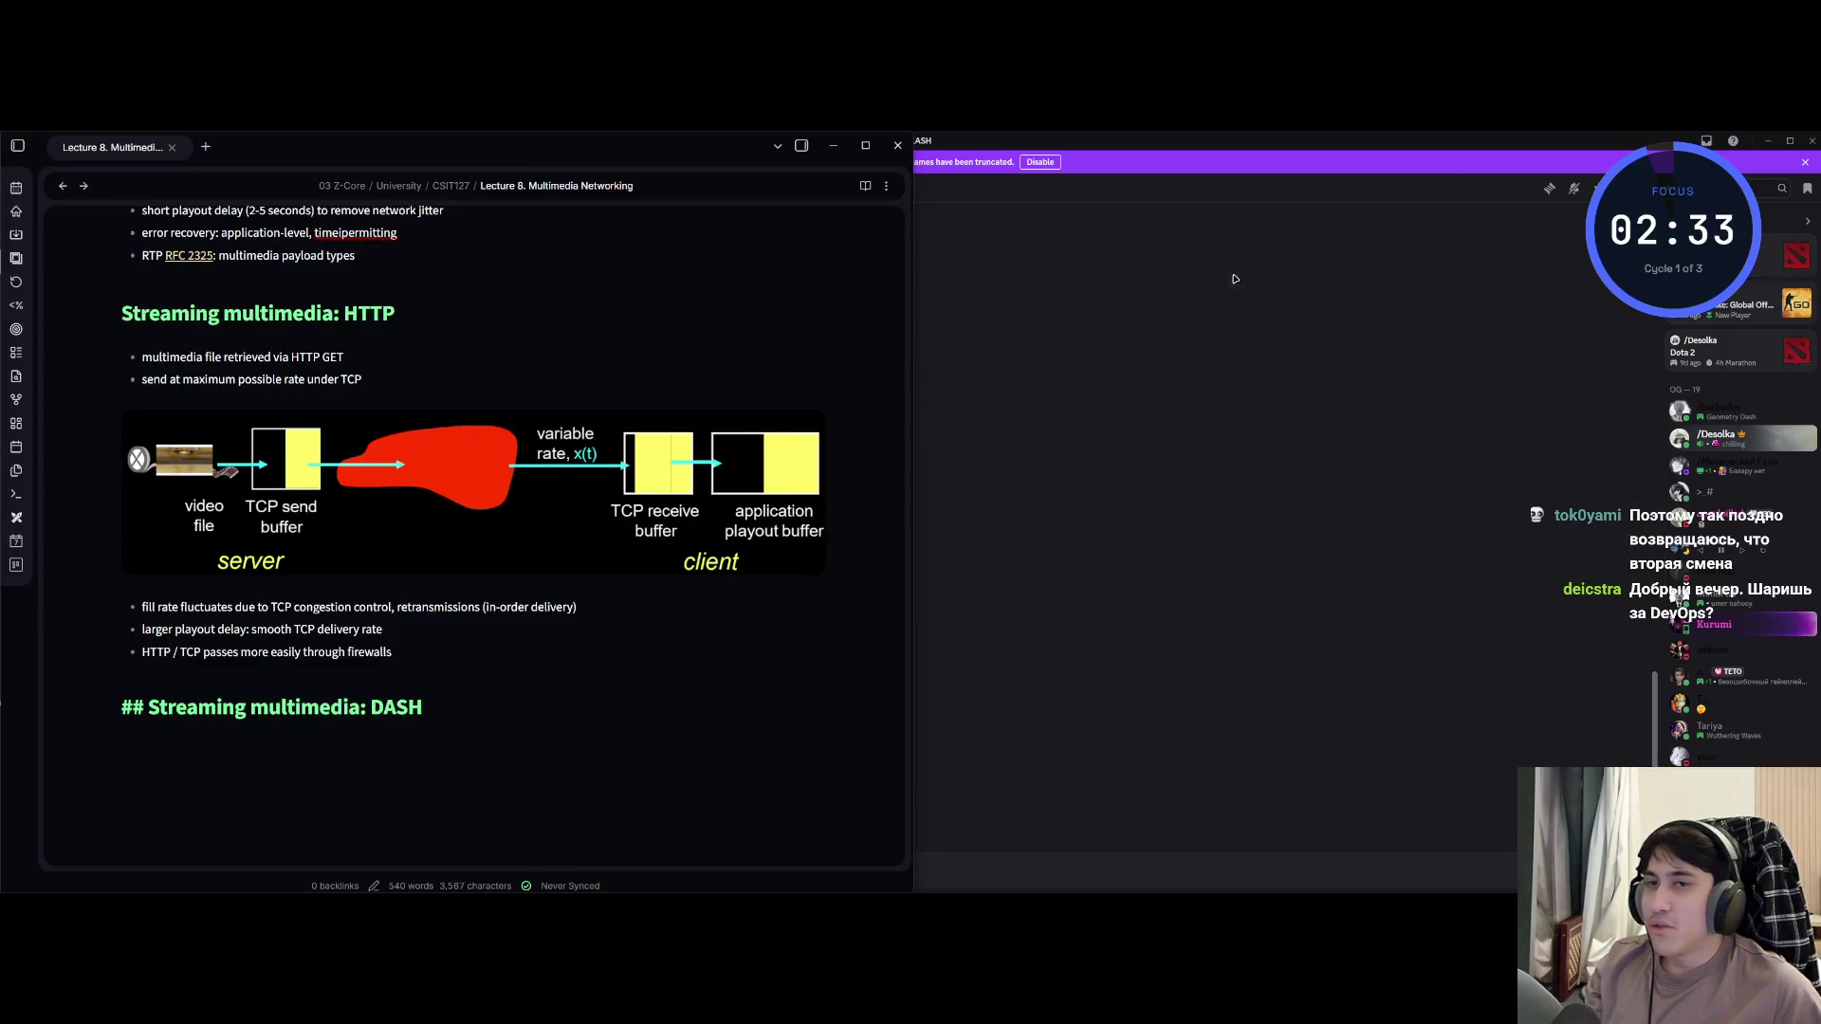
{"action": "key", "text": "alt+Tab"}
{"action": "key", "text": "alt+Tab"}
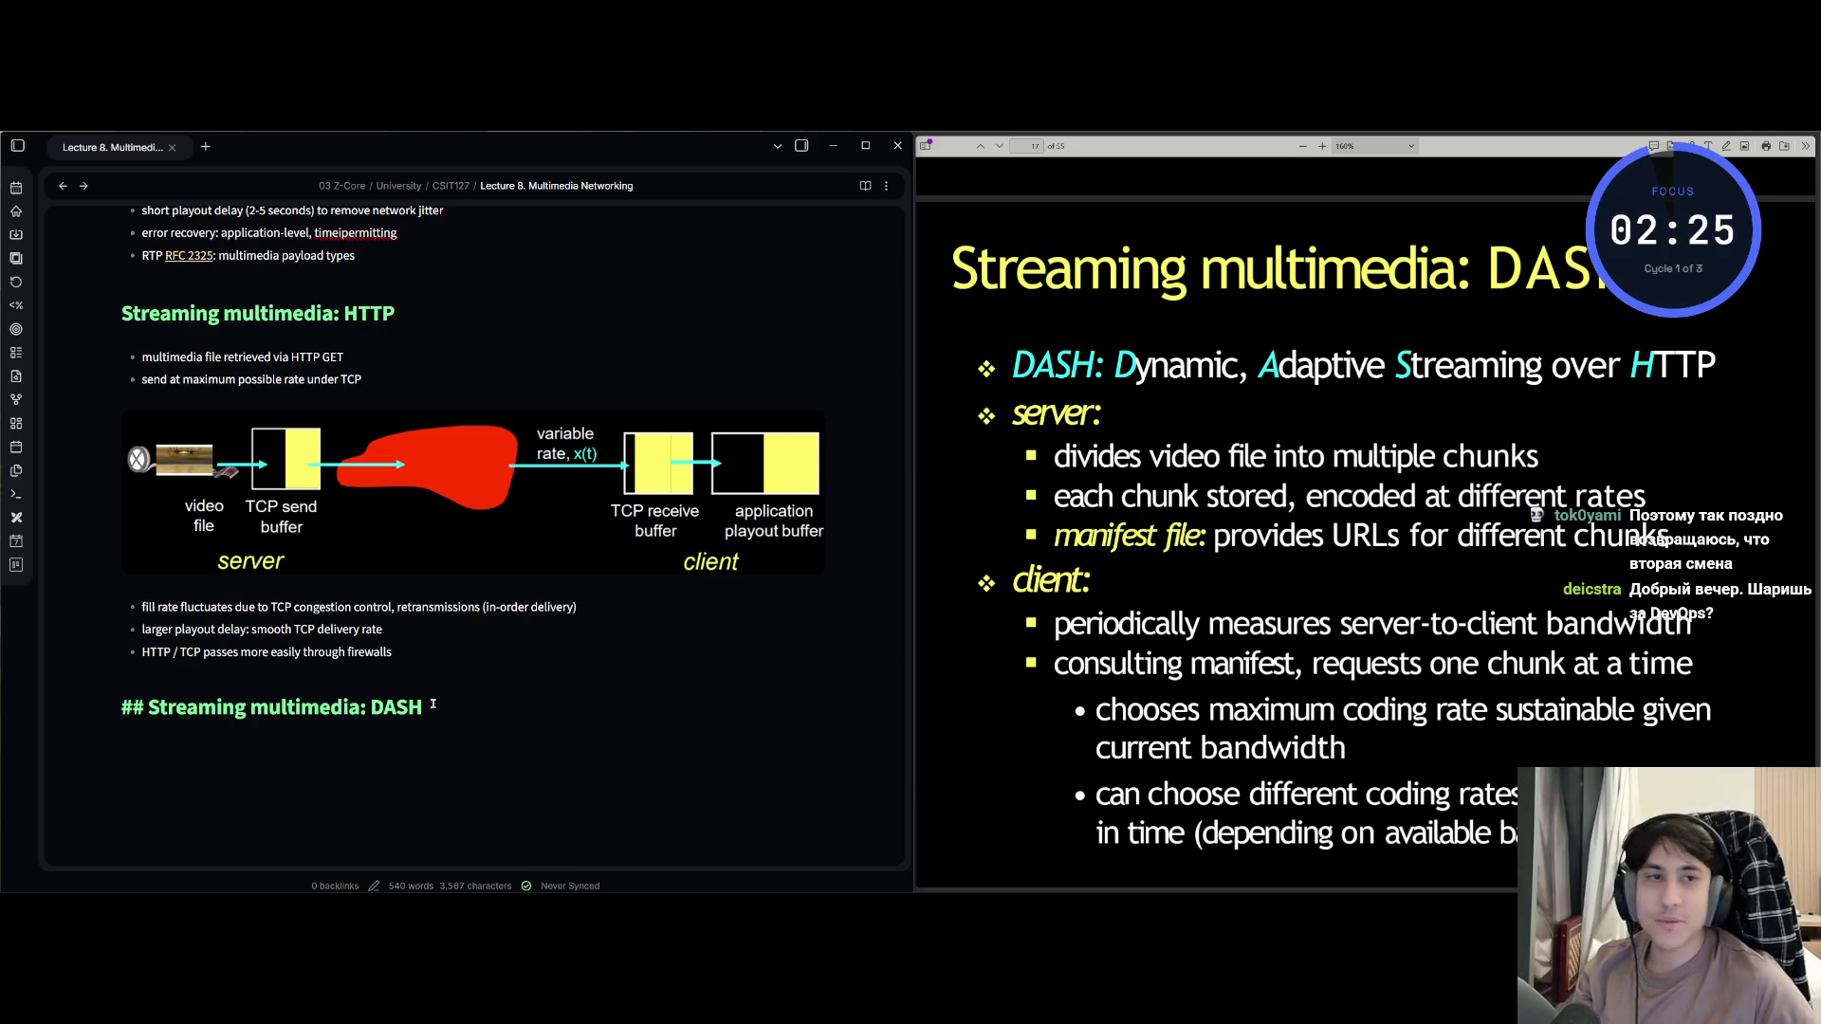
{"action": "key", "text": "Return"}
{"action": "scroll", "coordinate": [446, 663], "scroll_direction": "down", "scroll_amount": 3}
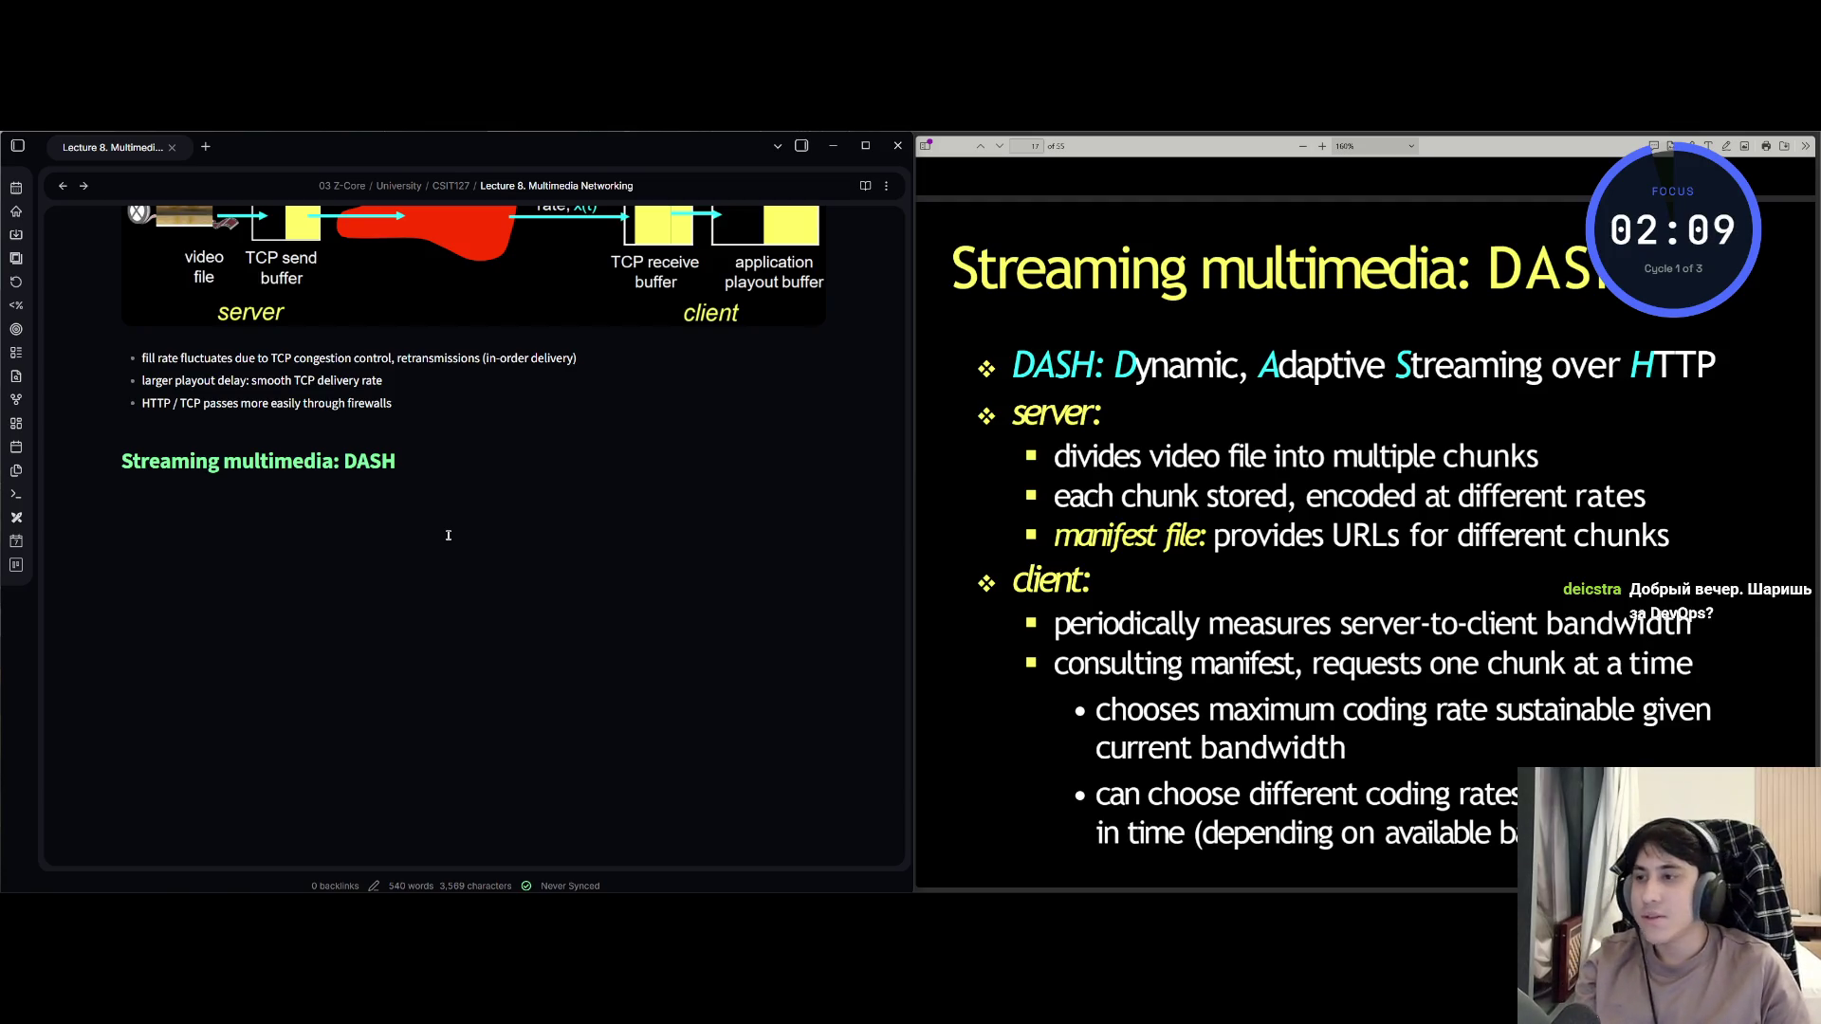
Type the bullet 'DASH: Dynamic, Adaptive Steraming over HTTP' under the heading.
{"action": "type", "text": "-Dash"}
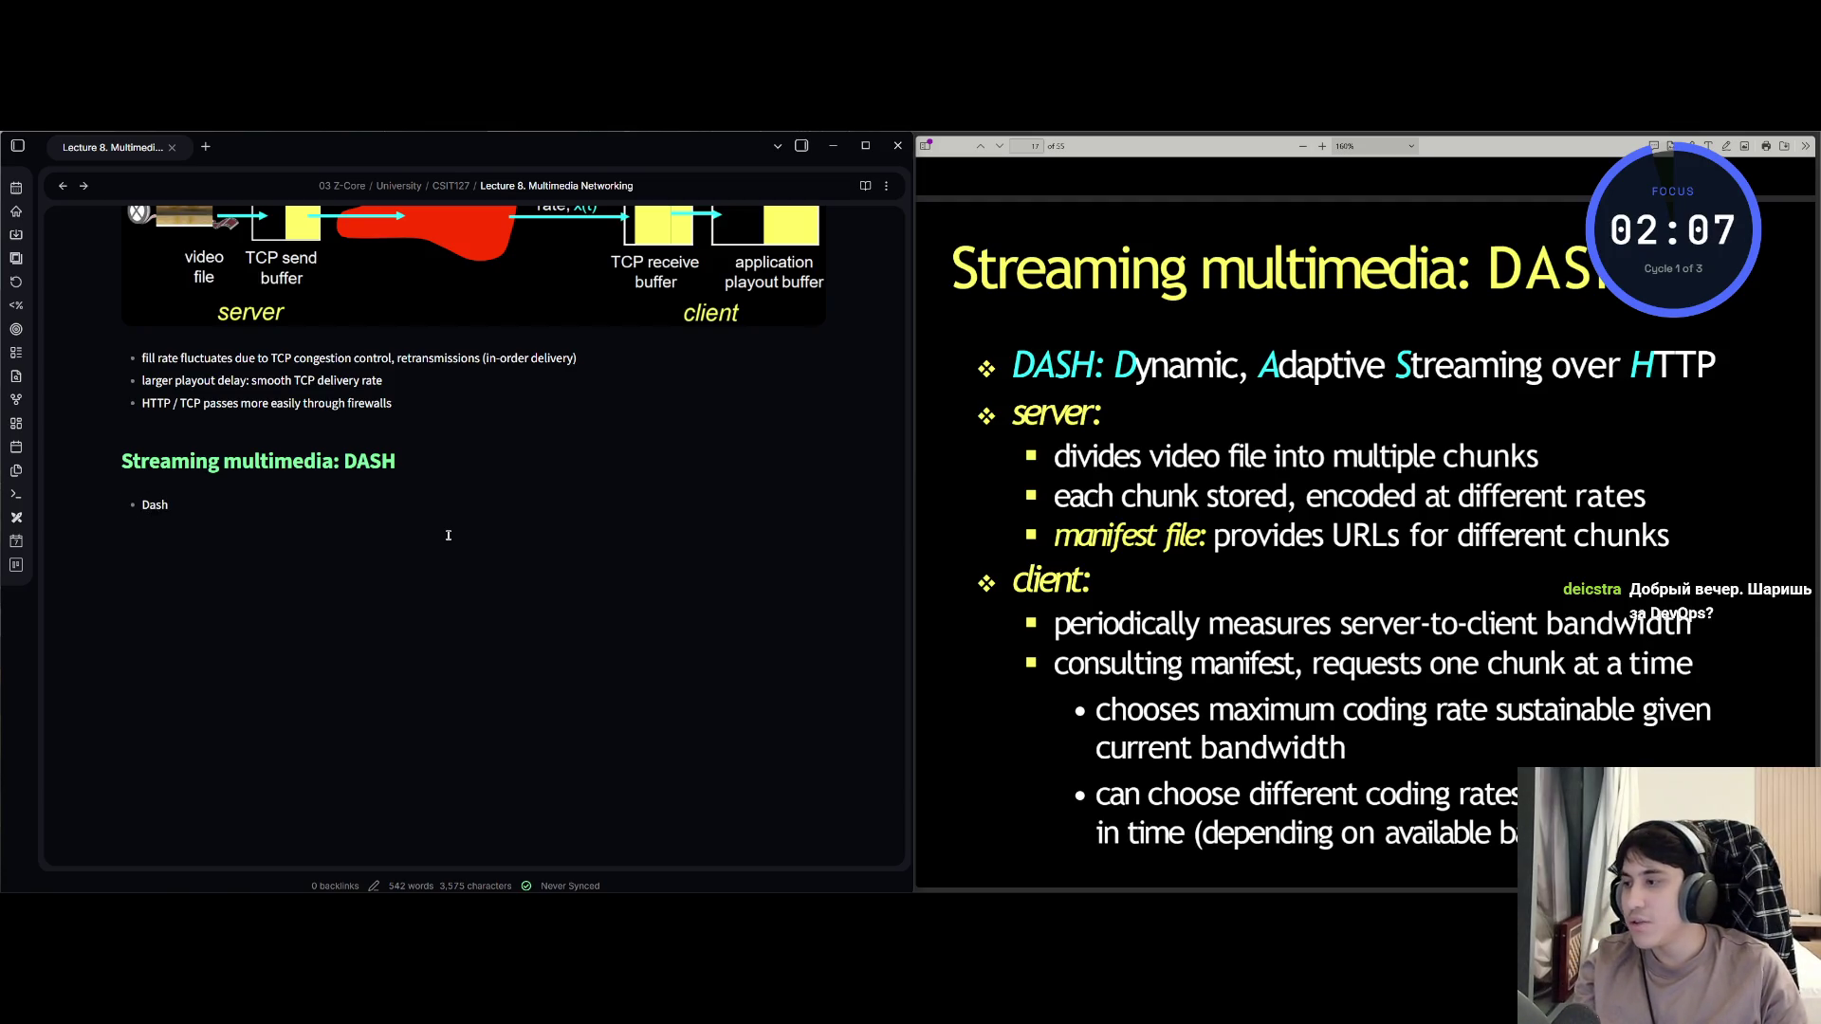
{"action": "key", "text": "BackSpace"}
{"action": "key", "text": "BackSpace"}
{"action": "key", "text": "BackSpace"}
{"action": "type", "text": "ASH "}
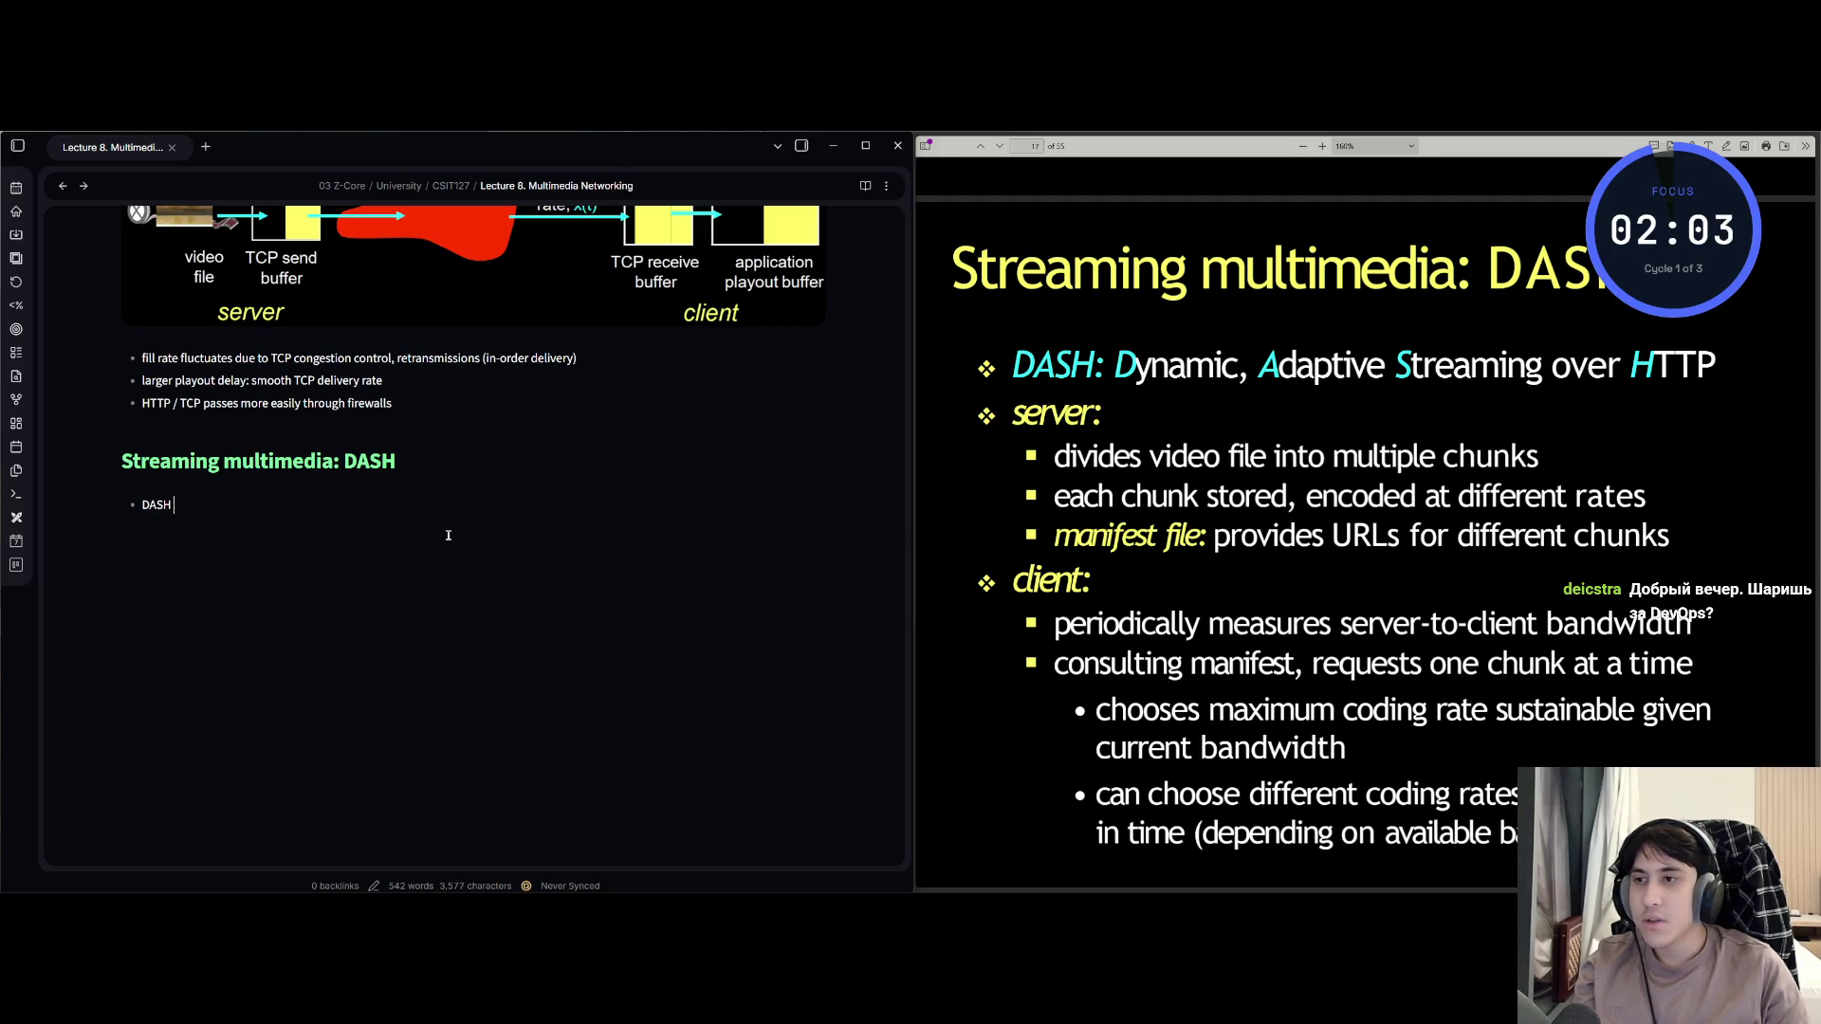
{"action": "type", "text": " namic"}
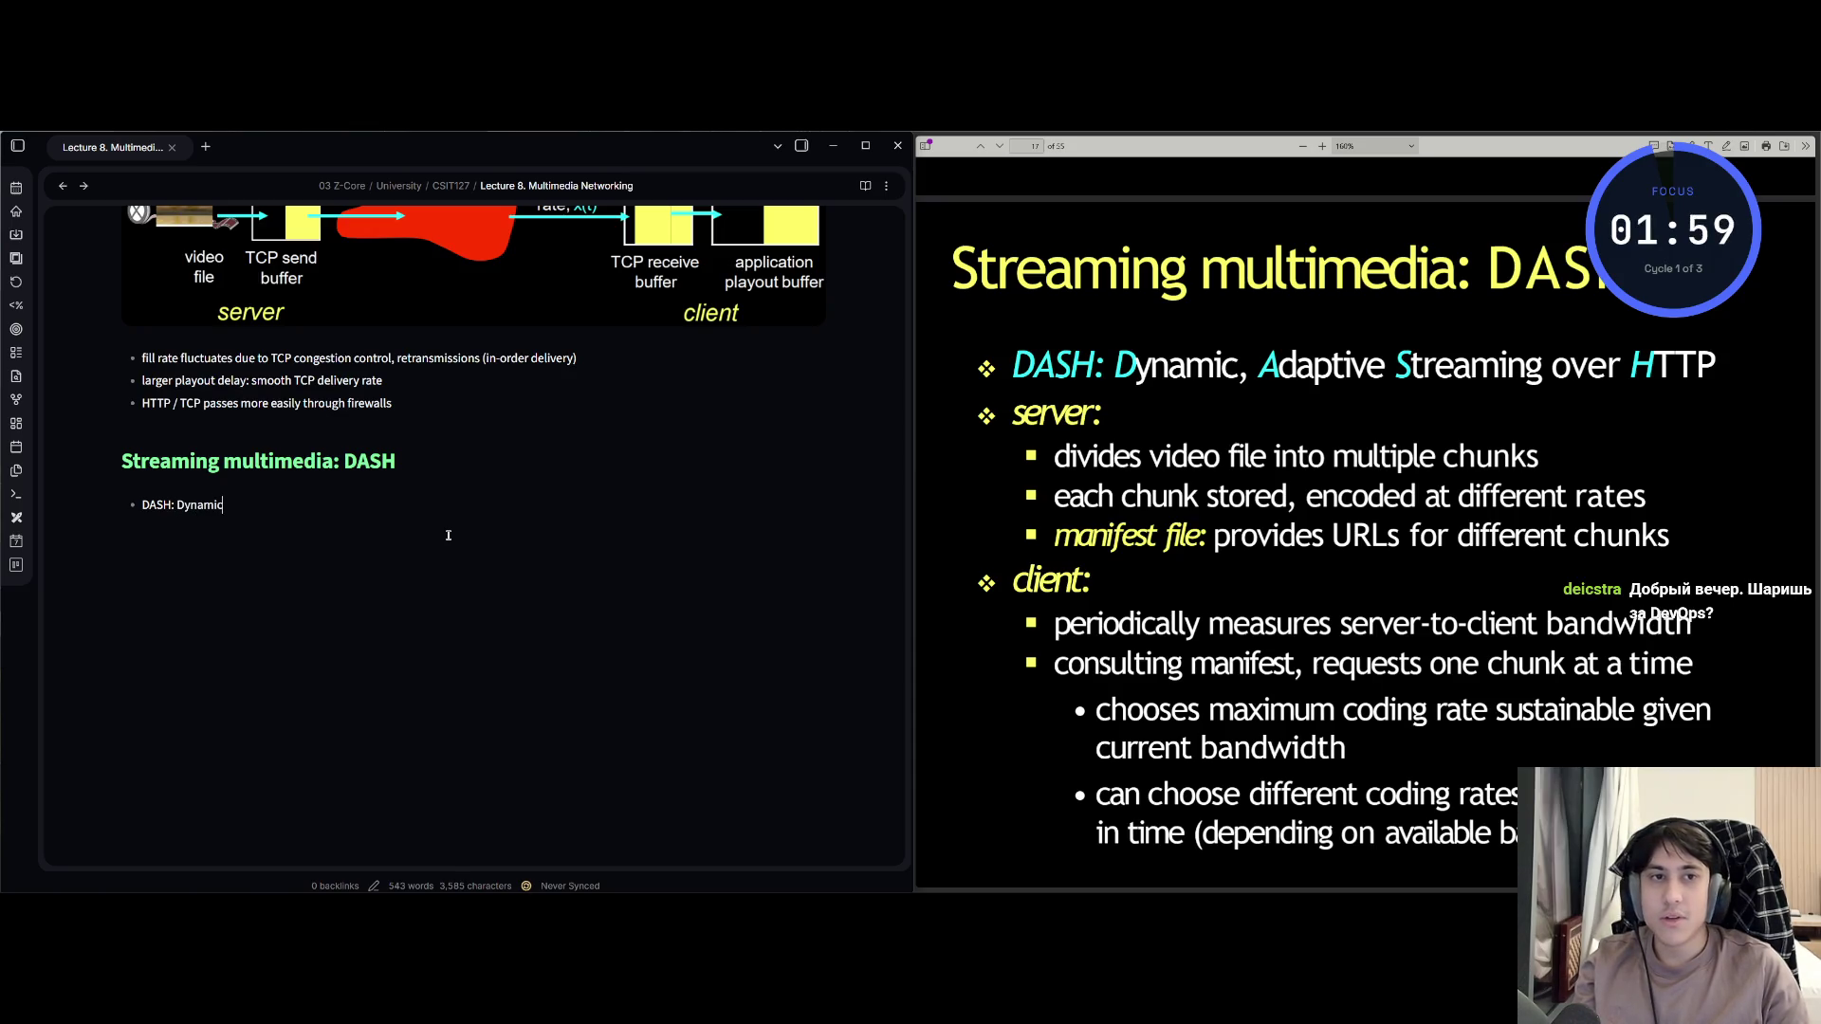
{"action": "type", "text": ", Adaptiv"}
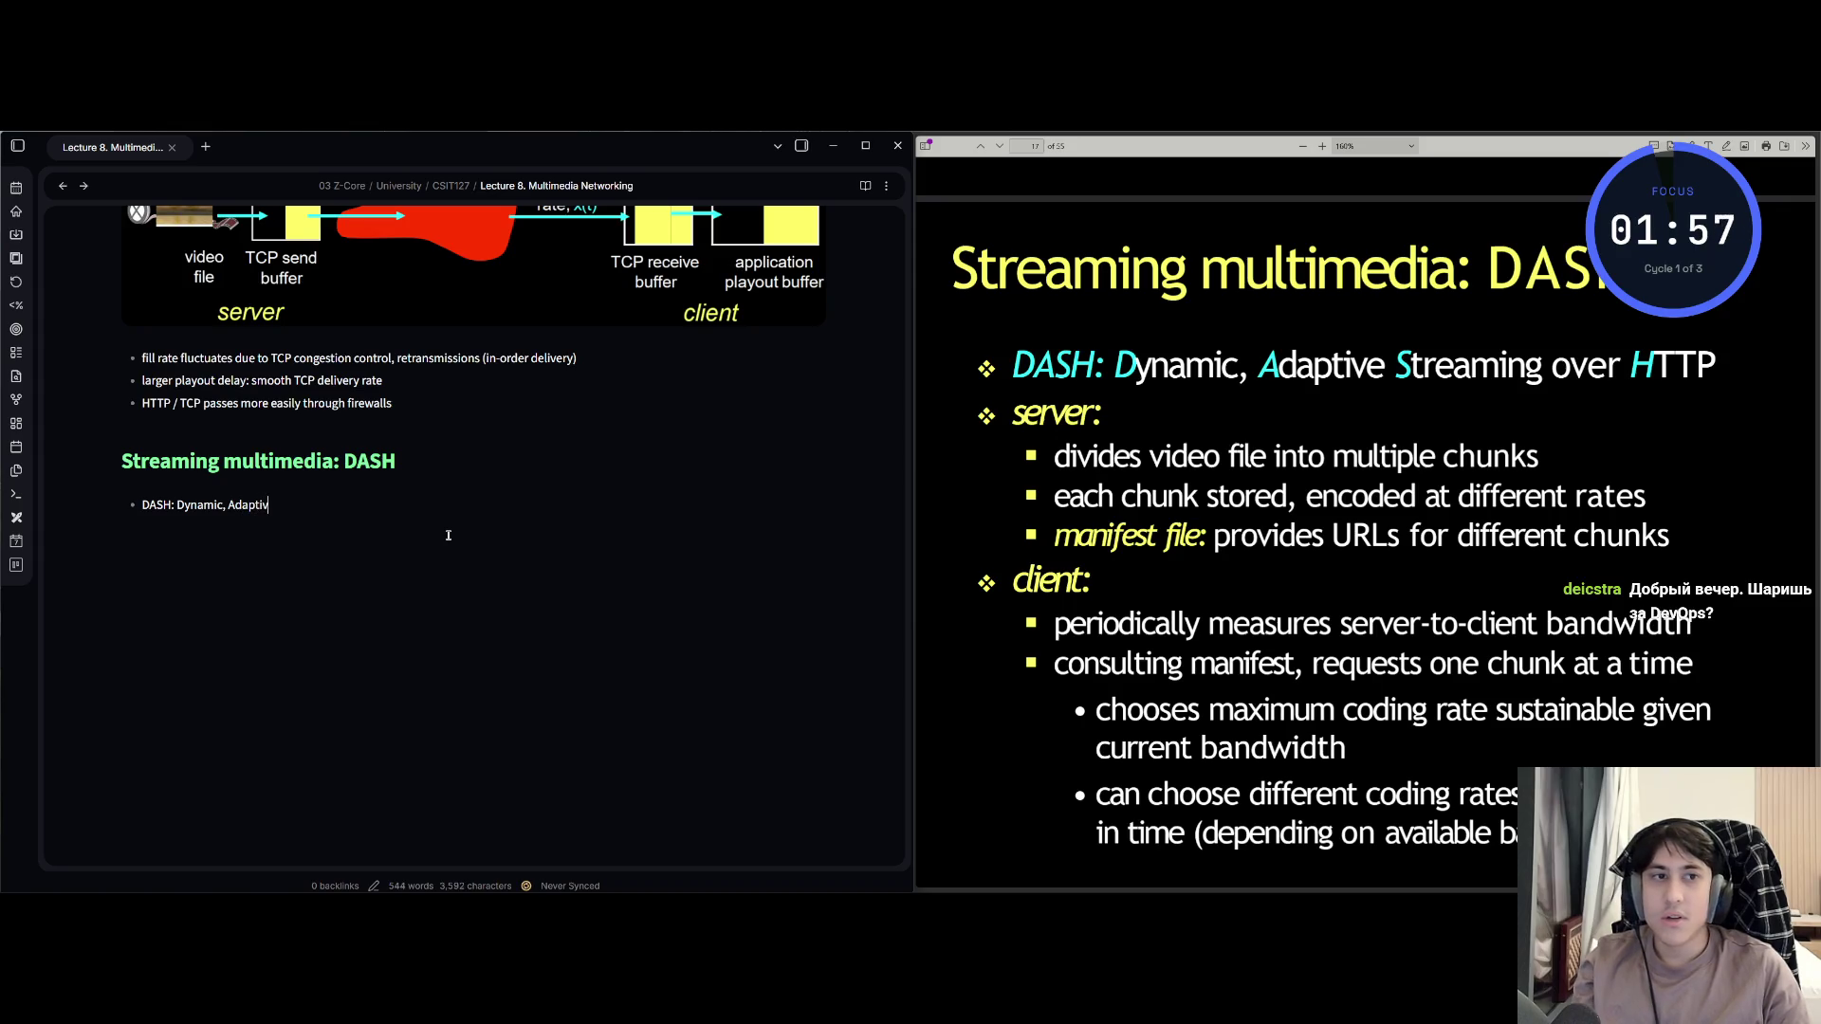
{"action": "type", "text": "e Steraming "}
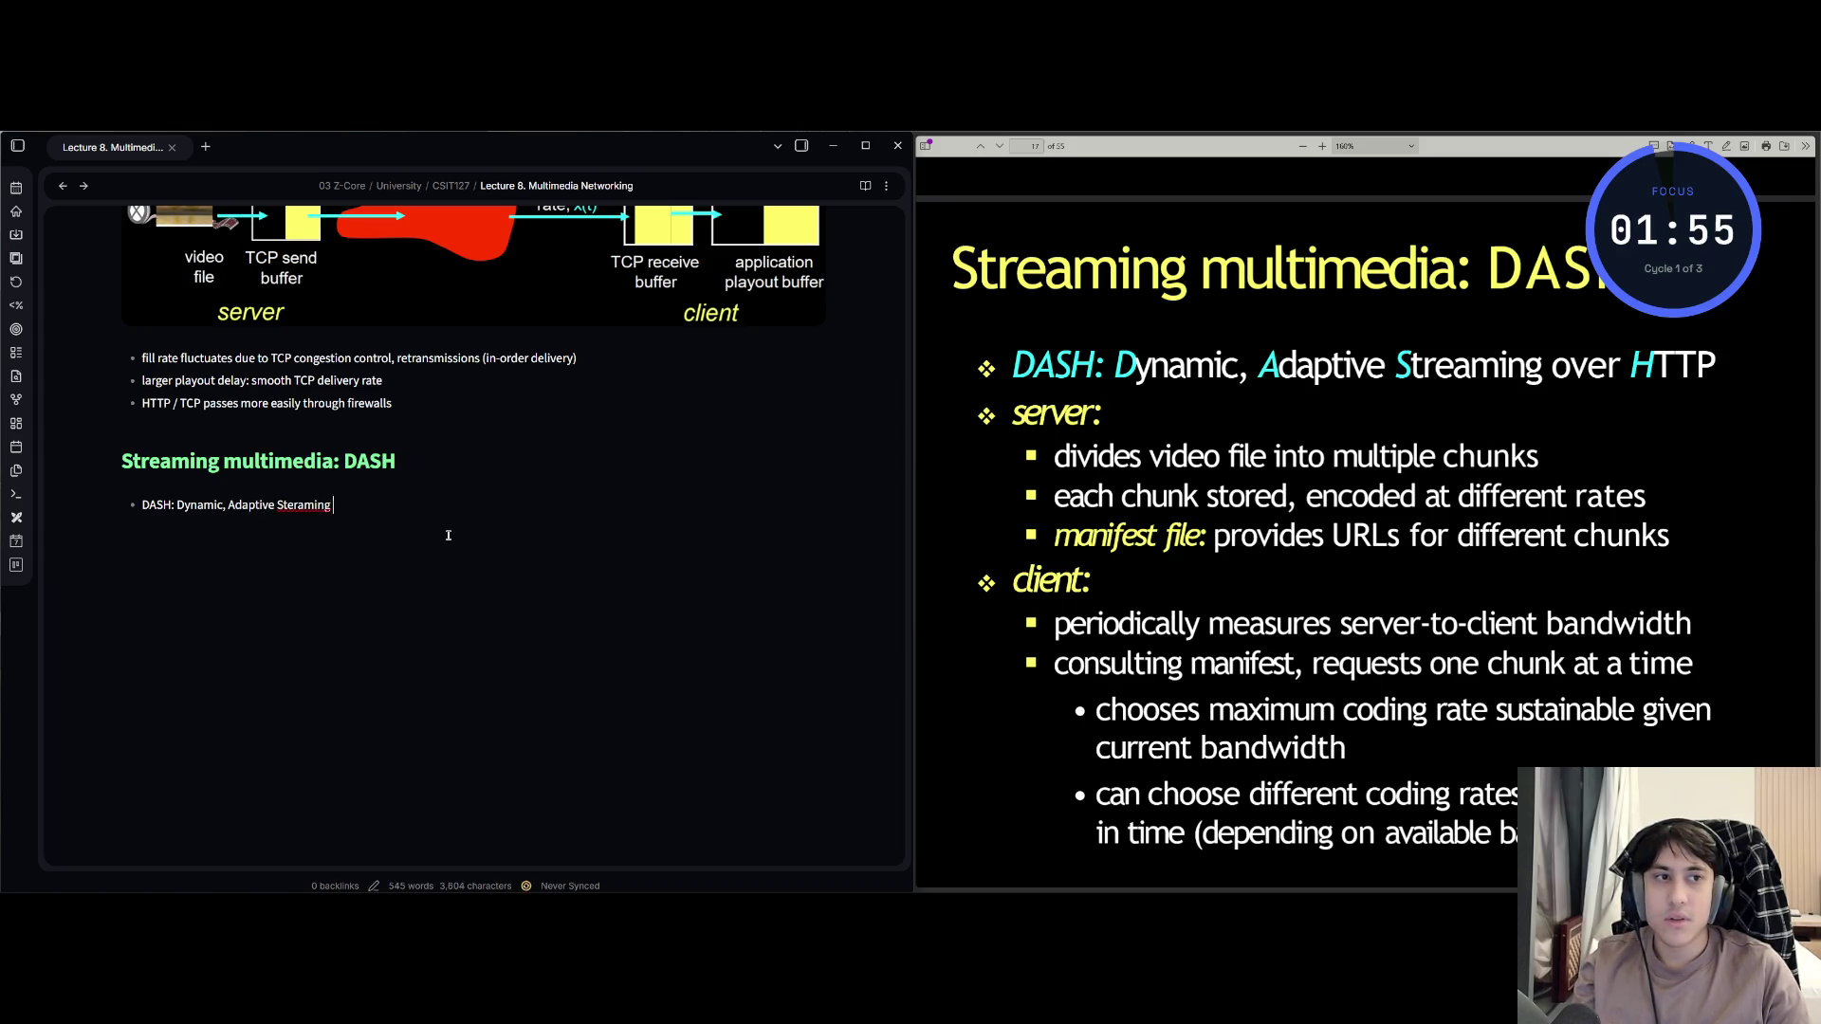
{"action": "type", "text": "over HTTP"}
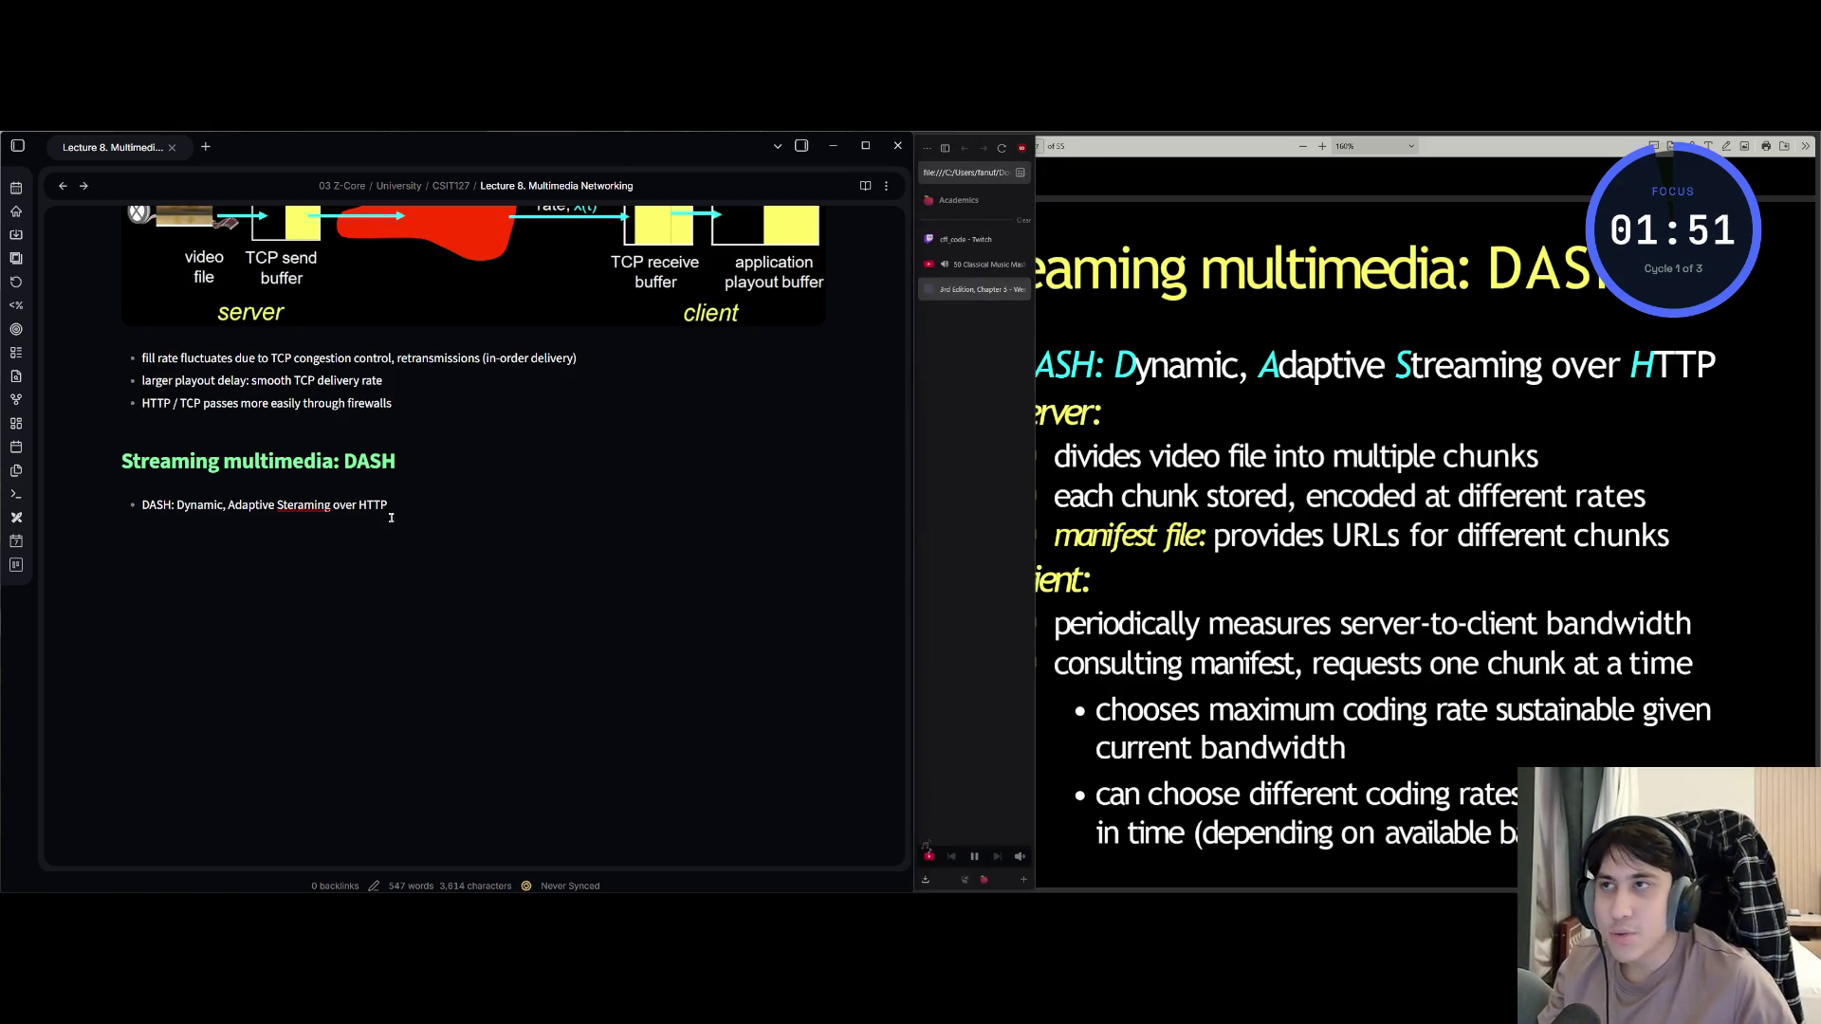
Select text on the DASH slide, then go back to the bullet and select part of its definition.
{"action": "mouse_move", "coordinate": [1044, 270]}
{"action": "left_mouse_down"}
{"action": "mouse_move", "coordinate": [1527, 275]}
{"action": "mouse_move", "coordinate": [1538, 460]}
{"action": "mouse_move", "coordinate": [1347, 830]}
{"action": "left_mouse_up"}
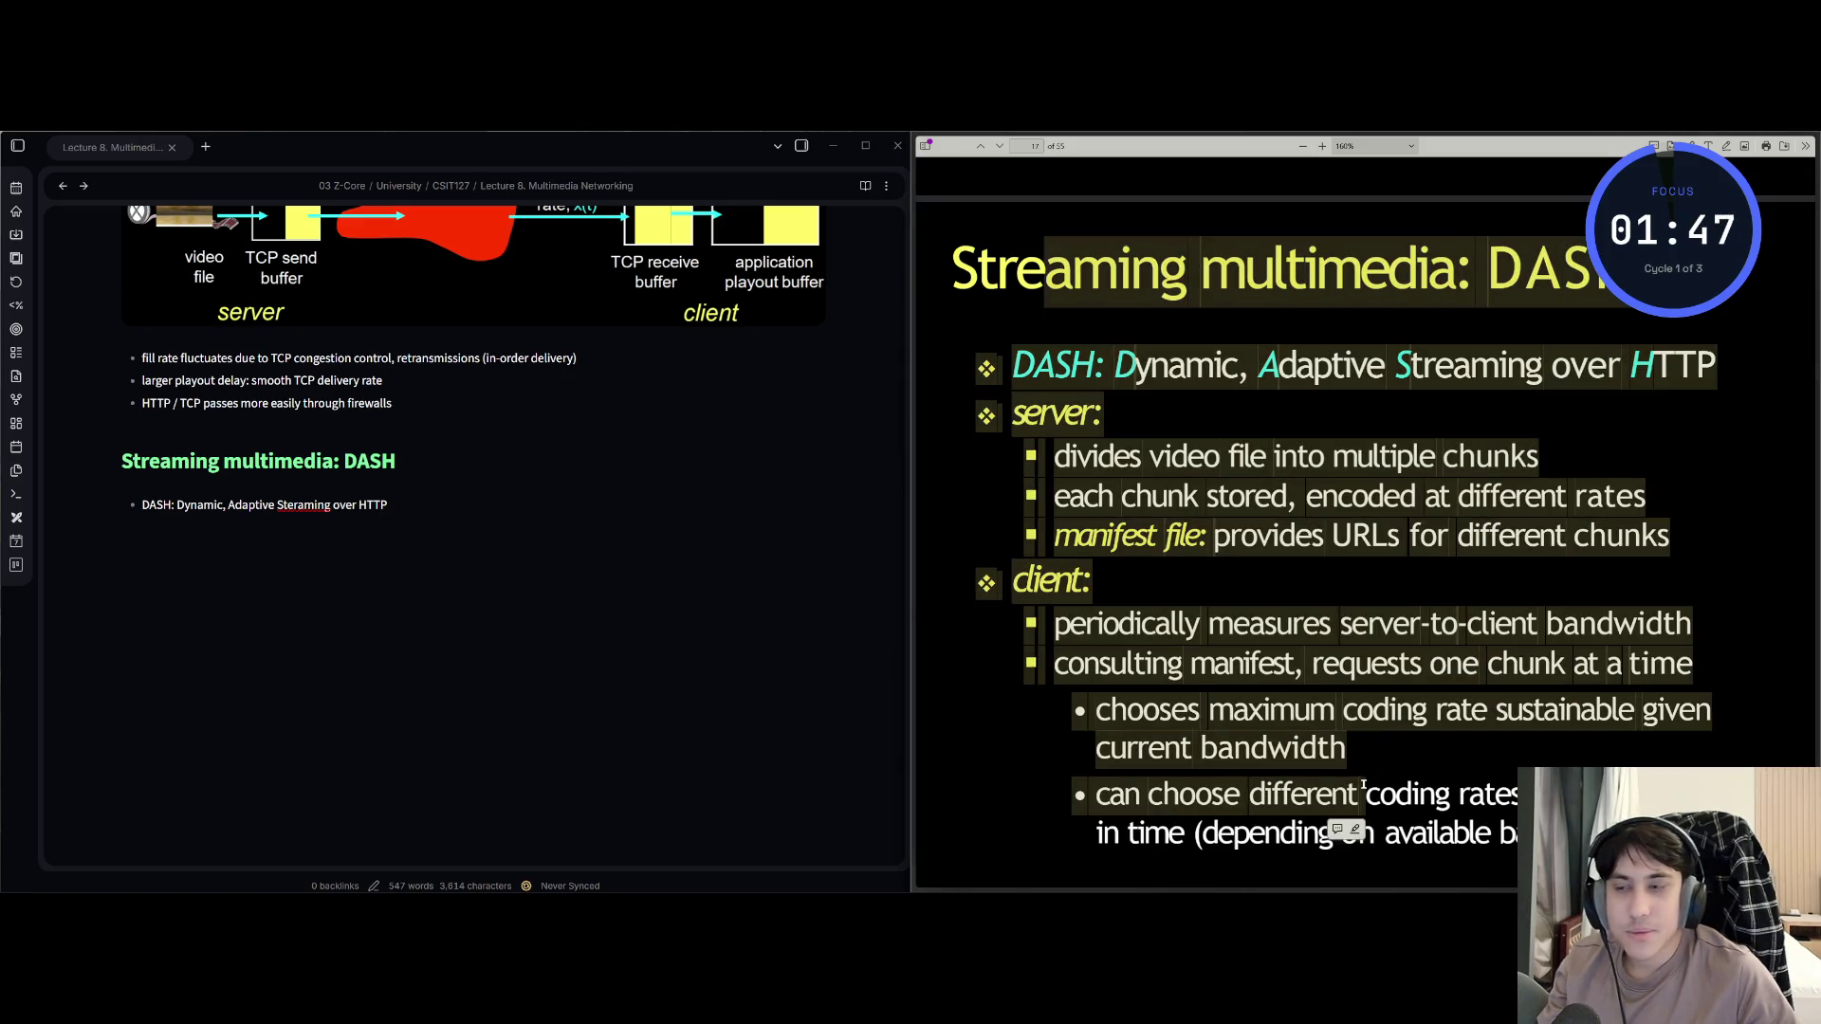
{"action": "left_click", "coordinate": [1347, 830]}
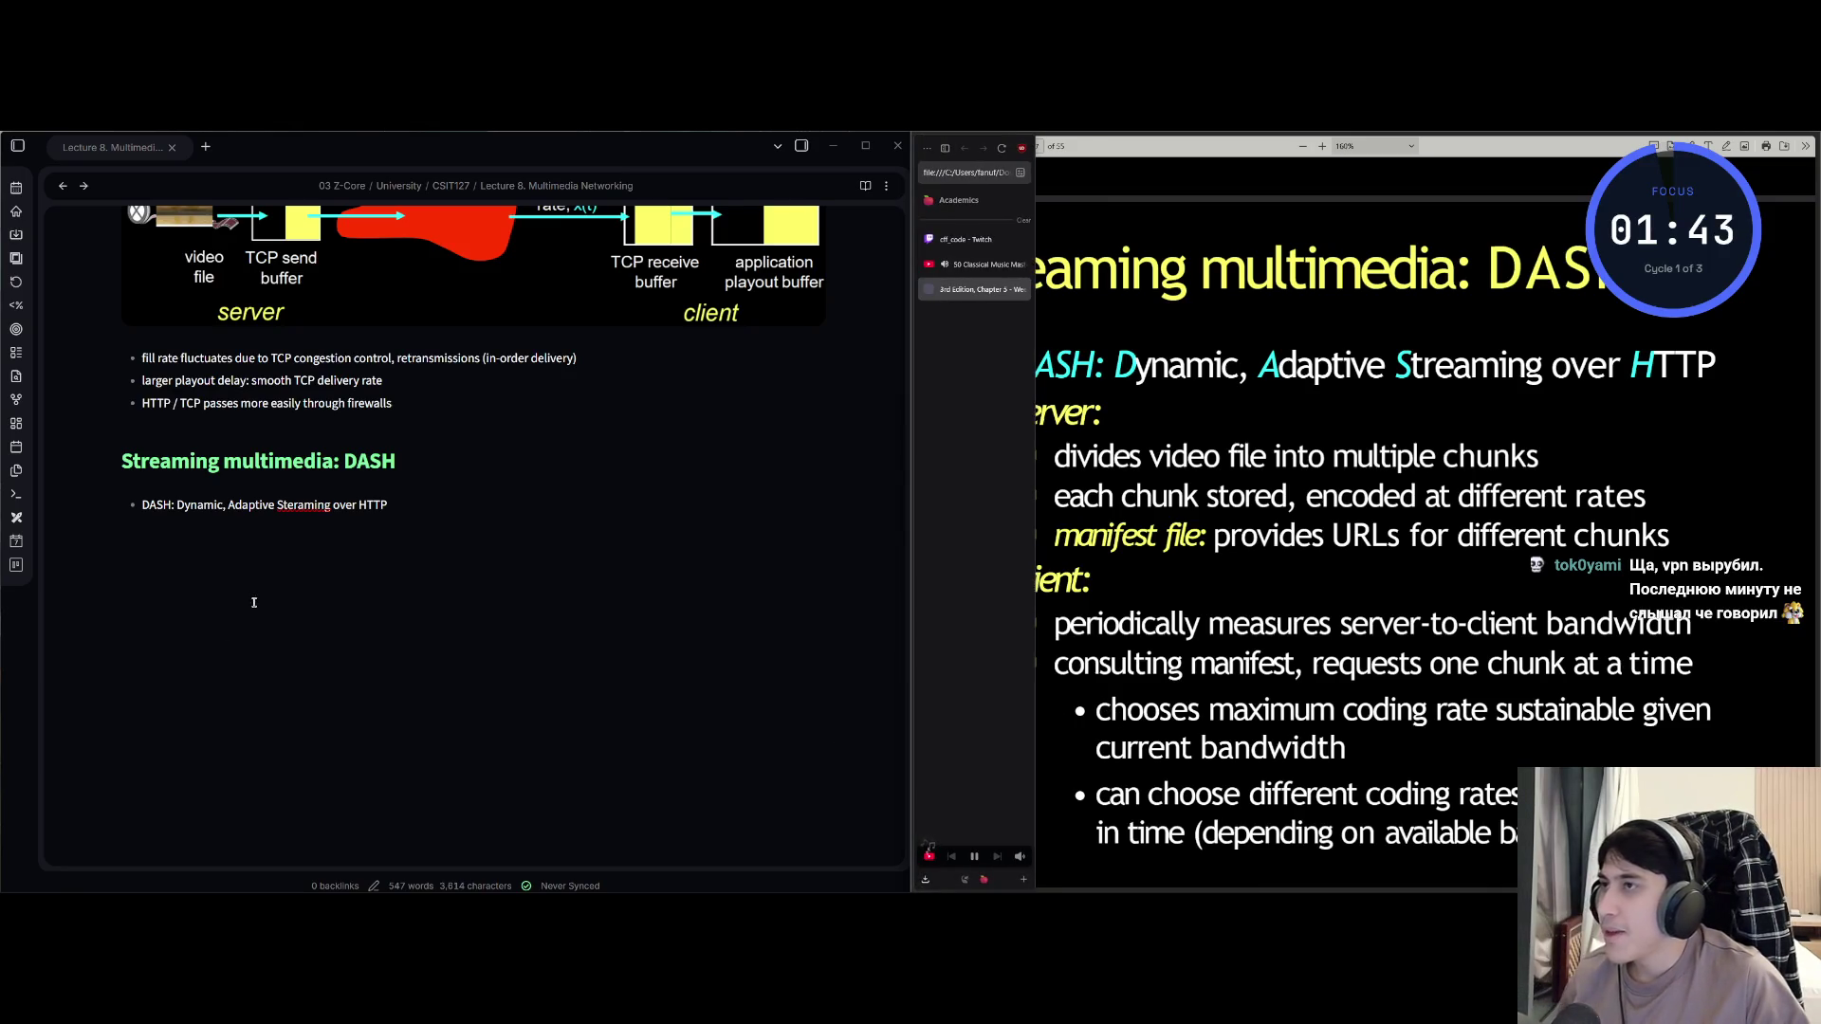
{"action": "left_click", "coordinate": [390, 505]}
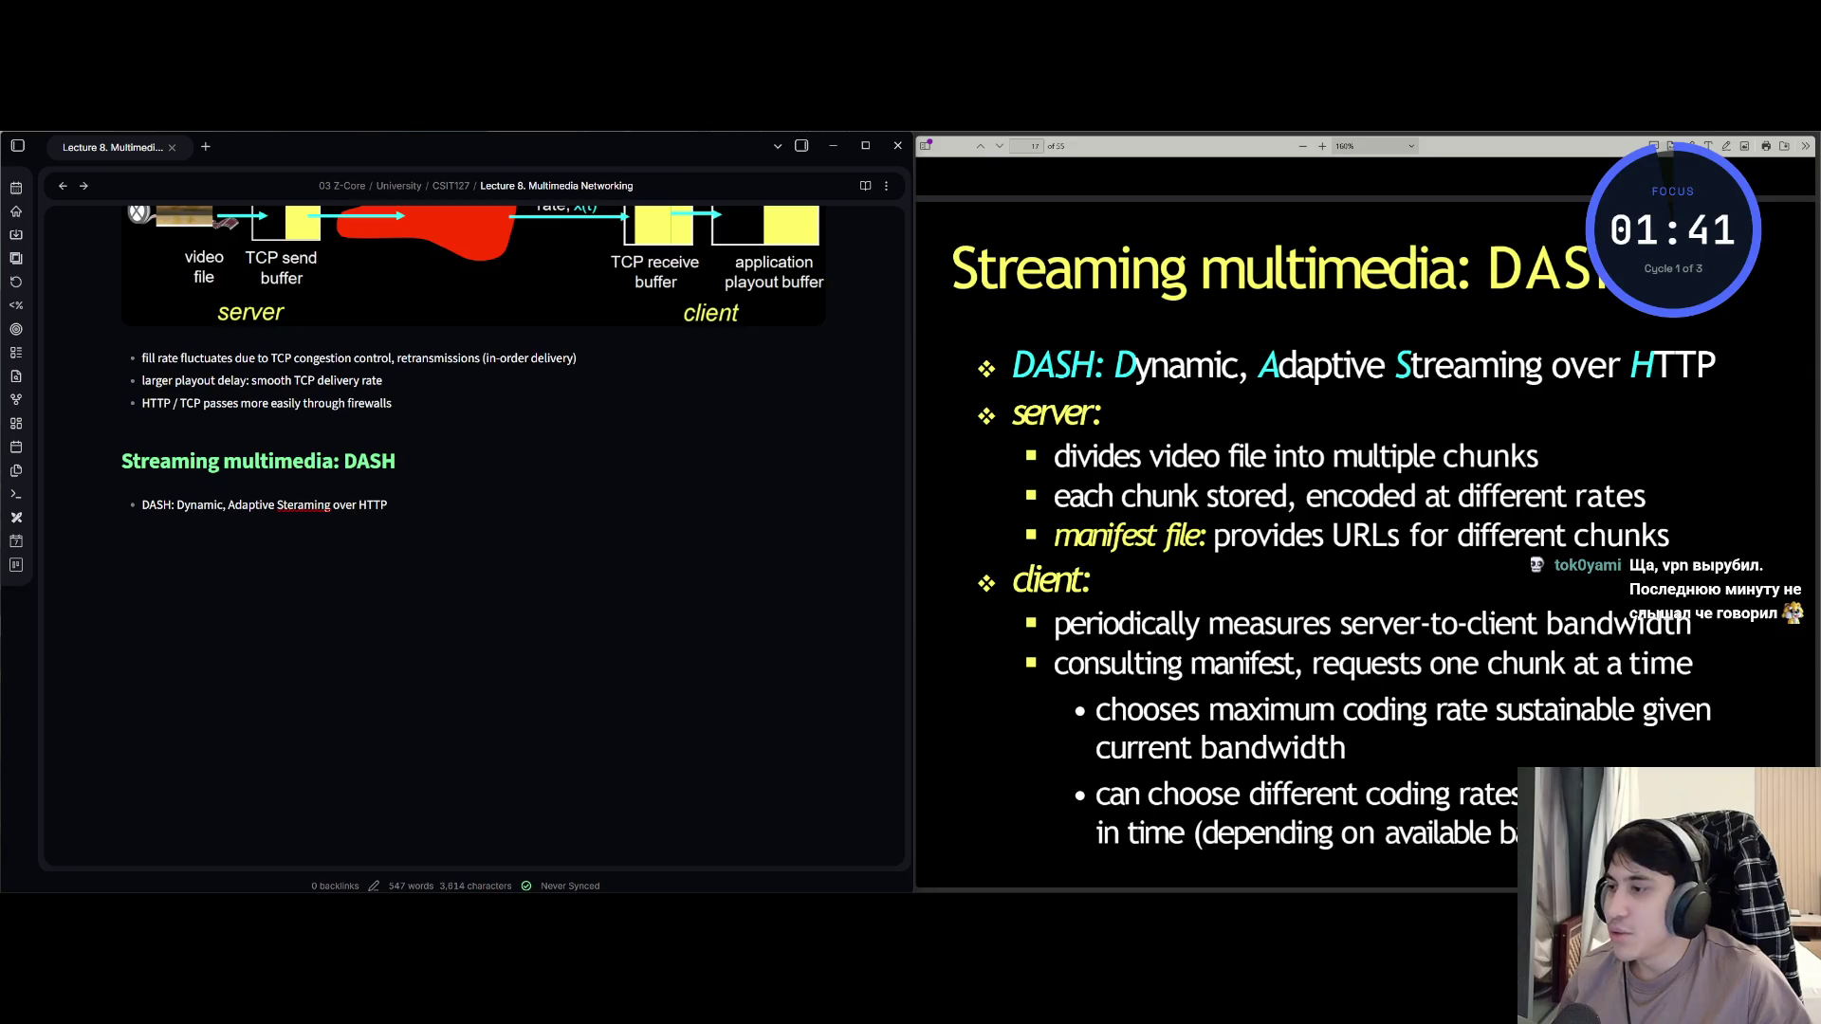
{"action": "key", "text": "alt+Tab"}
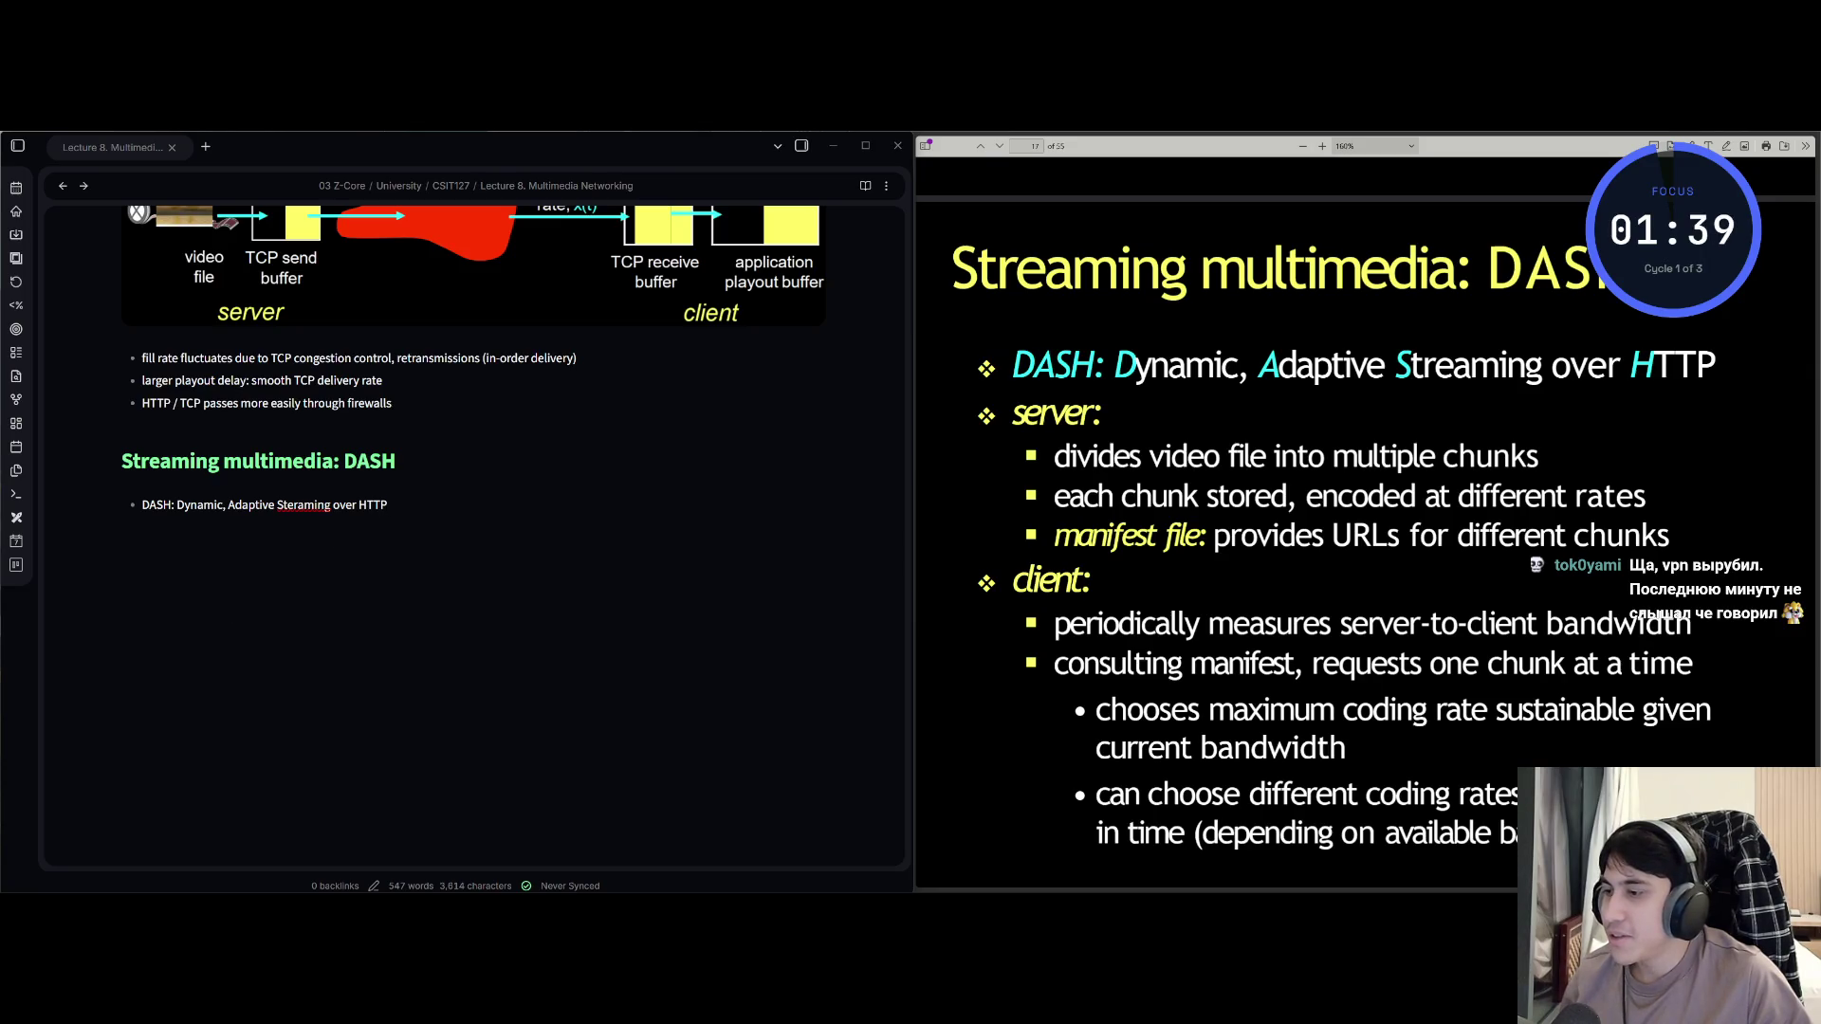
{"action": "mouse_move", "coordinate": [522, 893]}
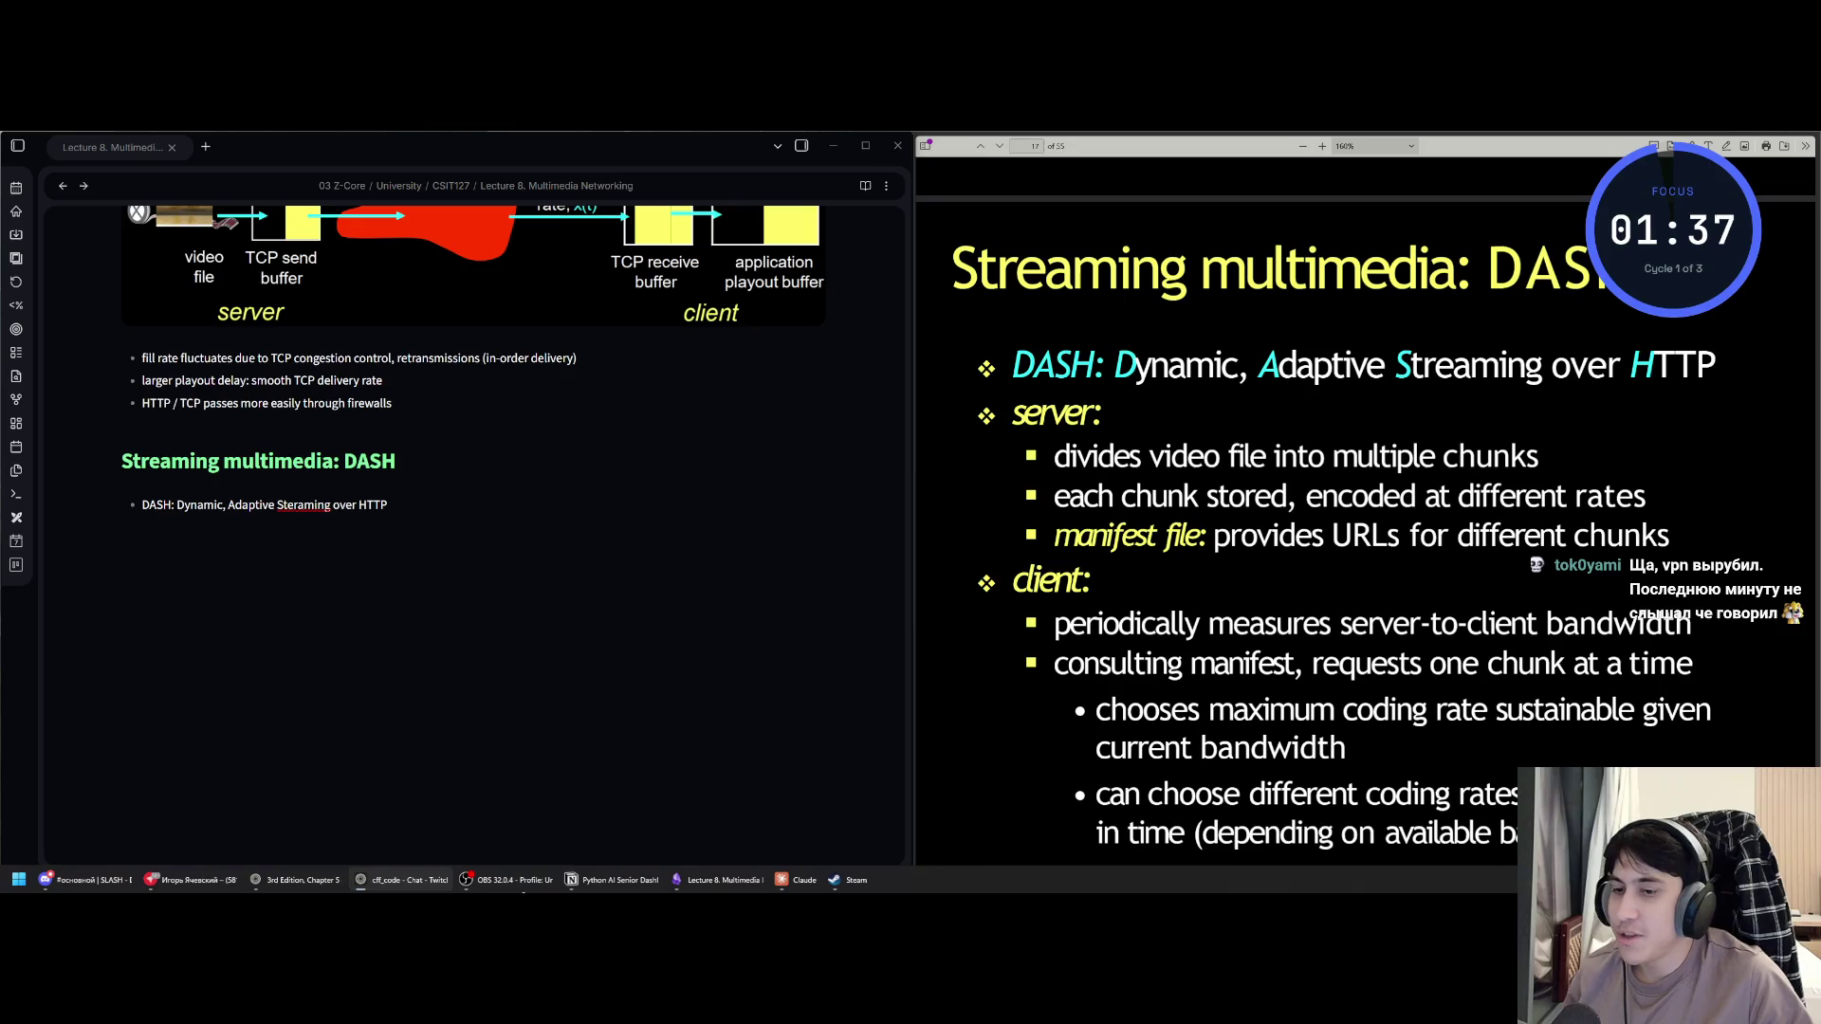
{"action": "left_click", "coordinate": [401, 503]}
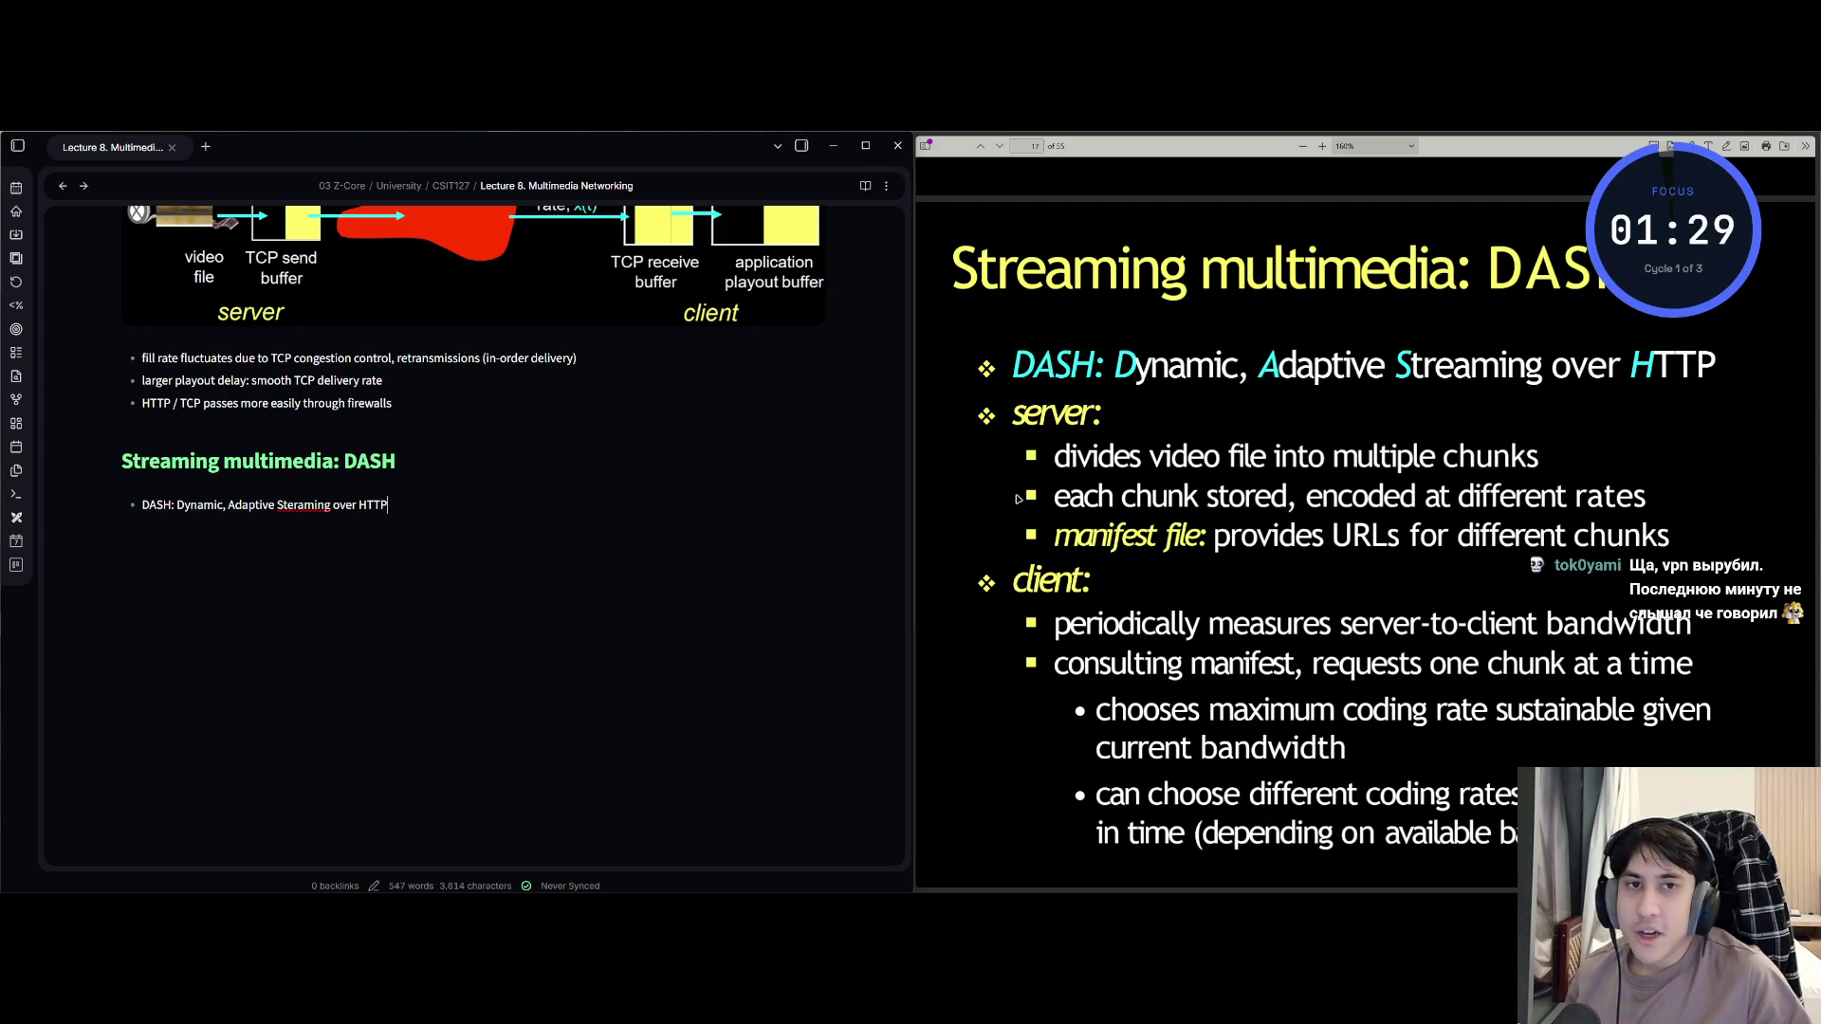
{"action": "scroll", "coordinate": [1006, 486], "scroll_direction": "up", "scroll_amount": 4}
{"action": "scroll", "coordinate": [1005, 487], "scroll_direction": "down", "scroll_amount": 3}
{"action": "scroll", "coordinate": [1005, 487], "scroll_direction": "down", "scroll_amount": 1}
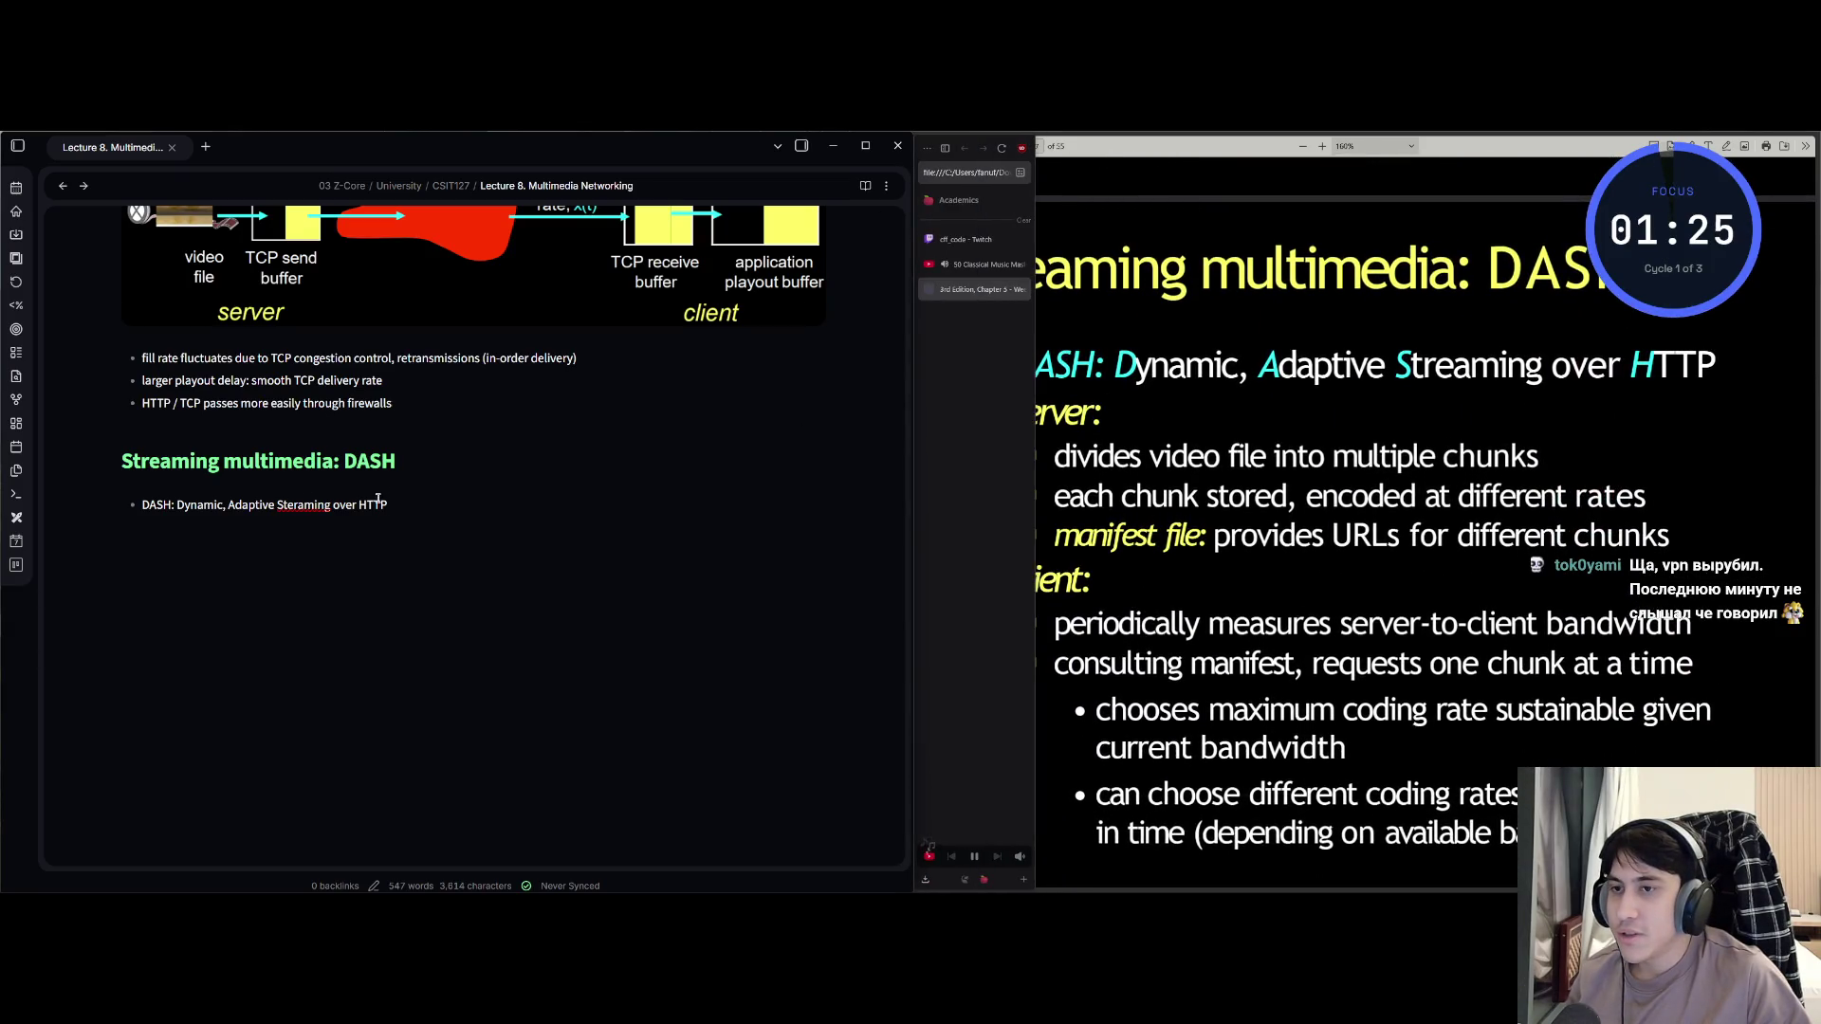
{"action": "left_click_drag", "start_coordinate": [388, 505], "coordinate": [214, 509]}
Replace the misspelled 'Steraming' with 'Streaming' in the DASH bullet.
{"action": "left_click", "coordinate": [213, 510]}
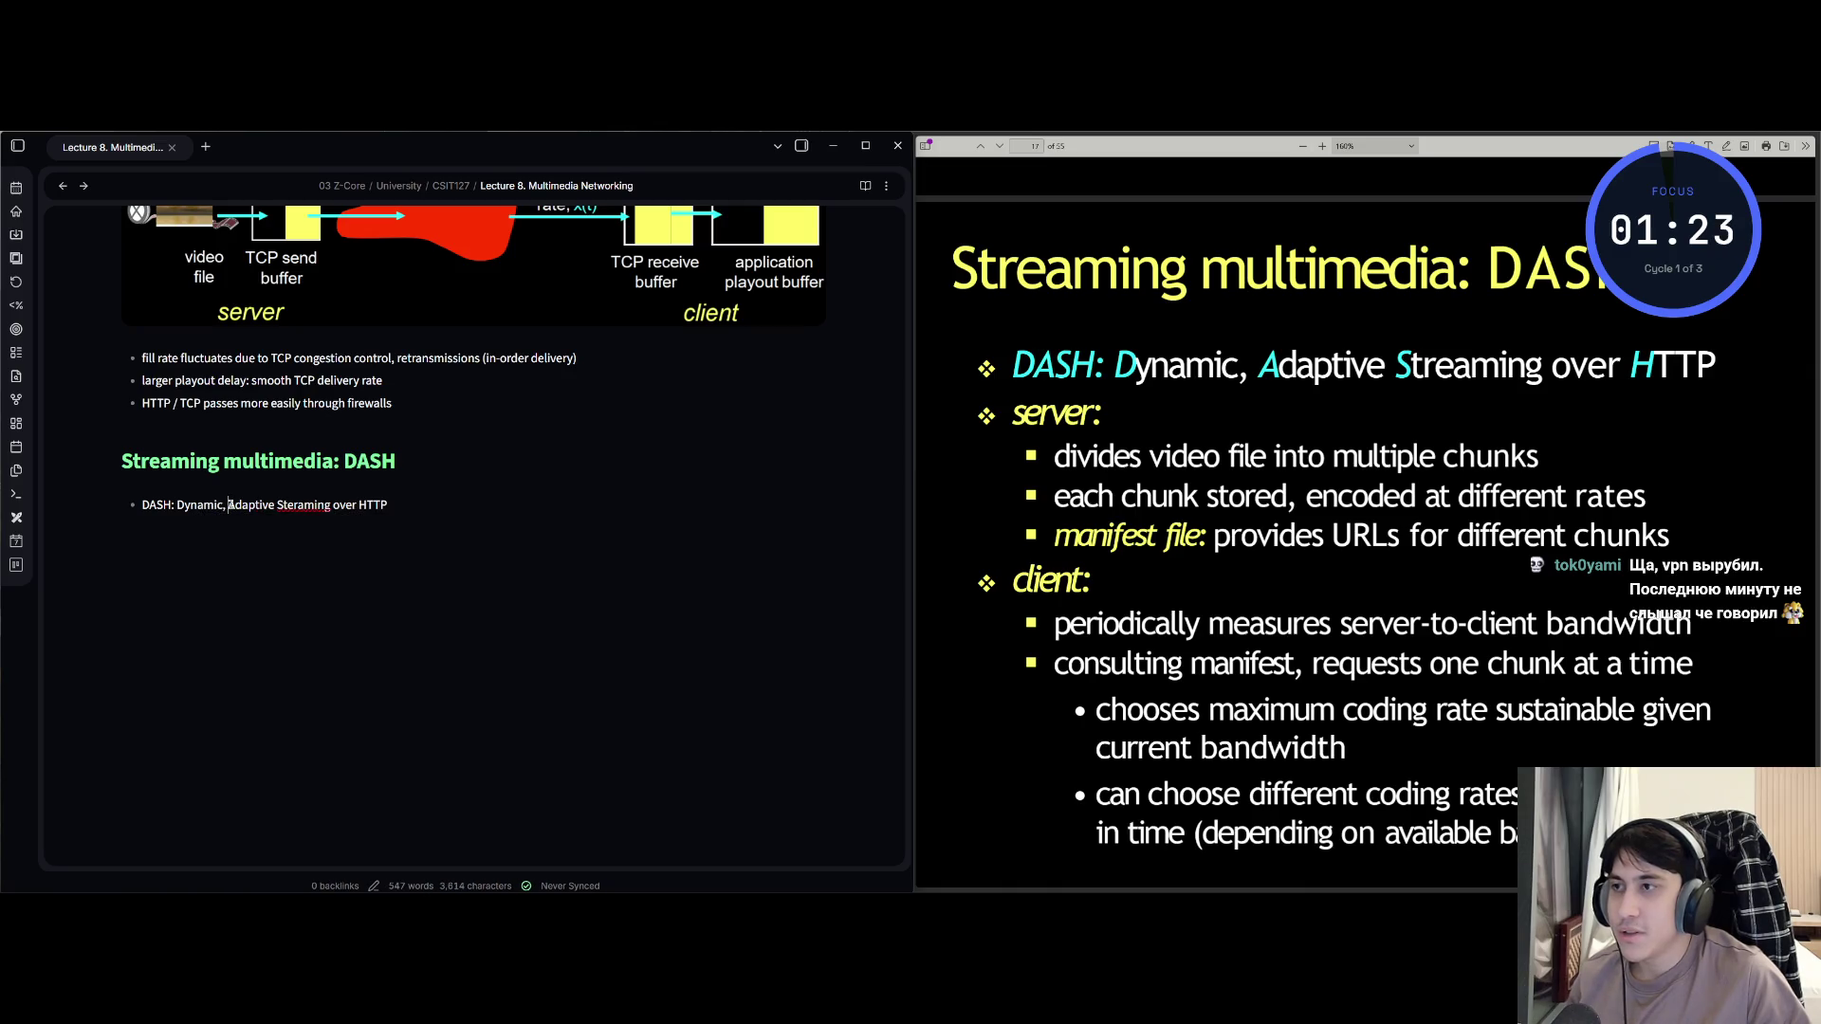
{"action": "left_click", "coordinate": [227, 504]}
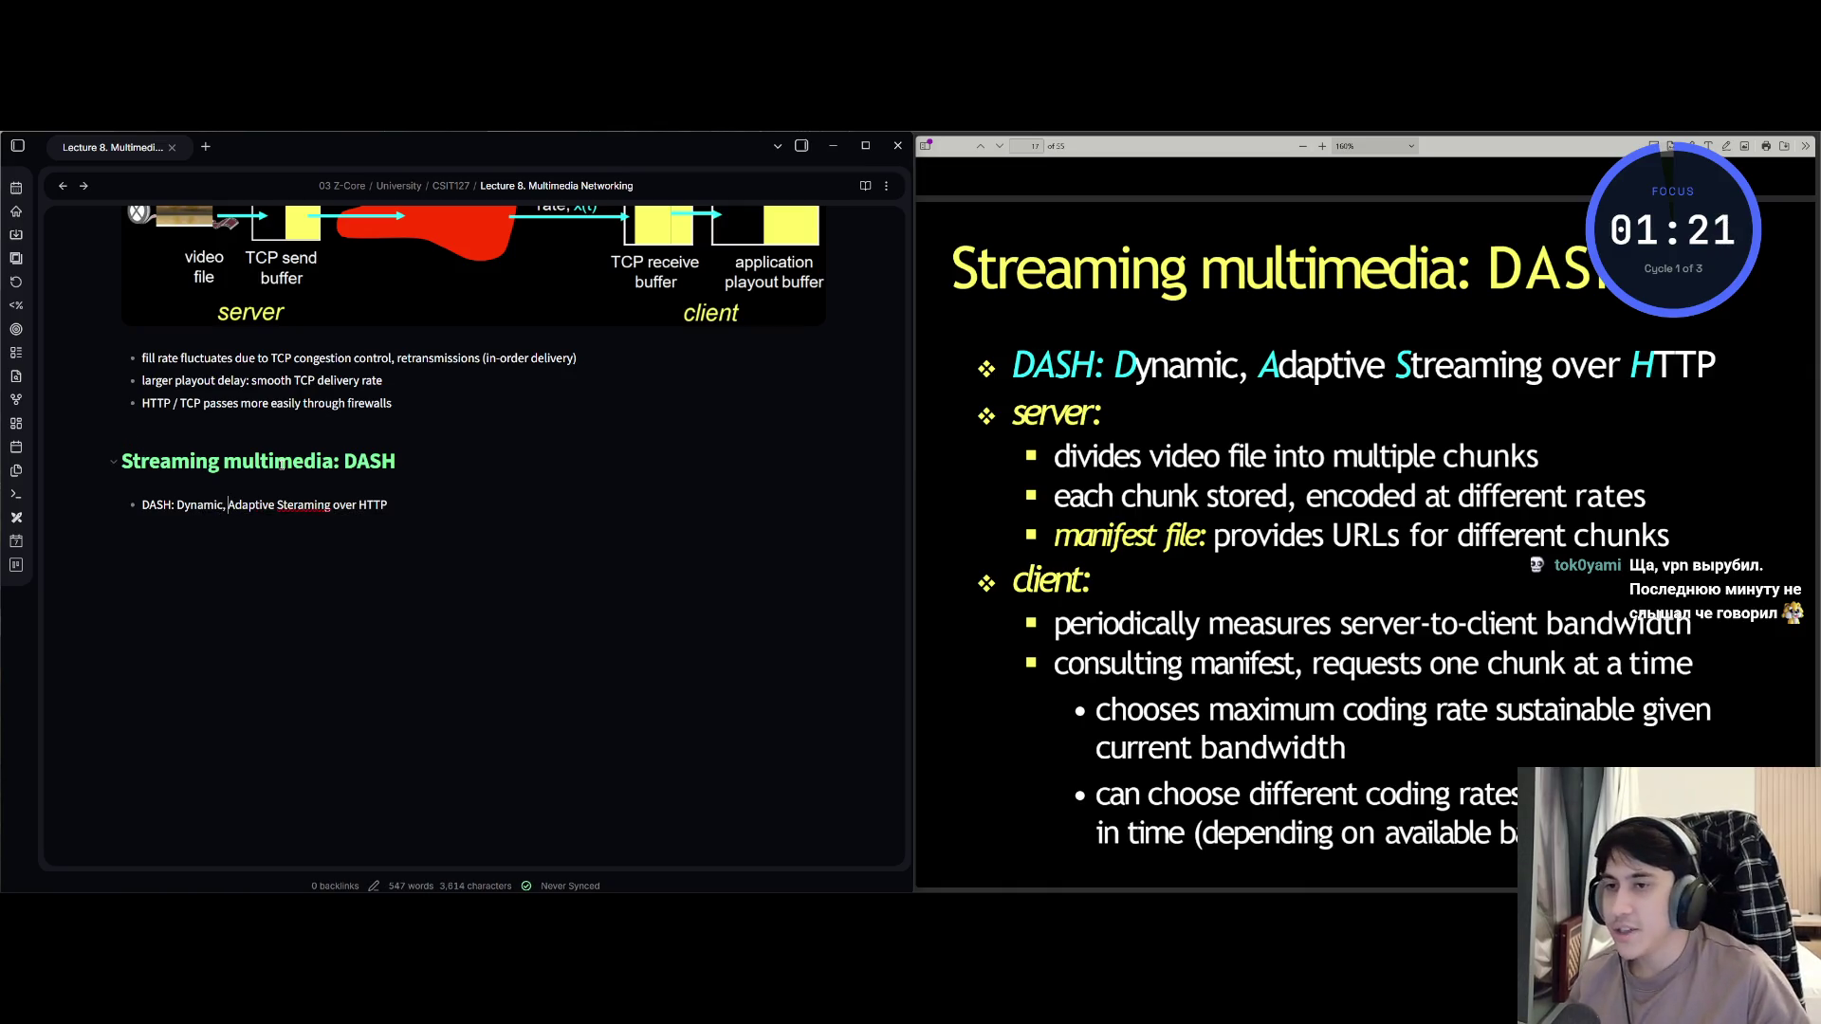
{"action": "left_click", "coordinate": [306, 505]}
{"action": "triple_click", "coordinate": [306, 505]}
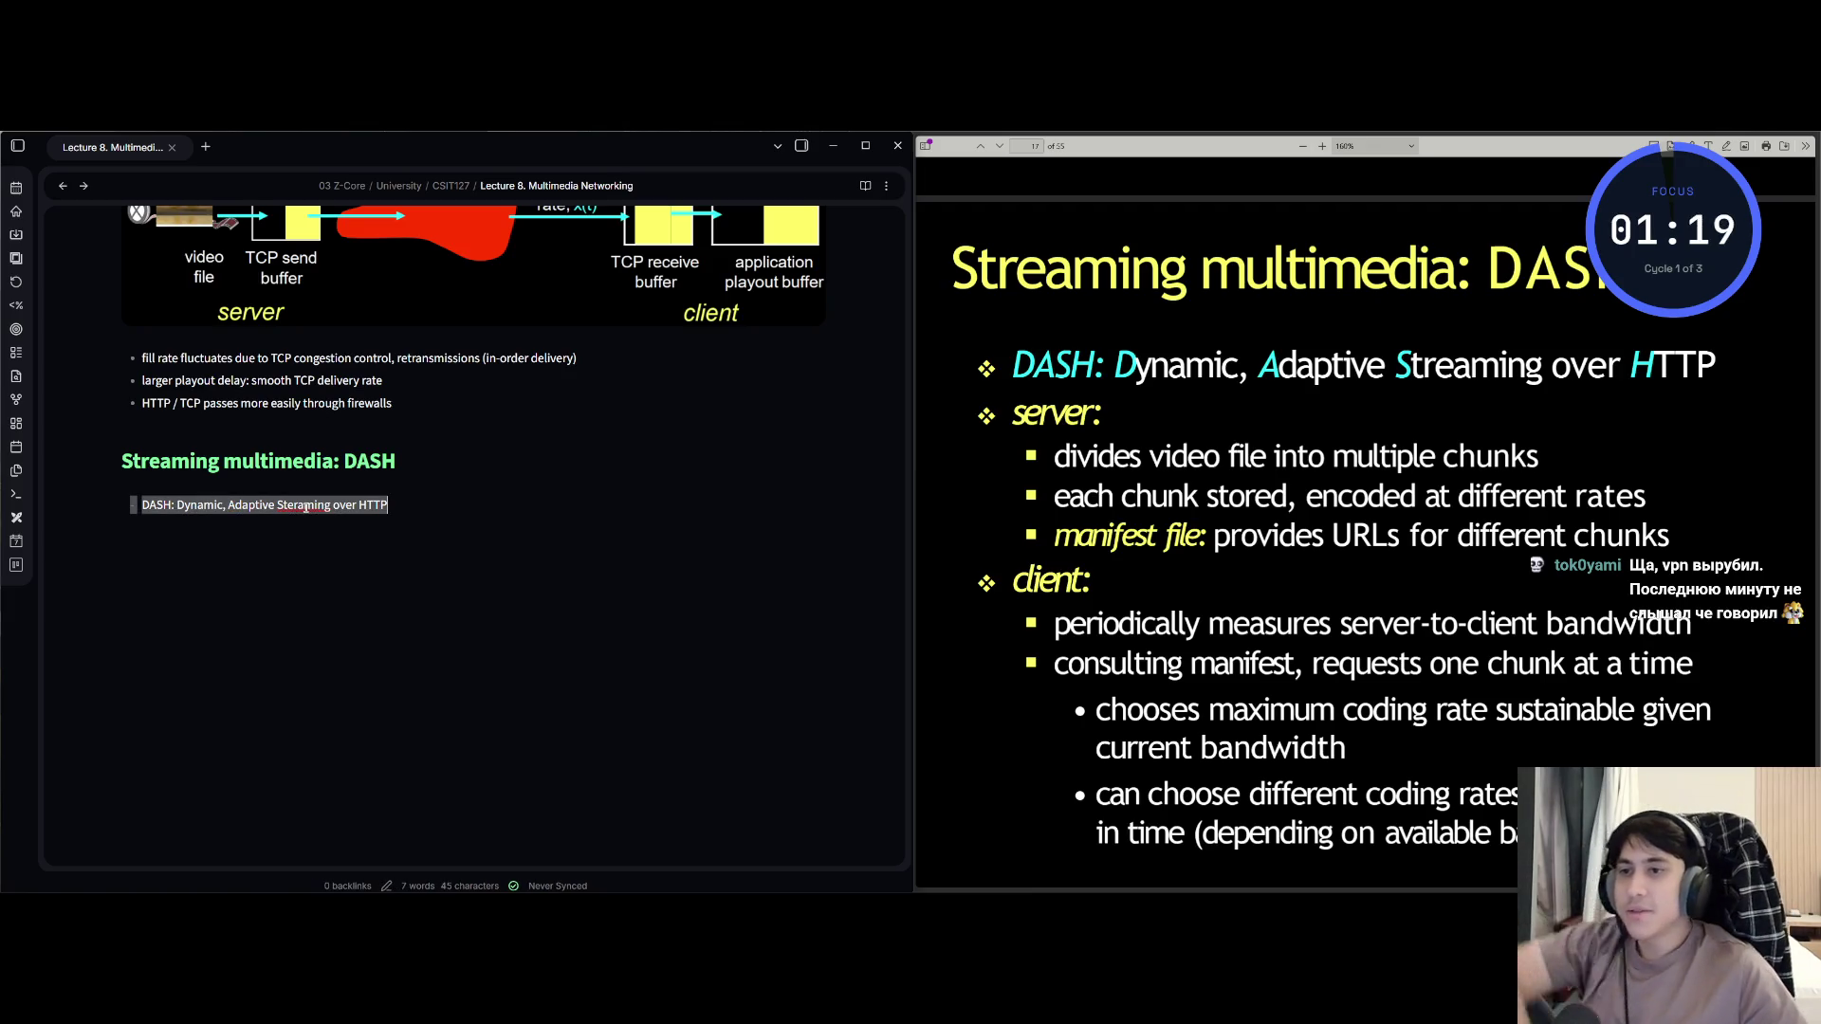
{"action": "left_click", "coordinate": [280, 505]}
{"action": "double_click", "coordinate": [302, 505]}
{"action": "type", "text": "Strea"}
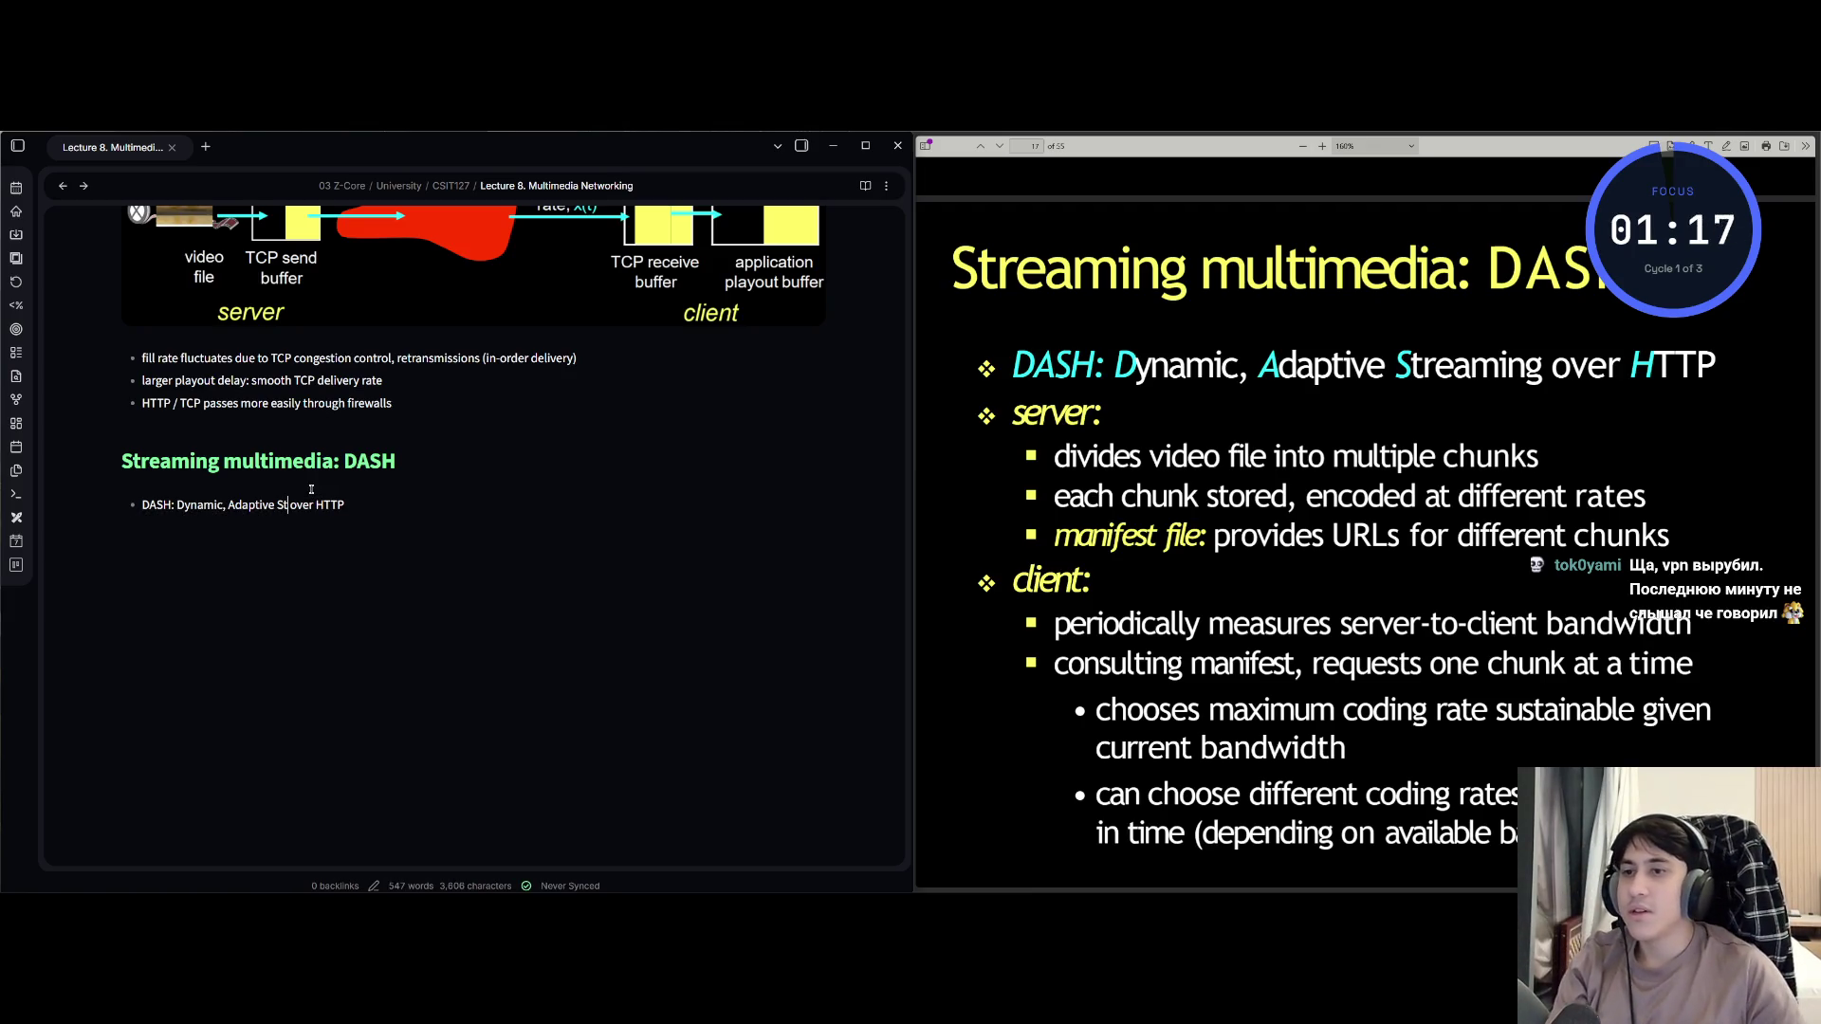
{"action": "type", "text": "ming"}
Start a new bullet 'server' below the DASH definition line.
{"action": "key", "text": "End"}
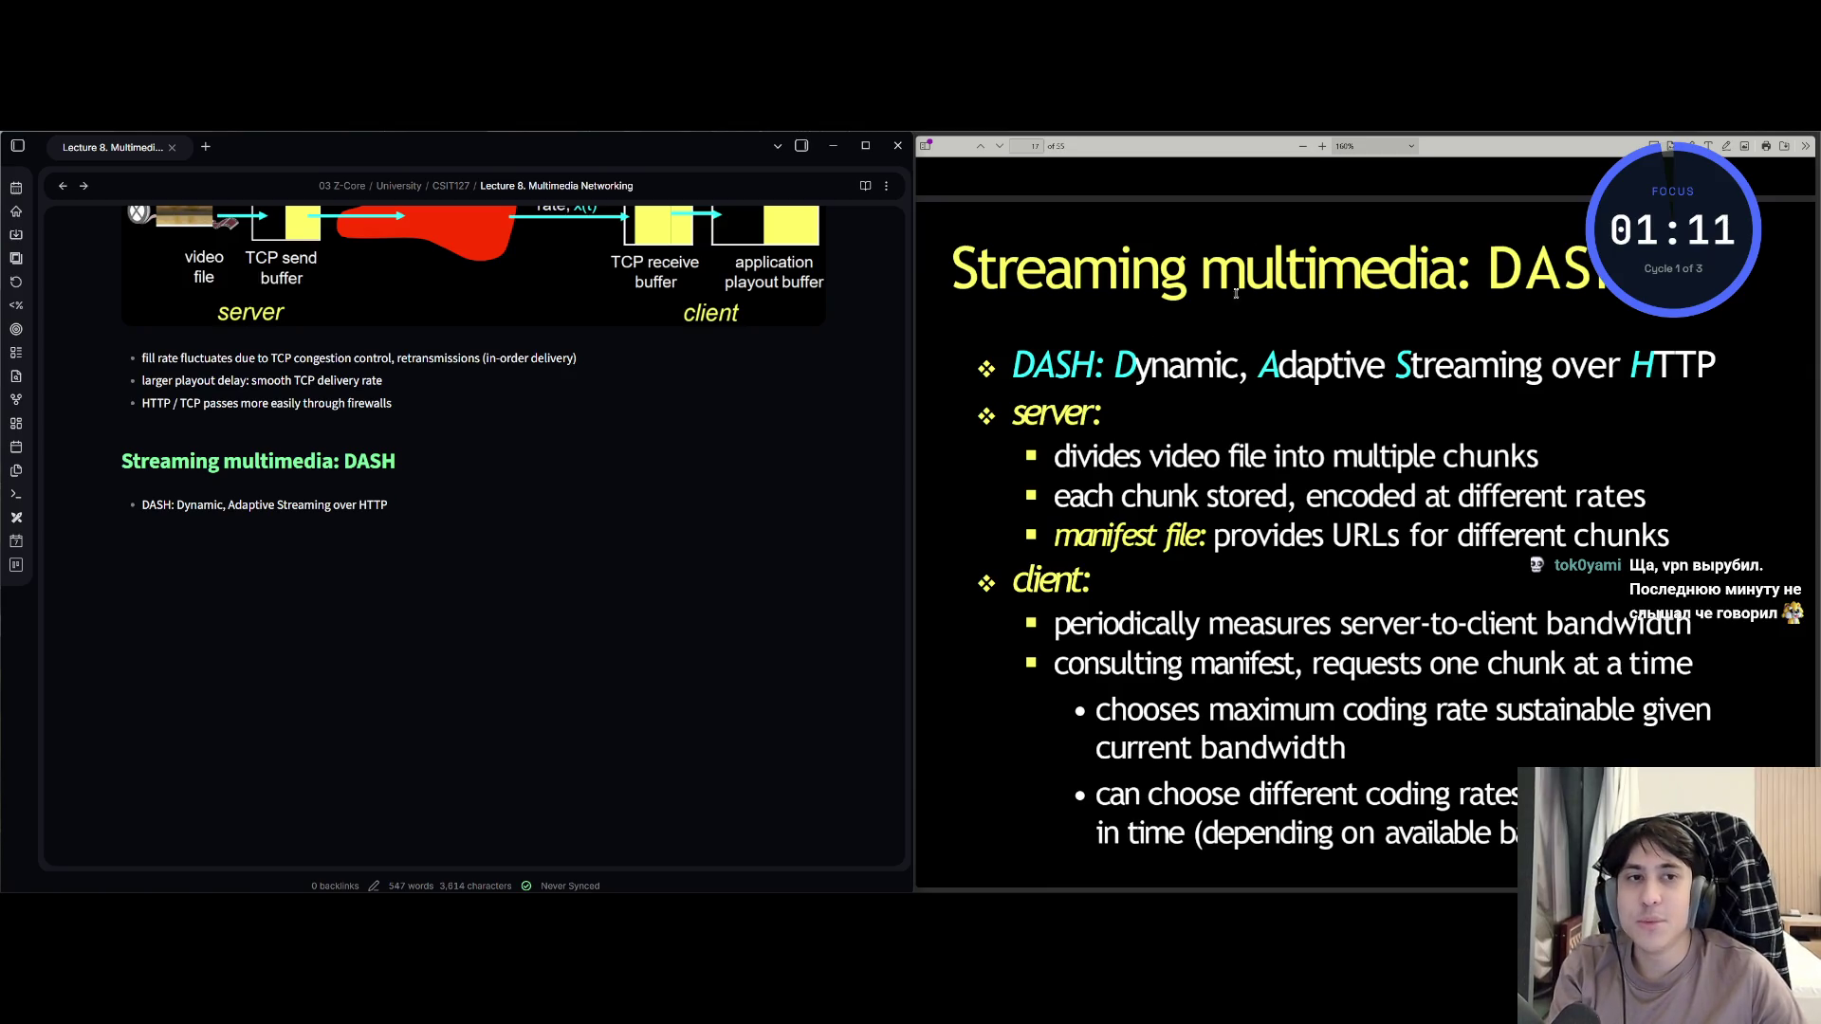
{"action": "left_click_drag", "start_coordinate": [1219, 256], "coordinate": [1460, 268]}
{"action": "left_click", "coordinate": [440, 498]}
{"action": "left_click_drag", "start_coordinate": [170, 461], "coordinate": [343, 462]}
{"action": "left_click", "coordinate": [411, 508]}
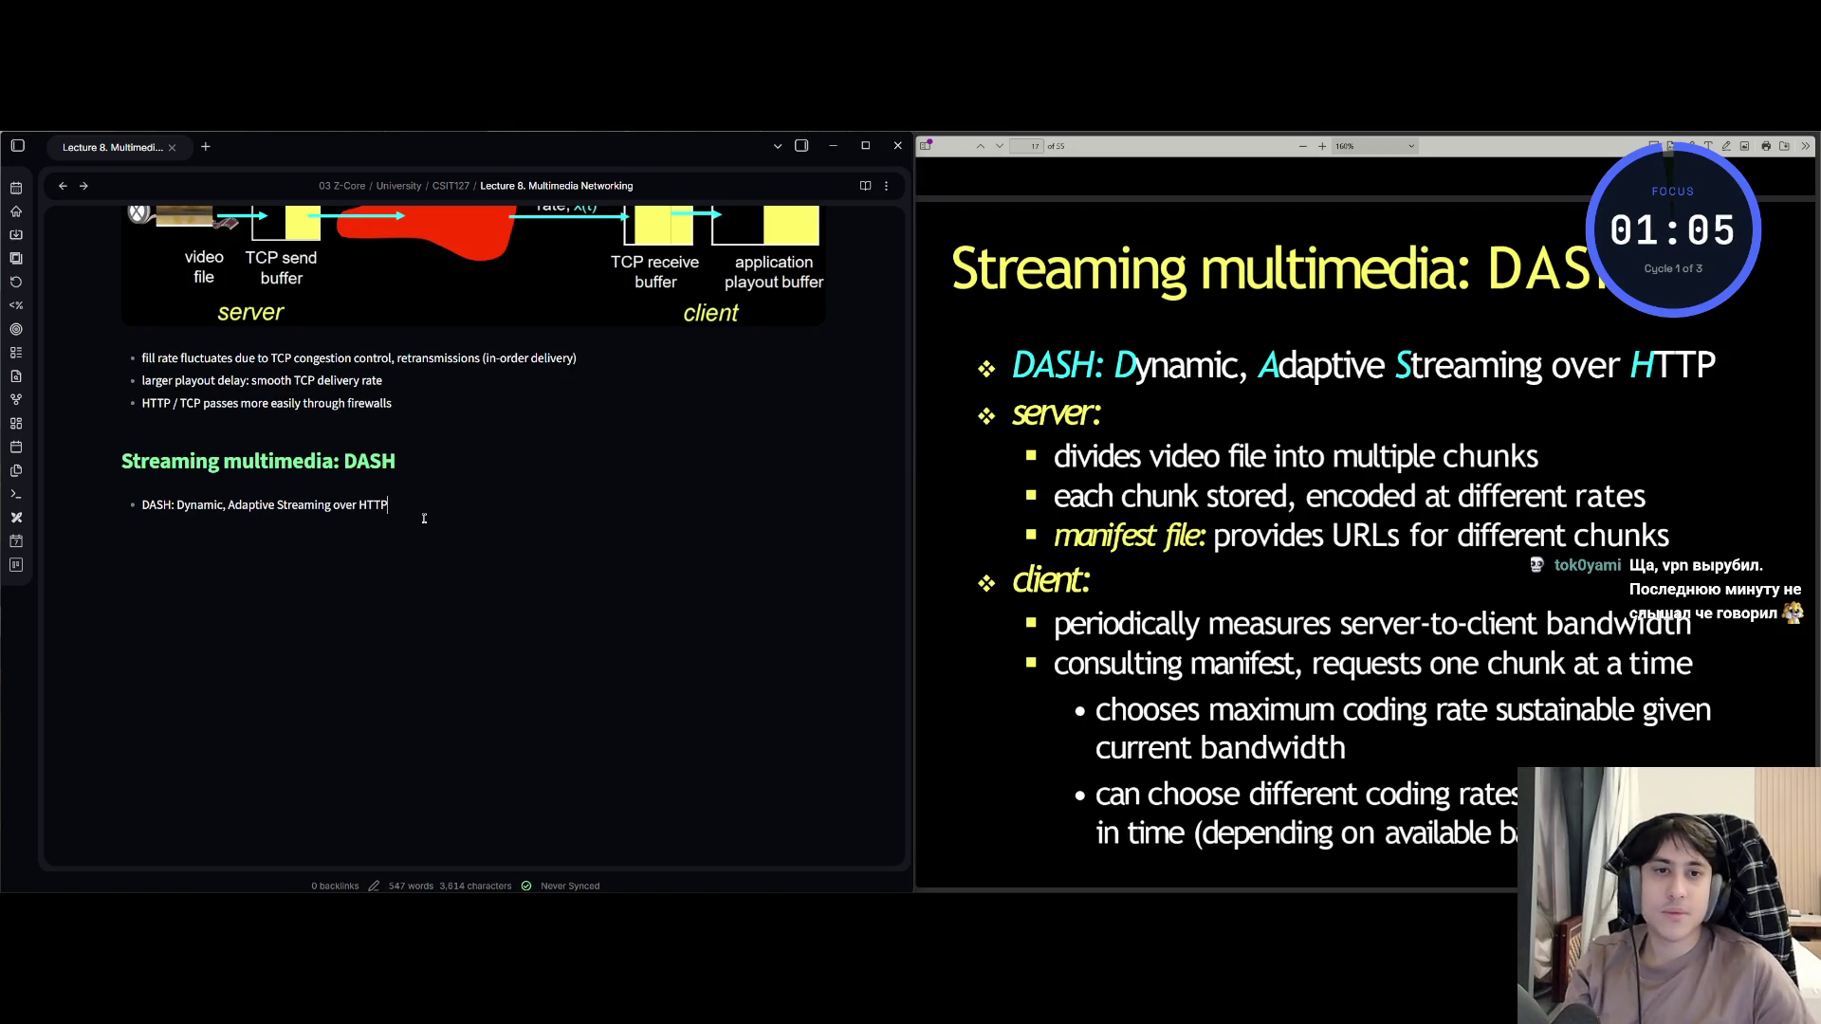
{"action": "key", "text": "Return"}
{"action": "type", "text": "server"}
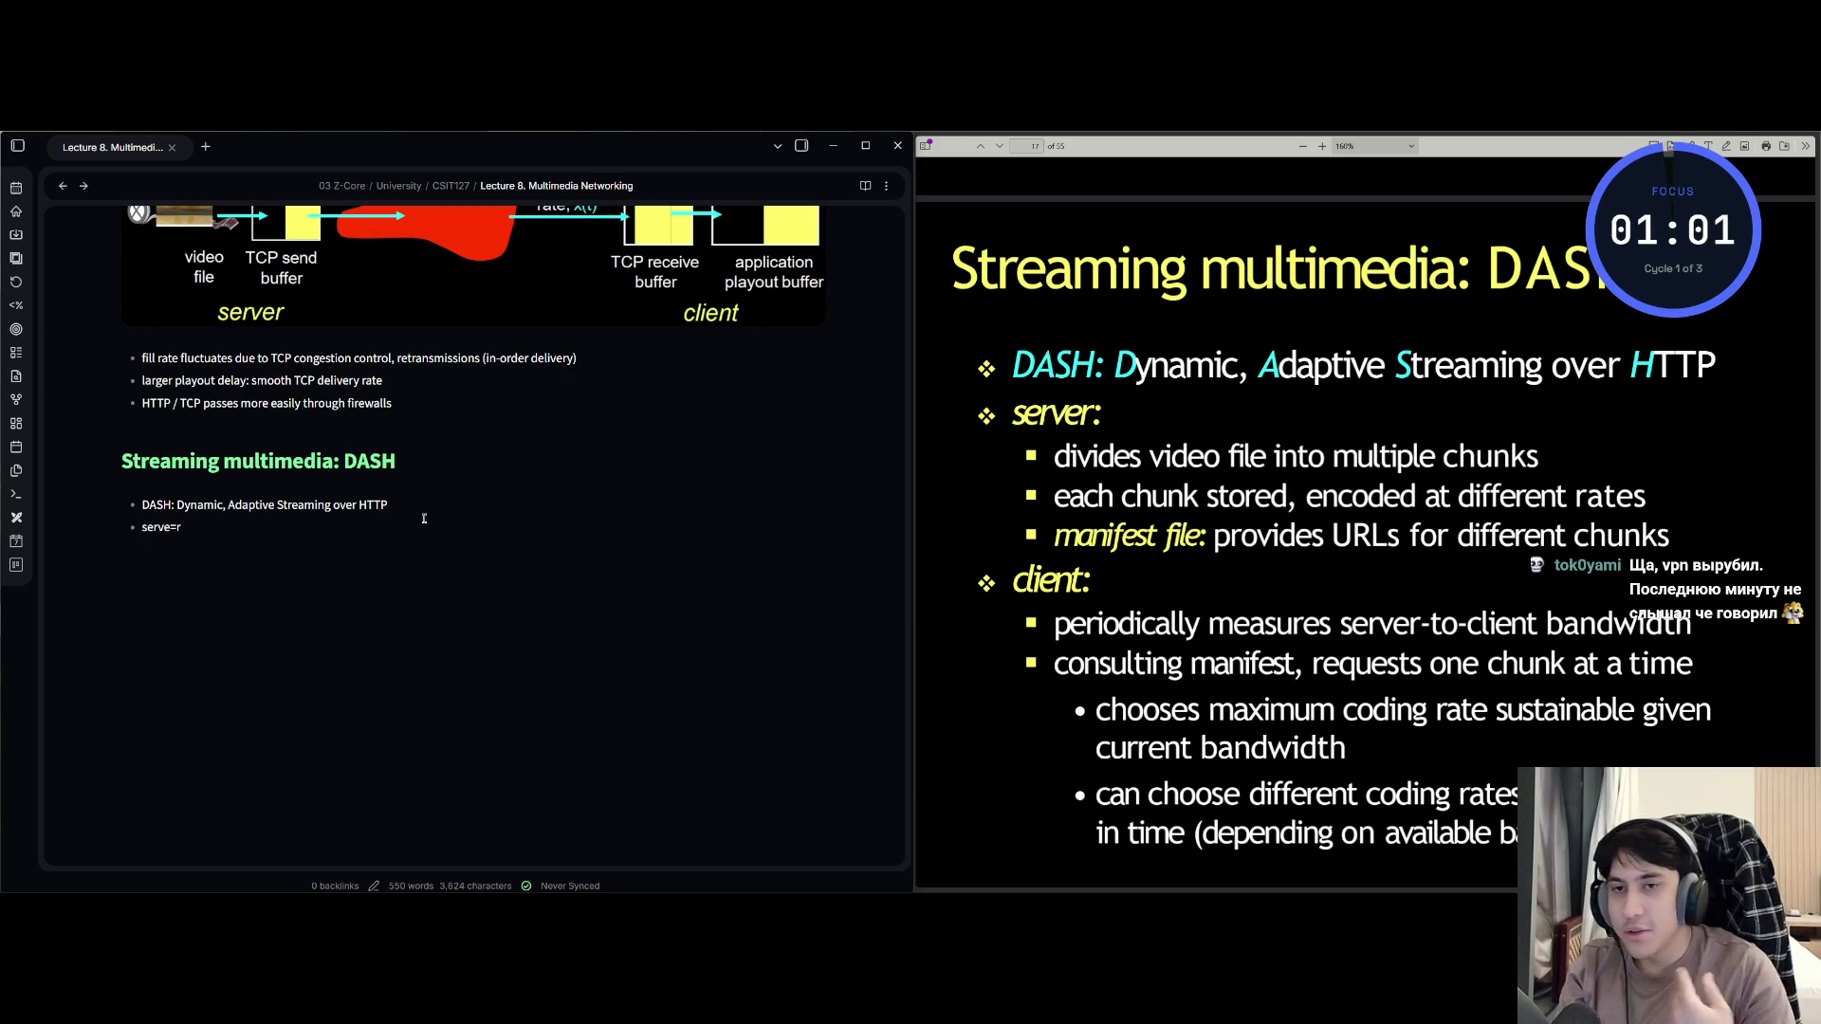
Finish 'server:' and add the indented sub-bullet 'divides video file into multiple chunks'.
{"action": "key", "text": "BackSpace"}
{"action": "key", "text": "BackSpace"}
{"action": "type", "text": "r"}
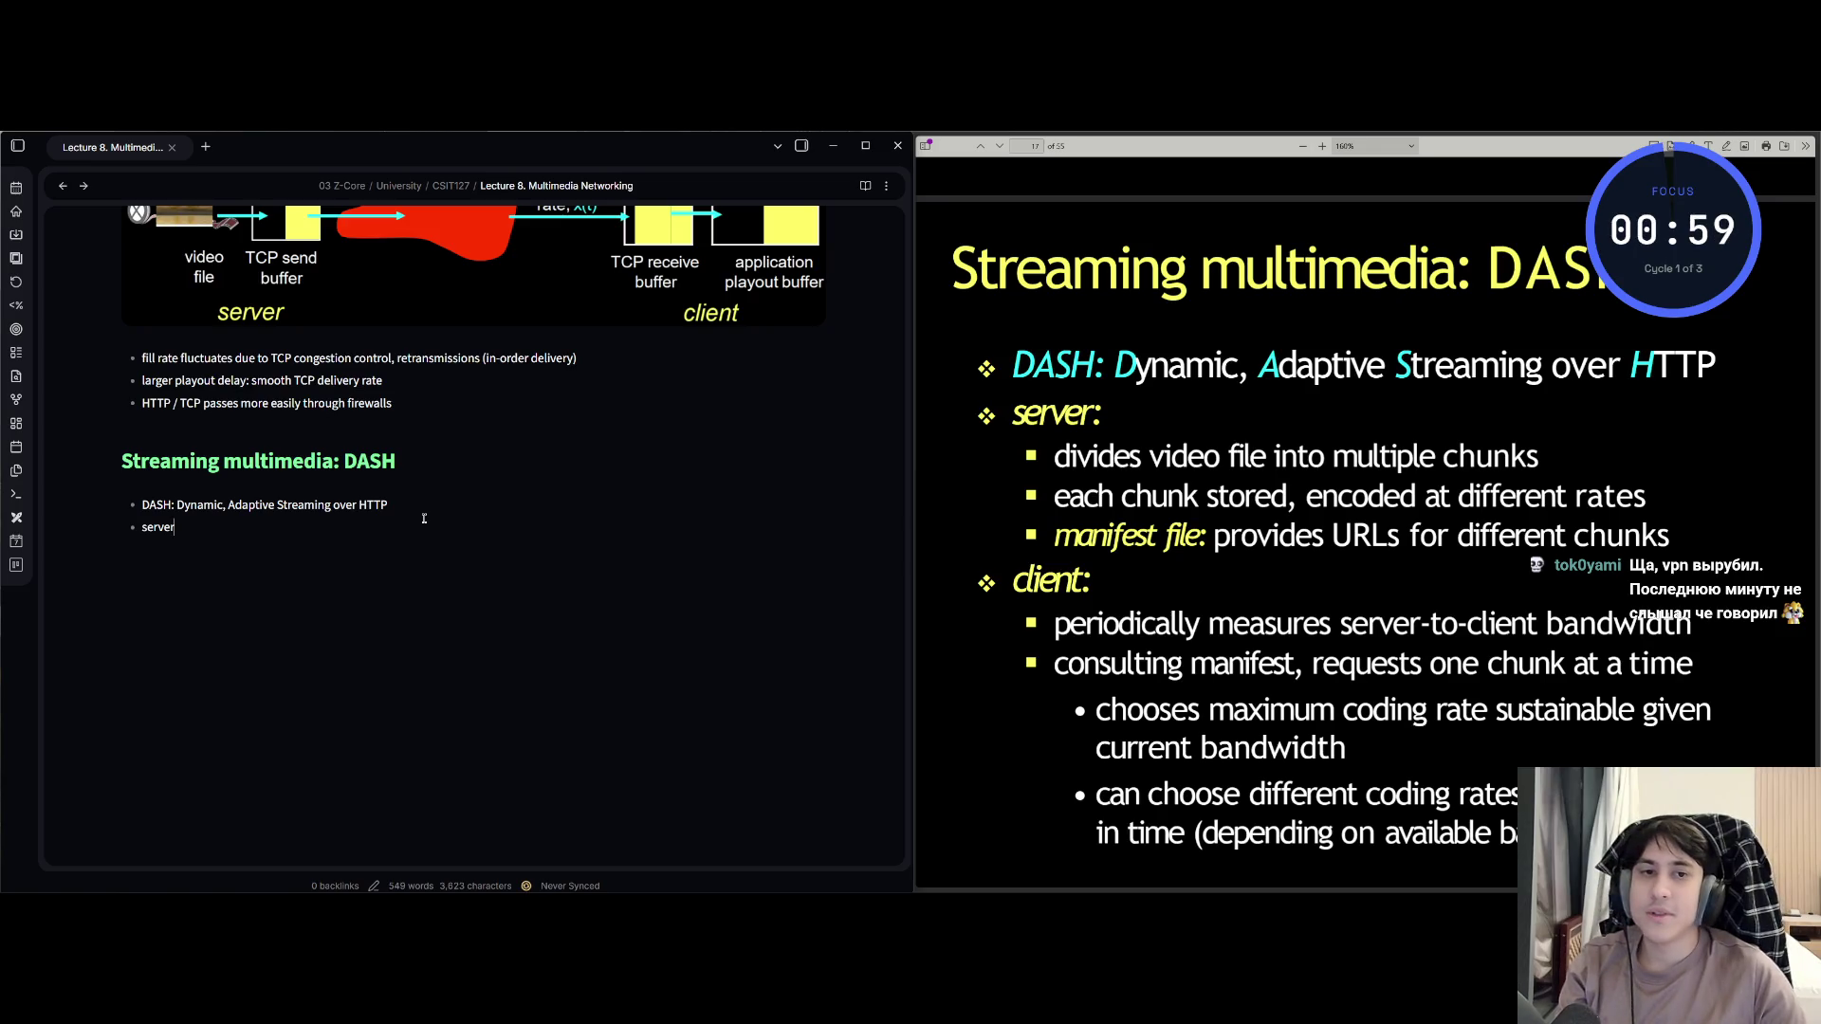
{"action": "key", "text": "Return"}
{"action": "key", "text": "Tab"}
{"action": "type", "text": "de"}
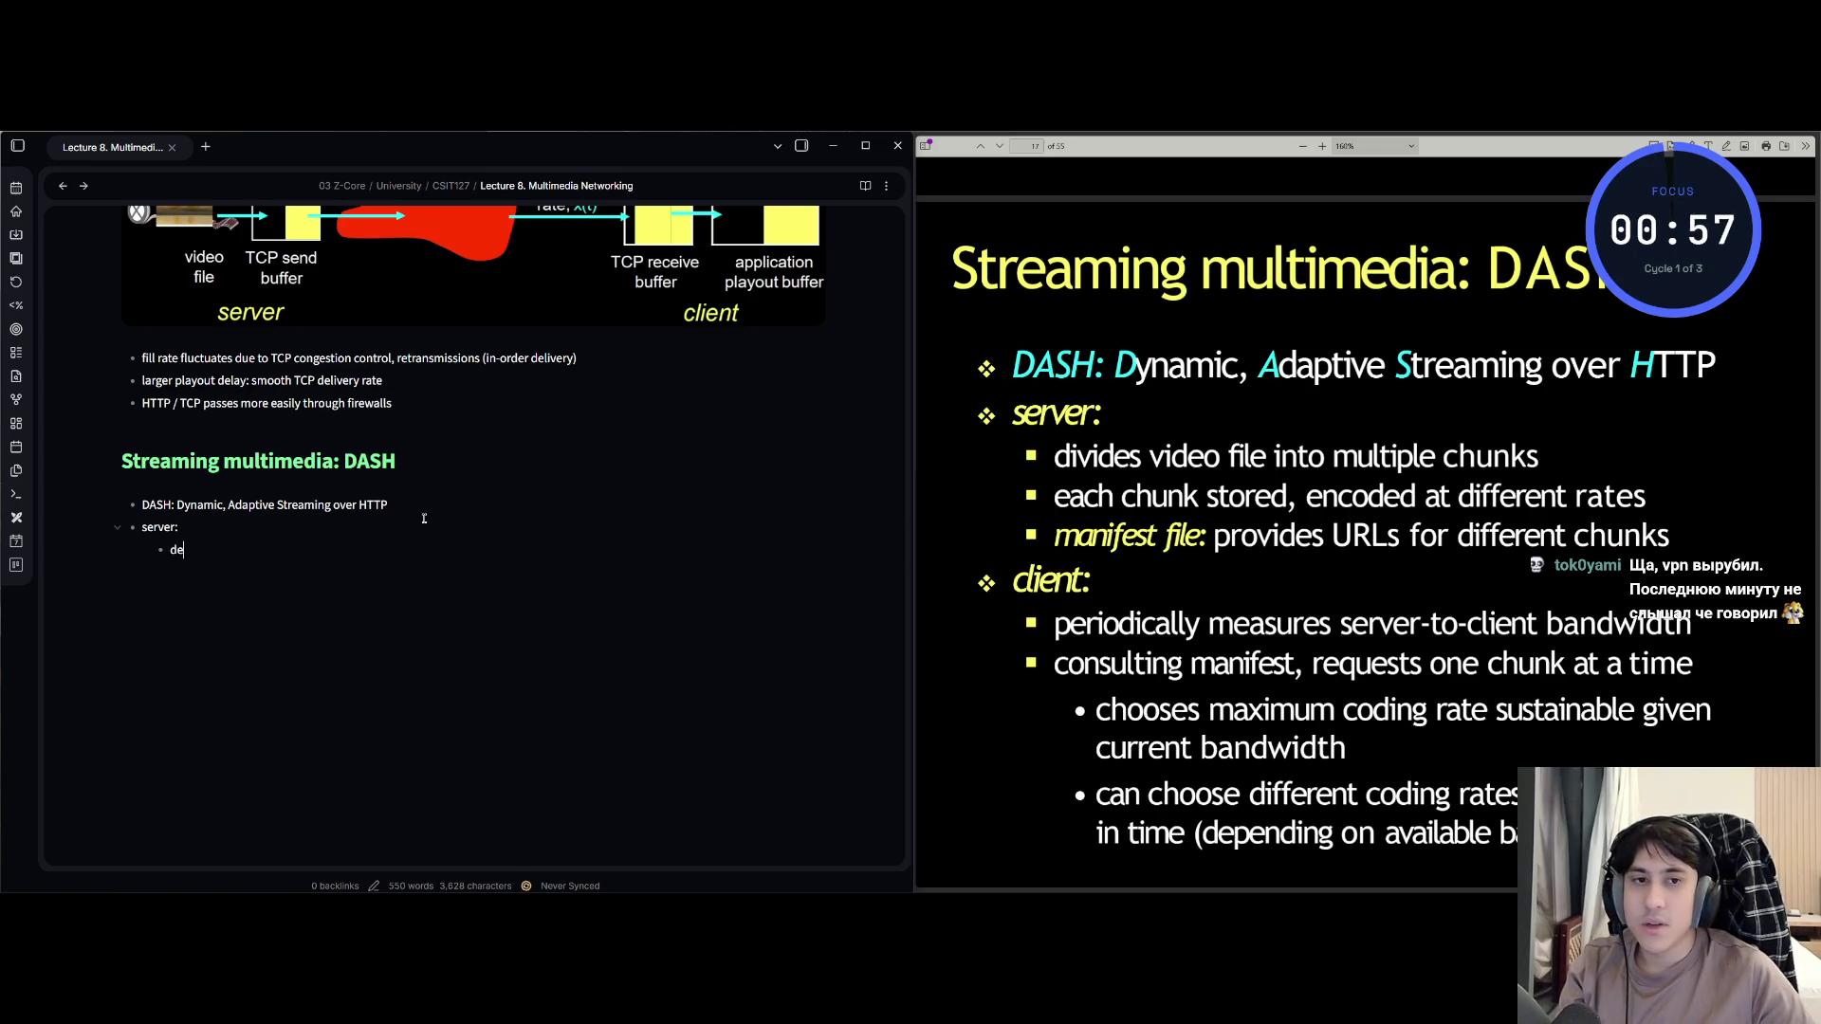
{"action": "type", "text": "i"}
{"action": "key", "text": "BackSpace"}
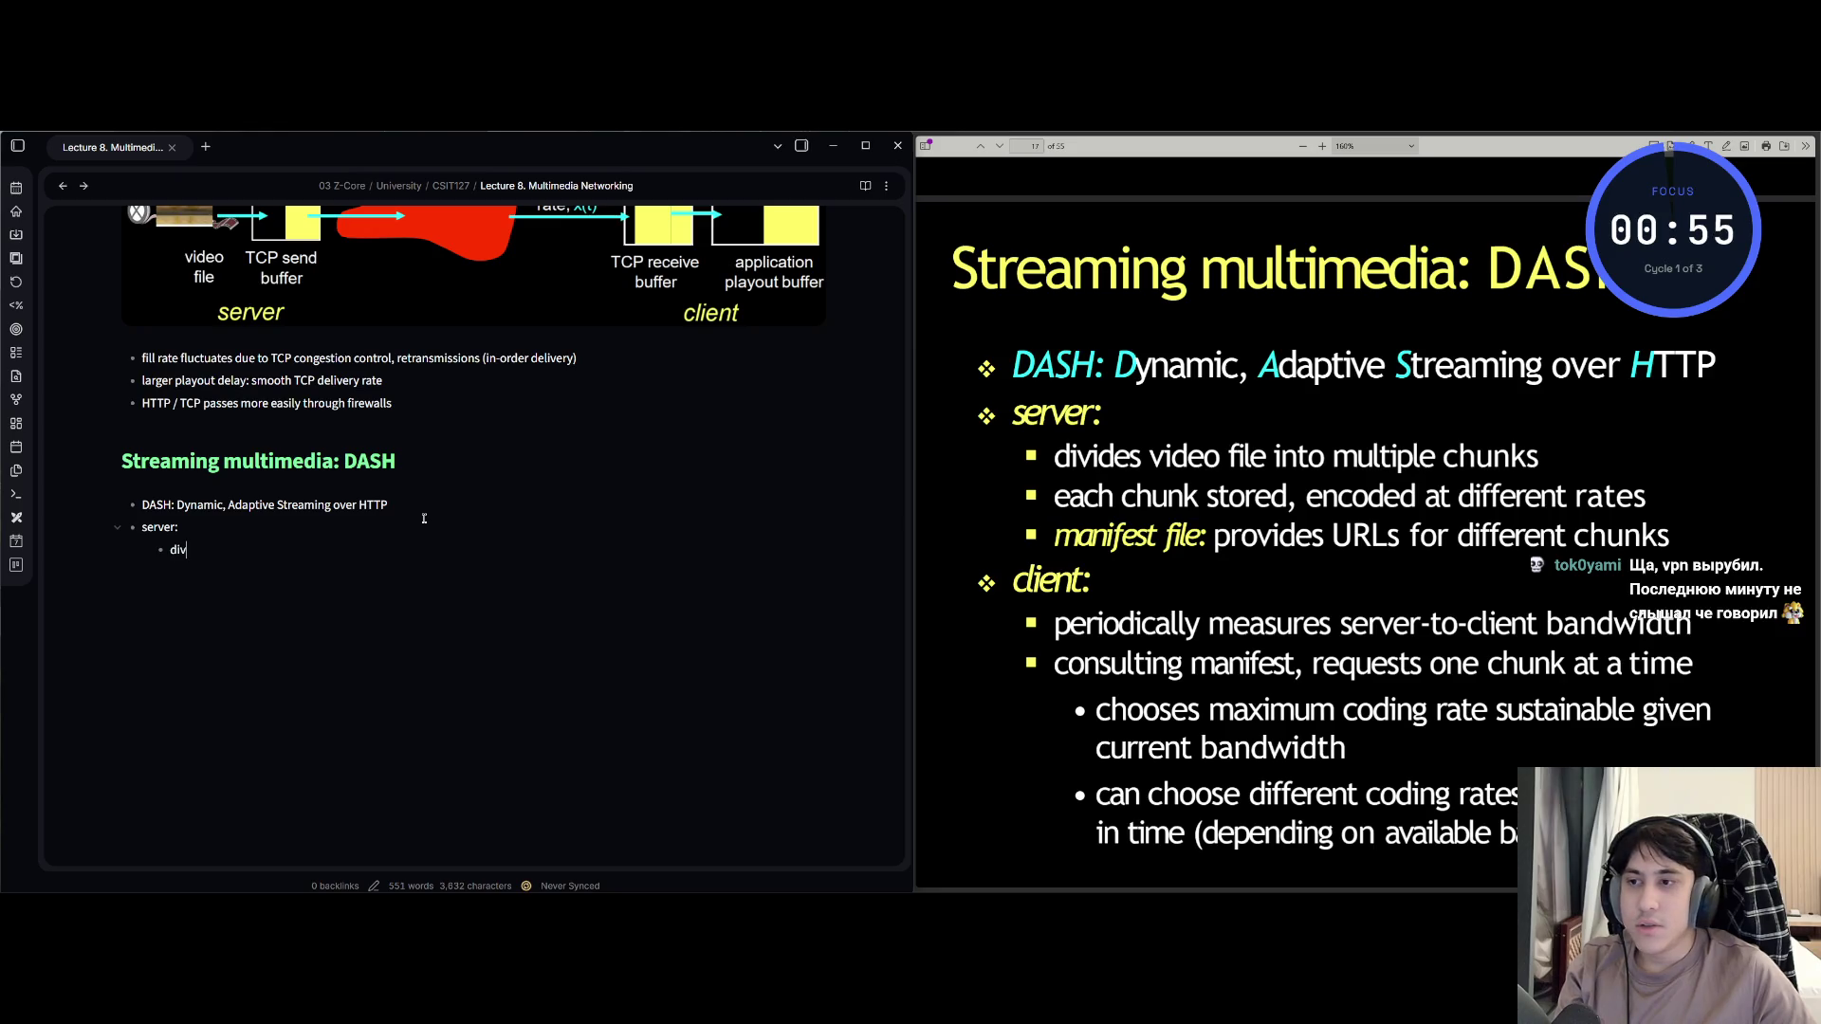
{"action": "type", "text": "ides video "}
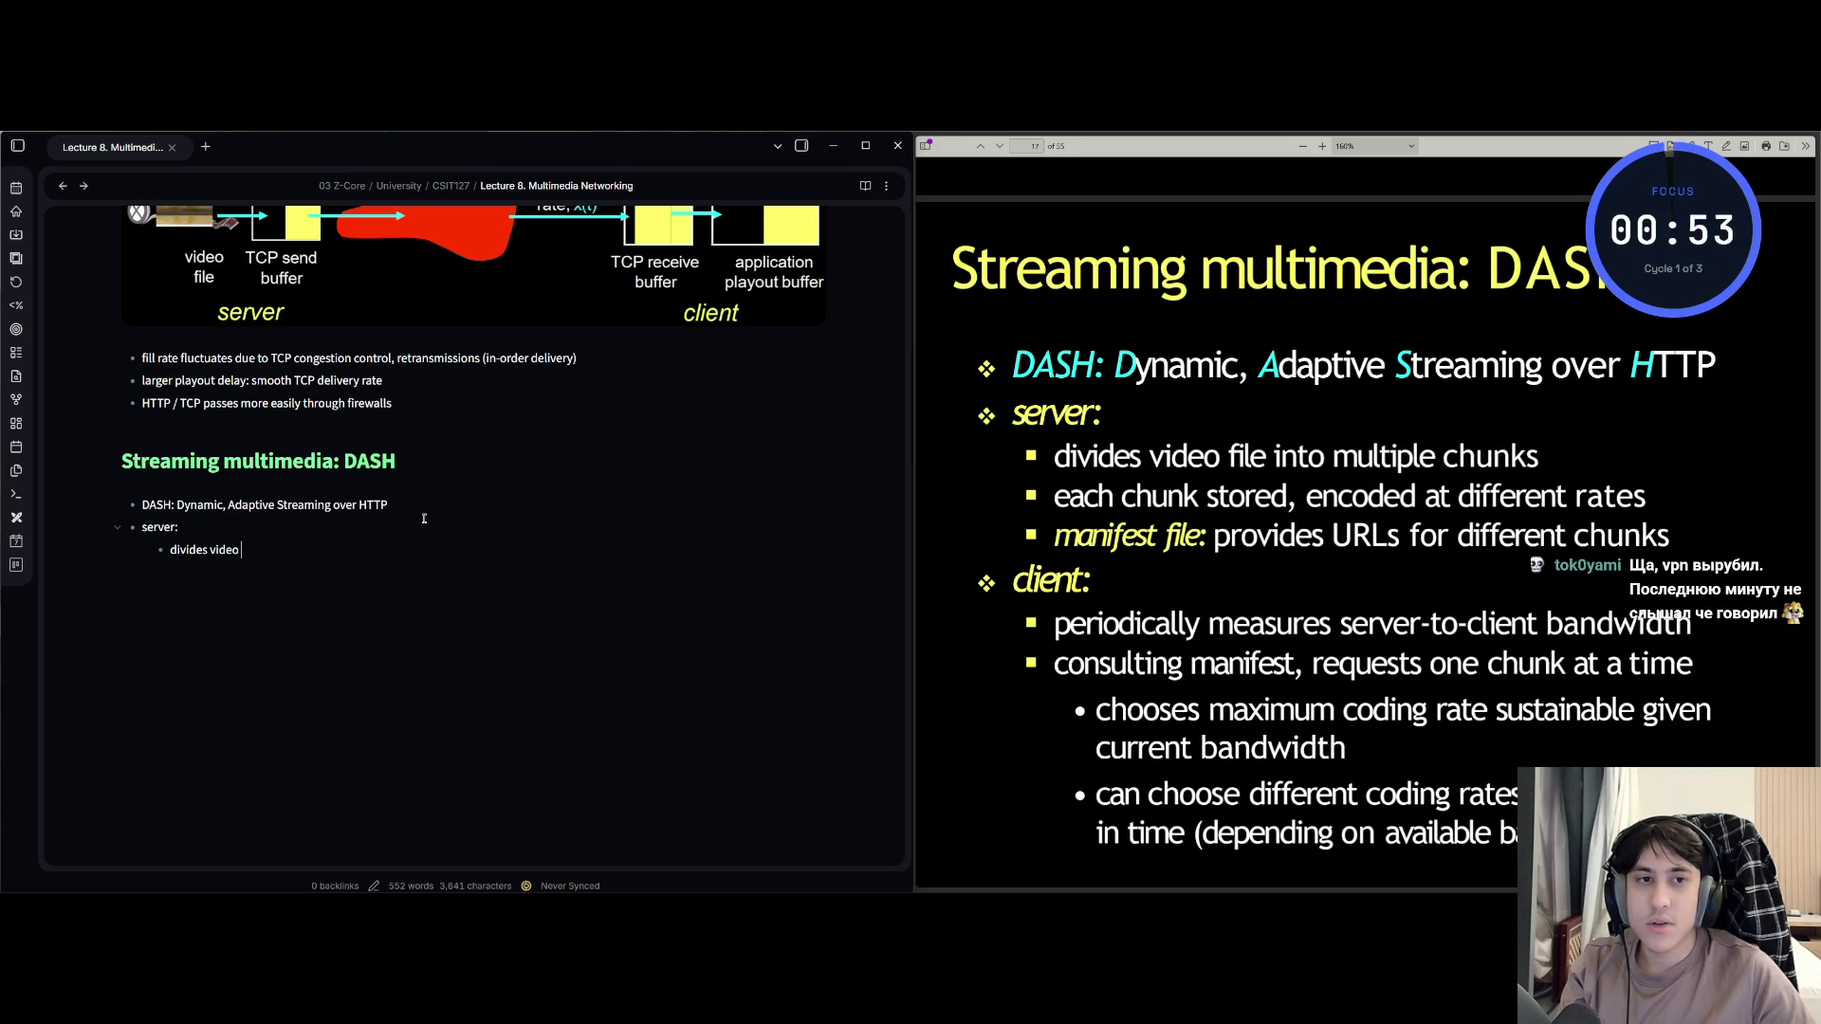
{"action": "type", "text": "file tinto multp"}
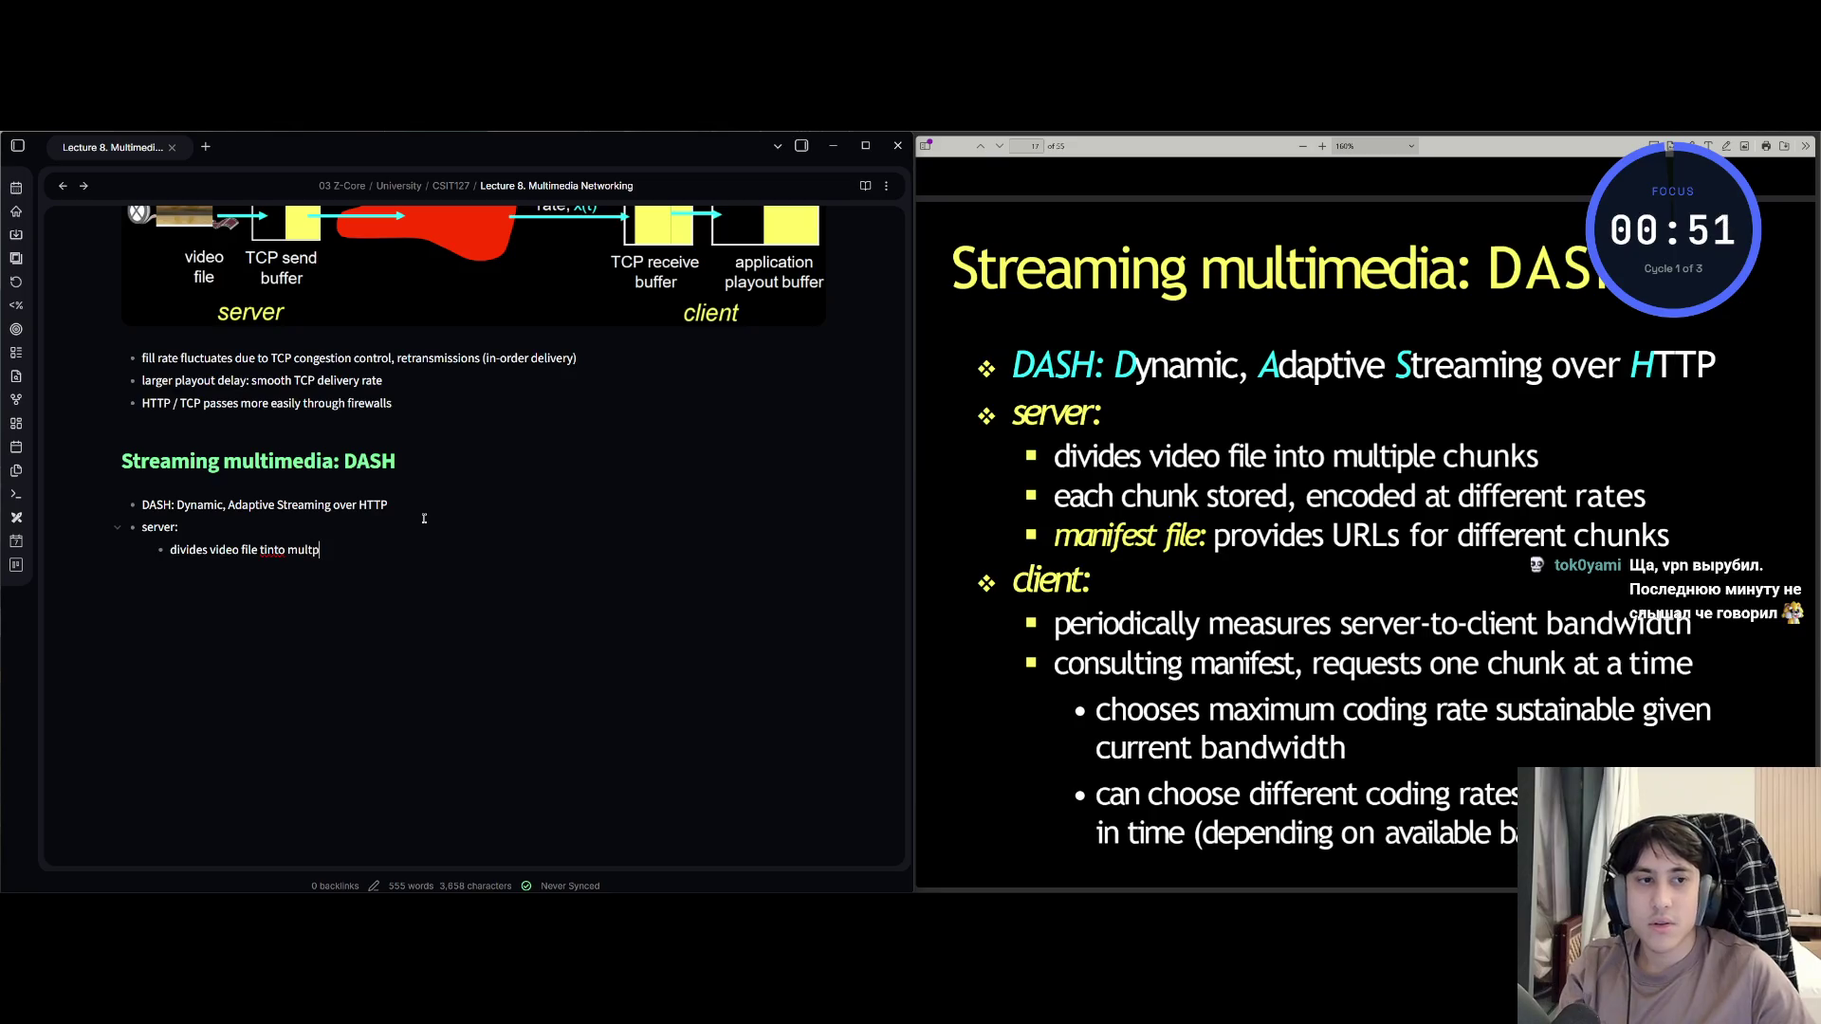
{"action": "key", "text": "BackSpace"}
{"action": "type", "text": "iple chunks"}
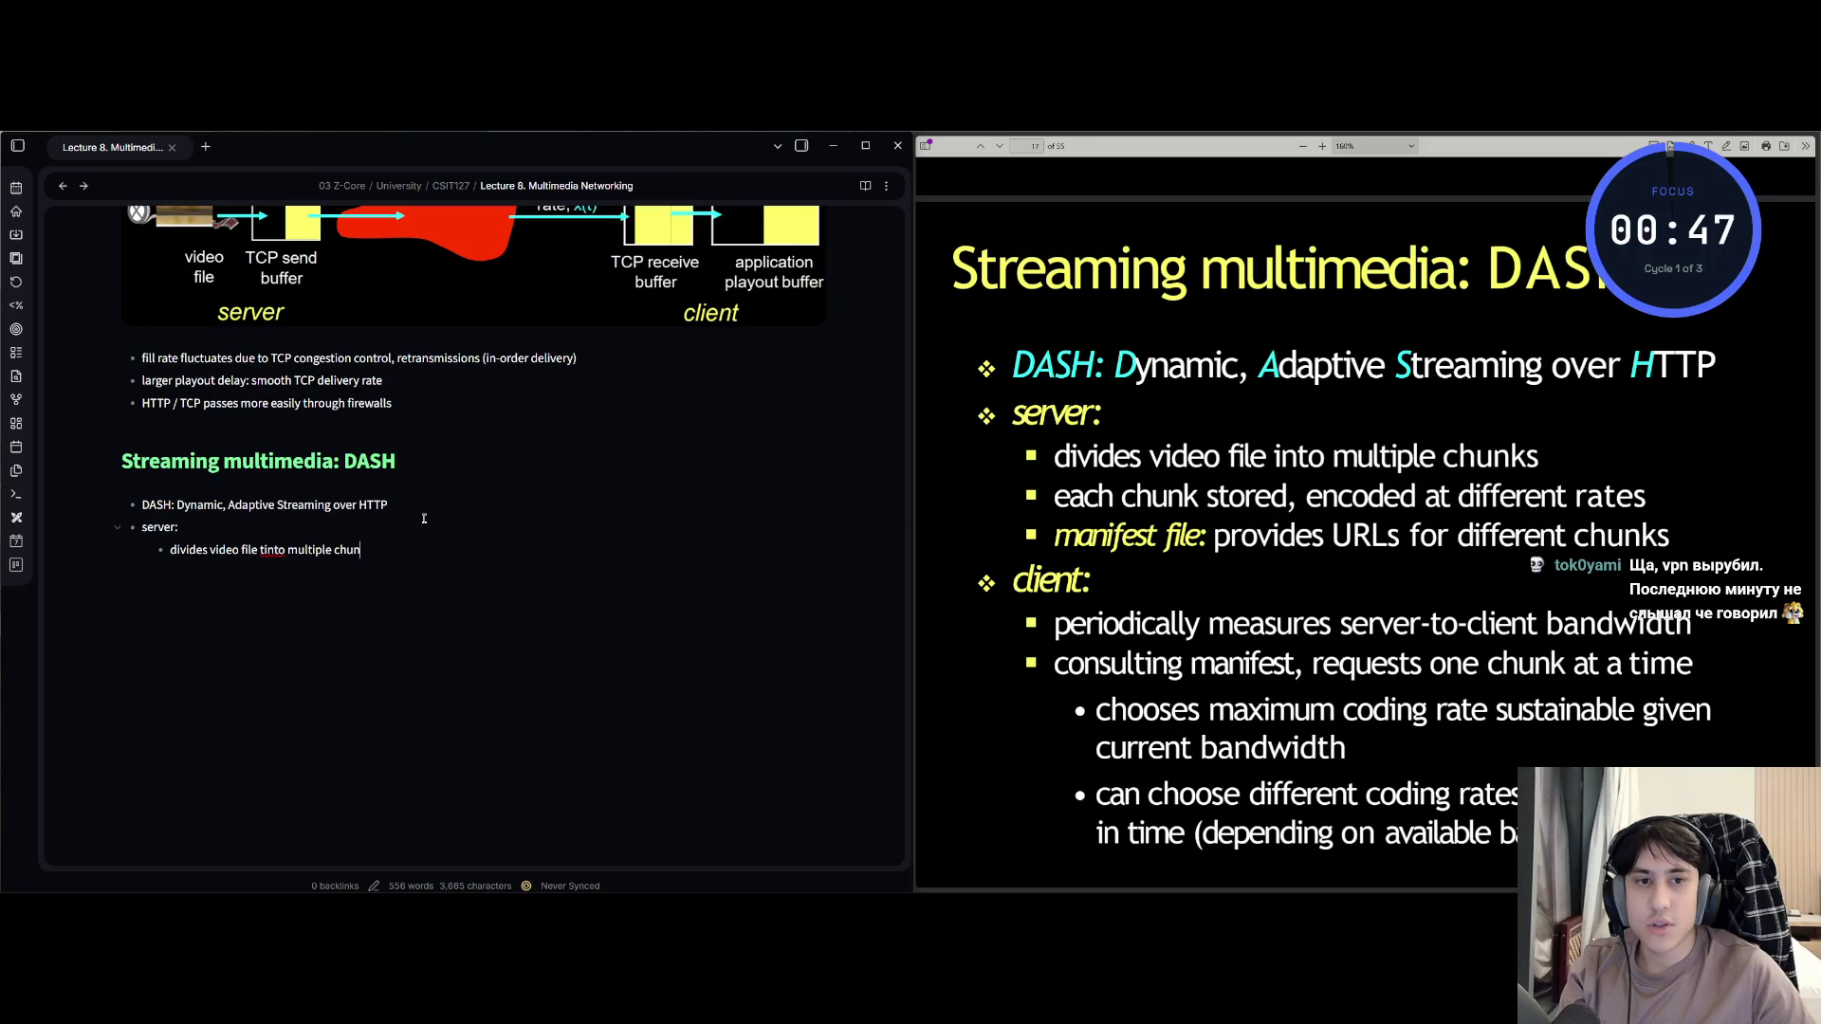
Add sub-bullets 'each chunk stored, encoded at different rates' and 'manifest file: provides URLs for different chunks'.
{"action": "key", "text": "Return"}
{"action": "type", "text": "each chunk stored"}
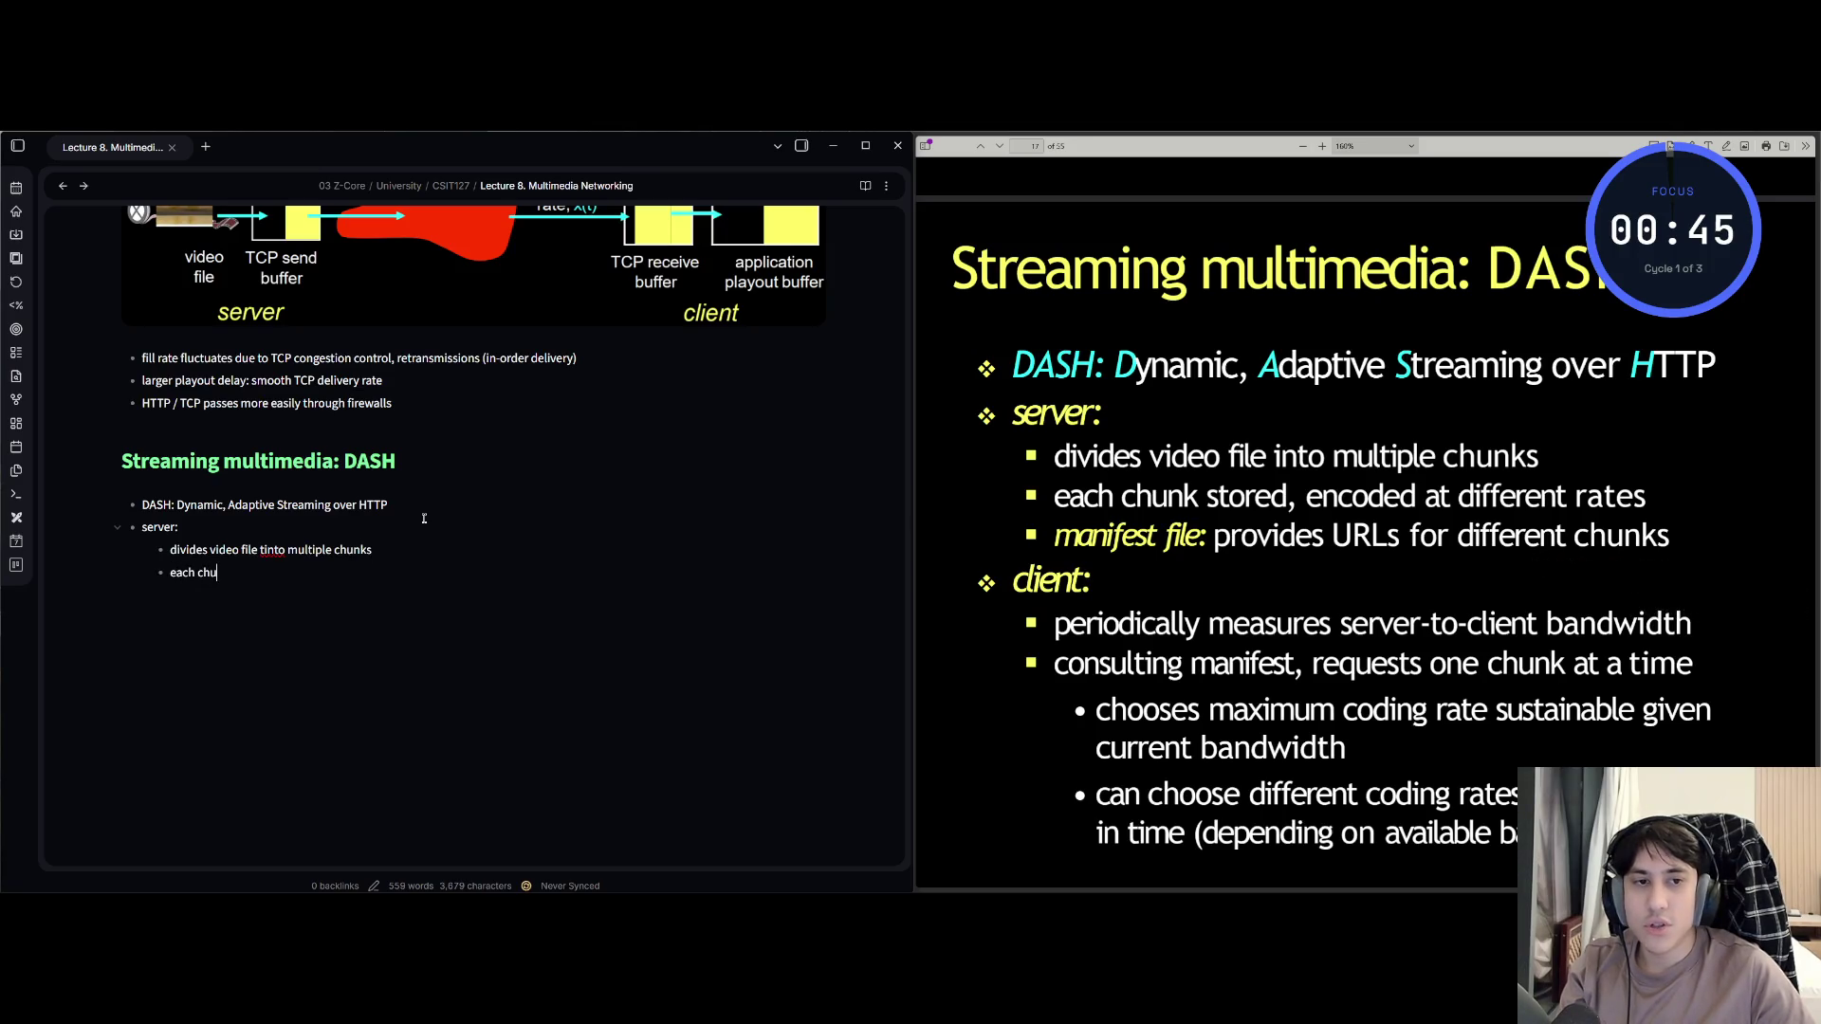
{"action": "type", "text": ", ecn"}
{"action": "key", "text": "BackSpace"}
{"action": "type", "text": "nc"}
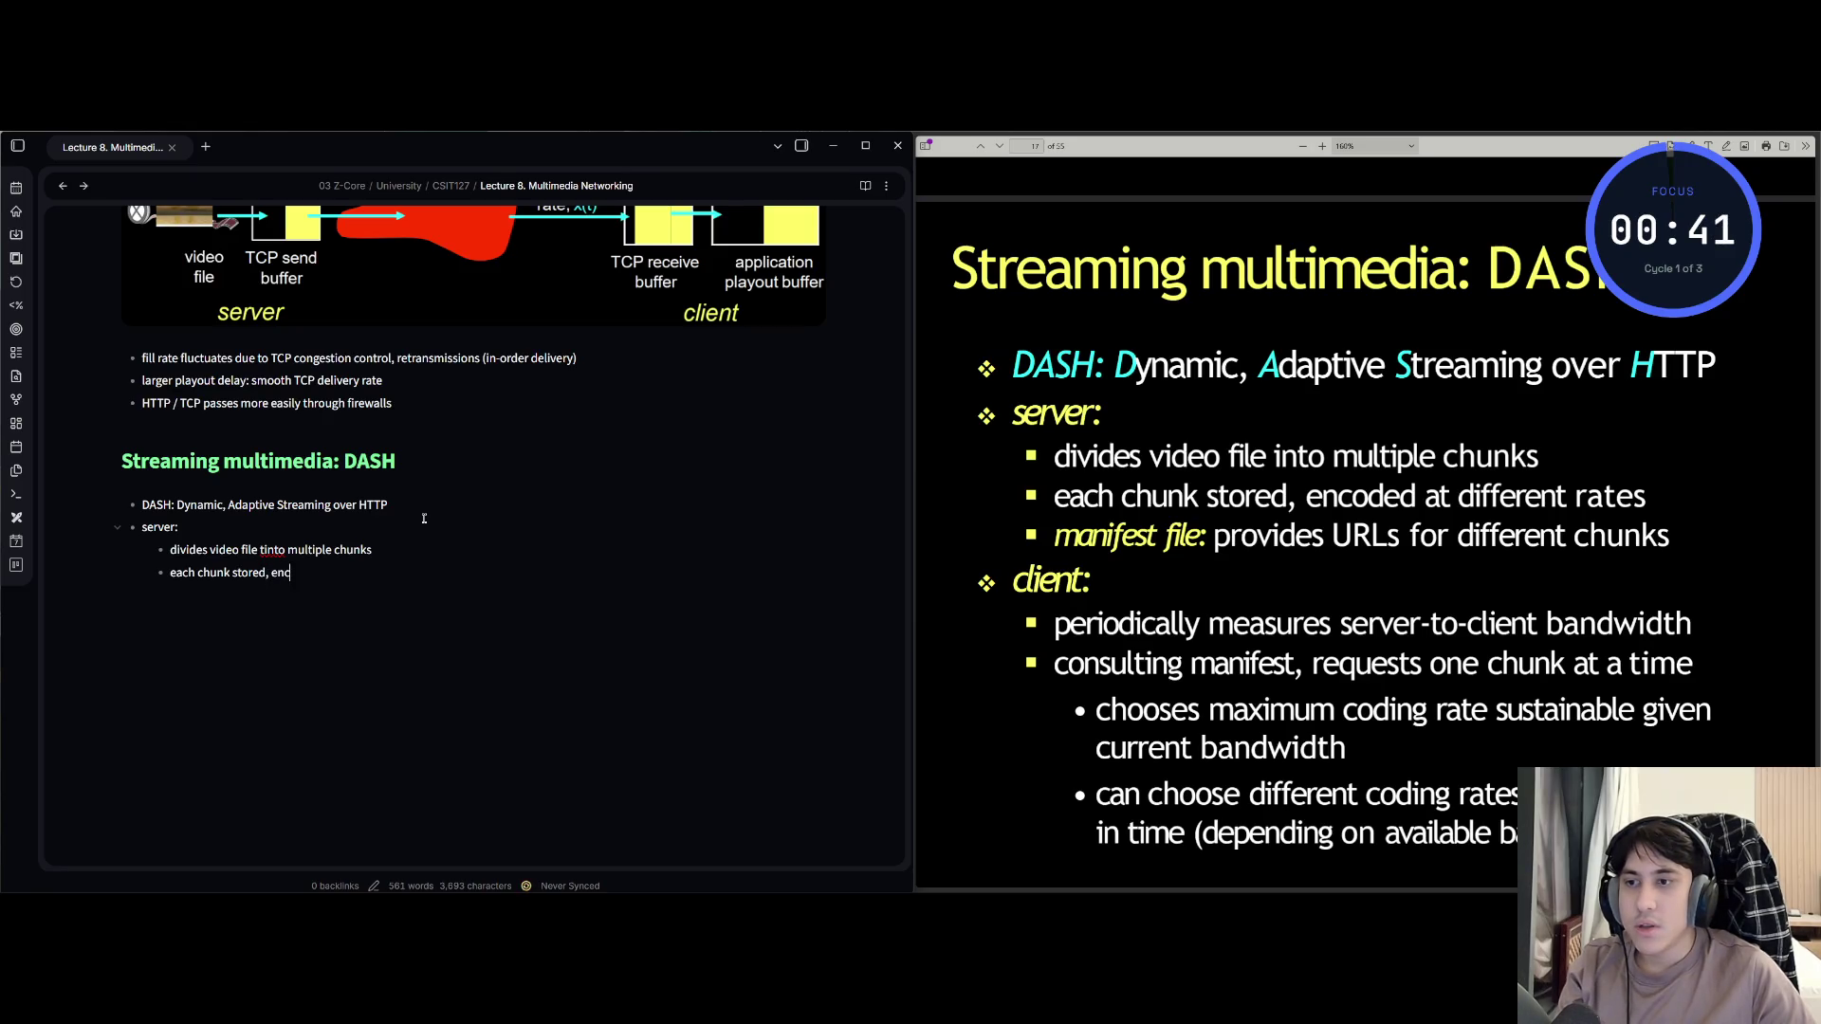
{"action": "type", "text": "oded a"}
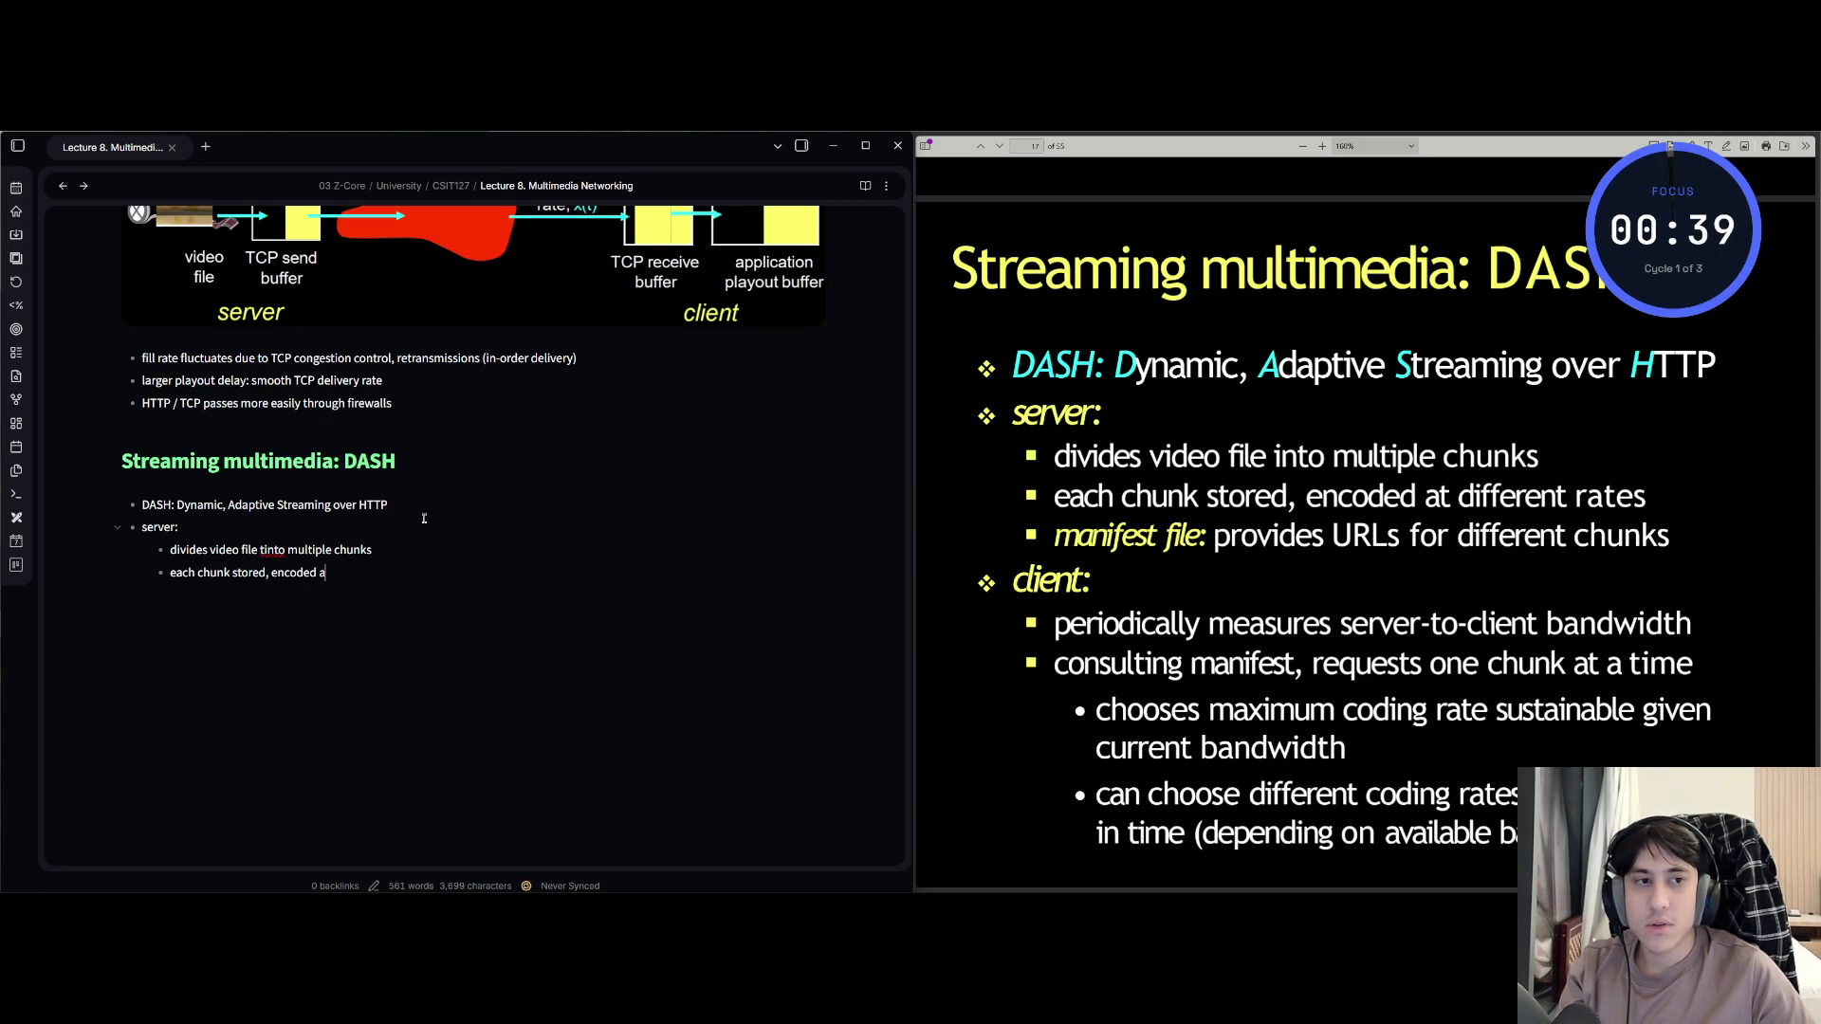
{"action": "type", "text": "t different rates"}
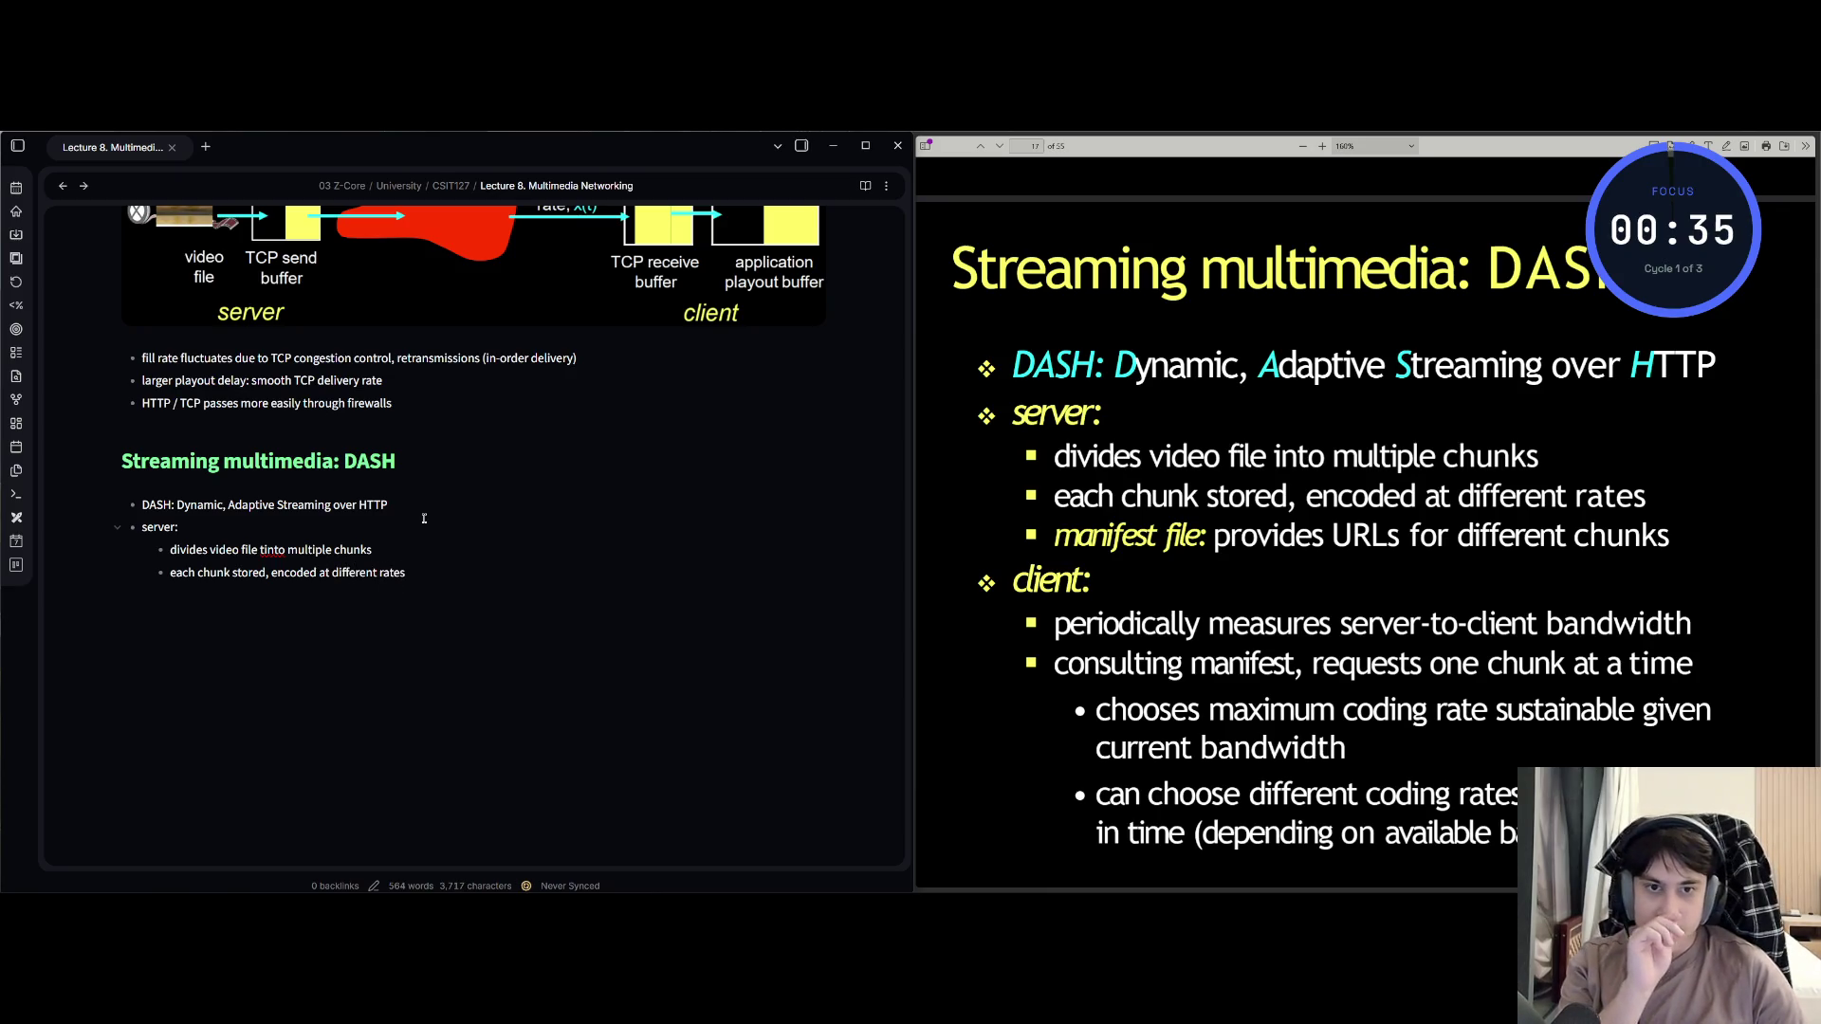
{"action": "key", "text": "Return"}
{"action": "type", "text": "manifest fiel:"}
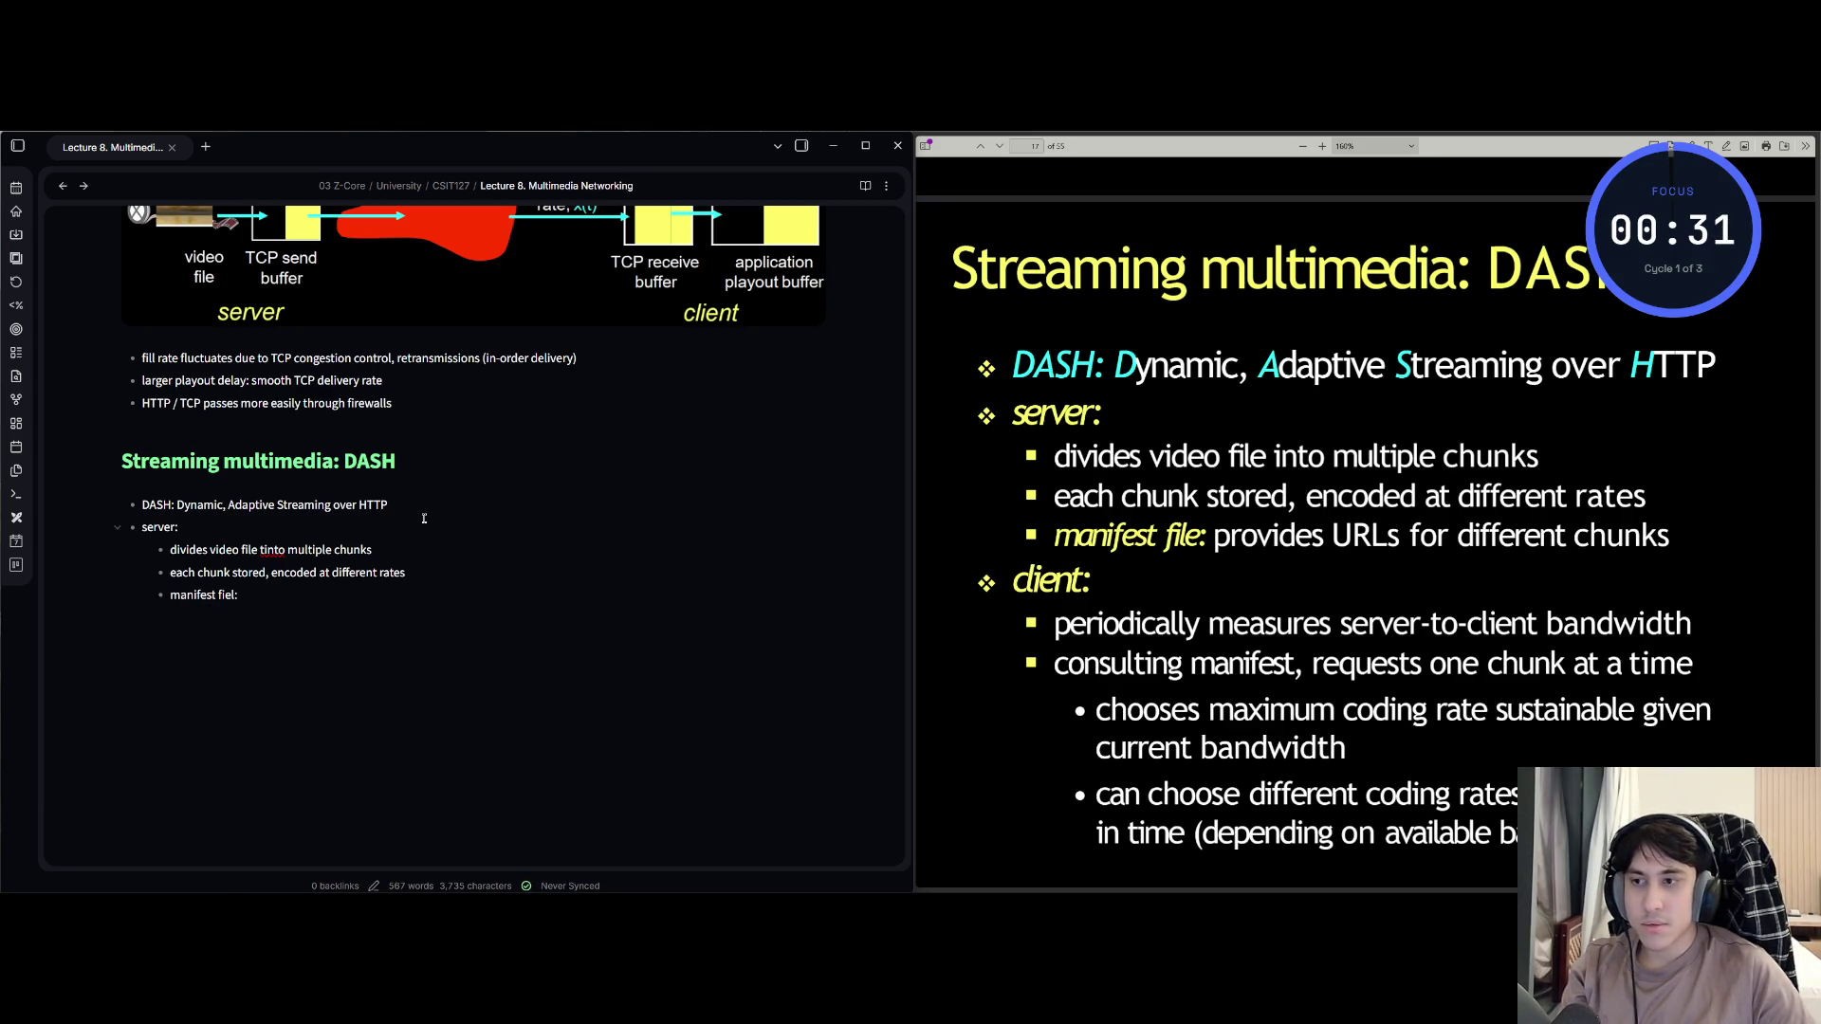
{"action": "key", "text": "BackSpace"}
{"action": "key", "text": "BackSpace"}
{"action": "key", "text": "BackSpace"}
{"action": "type", "text": "le: "}
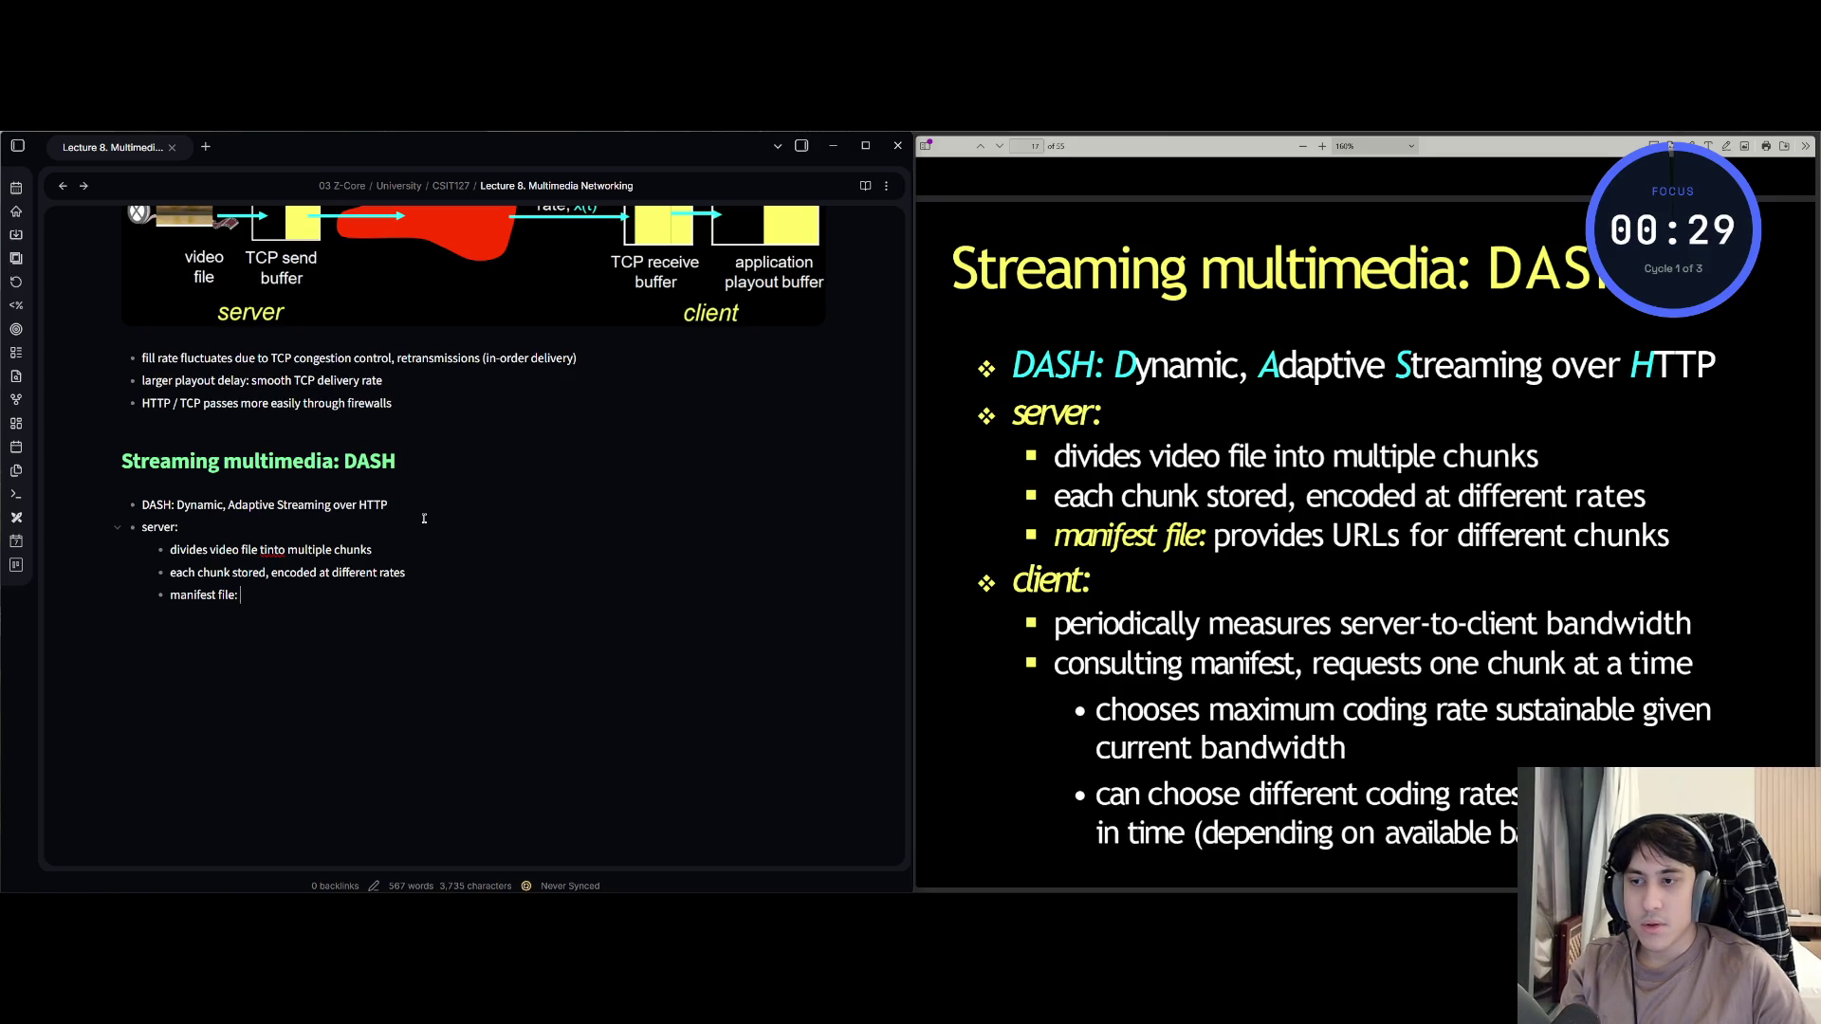
{"action": "type", "text": "provides"}
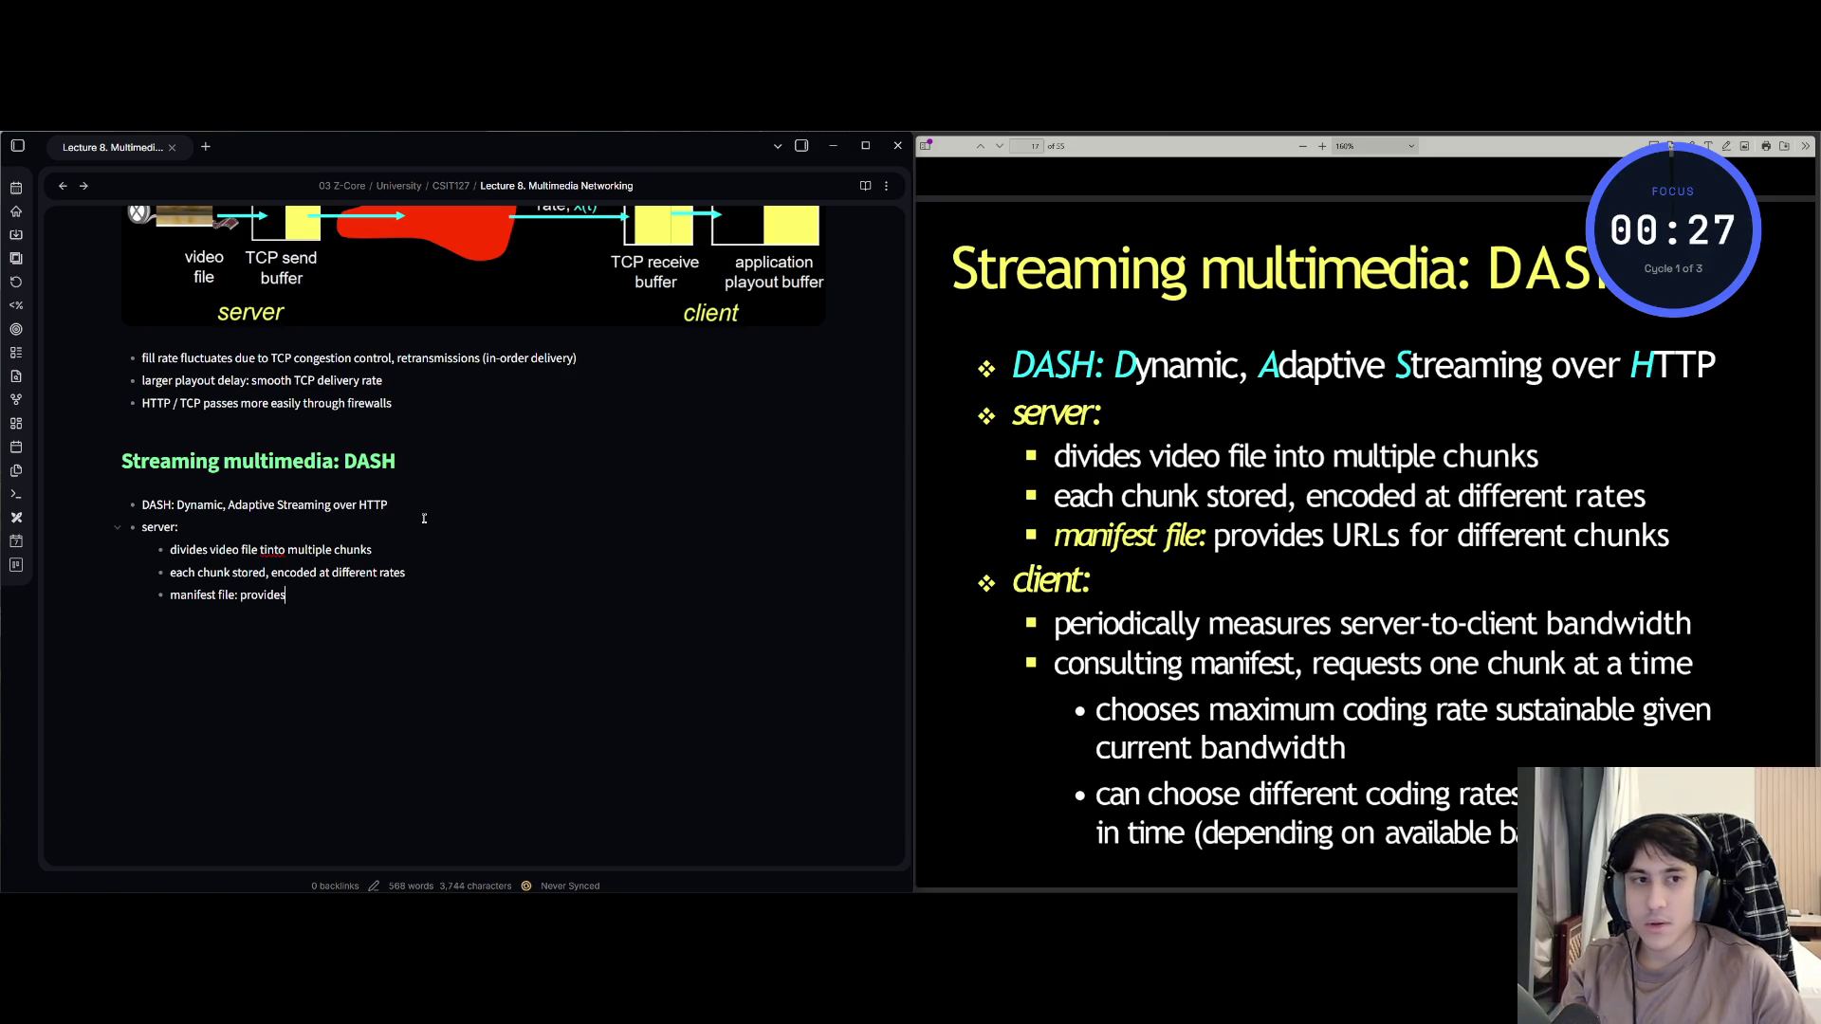
{"action": "type", "text": " URLs"}
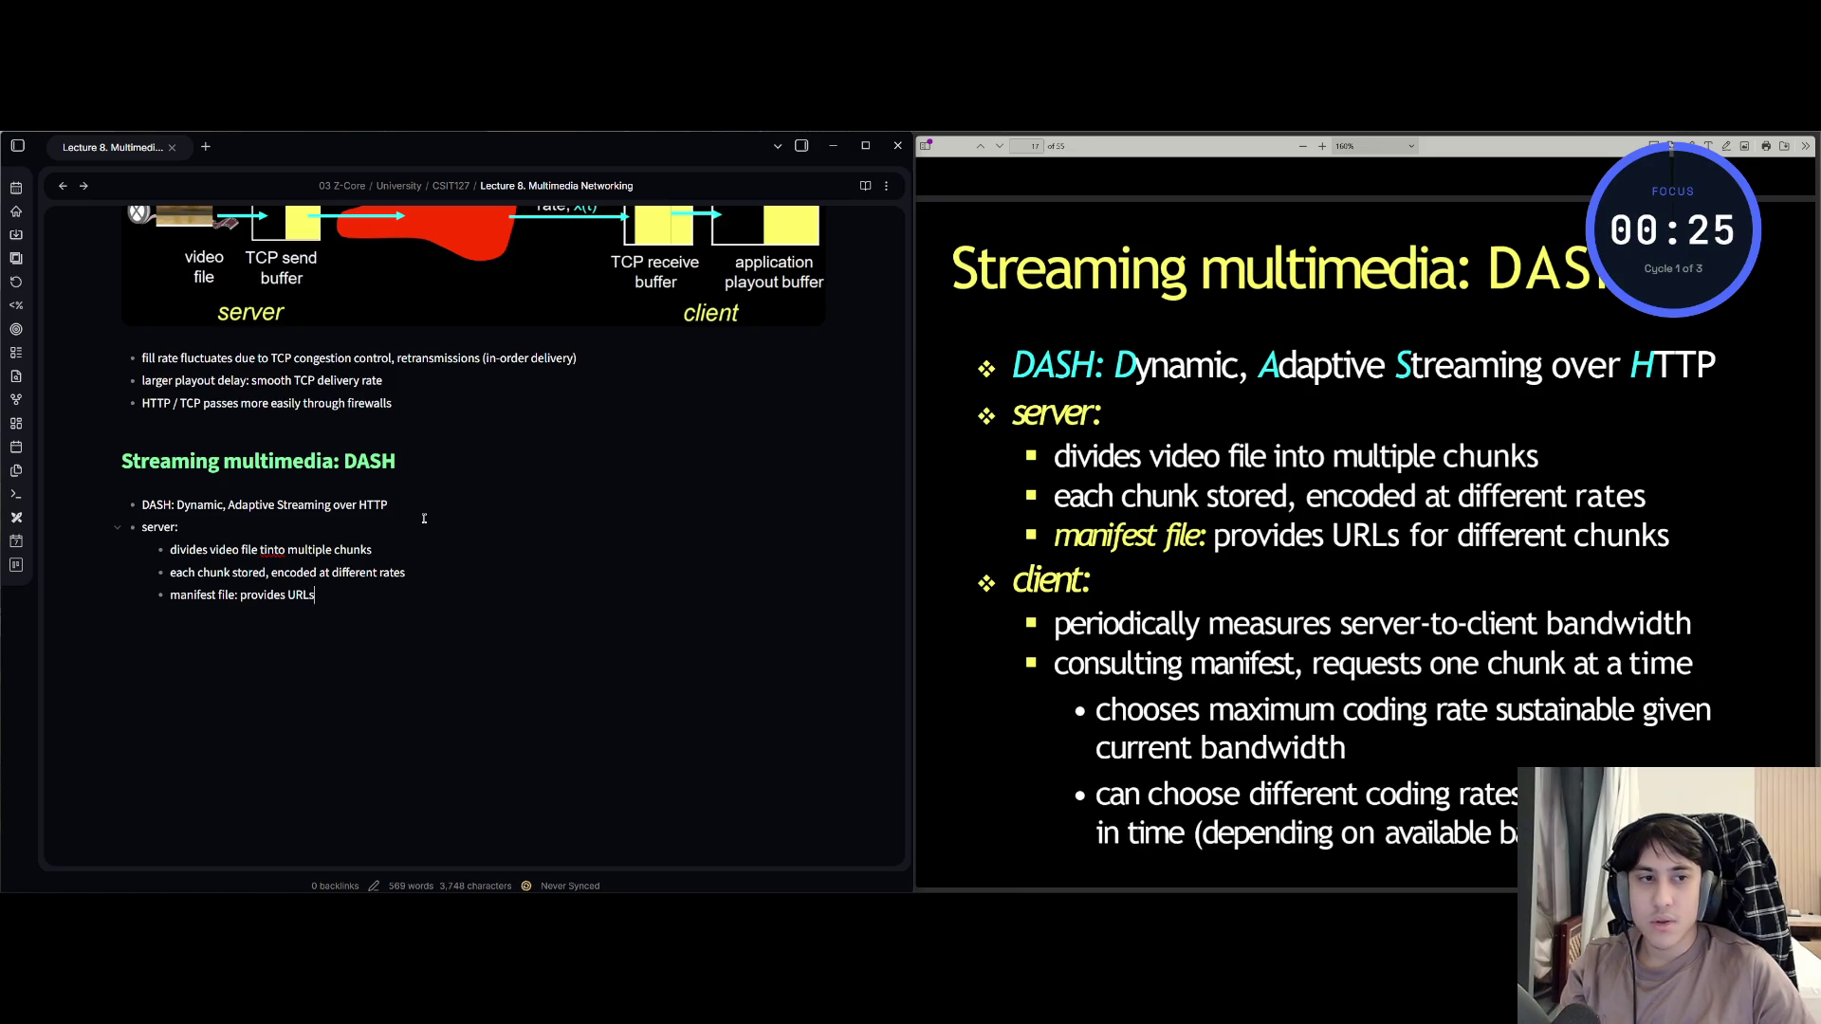
{"action": "type", "text": " for different chi"}
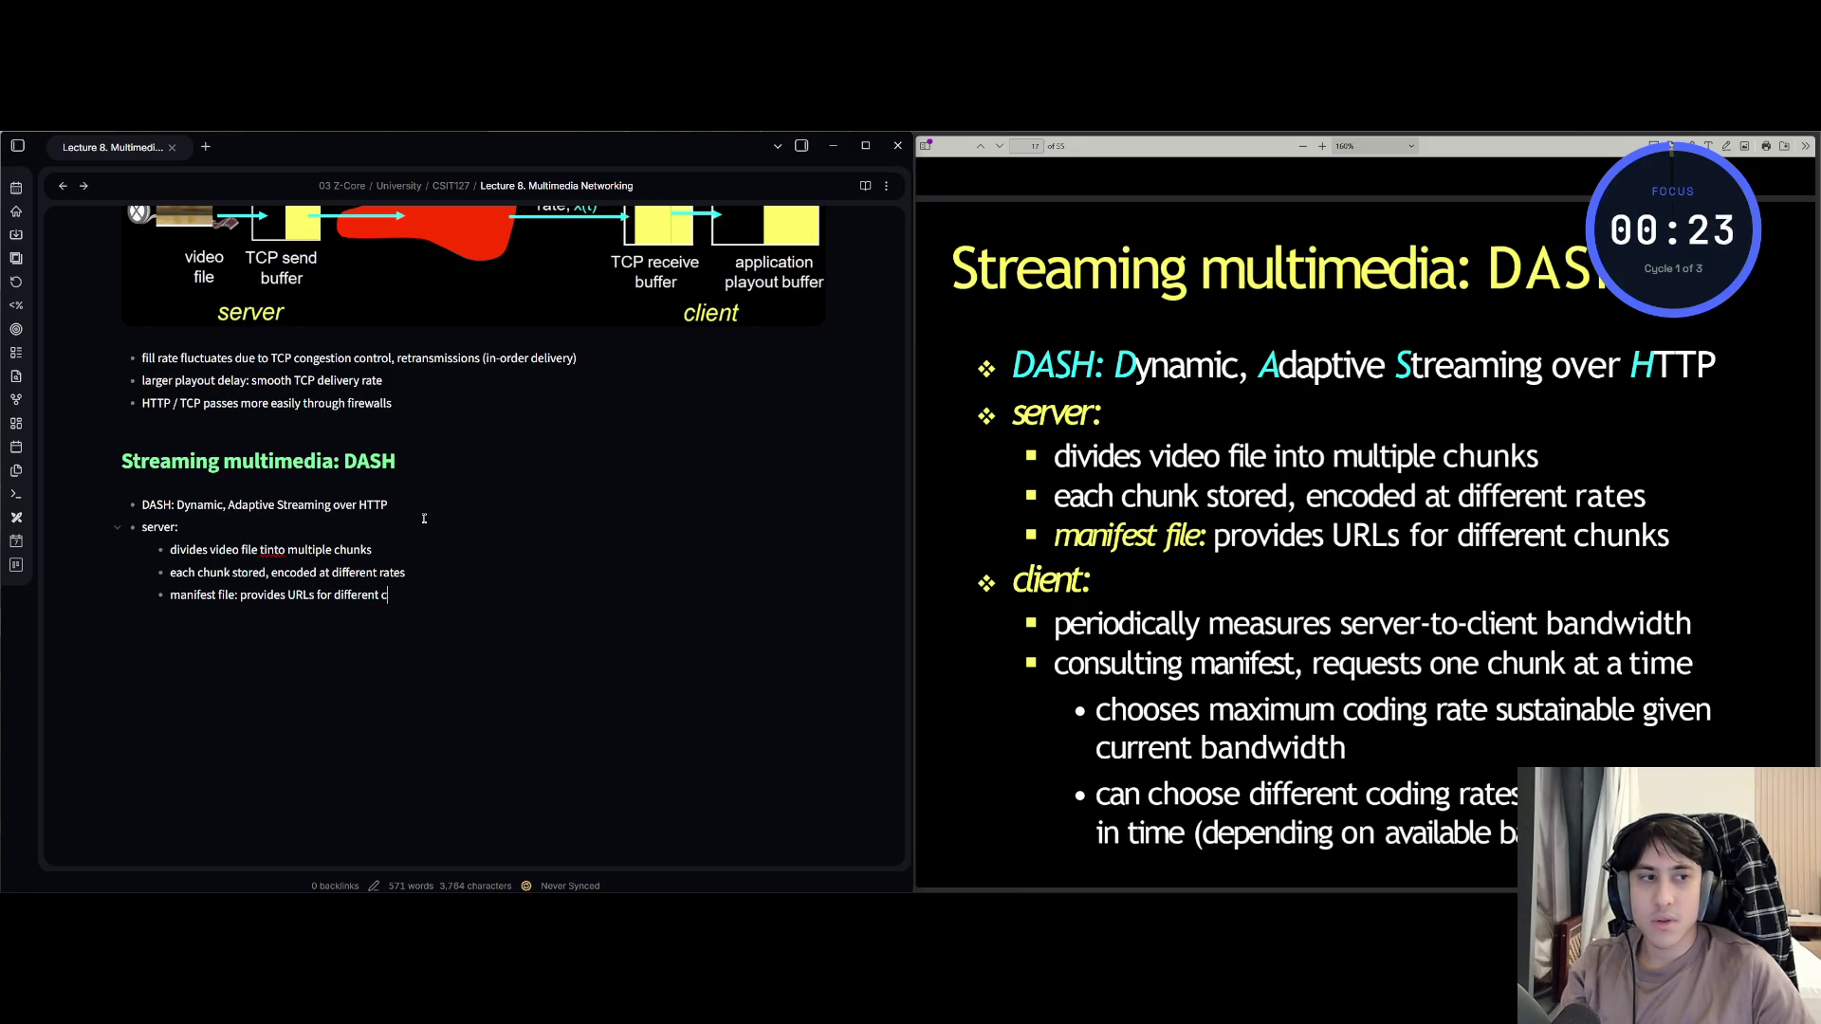
{"action": "key", "text": "BackSpace"}
{"action": "type", "text": "unks"}
{"action": "key", "text": "BackSpace"}
{"action": "key", "text": "BackSpace"}
{"action": "key", "text": "BackSpace"}
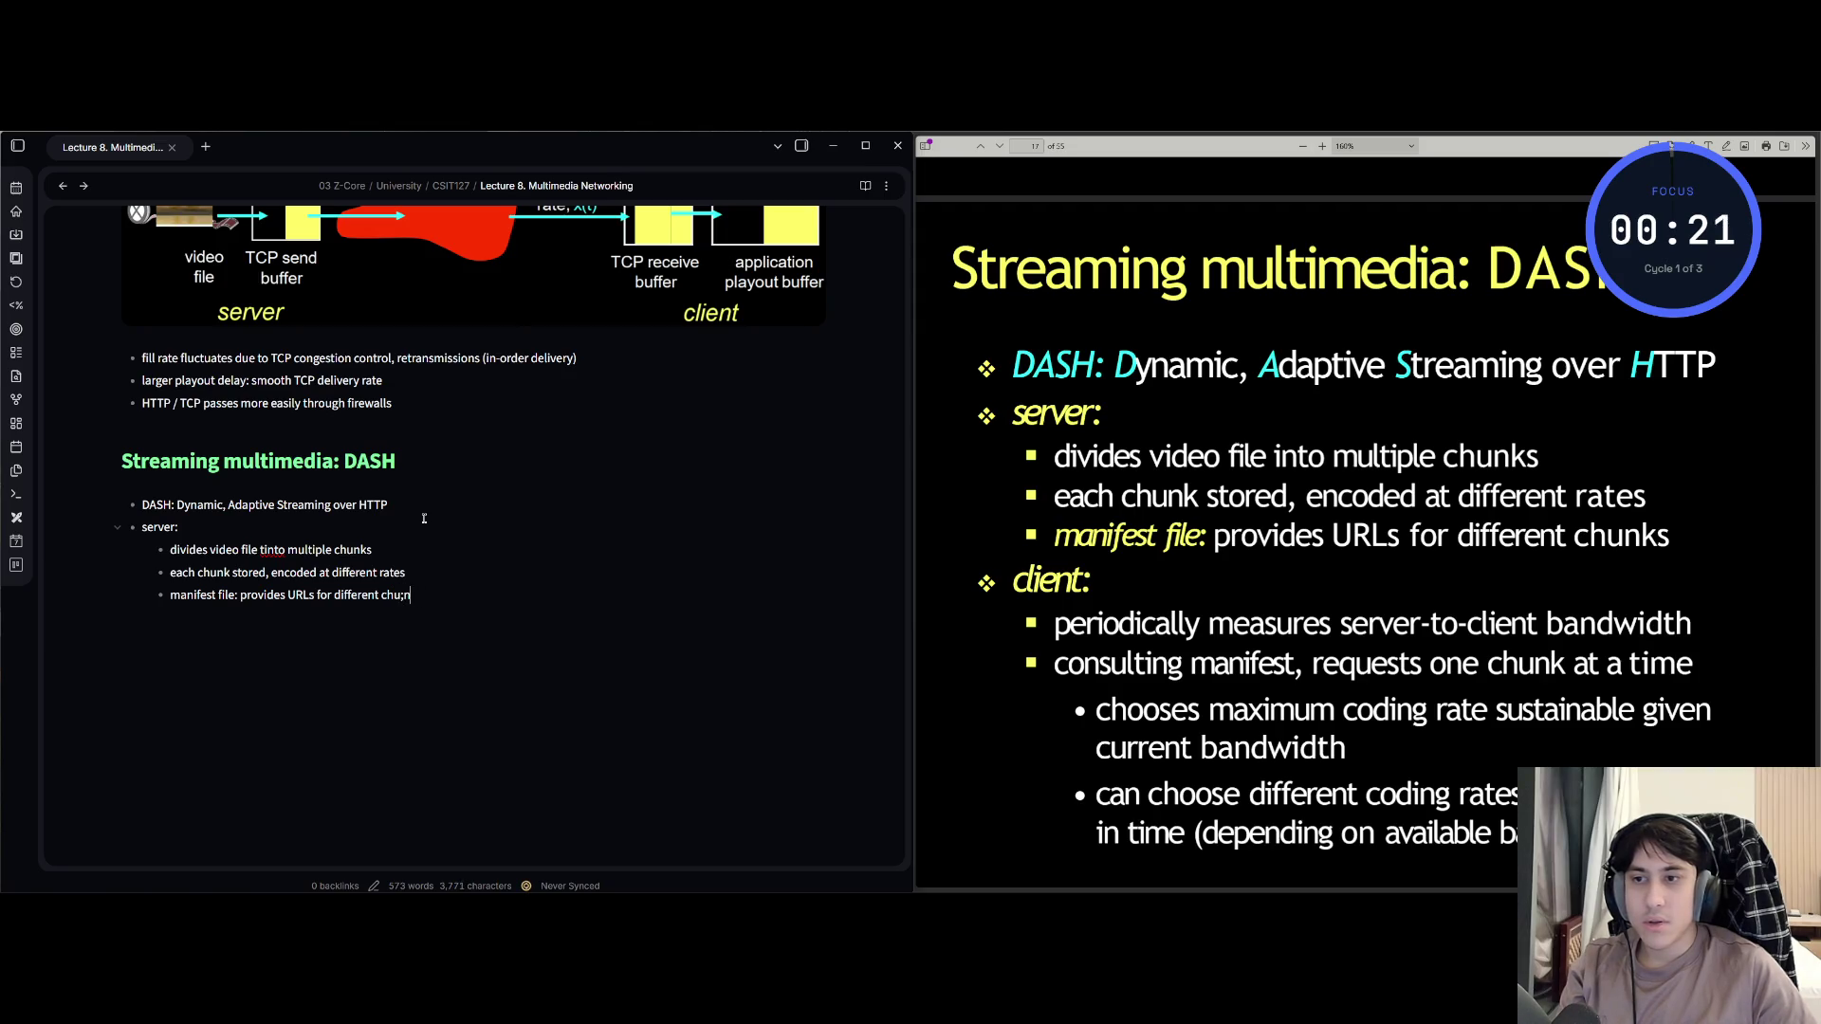
{"action": "type", "text": "nks"}
{"action": "key", "text": "Return"}
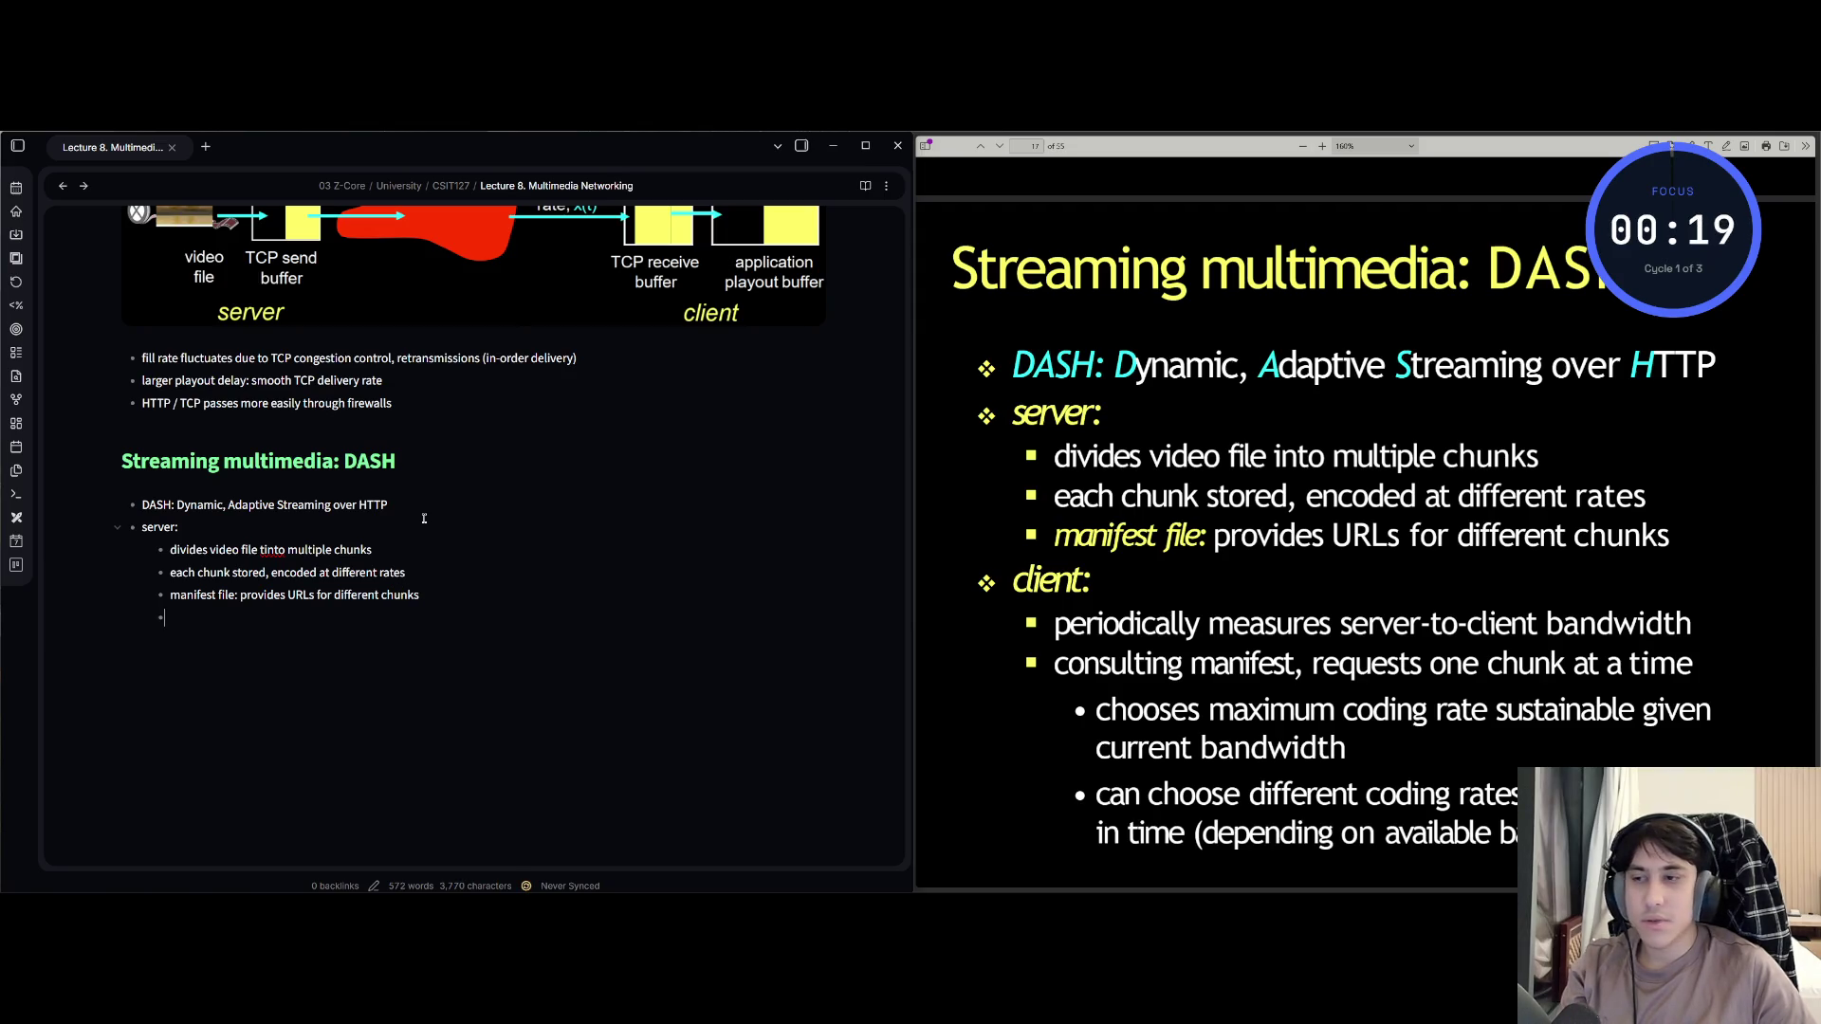
Outdent and type the 'client:' bullet with 'periodically measures server-to-client bandwidth'.
{"action": "key", "text": "BackSpace"}
{"action": "type", "text": "- clin"}
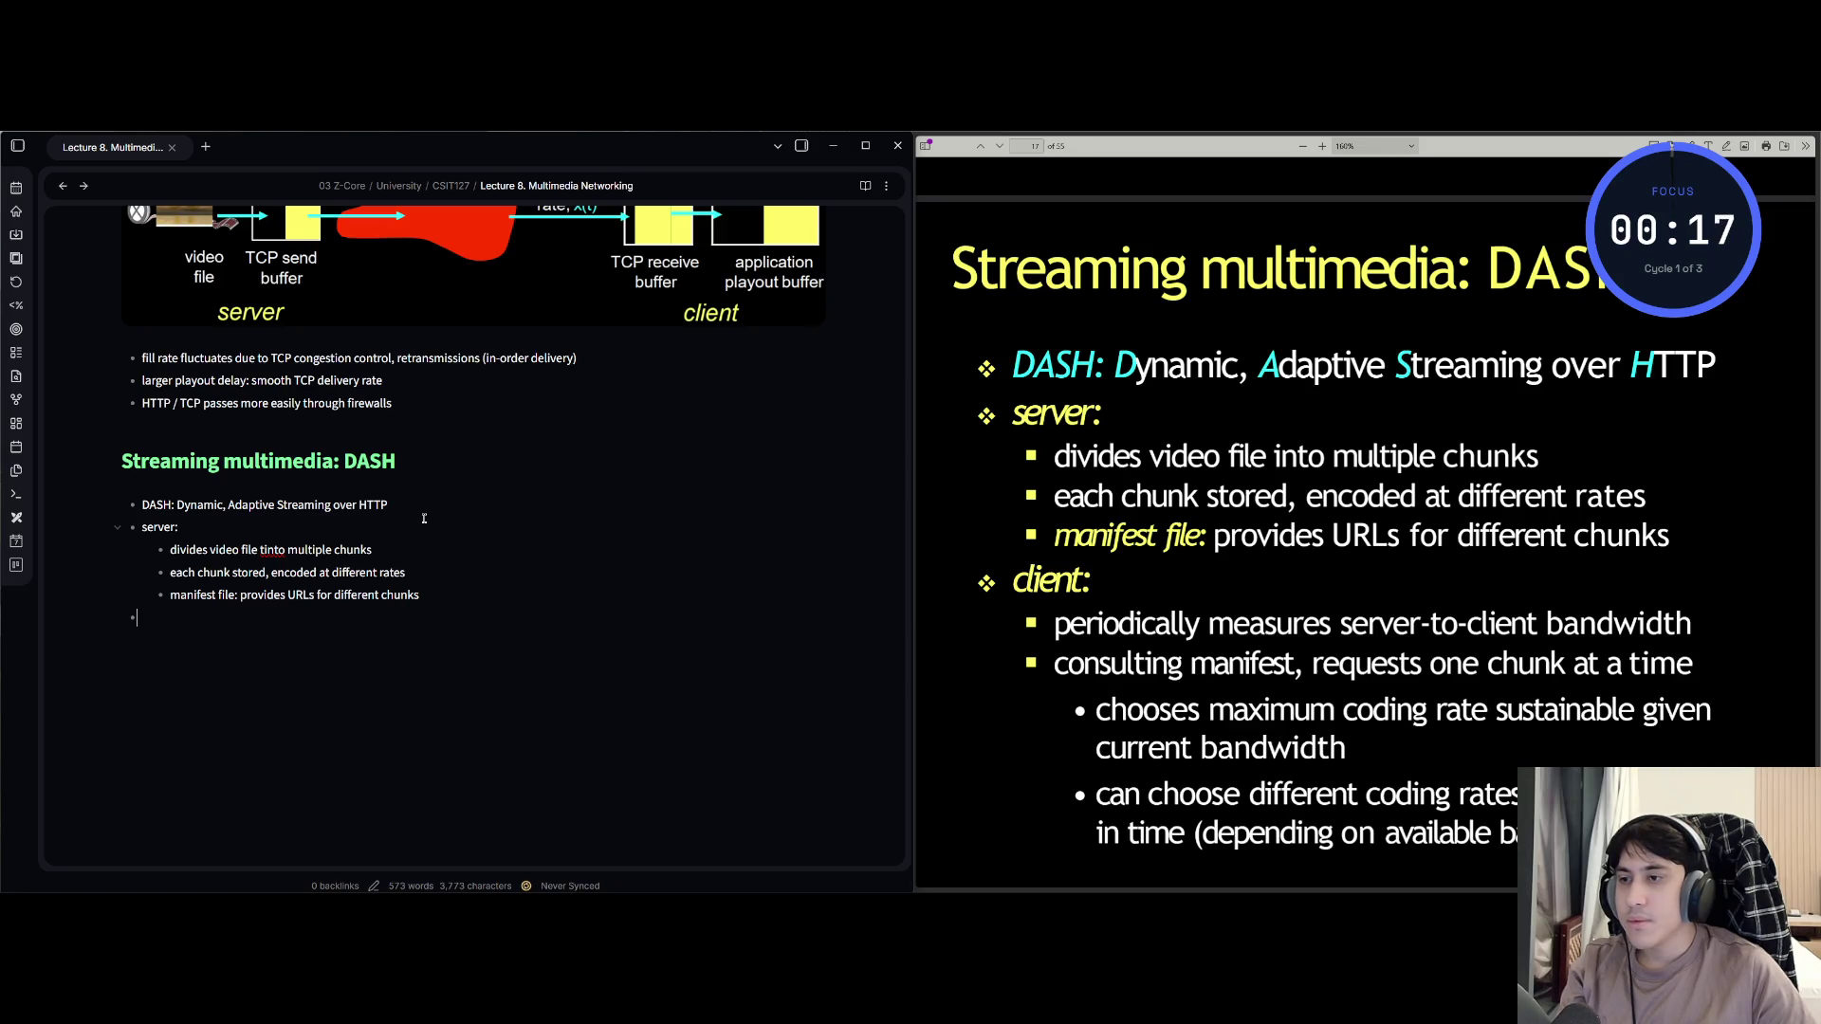
{"action": "key", "text": "BackSpace"}
{"action": "type", "text": "ient:eriodically"}
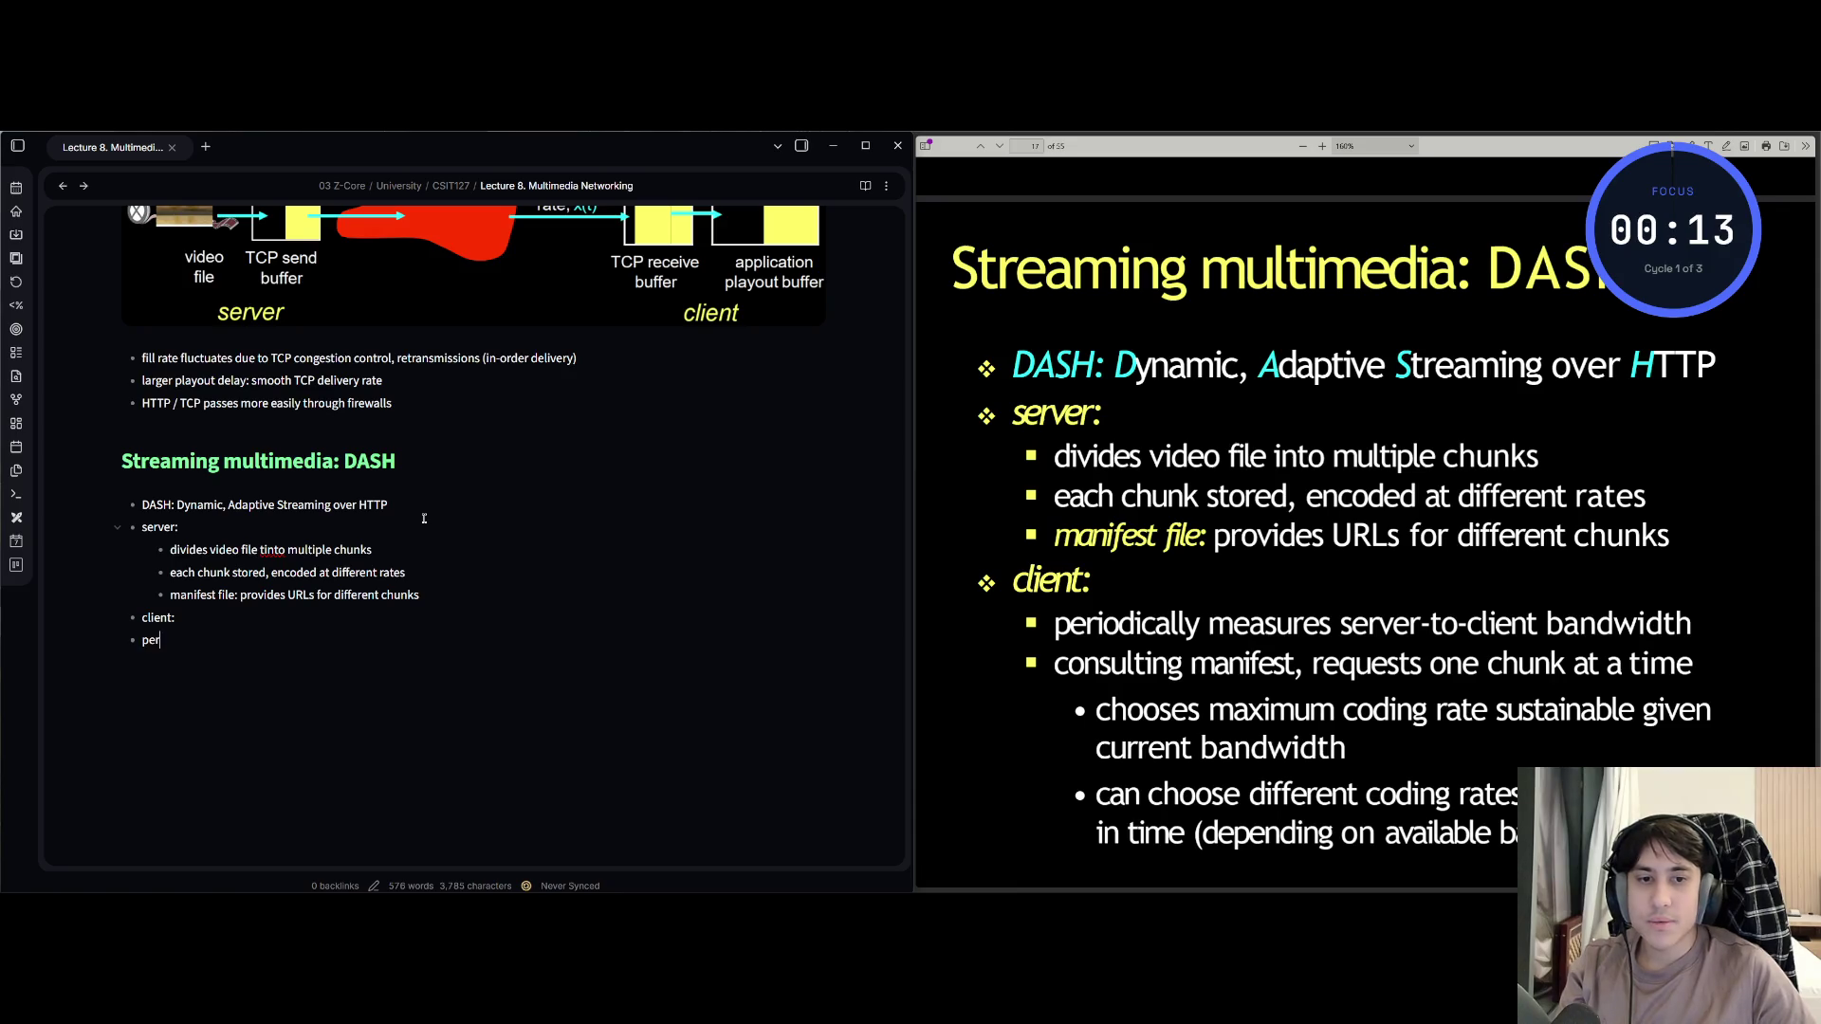
{"action": "type", "text": " mea"}
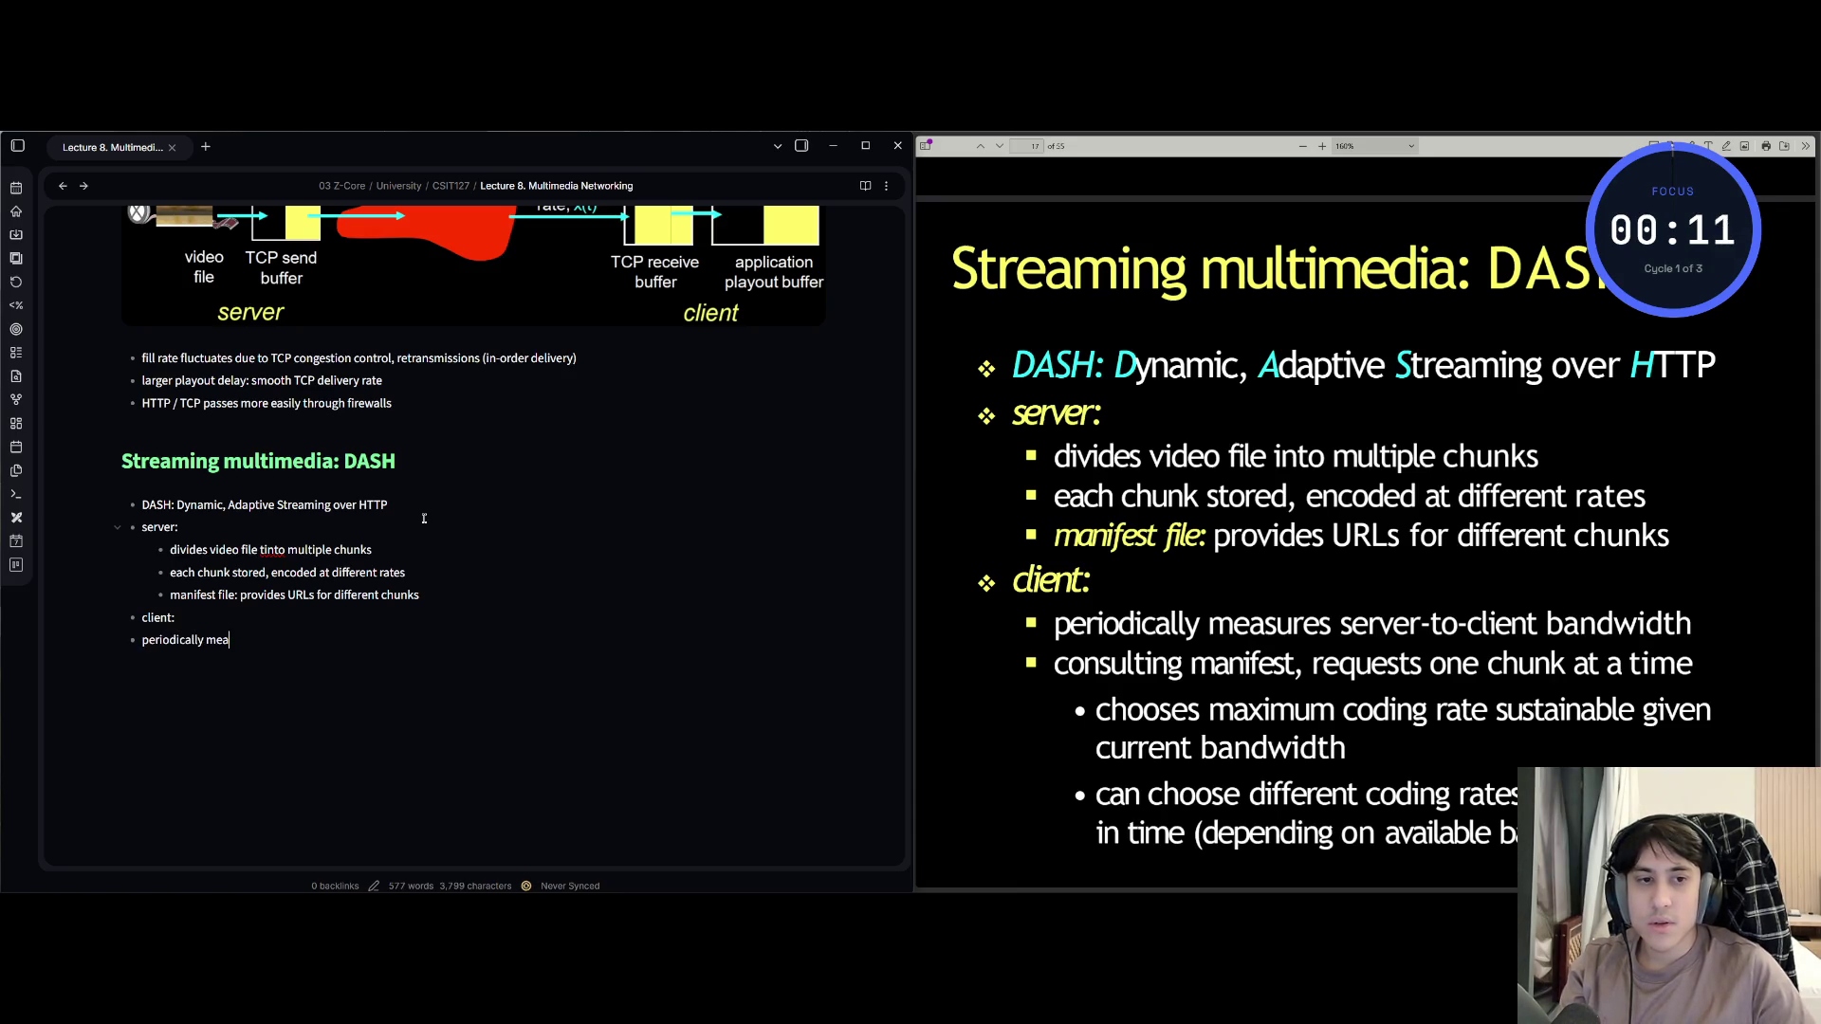
{"action": "type", "text": "sures server-to"}
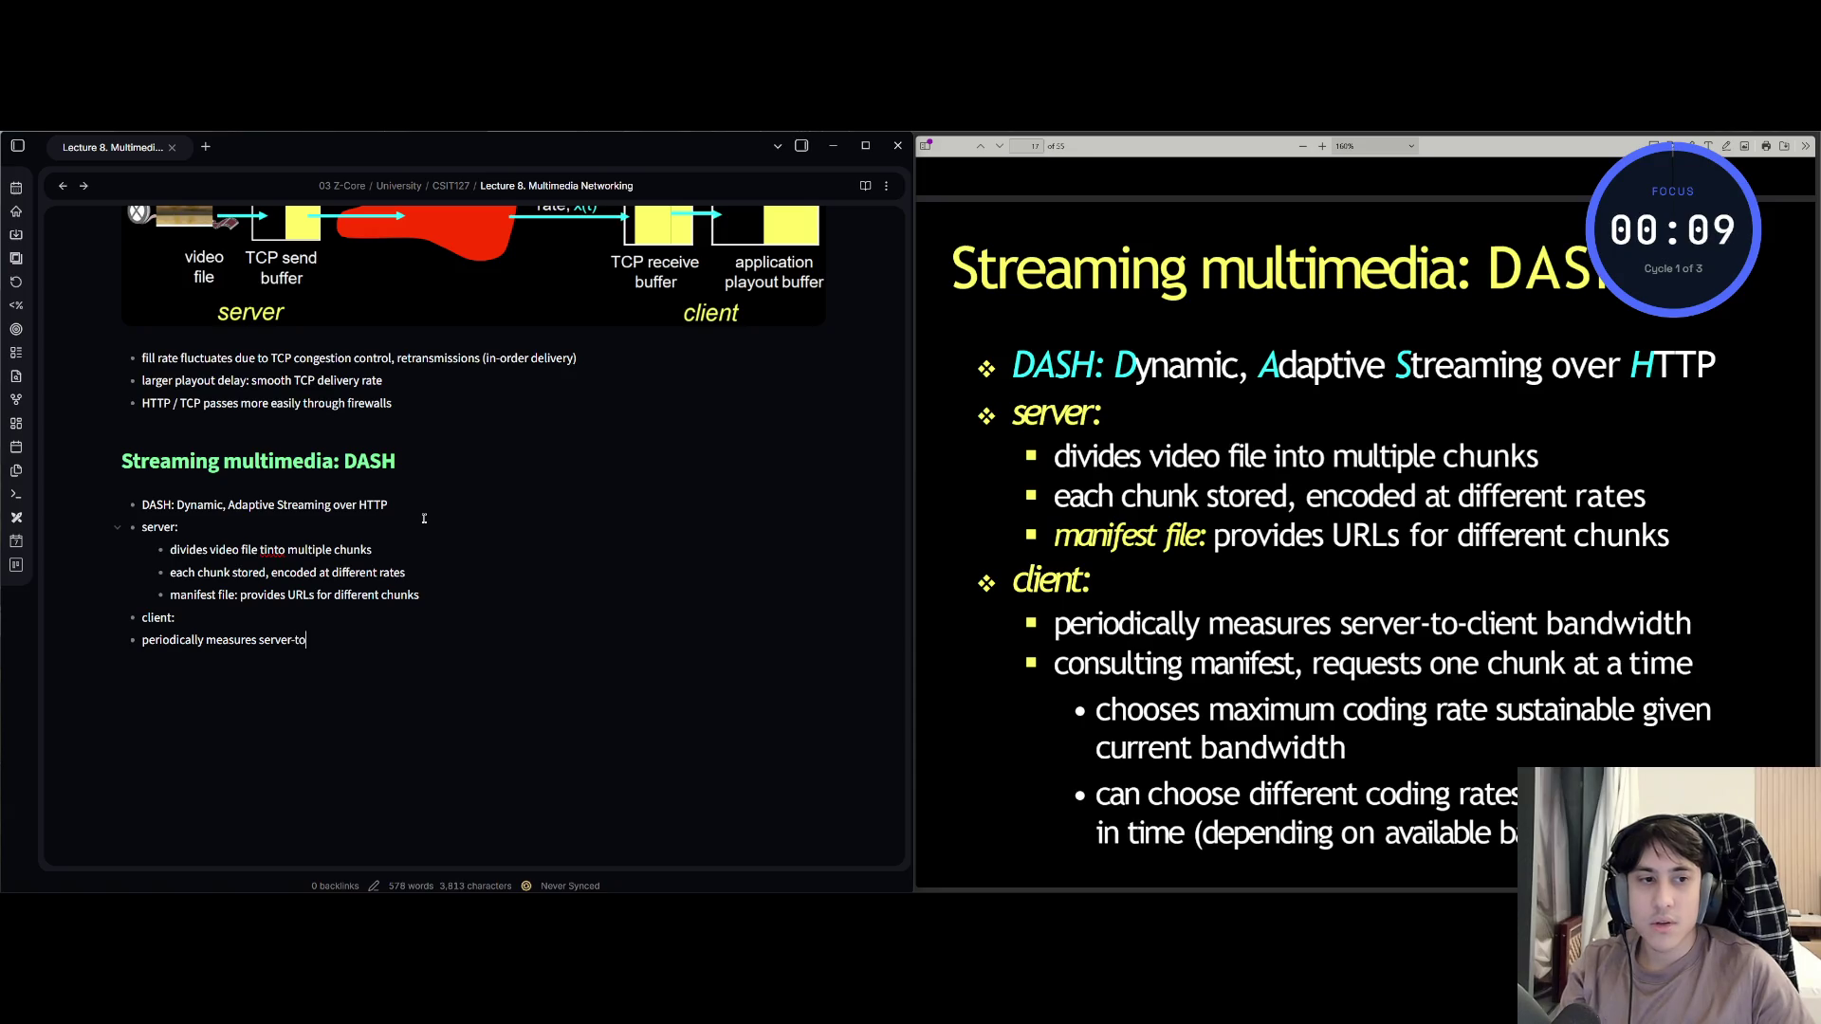
{"action": "type", "text": "-client"}
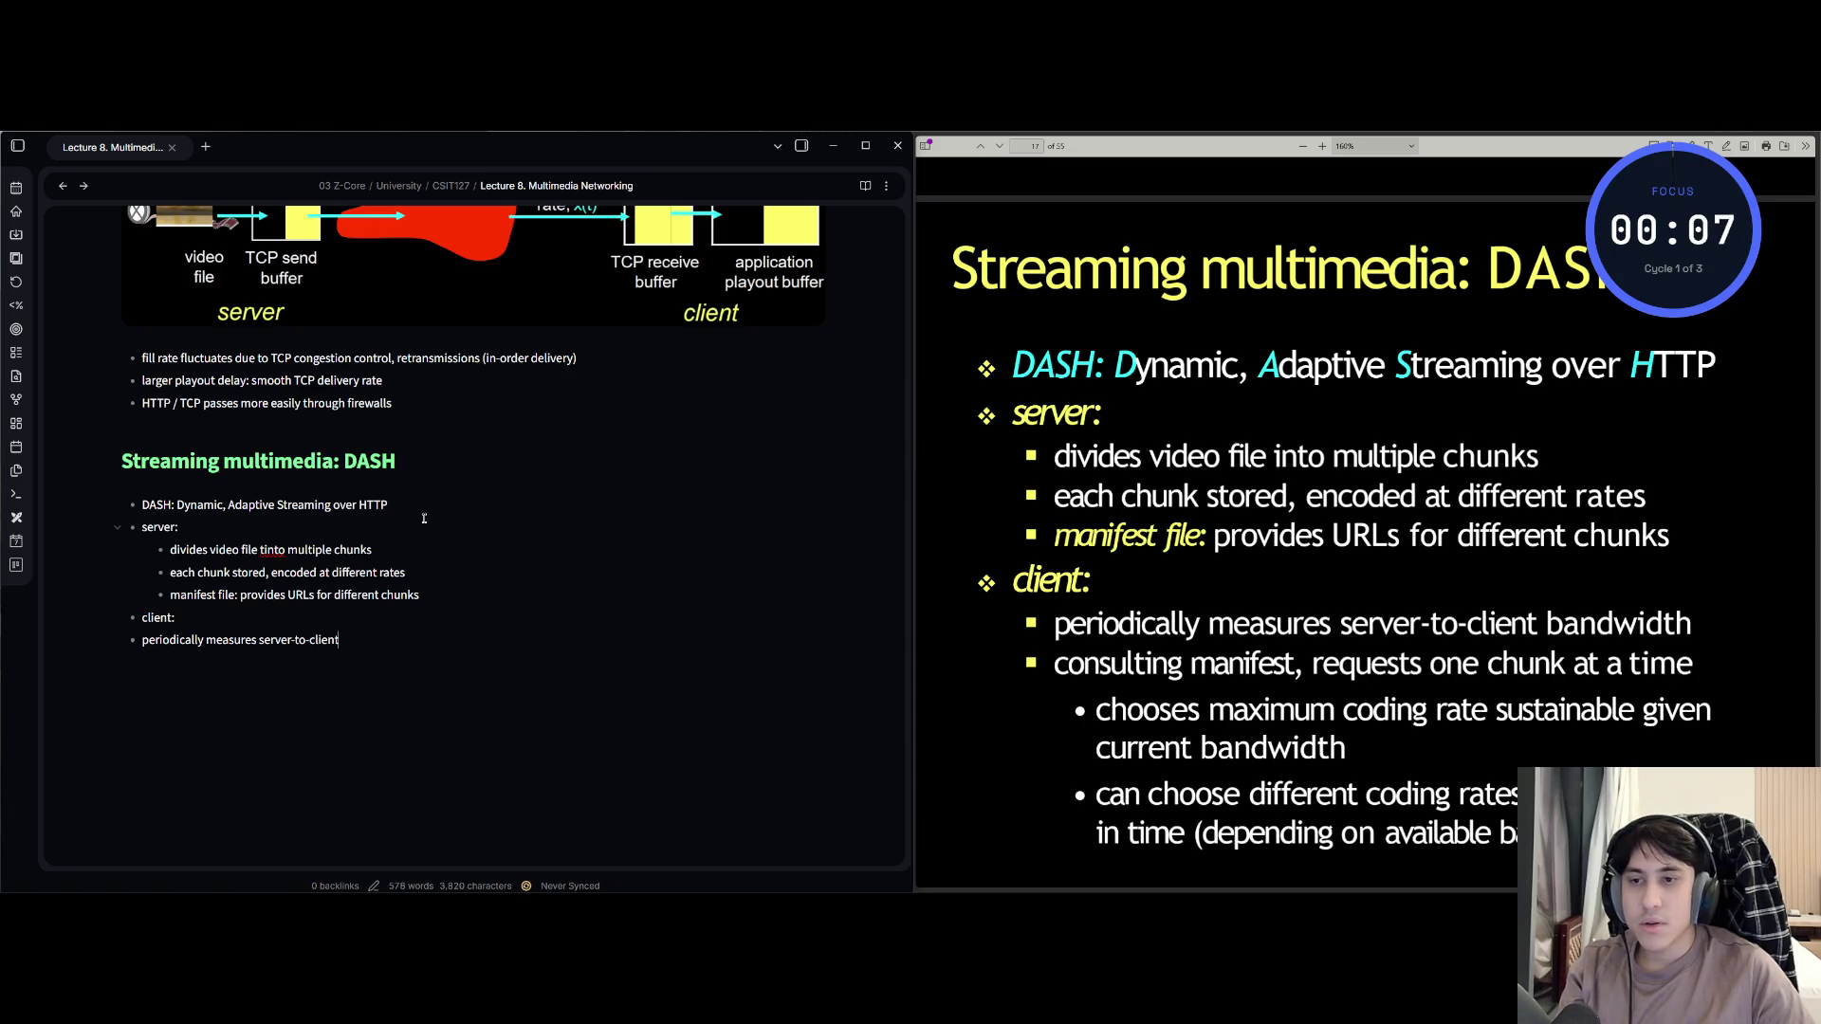
{"action": "type", "text": " bandsiw"}
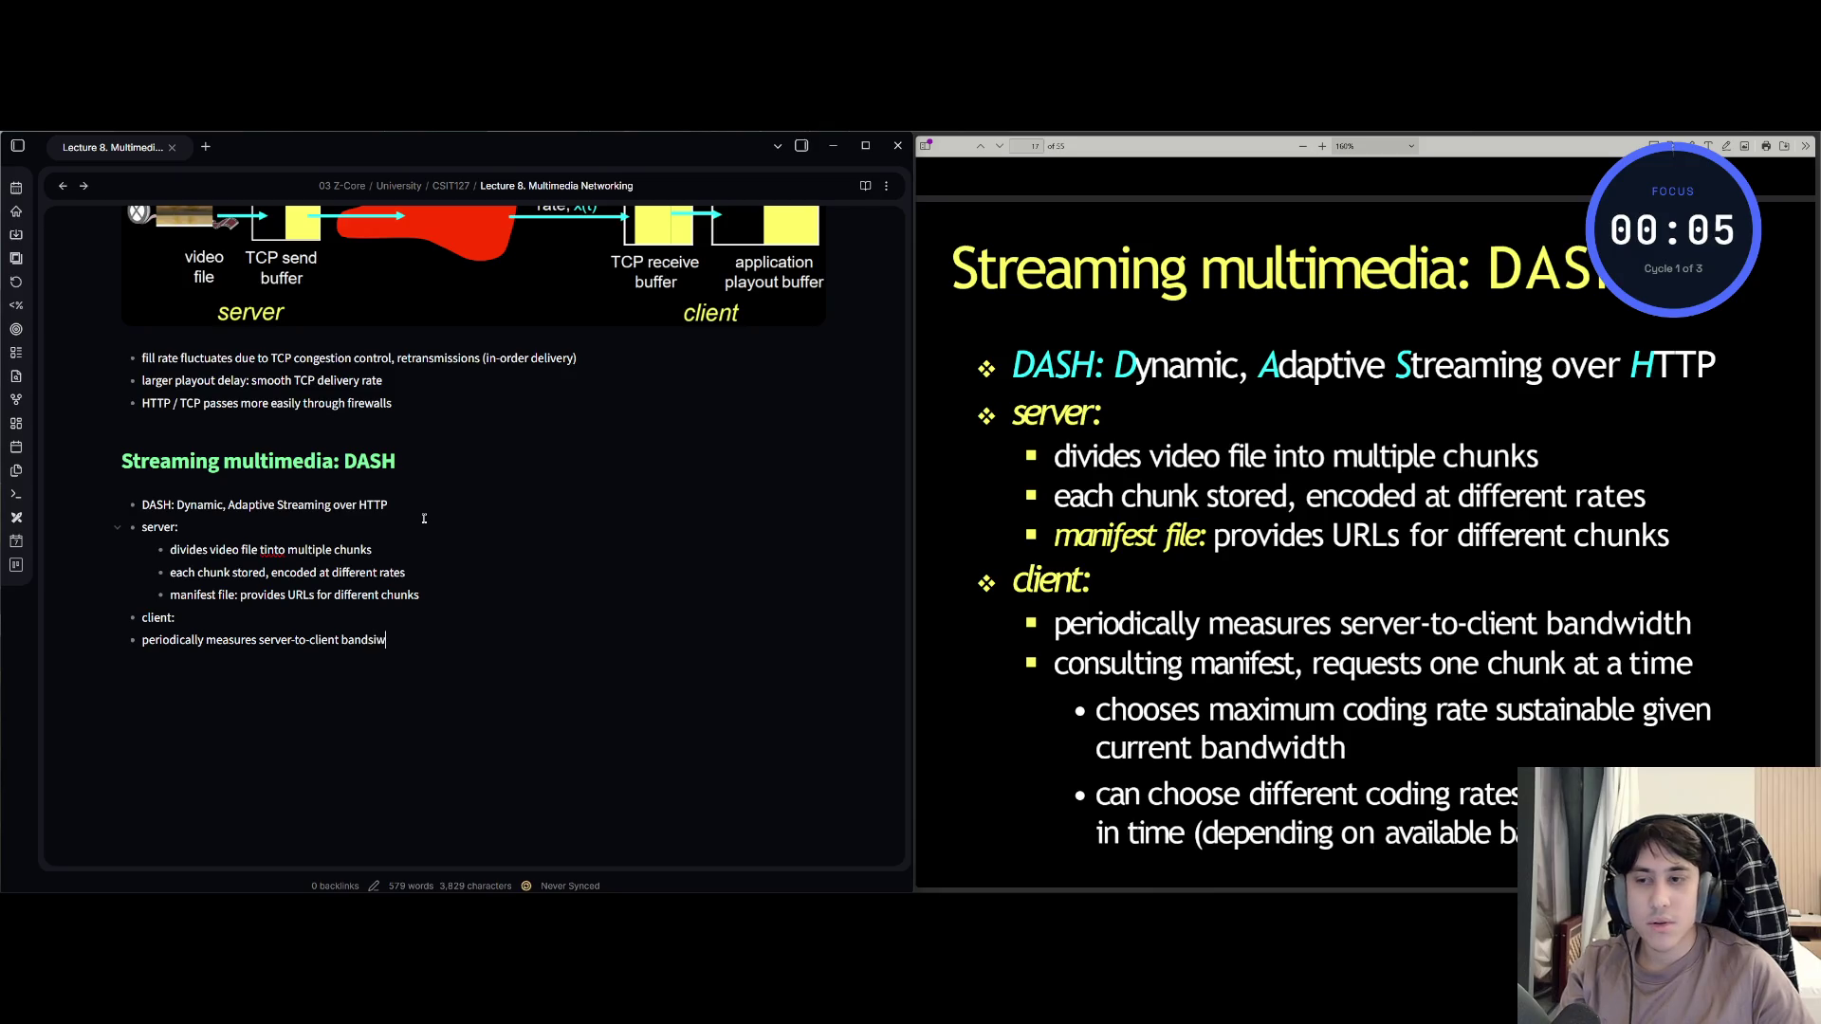
{"action": "key", "text": "BackSpace"}
{"action": "key", "text": "BackSpace"}
{"action": "key", "text": "BackSpace"}
{"action": "type", "text": "wit"}
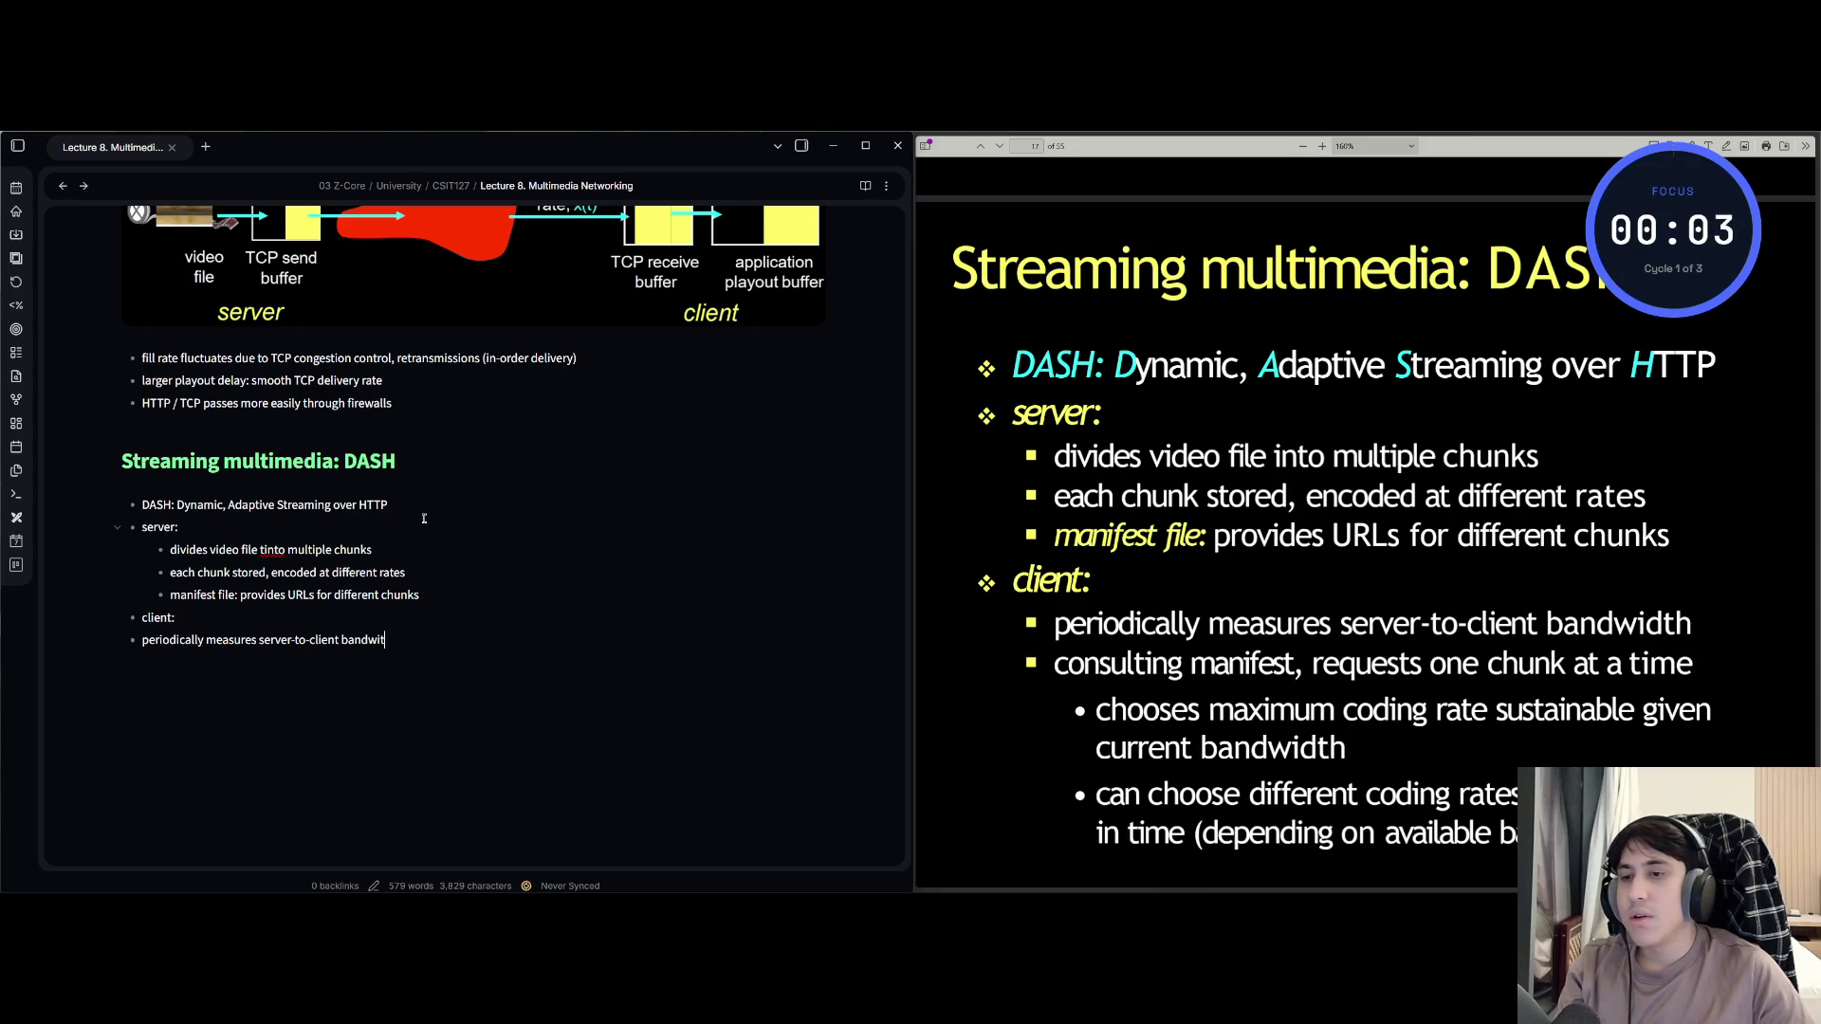
{"action": "key", "text": "BackSpace"}
{"action": "type", "text": "dth"}
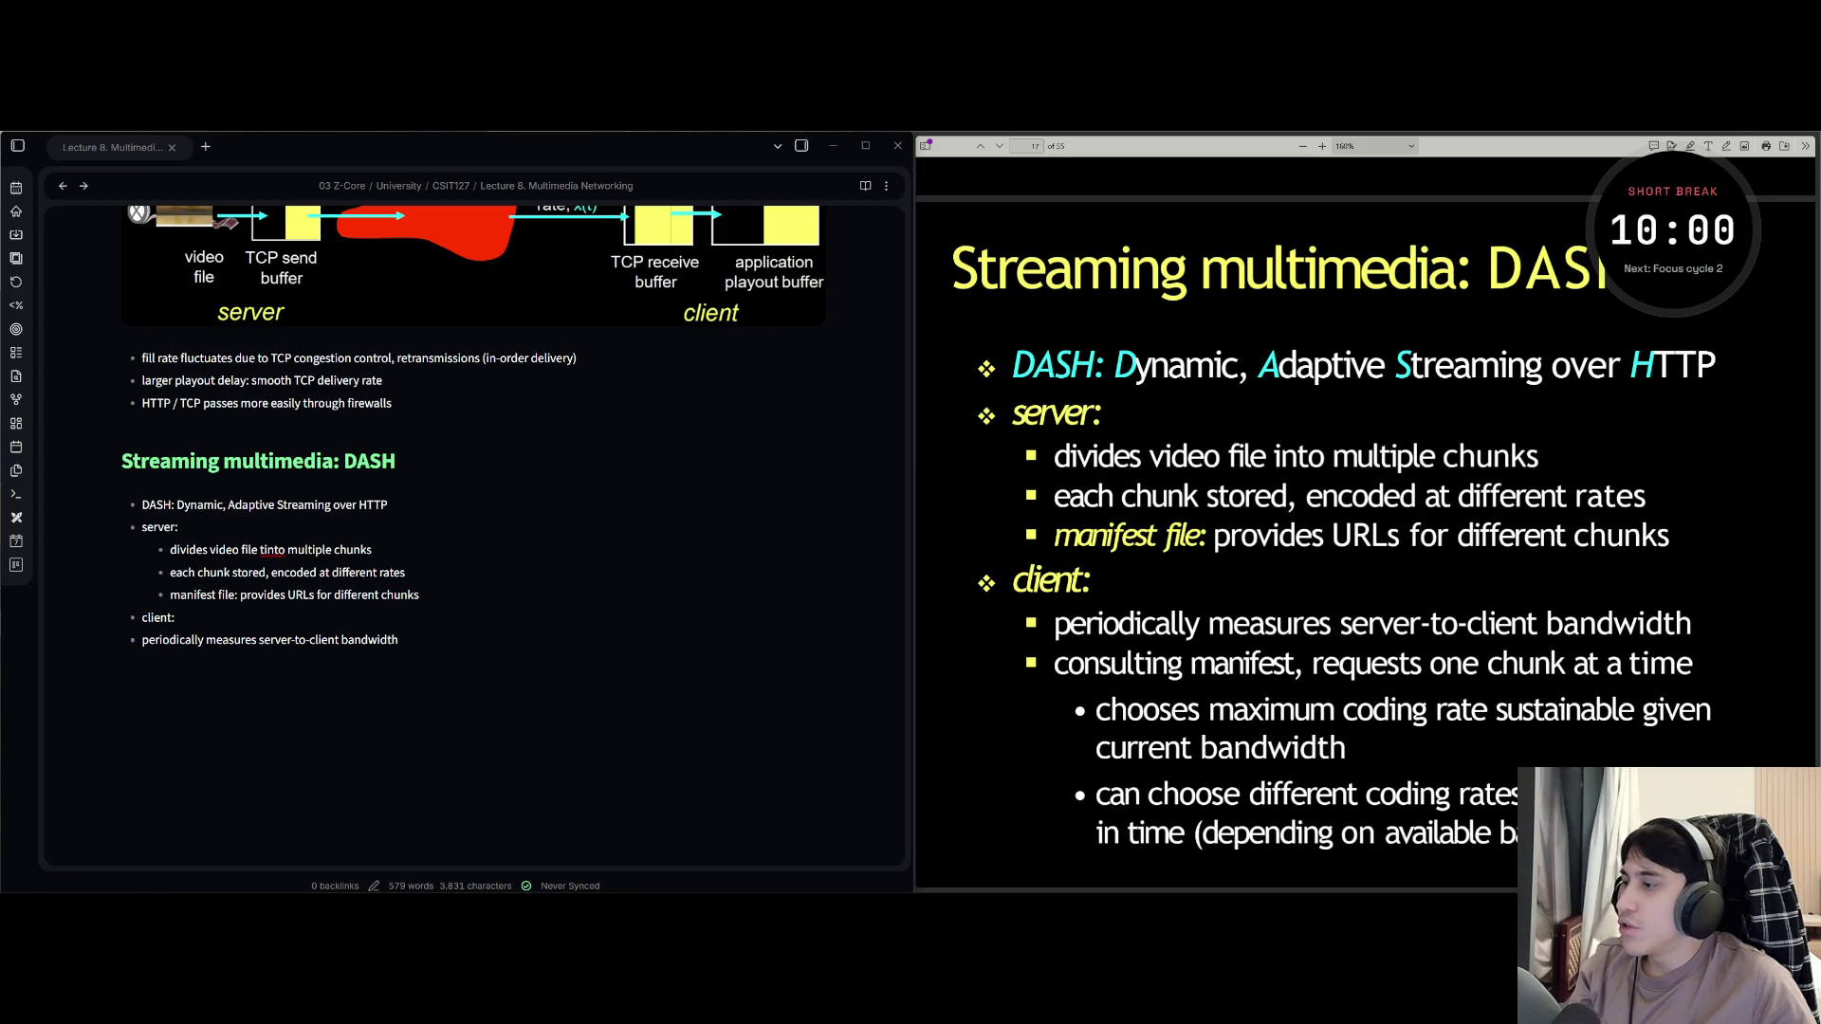
{"action": "key", "text": "super"}
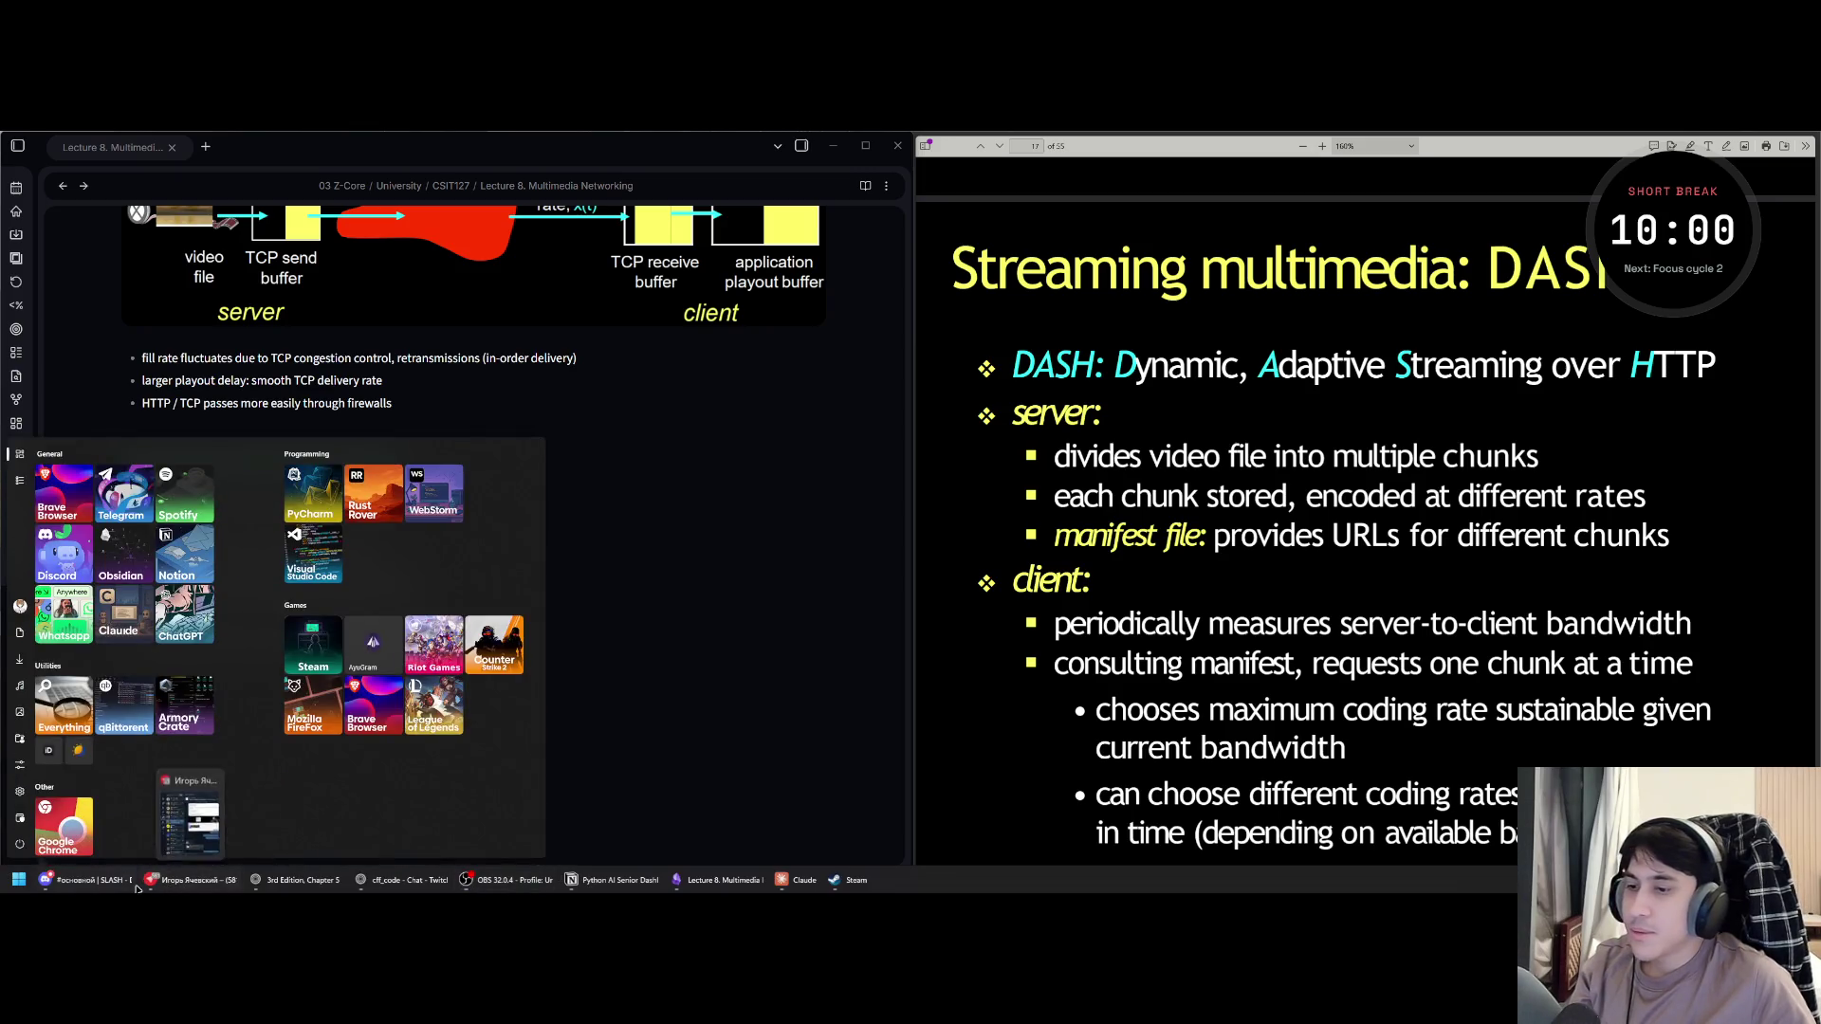
Launch Discord from the Start menu and expand the Pomodoro timer widget into its full panel.
{"action": "left_click", "coordinate": [188, 823]}
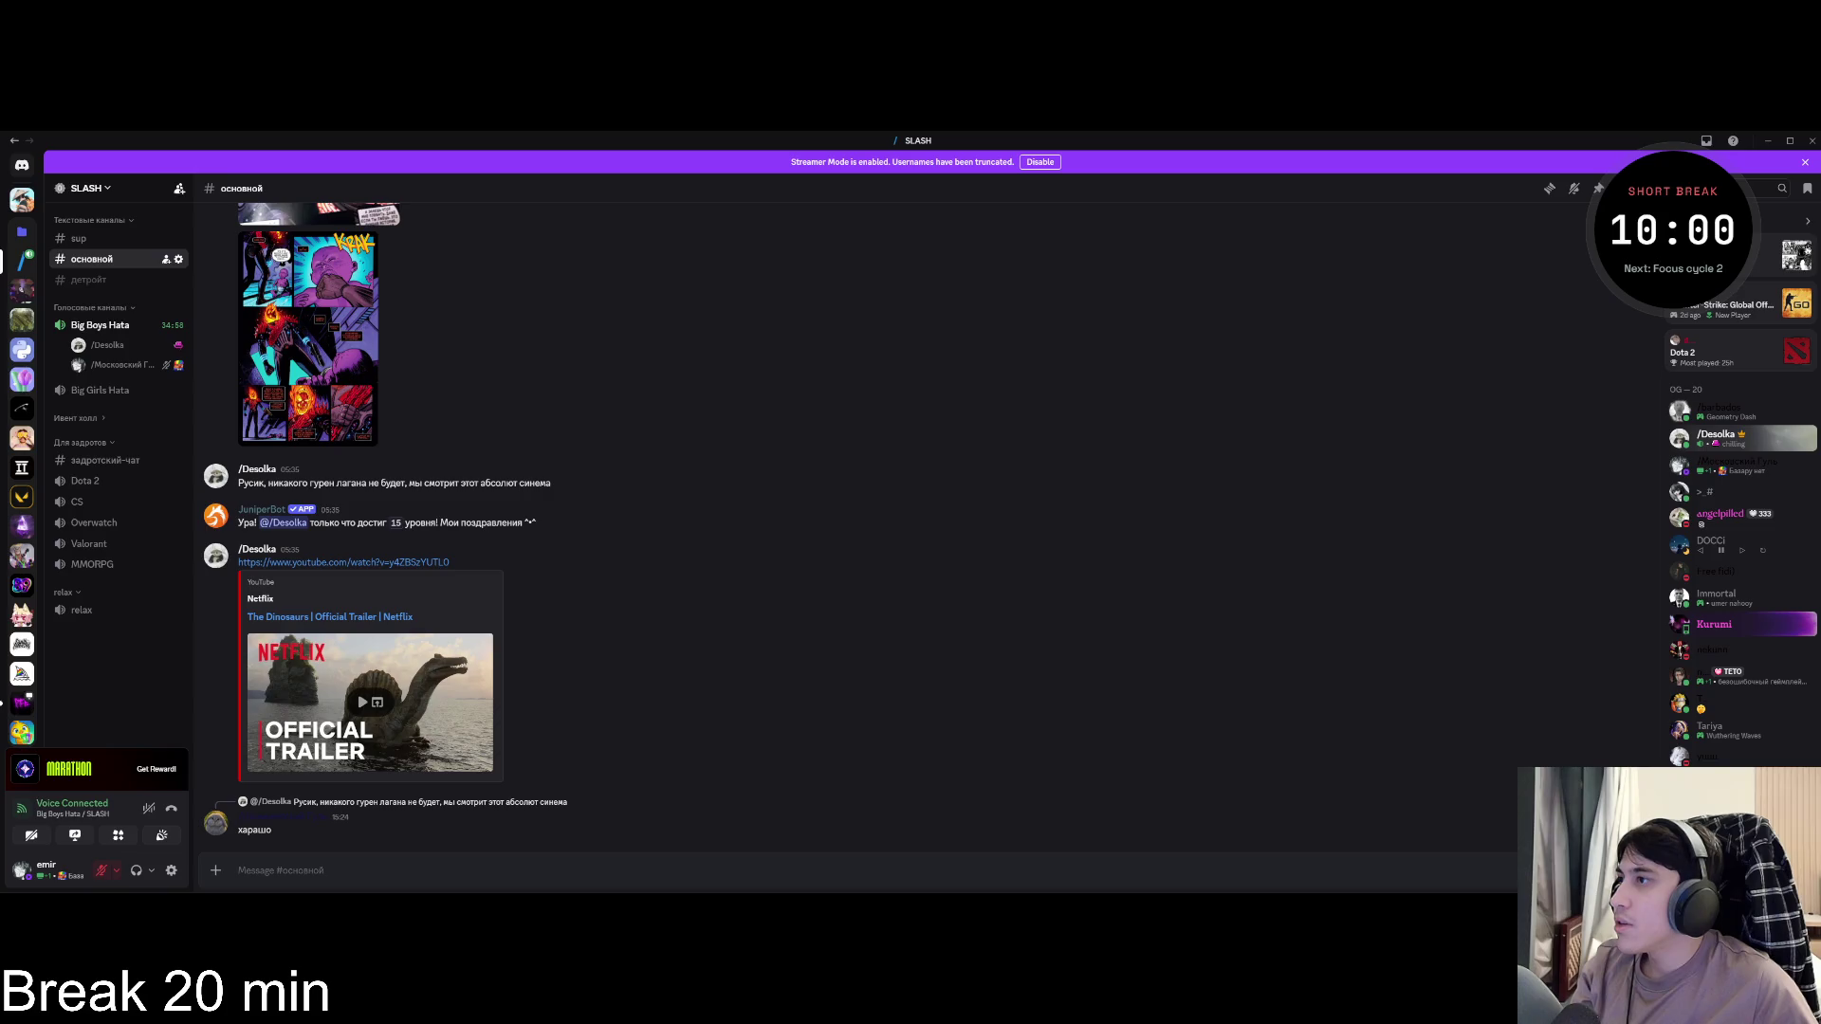
{"action": "left_click", "coordinate": [1673, 230]}
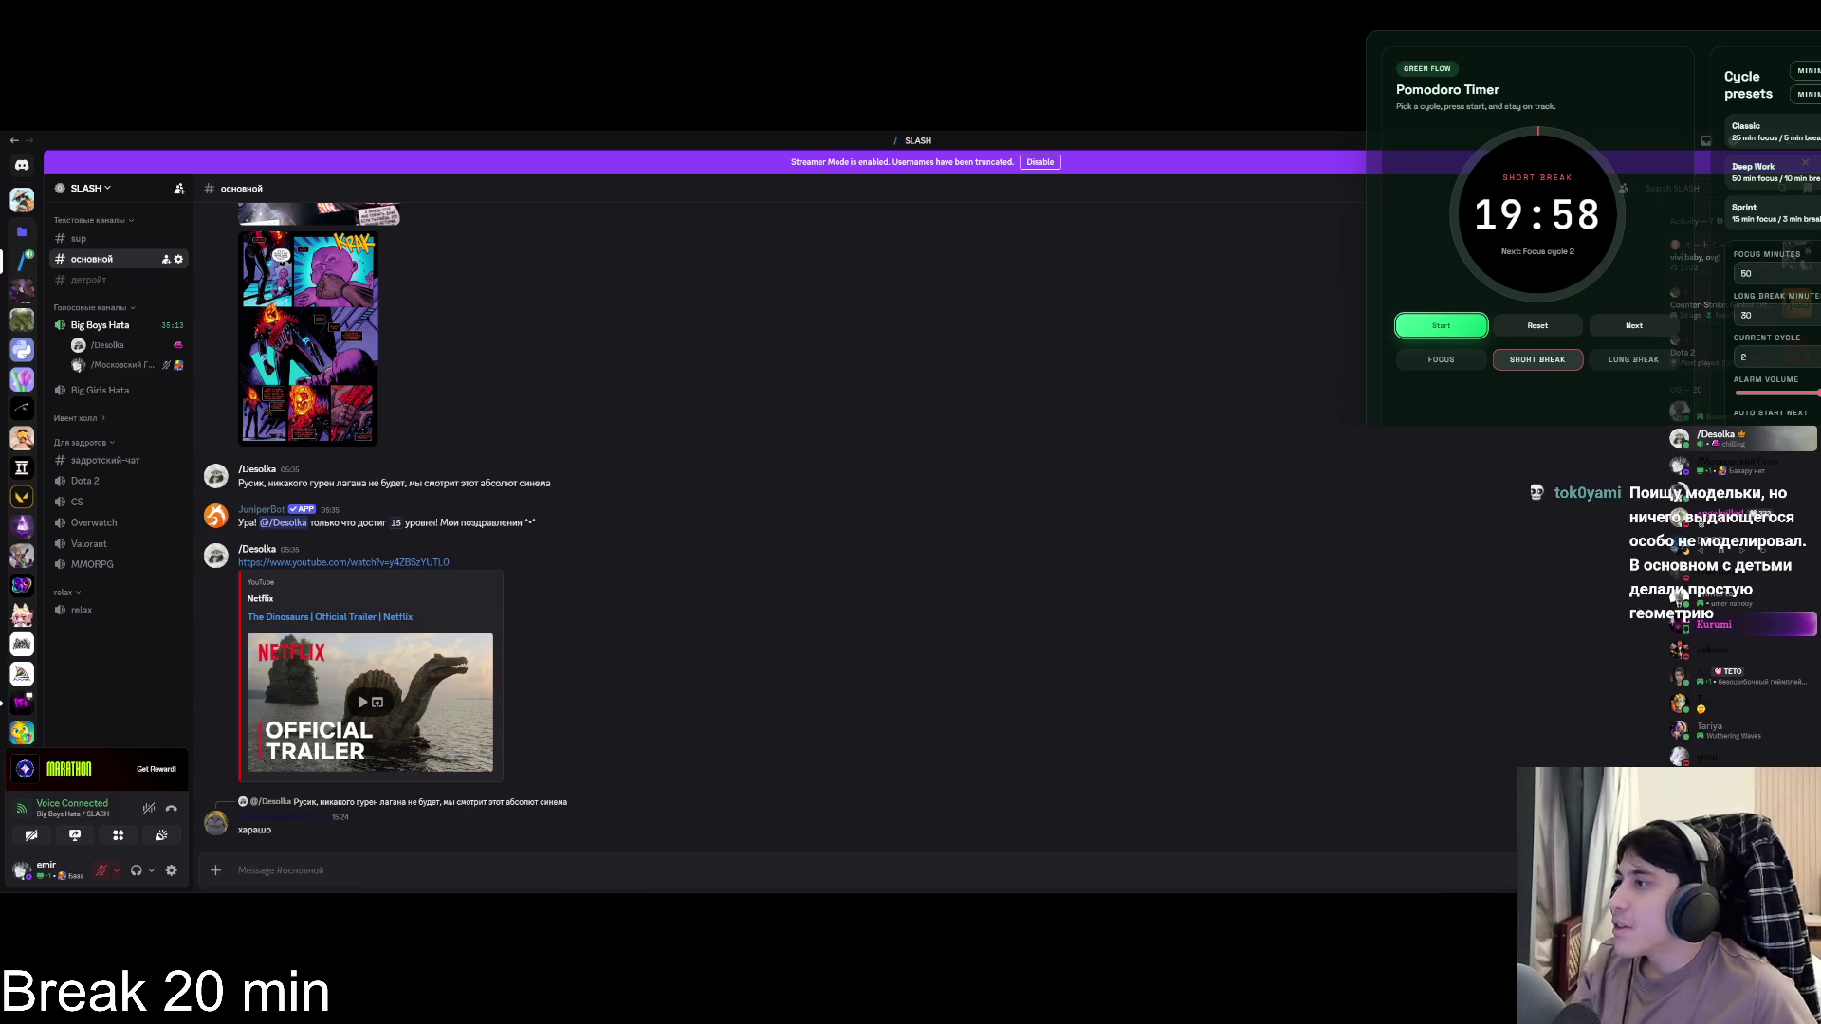
{"action": "key", "text": "super"}
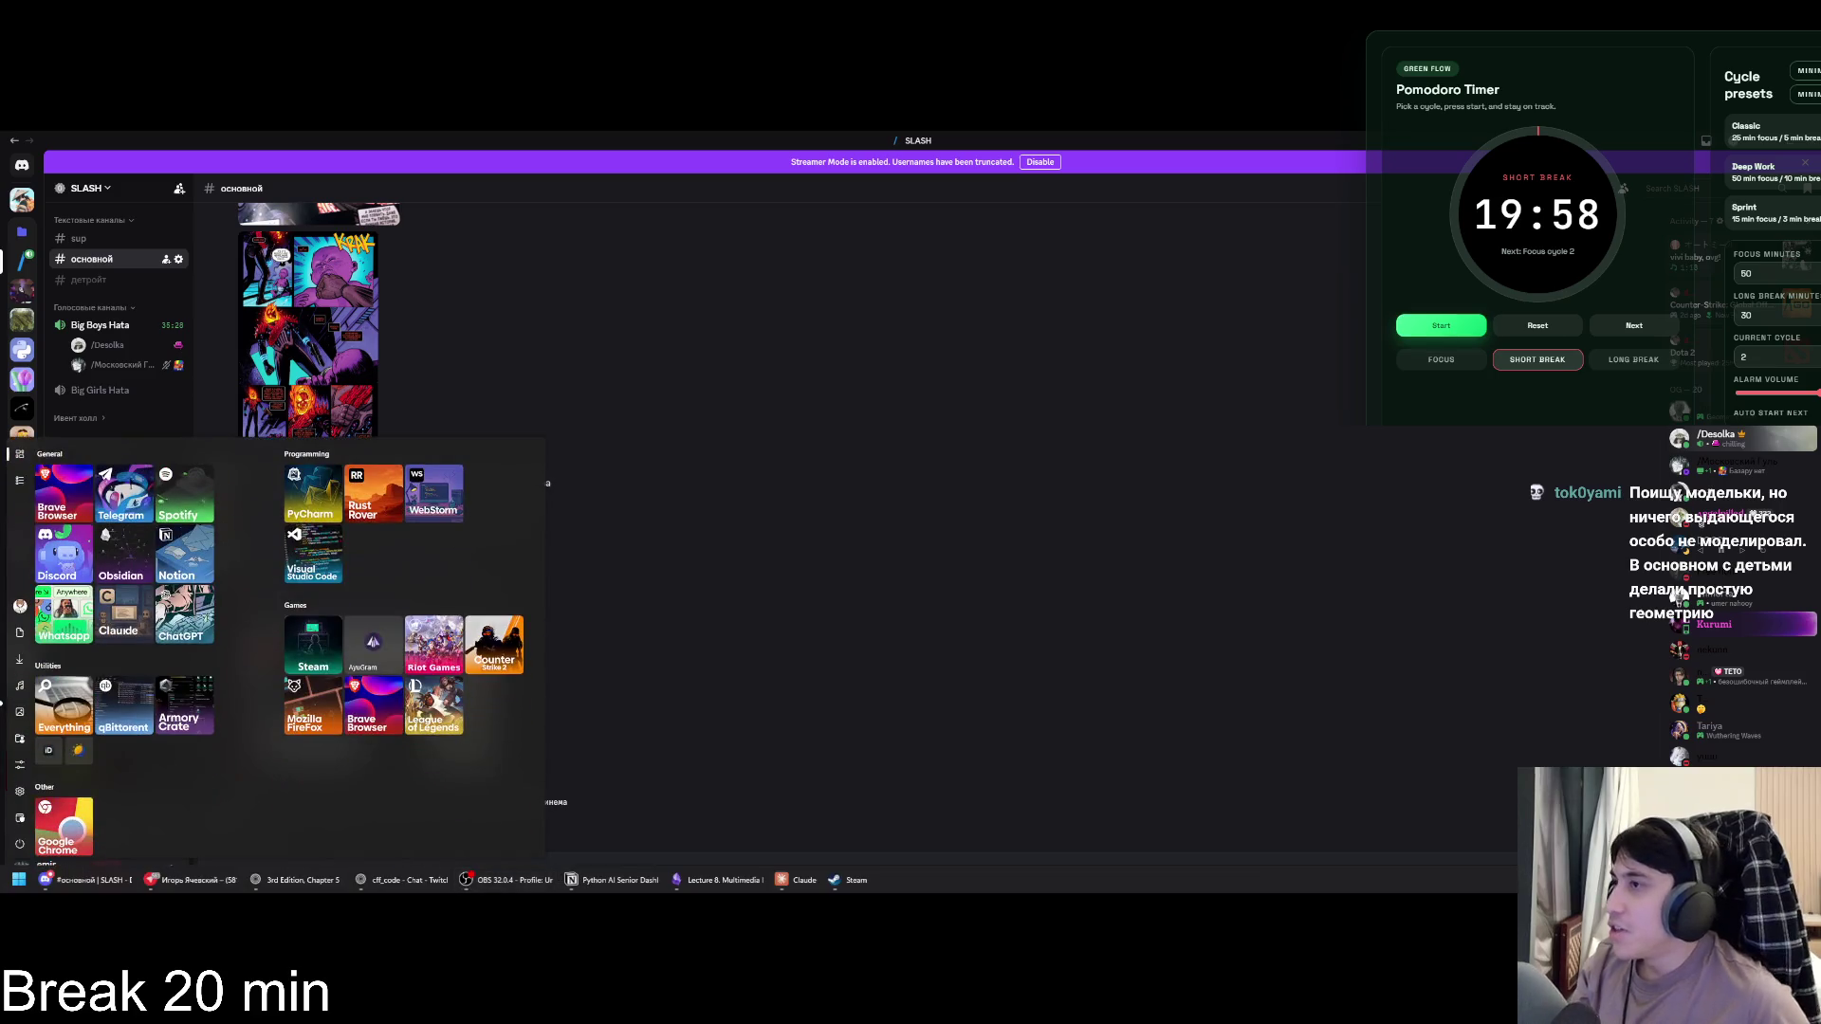
{"action": "key", "text": "super"}
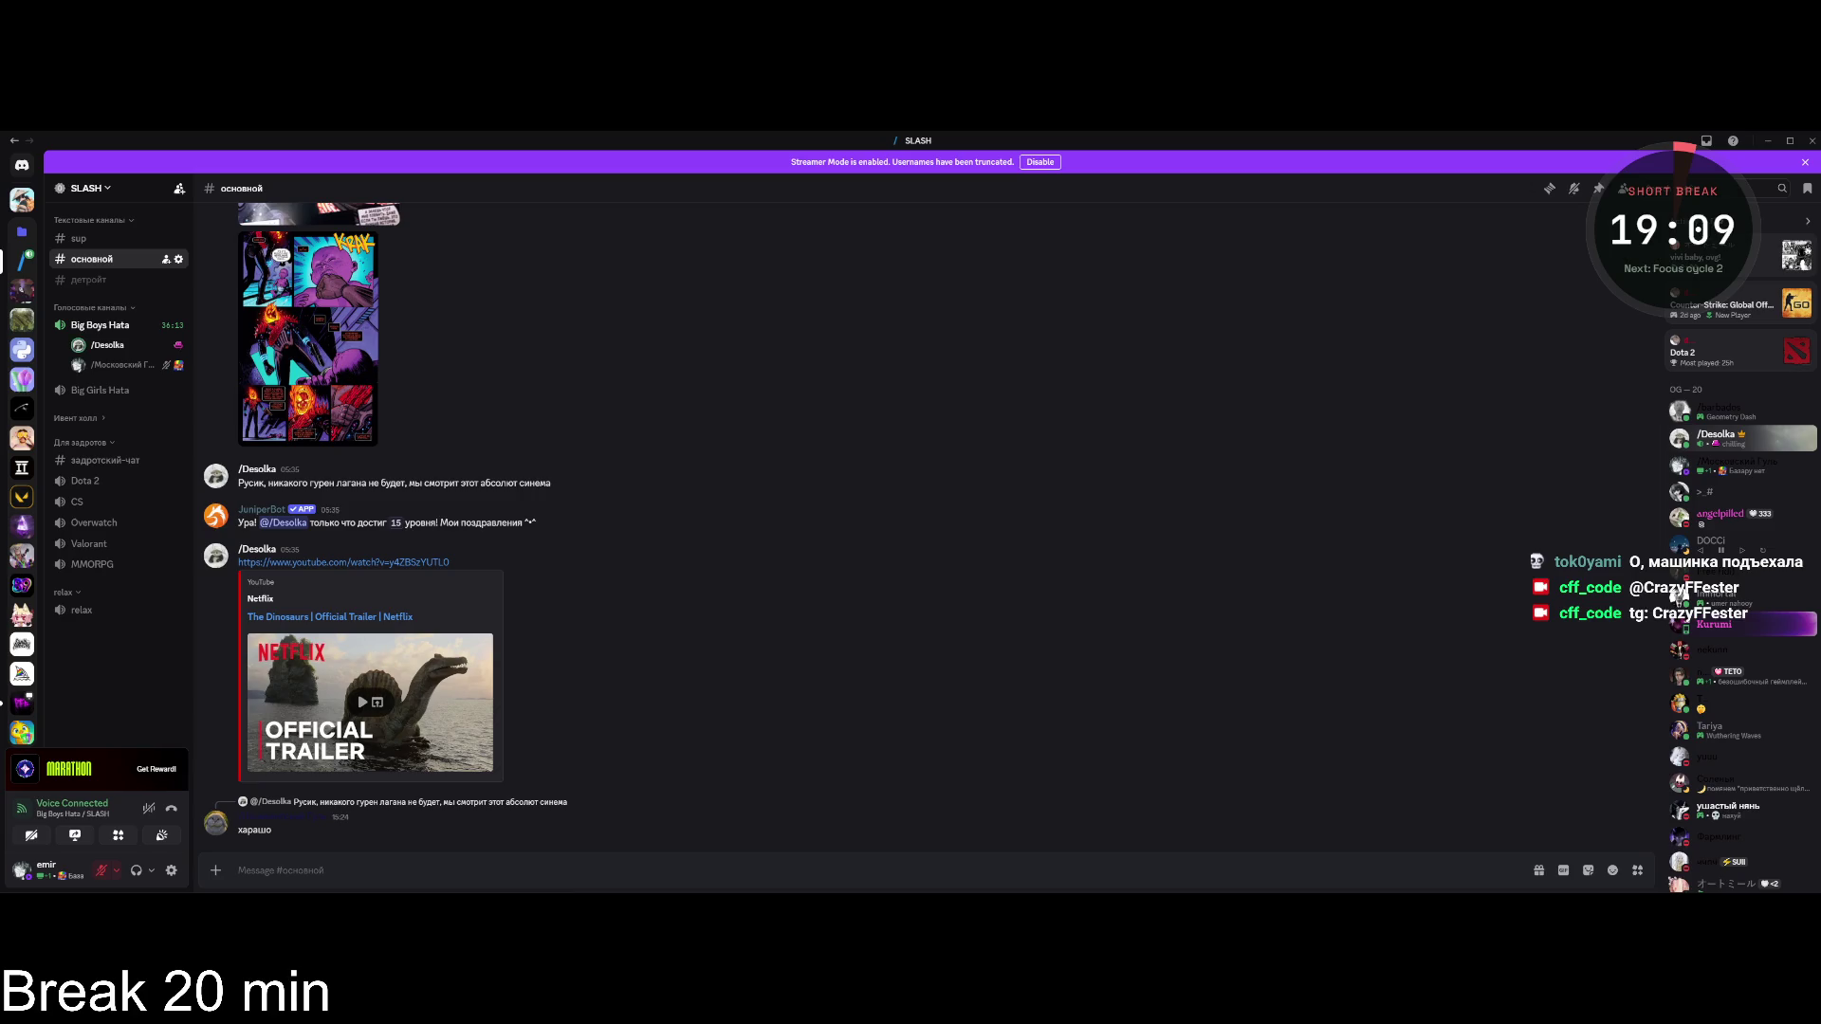
{"action": "key", "text": "alt+Tab"}
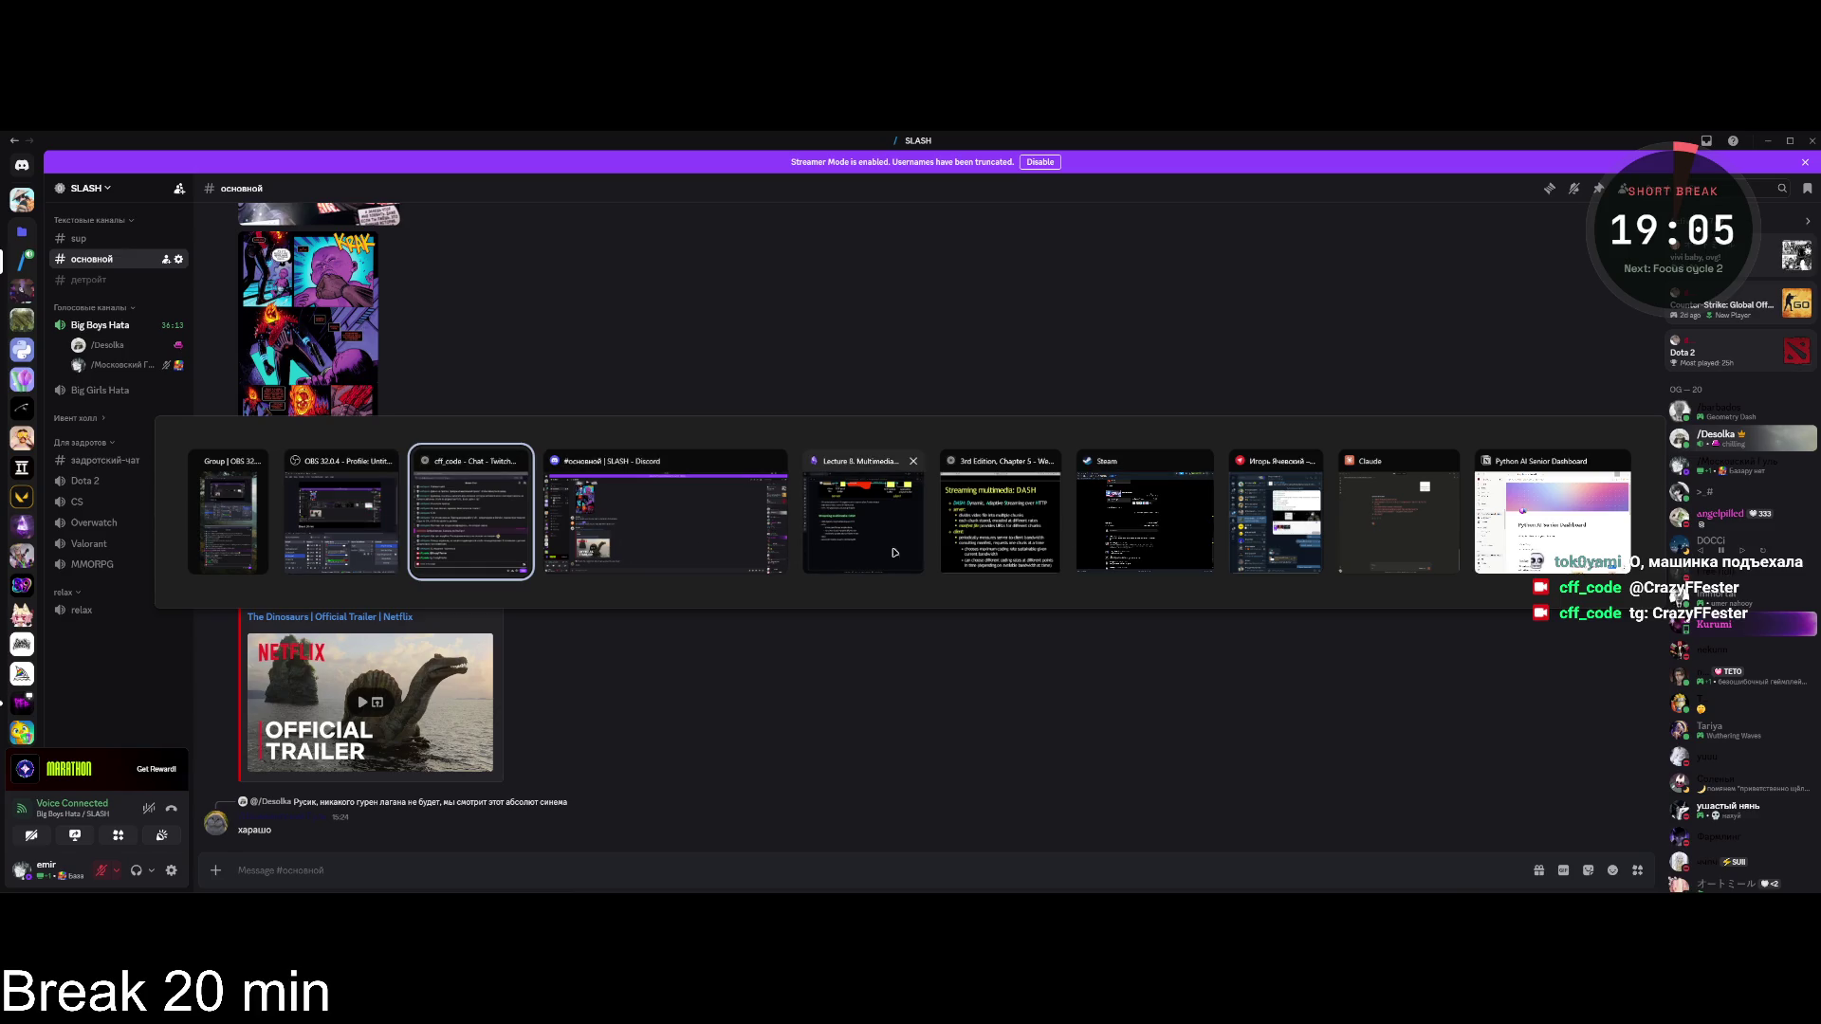
{"action": "left_click", "coordinate": [1026, 536]}
Dismiss the piano music video and bring the 3rd Edition Chapter 5 slides forward.
{"action": "key", "text": "alt+Tab"}
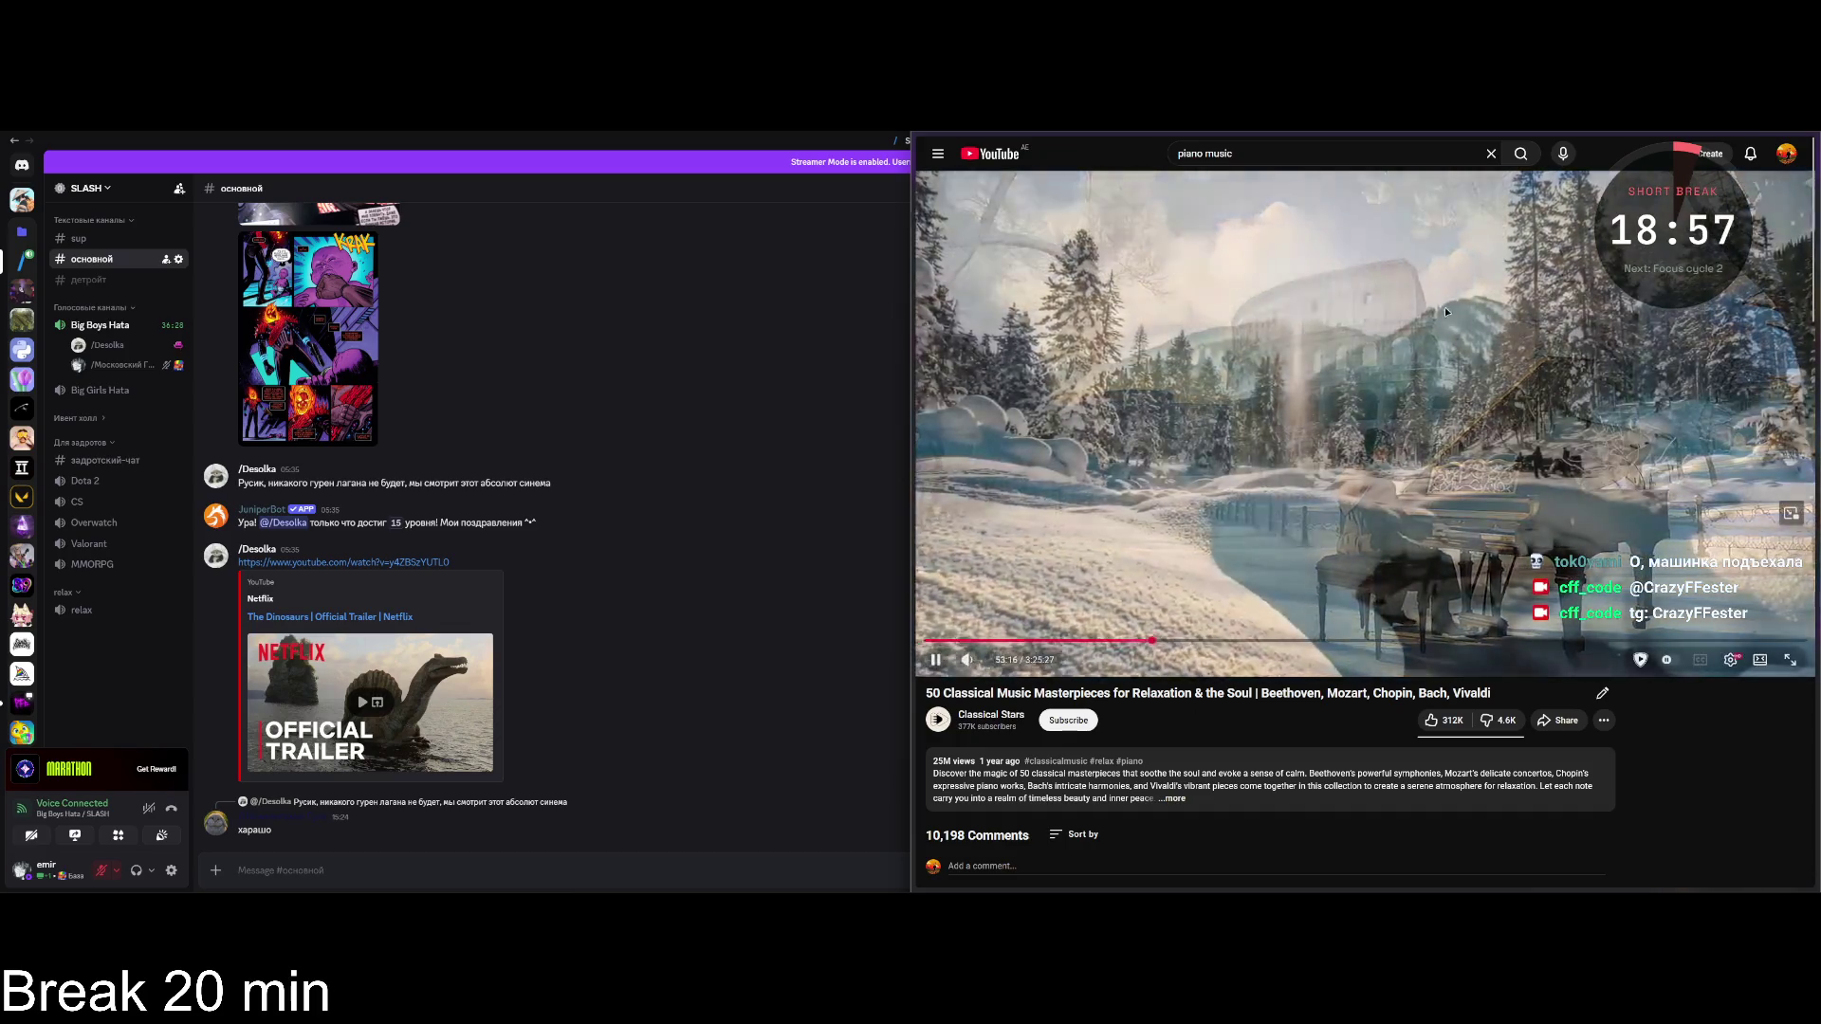
{"action": "left_click", "coordinate": [1745, 139]}
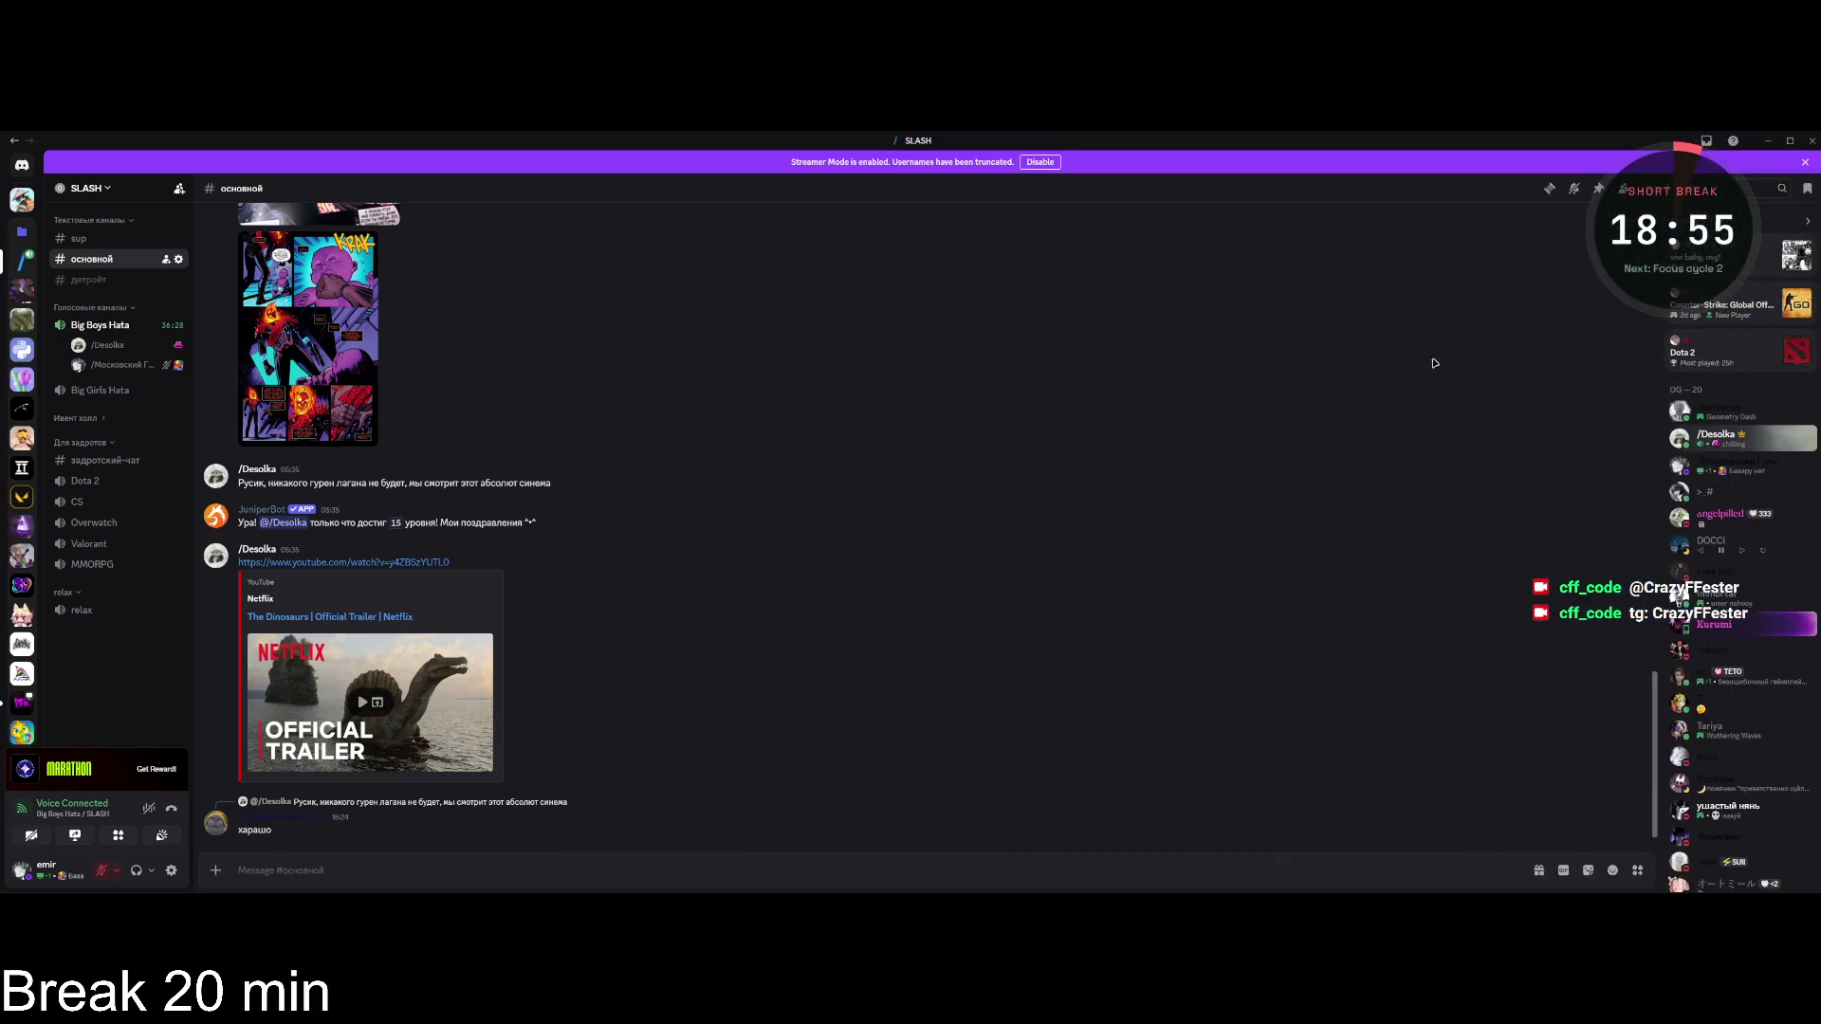
{"action": "key", "text": "alt+Tab"}
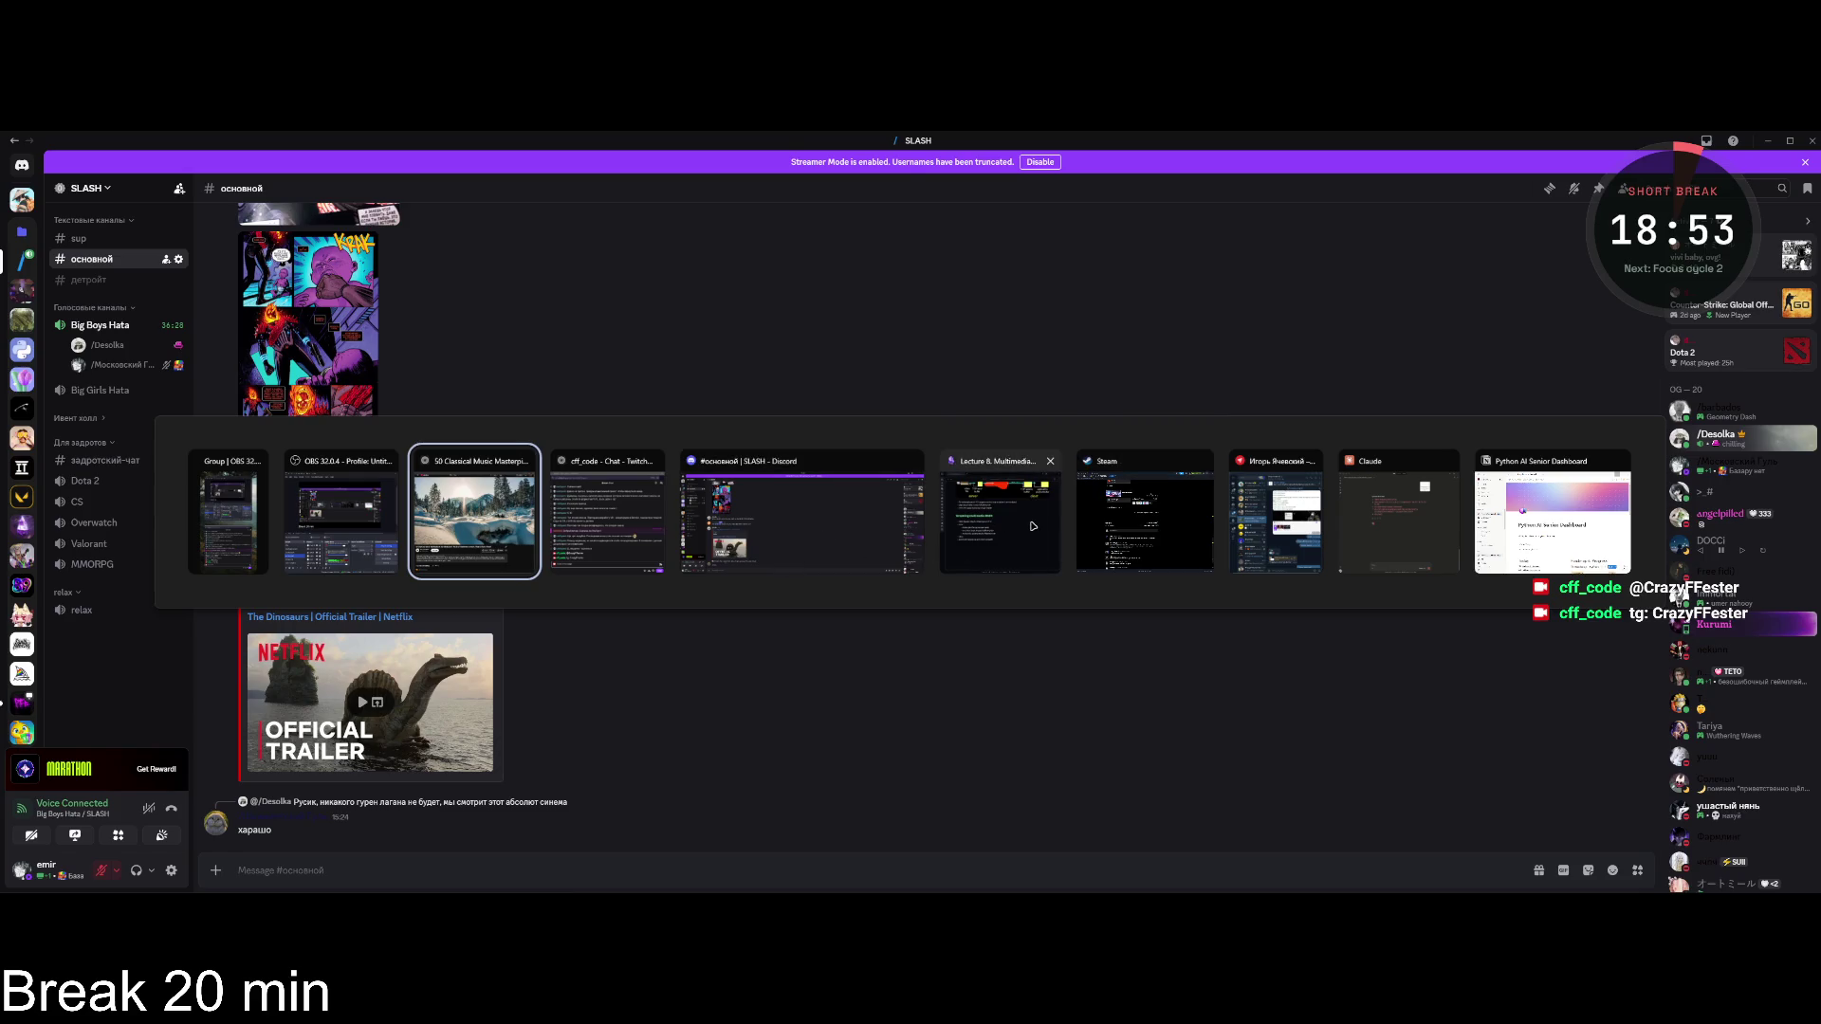
{"action": "left_click", "coordinate": [947, 505]}
{"action": "key", "text": "alt+Tab"}
{"action": "key", "text": "alt+Tab"}
{"action": "key", "text": "alt+Tab"}
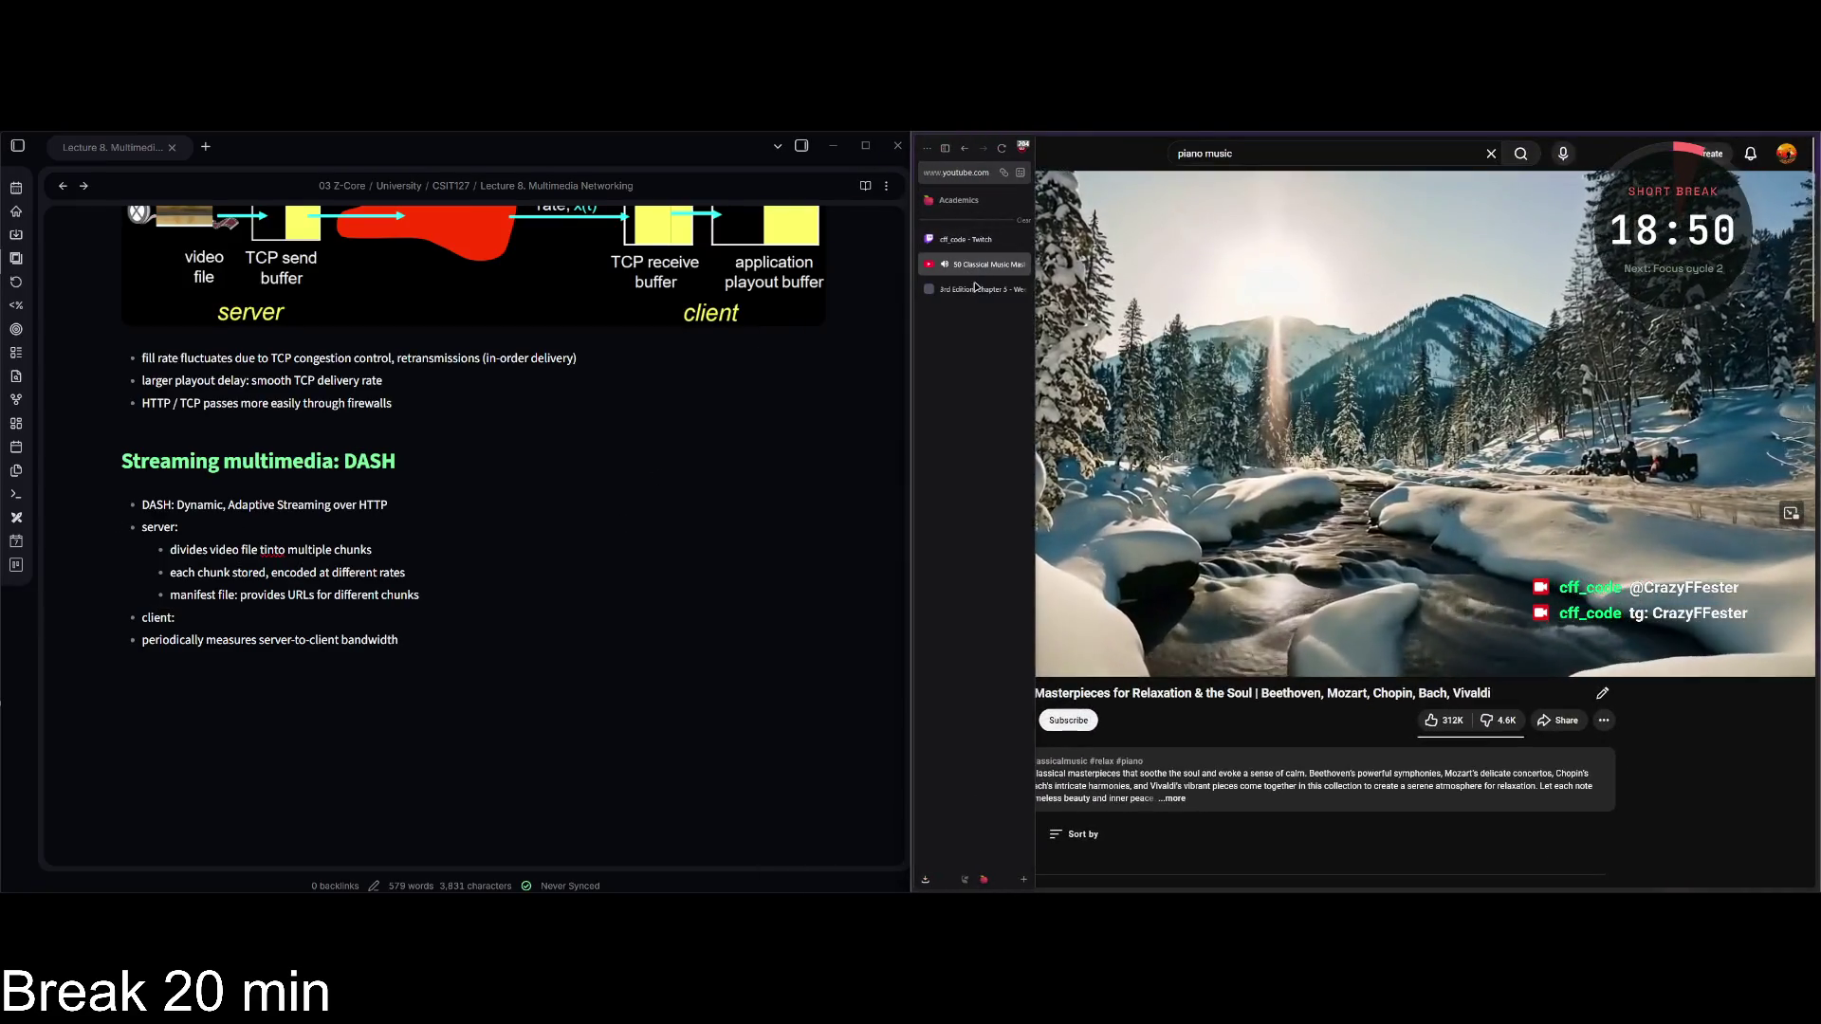
{"action": "left_click", "coordinate": [975, 288]}
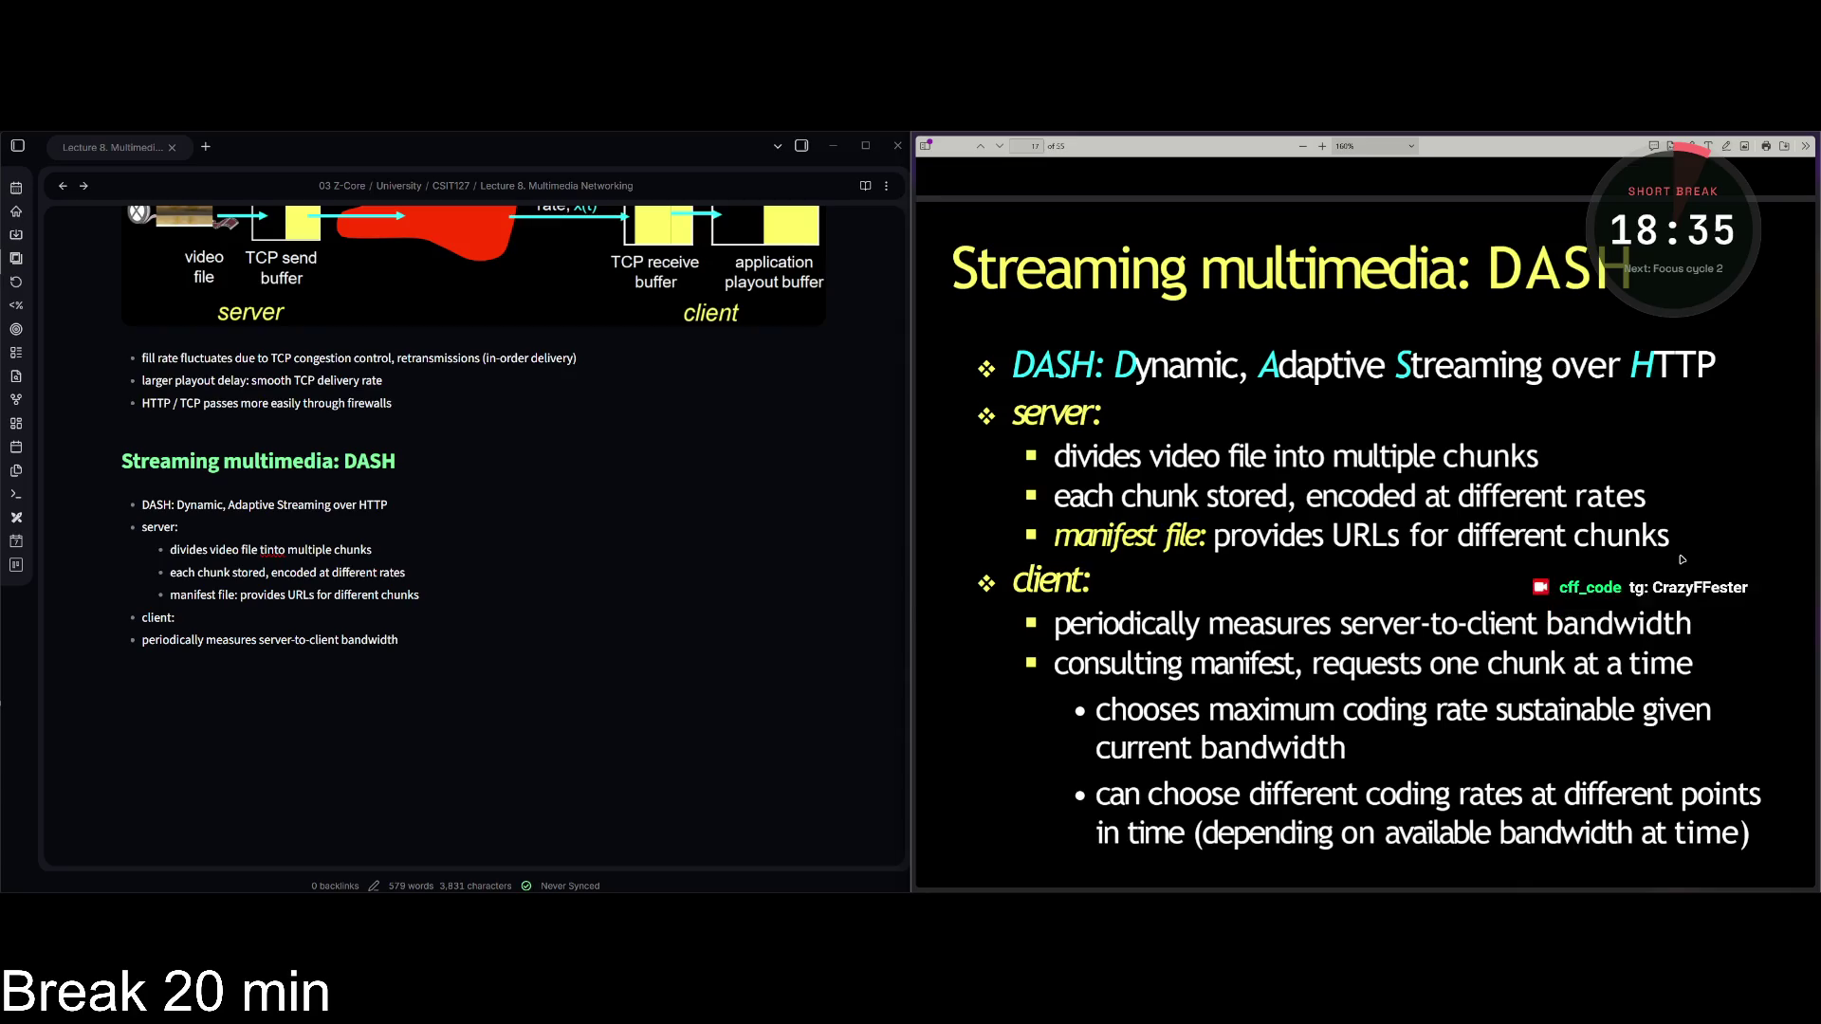
Pass through Discord and the OBS window, ending on the Lecture 8 Multimedia Networking notes.
{"action": "key", "text": "alt+Tab"}
{"action": "key", "text": "alt+Tab"}
{"action": "key", "text": "alt+Tab"}
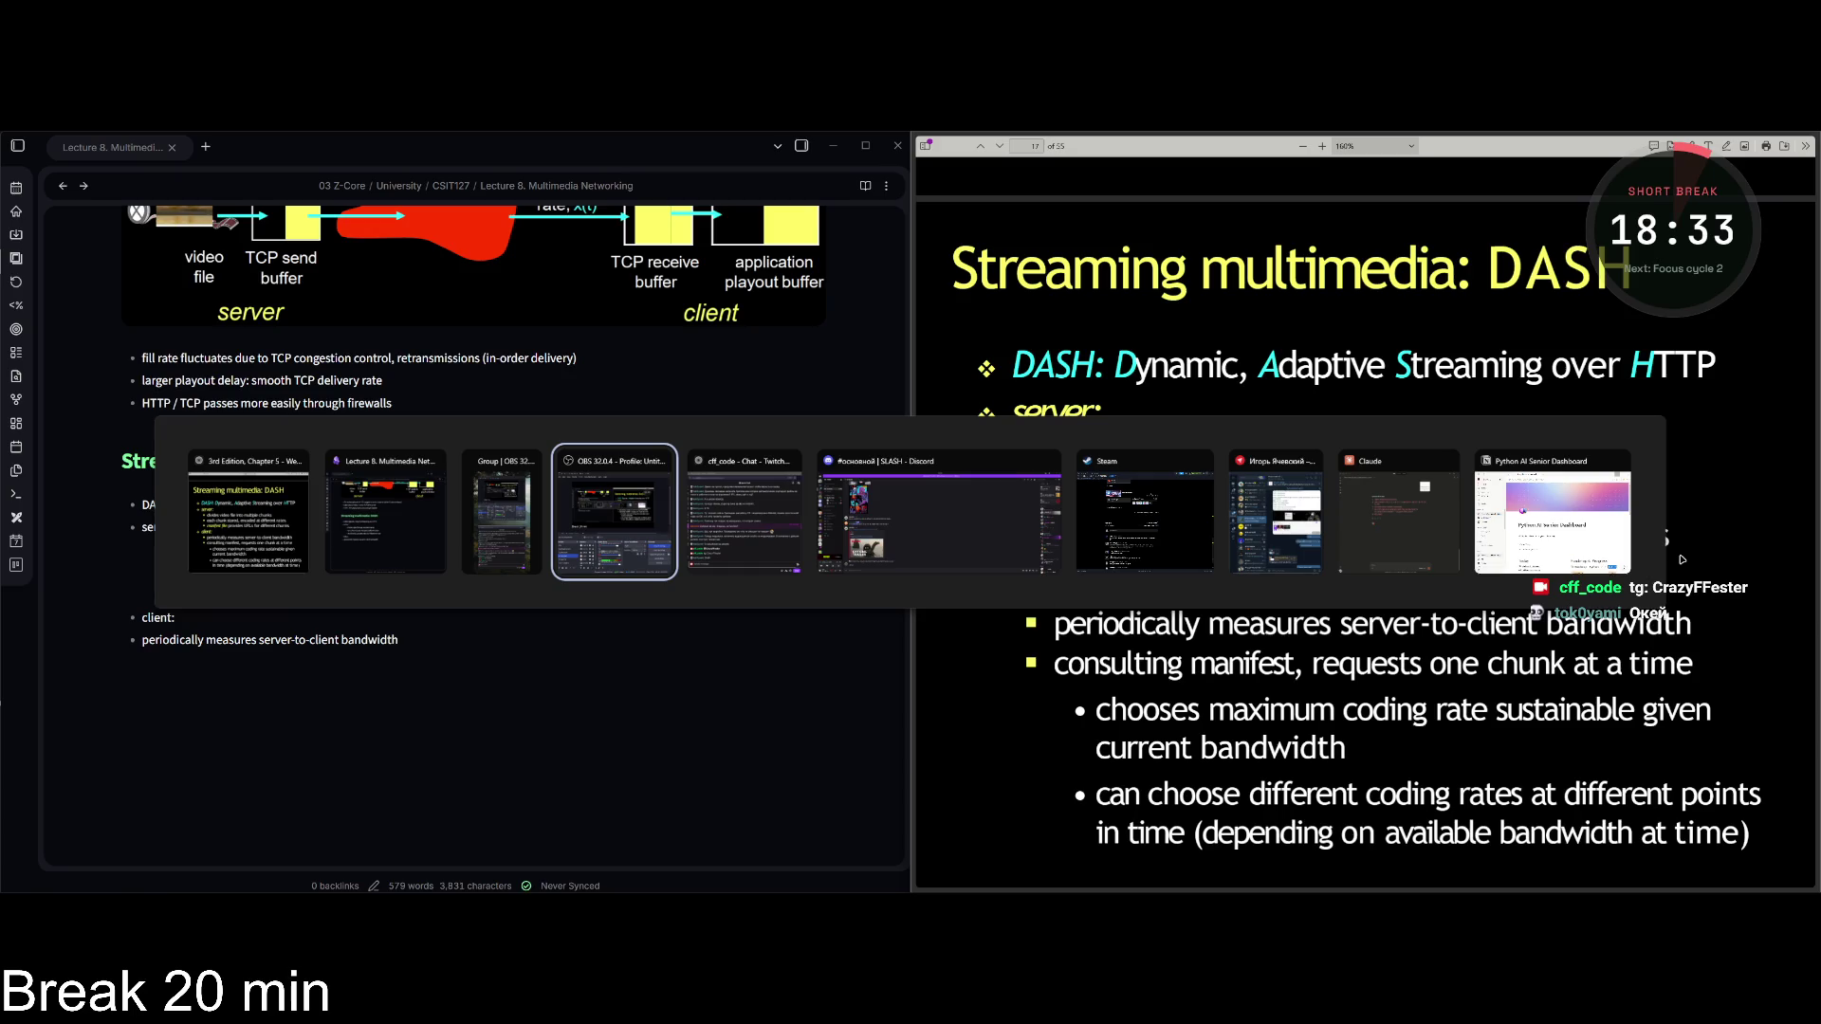
{"action": "left_click", "coordinate": [920, 534]}
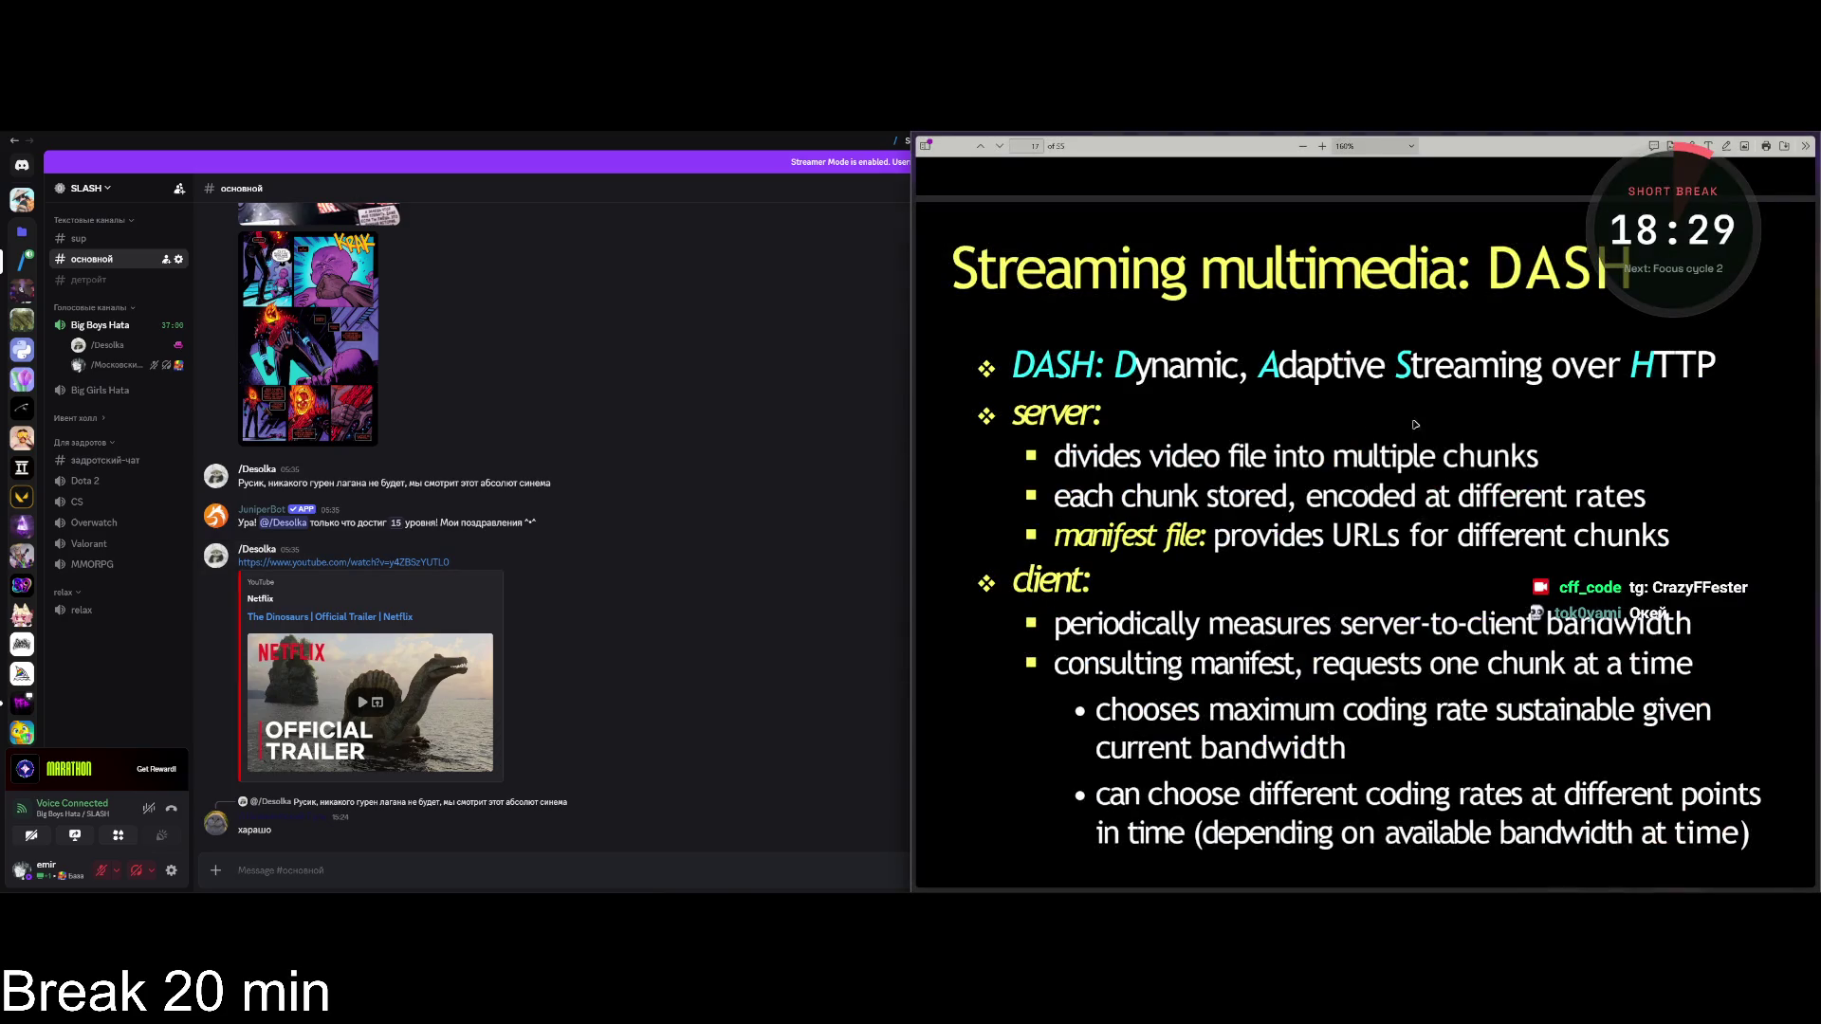
{"action": "key", "text": "alt+Tab"}
{"action": "left_click", "coordinate": [753, 512]}
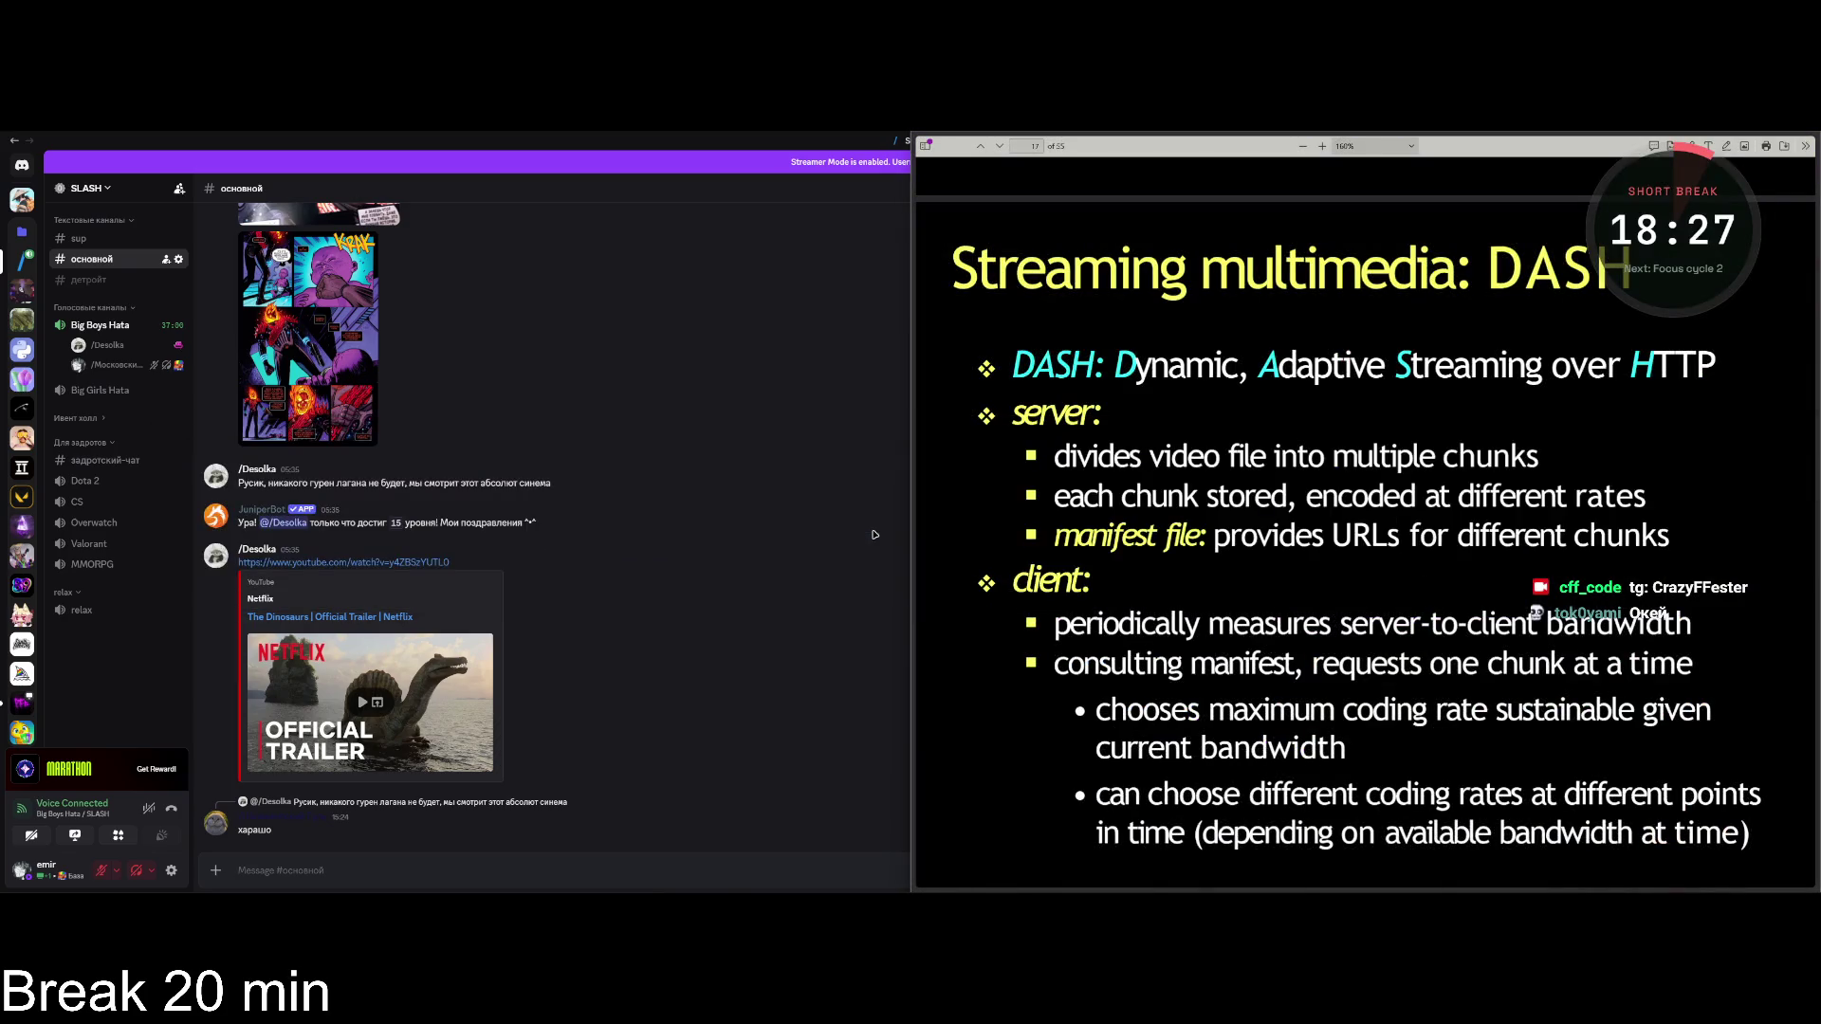
{"action": "key", "text": "alt+Tab"}
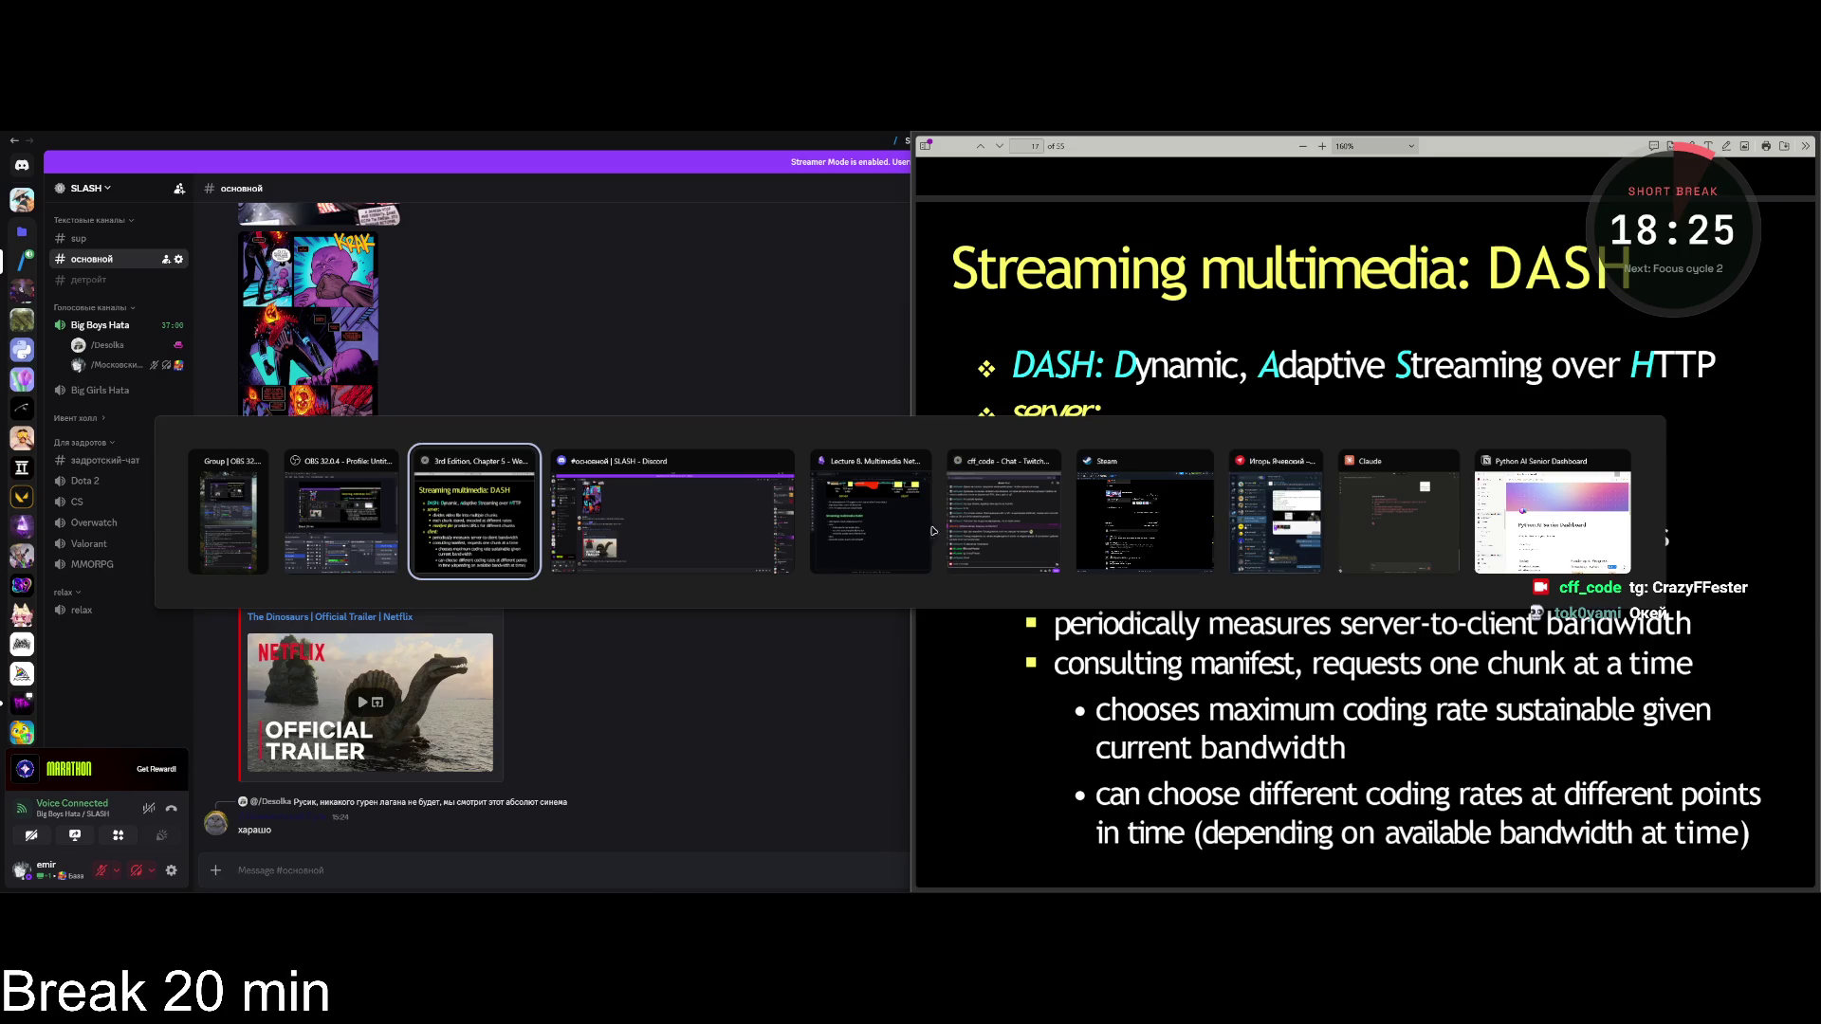
{"action": "left_click", "coordinate": [850, 504]}
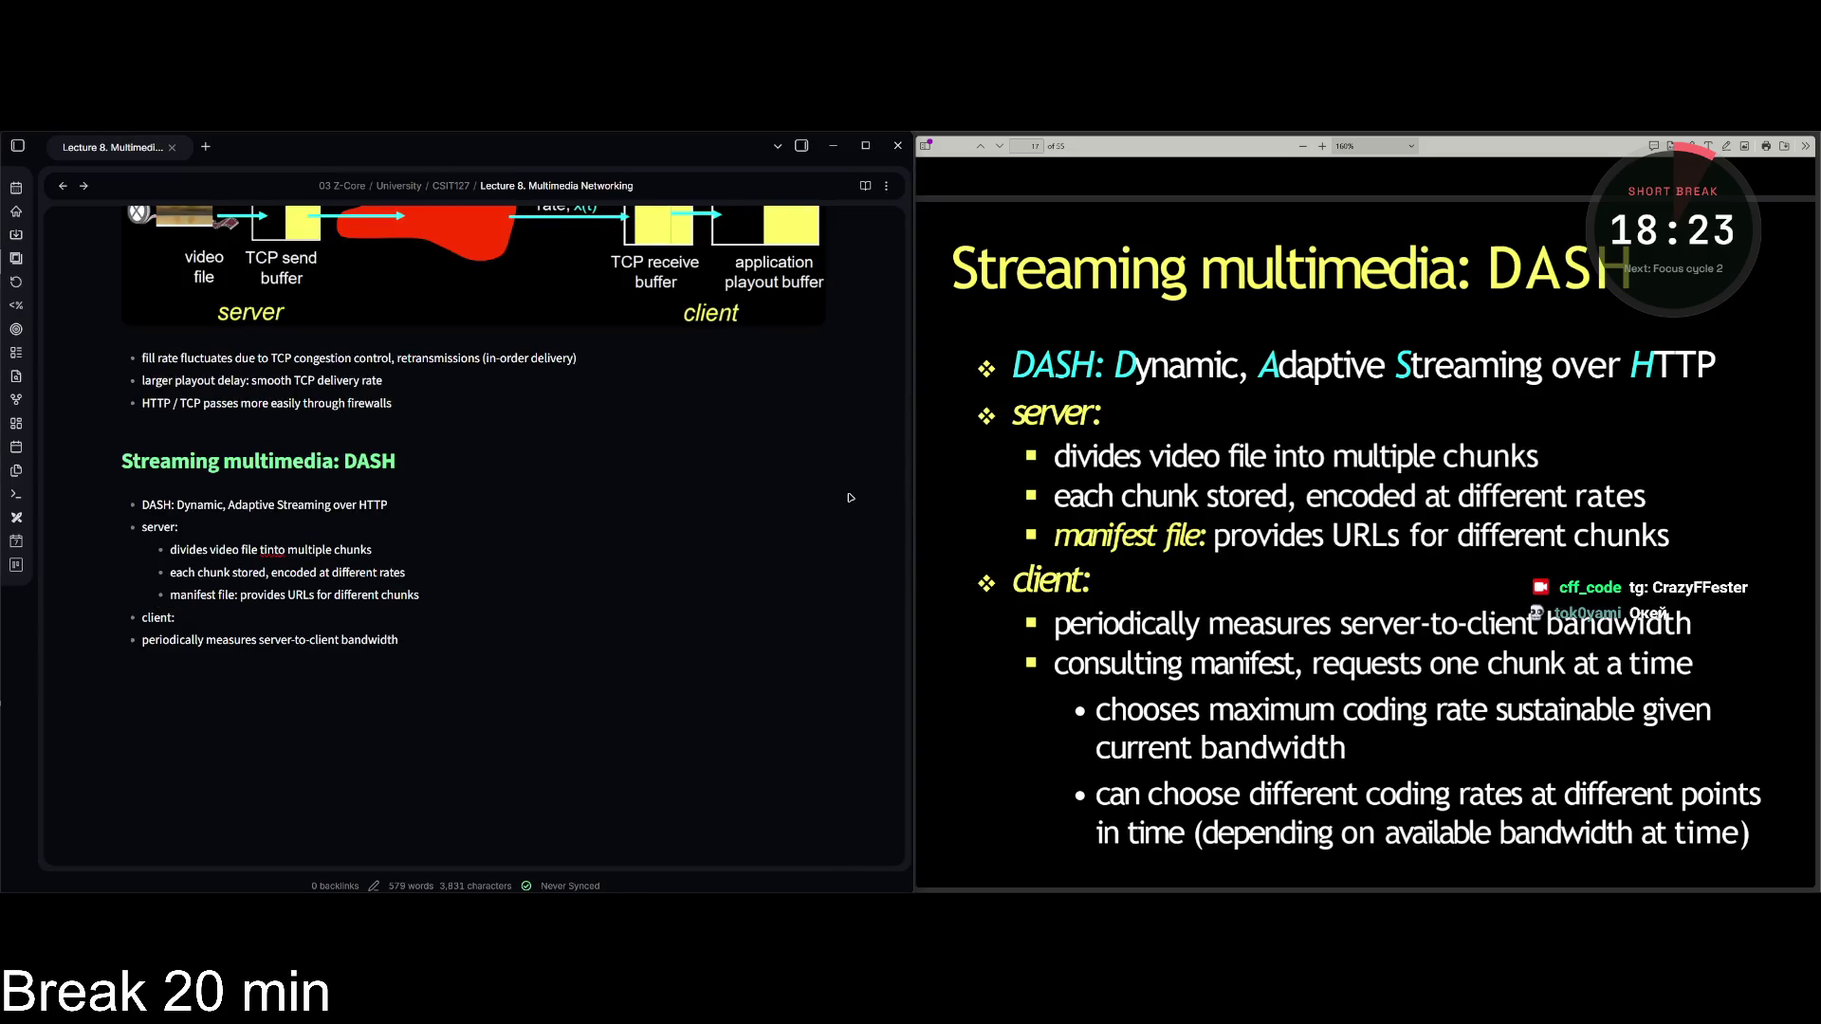